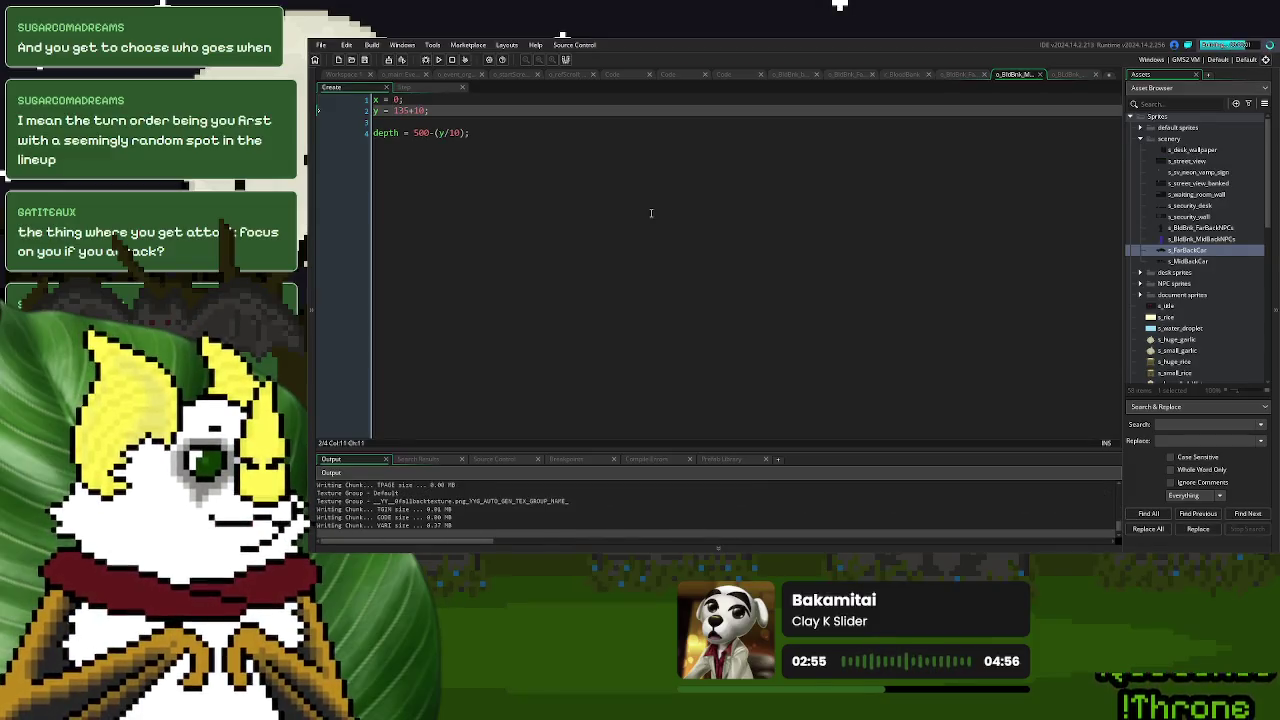
# - Stop the car test run and change _spd on line 1 of the Step code to 4
pyautogui.click(790, 200)
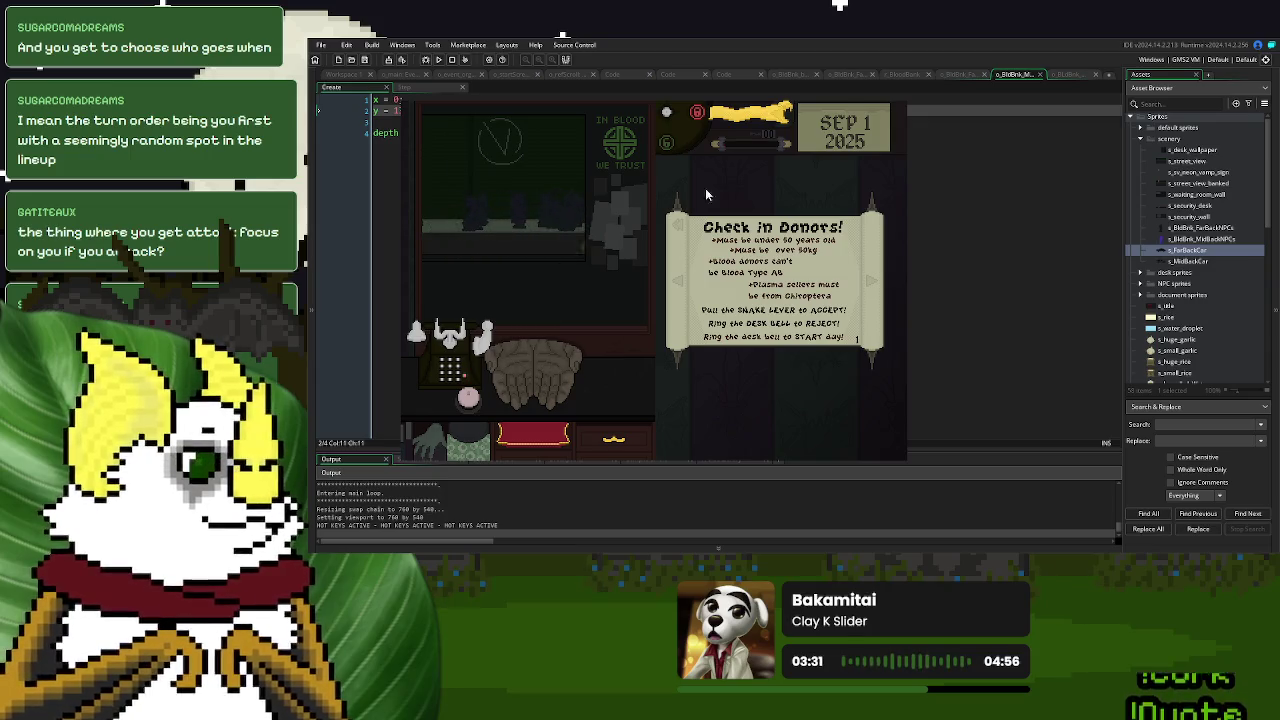
pyautogui.press('Escape')
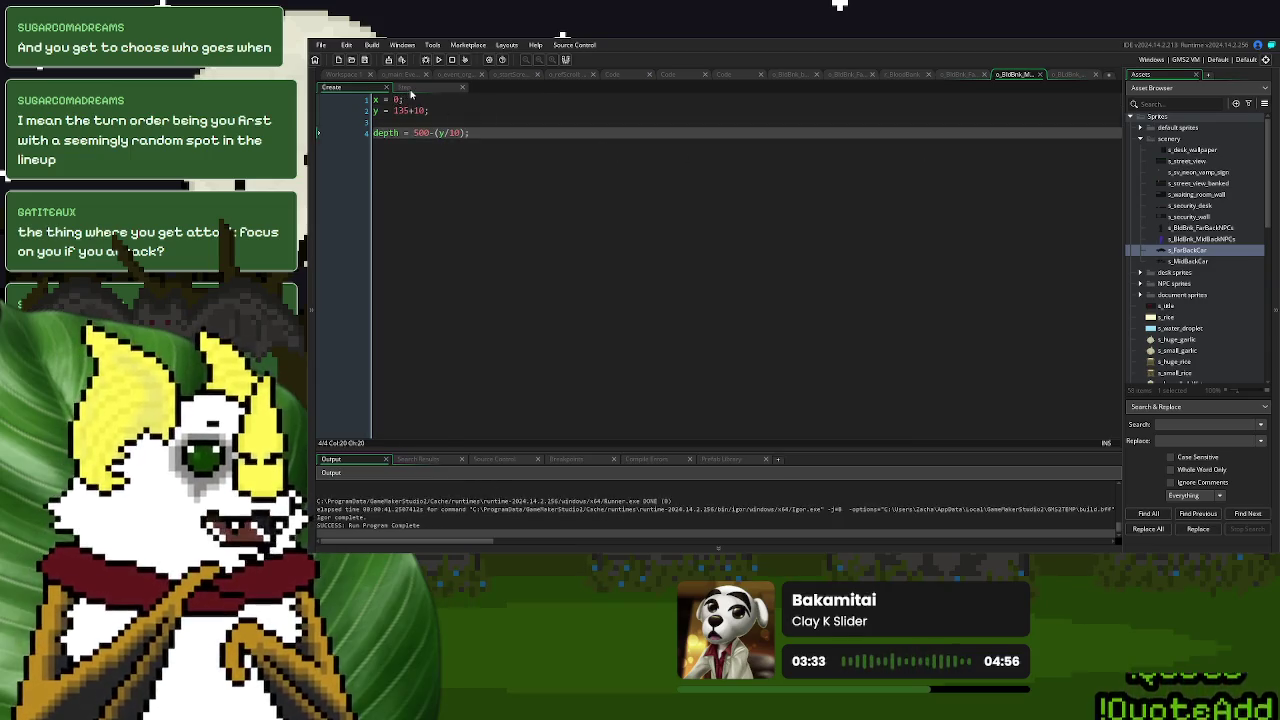
pyautogui.click(405, 88)
pyautogui.click(445, 178)
pyautogui.click(444, 100)
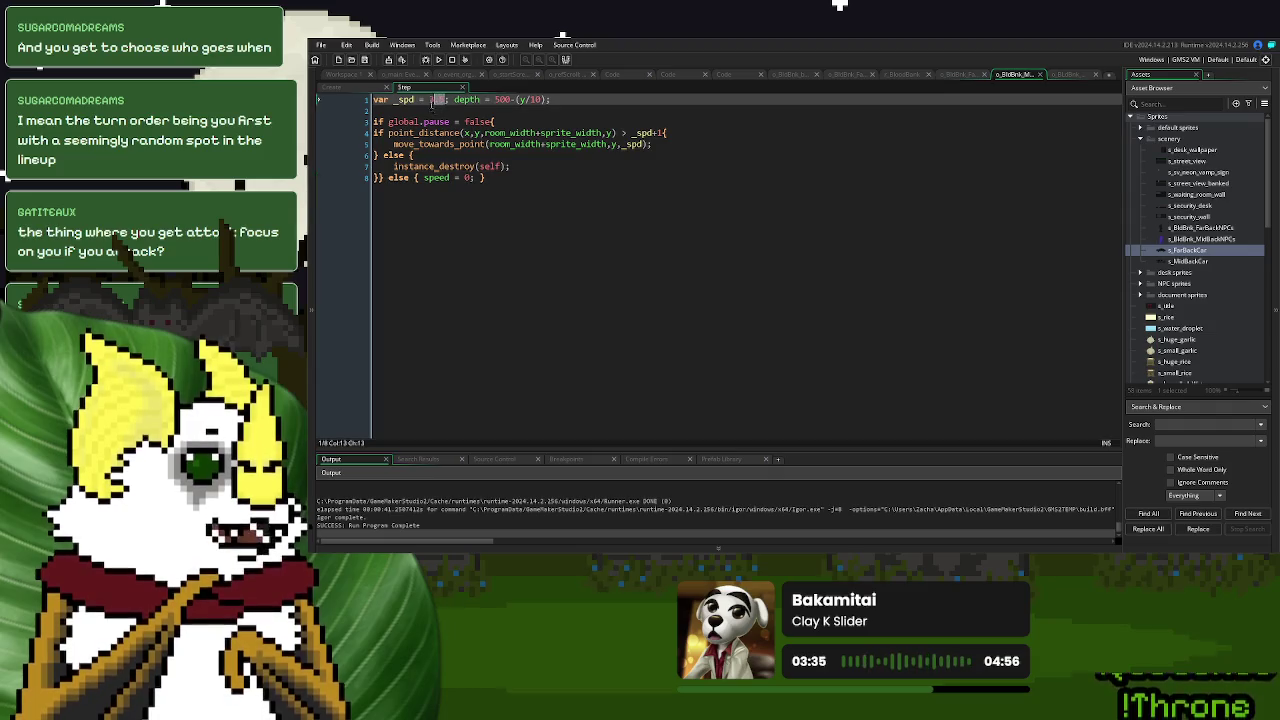
pyautogui.write('4.')
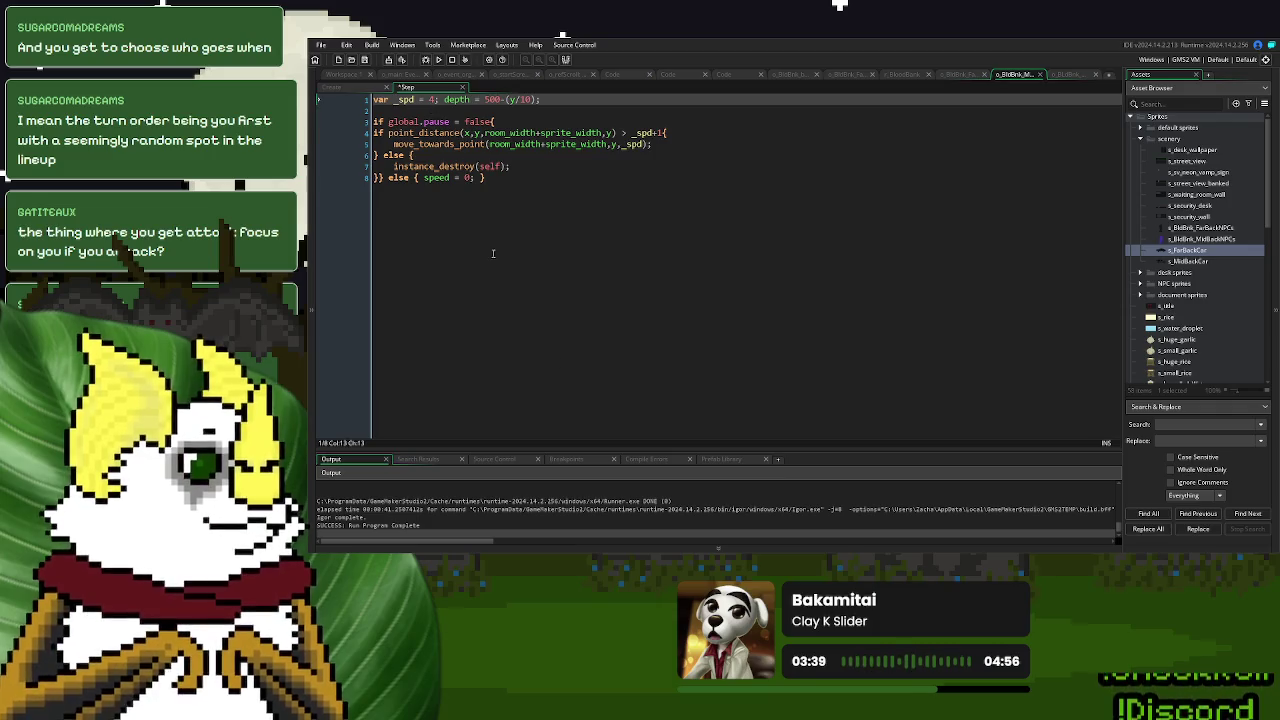
pyautogui.hotkey('alt', 'Tab')
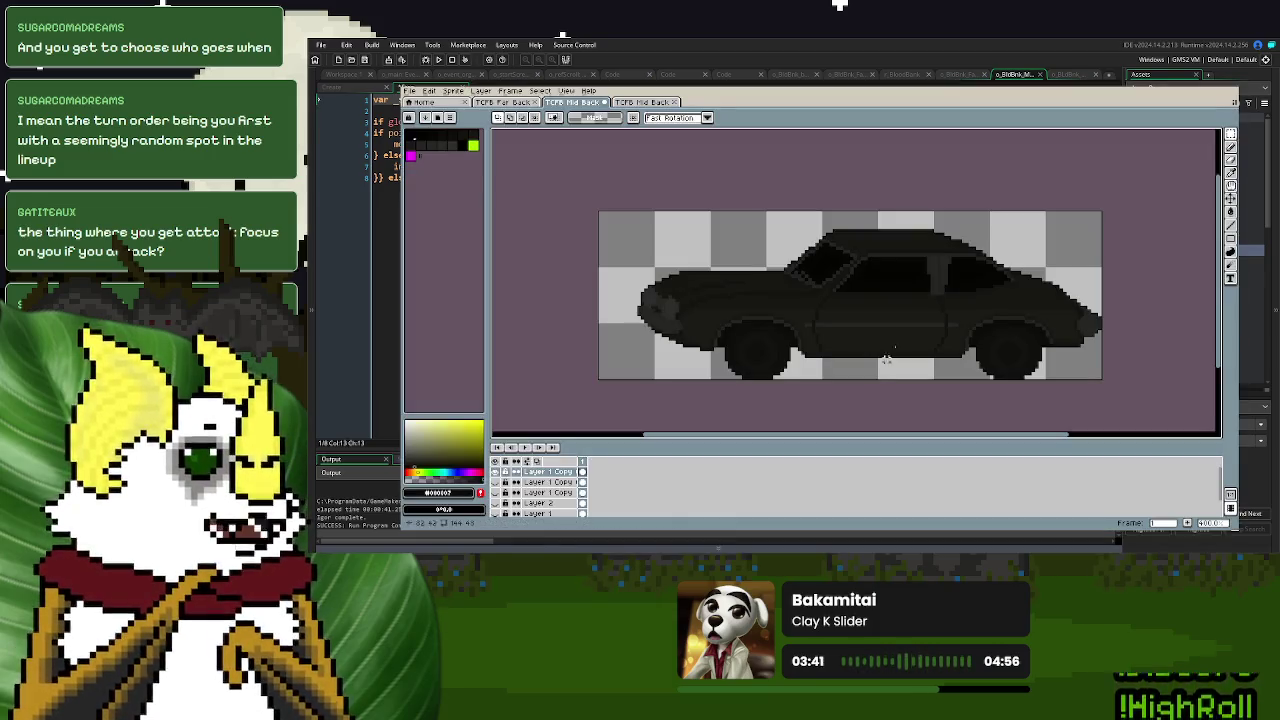
# - Switch to the larger TCFB Mid Back car sprite and zoom in on it
pyautogui.click(641, 102)
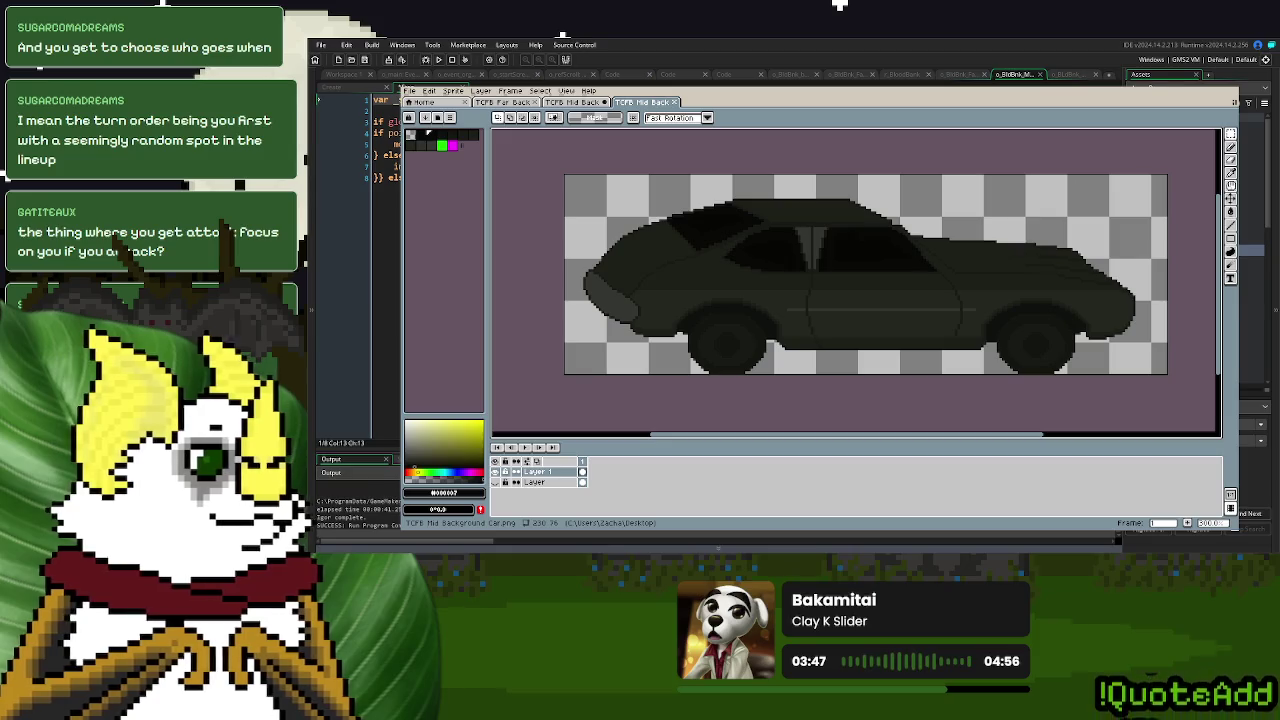
pyautogui.scroll(1, 622, 260)
pyautogui.scroll(1, 622, 260)
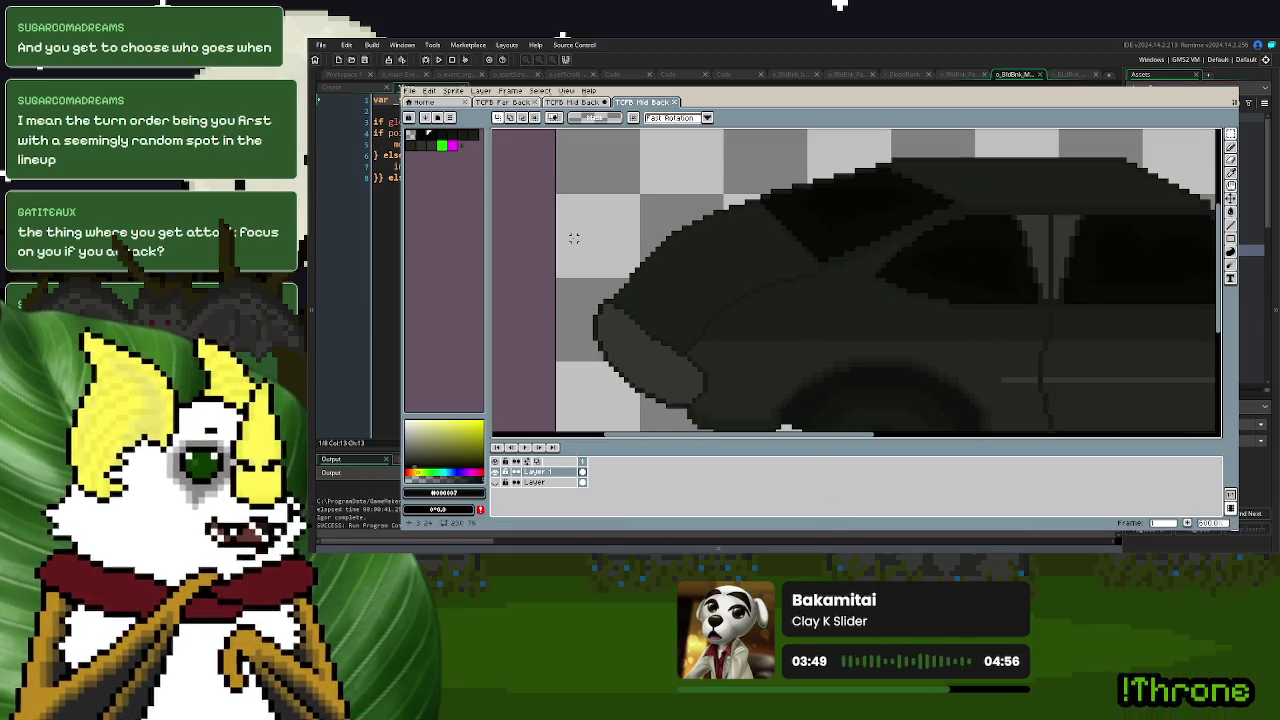
pyautogui.scroll(1, 677, 267)
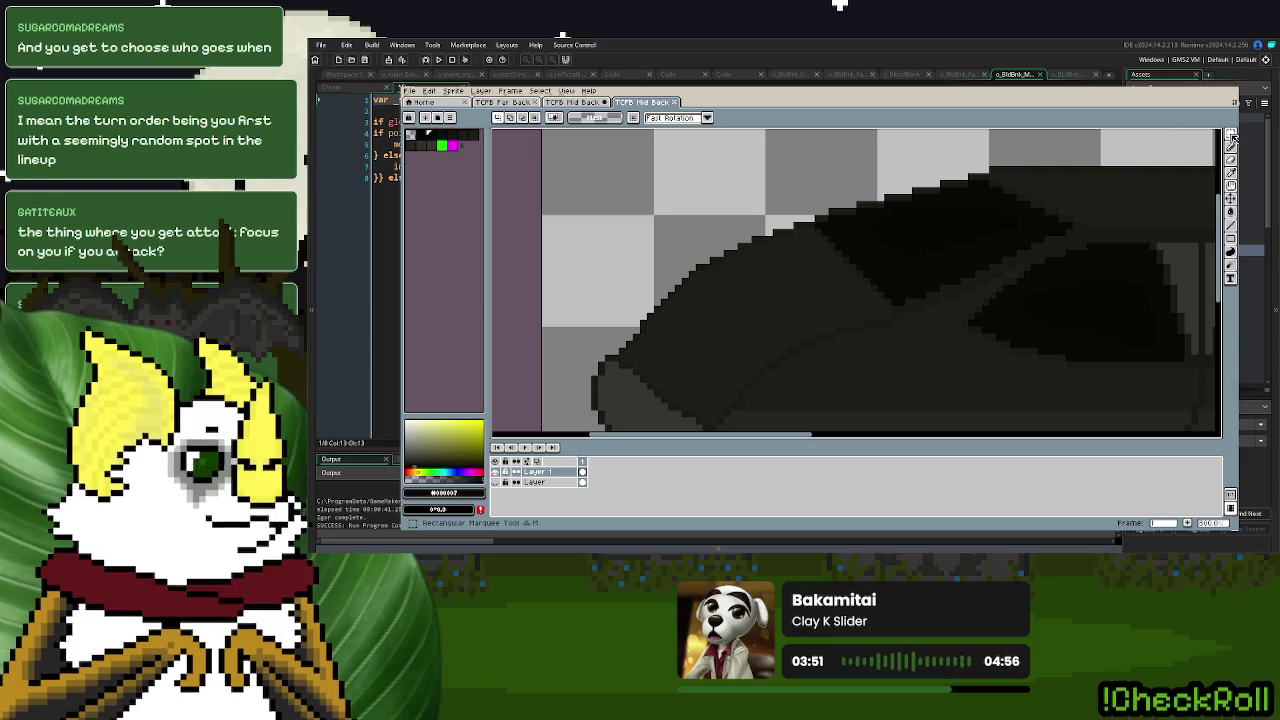
# - Try marquee selections on patches of the car's sloped front edge, then clear them
pyautogui.moveTo(649, 190); pyautogui.dragTo(760, 321)
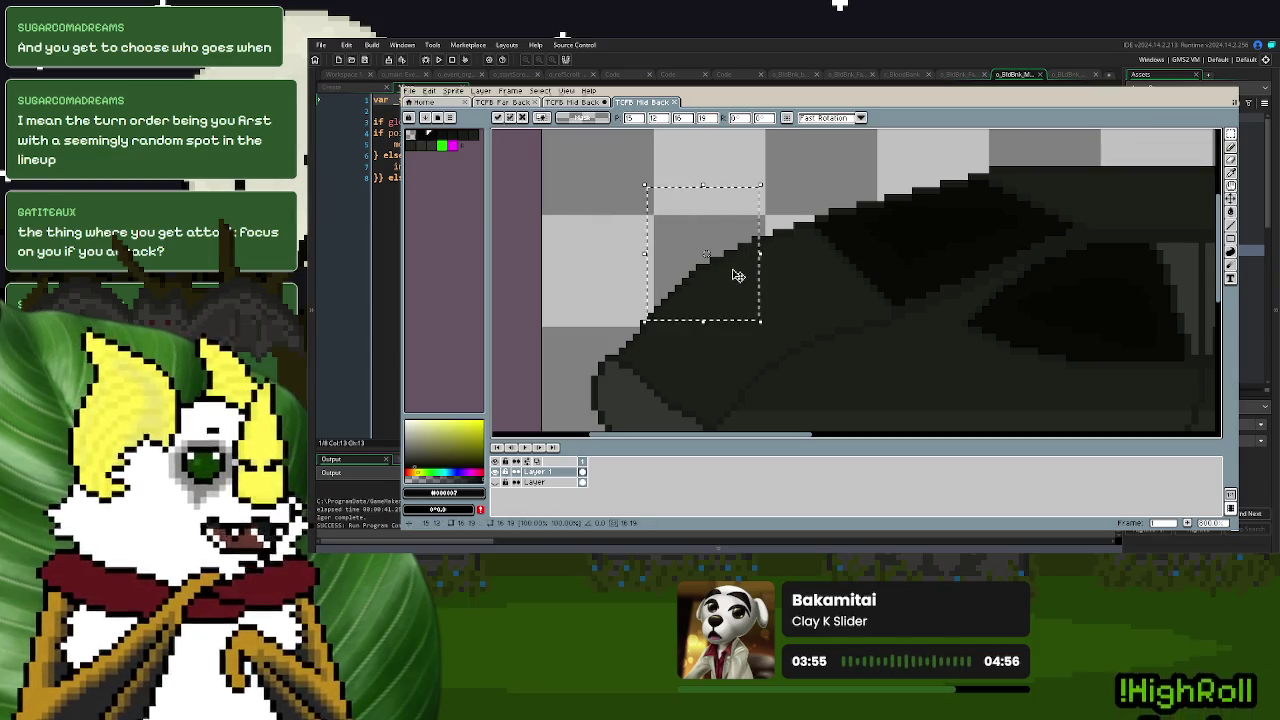
pyautogui.click(775, 245)
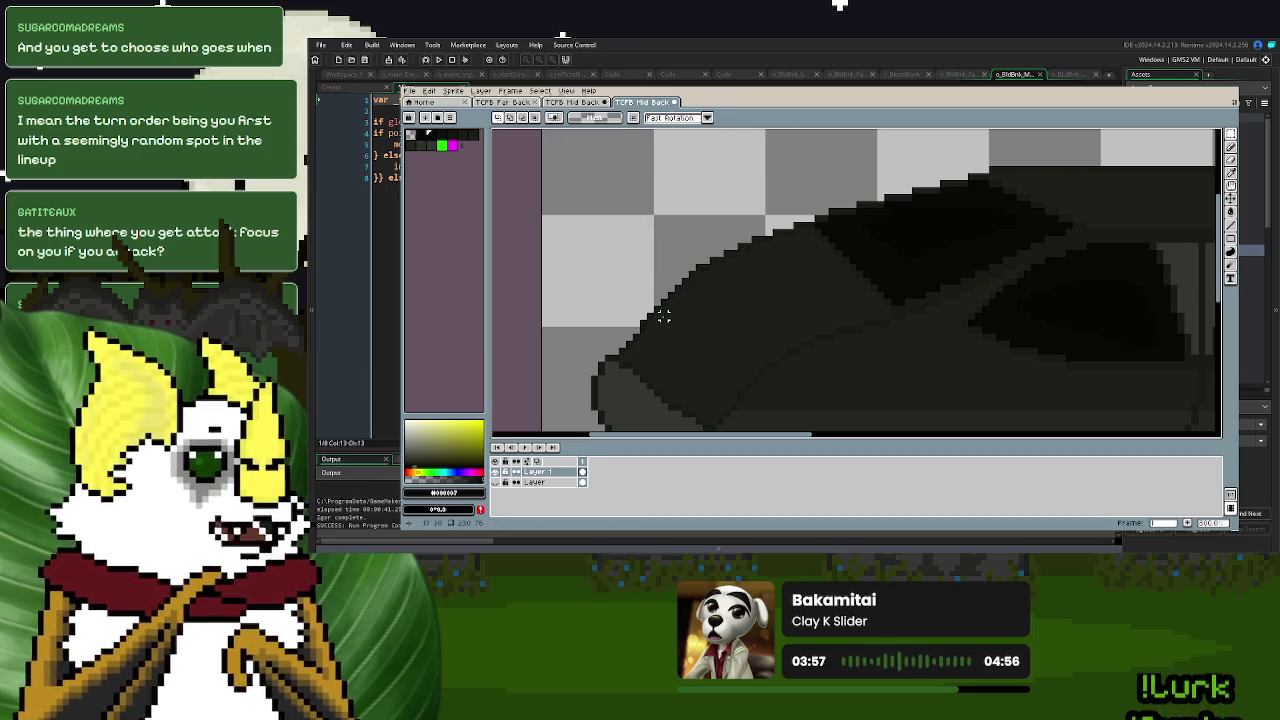
pyautogui.scroll(2, 663, 316)
pyautogui.moveTo(685, 314); pyautogui.dragTo(812, 187)
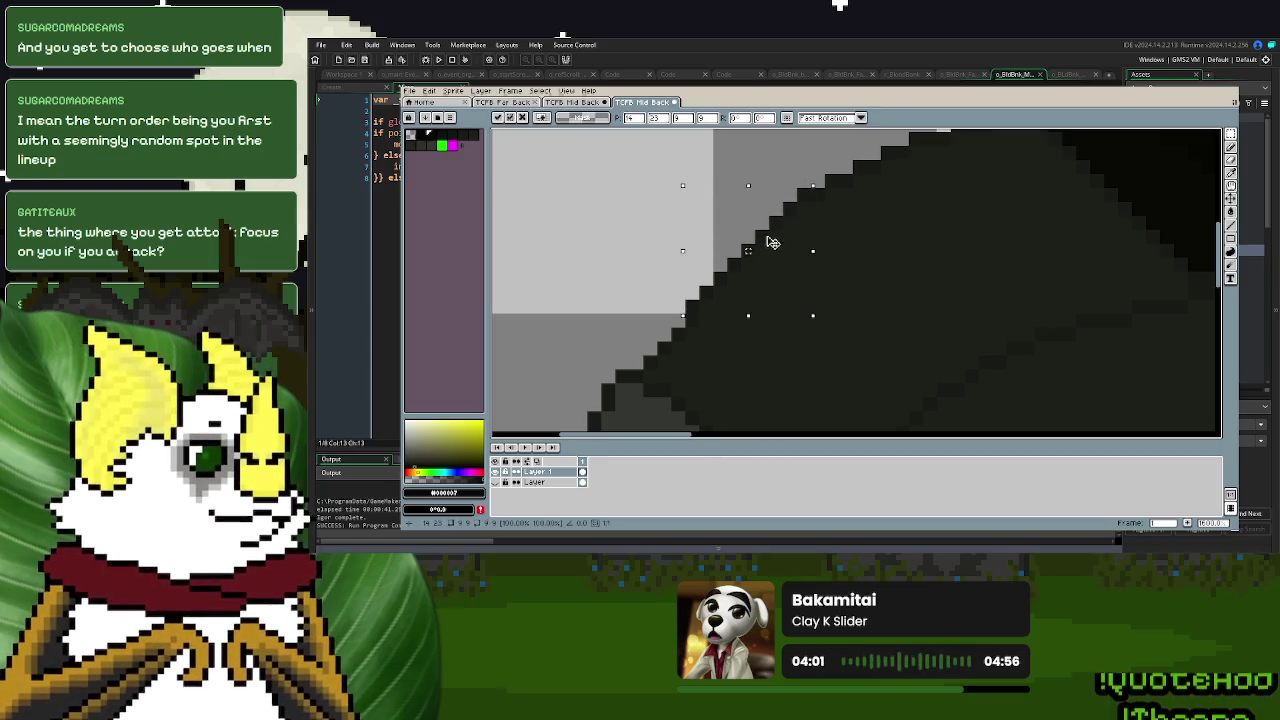
pyautogui.scroll(-2, 815, 306)
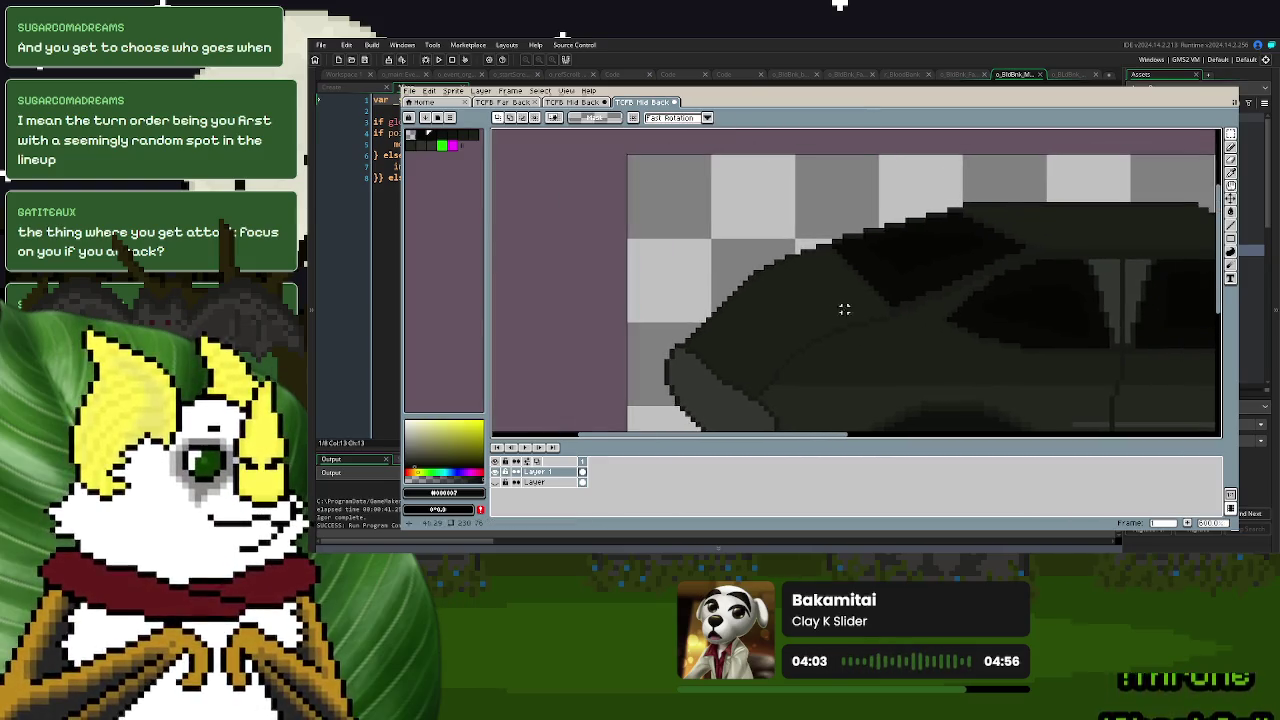
pyautogui.scroll(2, 739, 291)
pyautogui.moveTo(721, 269); pyautogui.dragTo(928, 174)
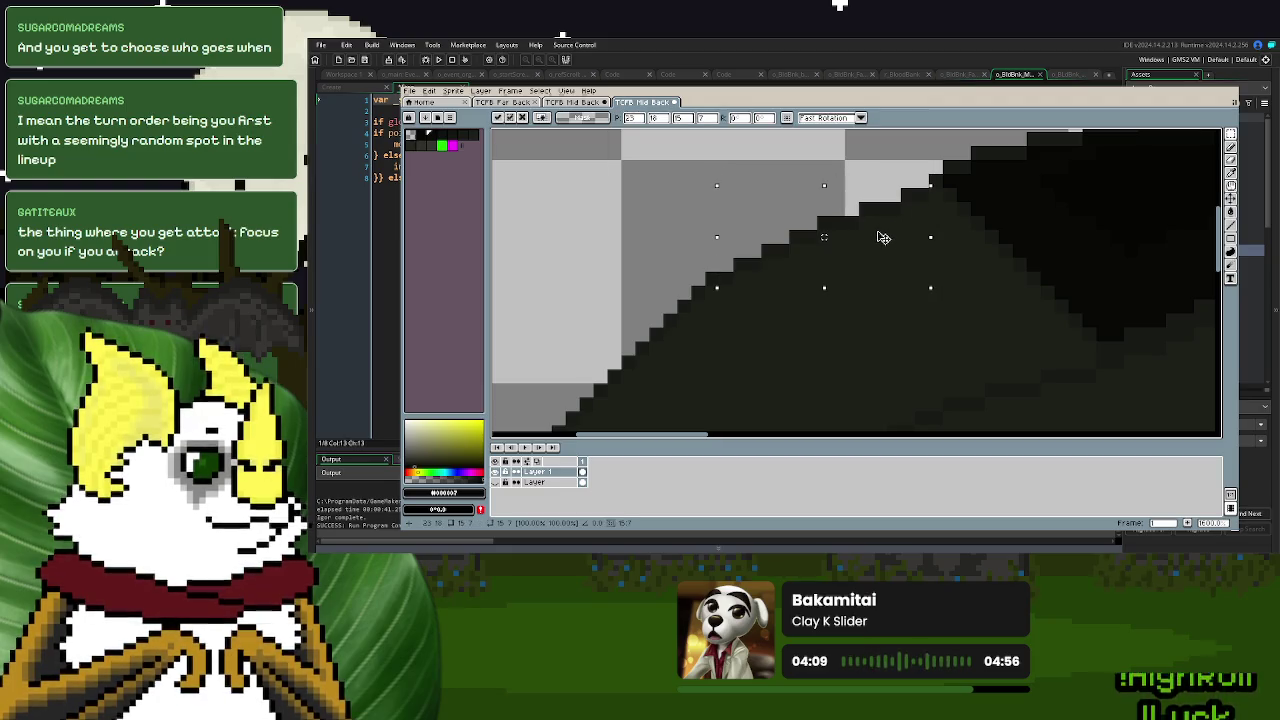
pyautogui.press('Escape')
pyautogui.scroll(-3, 849, 263)
pyautogui.scroll(3, 847, 290)
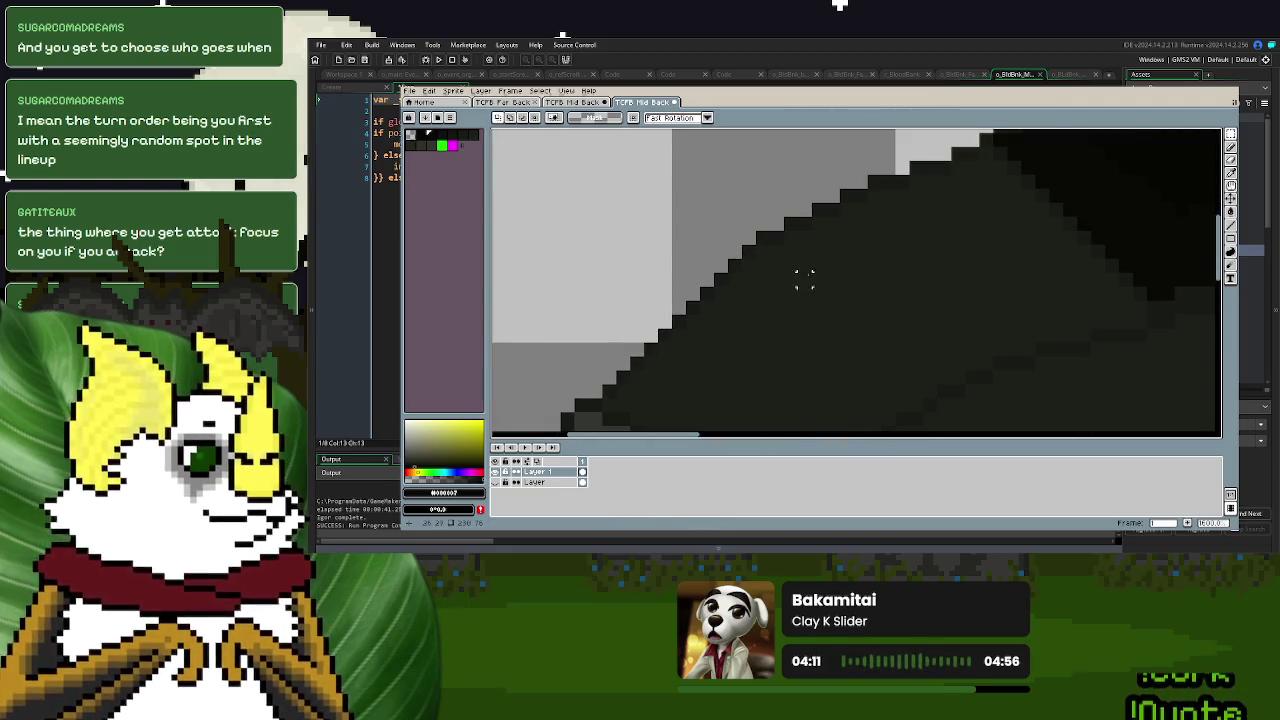
# - Move a block of the car's front-edge pixels down one pixel and apply it
pyautogui.moveTo(768, 232); pyautogui.dragTo(632, 370)
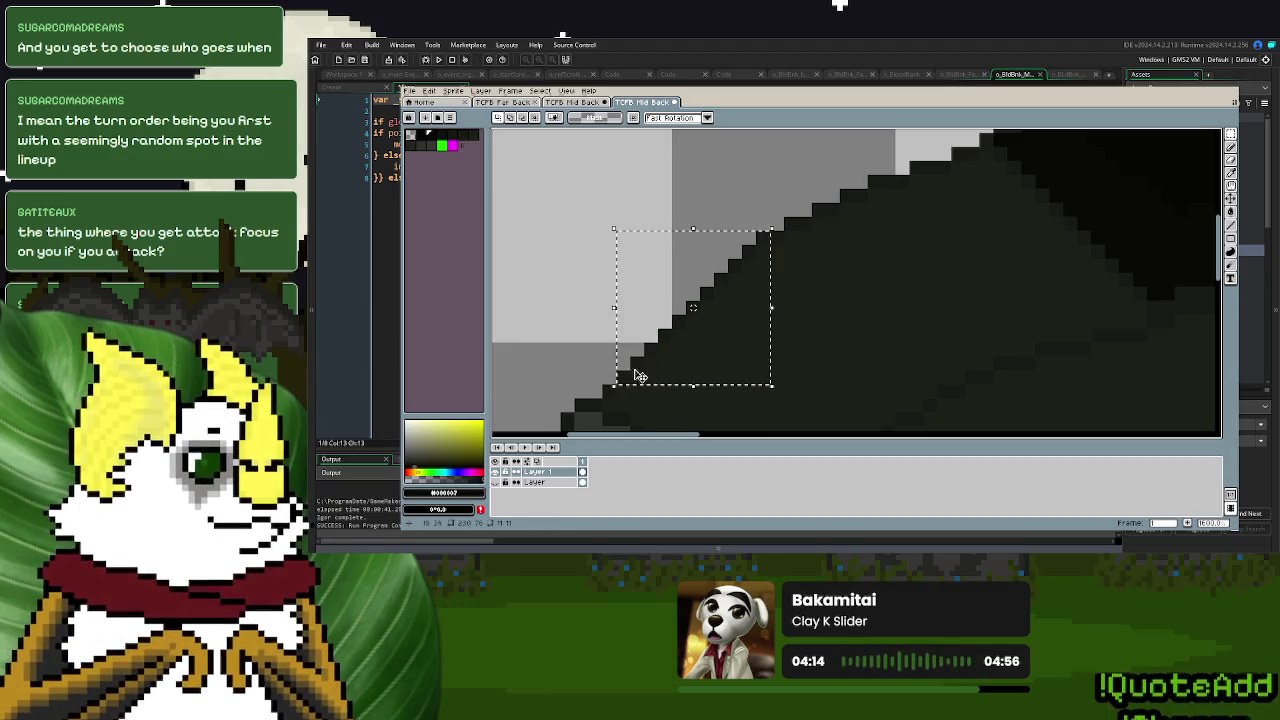
pyautogui.click(709, 322)
pyautogui.moveTo(709, 329); pyautogui.dragTo(709, 336)
pyautogui.press('Return')
pyautogui.scroll(-3, 713, 336)
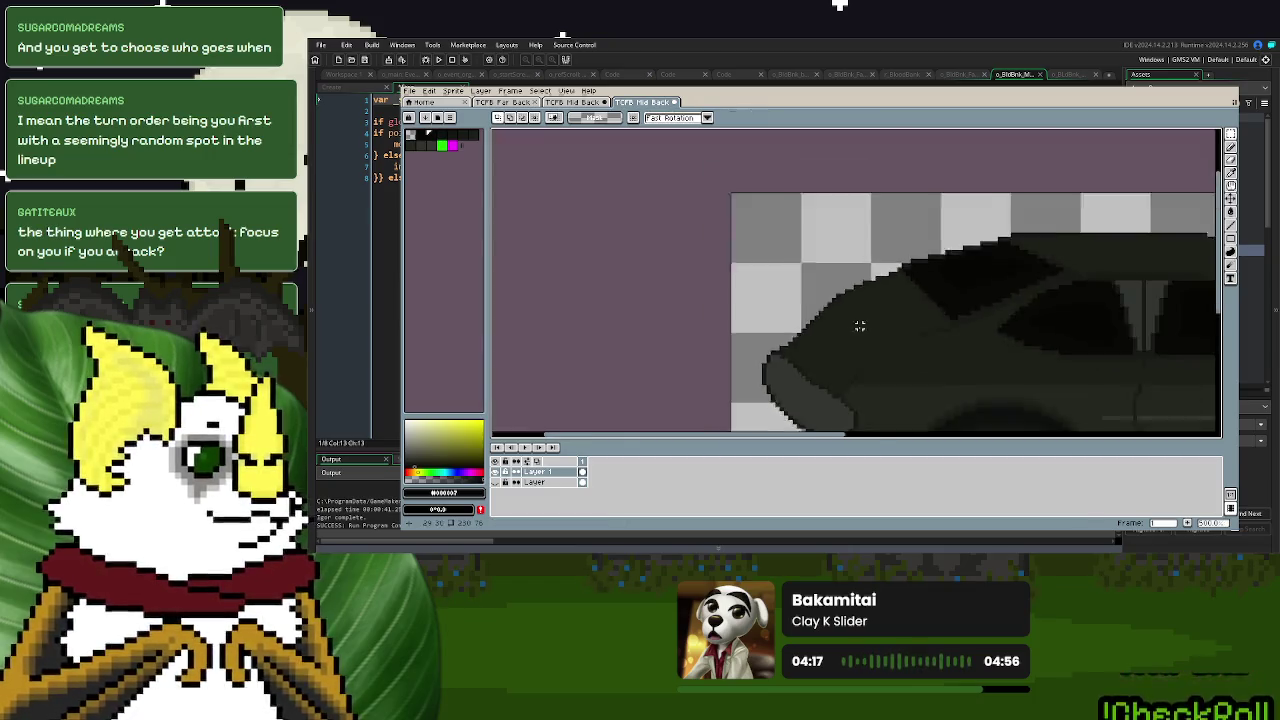
pyautogui.scroll(1, 743, 297)
pyautogui.scroll(1, 743, 297)
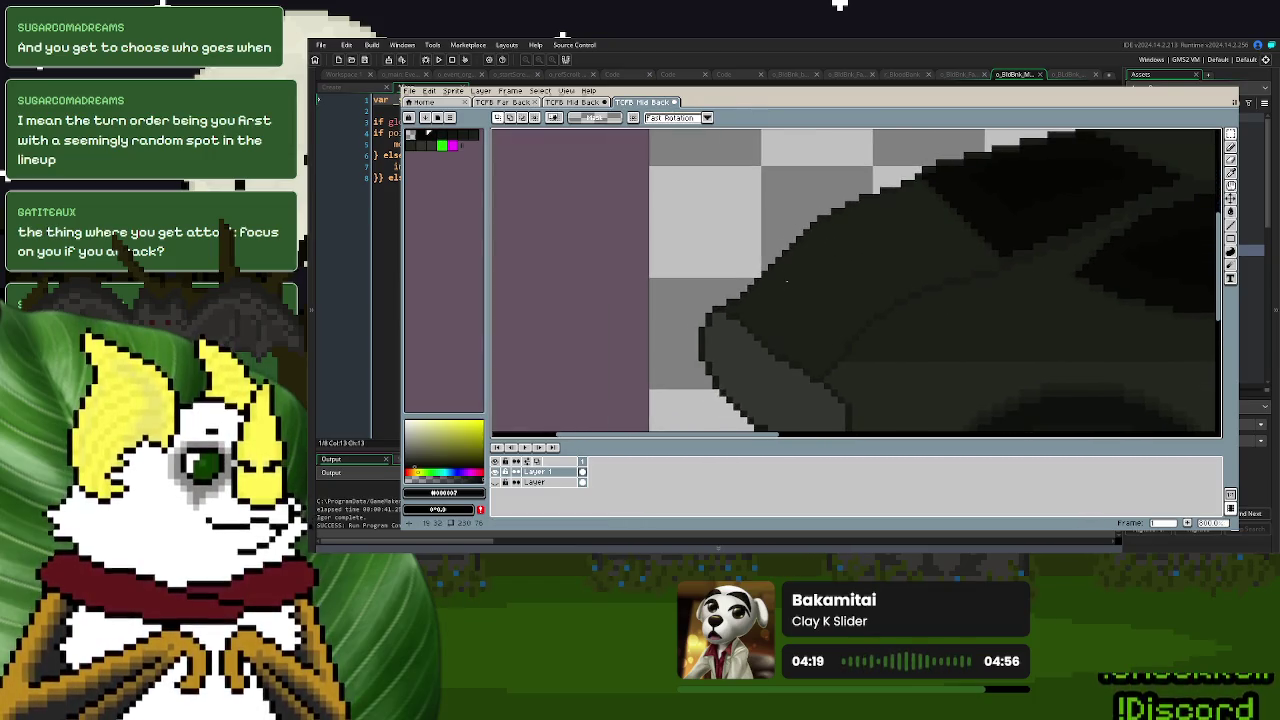
pyautogui.click(1233, 172)
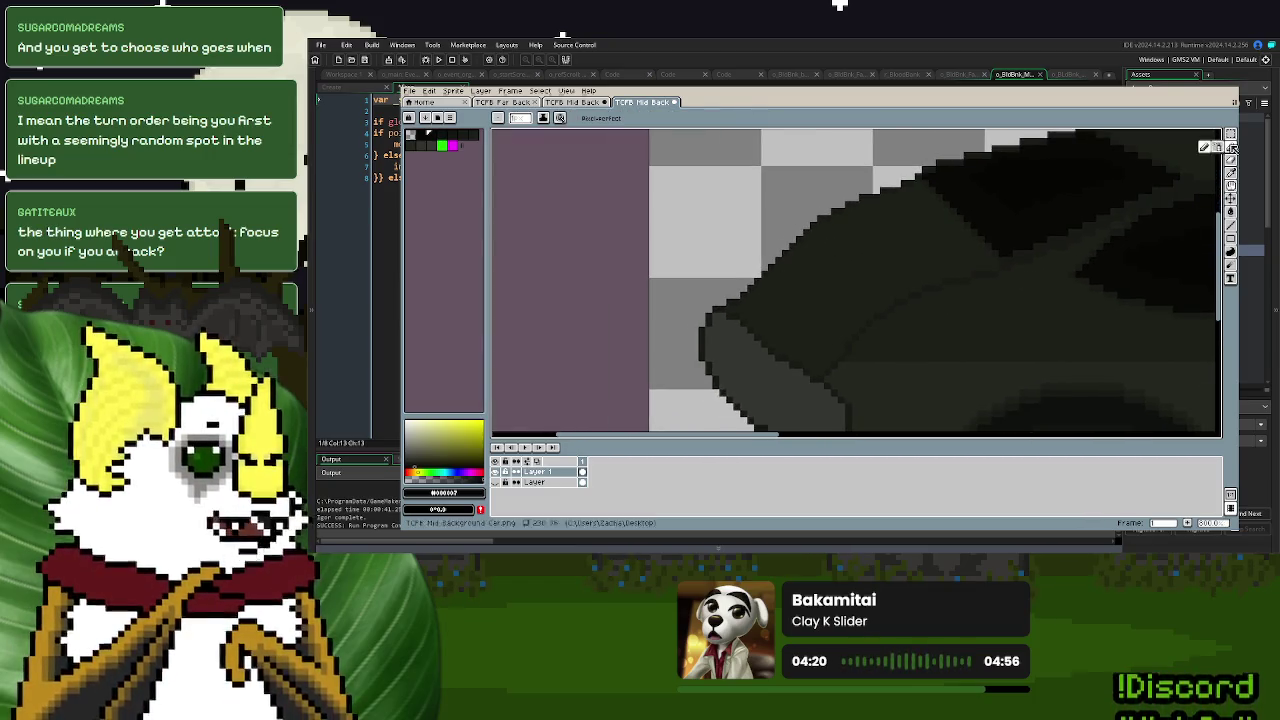
# - Spray a bright green mark on the car's nose
pyautogui.click(442, 146)
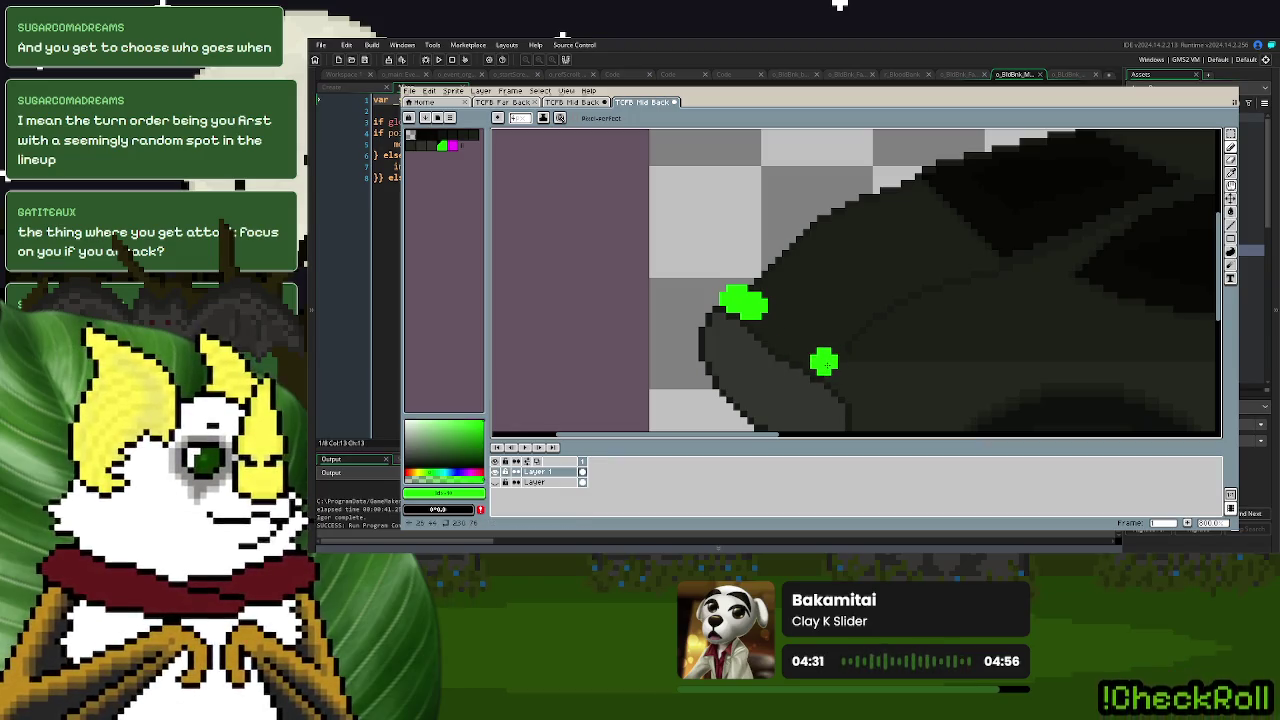
pyautogui.moveTo(830, 369); pyautogui.dragTo(816, 354)
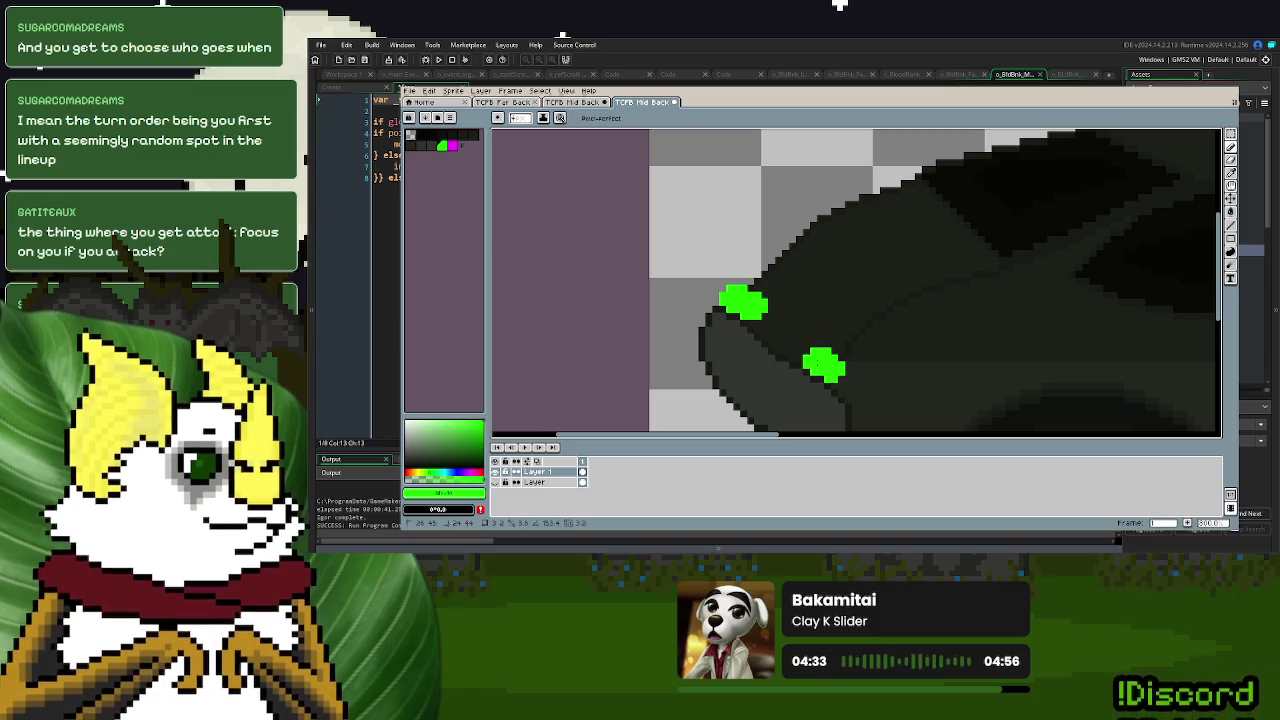
pyautogui.scroll(-5, 824, 342)
pyautogui.scroll(4, 824, 342)
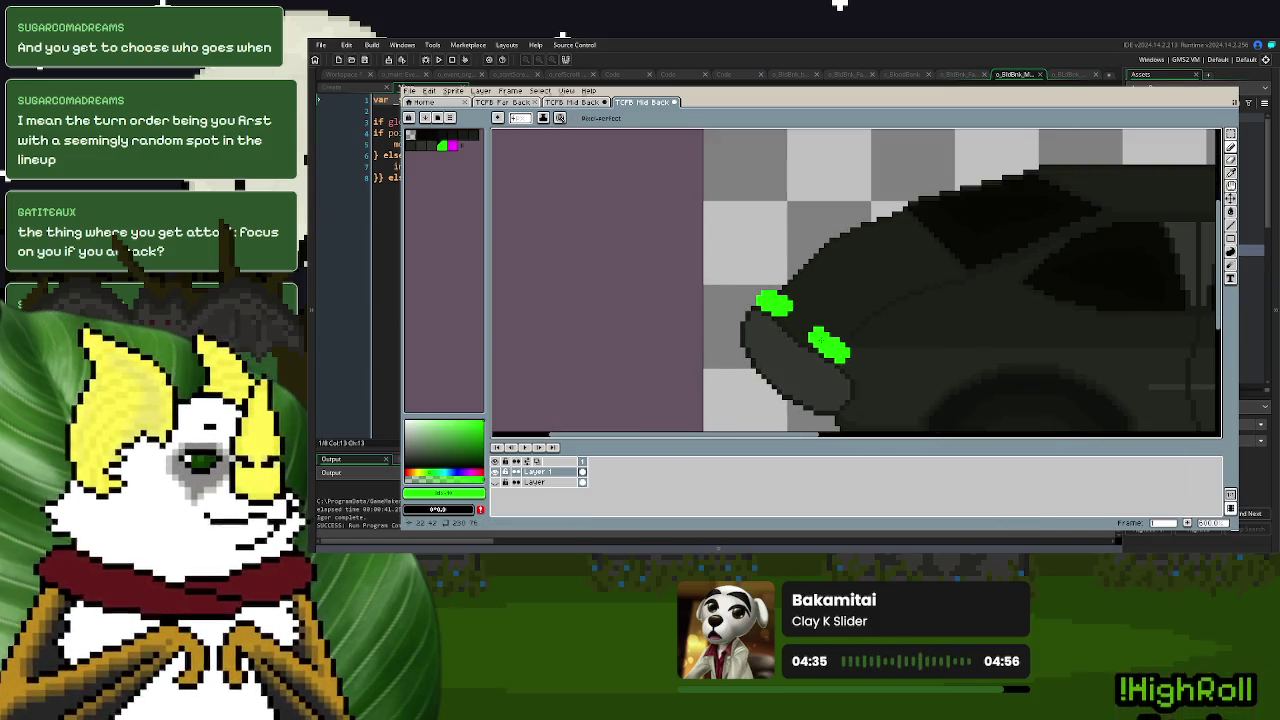
pyautogui.scroll(3, 825, 340)
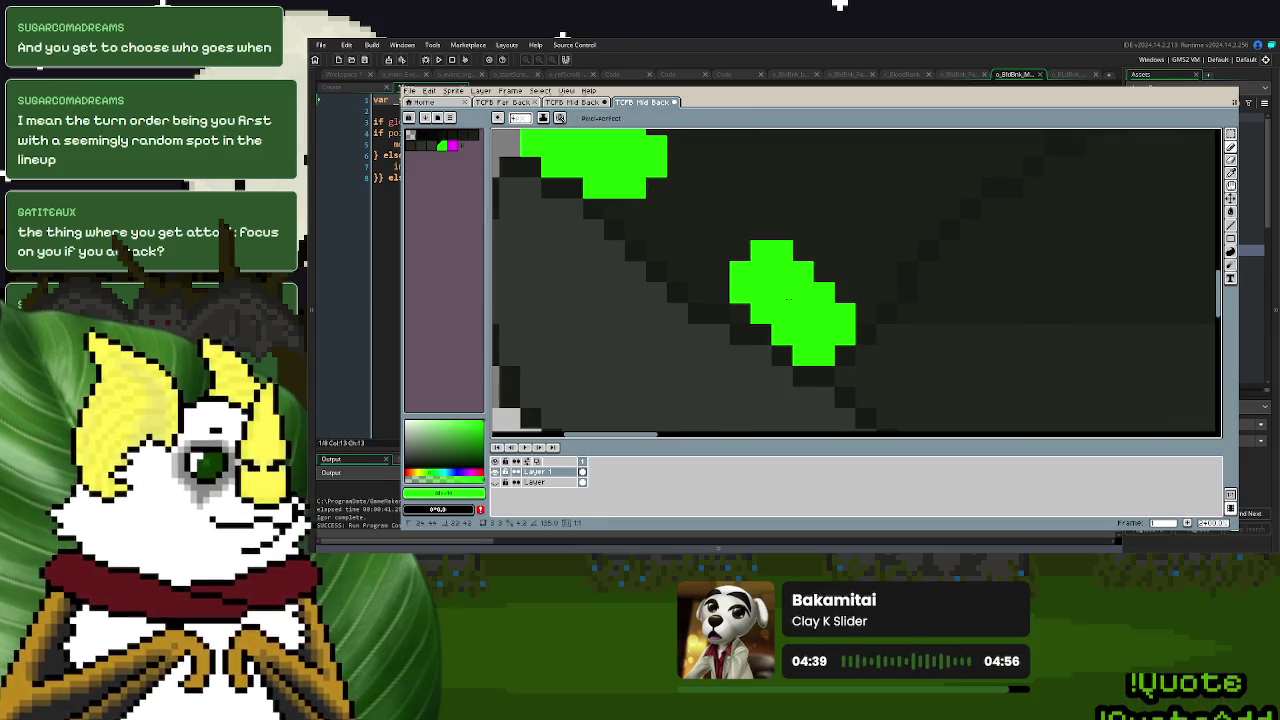
pyautogui.scroll(-2, 798, 316)
pyautogui.scroll(-1, 794, 329)
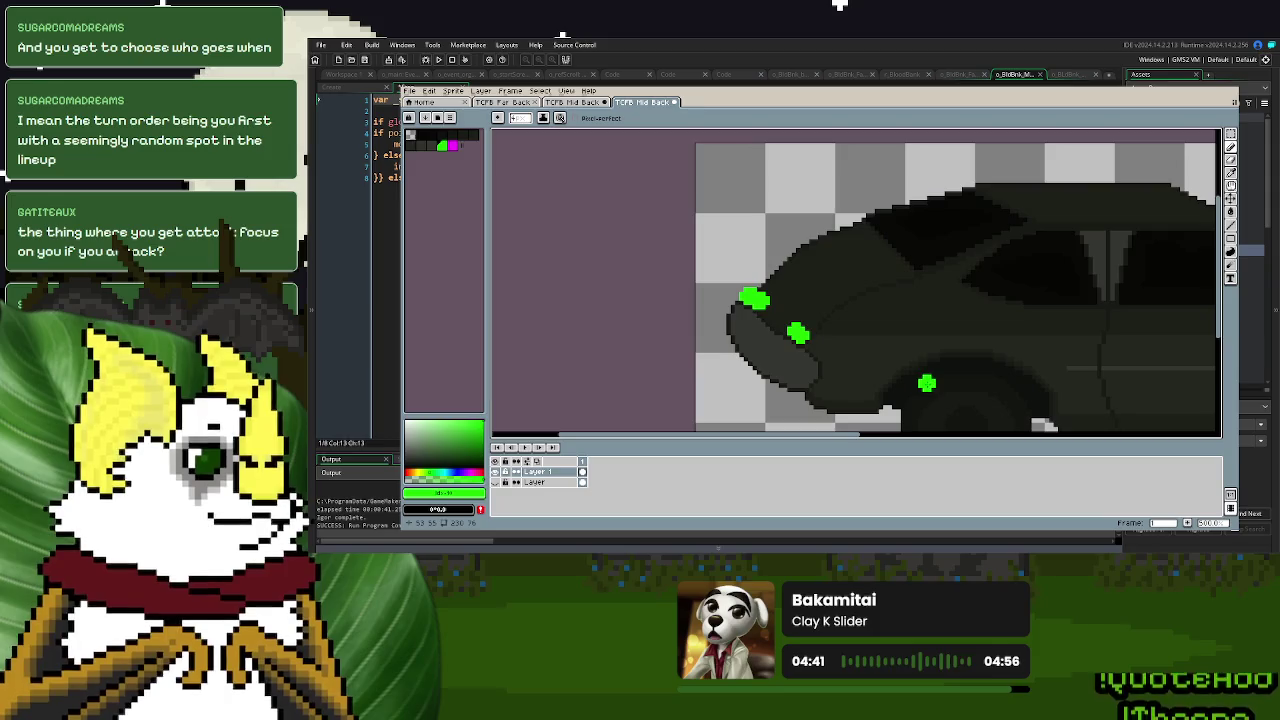
pyautogui.scroll(3, 830, 335)
pyautogui.moveTo(727, 287); pyautogui.dragTo(957, 362)
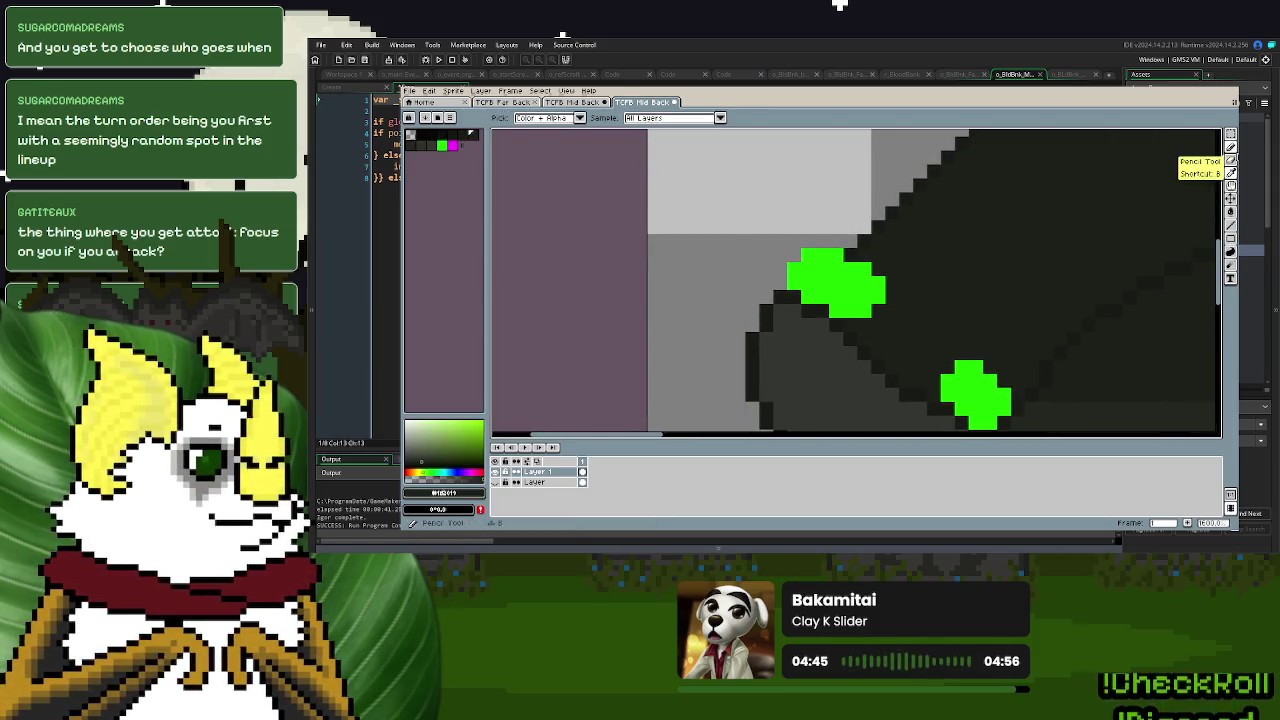
# - Pencil extra green pixel blocks beside and on top of the lower green blob
pyautogui.click(1232, 174)
pyautogui.click(1232, 160)
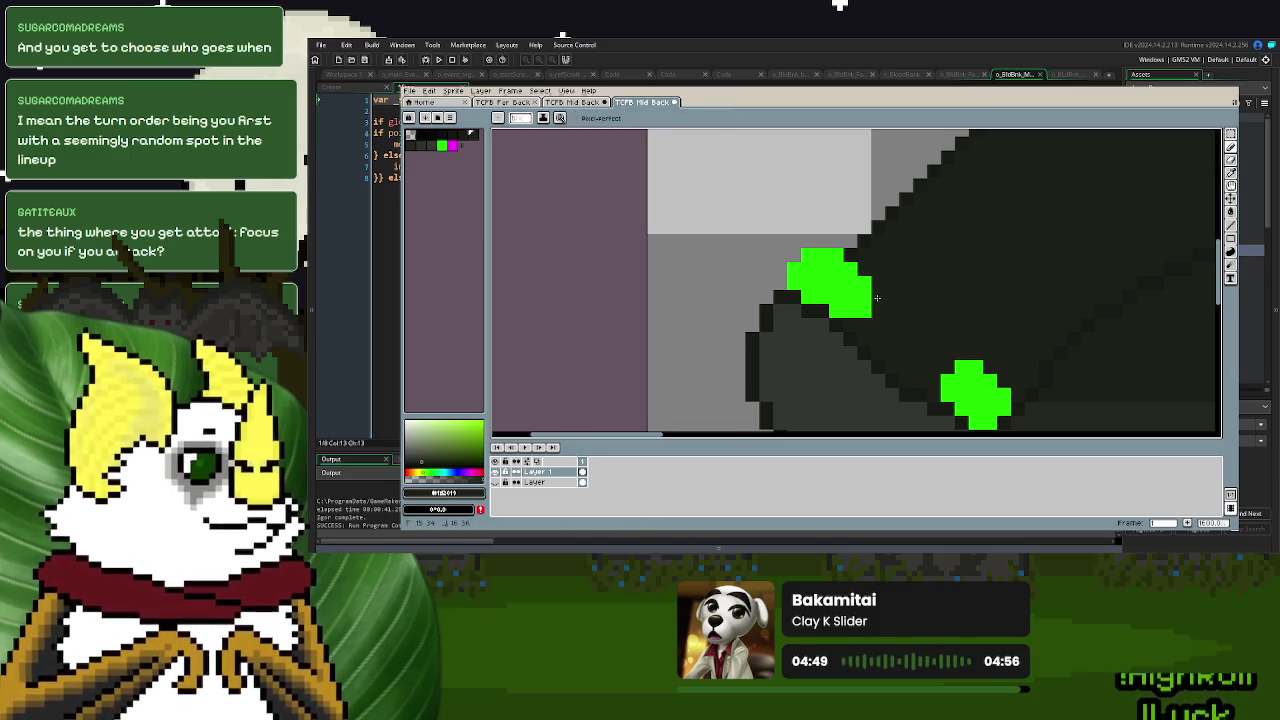
pyautogui.scroll(-3, 904, 330)
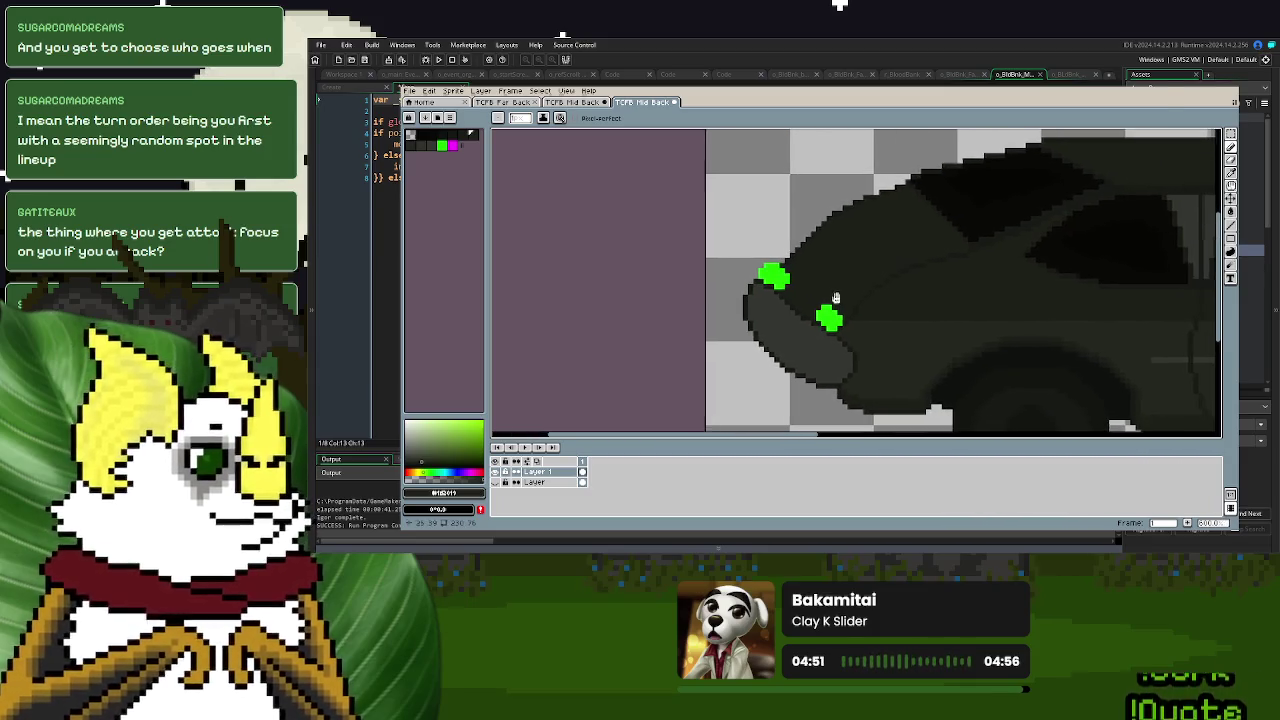
pyautogui.scroll(3, 858, 292)
pyautogui.click(441, 145)
pyautogui.click(783, 343)
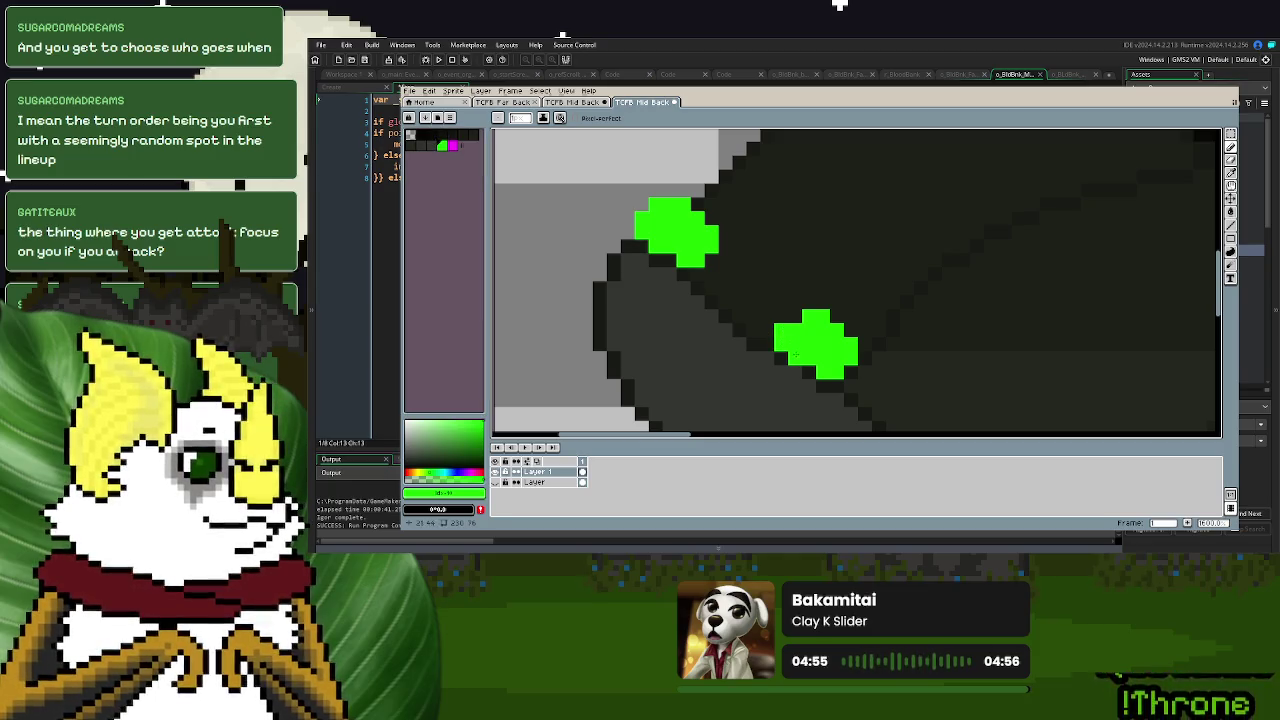
pyautogui.click(808, 302)
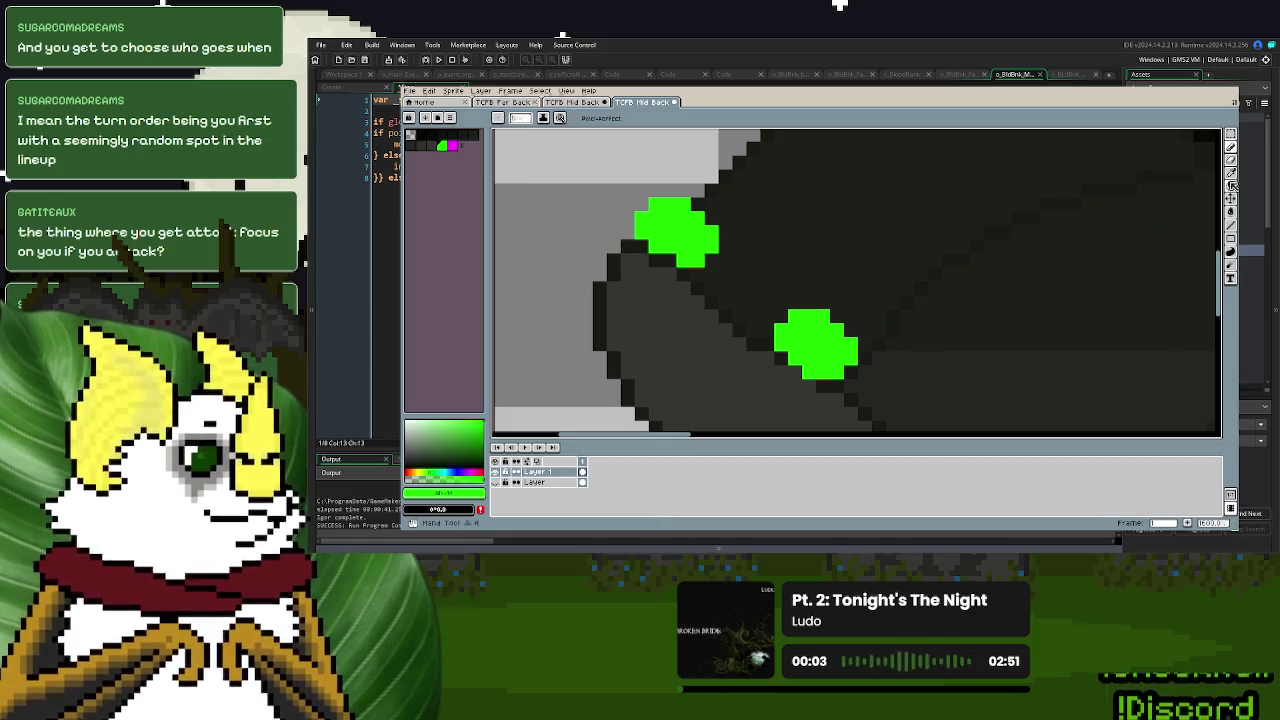
# - Shift the drawing colour's hue from purple toward red
pyautogui.click(1231, 184)
pyautogui.click(1231, 148)
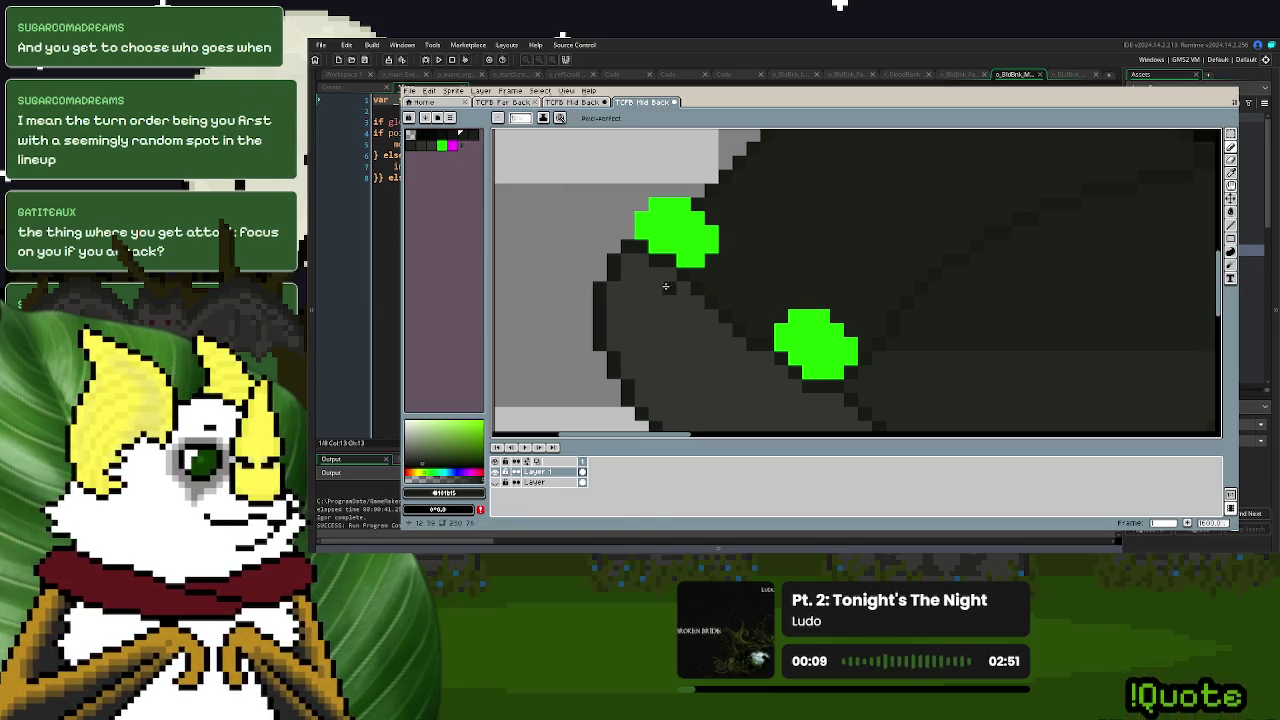
pyautogui.click(467, 469)
pyautogui.moveTo(467, 469)
pyautogui.mouseDown()
pyautogui.moveTo(408, 466)
pyautogui.moveTo(490, 441)
pyautogui.mouseUp()
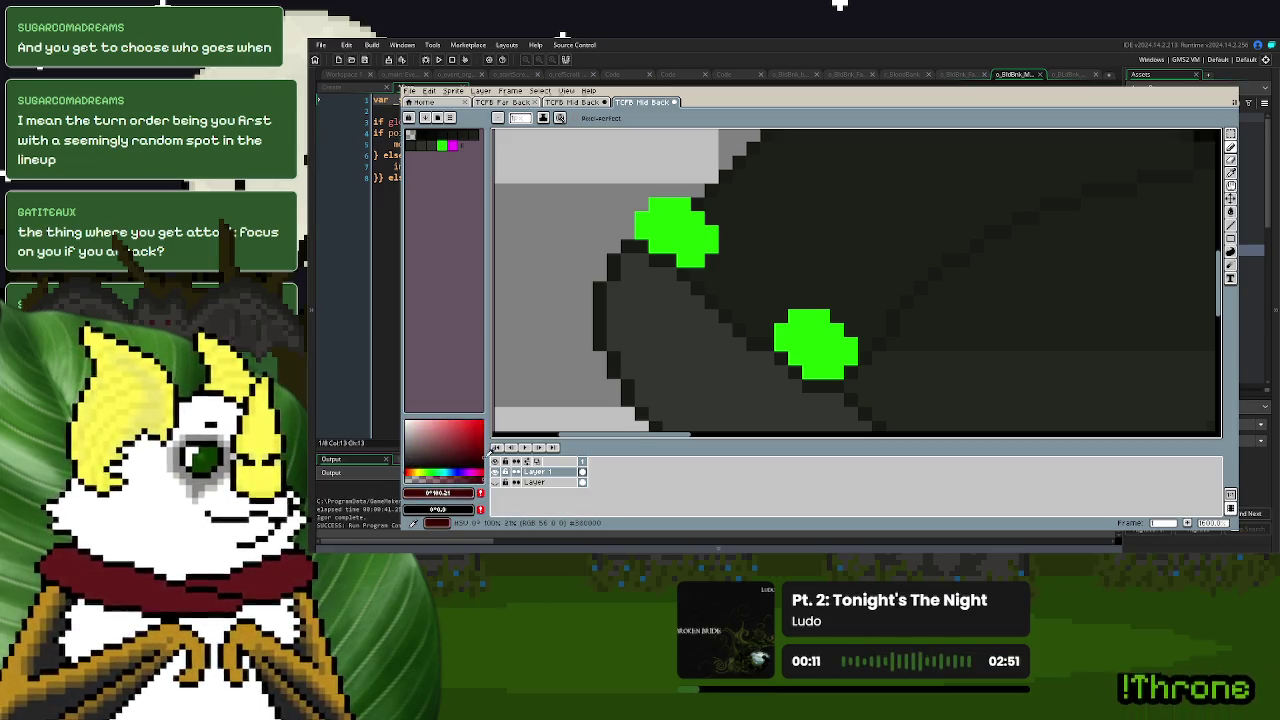
# - Flood-fill both green blobs on the car's nose with dark red
pyautogui.scroll(-3, 642, 386)
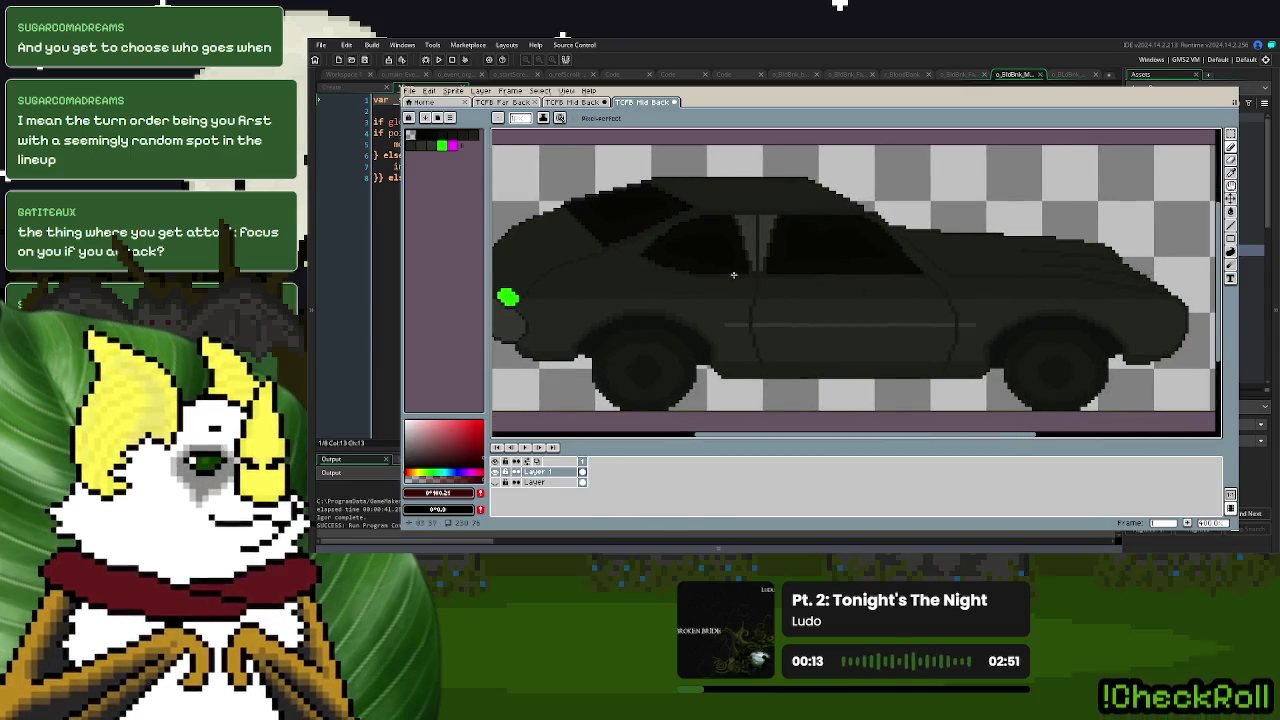
pyautogui.scroll(2, 733, 274)
pyautogui.scroll(2, 689, 283)
pyautogui.scroll(1, 689, 283)
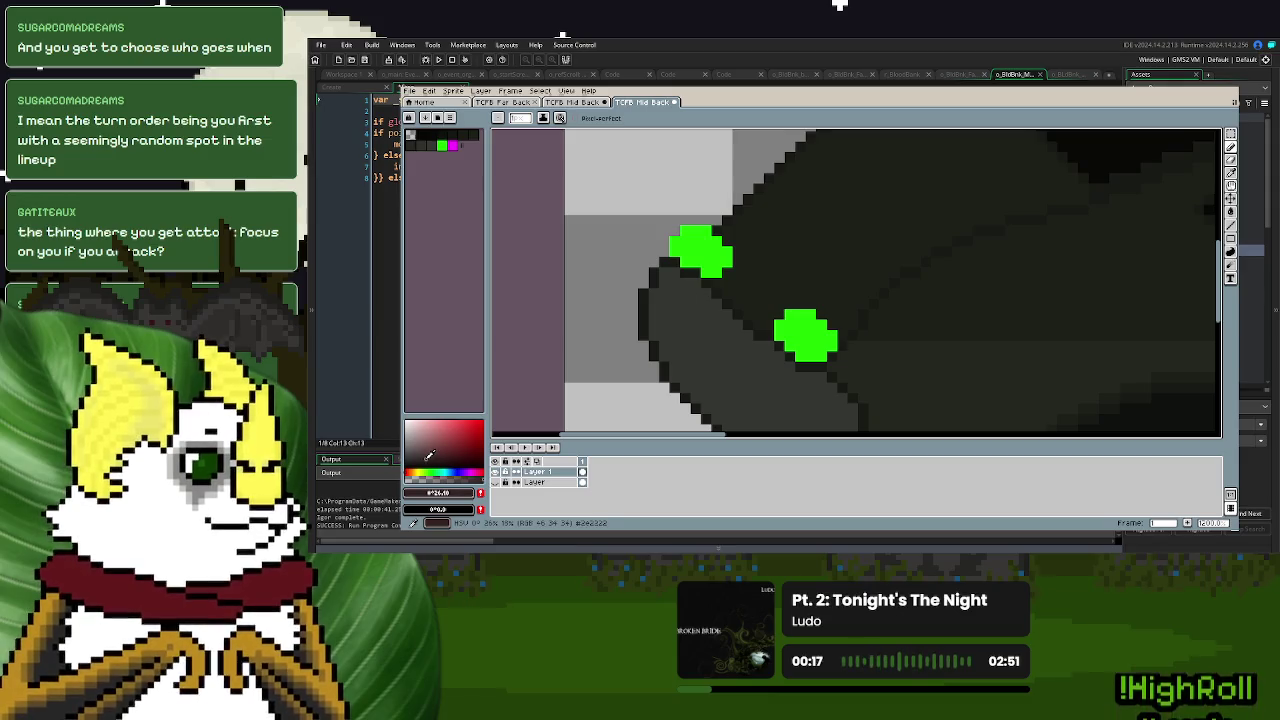
pyautogui.press('f')
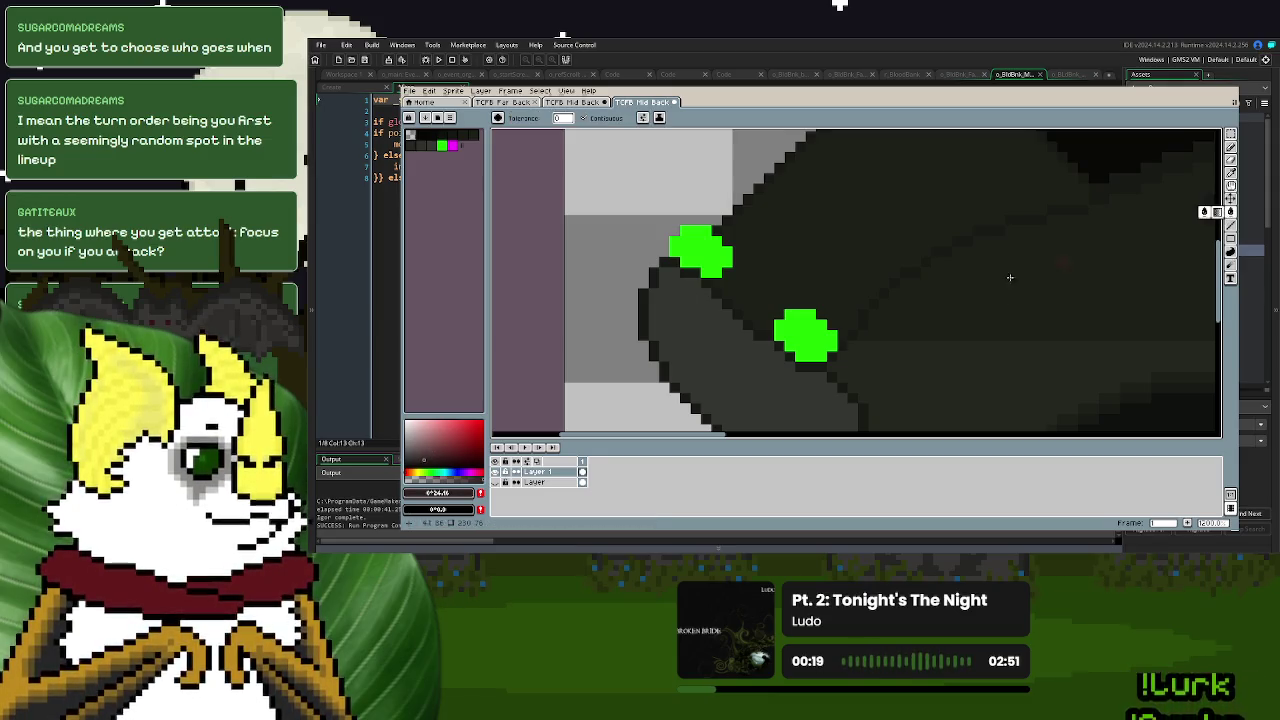
pyautogui.click(808, 323)
pyautogui.click(716, 250)
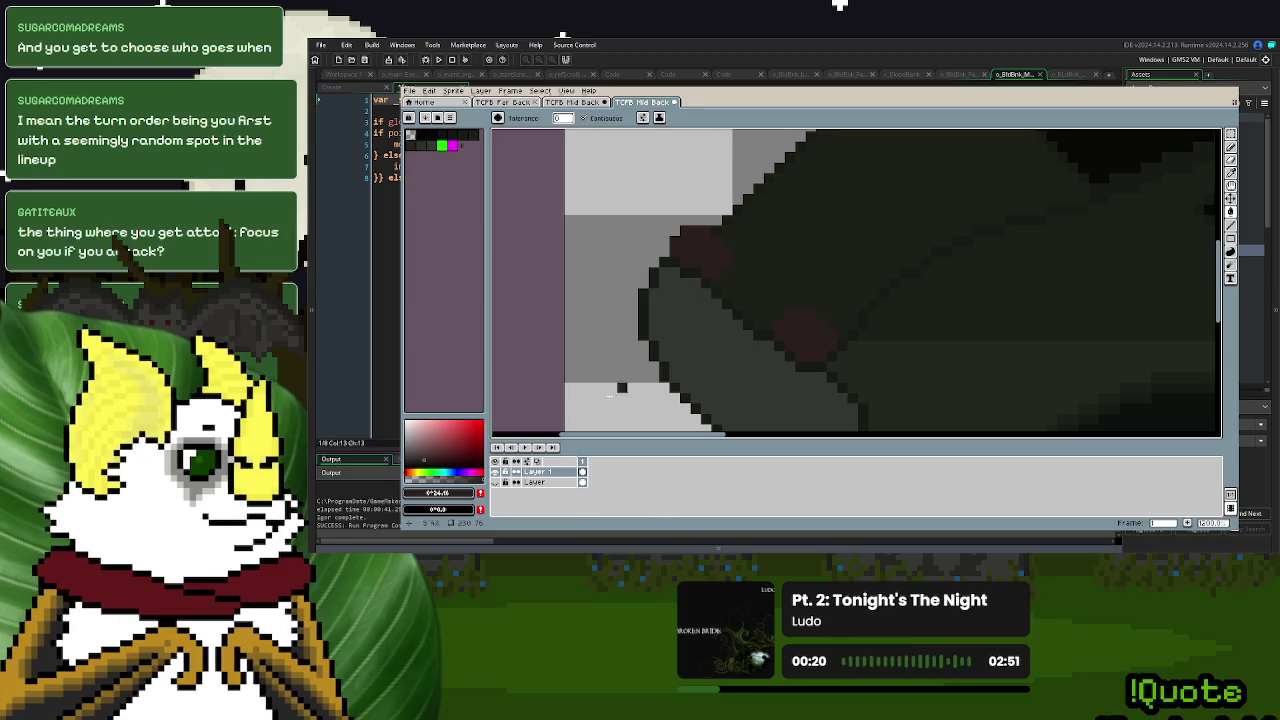
# - Refill both blobs with a darker red and set its HSV value to 27
pyautogui.click(430, 440)
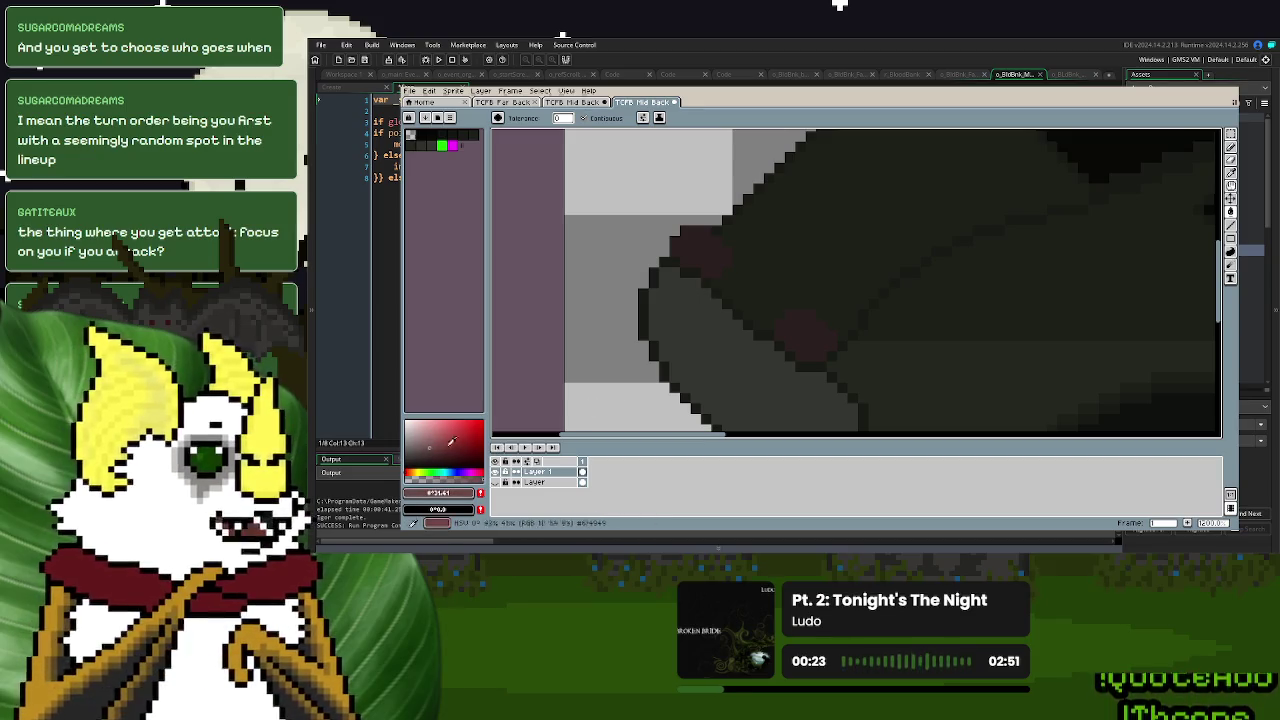
pyautogui.click(803, 345)
pyautogui.click(432, 455)
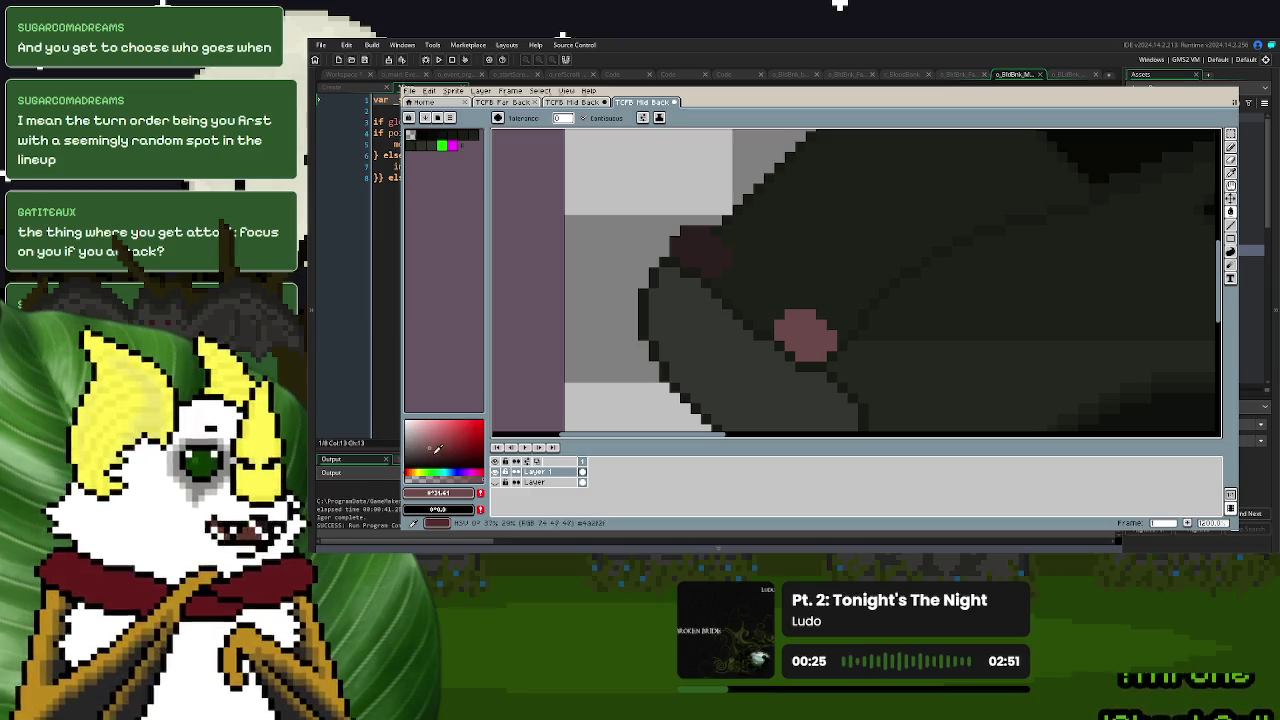
pyautogui.click(776, 345)
pyautogui.click(714, 261)
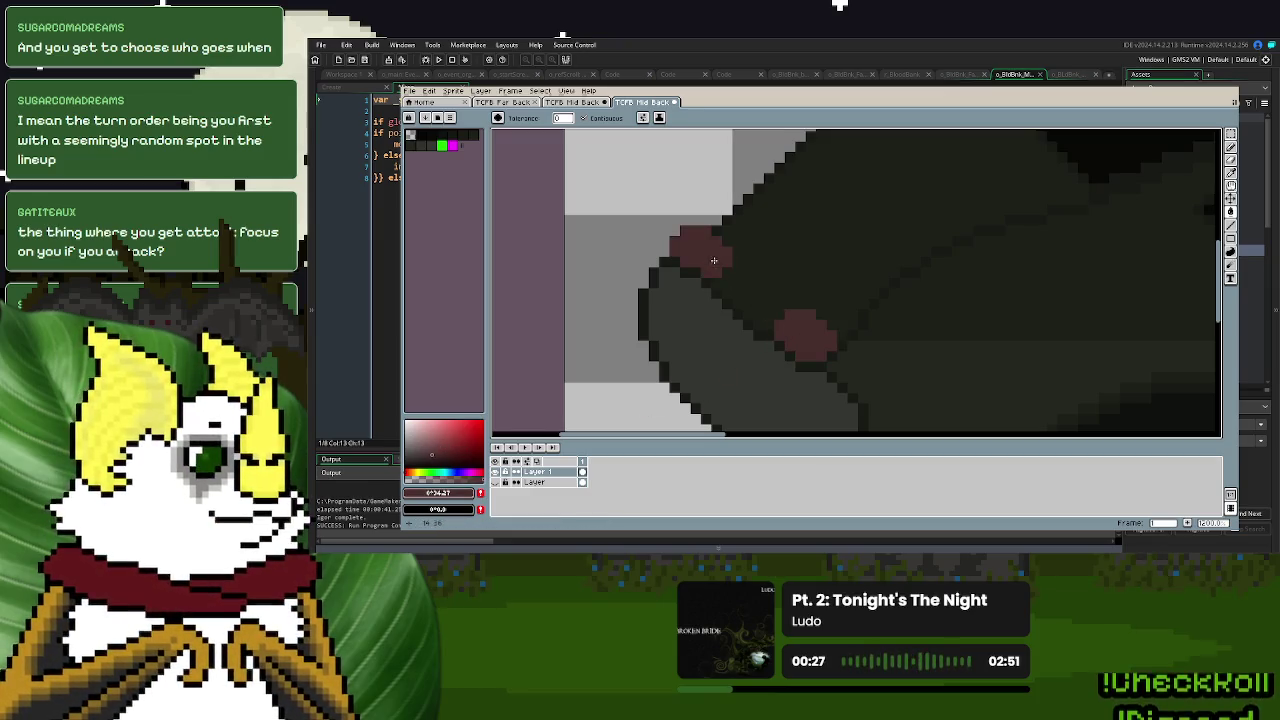
pyautogui.click(433, 472)
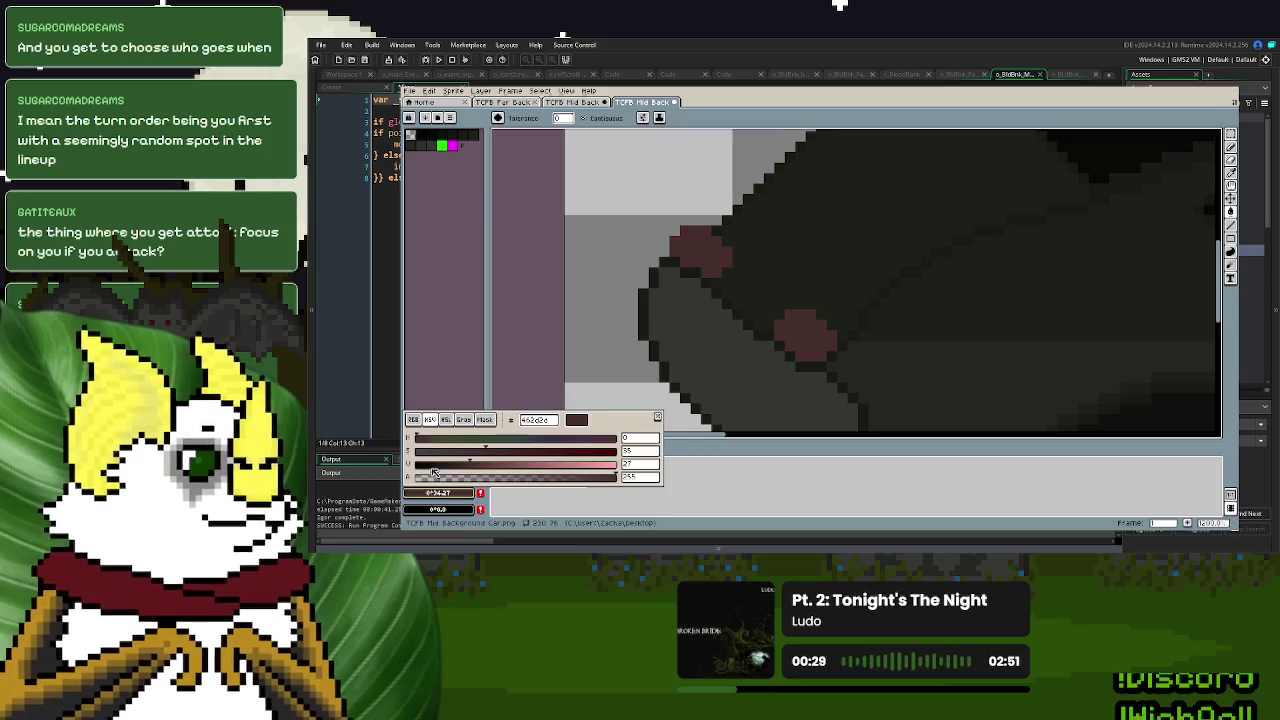
pyautogui.write('27')
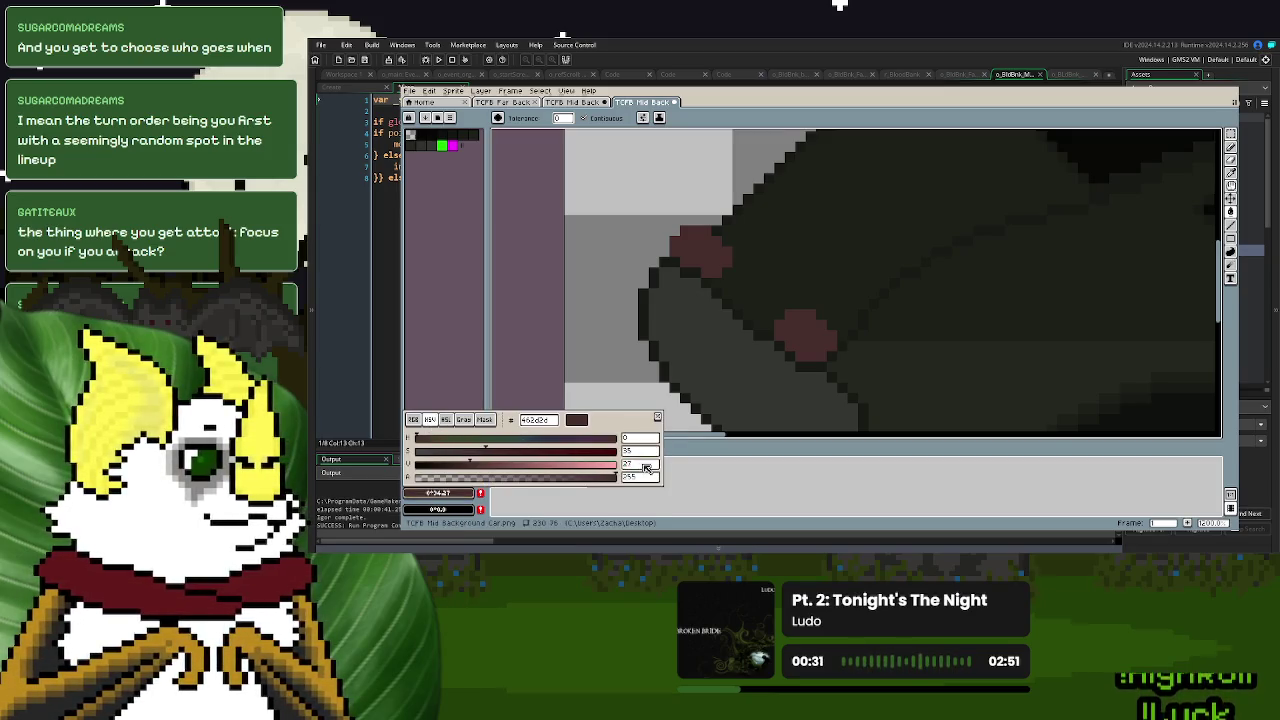
pyautogui.press('Return')
# - Touch up the edges of the two red lamp blobs with pencil strokes
pyautogui.press('b')
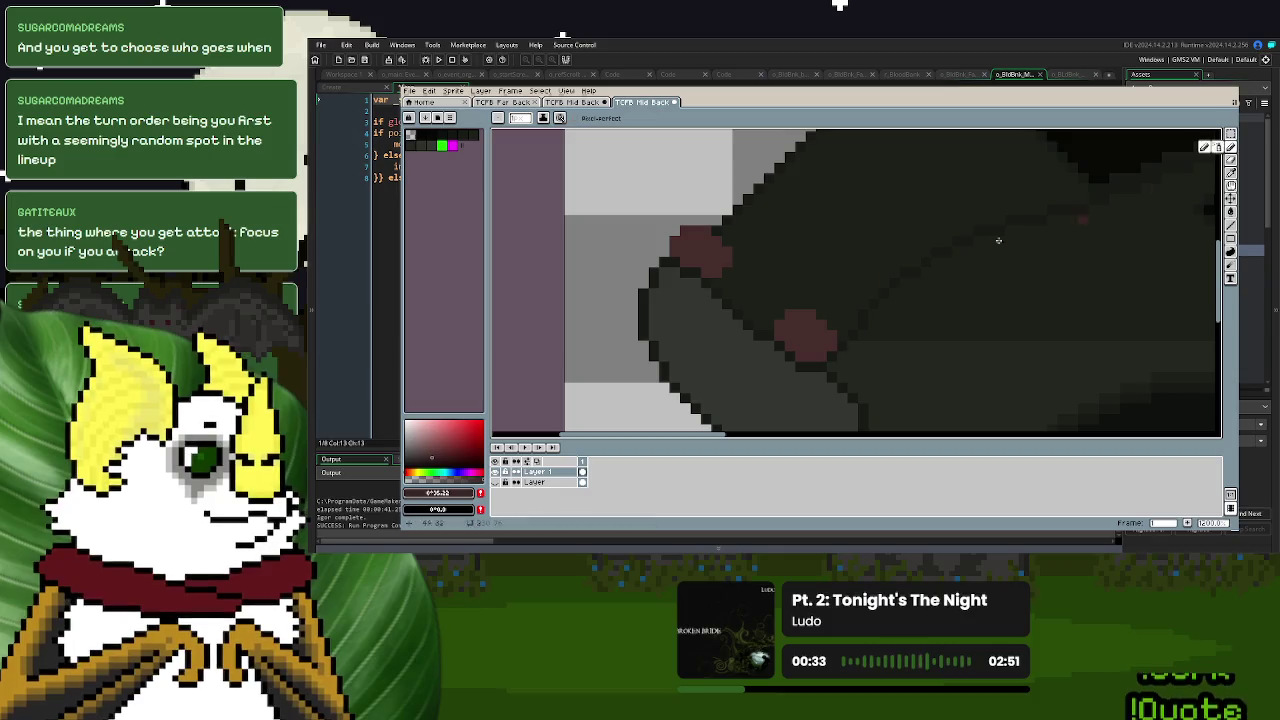
pyautogui.scroll(2, 822, 305)
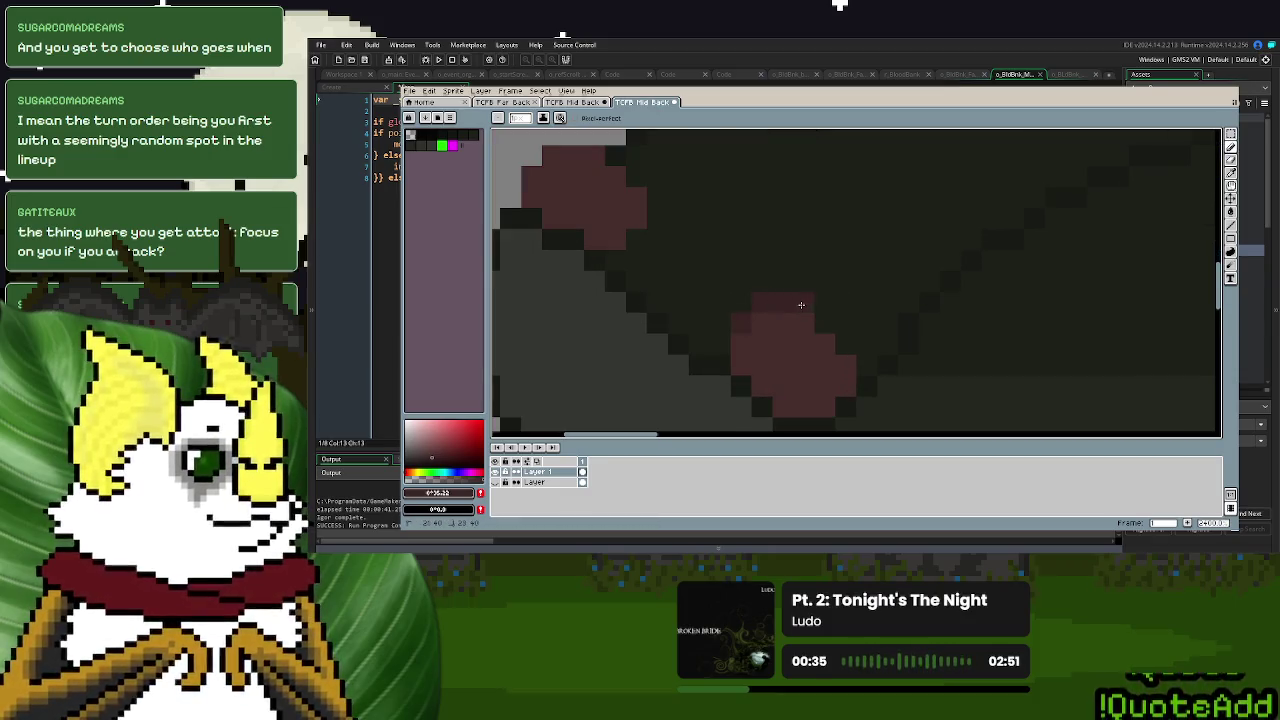
pyautogui.moveTo(733, 363); pyautogui.dragTo(722, 350)
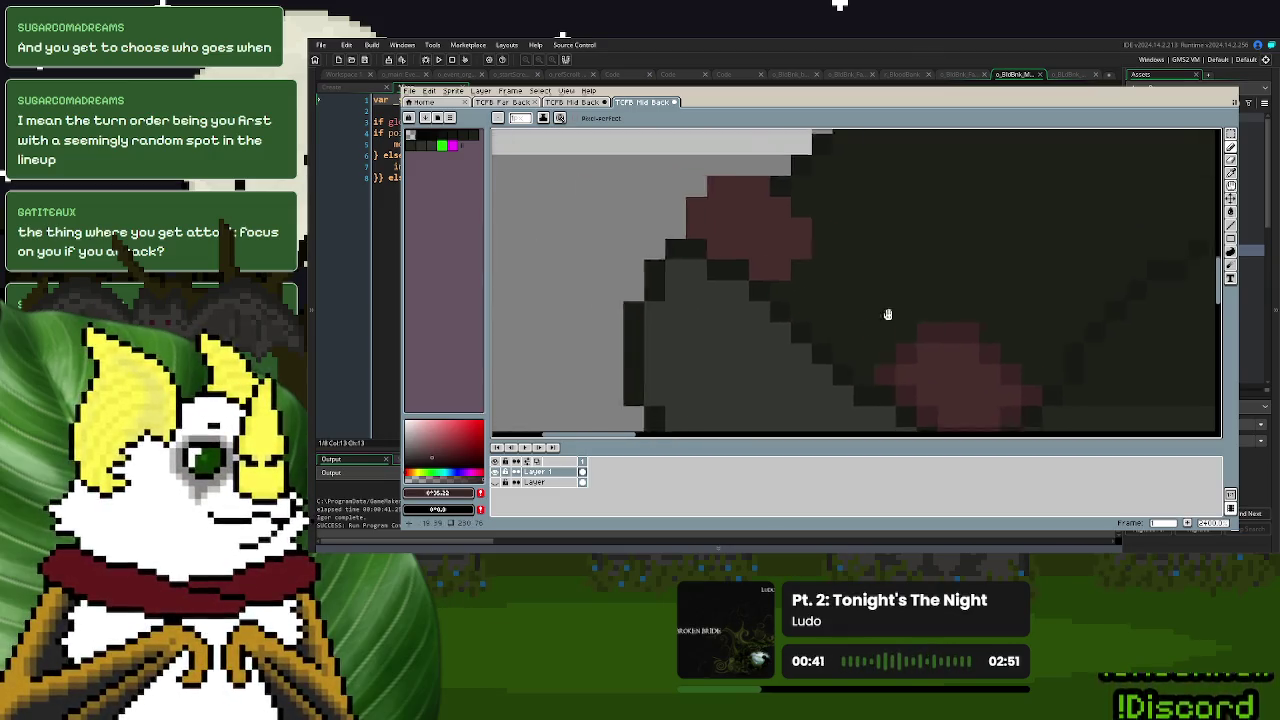
pyautogui.hscroll(-3, 886, 309)
pyautogui.hscroll(-3, 843, 286)
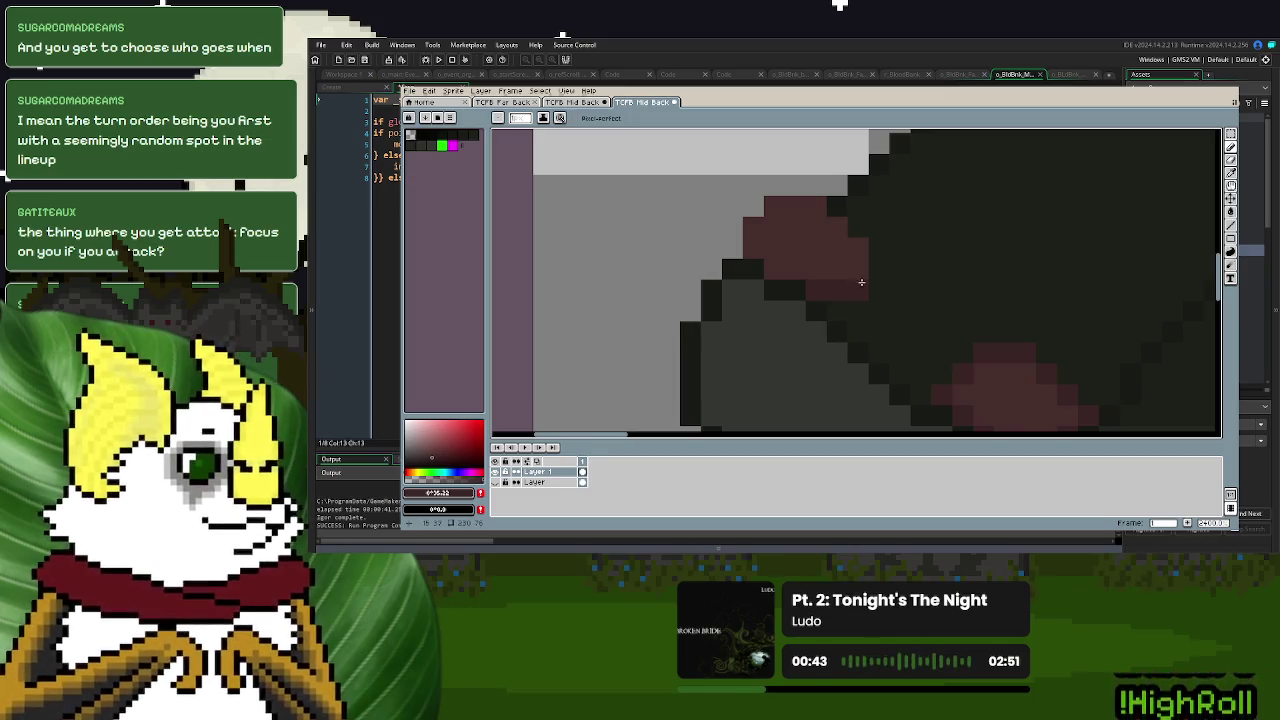
pyautogui.moveTo(846, 314); pyautogui.dragTo(823, 303)
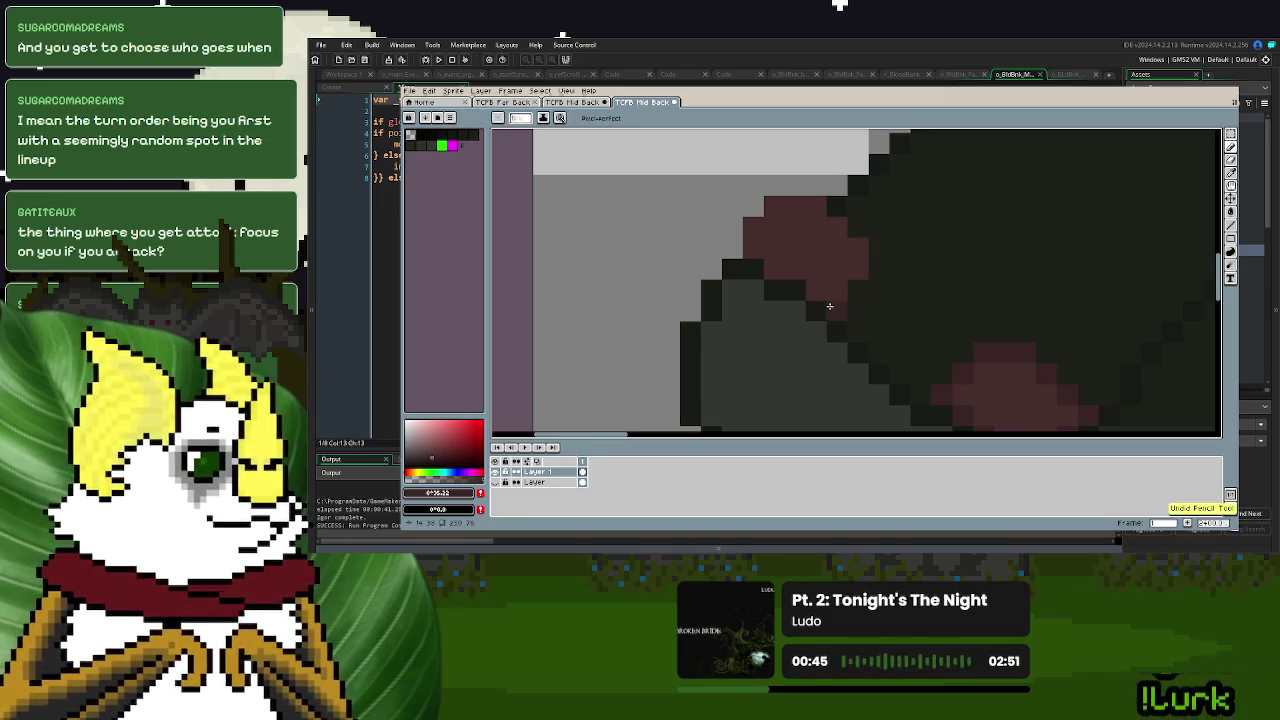
pyautogui.moveTo(883, 244)
pyautogui.mouseDown()
pyautogui.moveTo(814, 286)
pyautogui.moveTo(750, 248)
pyautogui.moveTo(754, 207)
pyautogui.moveTo(776, 185)
pyautogui.moveTo(824, 188)
pyautogui.mouseUp()
pyautogui.scroll(-3, 847, 289)
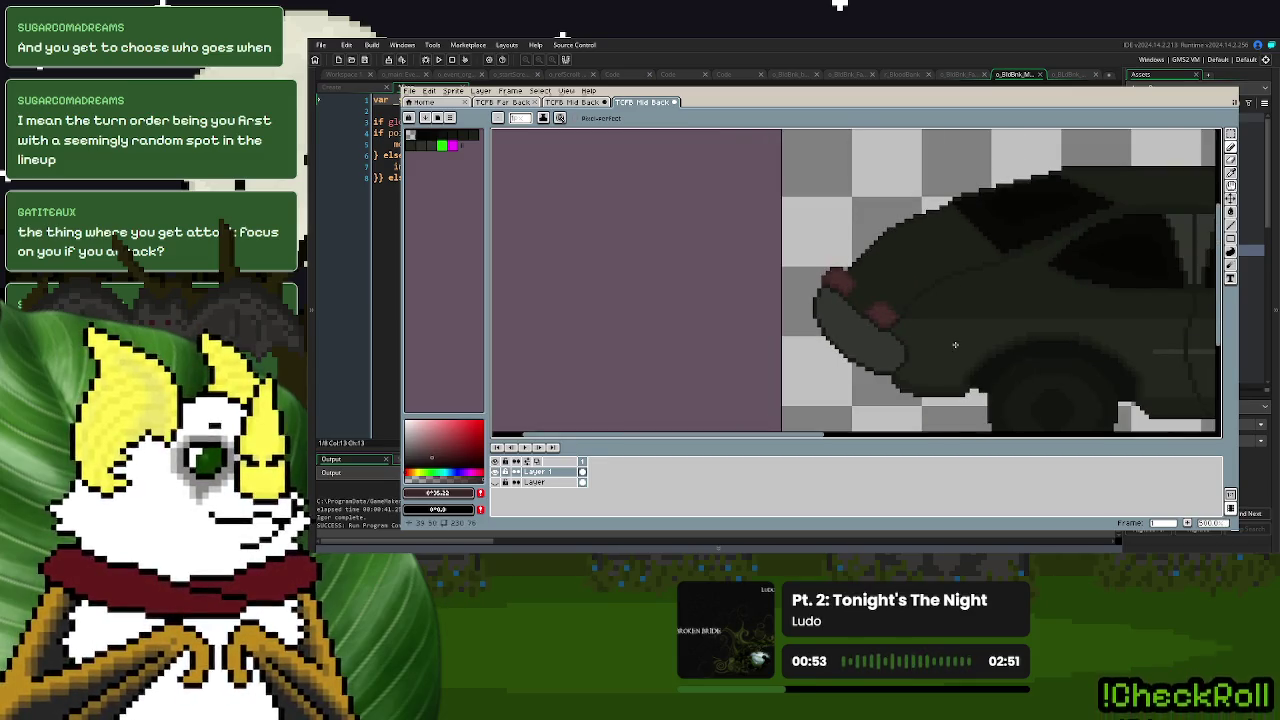
pyautogui.scroll(-1, 716, 327)
pyautogui.moveTo(716, 327); pyautogui.dragTo(784, 327)
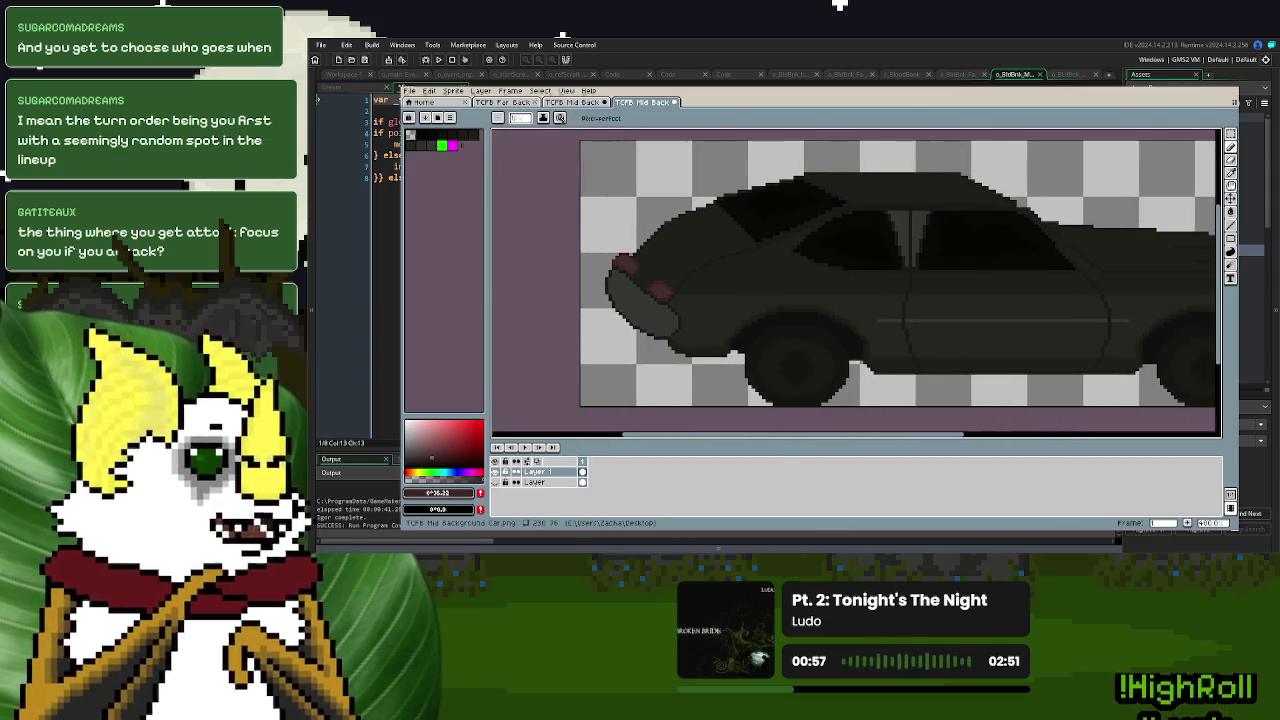
pyautogui.scroll(2, 600, 272)
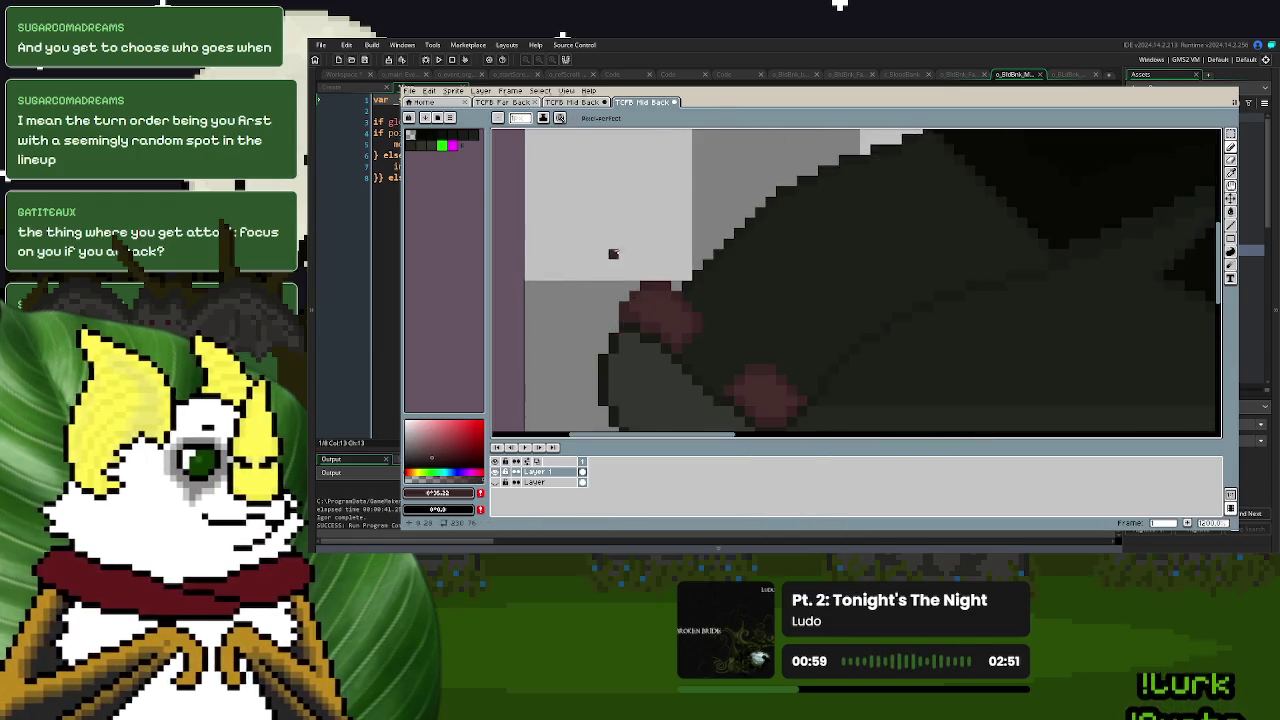
pyautogui.scroll(1, 640, 280)
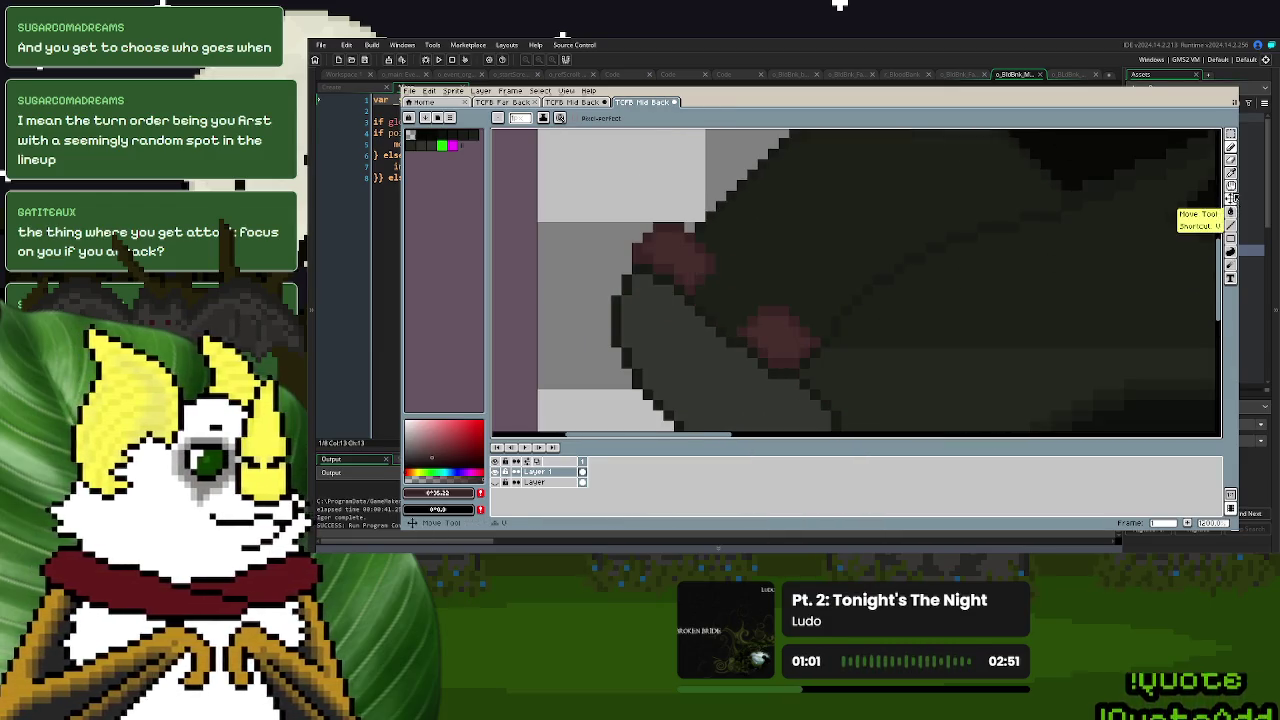
# - Sample the dark body grey and paint it over part of the light detail
pyautogui.click(1231, 198)
pyautogui.click(694, 334)
pyautogui.press('b')
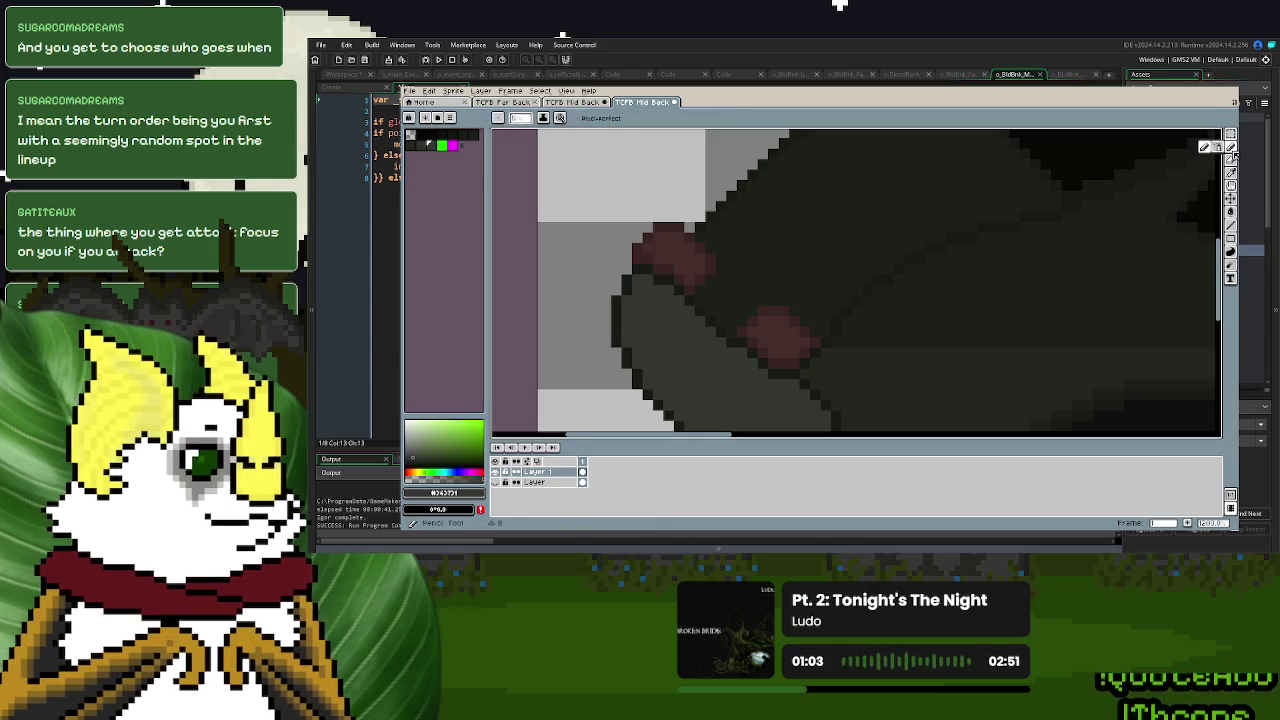
pyautogui.scroll(1, 737, 277)
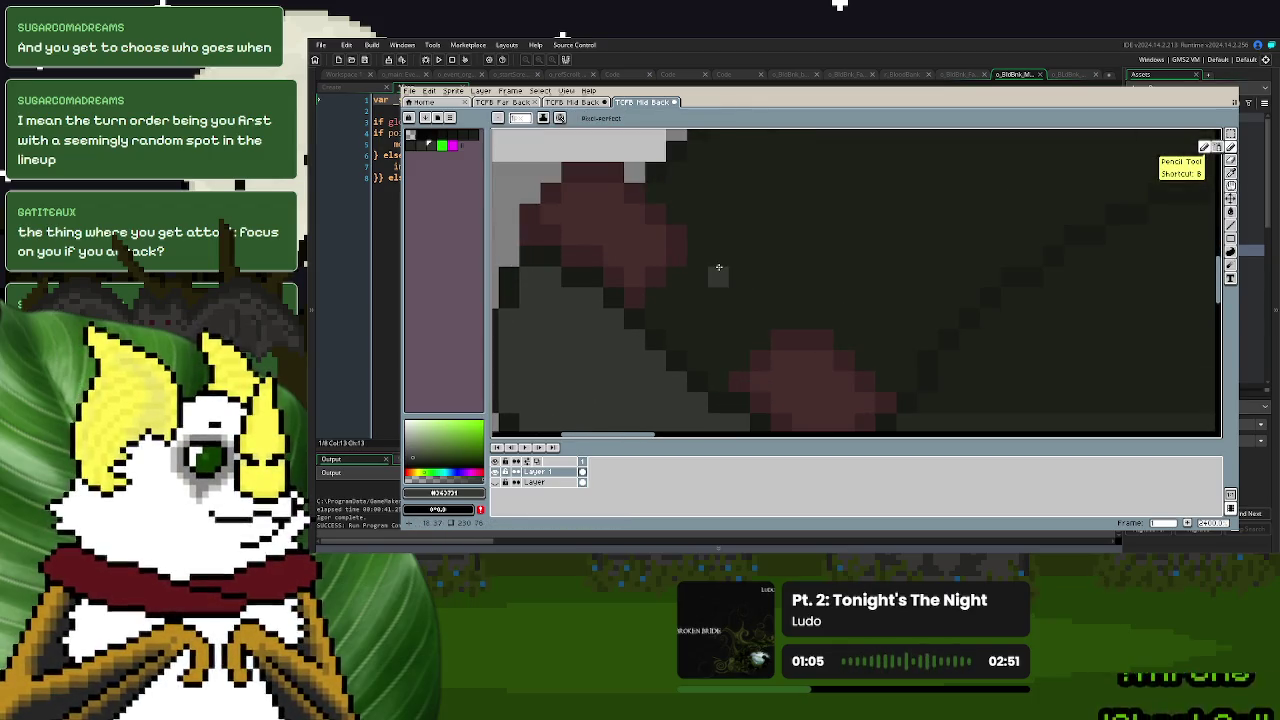
pyautogui.scroll(1, 725, 265)
pyautogui.moveTo(733, 268); pyautogui.dragTo(760, 289)
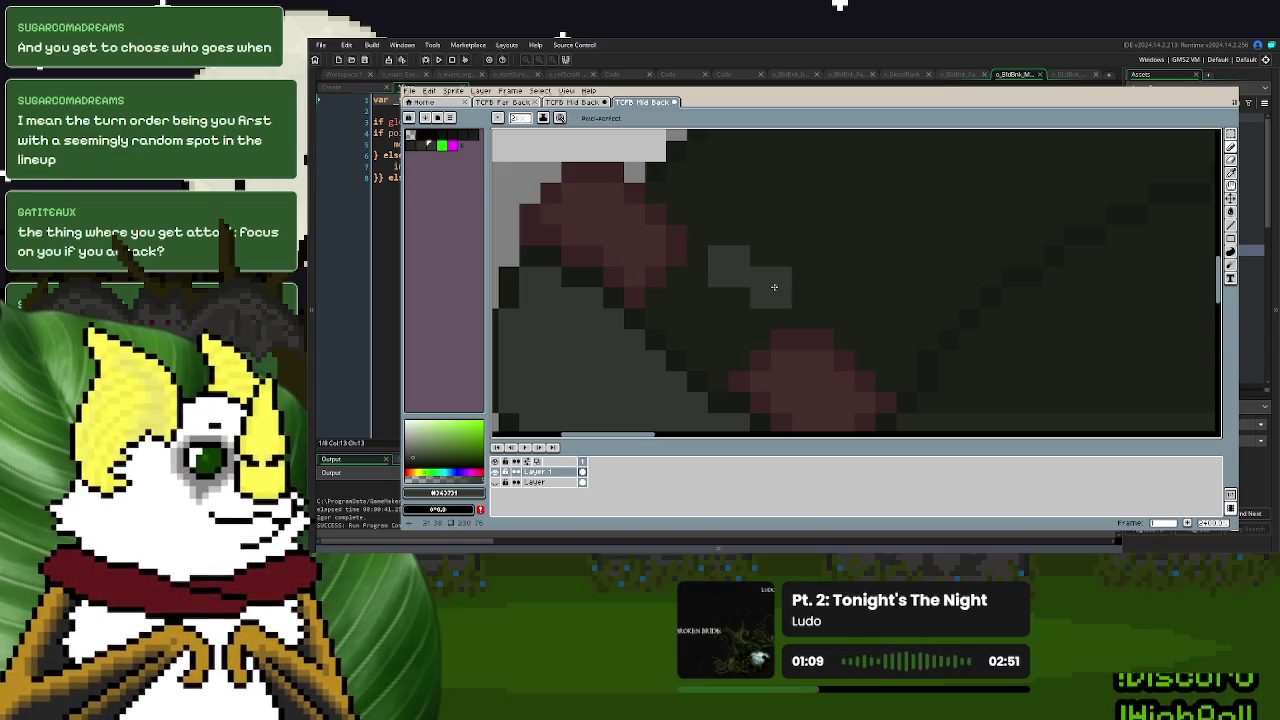
pyautogui.scroll(-2, 771, 292)
pyautogui.scroll(-1, 928, 350)
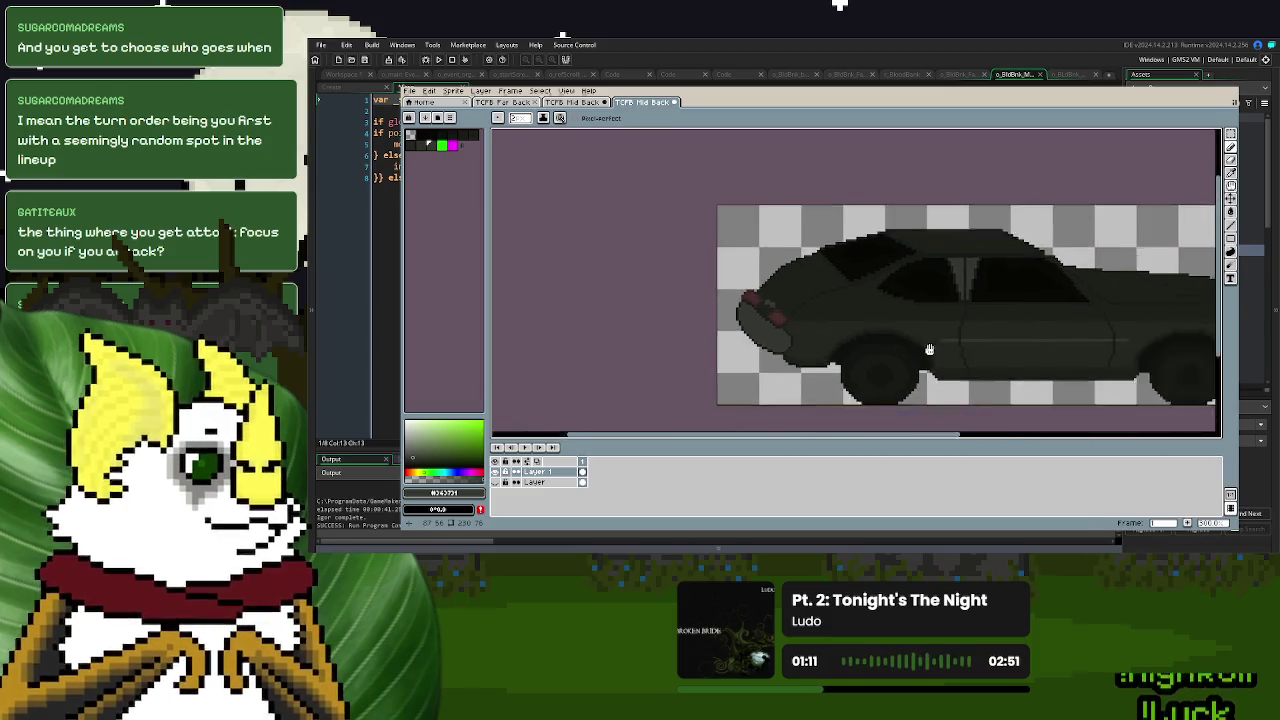
pyautogui.scroll(-1, 928, 350)
pyautogui.scroll(-1, 928, 353)
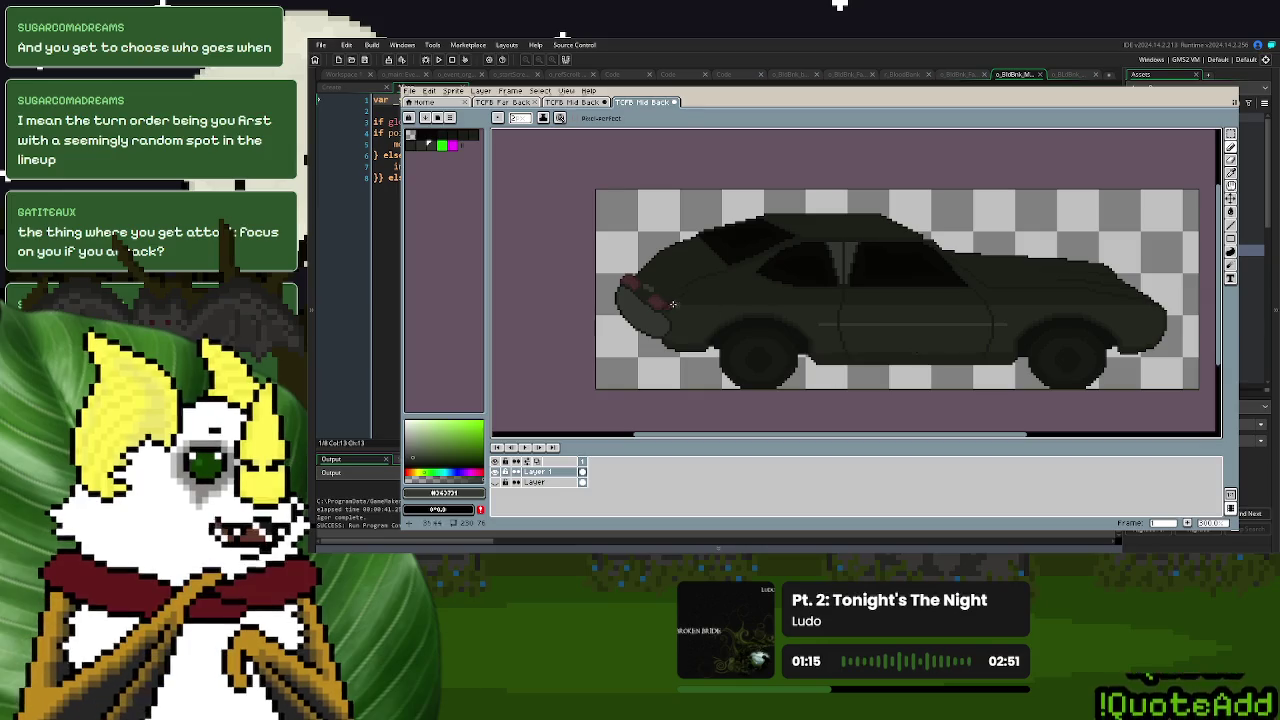
pyautogui.scroll(4, 622, 280)
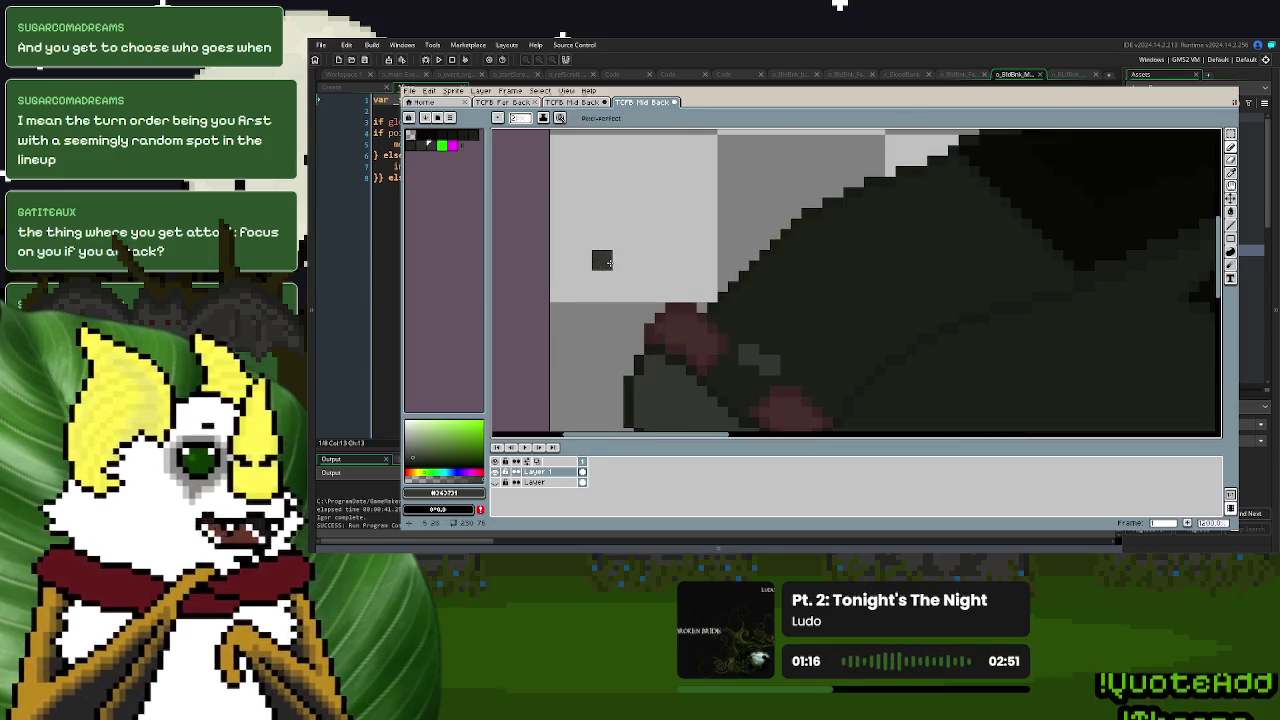
# - Sample the #292424 body colour and erase the top row of red lamp pixels
pyautogui.click(1231, 172)
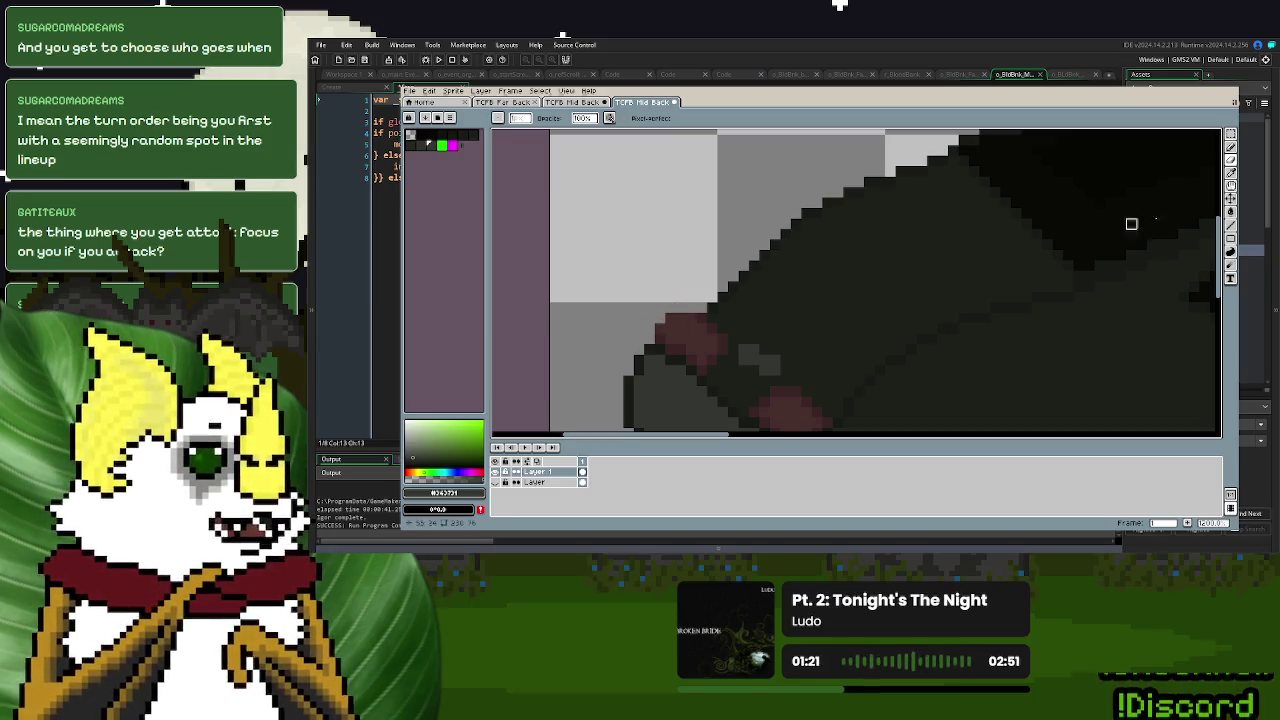
pyautogui.click(1231, 172)
pyautogui.click(769, 287)
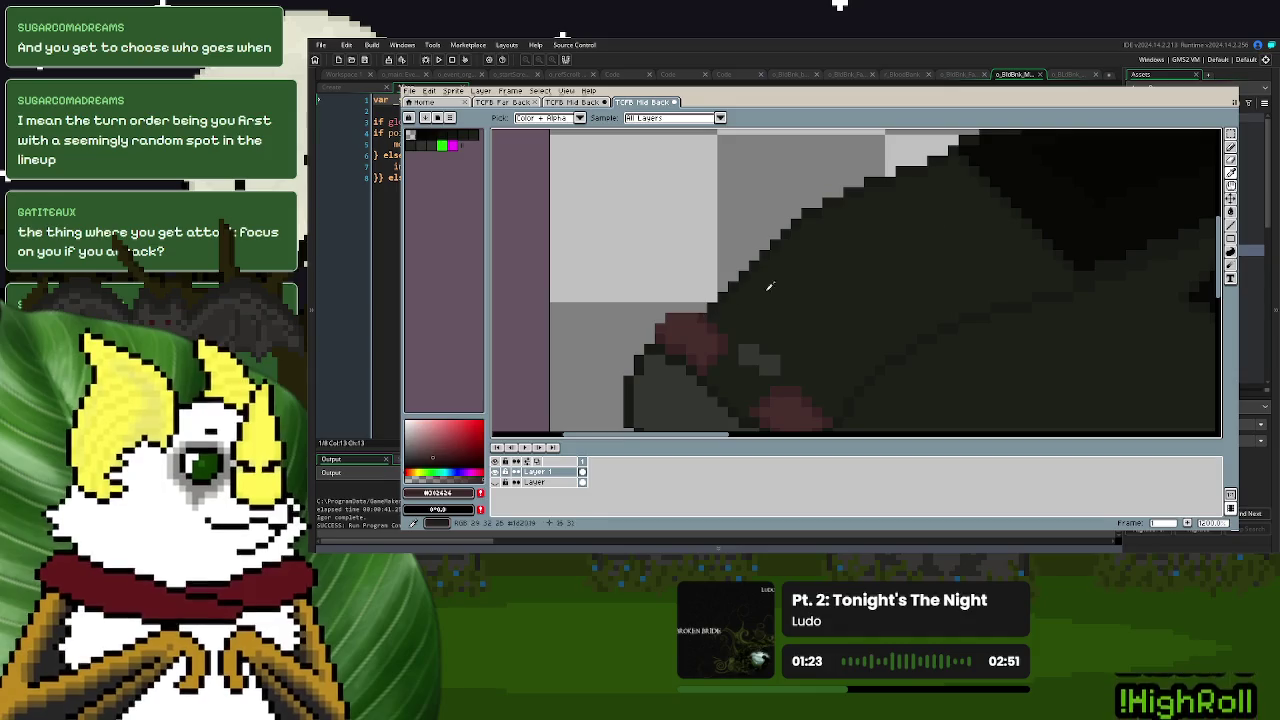
pyautogui.click(1231, 148)
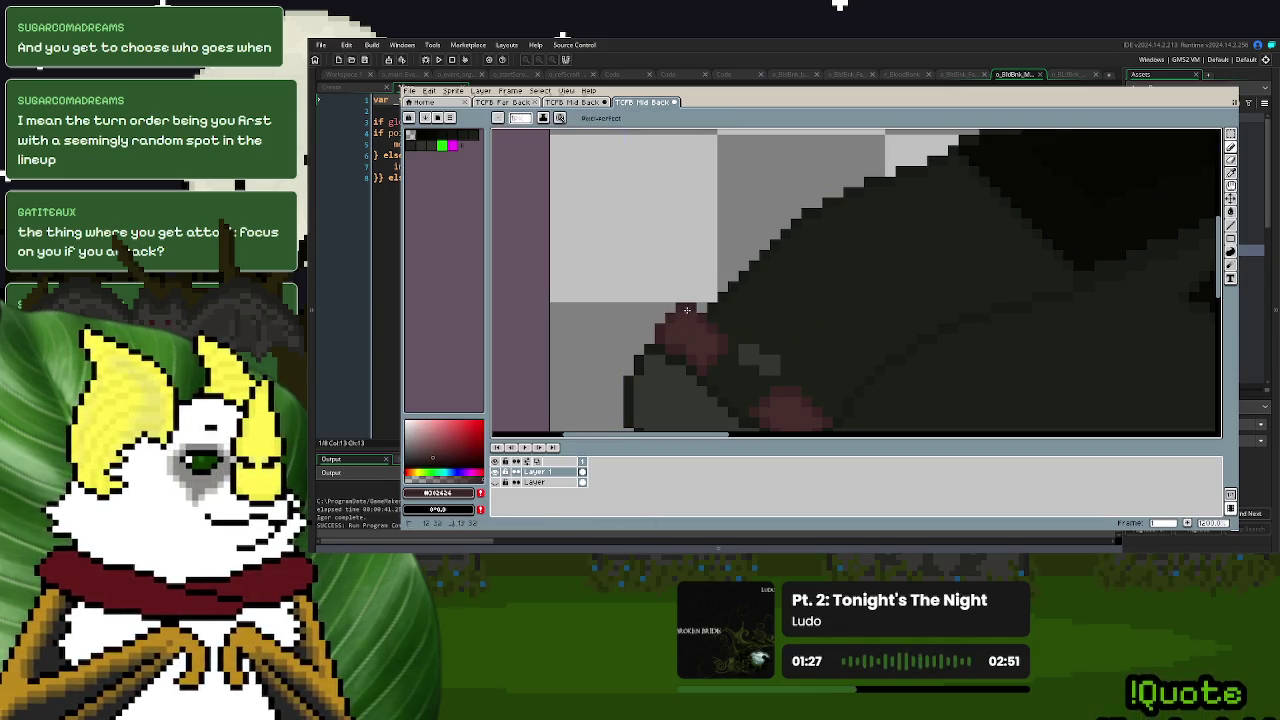
pyautogui.scroll(-3, 900, 280)
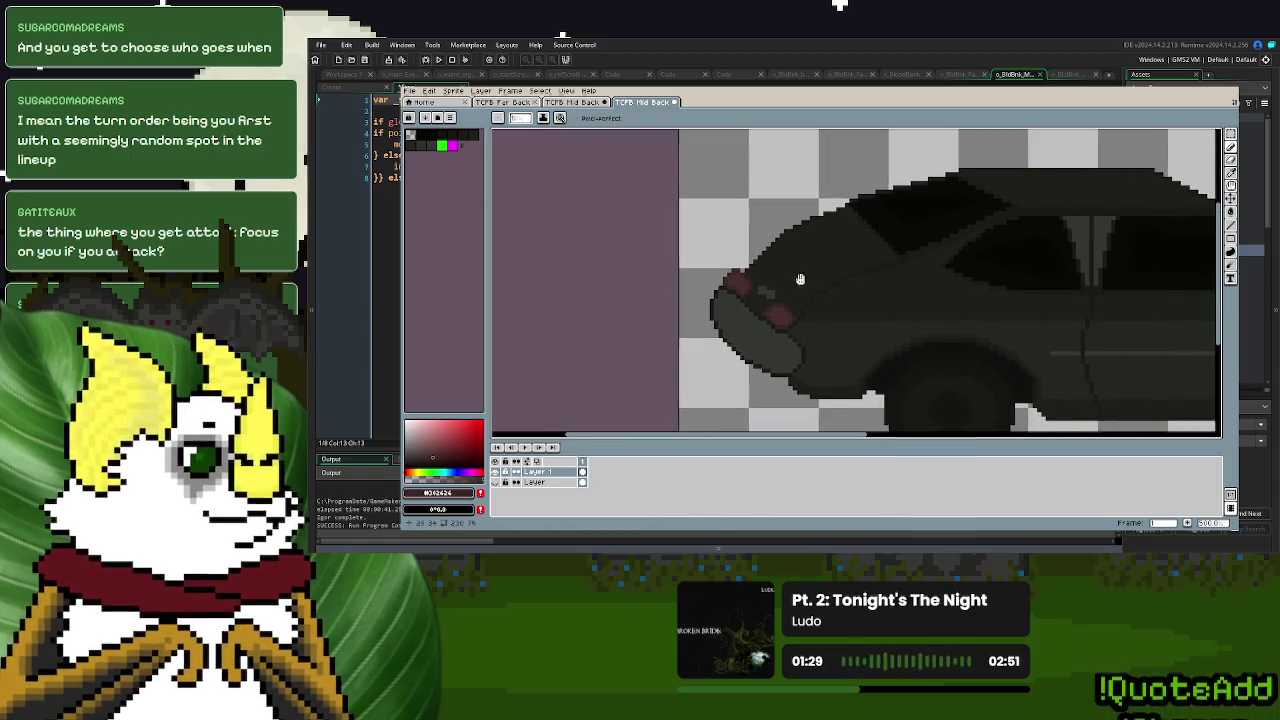
pyautogui.scroll(3, 800, 300)
pyautogui.scroll(2, 800, 300)
pyautogui.click(1231, 160)
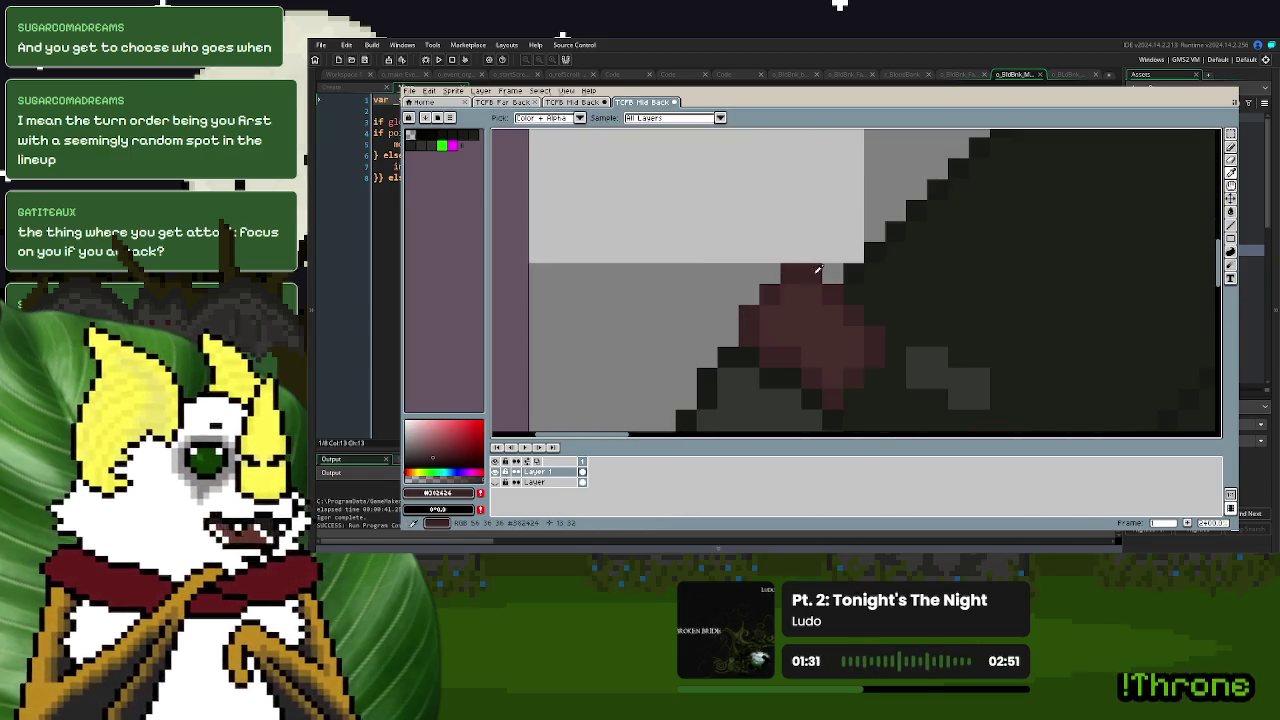
pyautogui.moveTo(833, 275)
pyautogui.mouseDown()
pyautogui.moveTo(790, 274)
pyautogui.moveTo(749, 314)
pyautogui.moveTo(749, 336)
pyautogui.mouseUp()
pyautogui.click(1231, 173)
pyautogui.click(1231, 147)
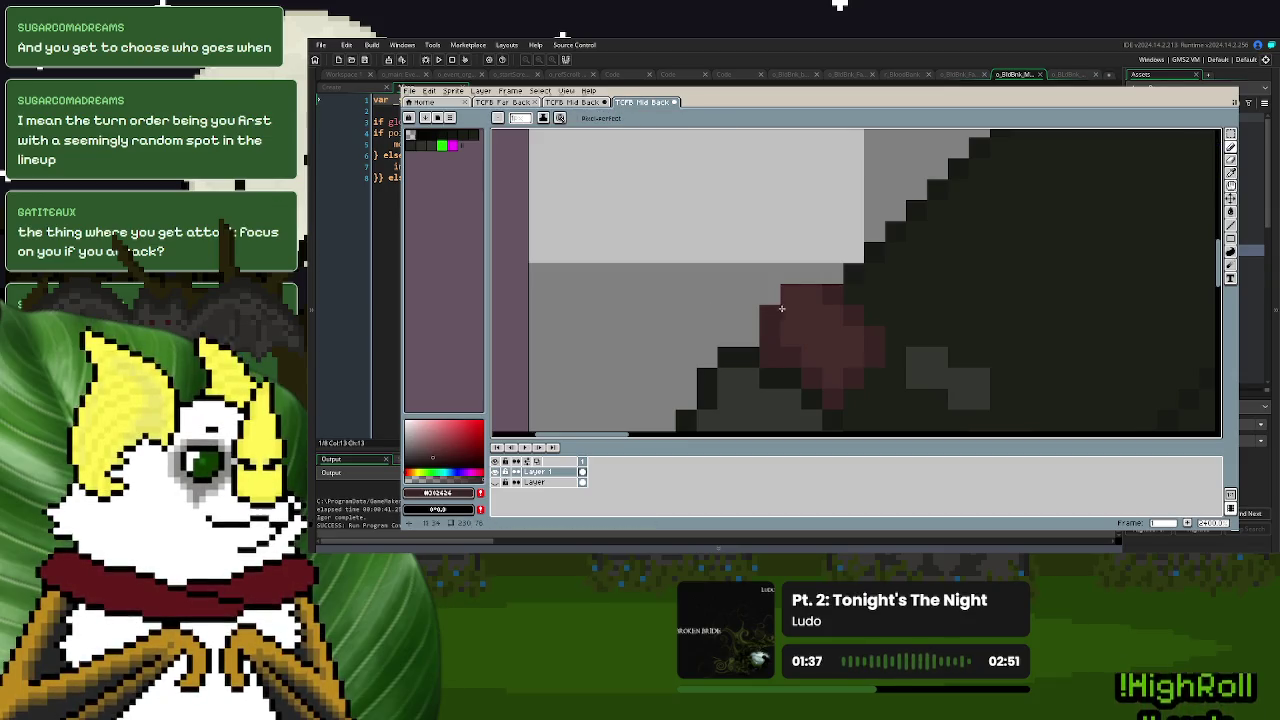
pyautogui.scroll(-2, 829, 334)
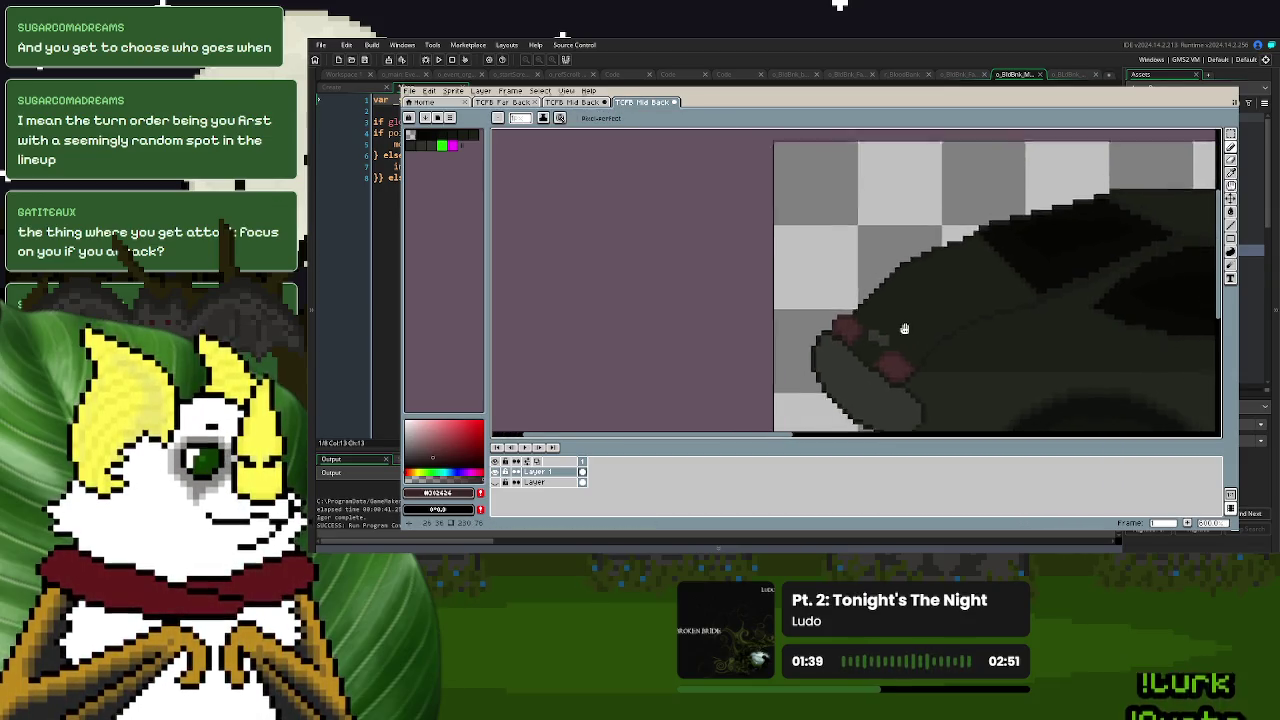
pyautogui.scroll(2, 836, 336)
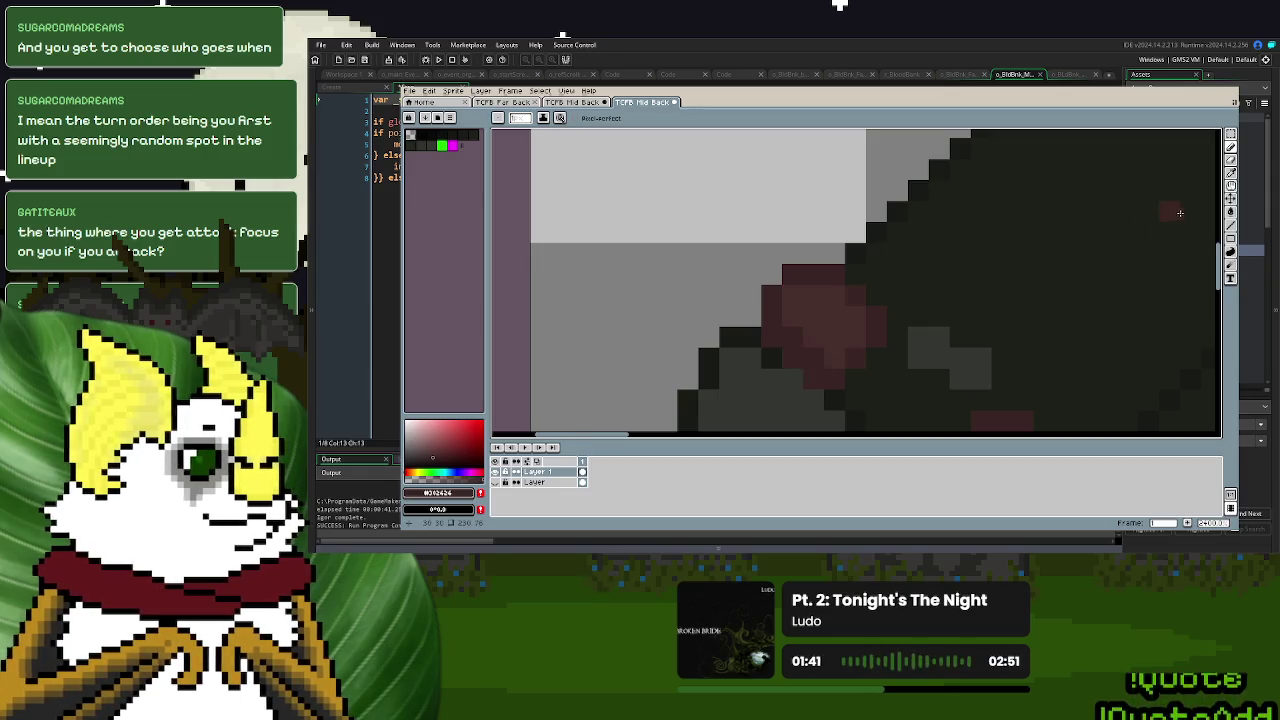
# - Sample the red tail-light colour, then the car body's dark green for the pencil
pyautogui.click(1231, 173)
pyautogui.click(857, 300)
pyautogui.click(1231, 147)
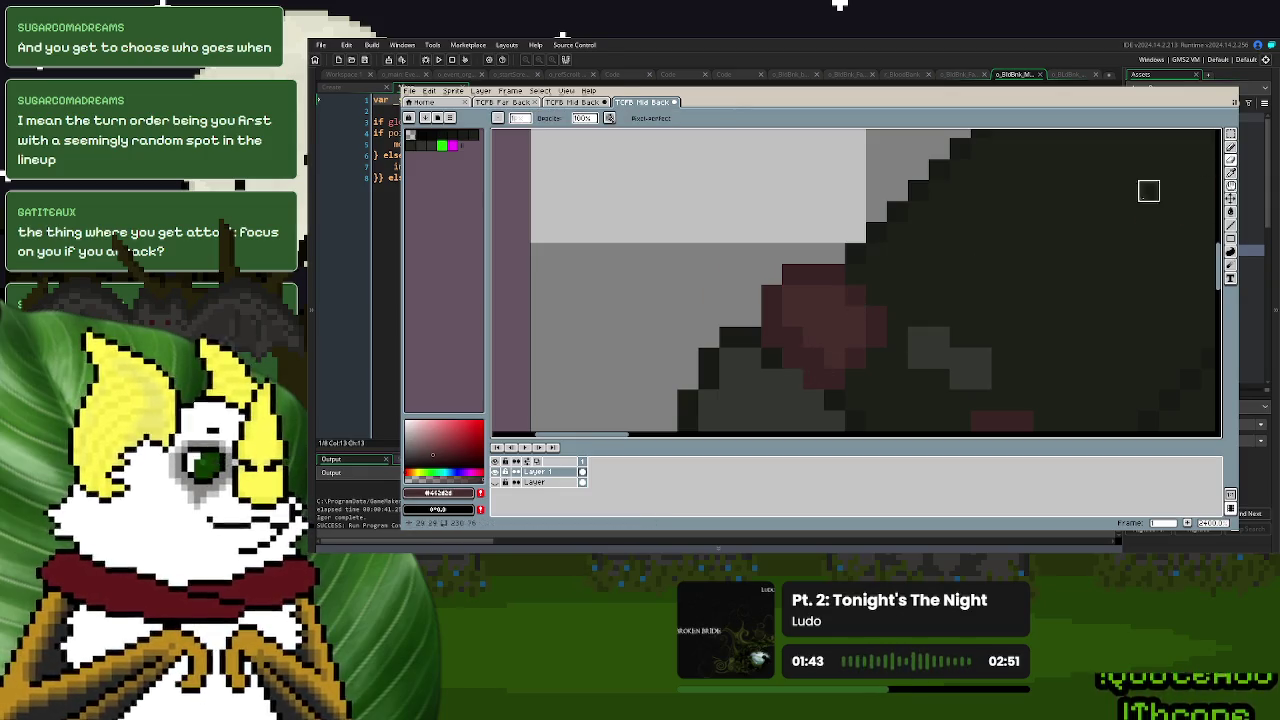
pyautogui.click(1232, 167)
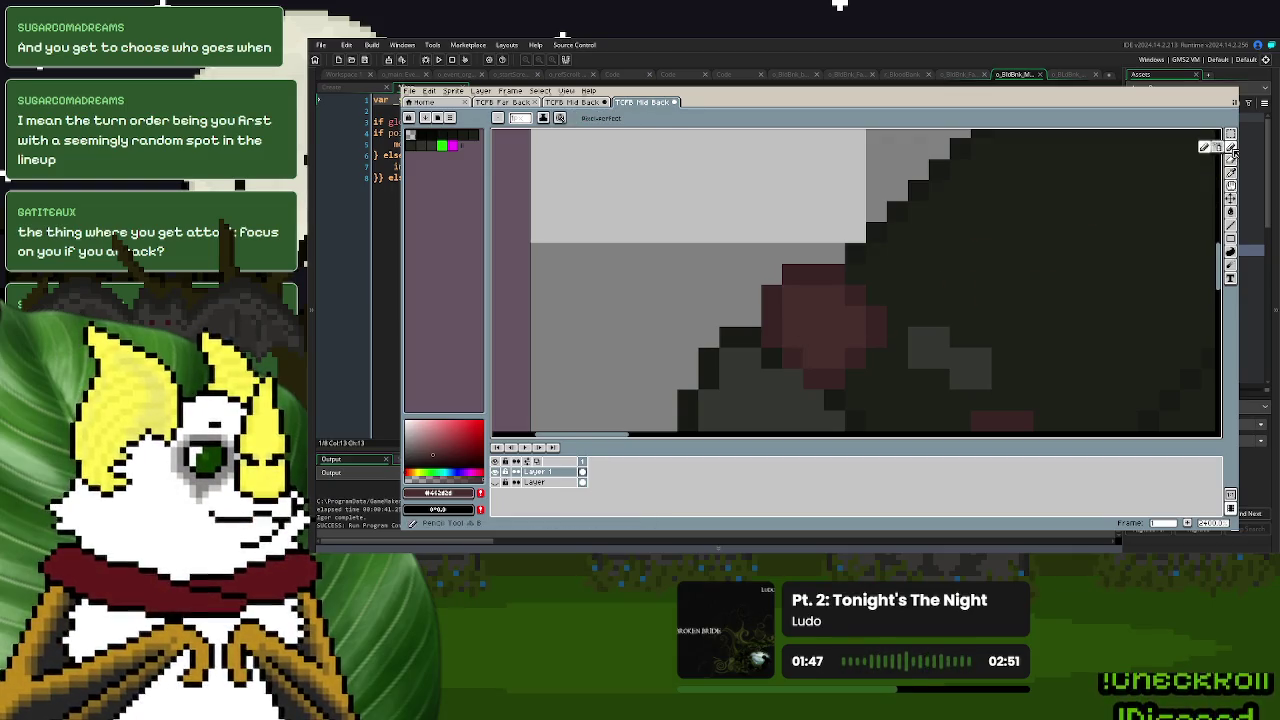
pyautogui.click(1231, 173)
pyautogui.click(947, 166)
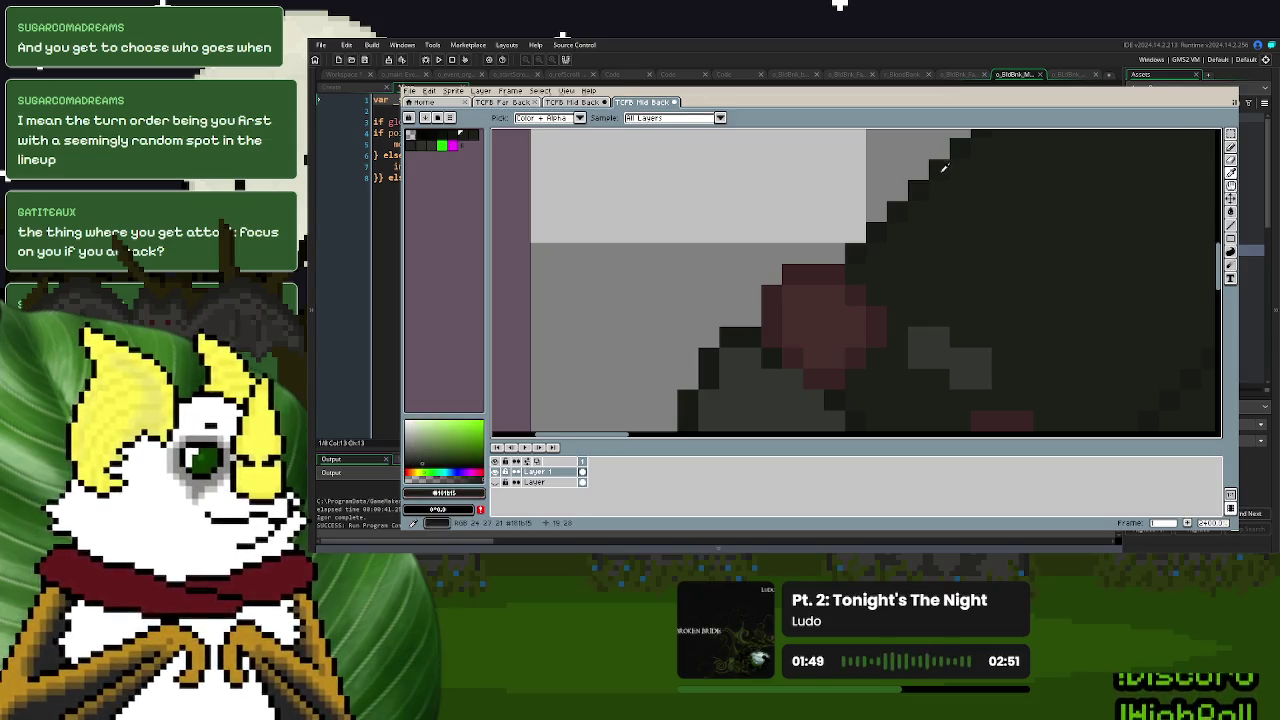
pyautogui.click(1231, 147)
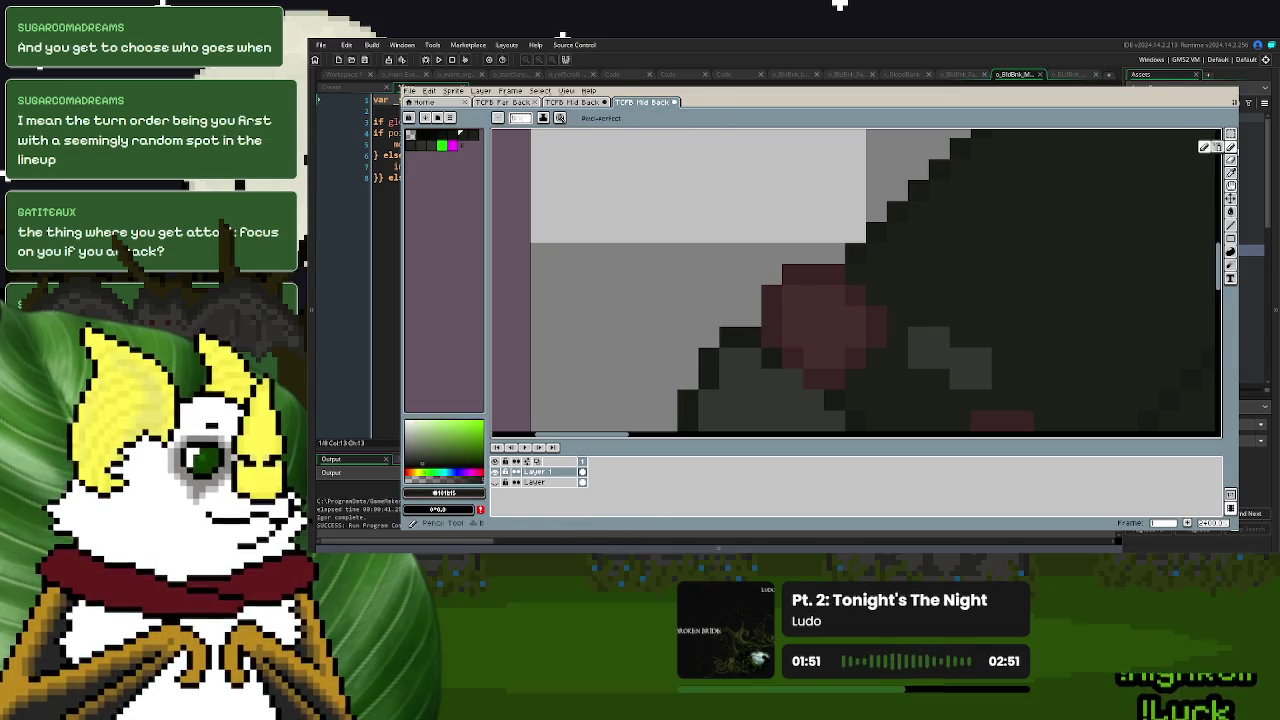
pyautogui.scroll(-3, 929, 251)
pyautogui.scroll(-3, 849, 299)
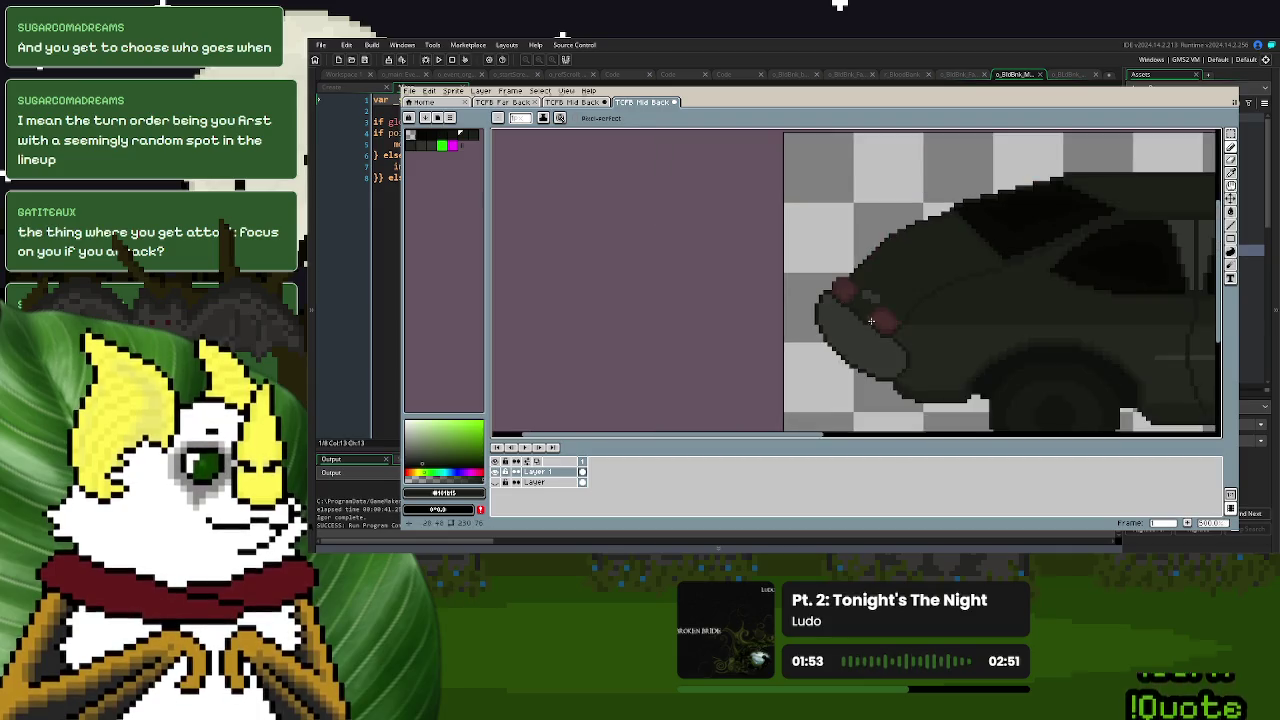
pyautogui.hscroll(3, 995, 276)
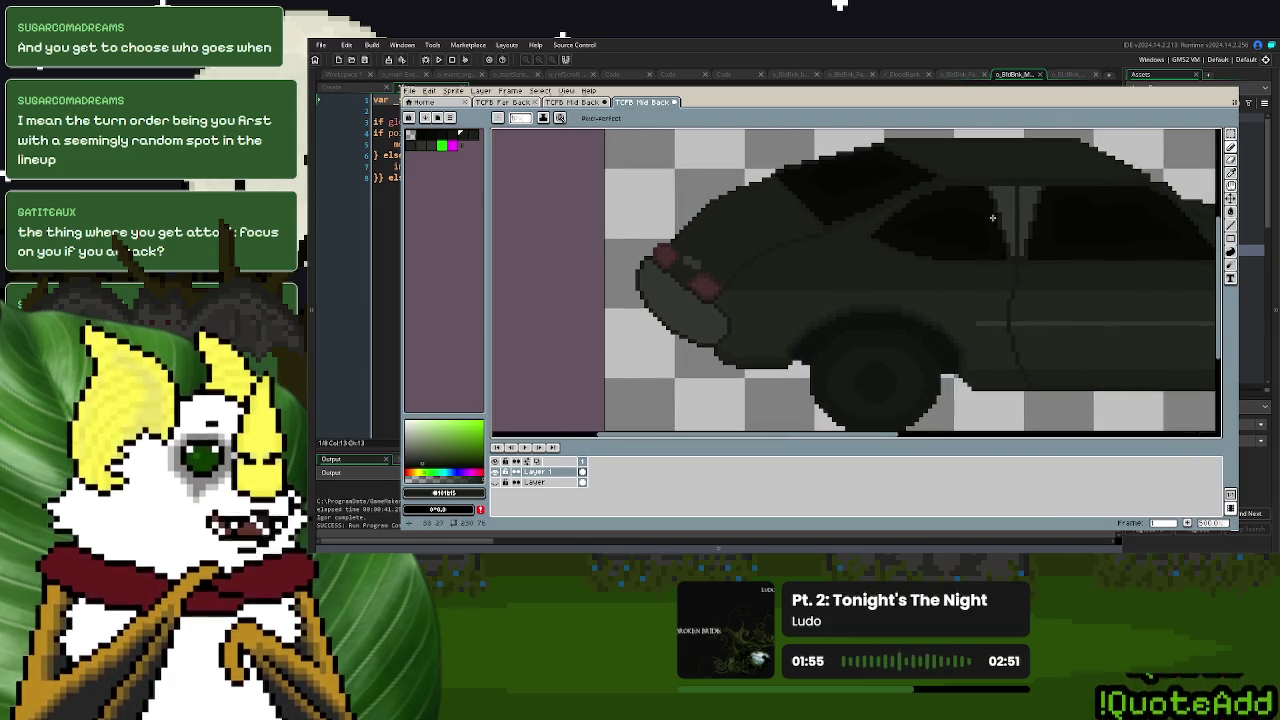
pyautogui.scroll(3, 988, 219)
pyautogui.scroll(-2, 988, 220)
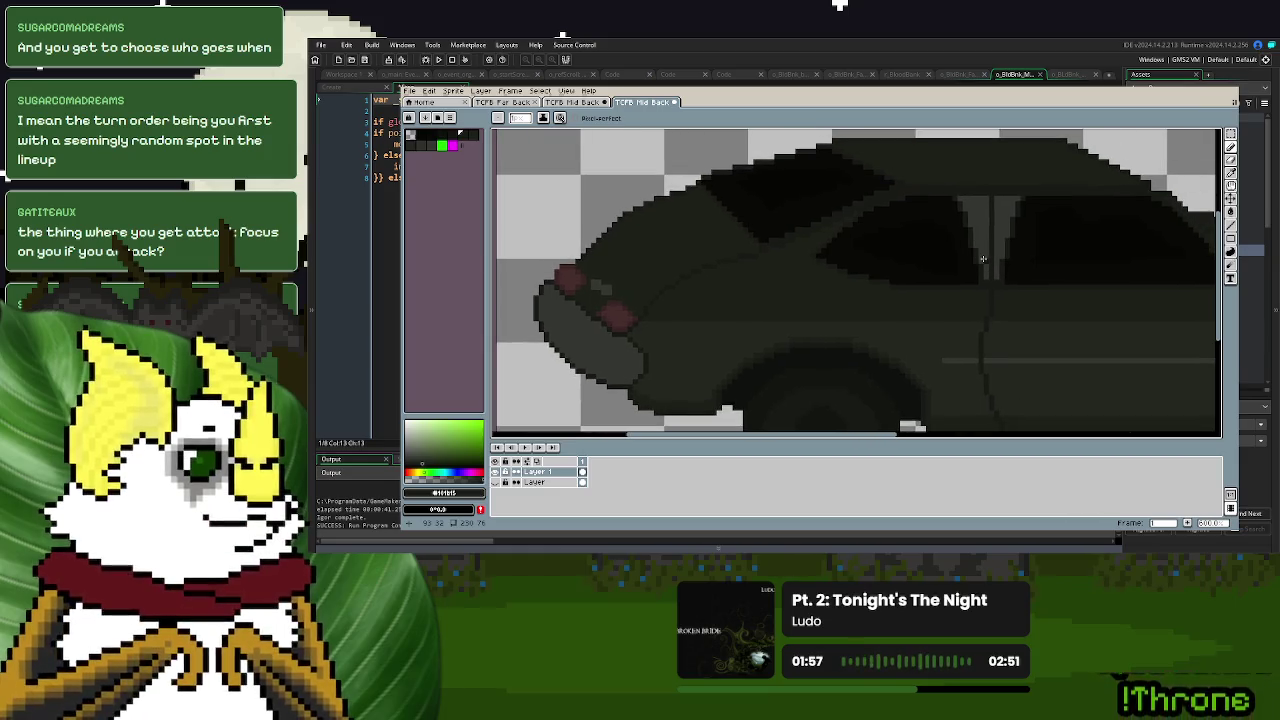
pyautogui.hotkey('ctrl', 'z')
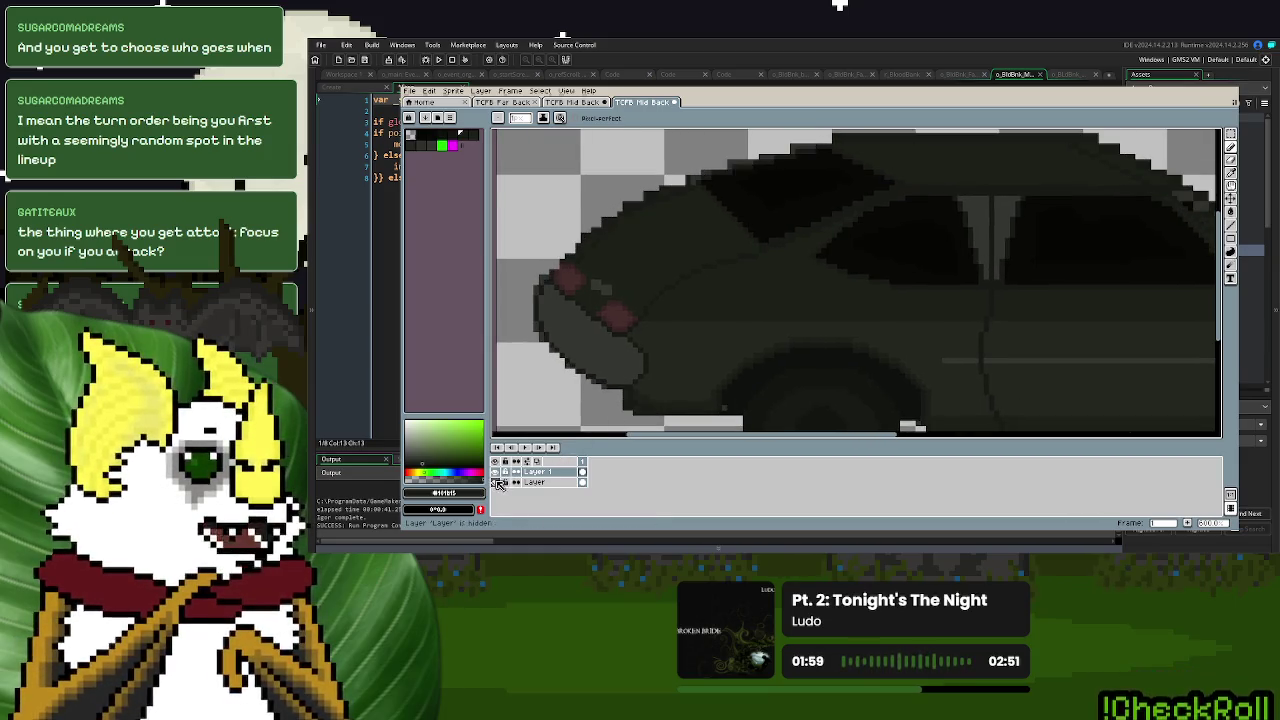
# - Compare the car without its tail-light layer, sample the body colour, and show the layer again
pyautogui.hotkey('ctrl', 'z')
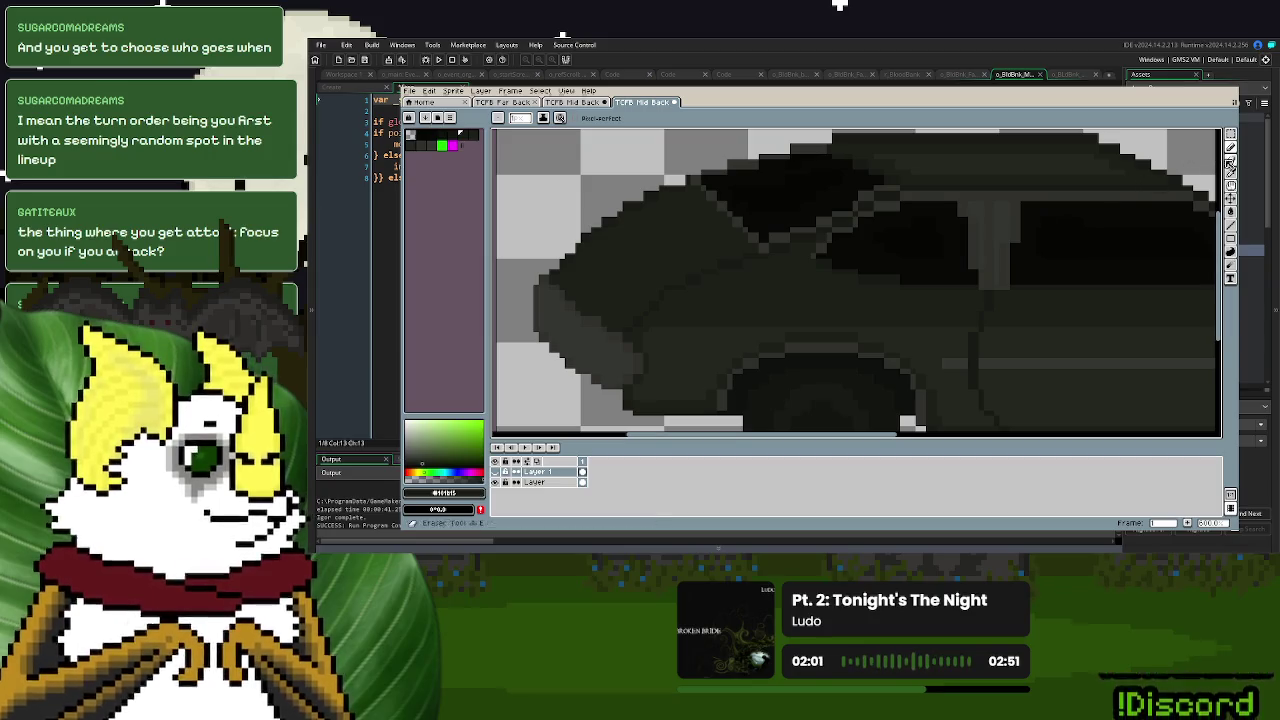
pyautogui.click(1230, 172)
pyautogui.click(780, 300)
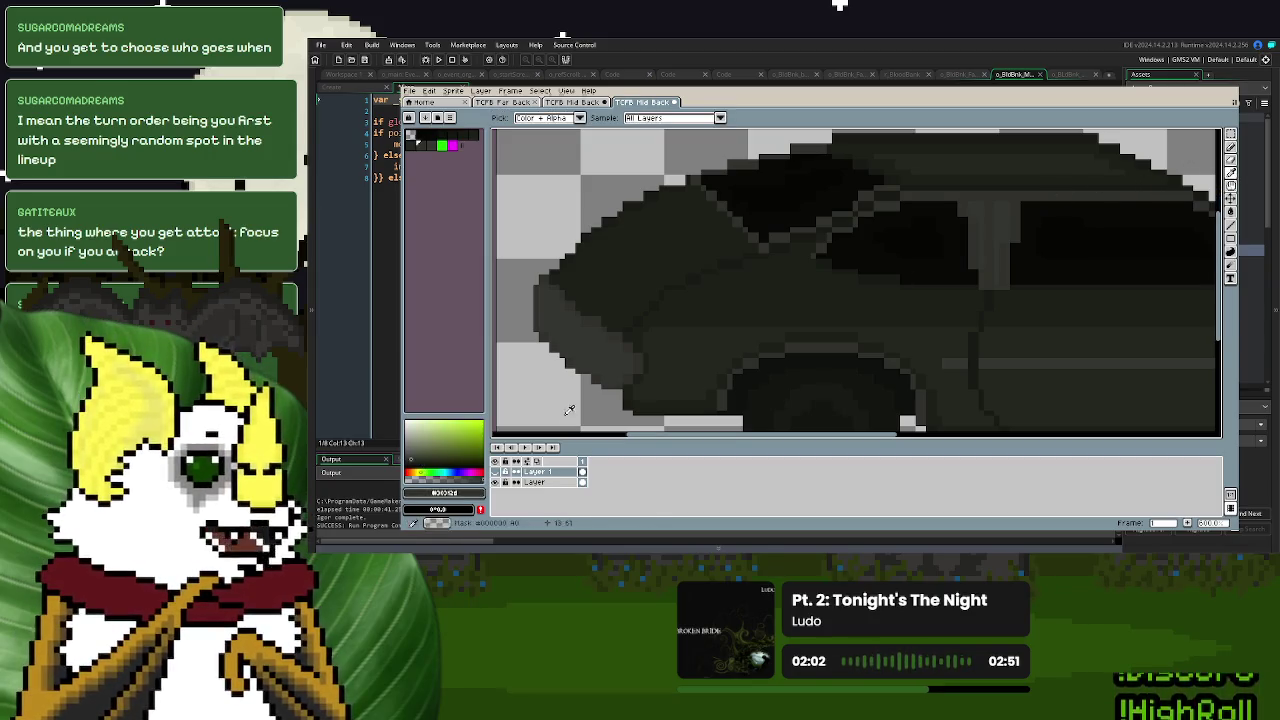
pyautogui.click(495, 471)
pyautogui.scroll(2, 767, 298)
pyautogui.scroll(2, 767, 298)
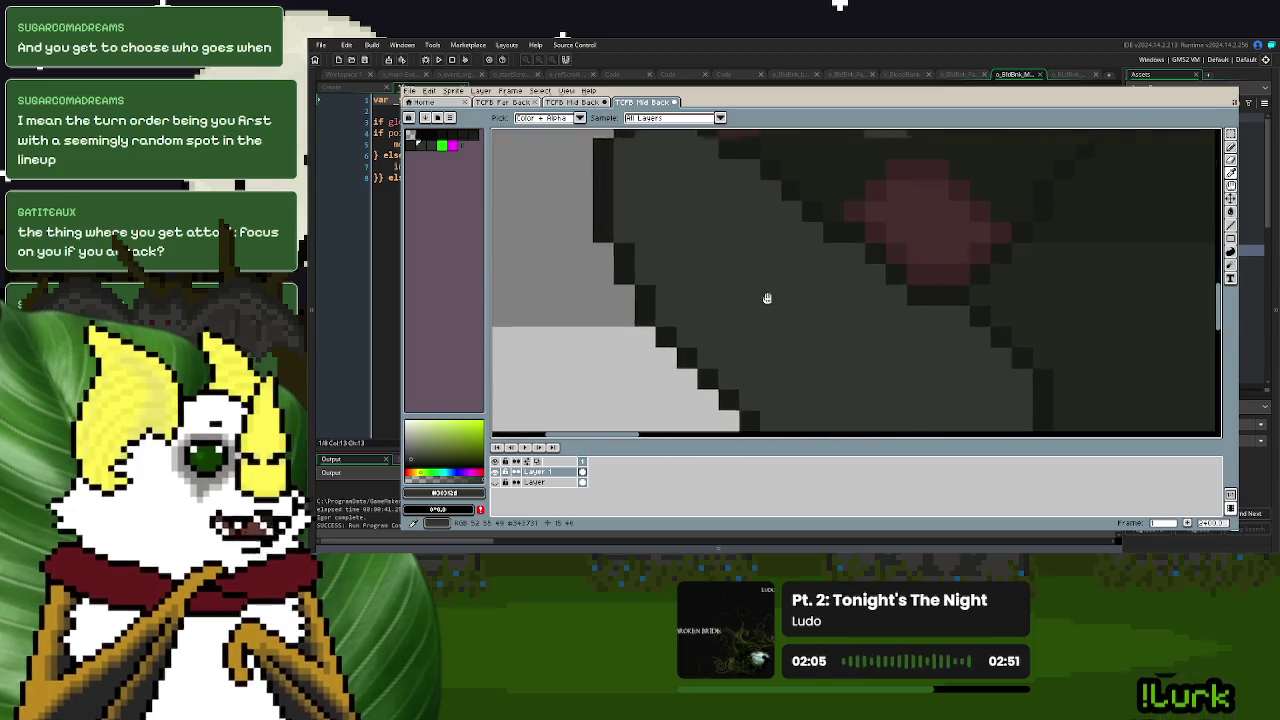
pyautogui.scroll(-1, 767, 298)
# - Magic-wand select the dark car body region and inspect it up close
pyautogui.press('w')
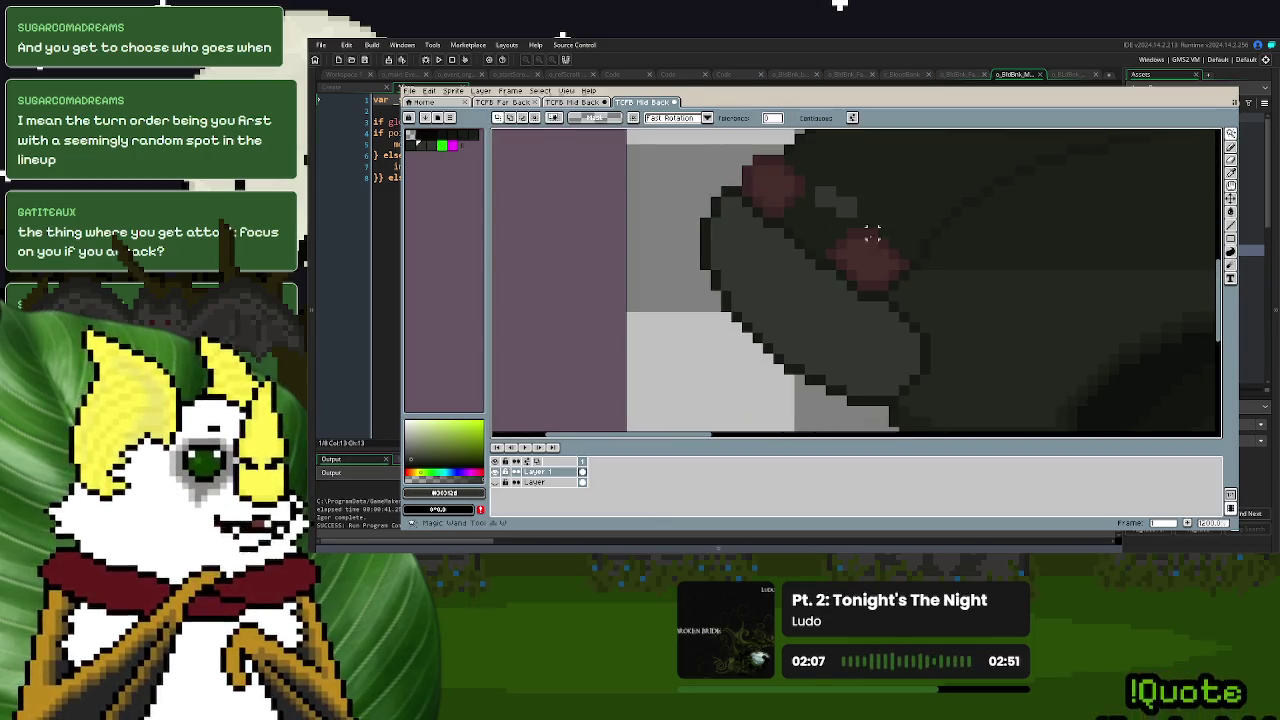
pyautogui.click(820, 263)
pyautogui.click(1230, 147)
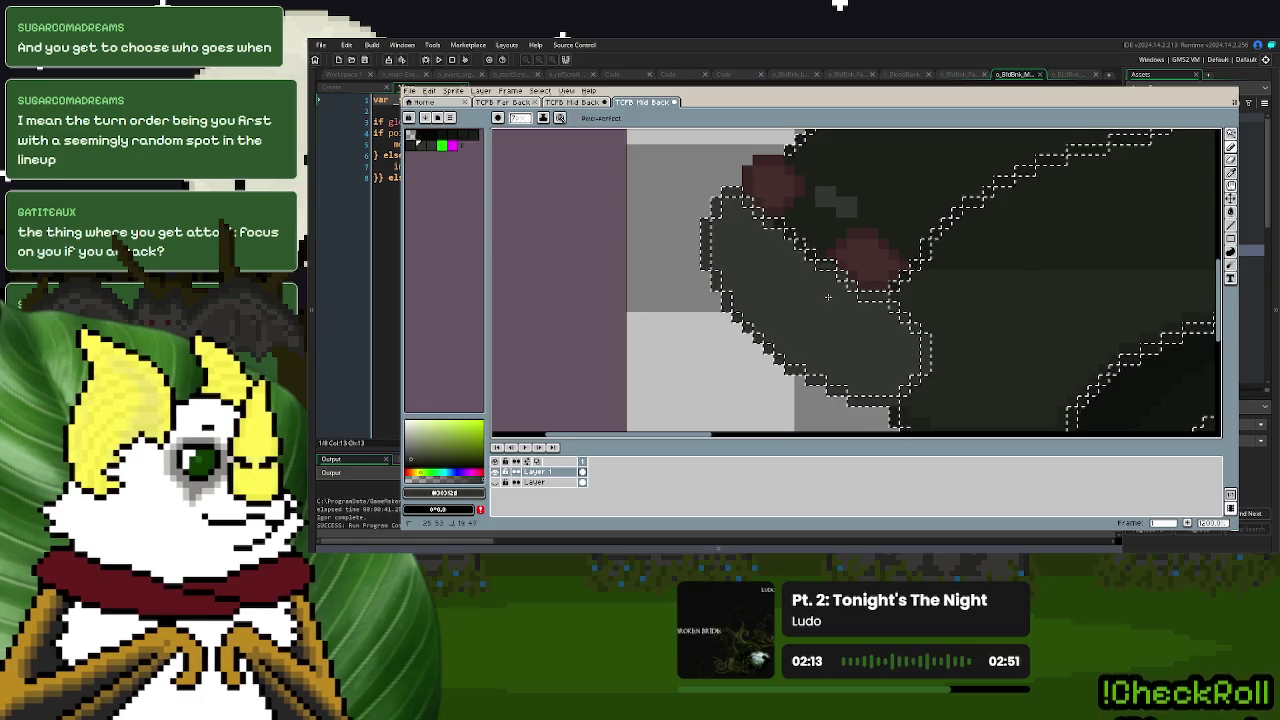
pyautogui.scroll(-3, 706, 306)
pyautogui.scroll(2, 706, 306)
pyautogui.scroll(2, 706, 306)
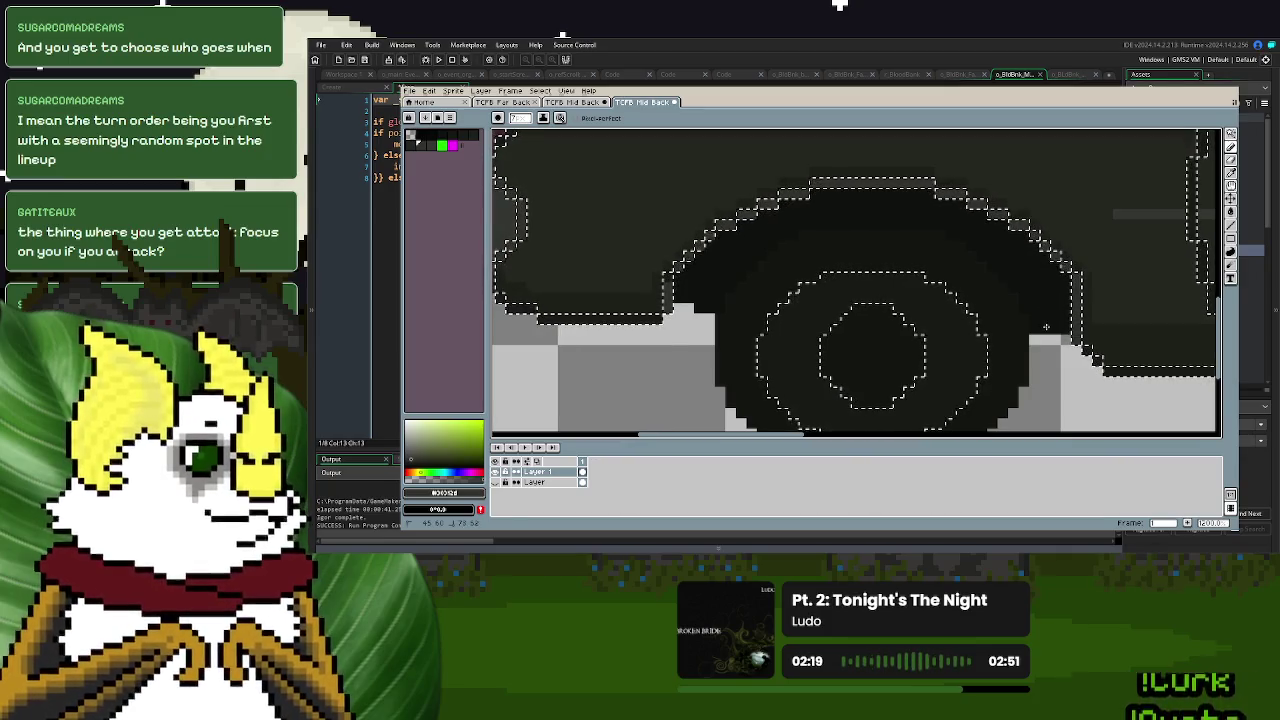
pyautogui.scroll(-2, 1000, 295)
pyautogui.scroll(-1, 995, 300)
pyautogui.scroll(3, 857, 297)
pyautogui.scroll(1, 820, 340)
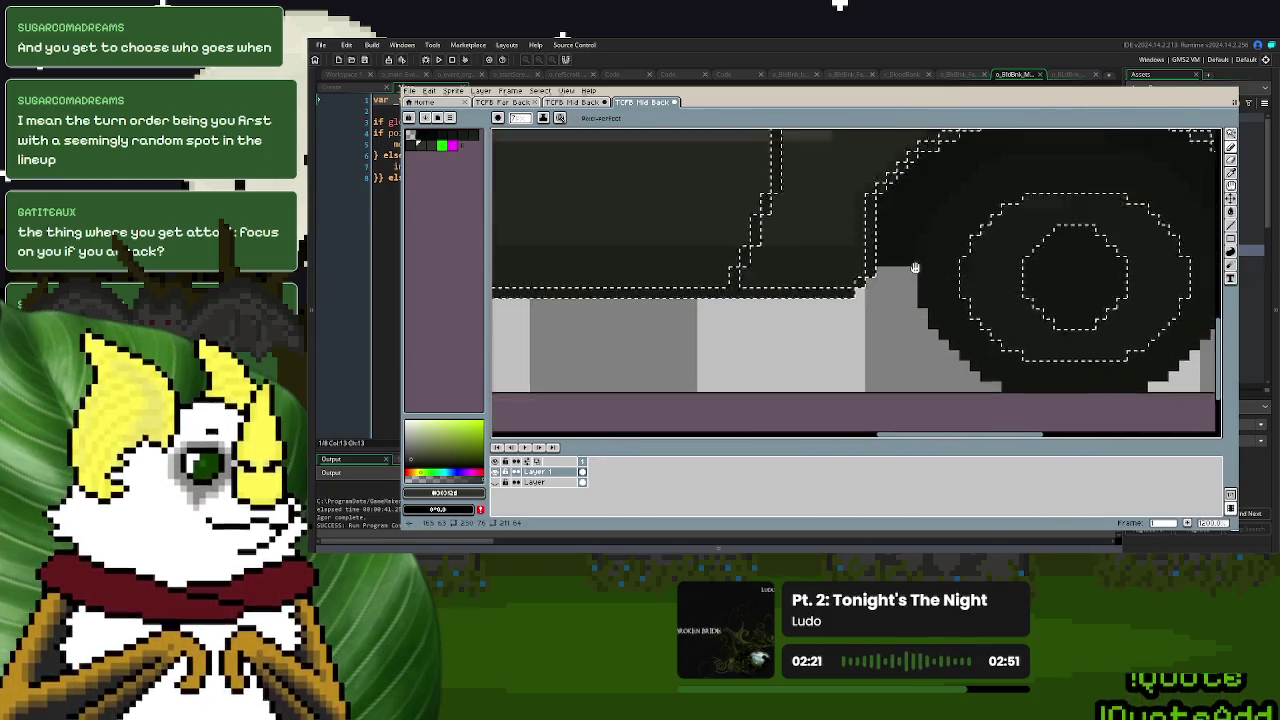
pyautogui.scroll(1, 792, 376)
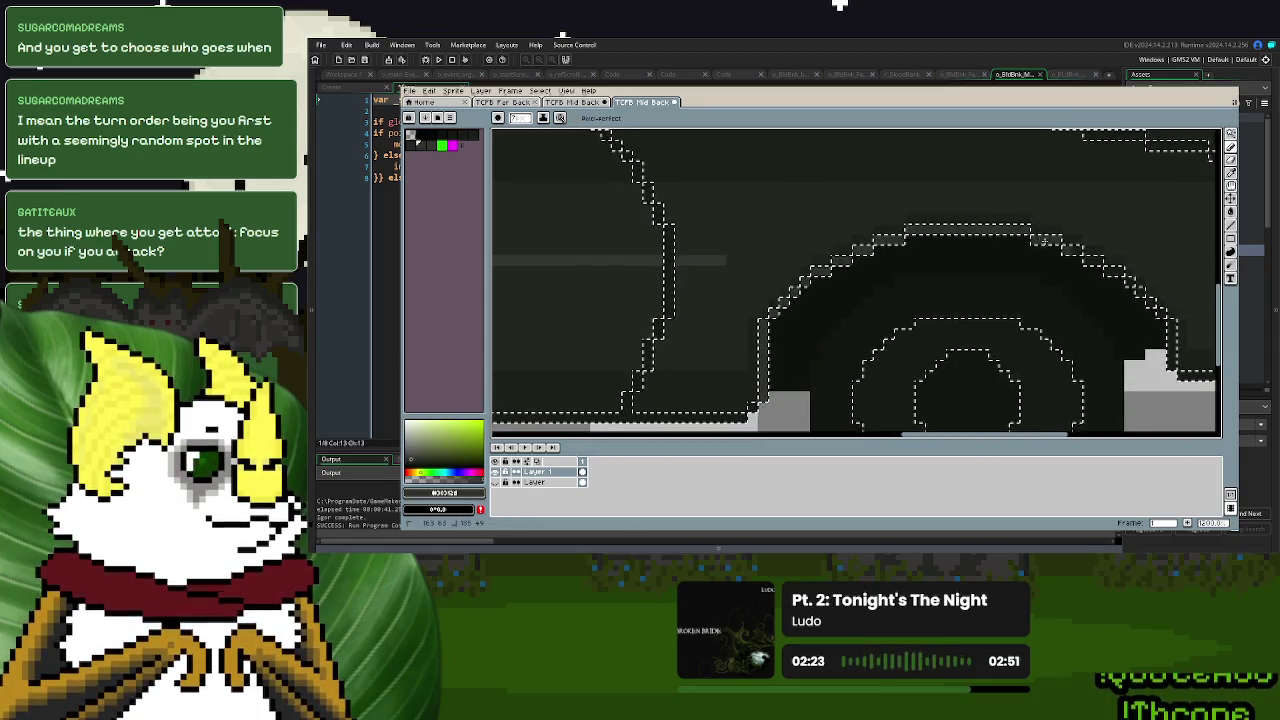
pyautogui.scroll(-2, 971, 281)
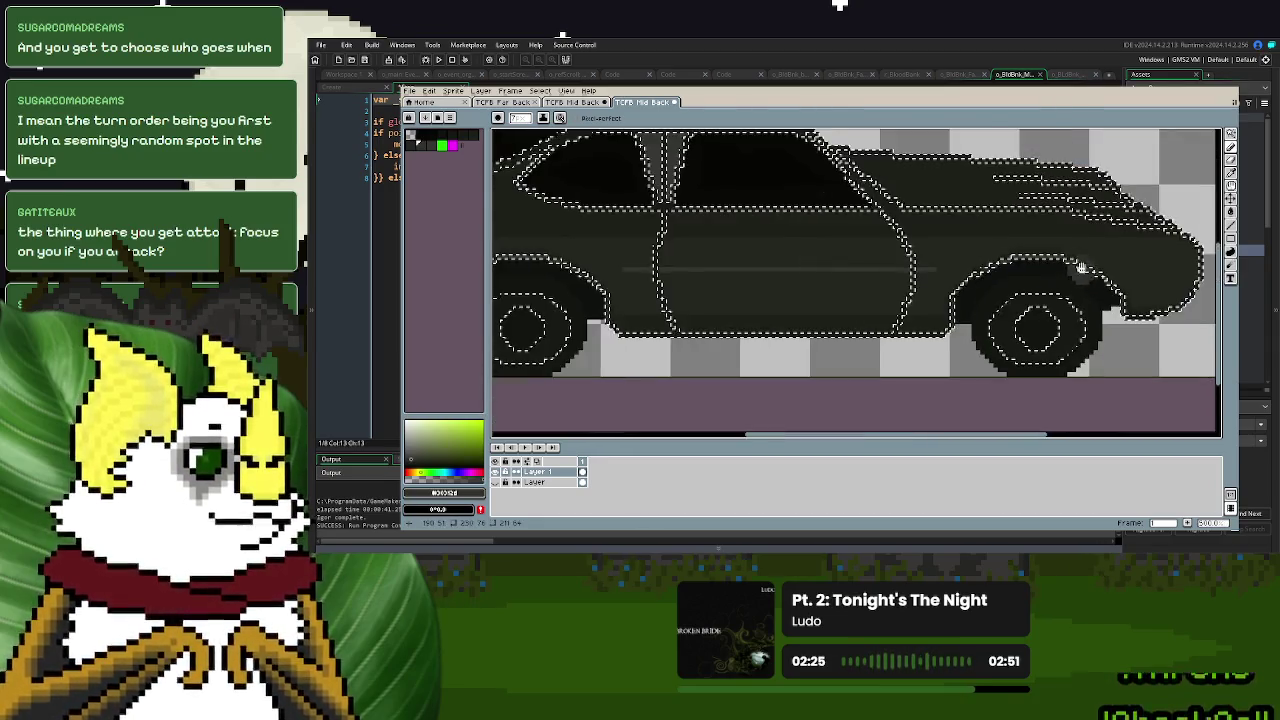
pyautogui.scroll(1, 900, 285)
pyautogui.scroll(2, 806, 286)
pyautogui.scroll(1, 820, 277)
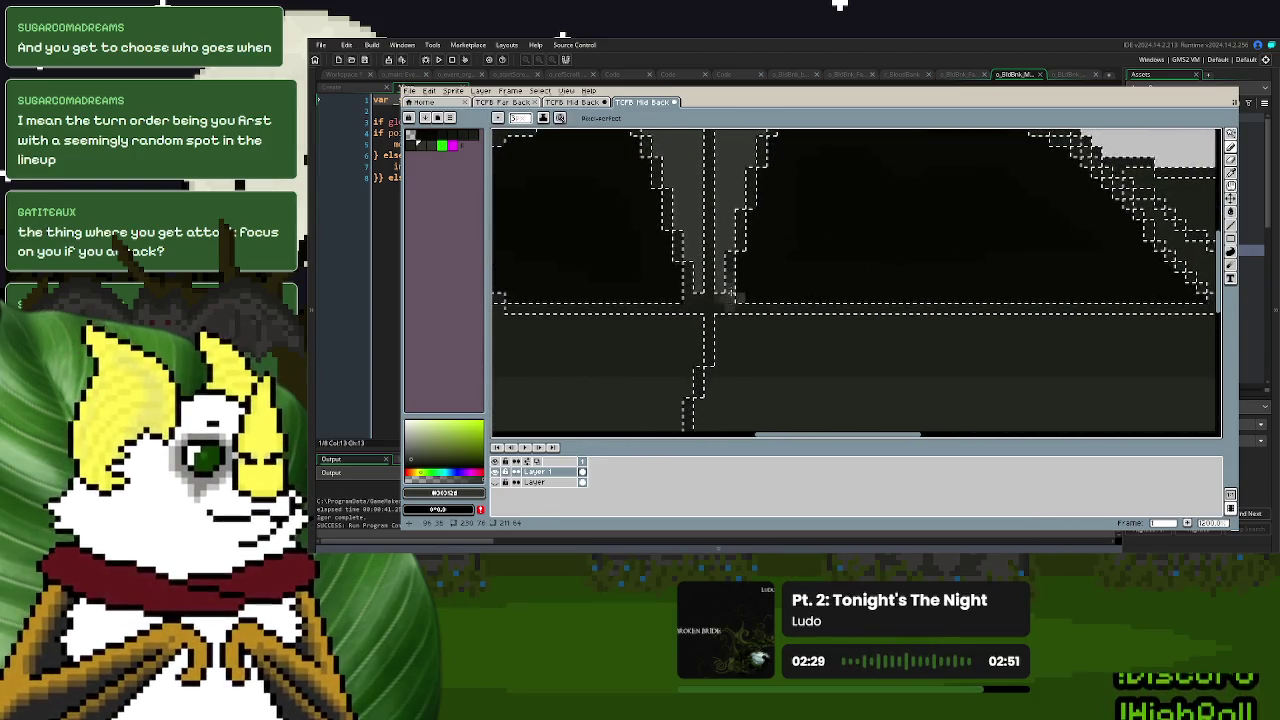
pyautogui.scroll(1, 797, 286)
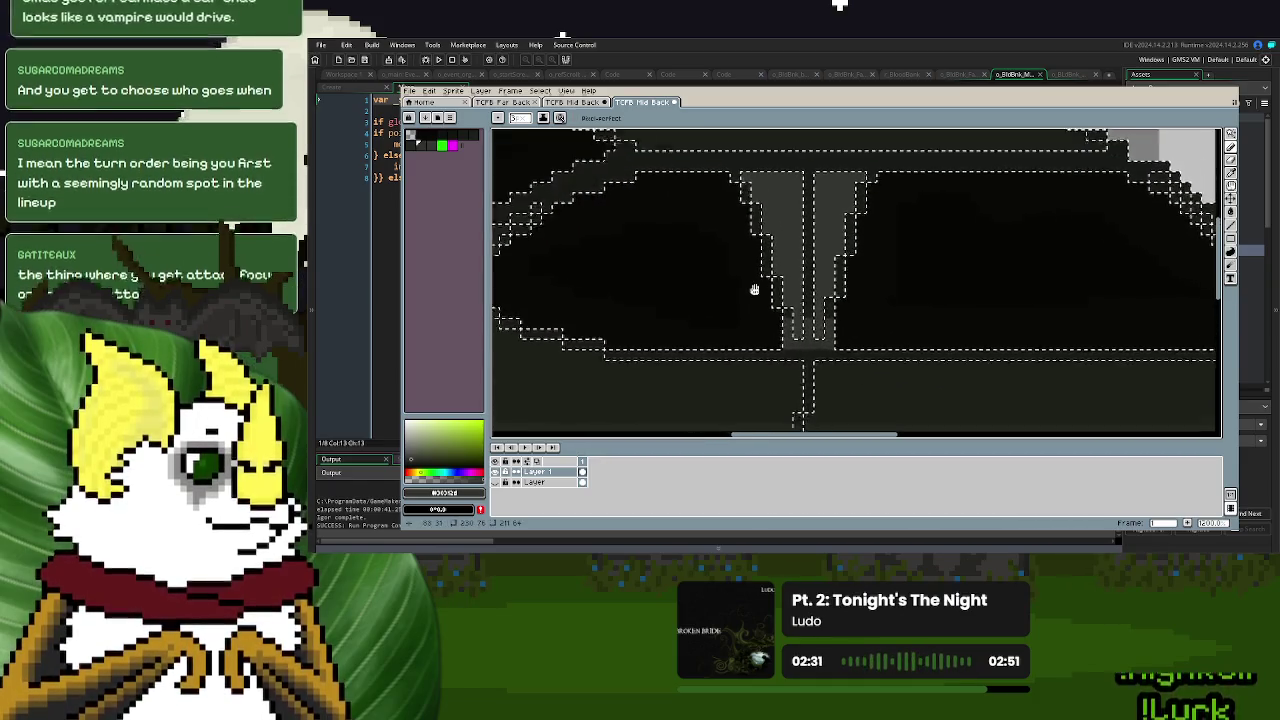
pyautogui.scroll(-1, 760, 292)
pyautogui.moveTo(755, 261); pyautogui.dragTo(837, 281)
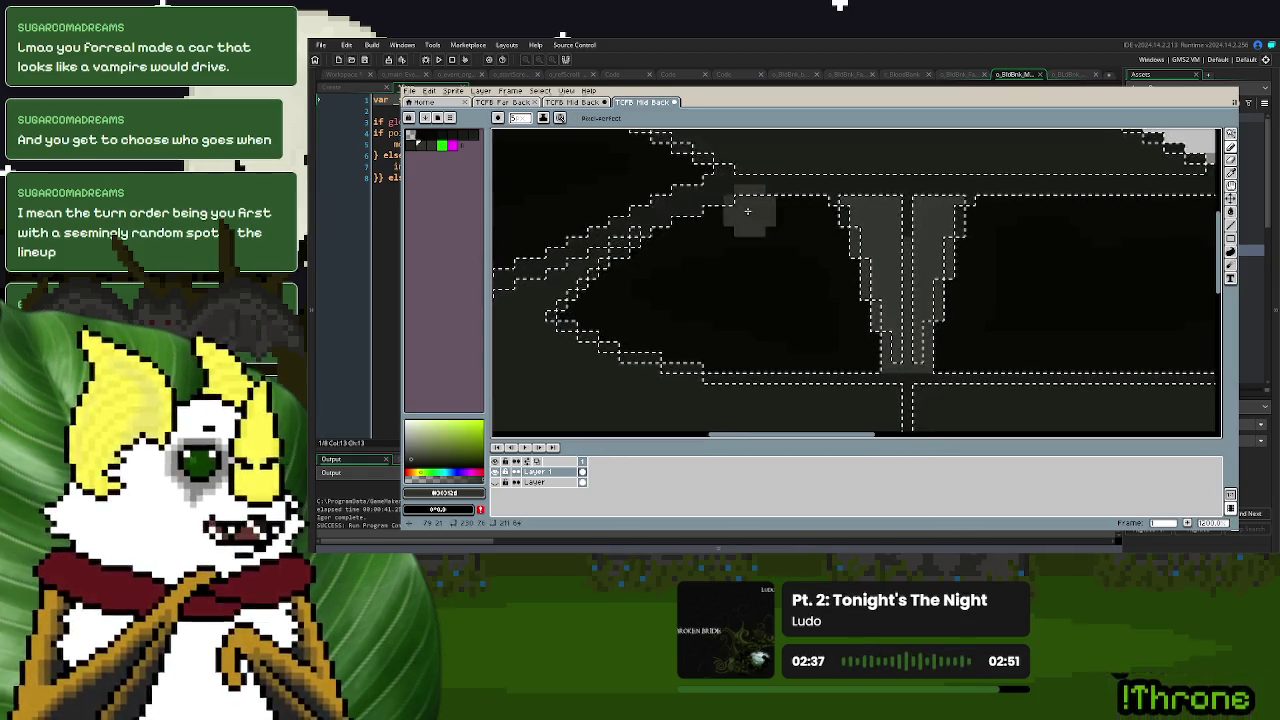
# - Fill gaps along the car roof's top edge with dark pixels, then zoom out to review
pyautogui.moveTo(1057, 240); pyautogui.dragTo(877, 290)
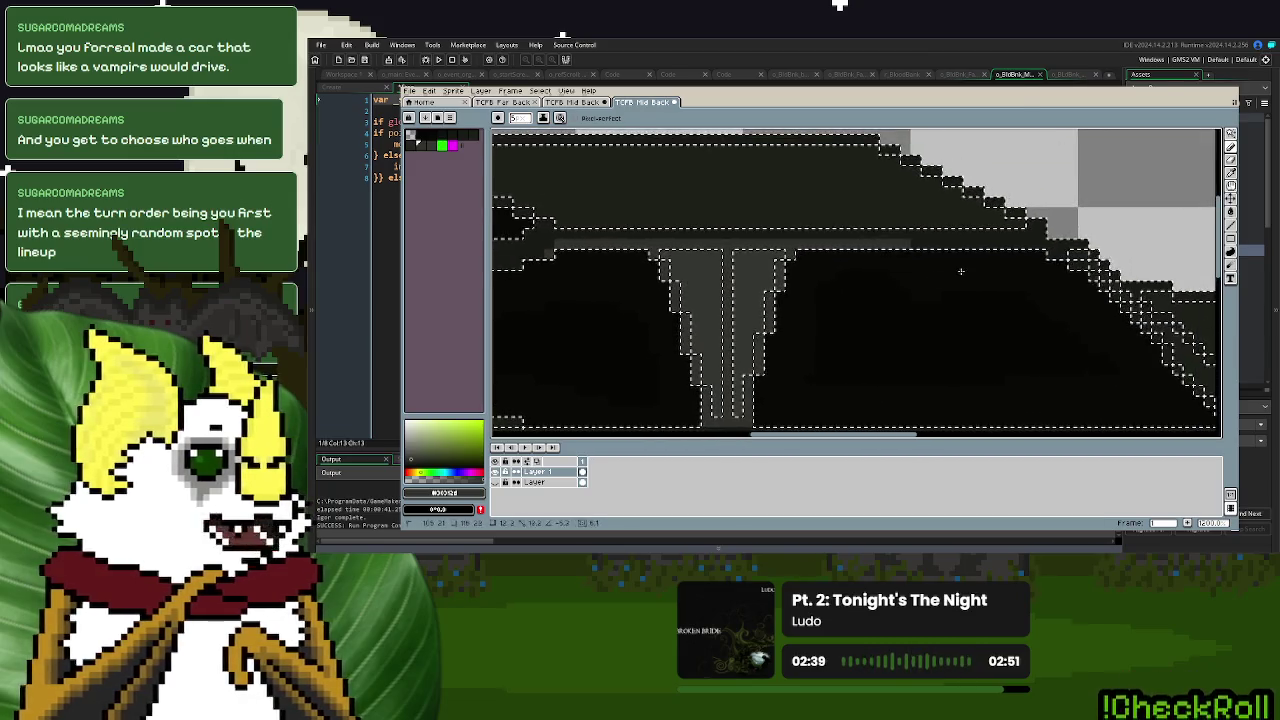
pyautogui.moveTo(1025, 264); pyautogui.dragTo(1063, 288)
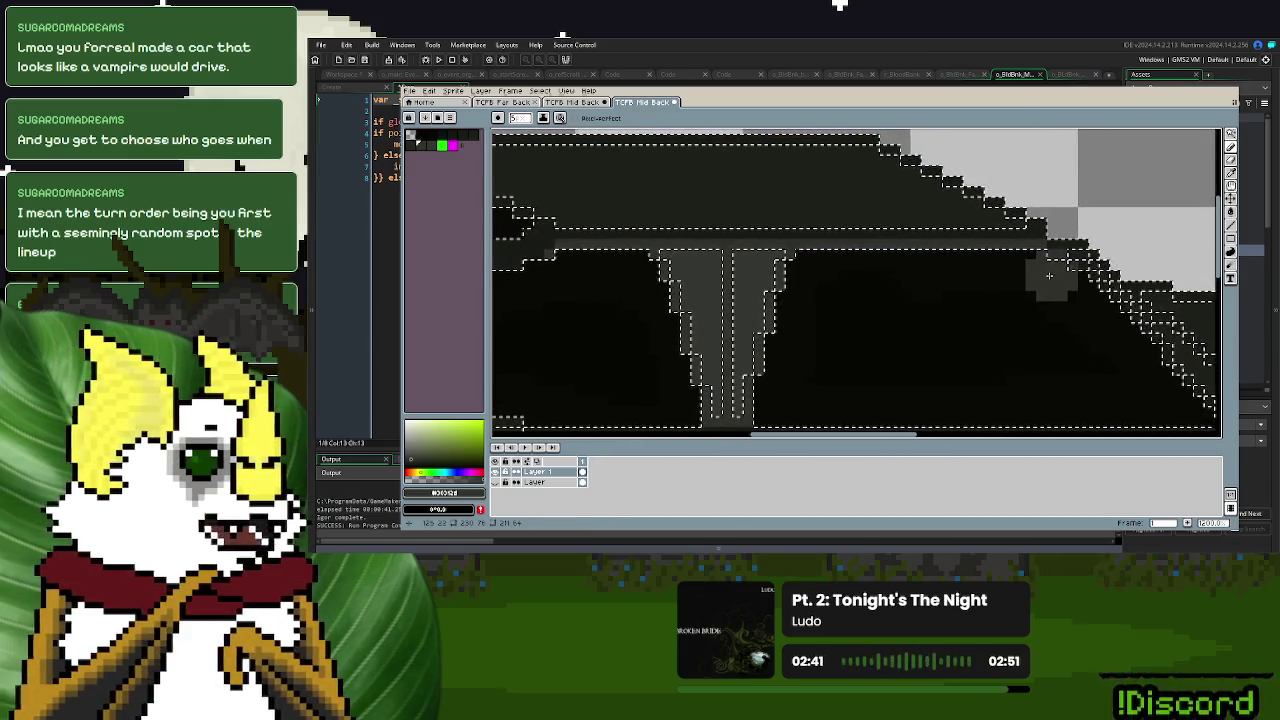
pyautogui.moveTo(1080, 331); pyautogui.dragTo(980, 306)
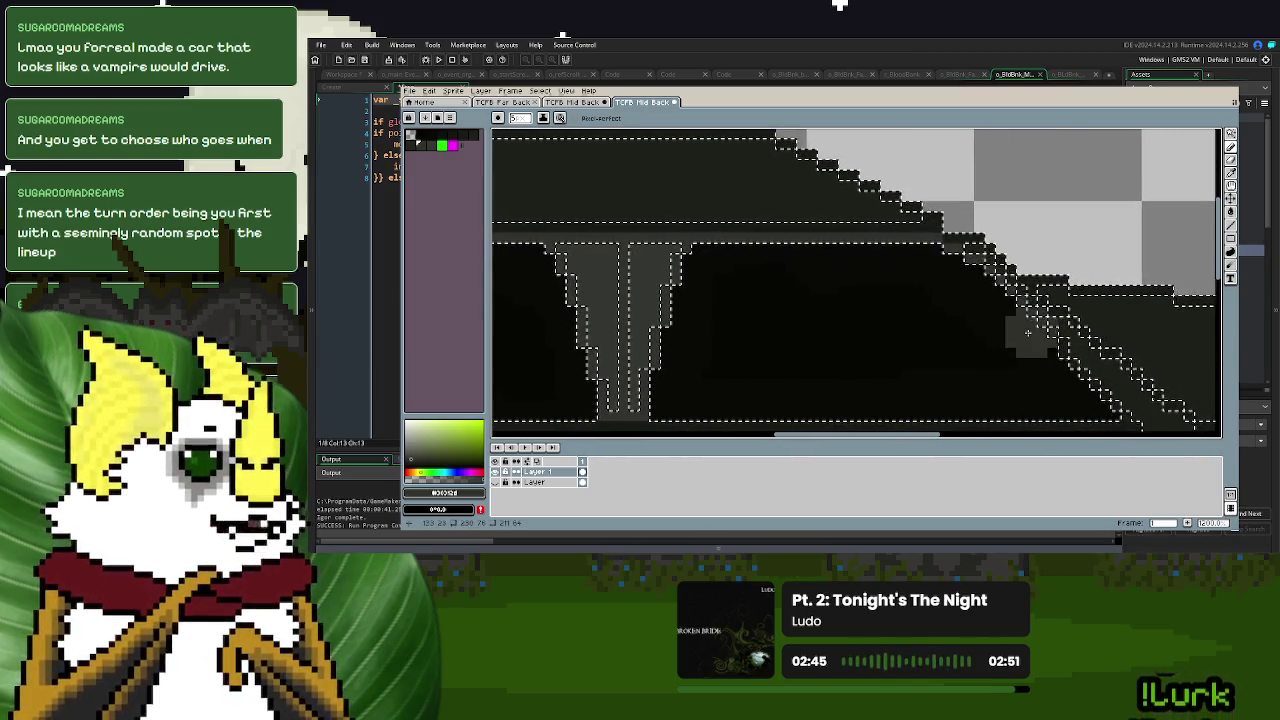
pyautogui.moveTo(1040, 347); pyautogui.dragTo(880, 310)
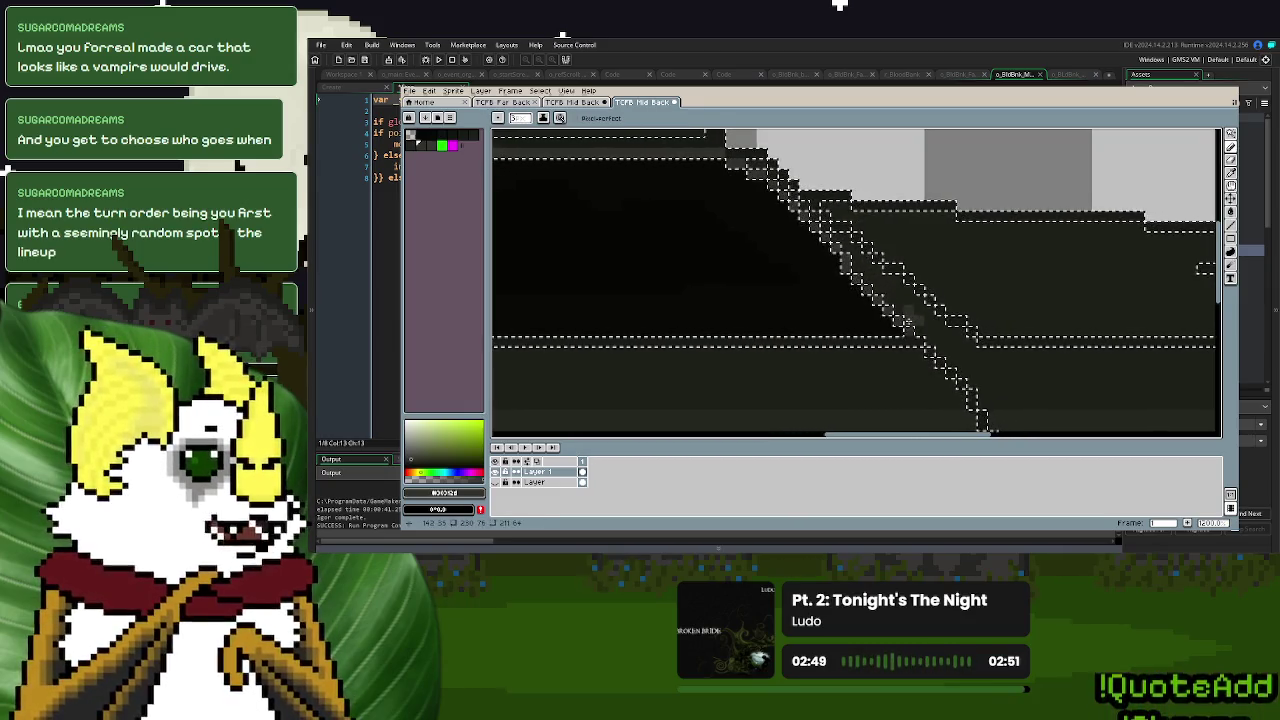
pyautogui.hscroll(-3, 663, 257)
pyautogui.hscroll(-3, 700, 230)
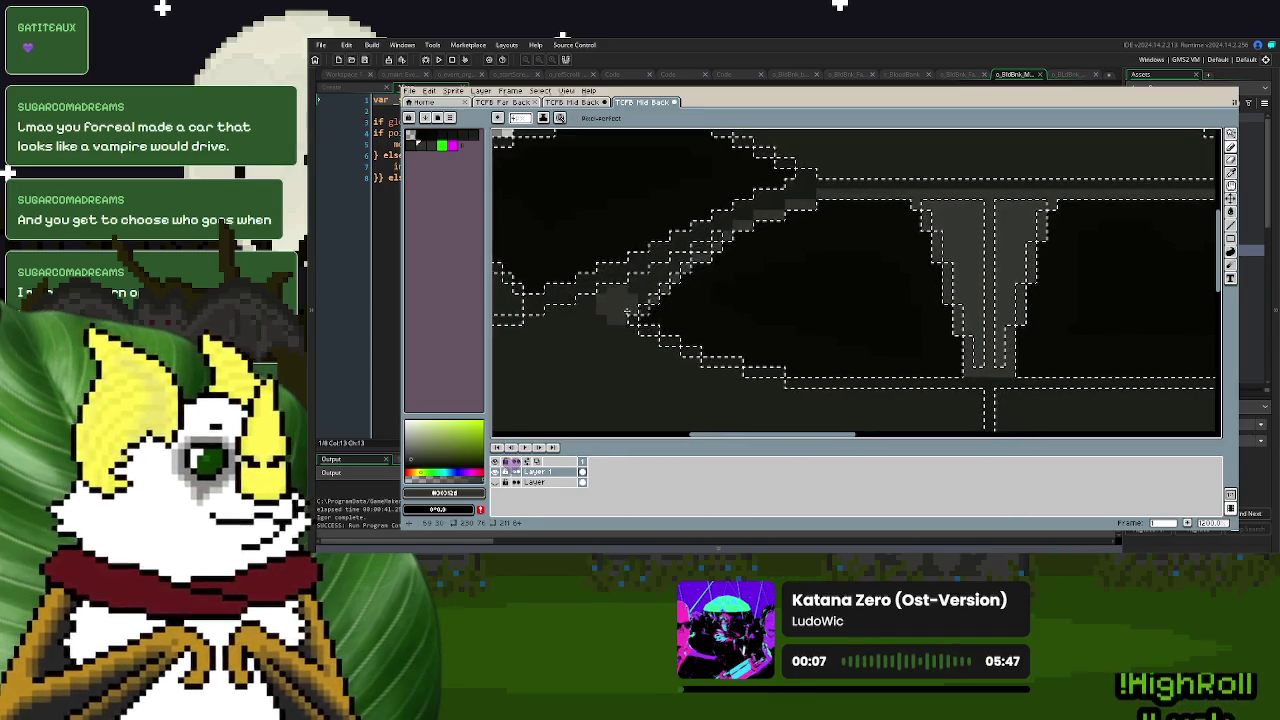
pyautogui.scroll(2, 866, 289)
pyautogui.scroll(2, 991, 334)
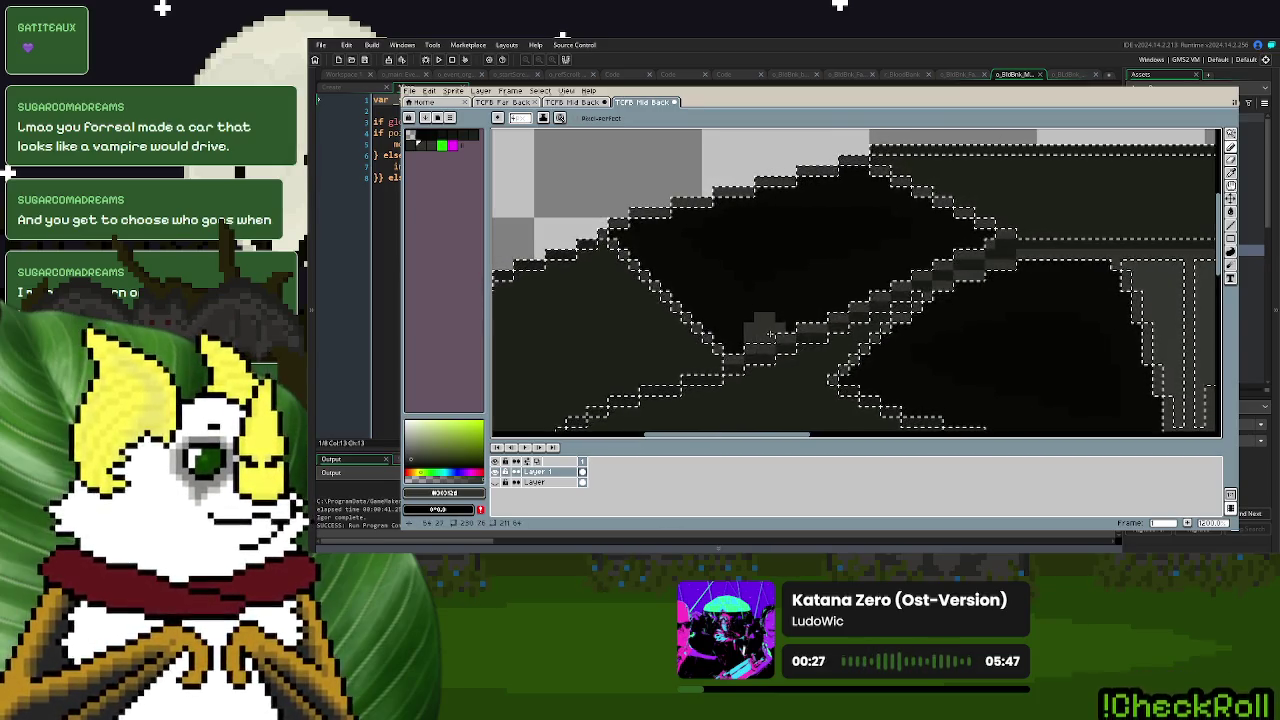
pyautogui.scroll(-2, 770, 333)
pyautogui.scroll(-1, 900, 334)
pyautogui.scroll(-1, 1000, 340)
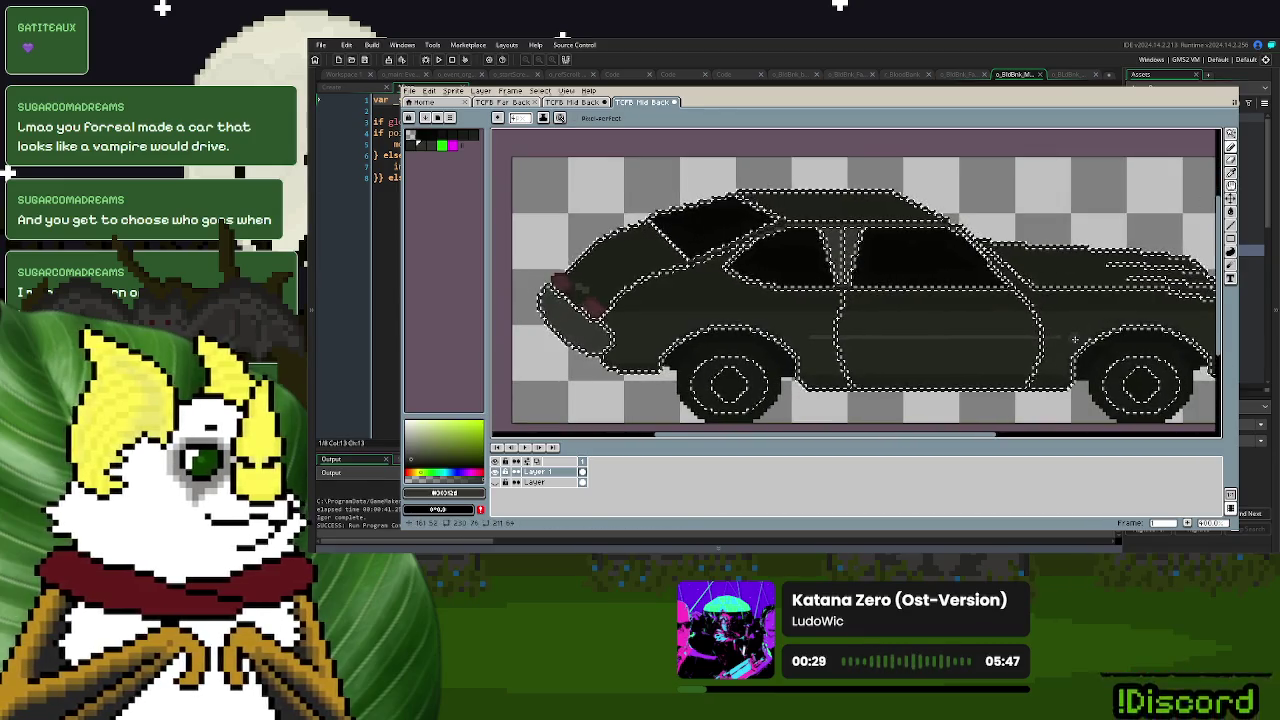
# - Deselect the finished car, then zoom and pan around the whole sprite to review it
pyautogui.moveTo(1074, 340); pyautogui.dragTo(1016, 310)
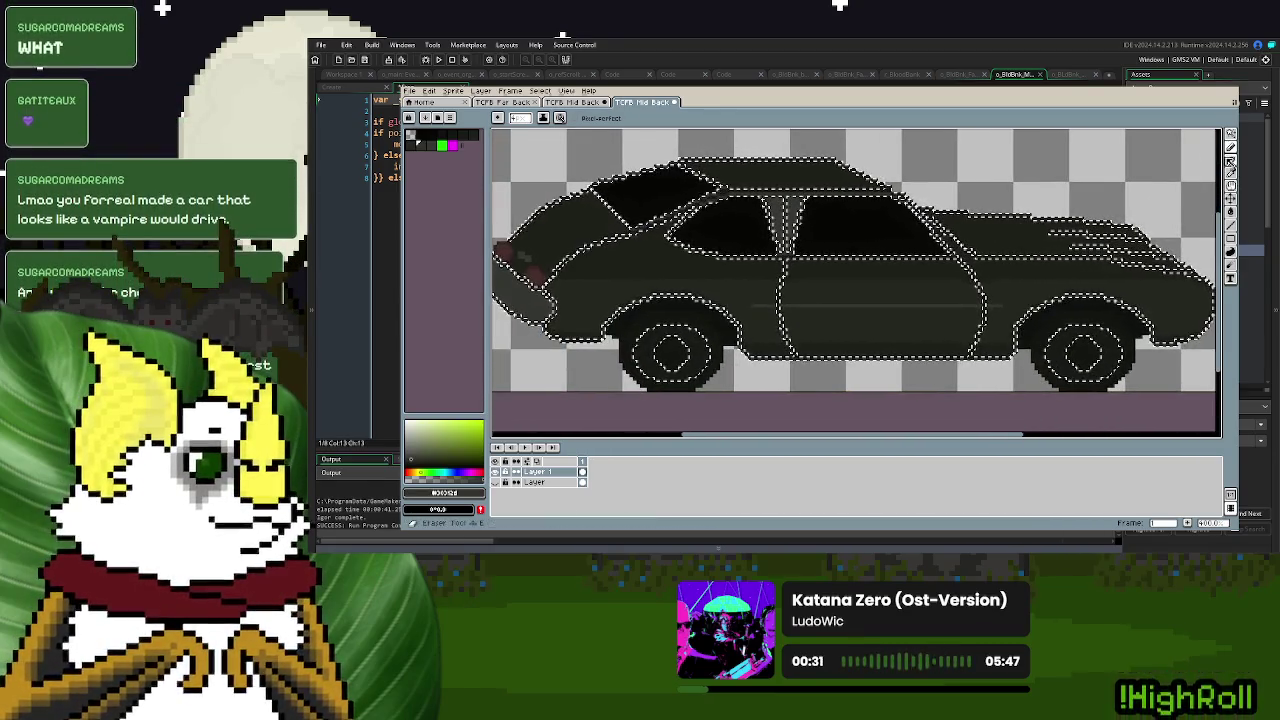
pyautogui.click(1230, 160)
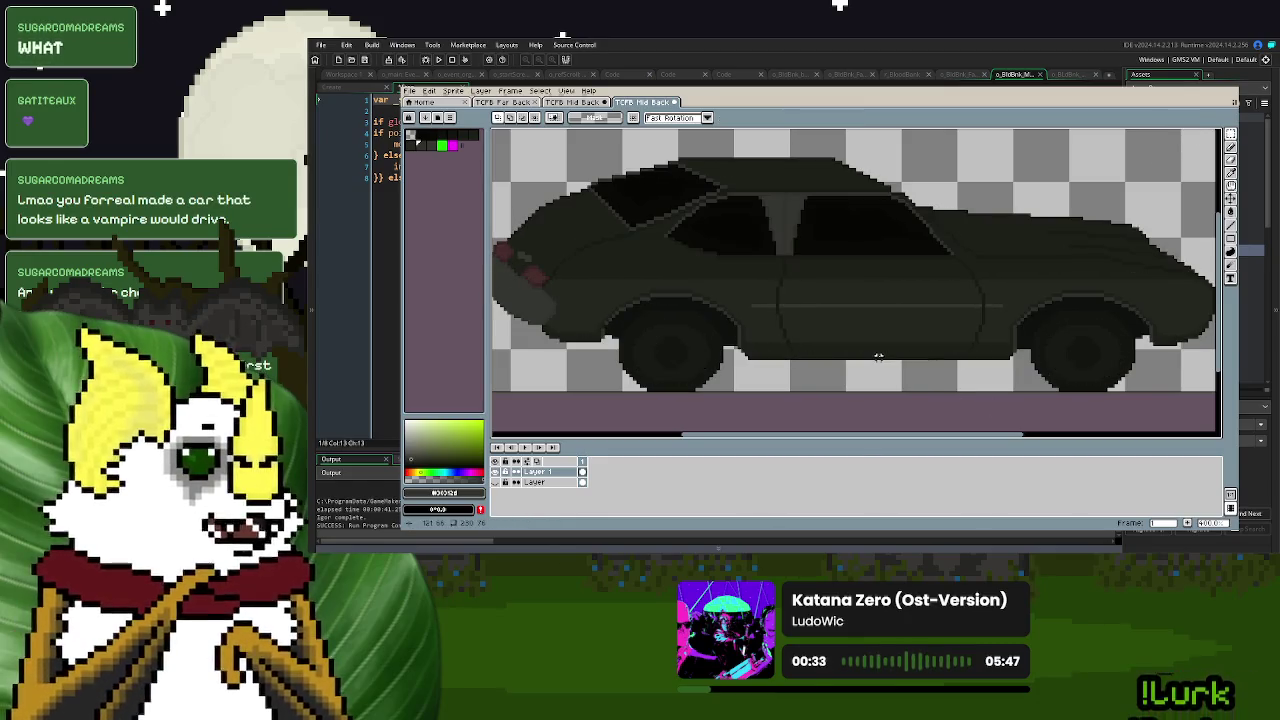
pyautogui.scroll(-2, 878, 356)
pyautogui.scroll(1, 896, 378)
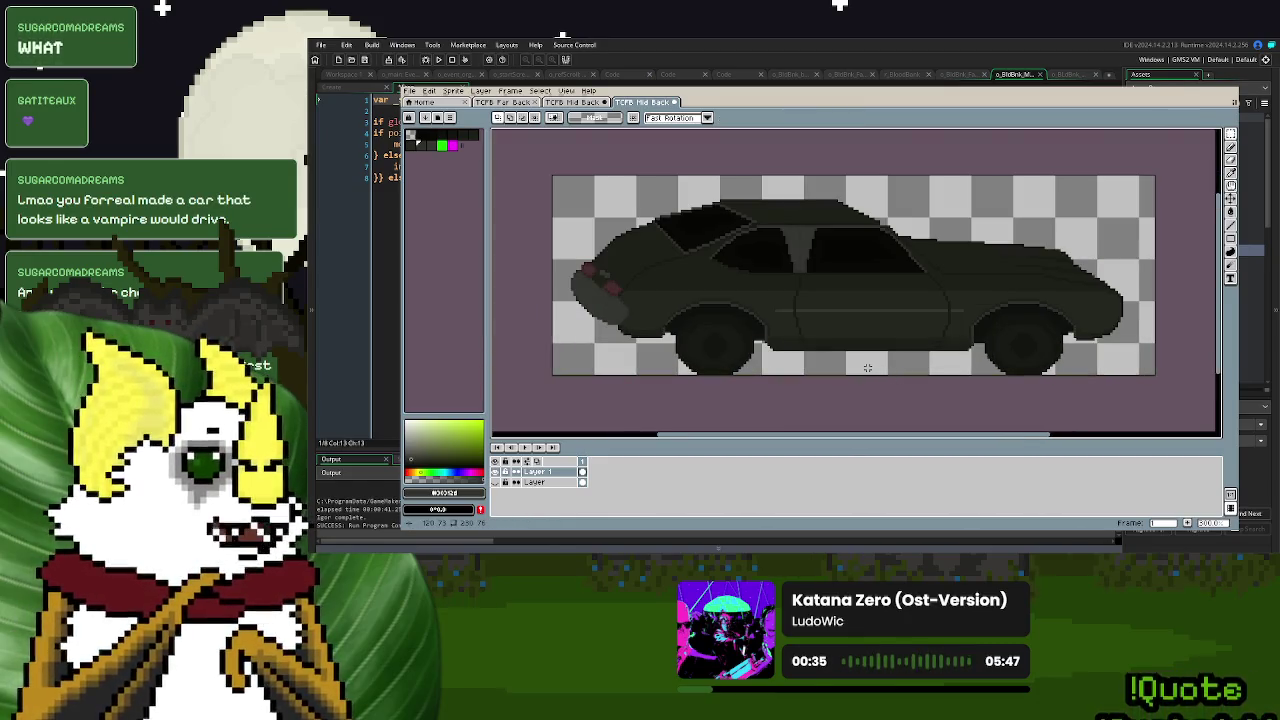
pyautogui.hscroll(-1, 859, 367)
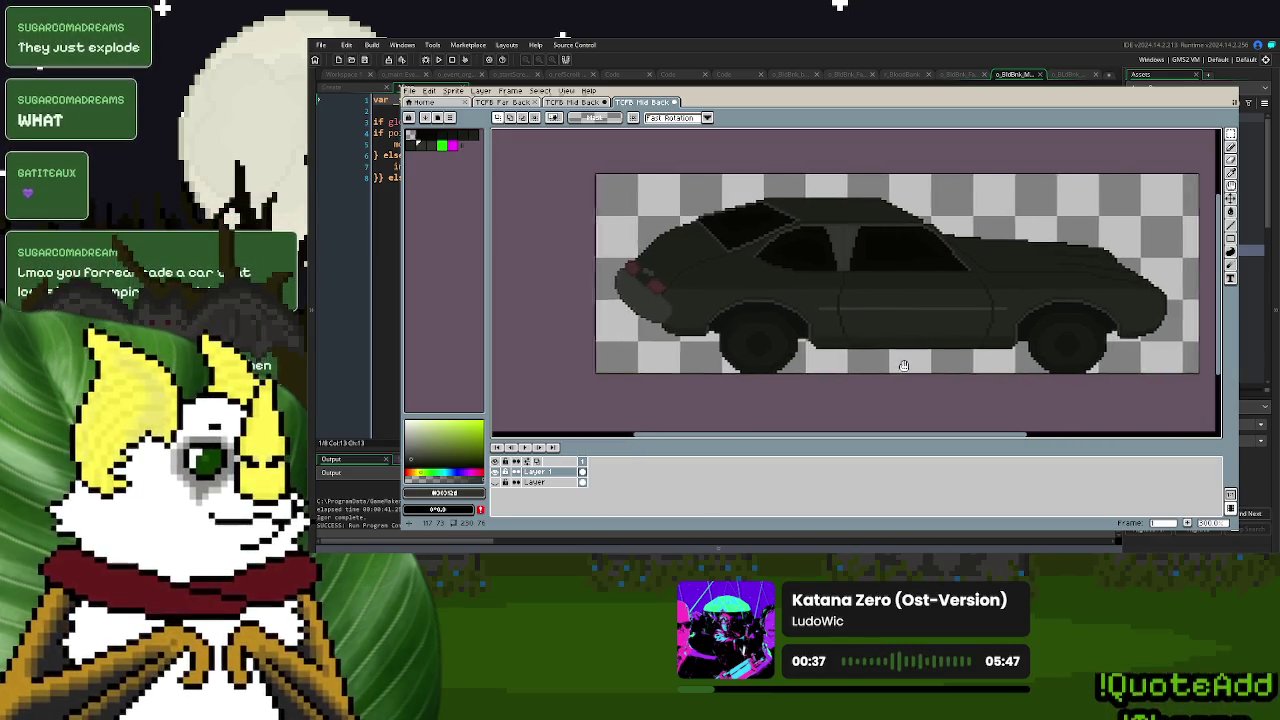
pyautogui.hscroll(-2, 839, 352)
pyautogui.scroll(2, 839, 352)
pyautogui.scroll(1, 789, 309)
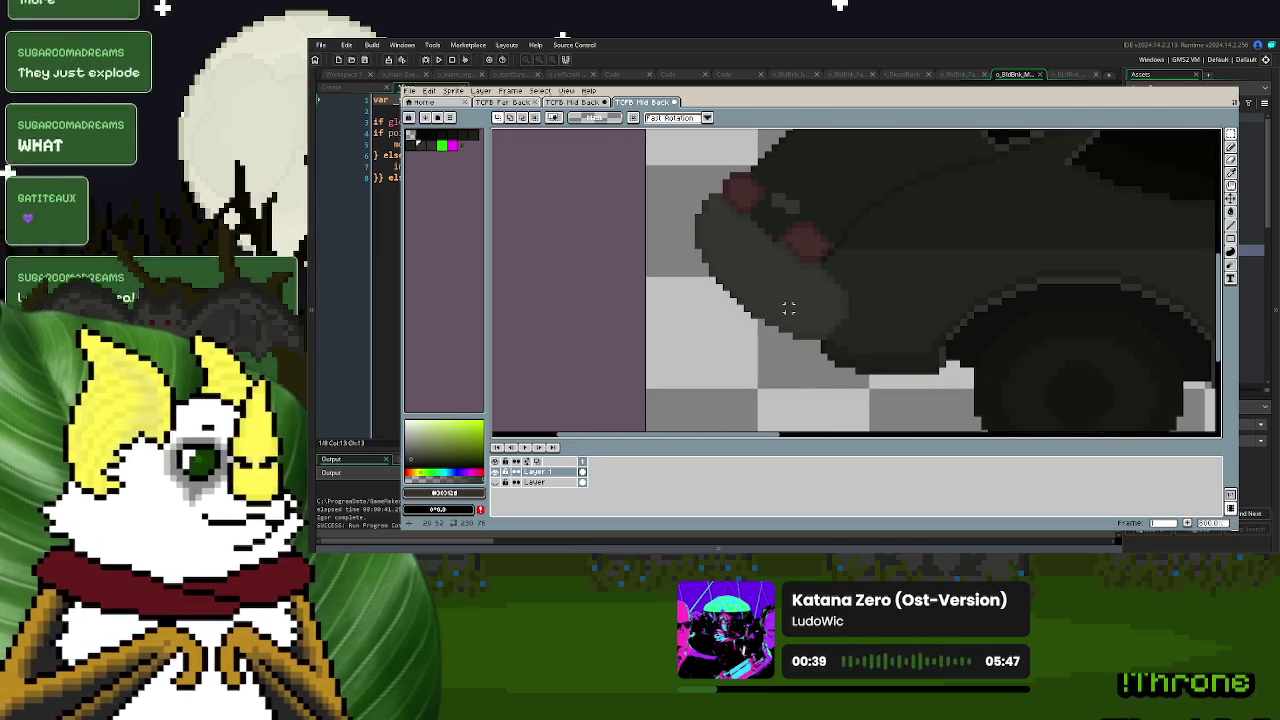
pyautogui.scroll(-2, 892, 266)
pyautogui.scroll(-1, 1000, 252)
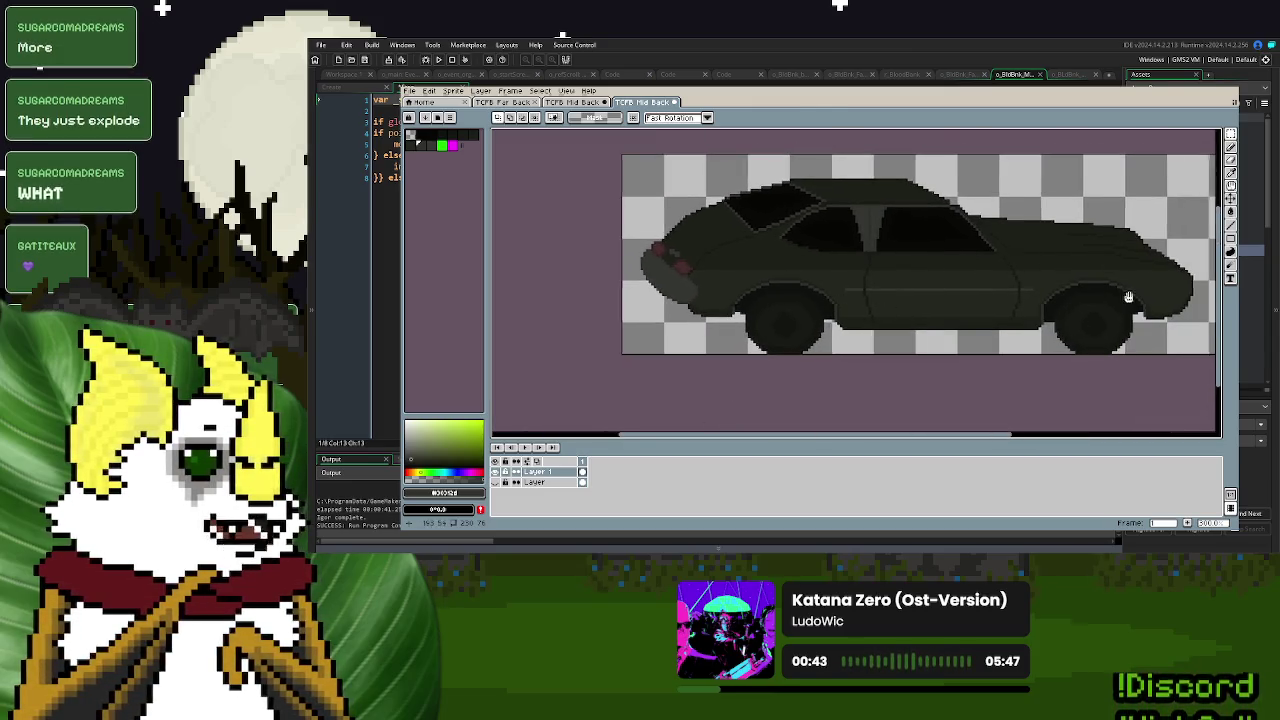
pyautogui.scroll(-1, 971, 295)
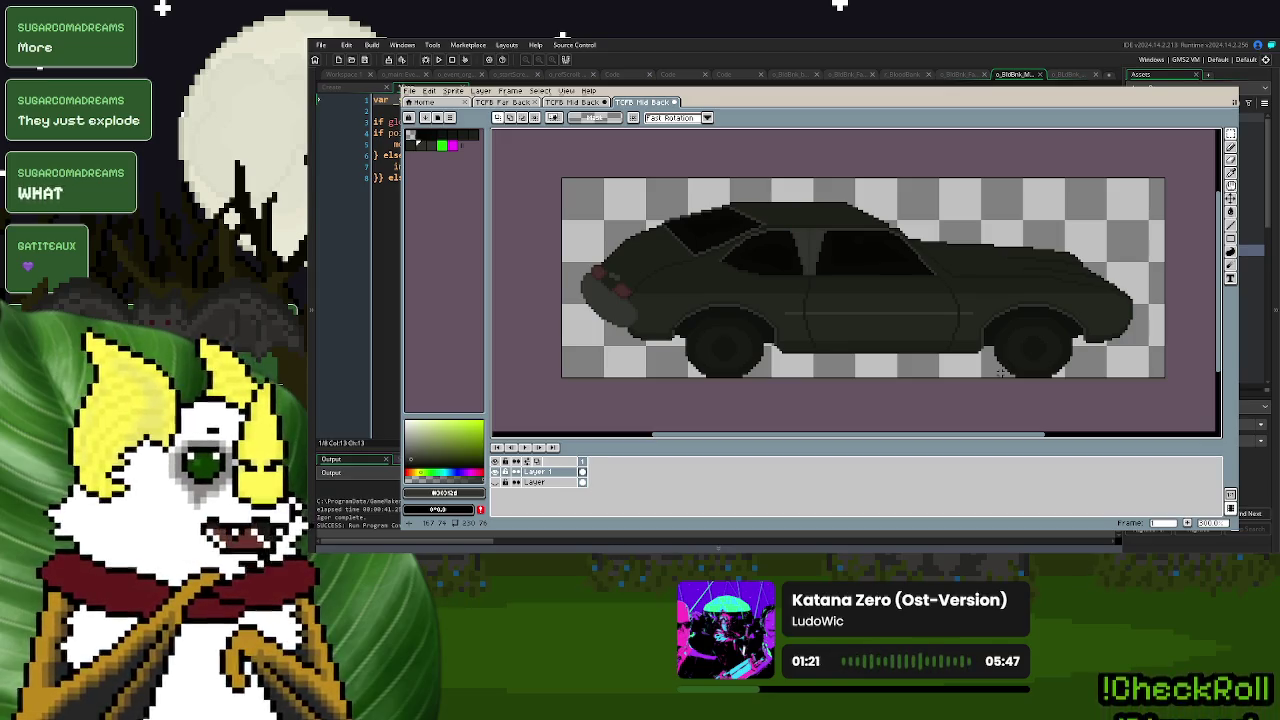
# - Save the sprite as flattened 'TCFB Mid Background Car.png' and minimize Aseprite
pyautogui.click(409, 91)
pyautogui.click(460, 136)
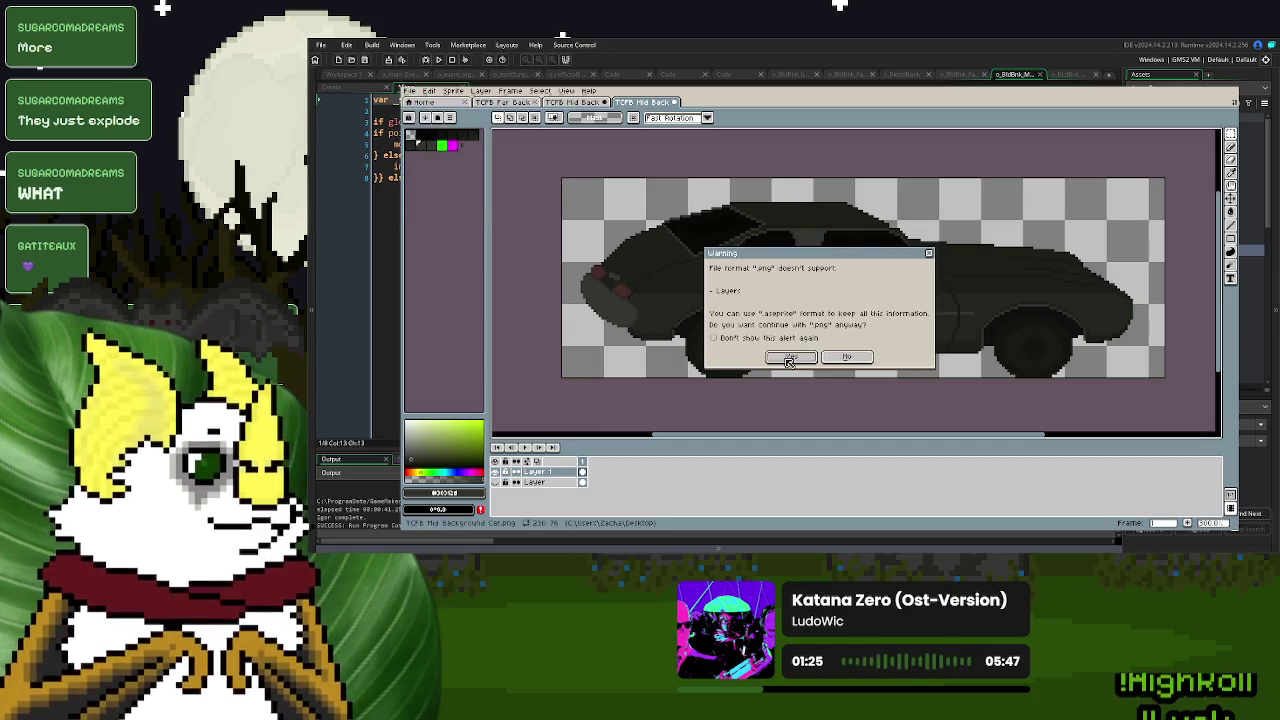
pyautogui.click(791, 357)
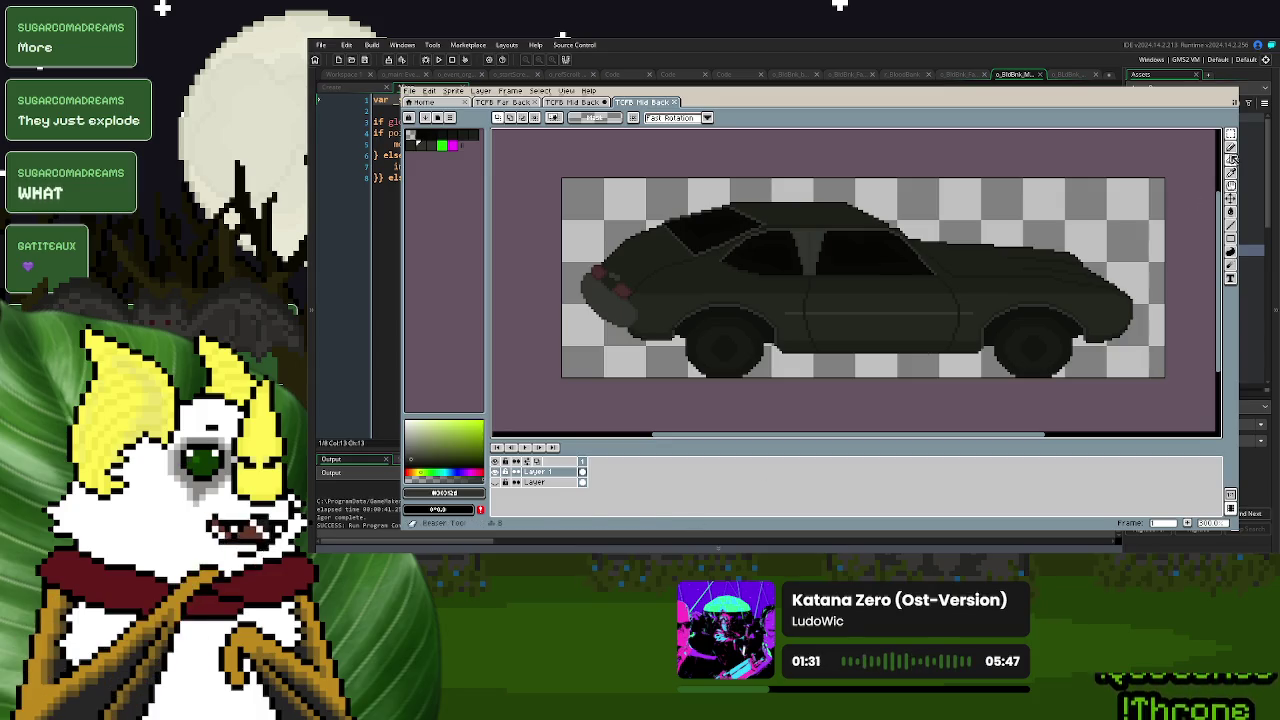
pyautogui.click(1205, 107)
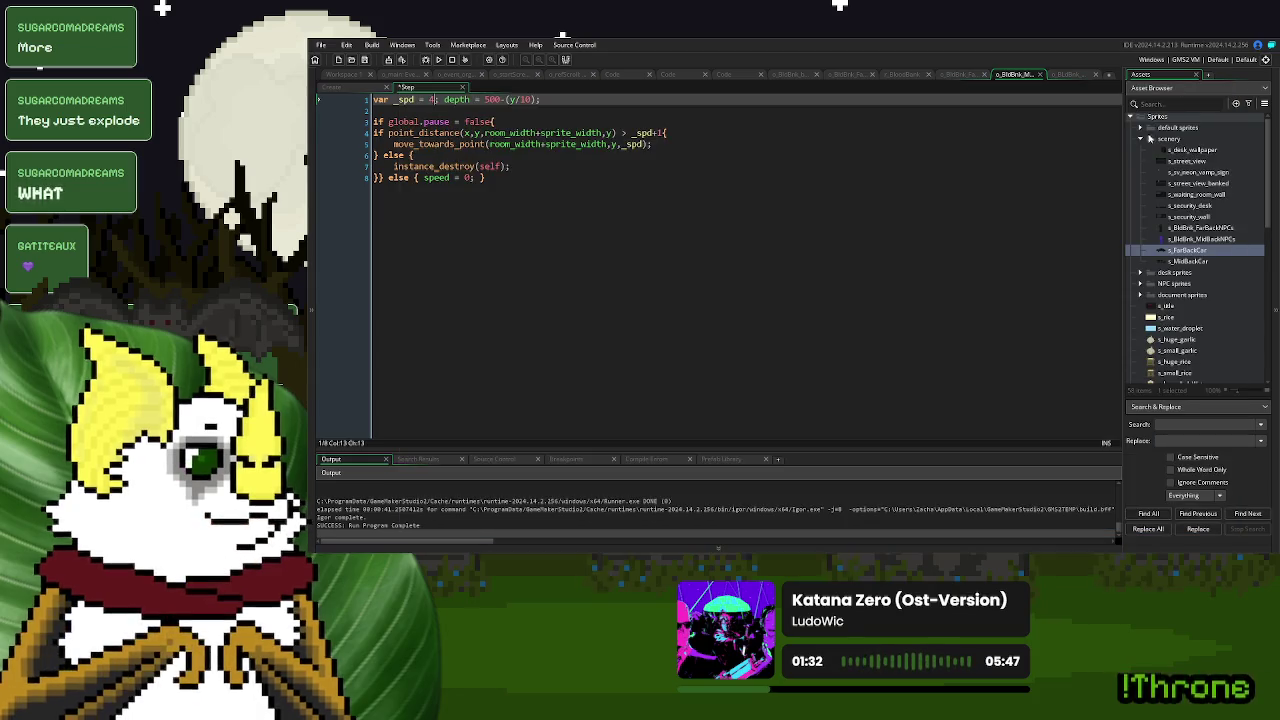
# - Import the new car png into the s_MidBackCar sprite
pyautogui.doubleClick(1195, 261)
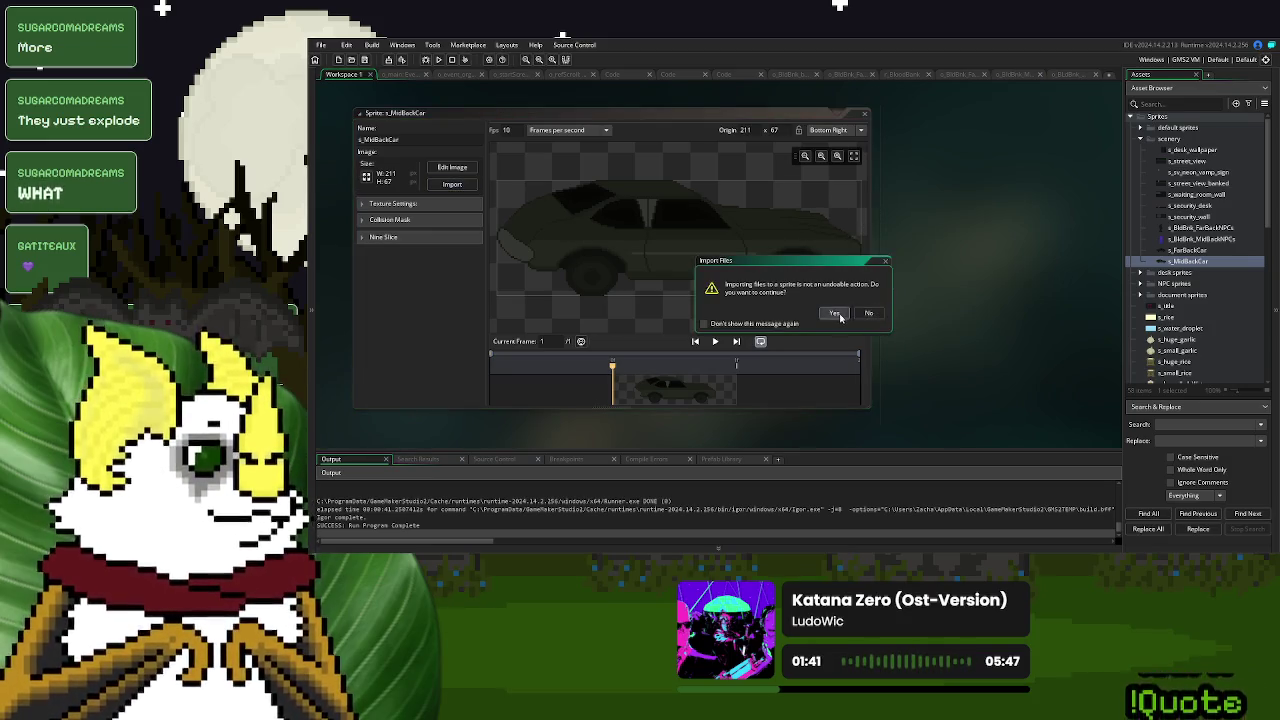
pyautogui.click(837, 315)
pyautogui.doubleClick(671, 397)
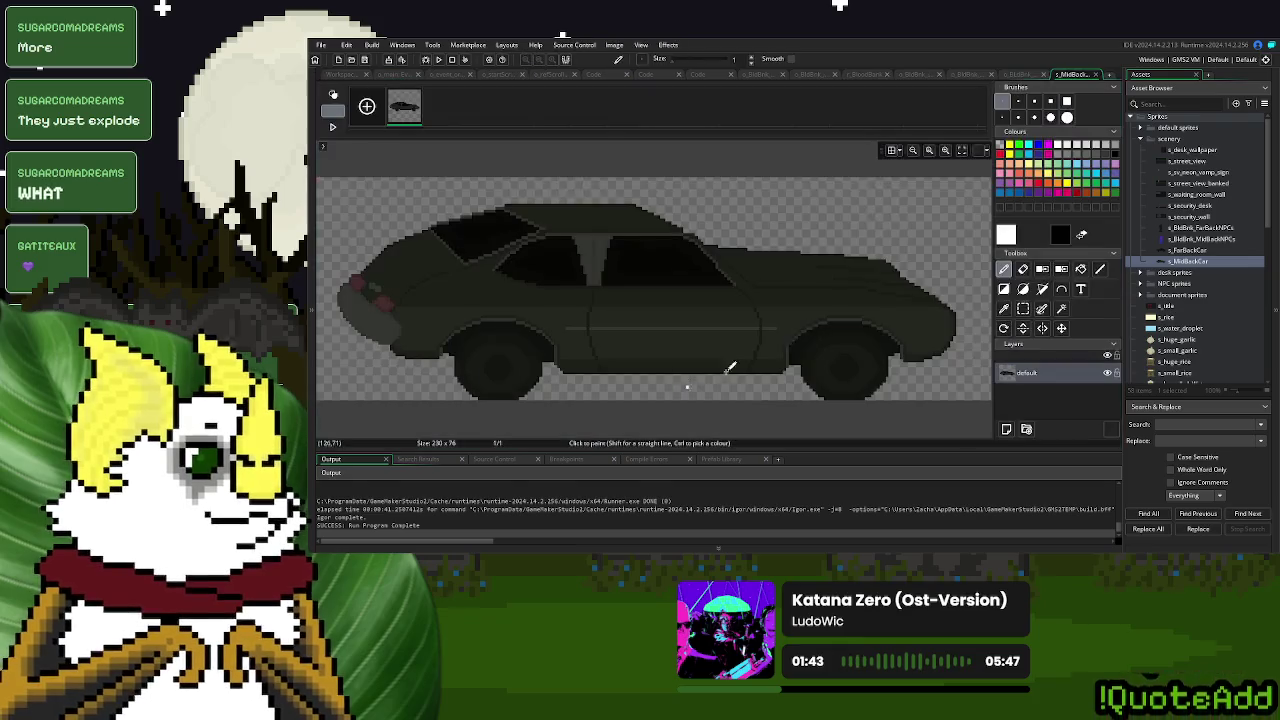
# - Auto-trim the car frame to 211×67 and launch a test build with F5
pyautogui.click(638, 46)
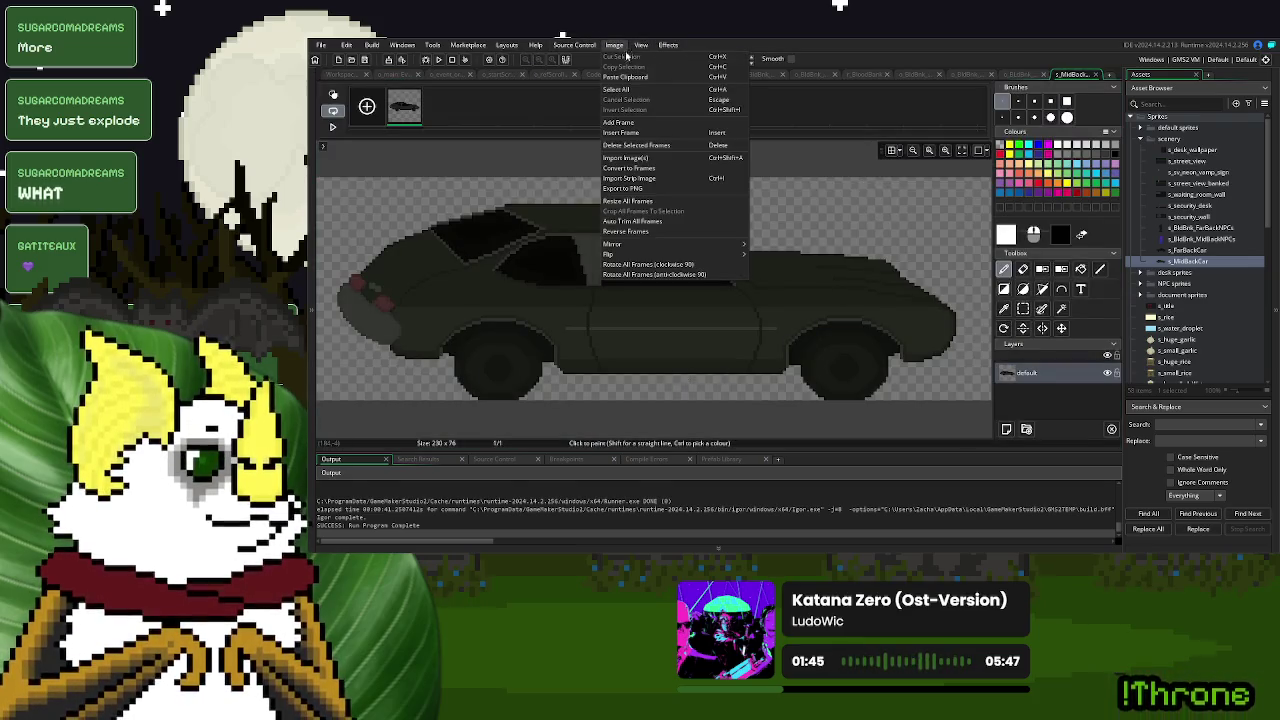
pyautogui.moveTo(614, 45)
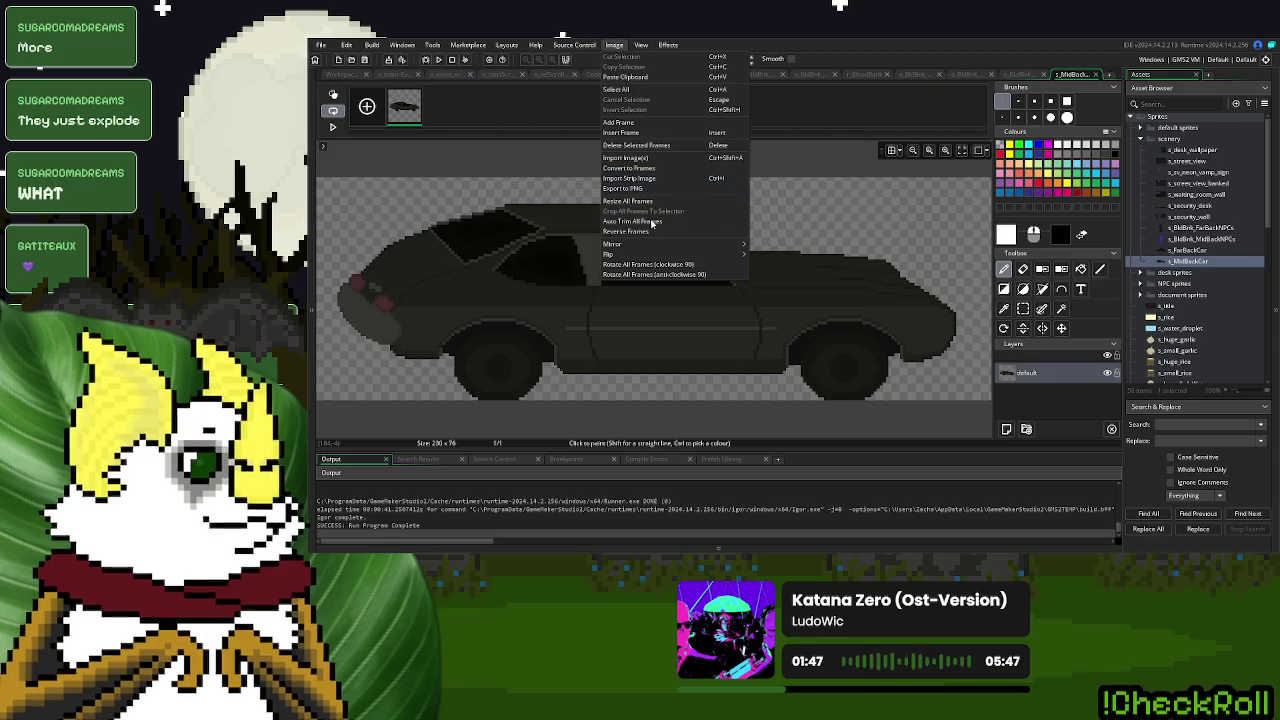
pyautogui.click(667, 222)
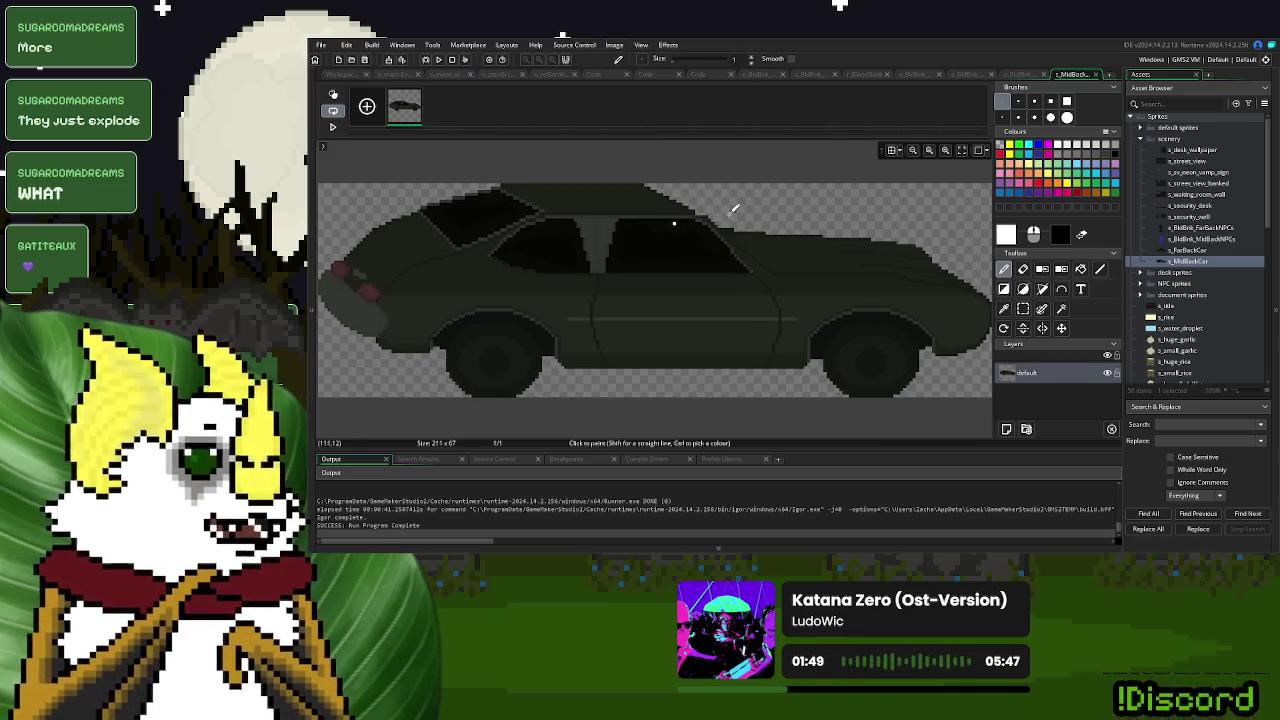
pyautogui.hotkey('ctrl', 'w')
pyautogui.press('F5')
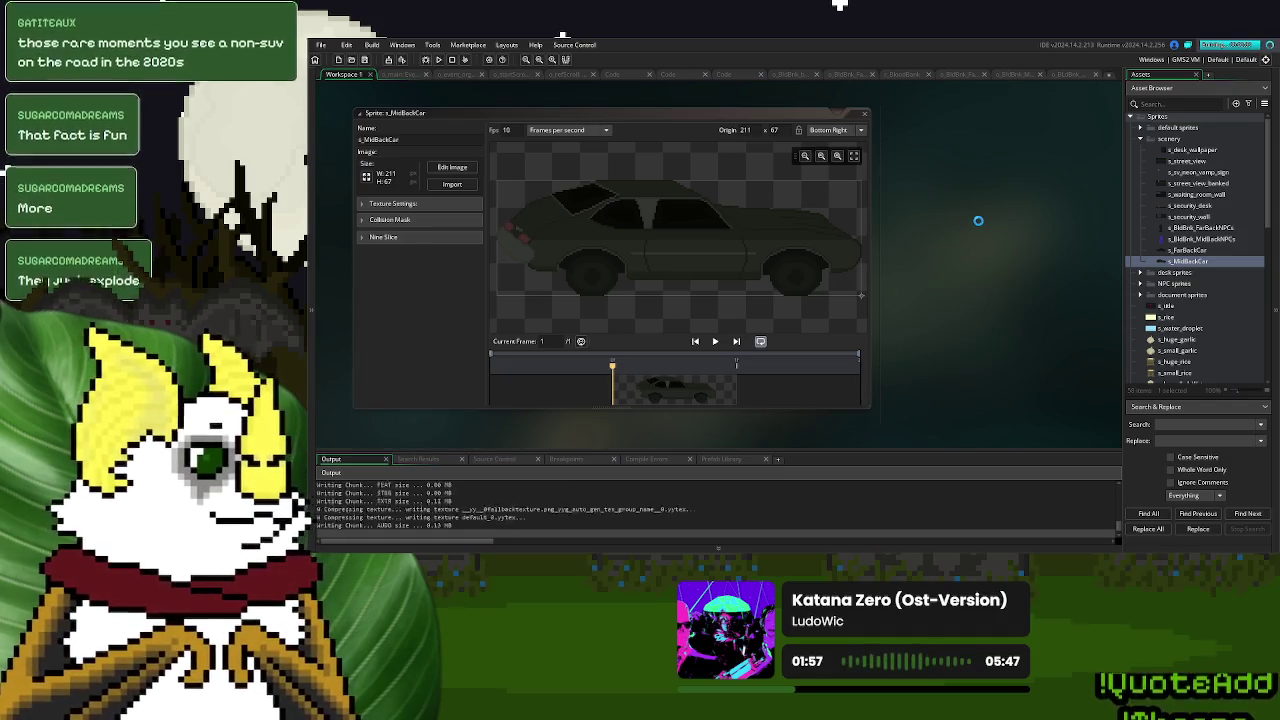
# - Start a new game to watch the car drive past, then quit and return to Aseprite
pyautogui.click(818, 205)
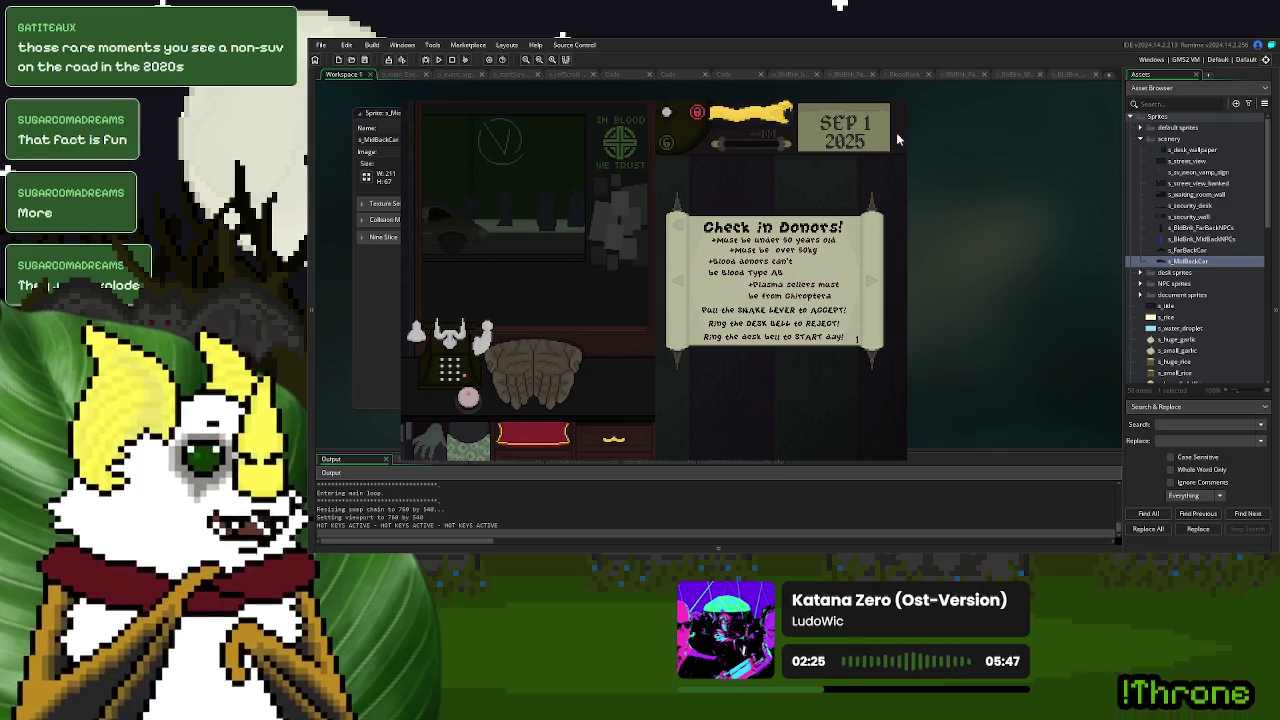
pyautogui.press('Escape')
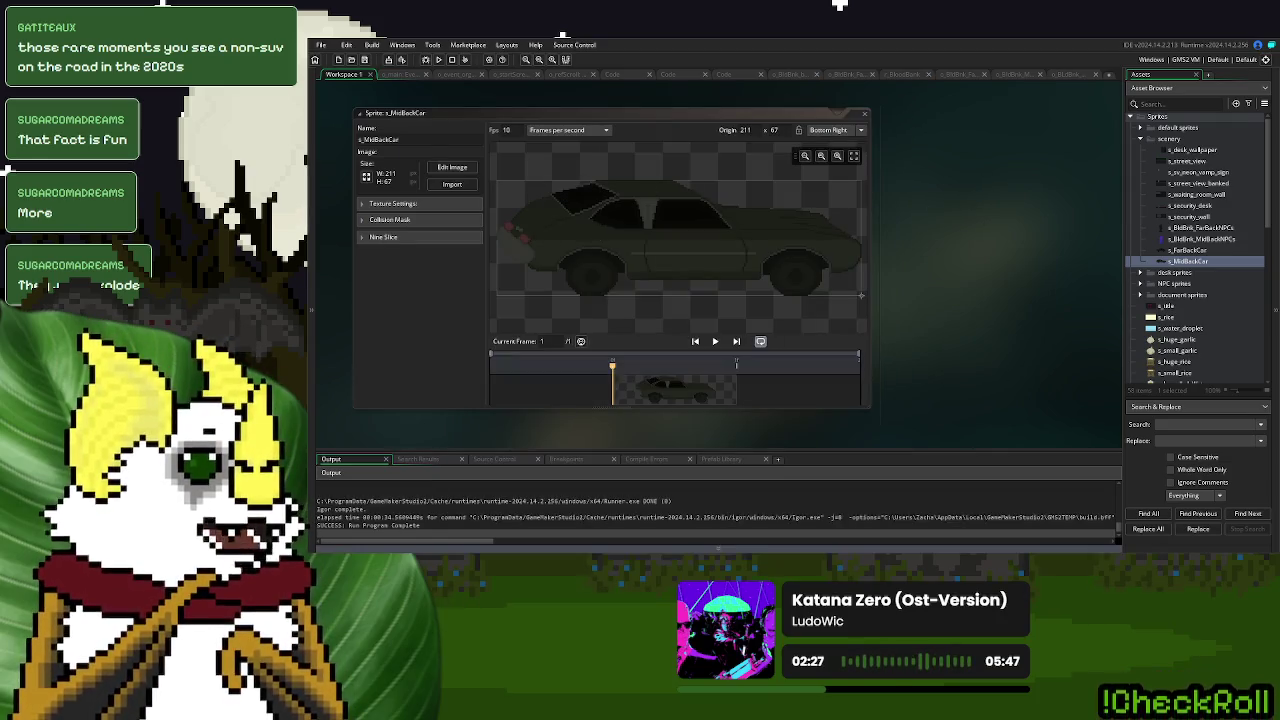
pyautogui.hotkey('alt', 'Tab')
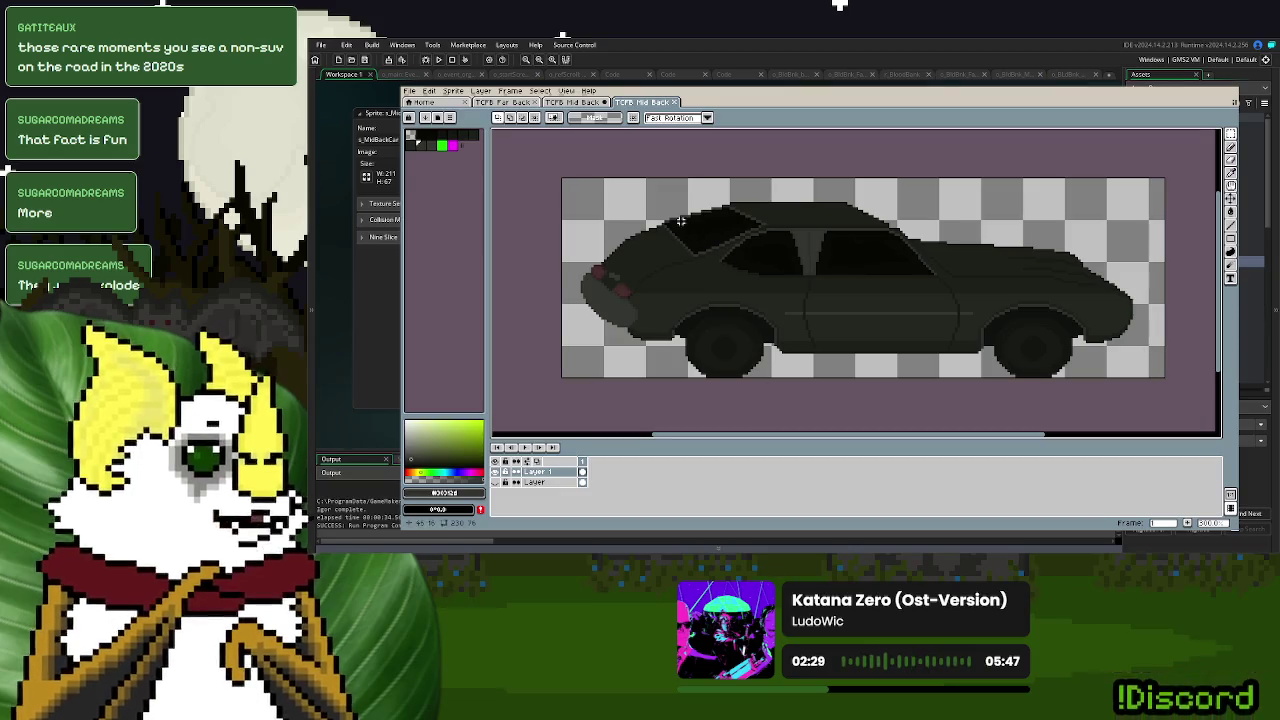
# - Zoom in on the window and sample the roof's dark colour with the eyedropper
pyautogui.scroll(2, 645, 225)
pyautogui.scroll(3, 647, 227)
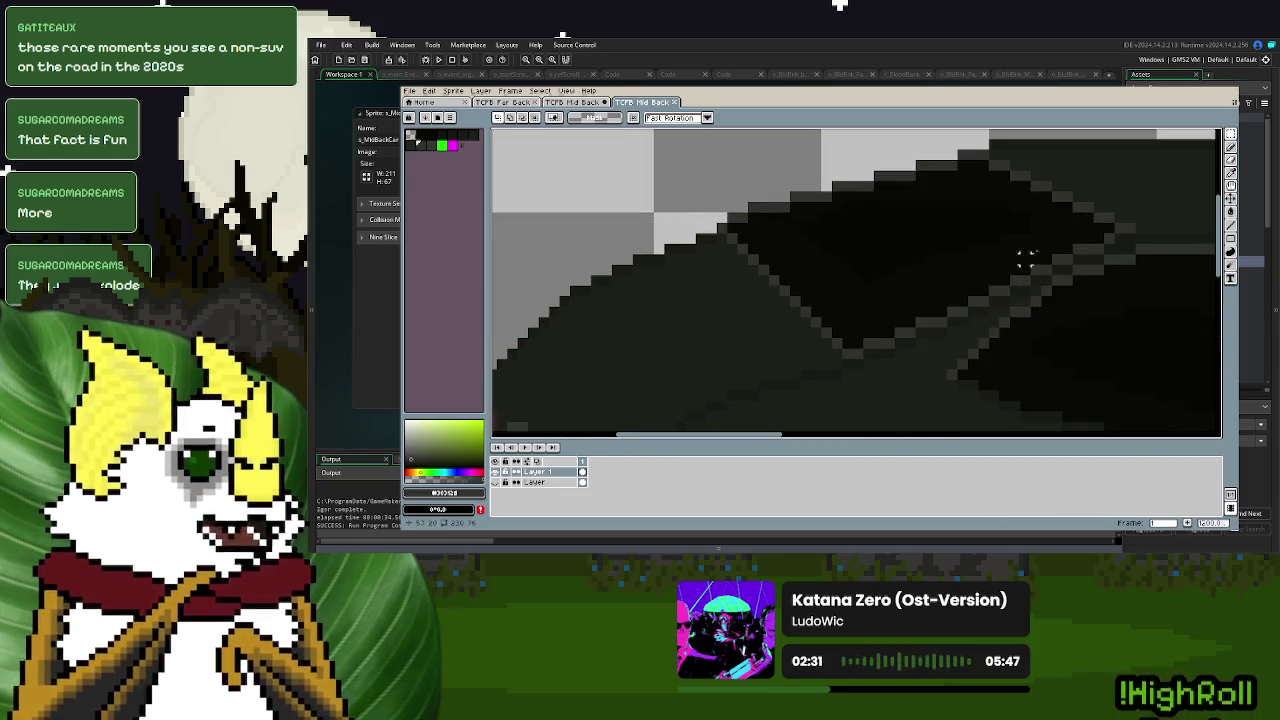
pyautogui.click(1231, 167)
pyautogui.click(838, 338)
pyautogui.press('b')
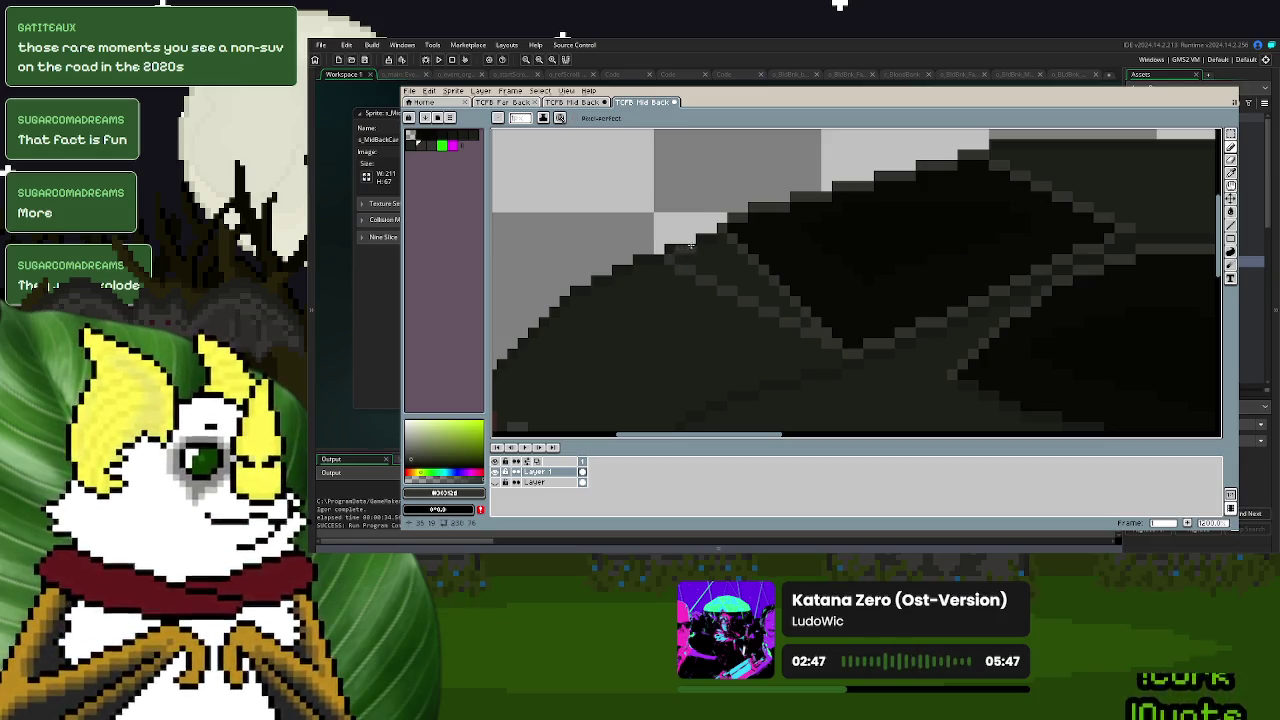
# - Sample the near-black window colour and pencil a short line along the window edge
pyautogui.click(1231, 176)
pyautogui.click(922, 224)
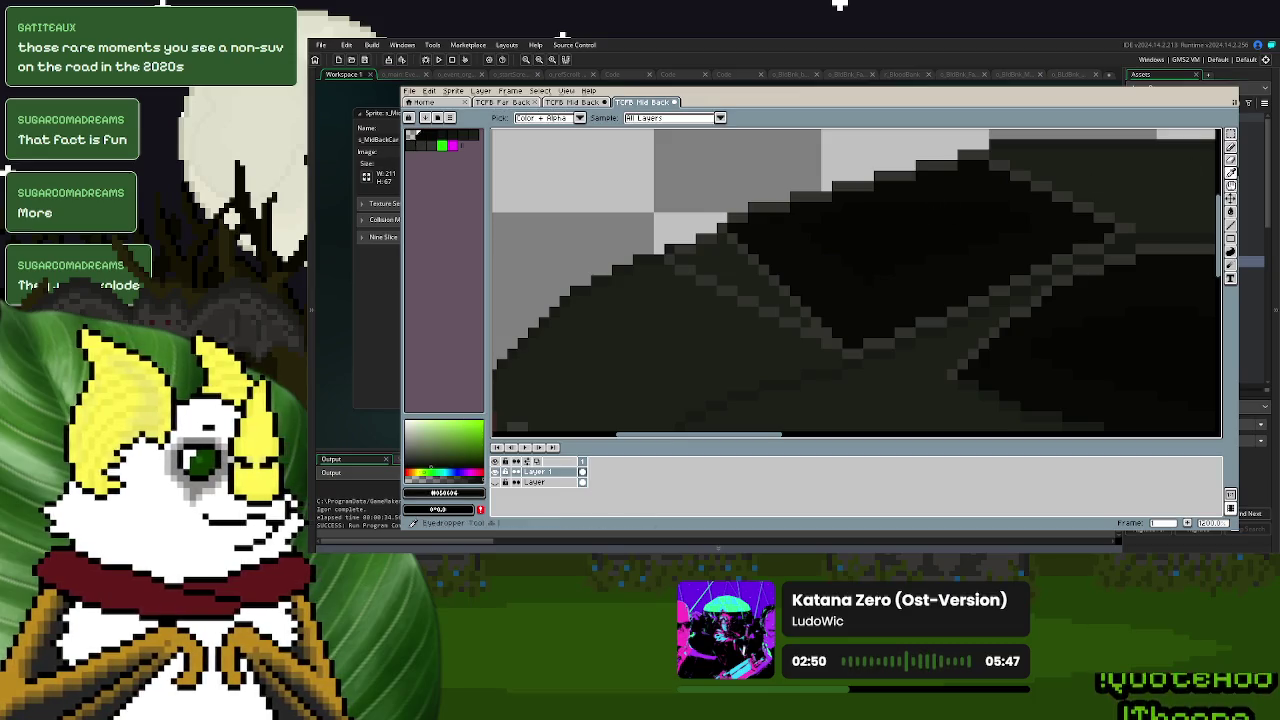
pyautogui.click(1231, 211)
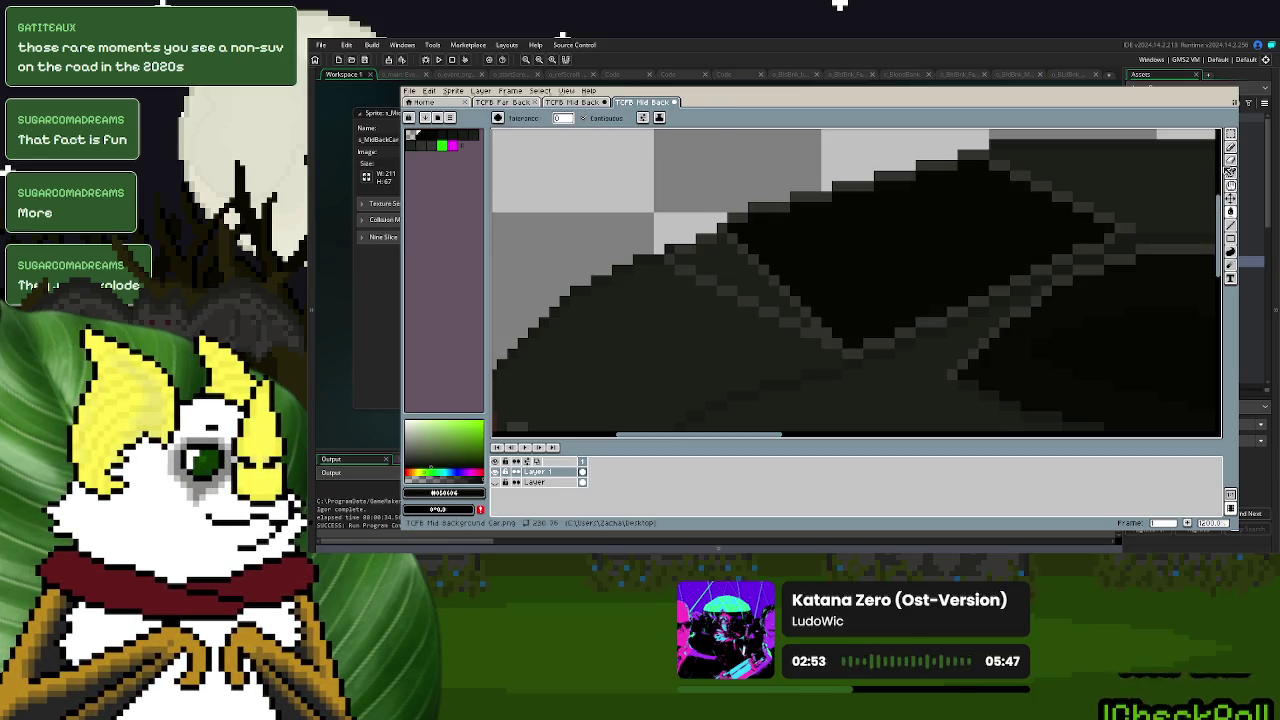
pyautogui.click(1231, 147)
pyautogui.moveTo(676, 258)
pyautogui.mouseDown()
pyautogui.moveTo(717, 257)
pyautogui.moveTo(706, 242)
pyautogui.moveTo(730, 236)
pyautogui.moveTo(700, 270)
pyautogui.moveTo(743, 260)
pyautogui.moveTo(720, 280)
pyautogui.moveTo(732, 280)
pyautogui.moveTo(766, 267)
pyautogui.mouseUp()
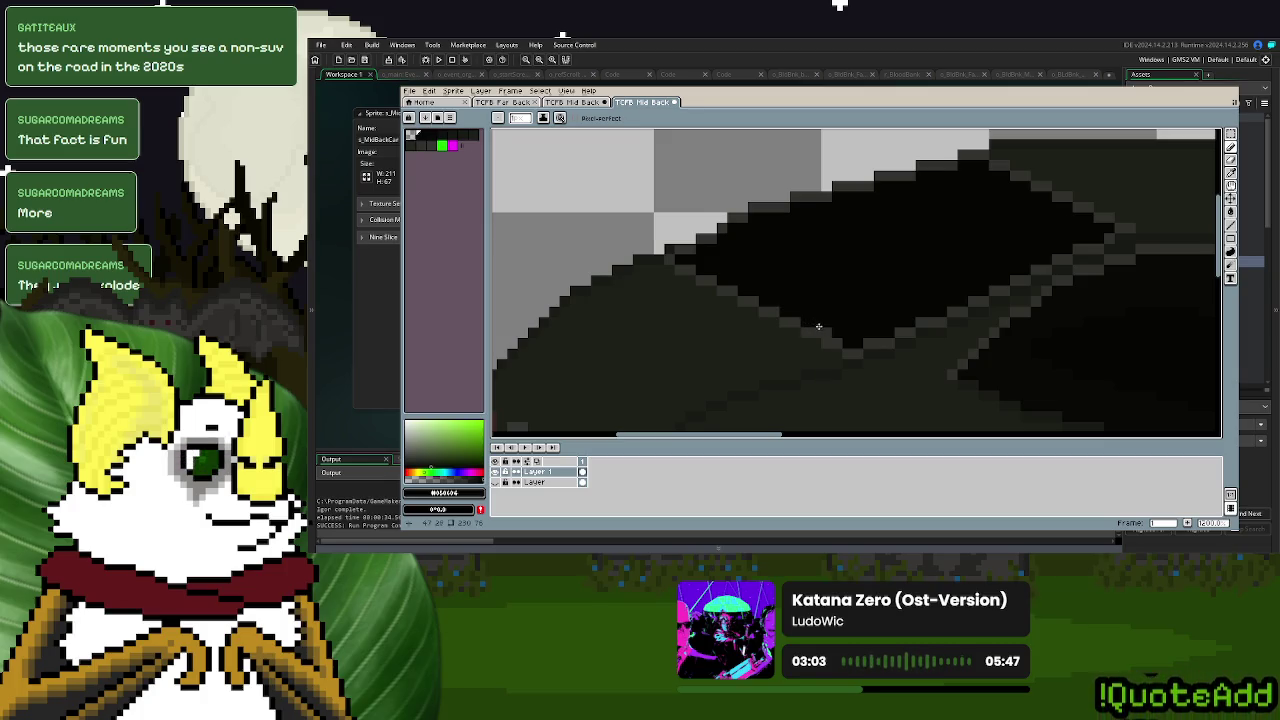
# - Zoom out and pan to check the whole car
pyautogui.scroll(-3, 830, 331)
pyautogui.scroll(-2, 760, 305)
pyautogui.scroll(-2, 700, 285)
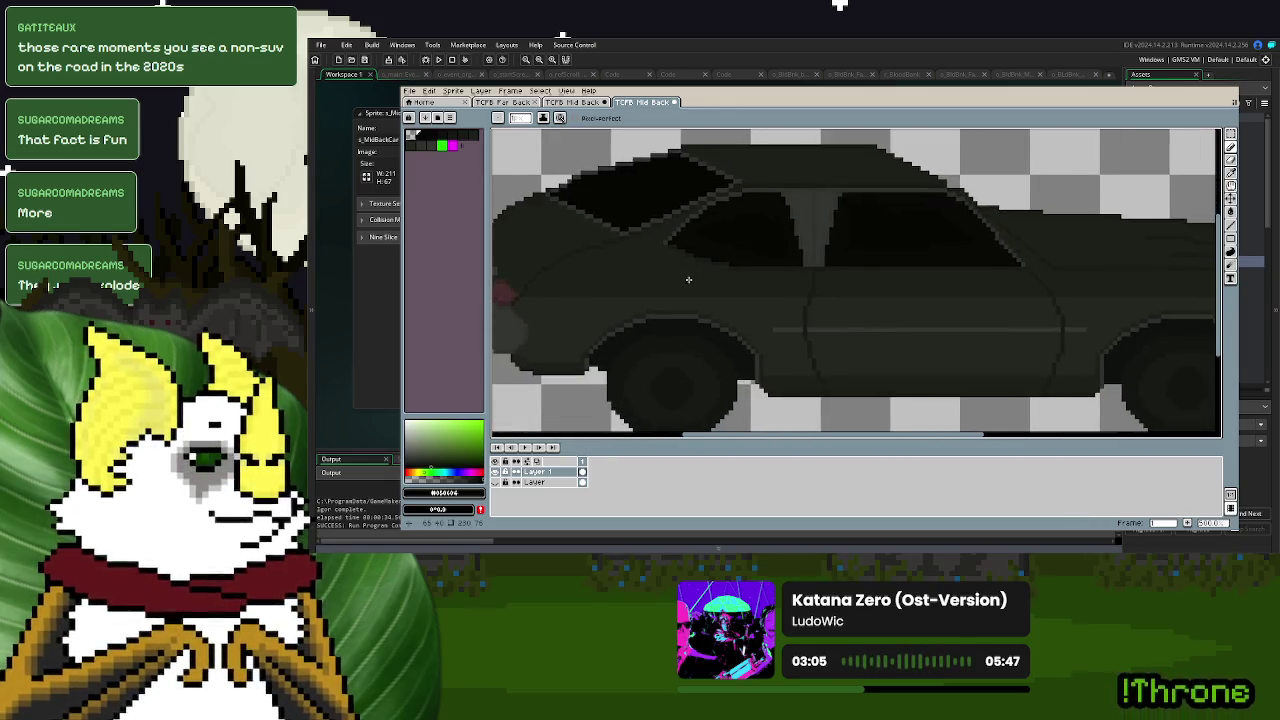
pyautogui.moveTo(688, 279); pyautogui.dragTo(714, 305)
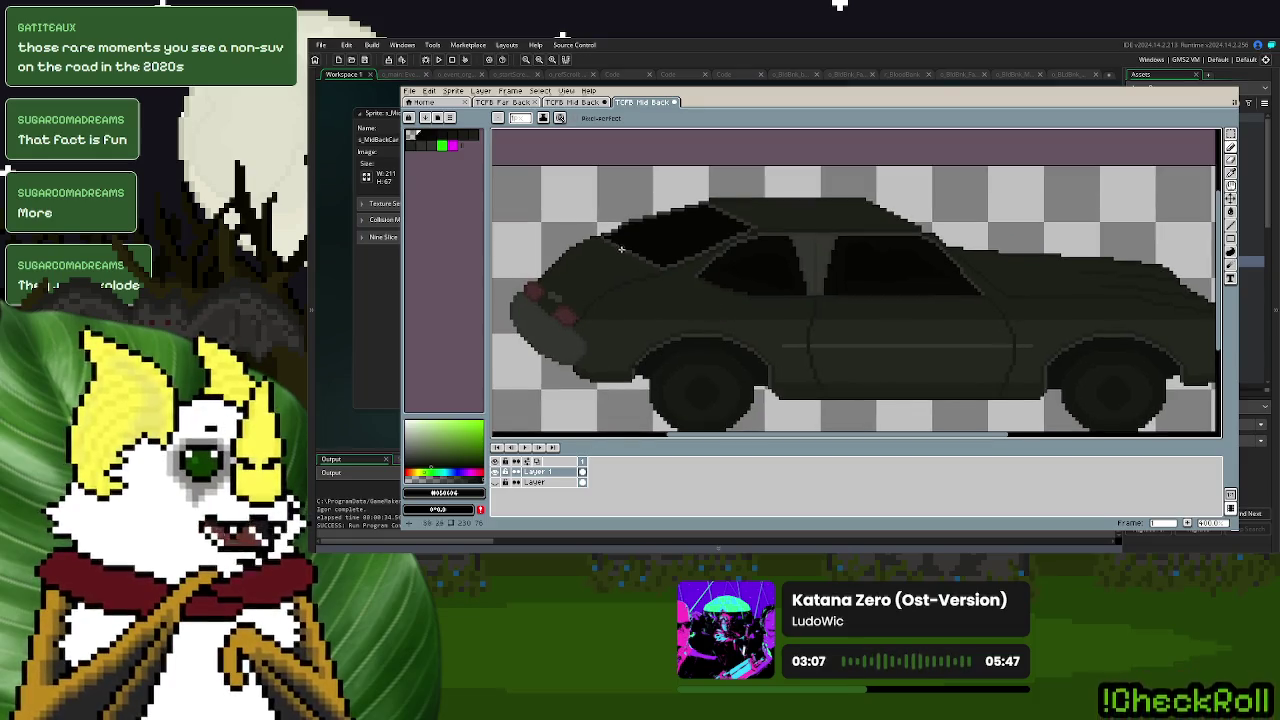
pyautogui.scroll(2, 714, 305)
pyautogui.scroll(-2, 760, 310)
pyautogui.scroll(-1, 852, 320)
pyautogui.scroll(1, 852, 320)
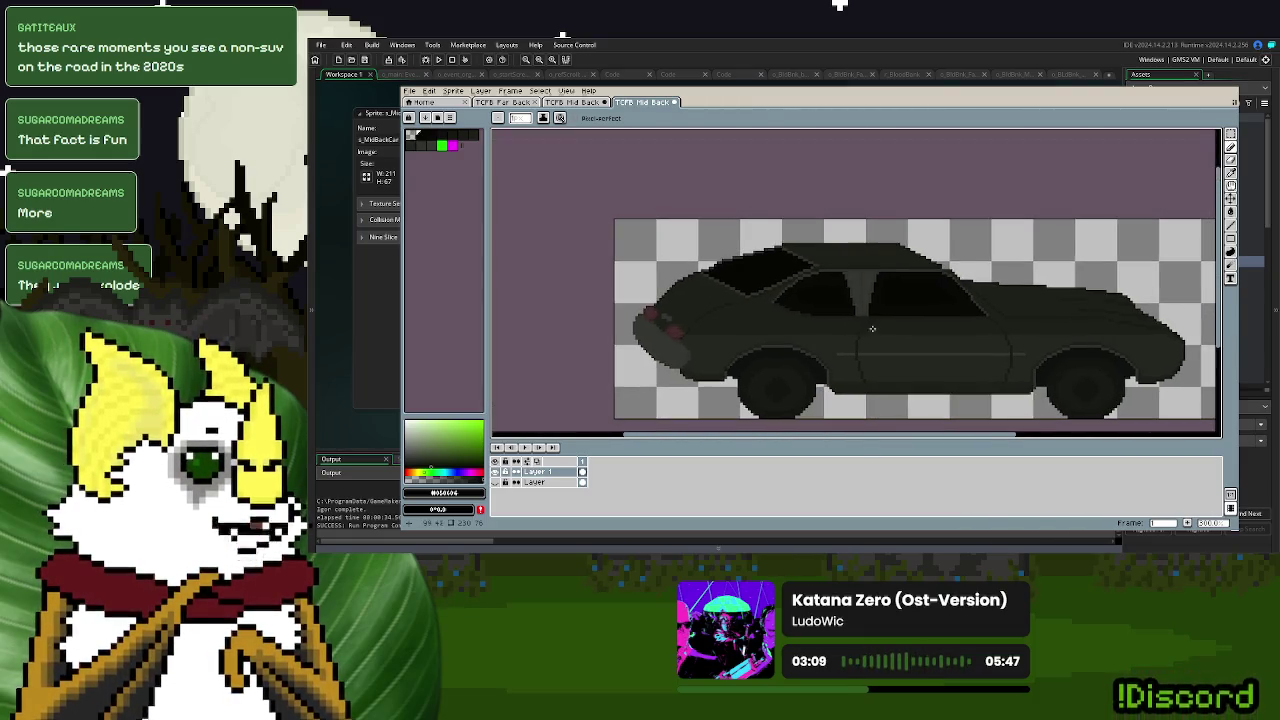
pyautogui.scroll(3, 728, 283)
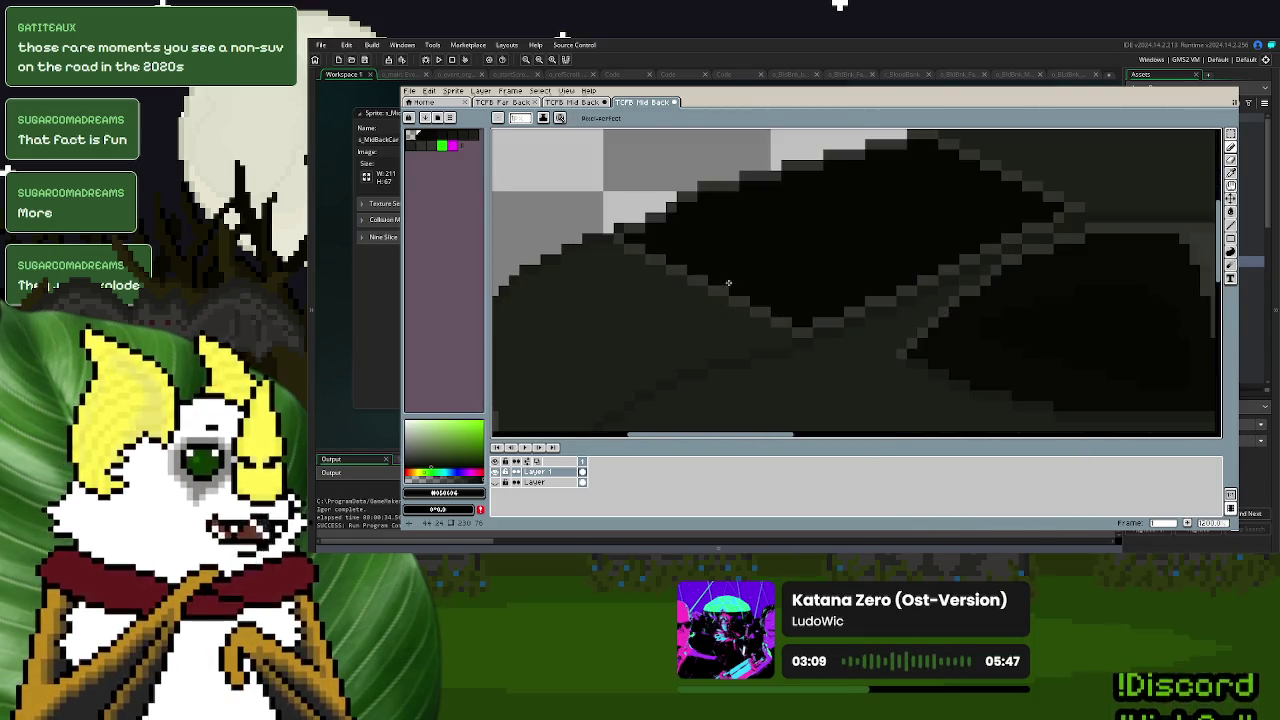
# - Select the dark window regions by colour and darken their tip with near-black #000007
pyautogui.click(1231, 146)
pyautogui.click(1050, 226)
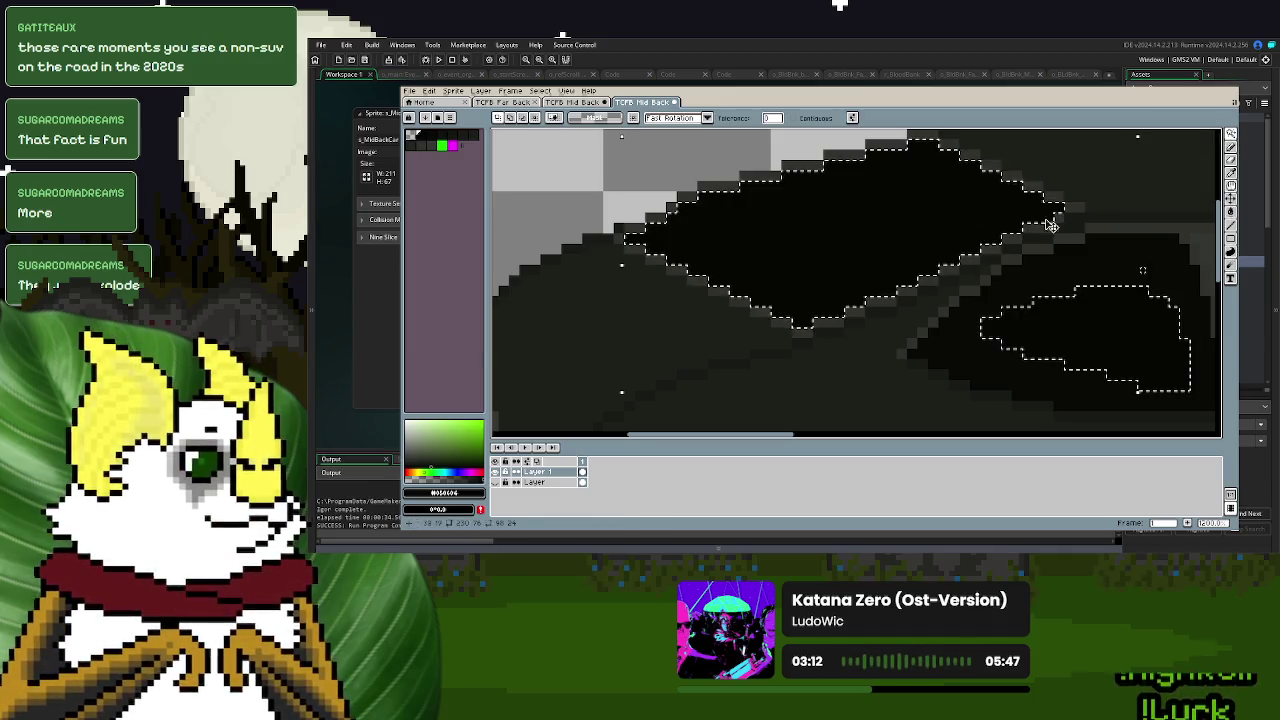
pyautogui.click(1231, 172)
pyautogui.click(1120, 250)
pyautogui.click(1229, 147)
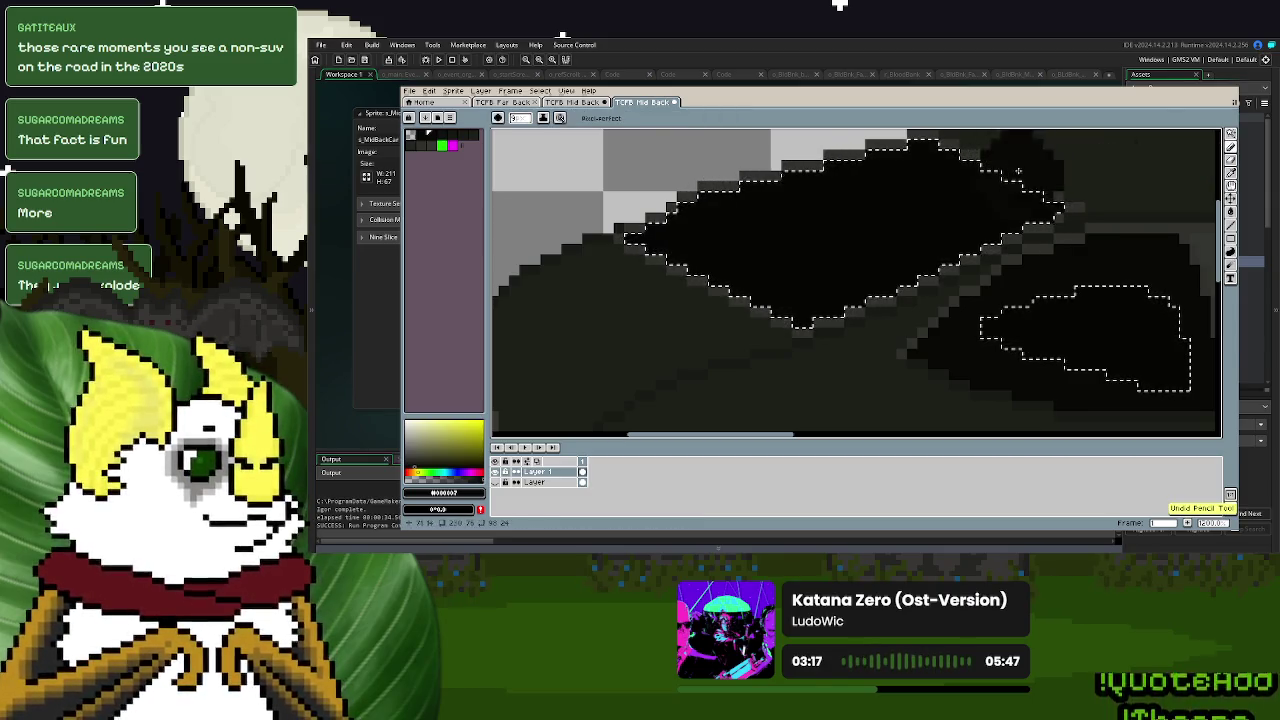
pyautogui.scroll(1, 890, 143)
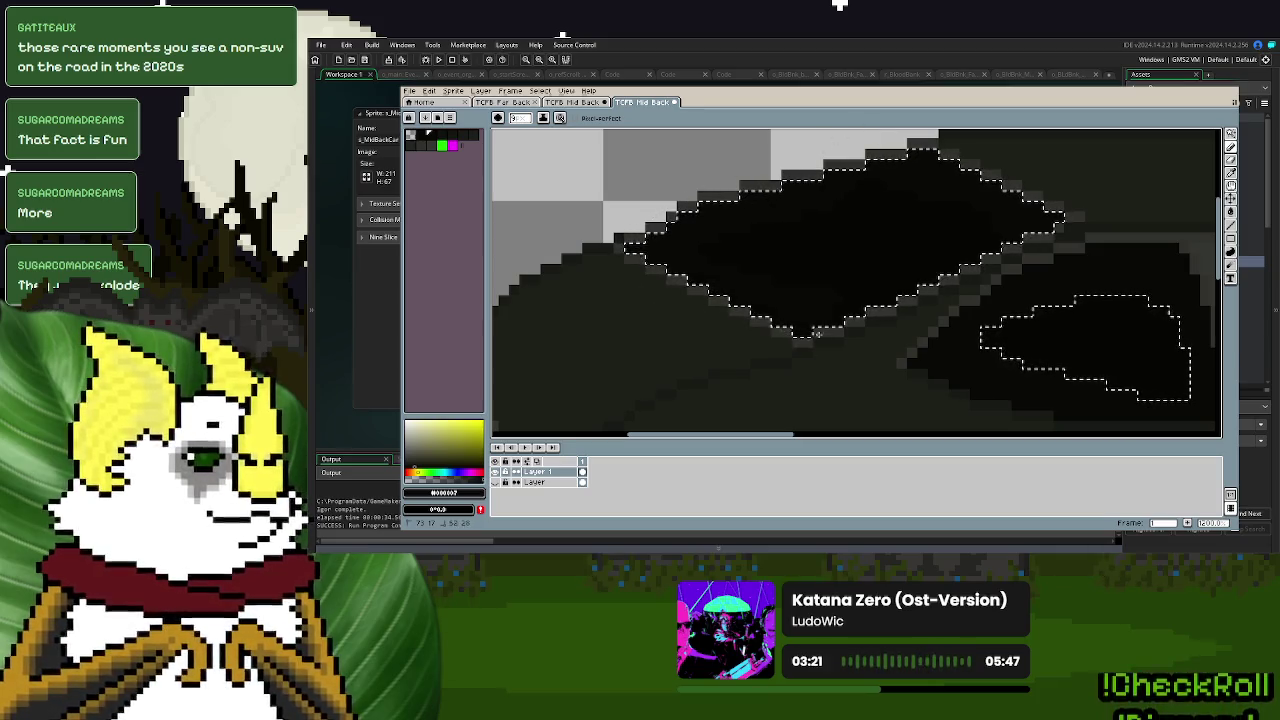
pyautogui.moveTo(1100, 240); pyautogui.dragTo(1059, 234)
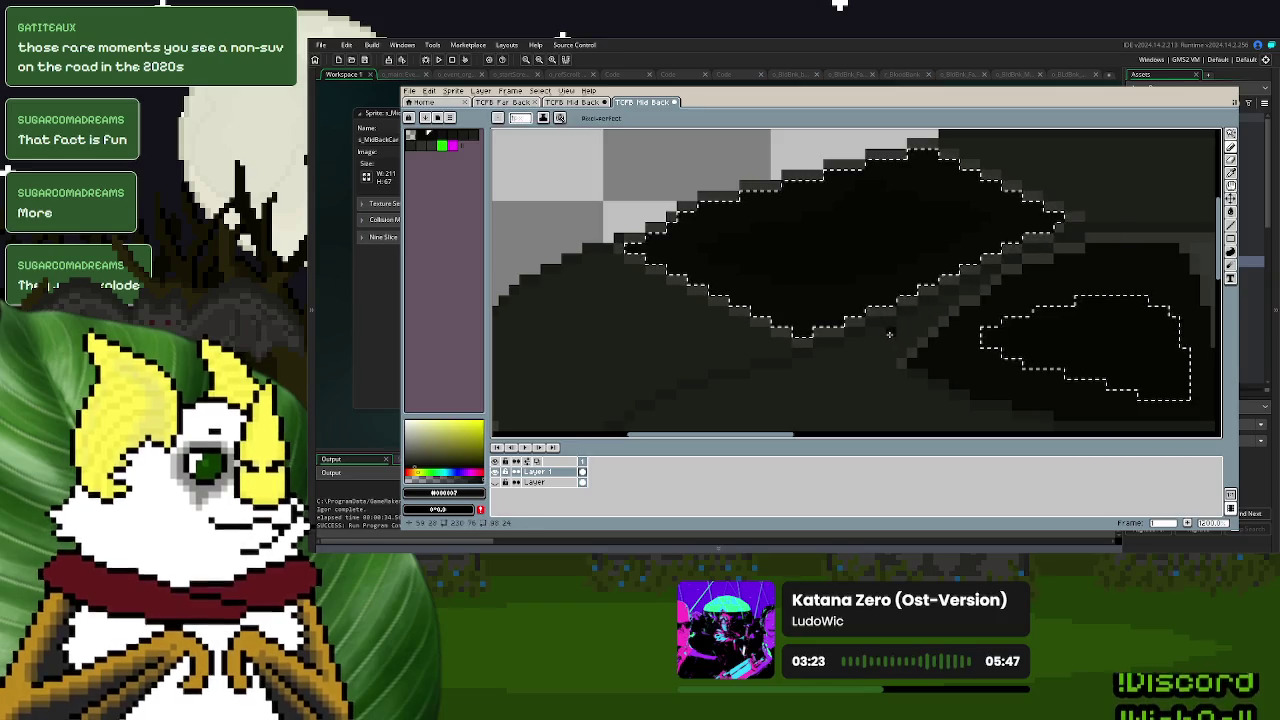
# - Switch to the selection tool and zoom out with the whole car centred
pyautogui.click(1233, 143)
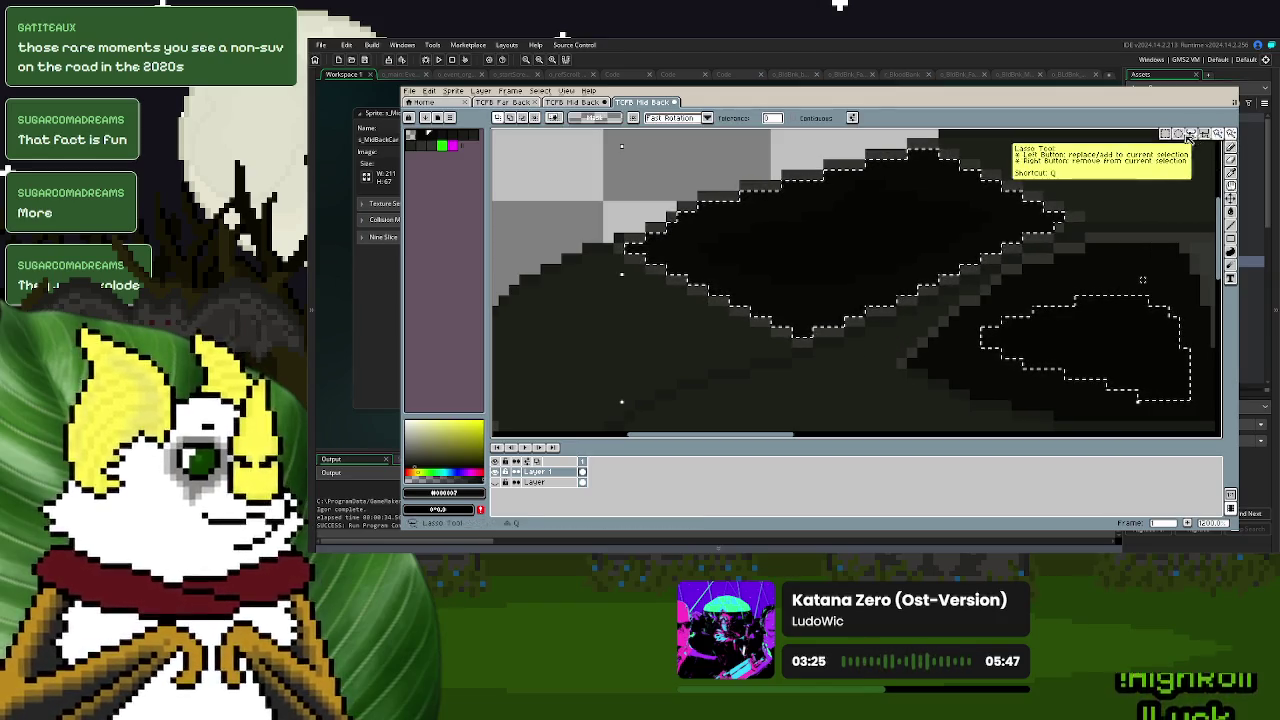
pyautogui.scroll(-3, 890, 300)
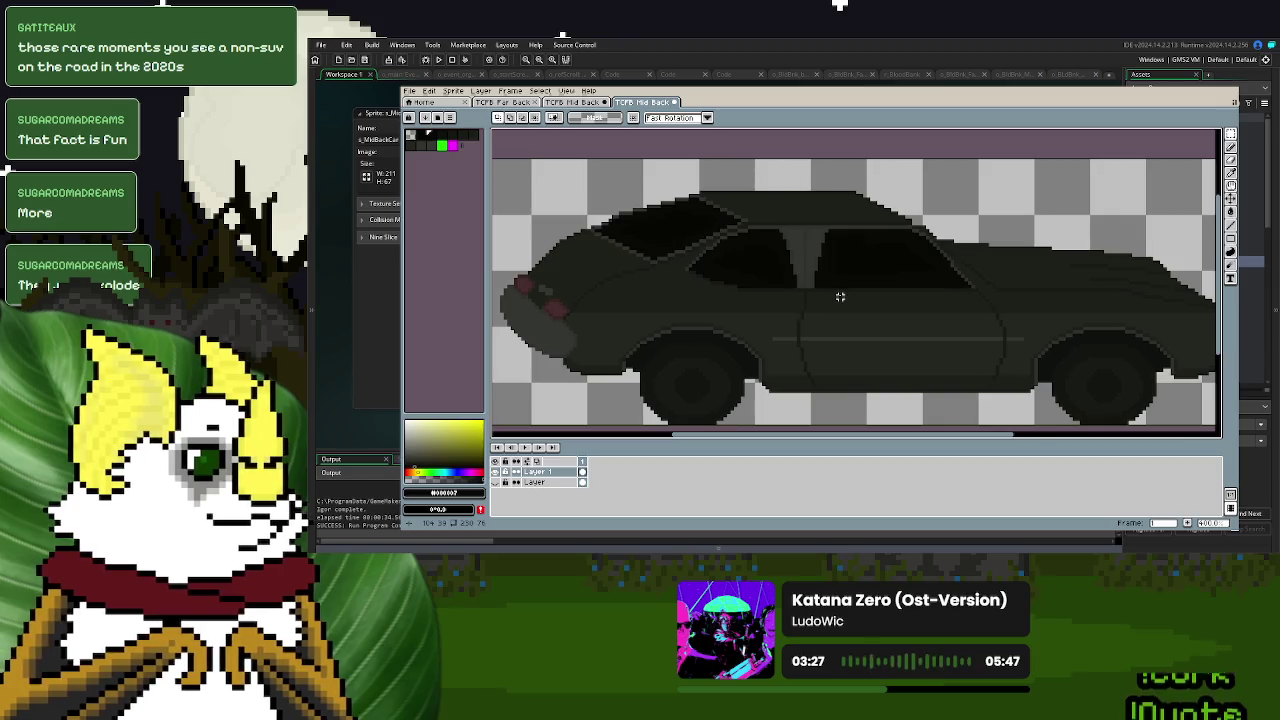
pyautogui.scroll(-1, 850, 298)
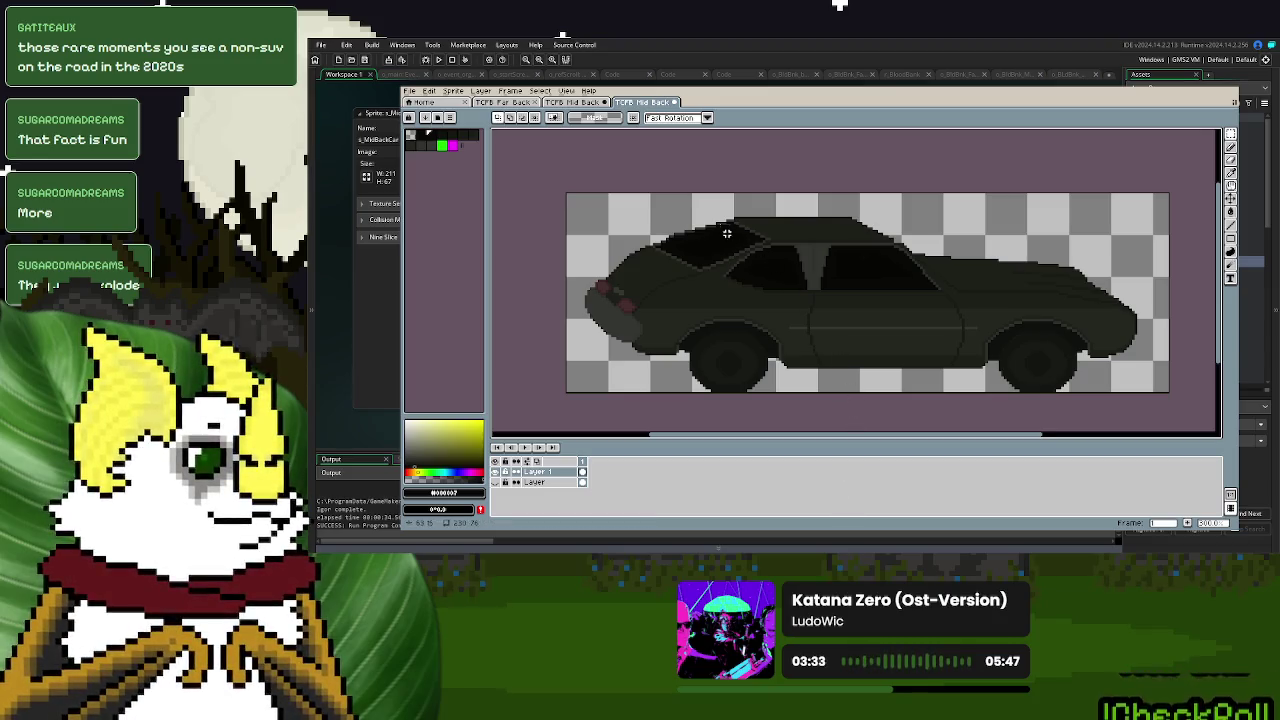
pyautogui.moveTo(923, 368); pyautogui.dragTo(945, 356)
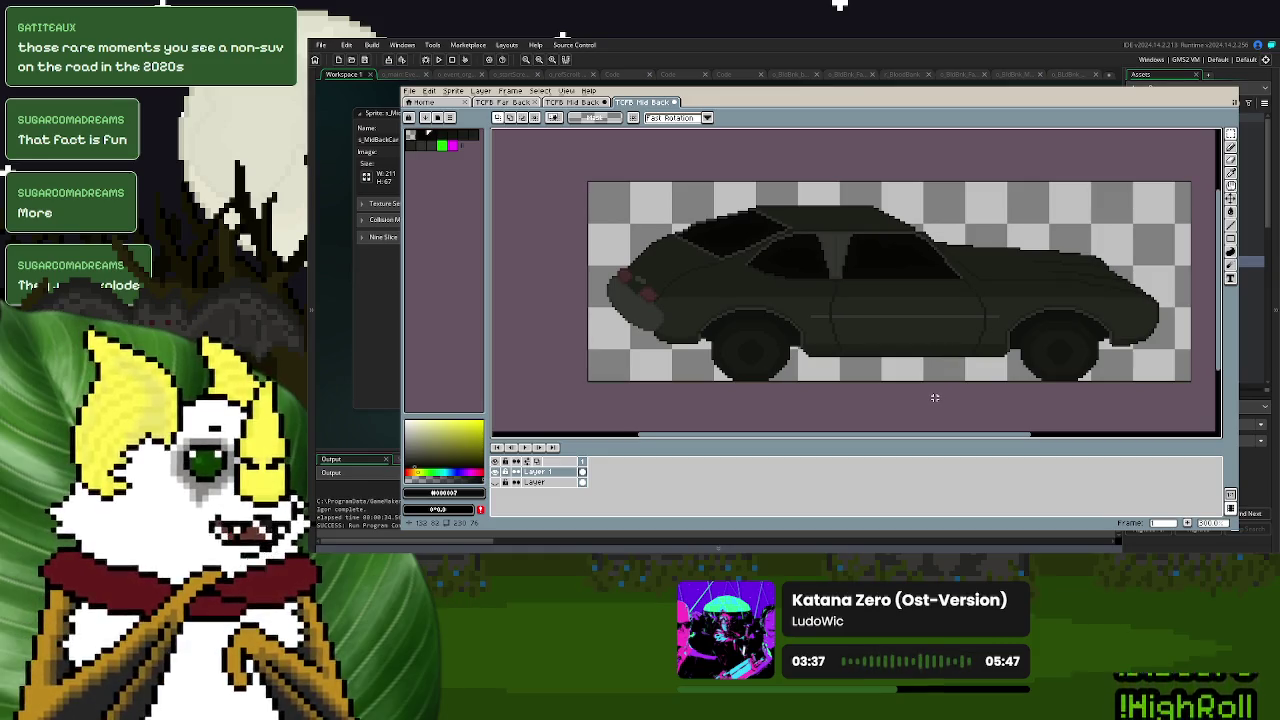
pyautogui.click(410, 91)
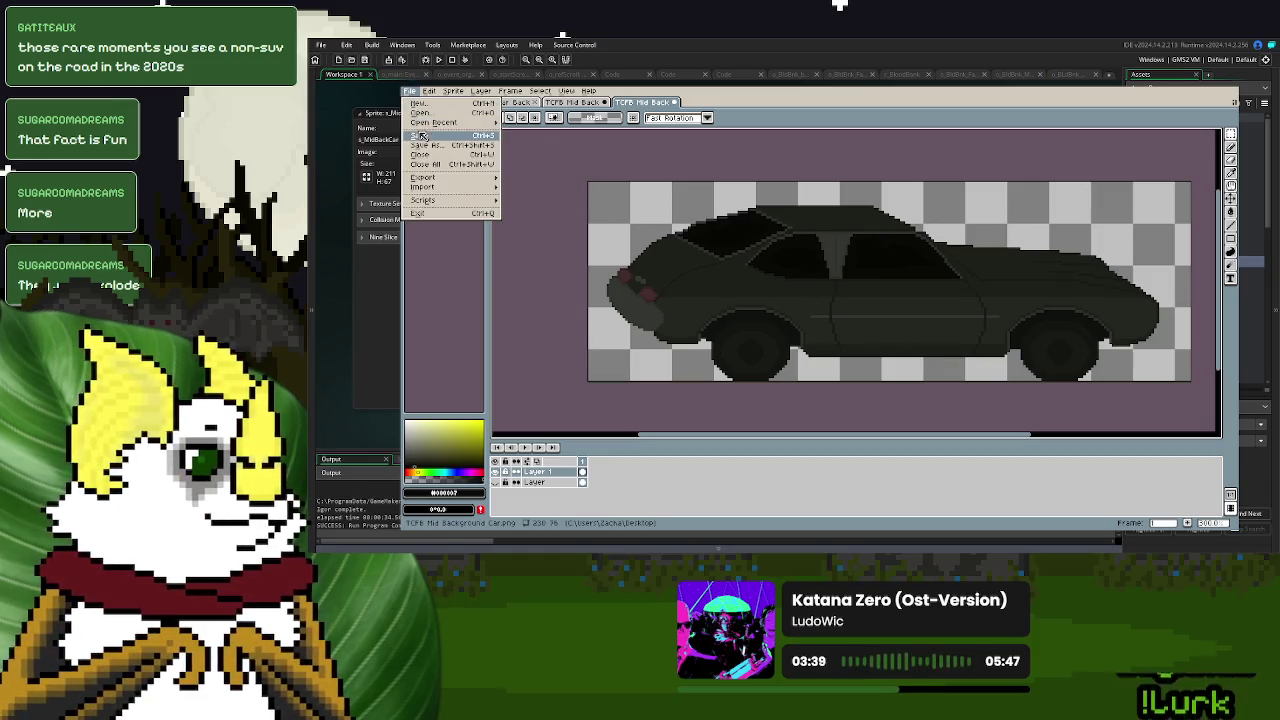
# - Save the car as a flattened PNG, then build and run the GameMaker project
pyautogui.click(443, 145)
pyautogui.click(791, 357)
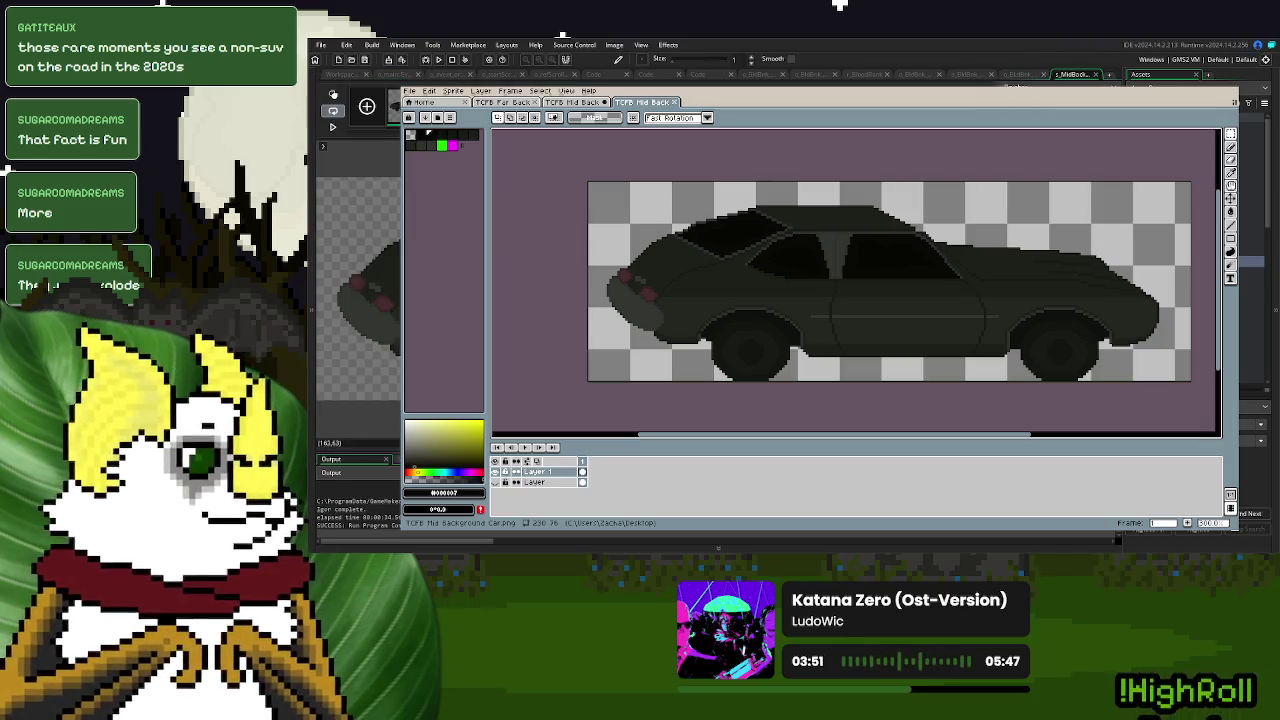
pyautogui.click(615, 46)
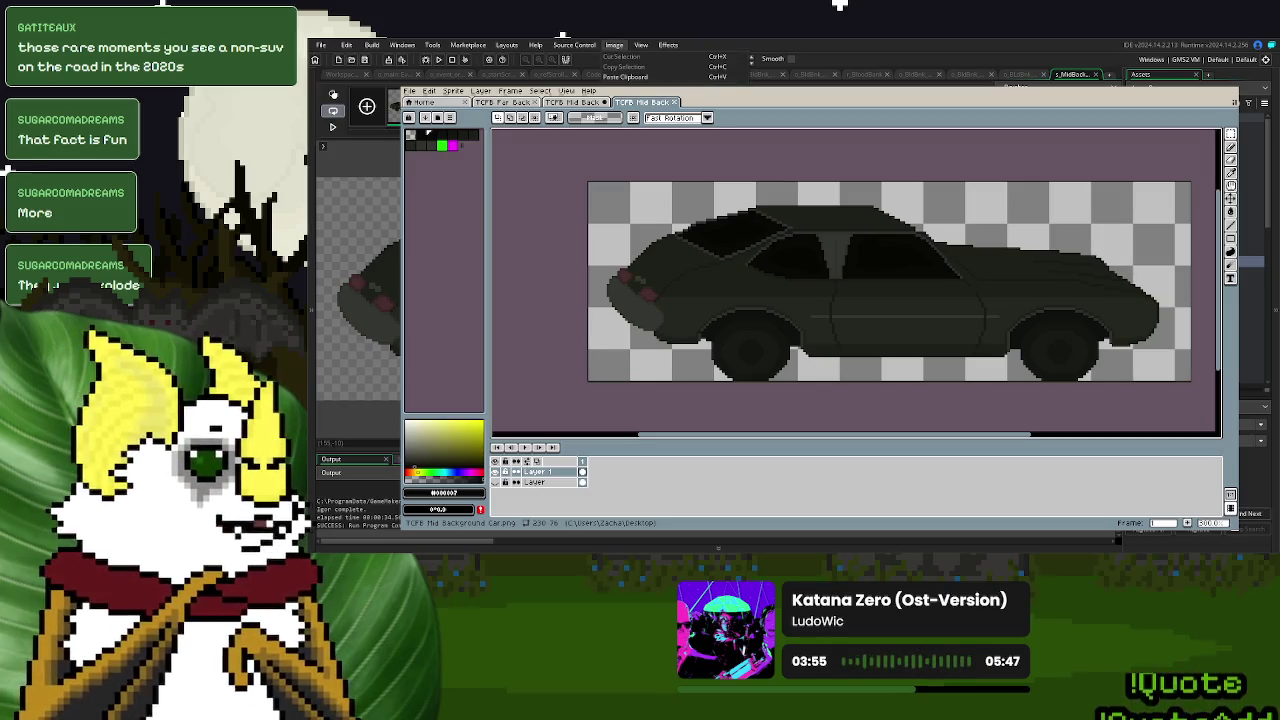
pyautogui.press('Escape')
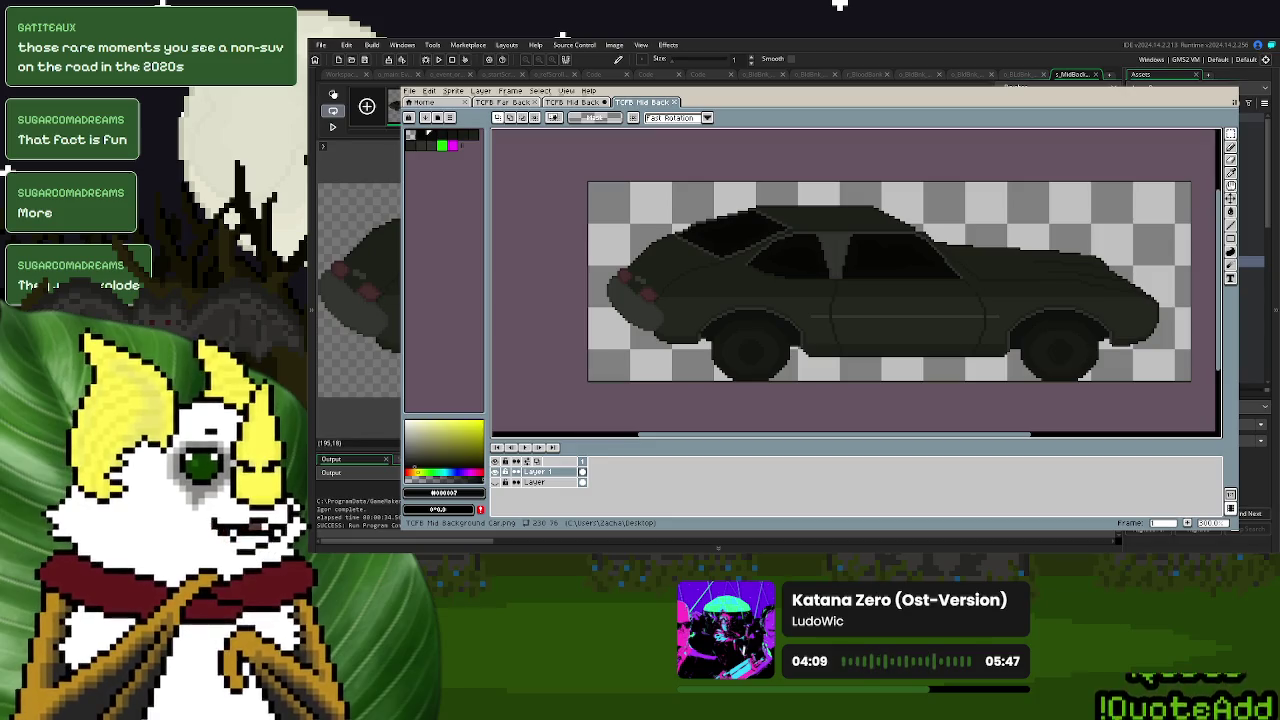
pyautogui.click(1097, 76)
pyautogui.press('F5')
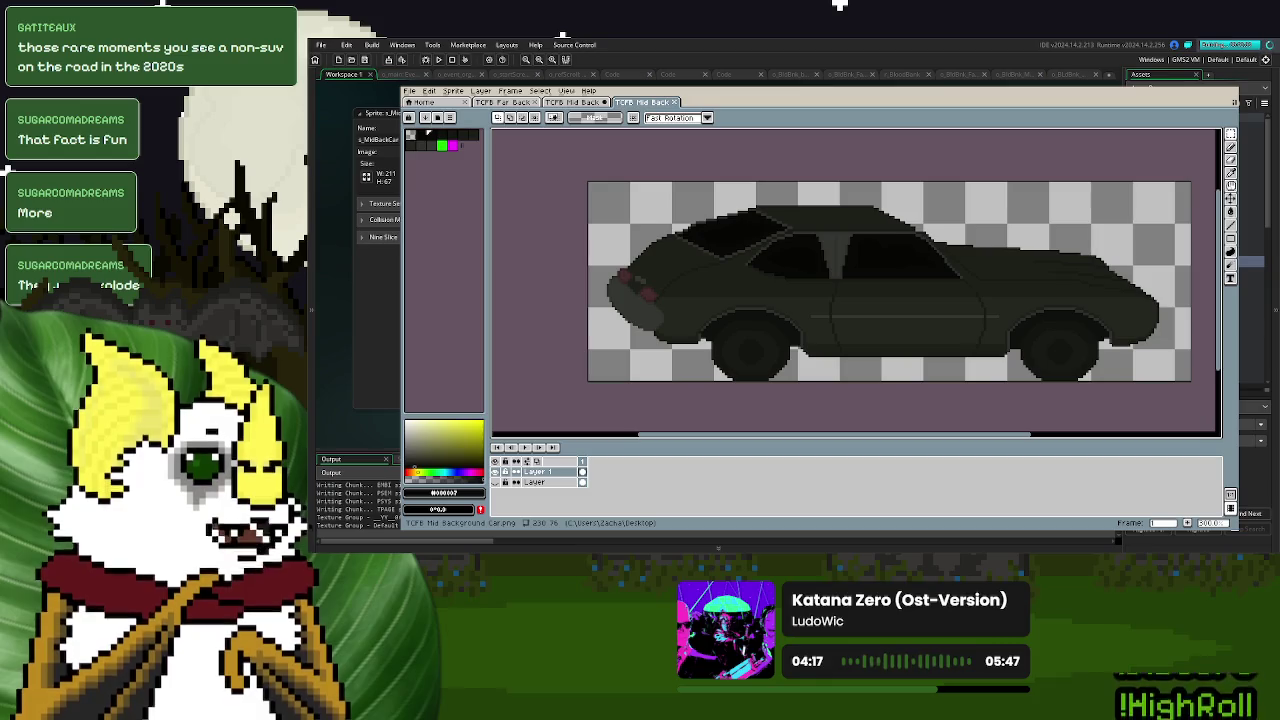
# - Play a new game to check the car, quit, then run and close the game again
pyautogui.click(853, 175)
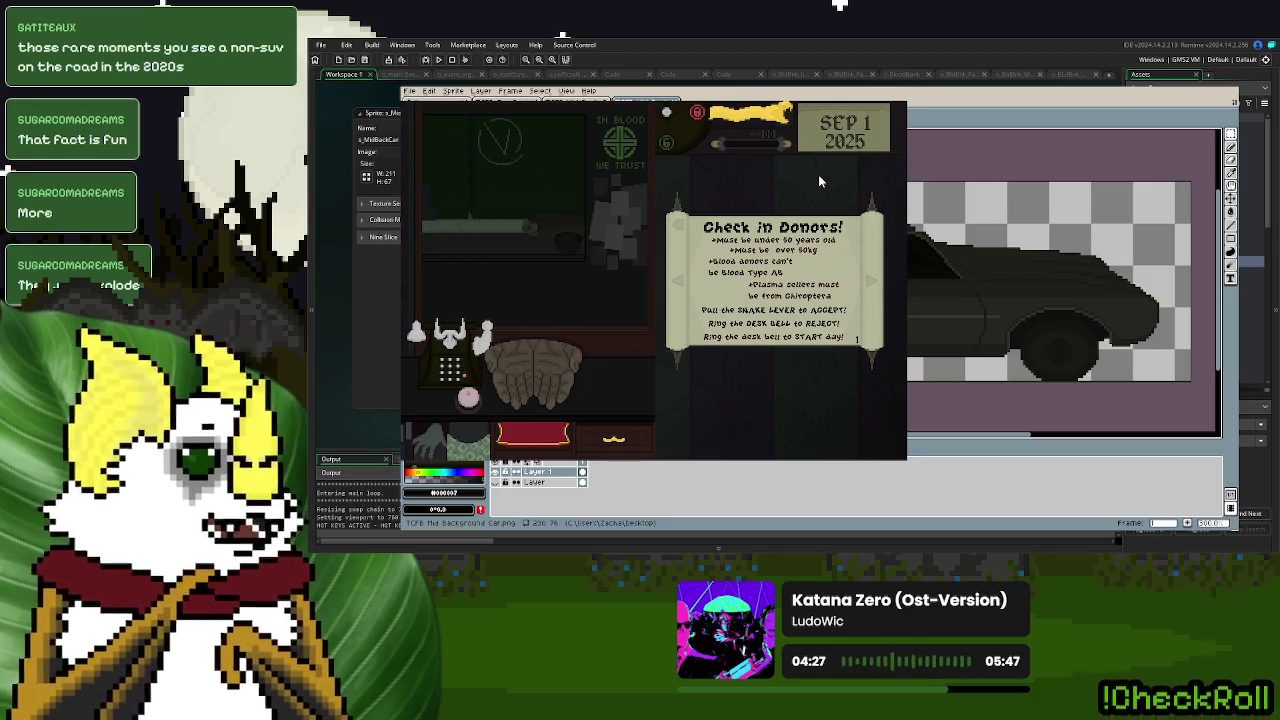
pyautogui.press('Escape')
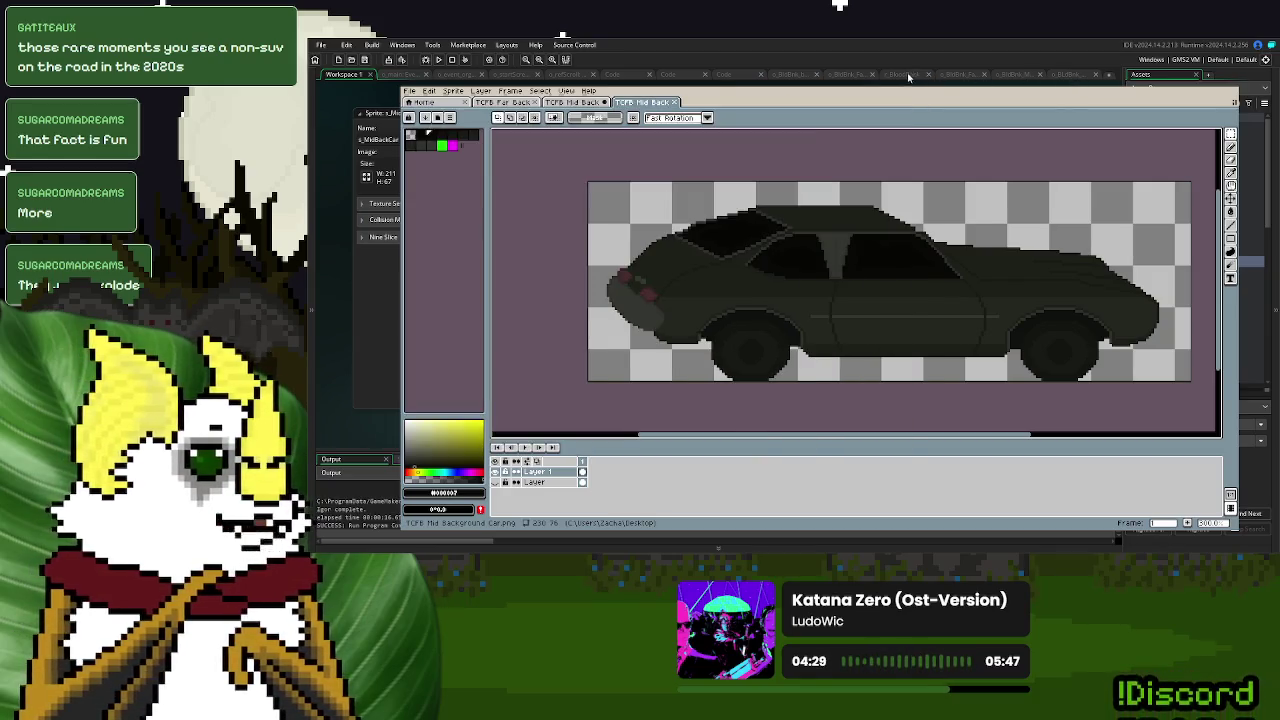
pyautogui.click(793, 76)
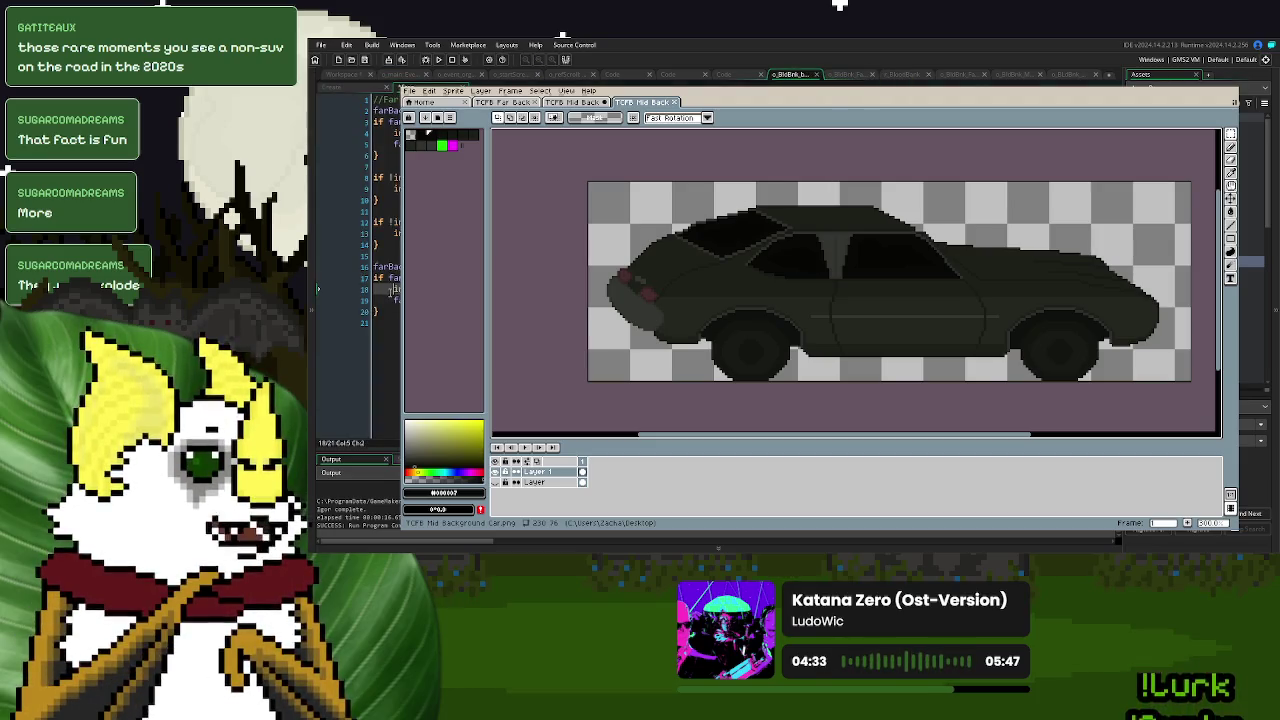
pyautogui.click(426, 60)
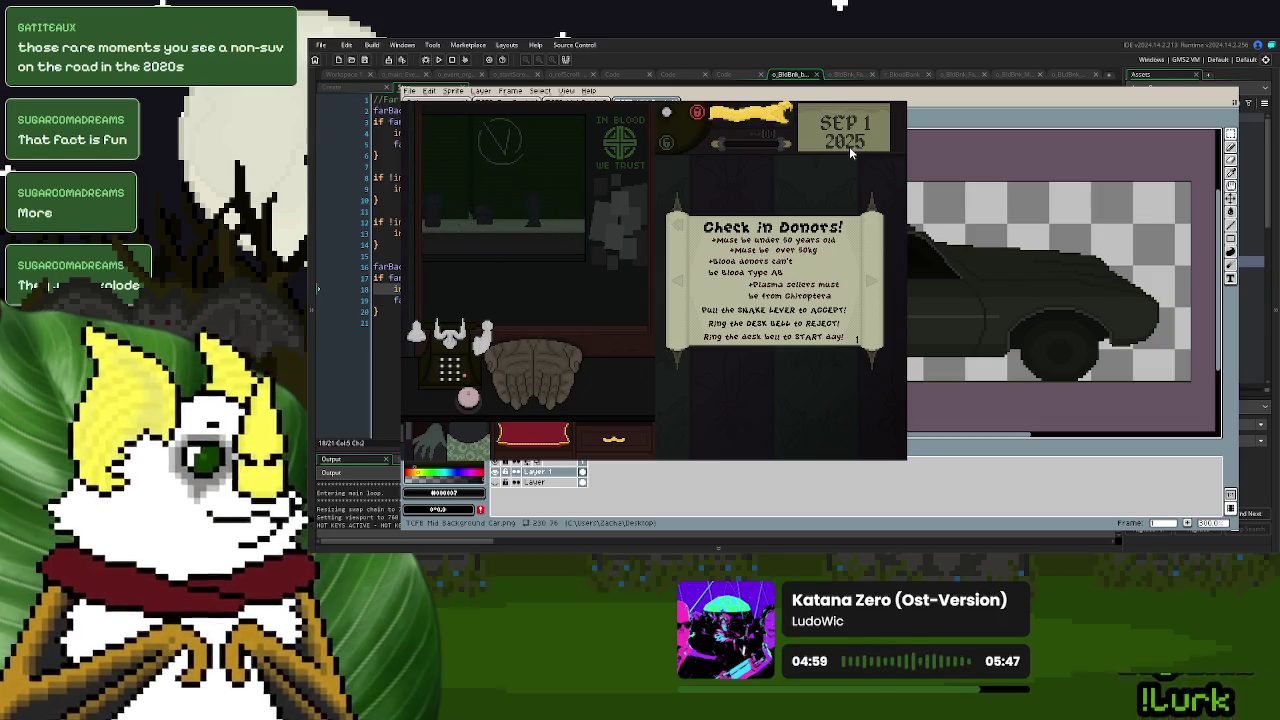
pyautogui.click(895, 106)
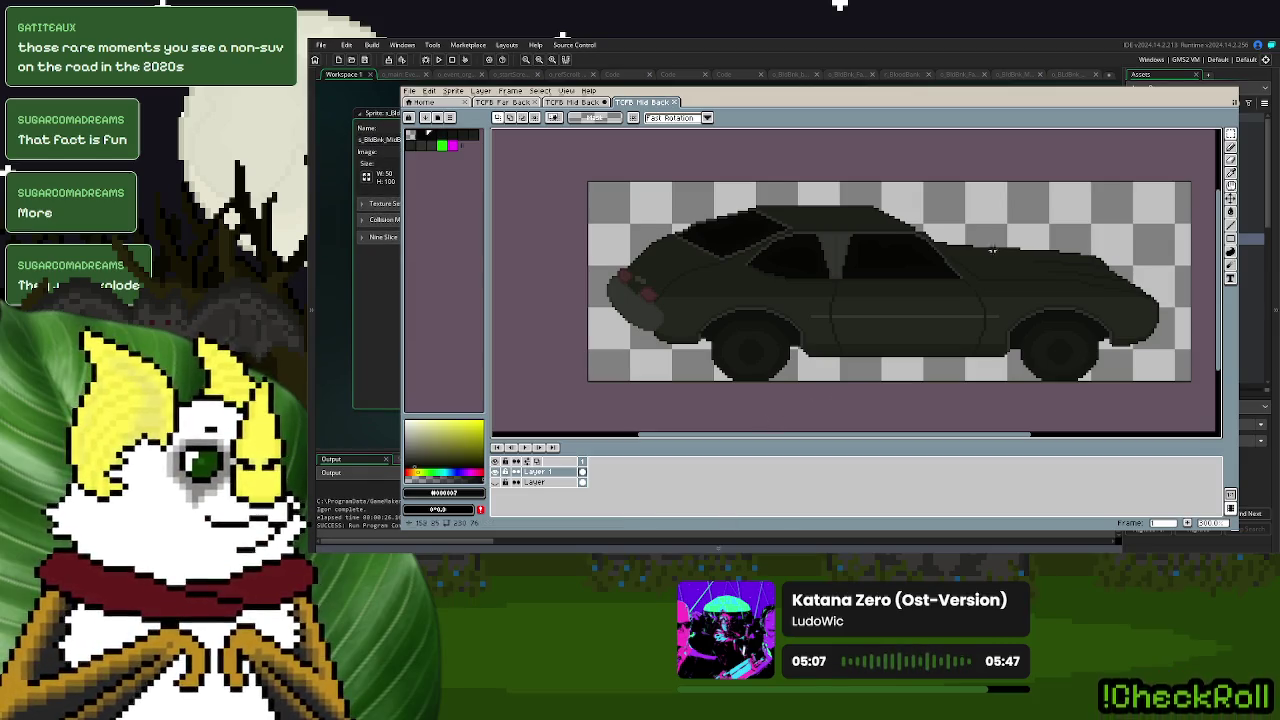
# - Create a new blank 50×100 sprite
pyautogui.click(408, 93)
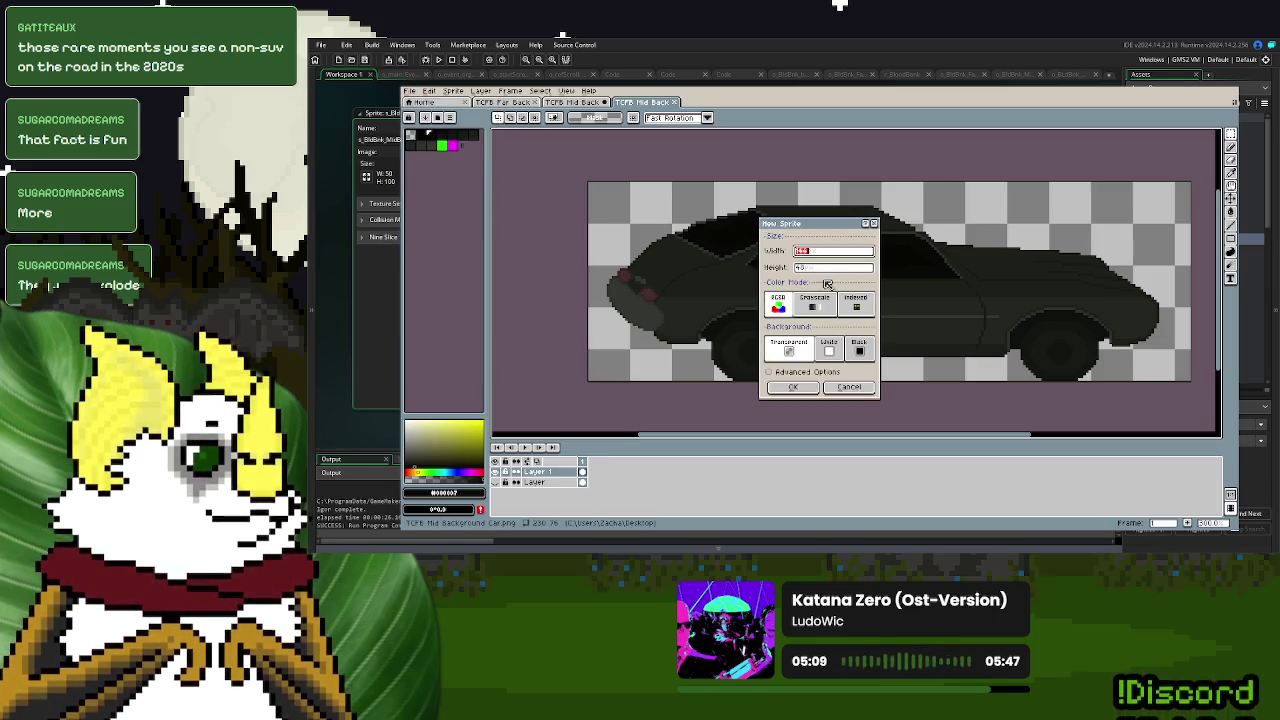
pyautogui.write('50')
pyautogui.press('Tab')
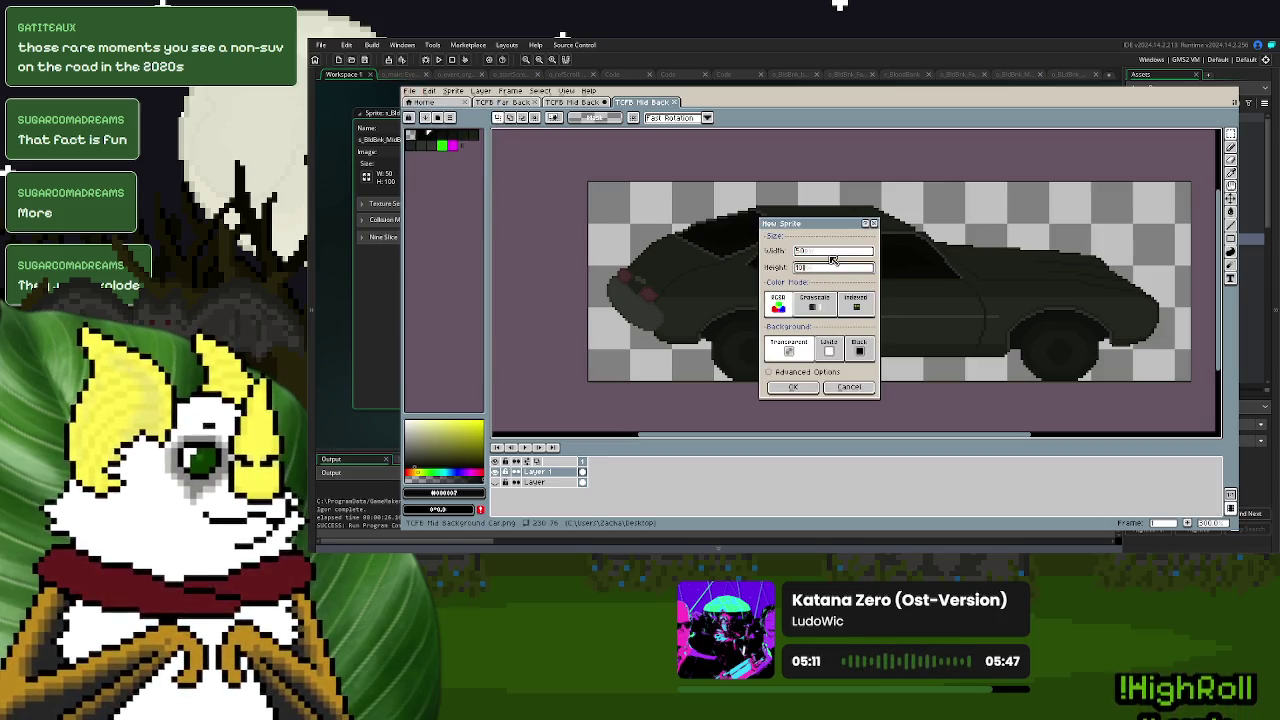
pyautogui.write('0')
pyautogui.press('Return')
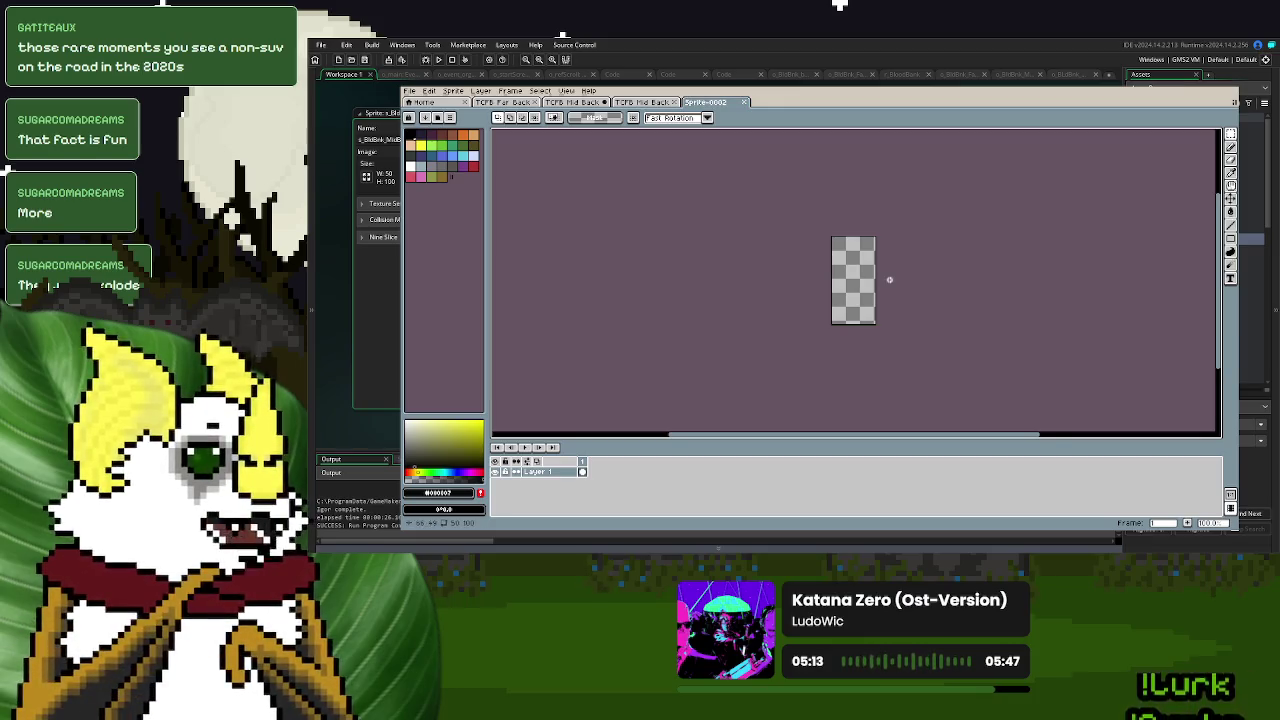
# - Try spraying a dark blue circle on the canvas, then undo it
pyautogui.scroll(2, 889, 280)
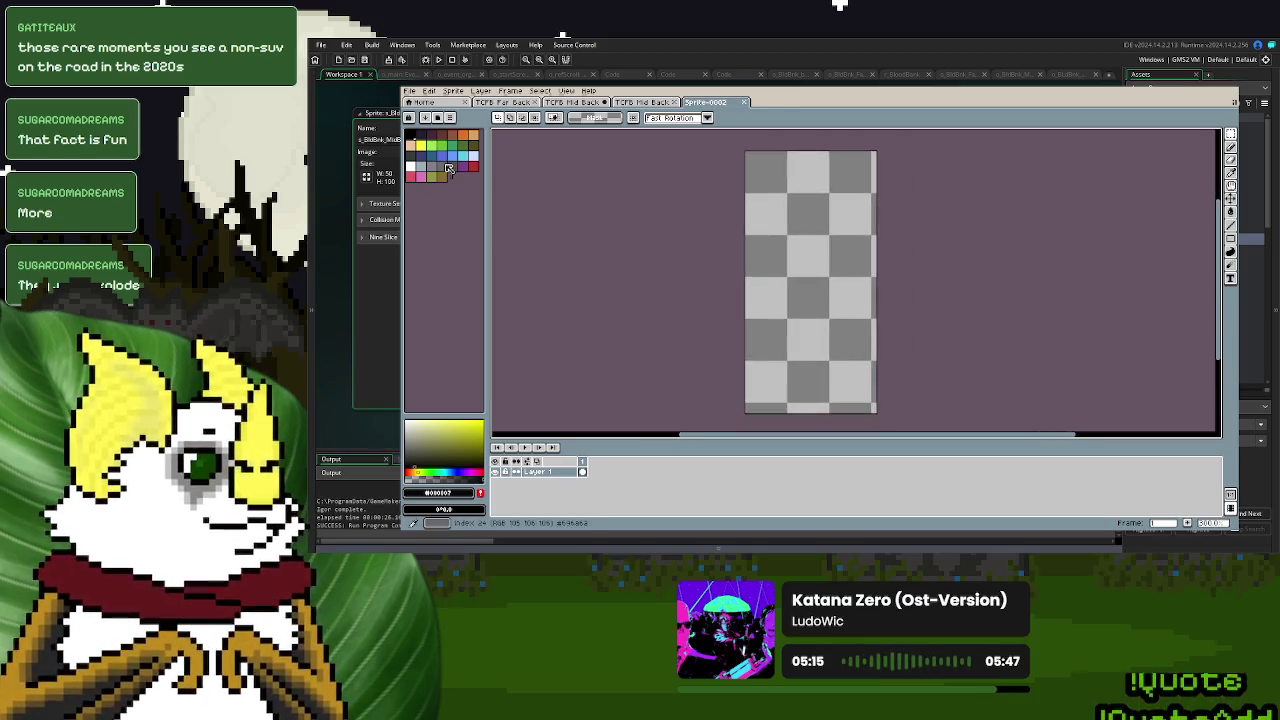
pyautogui.click(431, 155)
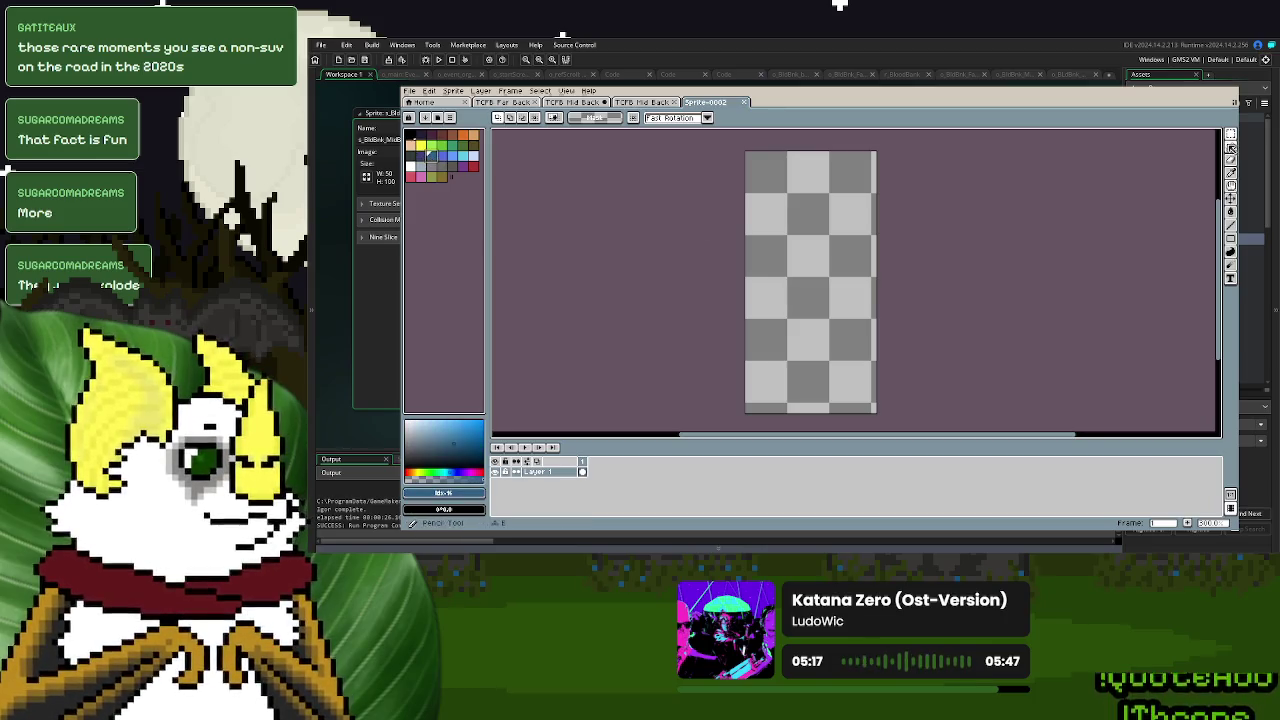
pyautogui.click(1230, 147)
pyautogui.moveTo(834, 230); pyautogui.dragTo(808, 229)
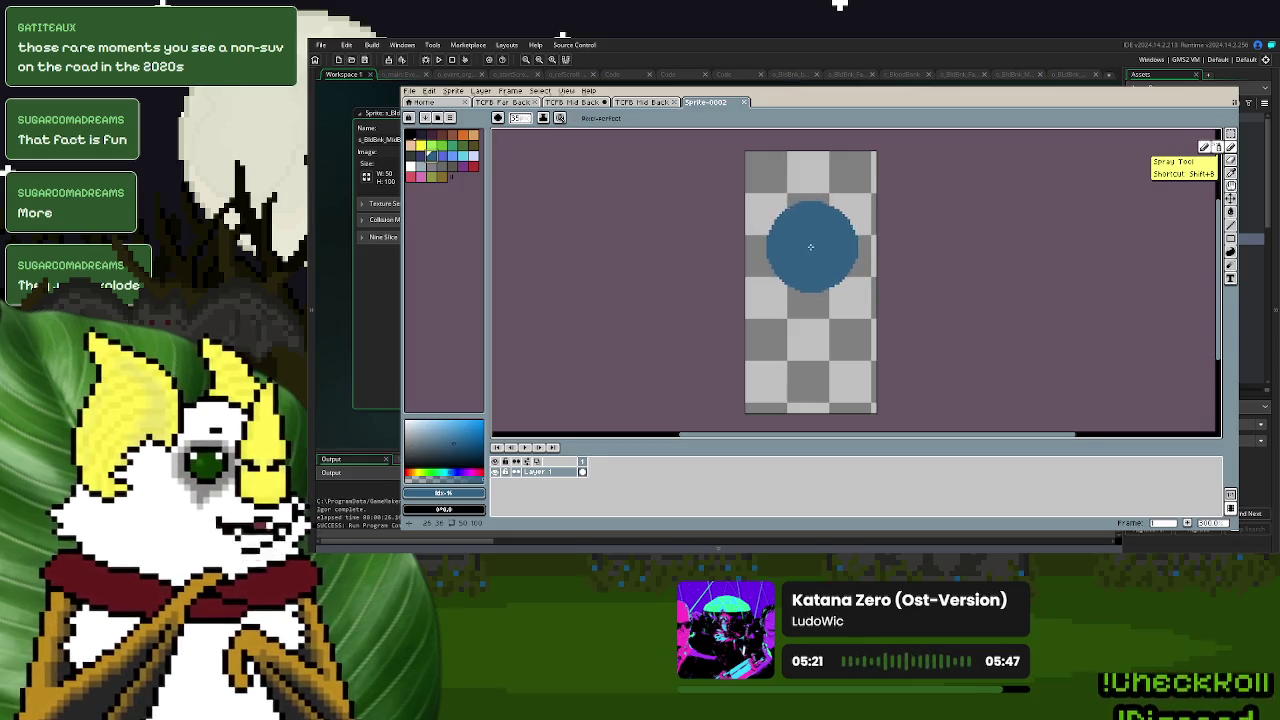
pyautogui.hotkey('ctrl', 'z')
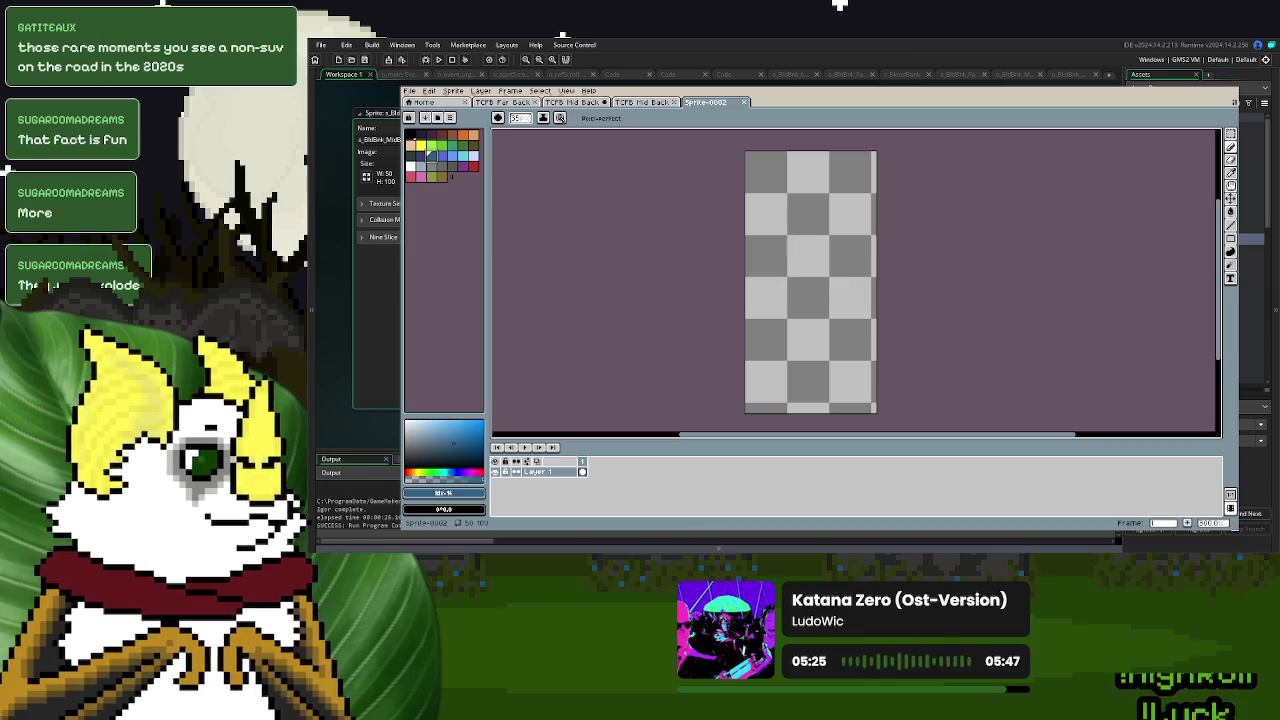
# - Open the TCFB misc NPCs file at the green-skinned woman's frame
pyautogui.click(436, 103)
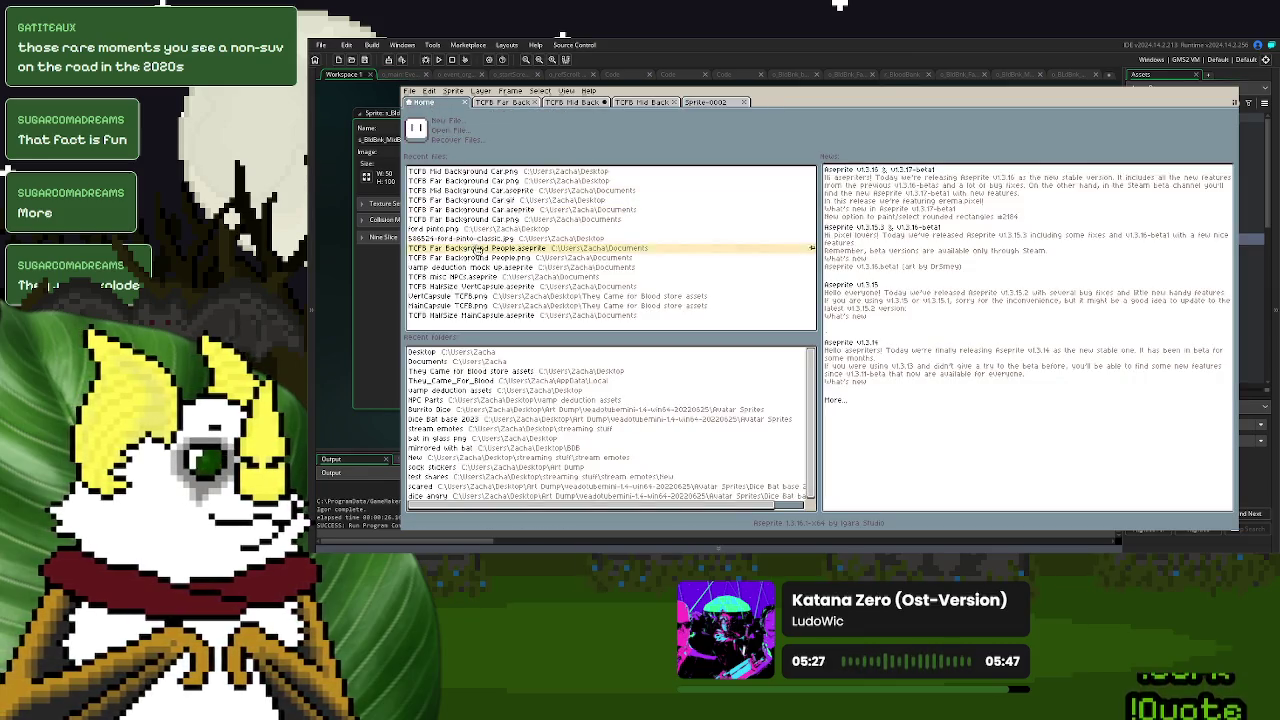
pyautogui.click(445, 279)
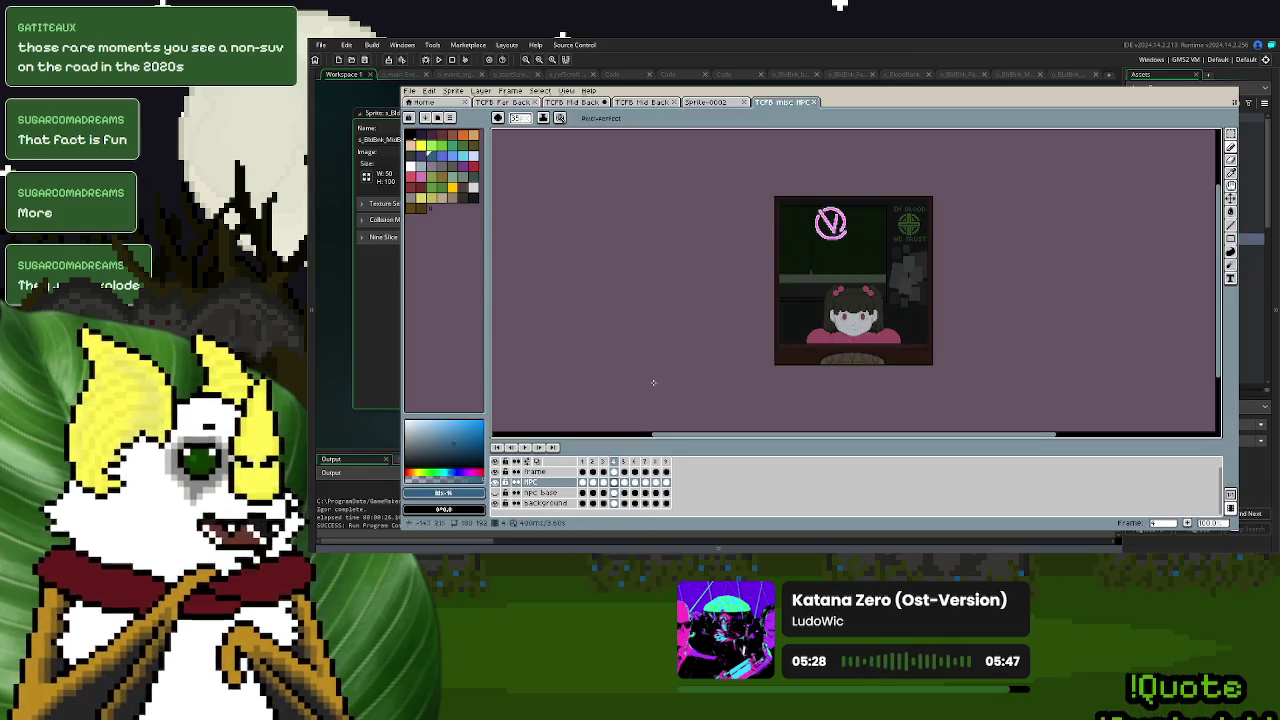
pyautogui.click(588, 466)
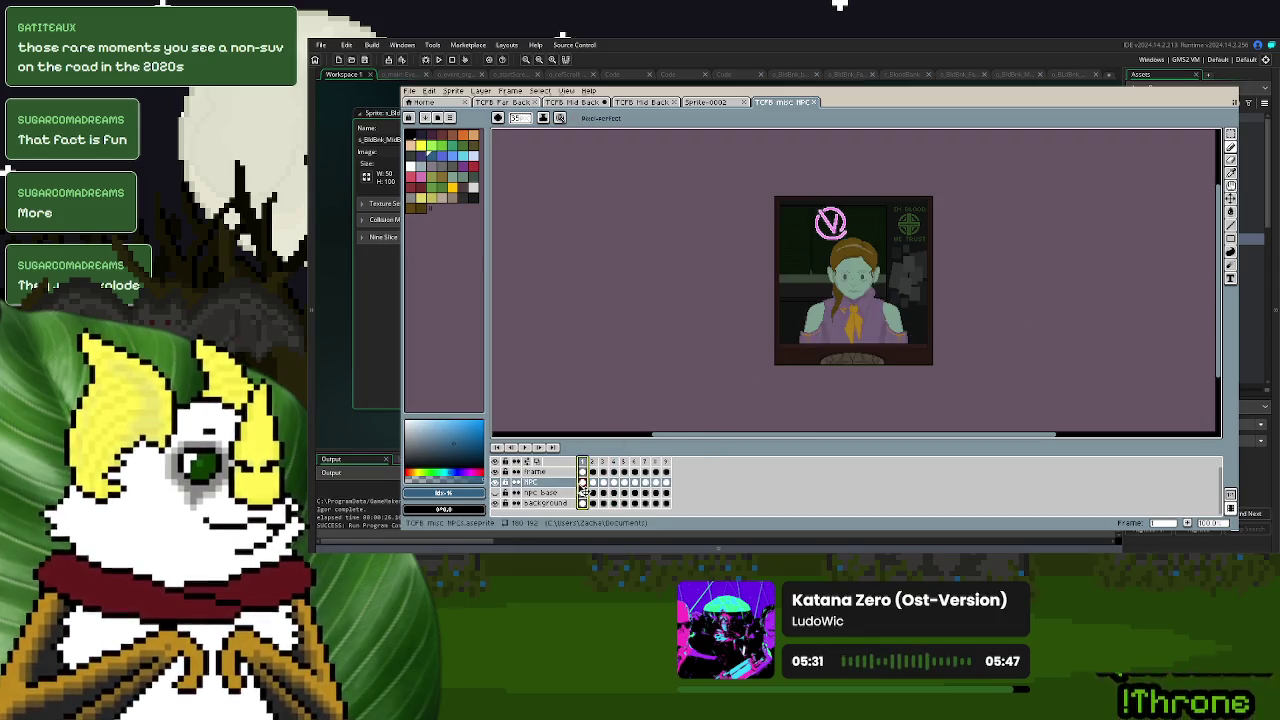
# - Paste the copied portrait onto the new sprite and commit it with the face centred
pyautogui.press('m')
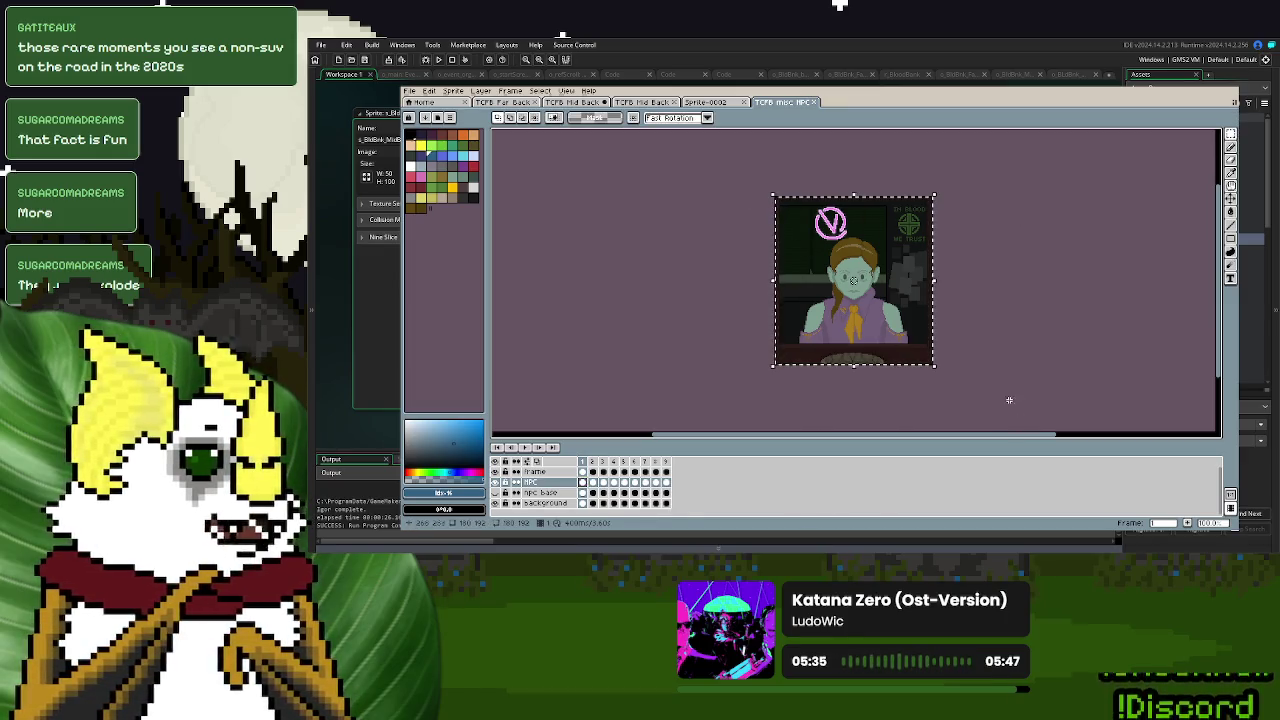
pyautogui.click(713, 104)
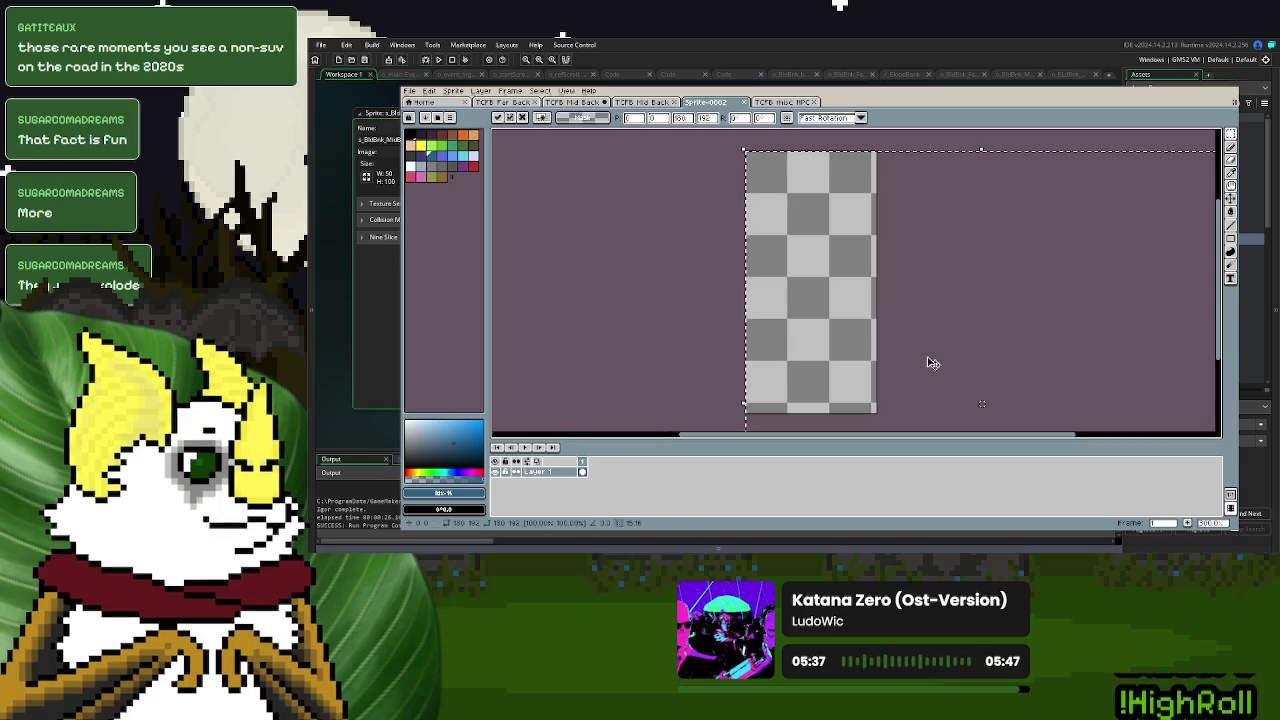
pyautogui.hotkey('ctrl', 'v')
pyautogui.moveTo(787, 290); pyautogui.dragTo(805, 273)
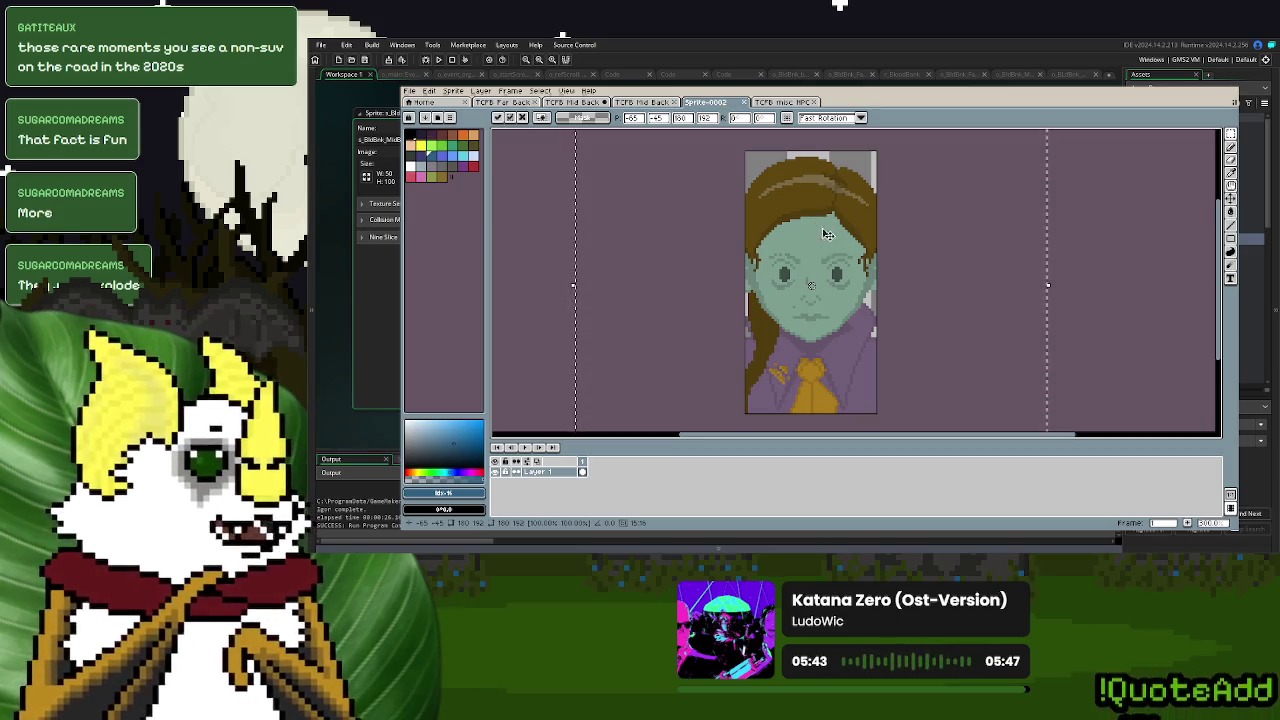
pyautogui.press('Return')
# - Shift the portrait's position on the canvas, then undo the accidental move
pyautogui.scroll(3, 834, 280)
pyautogui.press('d')
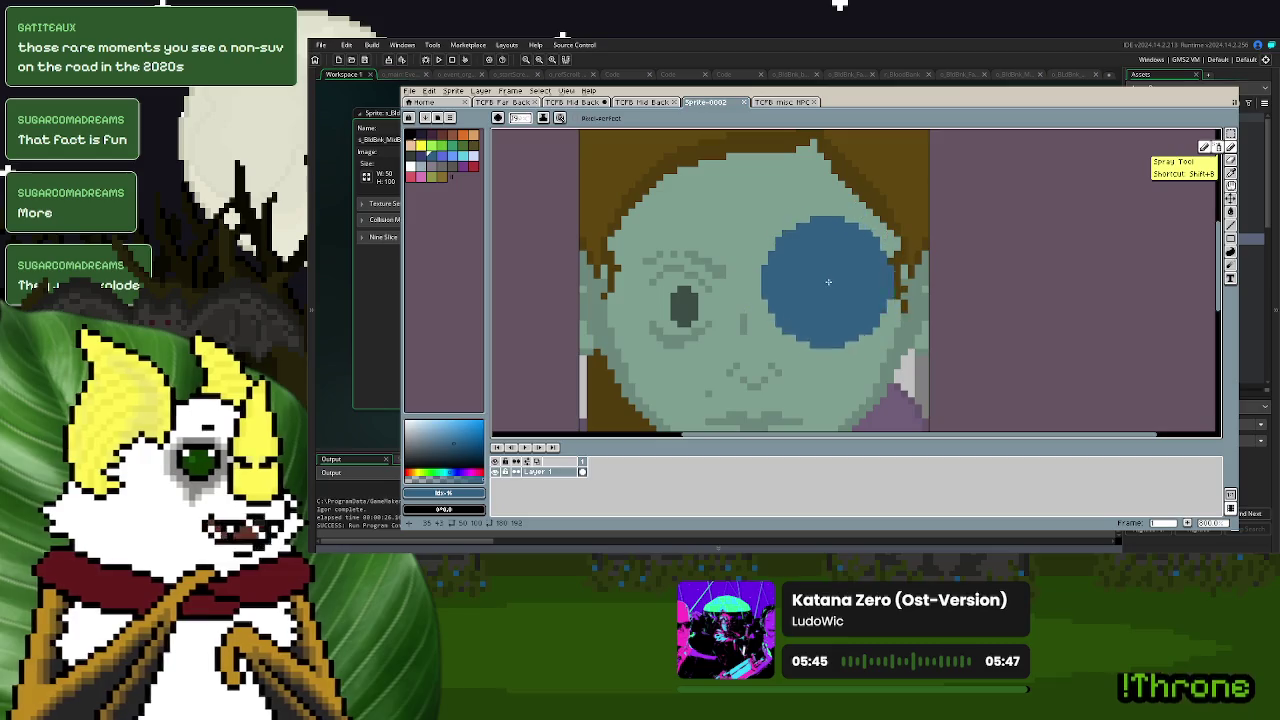
pyautogui.scroll(-4, 828, 290)
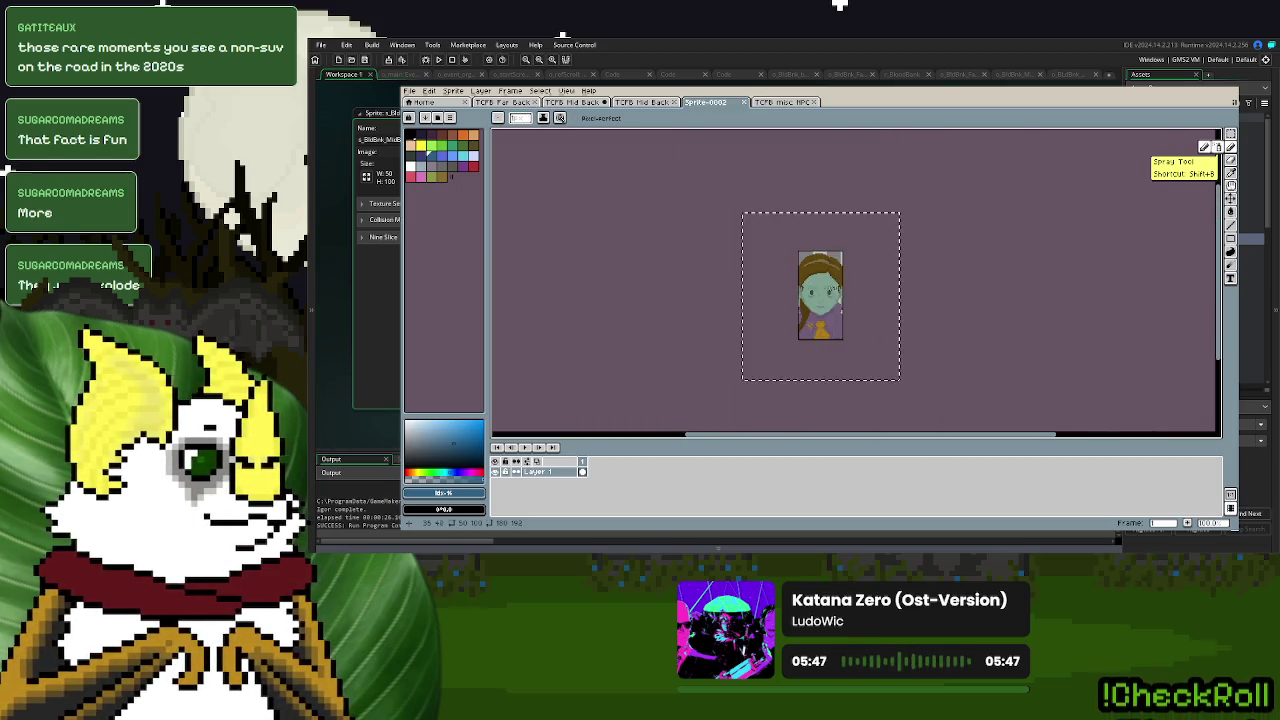
pyautogui.scroll(2, 818, 280)
pyautogui.scroll(-1, 1067, 249)
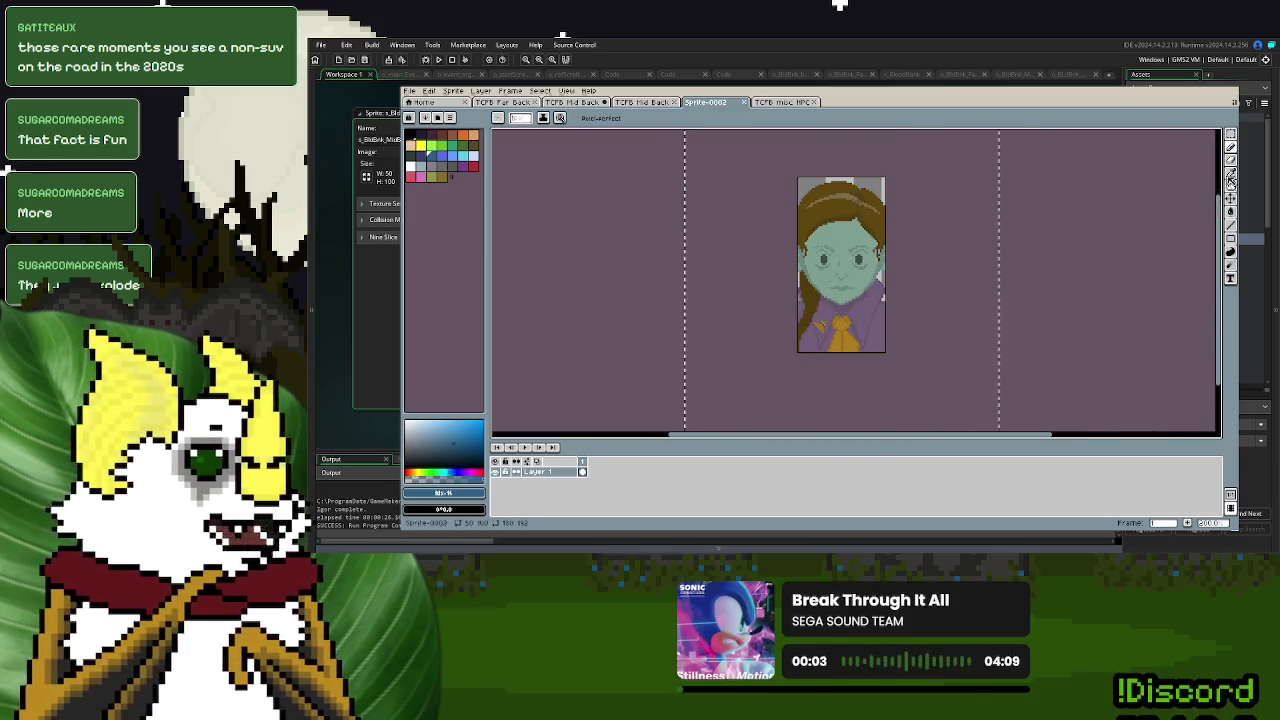
pyautogui.press('s')
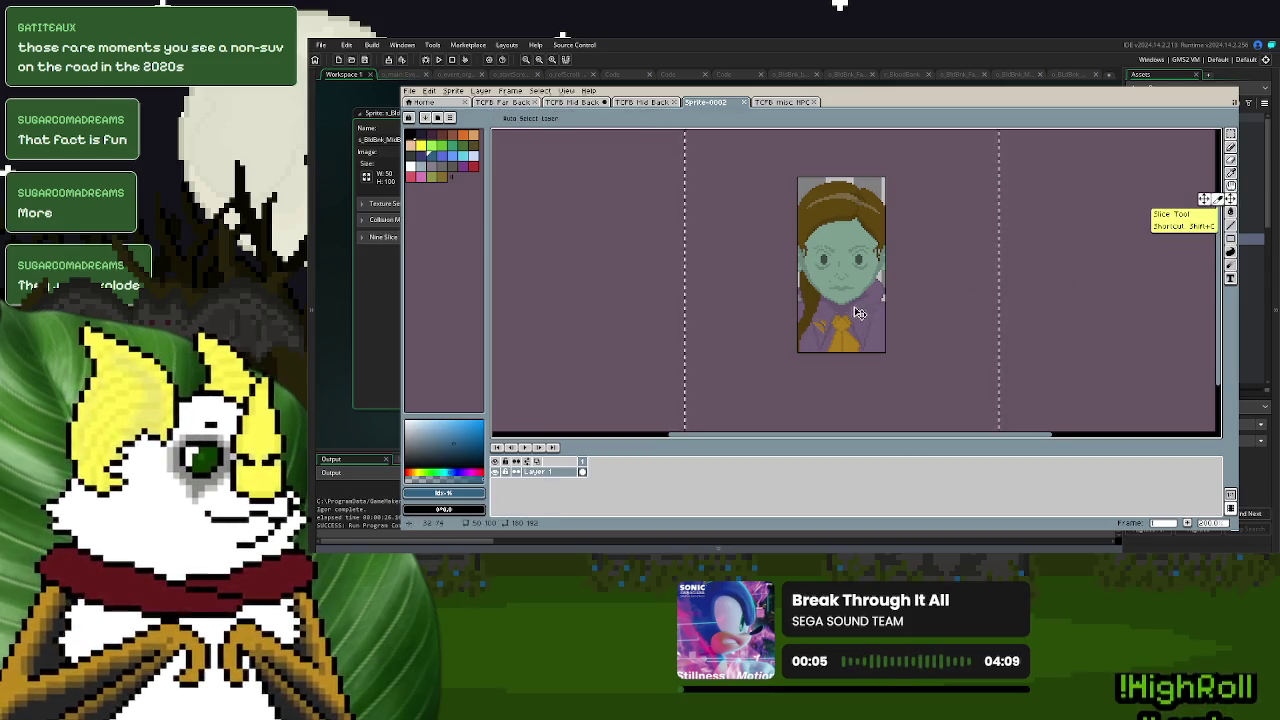
pyautogui.moveTo(848, 300); pyautogui.dragTo(848, 287)
pyautogui.hotkey('ctrl', 'z')
# - Clear the portrait from the canvas and paste a fresh copy inside the sprite
pyautogui.press('Delete')
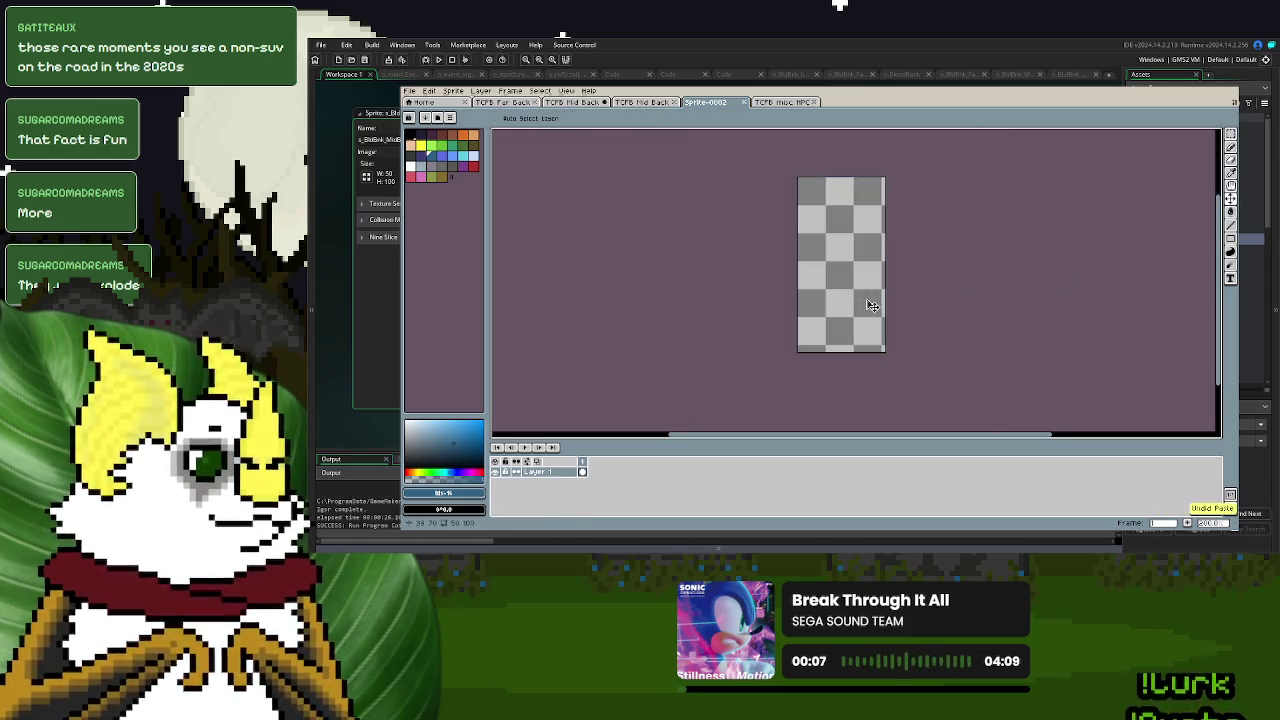
pyautogui.hotkey('ctrl', 'v')
pyautogui.moveTo(970, 385)
pyautogui.mouseDown()
pyautogui.moveTo(848, 231)
pyautogui.moveTo(857, 287)
pyautogui.moveTo(853, 241)
pyautogui.moveTo(1025, 310)
pyautogui.moveTo(829, 255)
pyautogui.moveTo(937, 251)
pyautogui.moveTo(925, 256)
pyautogui.mouseUp()
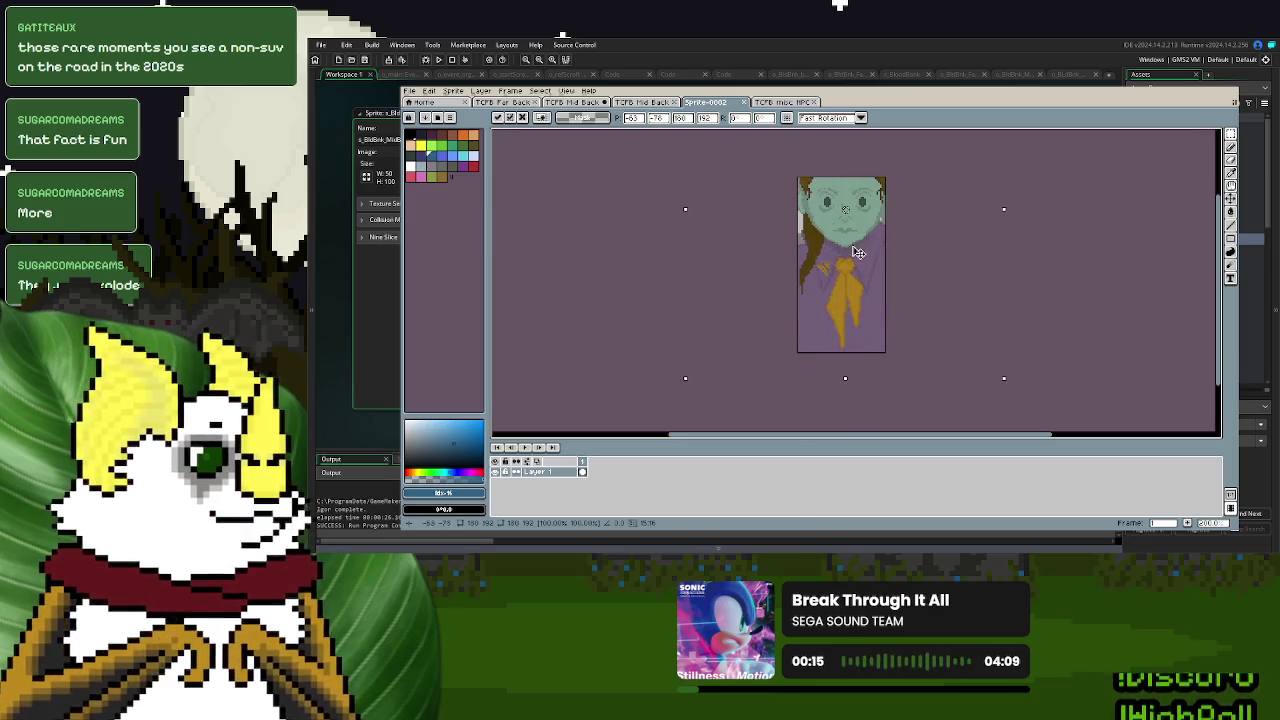
# - Cancel the paste, then paste the portrait again, shift it up-left and commit it
pyautogui.press('Delete')
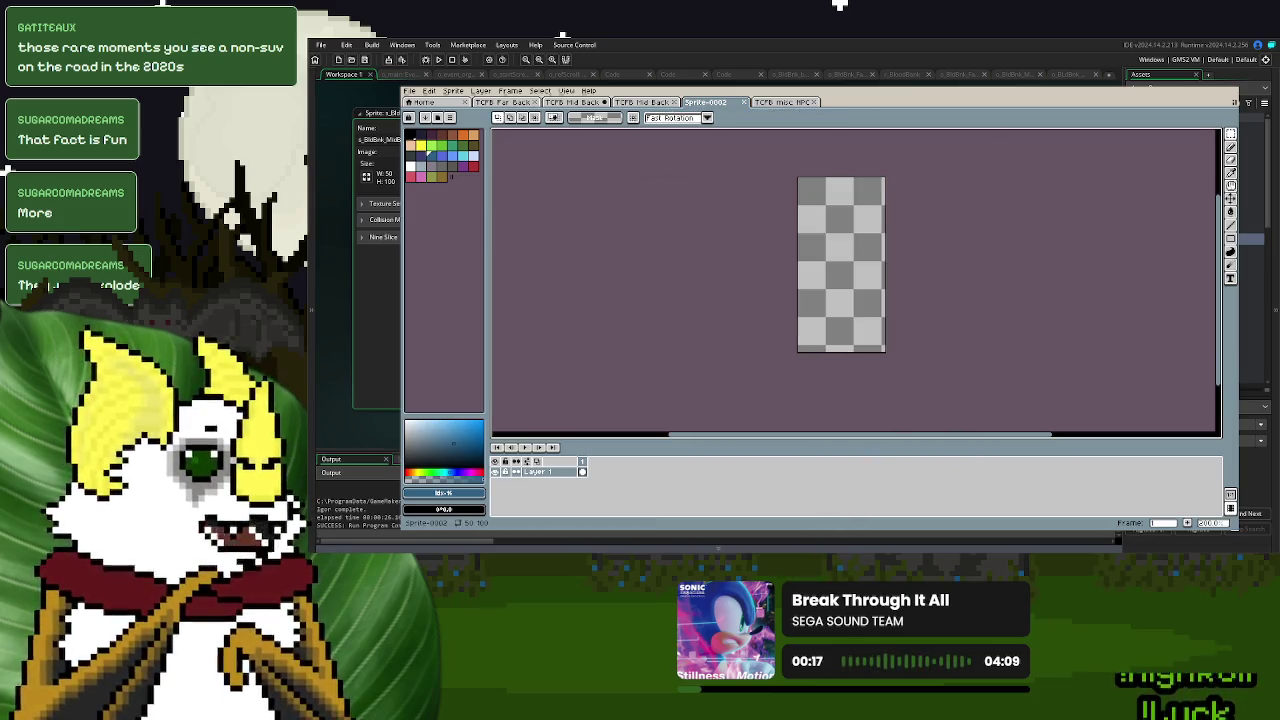
pyautogui.click(1233, 99)
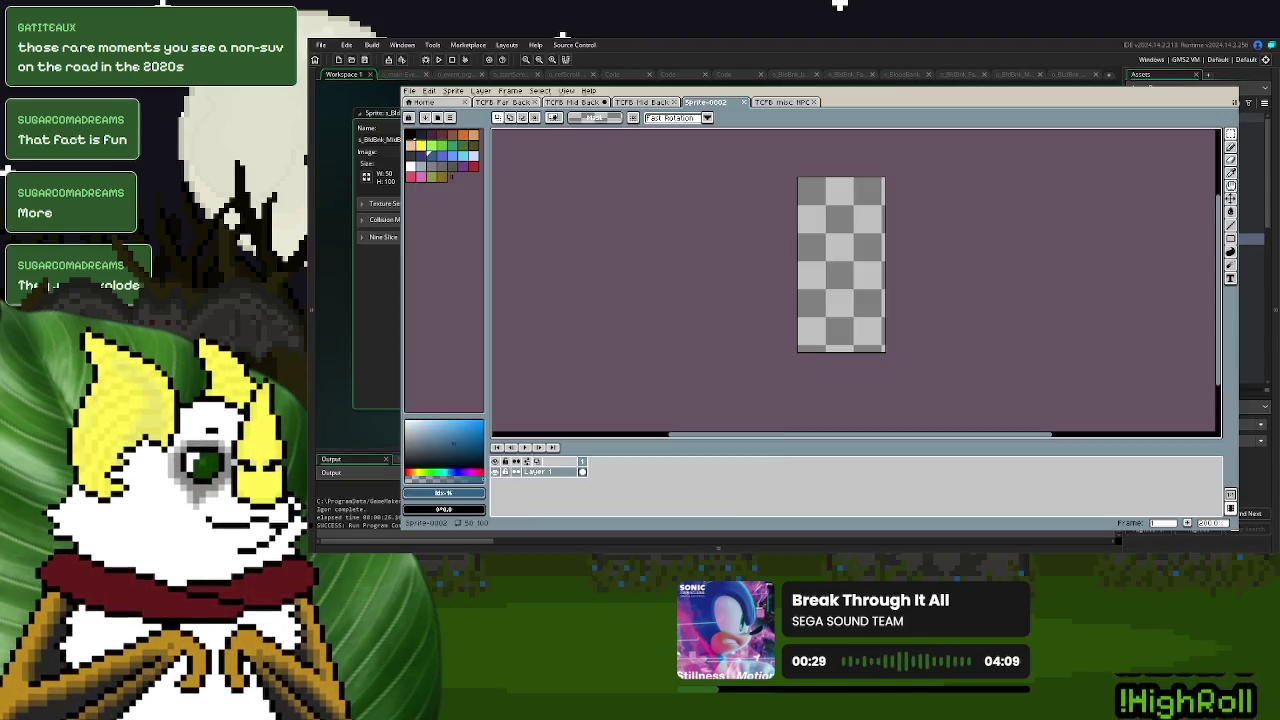
pyautogui.hotkey('ctrl', 'v')
pyautogui.moveTo(894, 337)
pyautogui.mouseDown()
pyautogui.moveTo(869, 282)
pyautogui.moveTo(868, 321)
pyautogui.mouseUp()
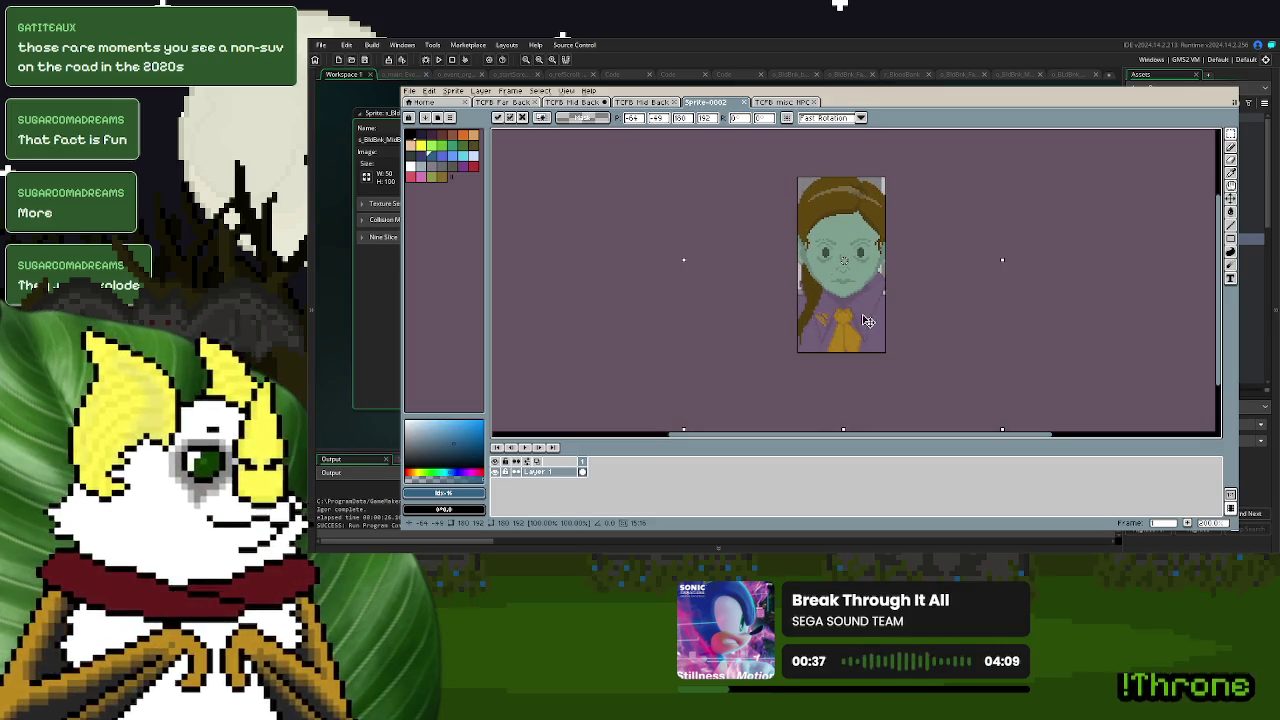
pyautogui.click(1051, 346)
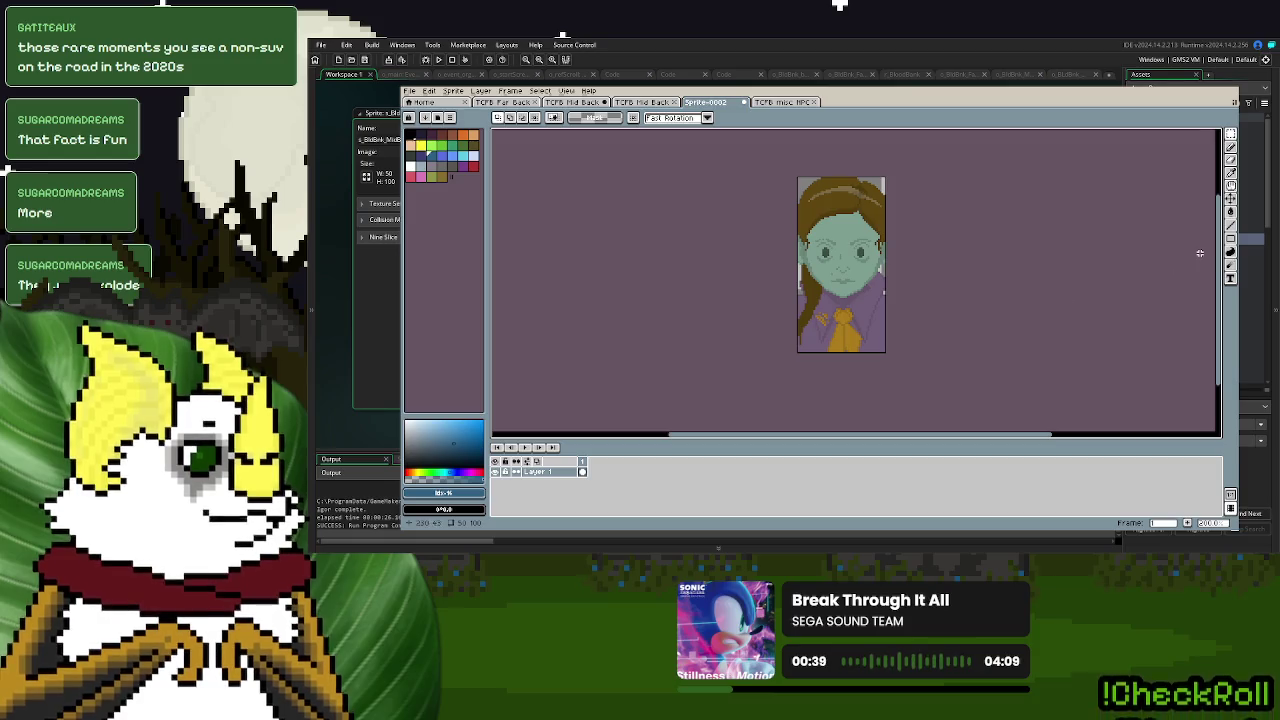
# - Erase the placed portrait with the Eraser and paste a fresh copy for positioning
pyautogui.click(1231, 187)
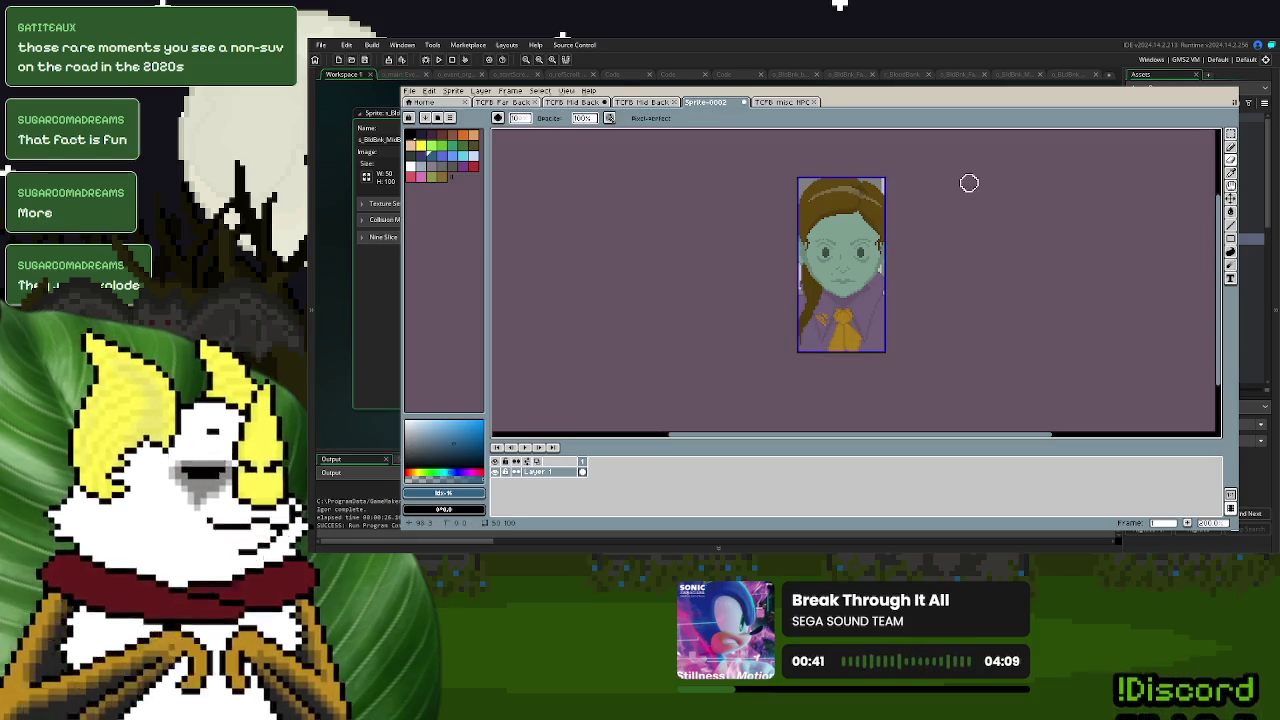
pyautogui.moveTo(969, 186)
pyautogui.mouseDown()
pyautogui.moveTo(729, 209)
pyautogui.moveTo(791, 334)
pyautogui.moveTo(946, 380)
pyautogui.mouseUp()
pyautogui.scroll(-3, 983, 325)
pyautogui.scroll(-2, 983, 330)
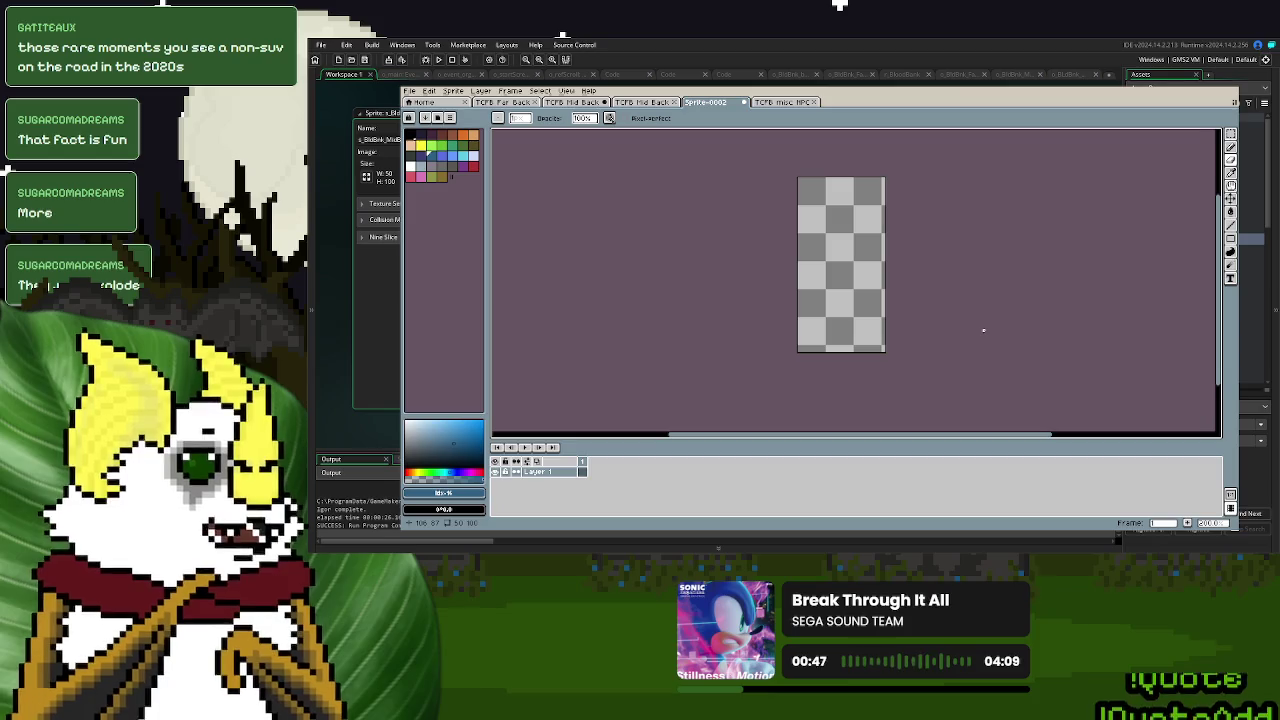
pyautogui.press('m')
pyautogui.hotkey('ctrl', 'v')
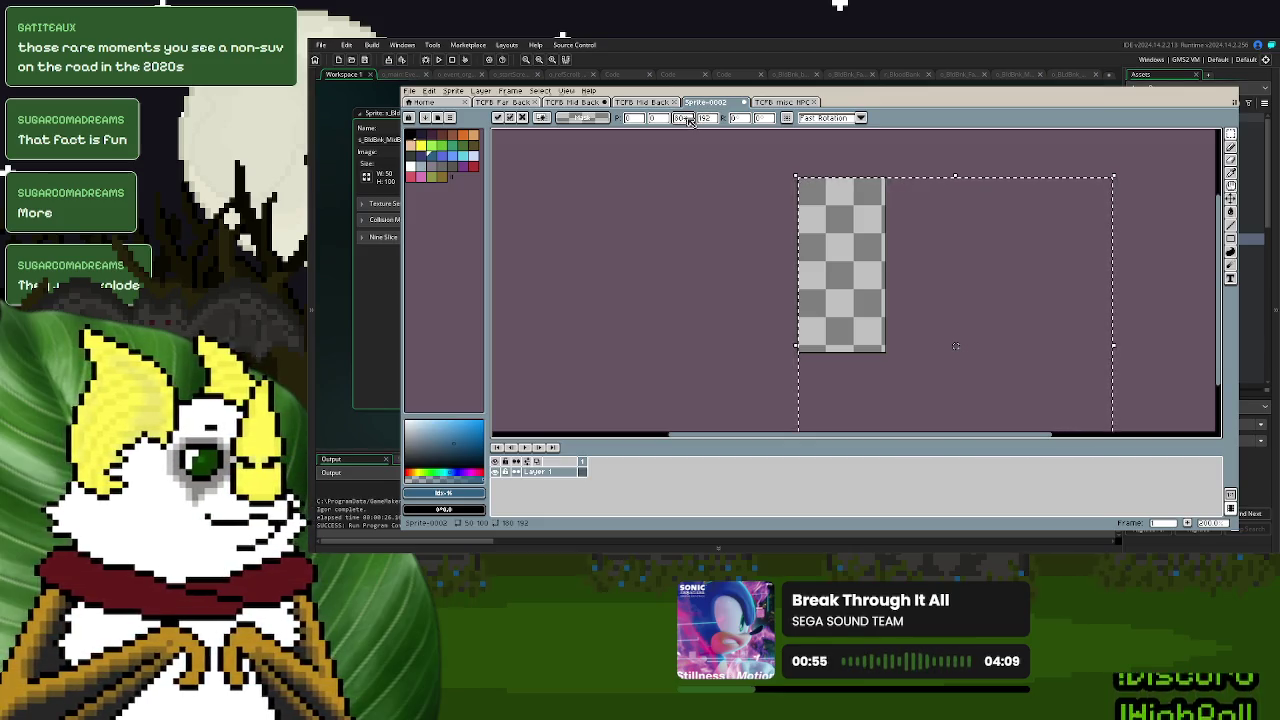
# - Size the pasted portrait to W 108, H 64 at position X 0, Y 0
pyautogui.write('108')
pyautogui.press('Return')
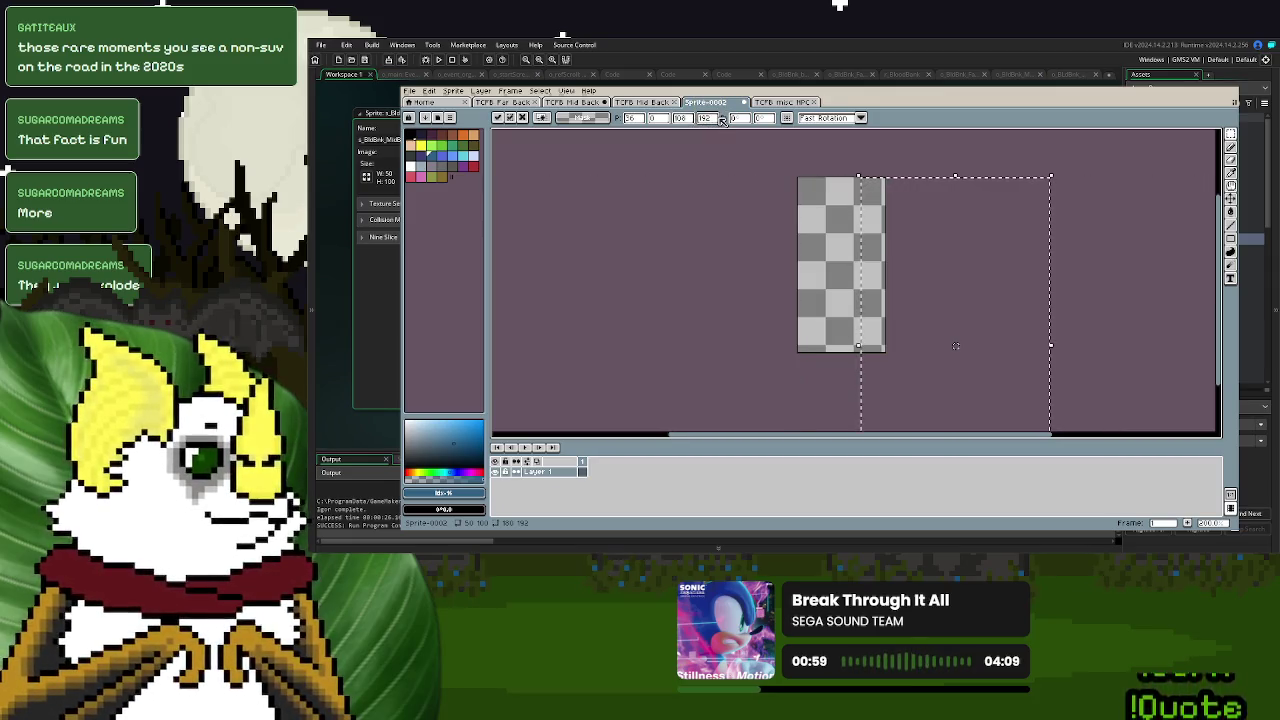
pyautogui.write('64')
pyautogui.press('Return')
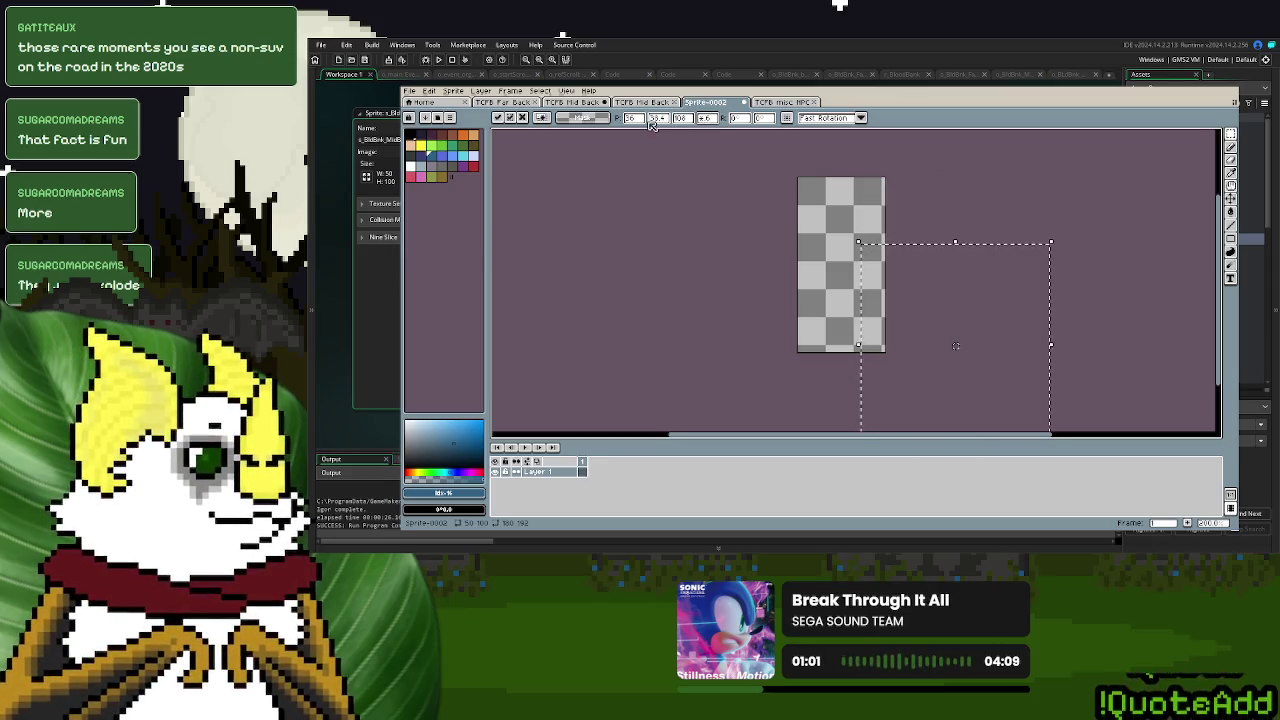
pyautogui.click(638, 118)
pyautogui.write('0')
pyautogui.press('Return')
pyautogui.write('0')
pyautogui.press('Return')
# - Centre and enlarge the portrait over the sprite, then commit the placement
pyautogui.moveTo(903, 335)
pyautogui.mouseDown()
pyautogui.moveTo(818, 309)
pyautogui.moveTo(858, 313)
pyautogui.mouseUp()
pyautogui.moveTo(930, 336); pyautogui.dragTo(953, 358)
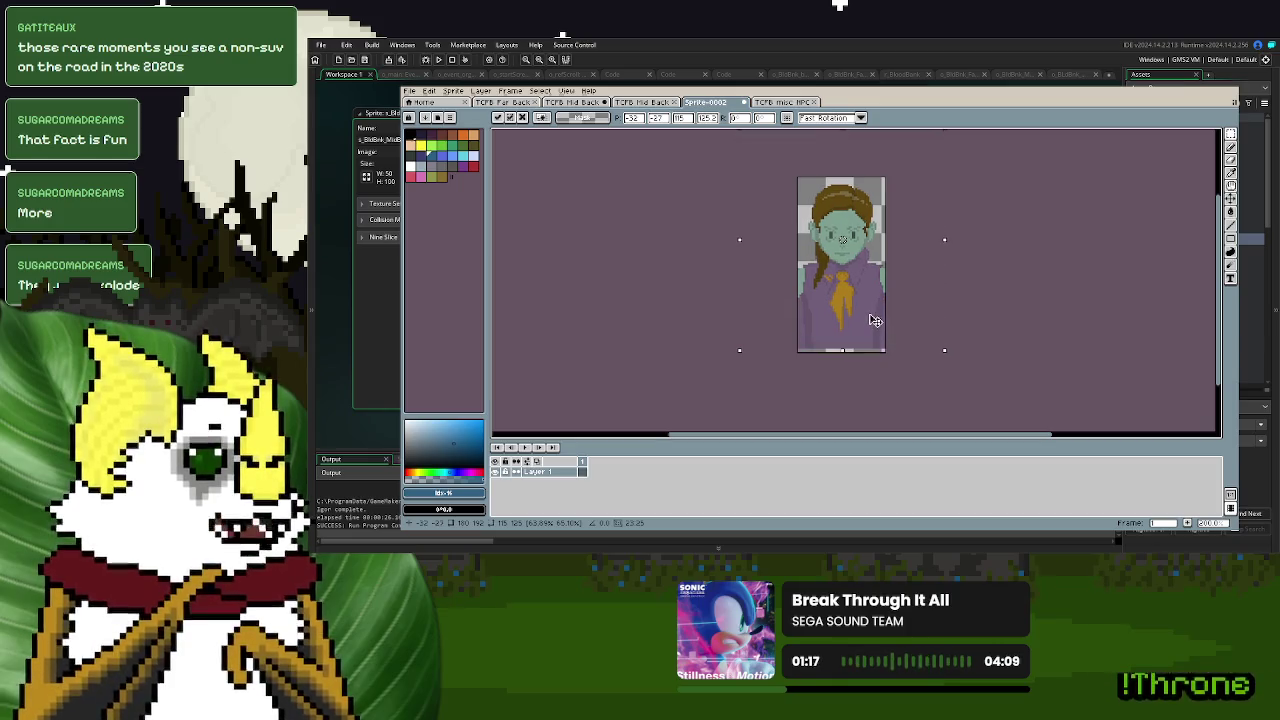
pyautogui.moveTo(873, 320); pyautogui.dragTo(871, 318)
pyautogui.moveTo(944, 350); pyautogui.dragTo(951, 357)
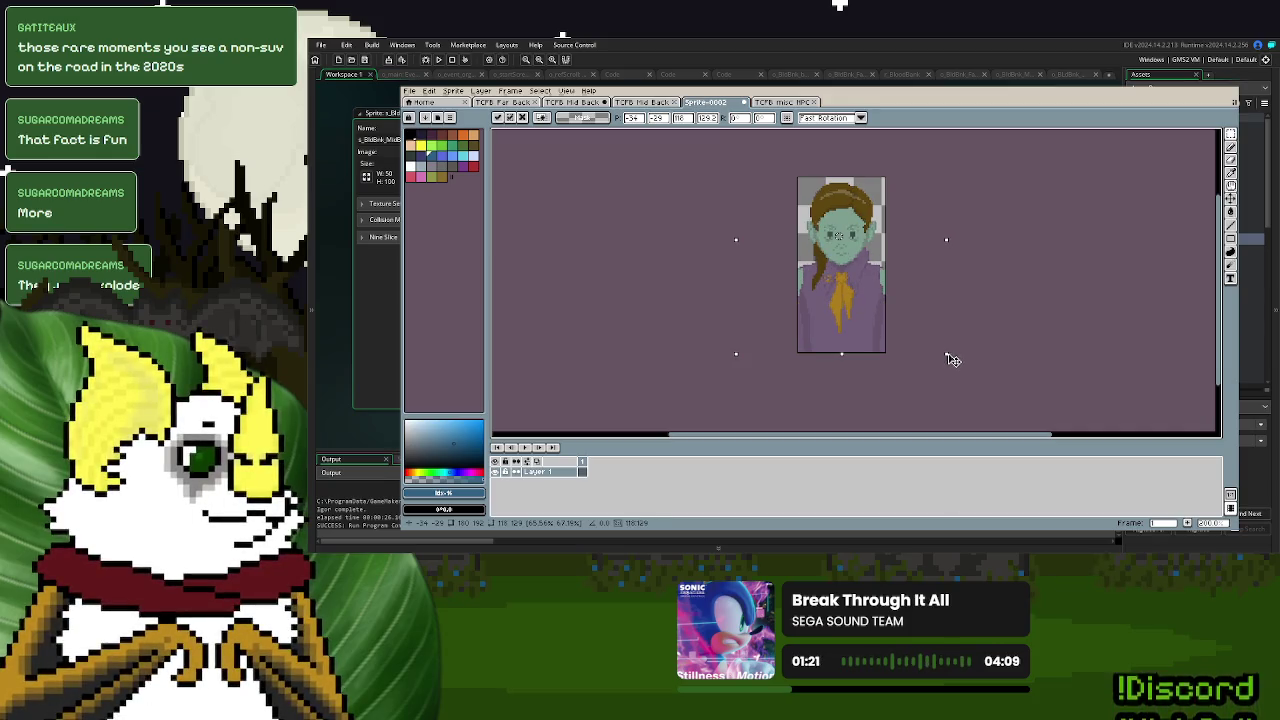
pyautogui.press('Return')
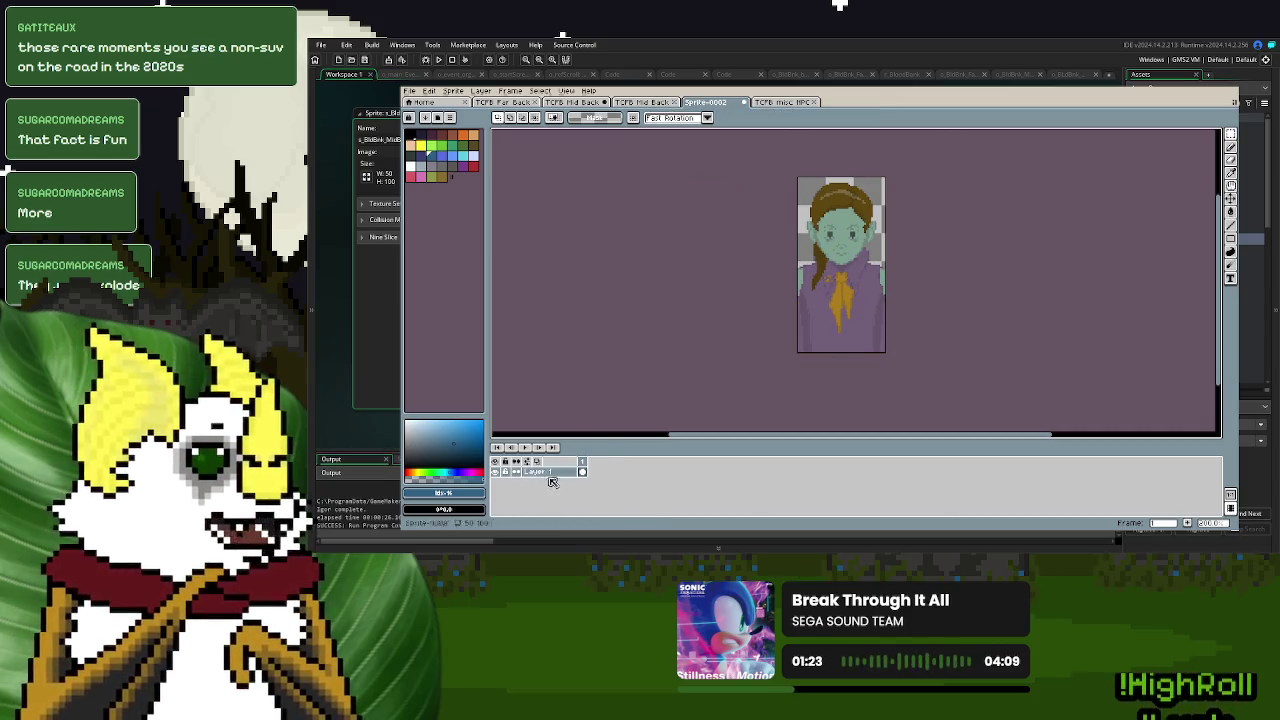
# - Add a blank second frame, select it and turn on Onion Skin to show frame 1
pyautogui.rightClick(569, 472)
pyautogui.click(676, 461)
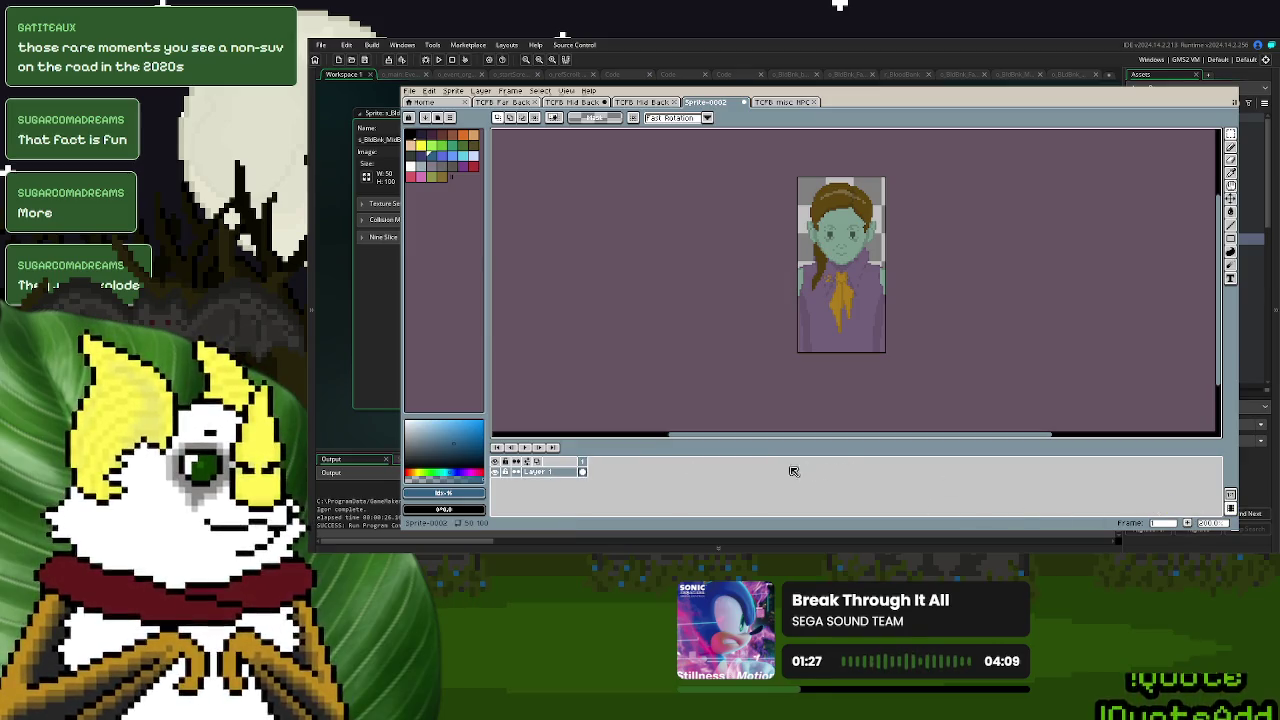
pyautogui.click(1186, 523)
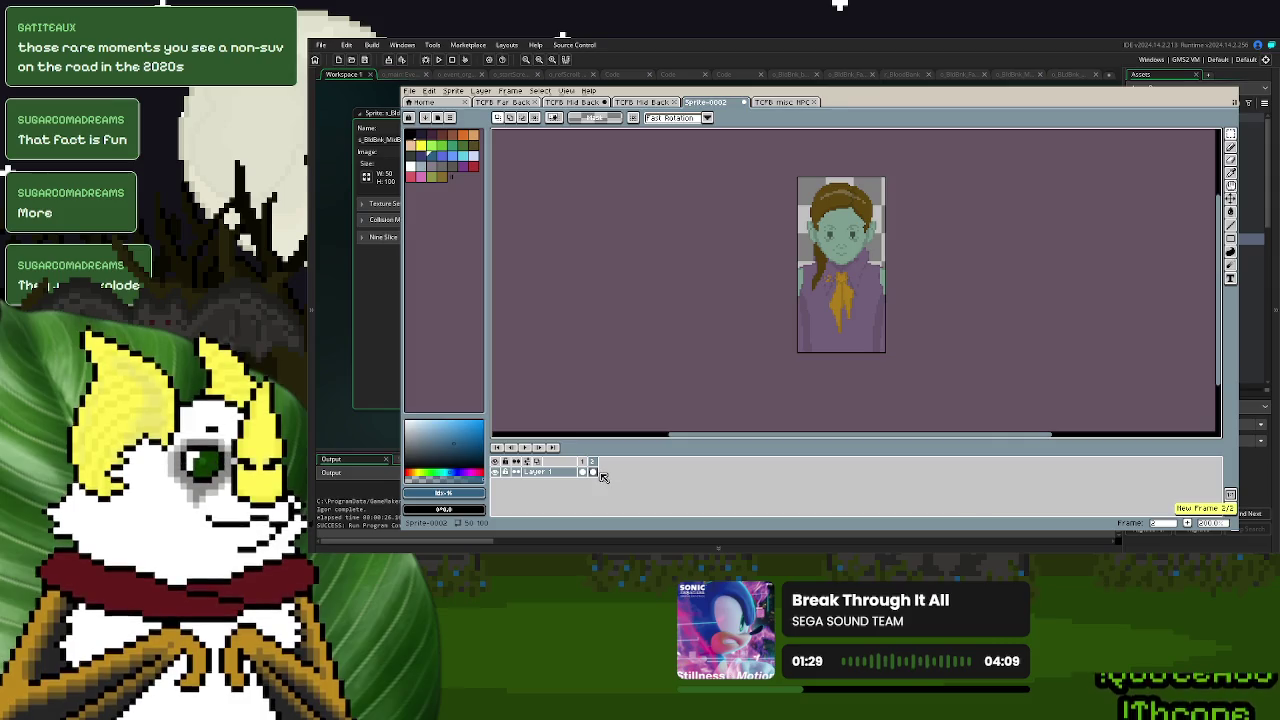
pyautogui.click(593, 472)
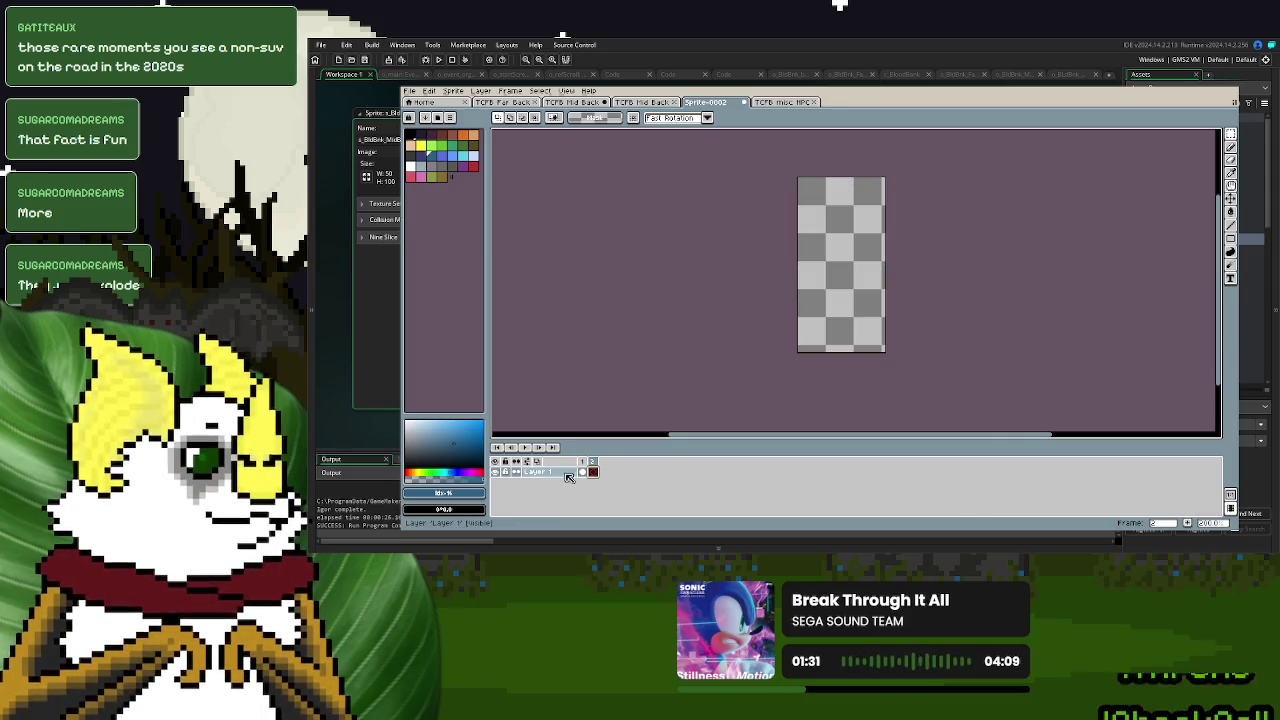
pyautogui.click(537, 461)
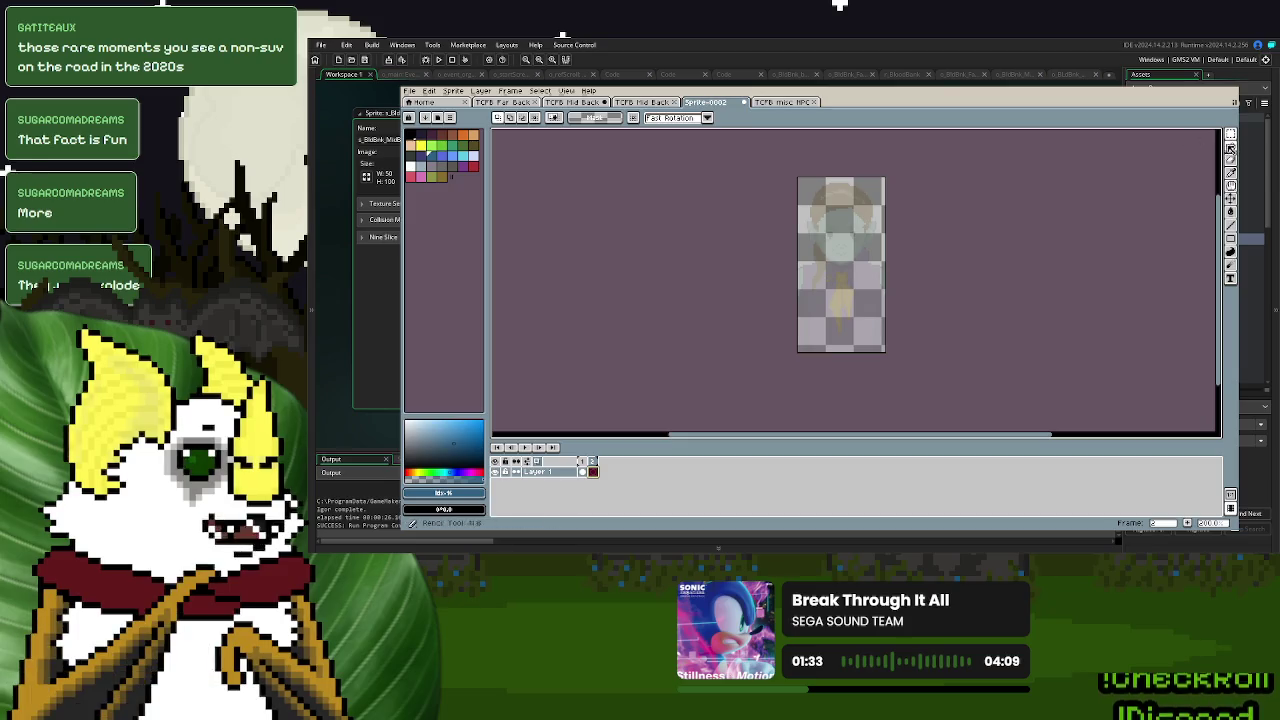
pyautogui.click(1230, 148)
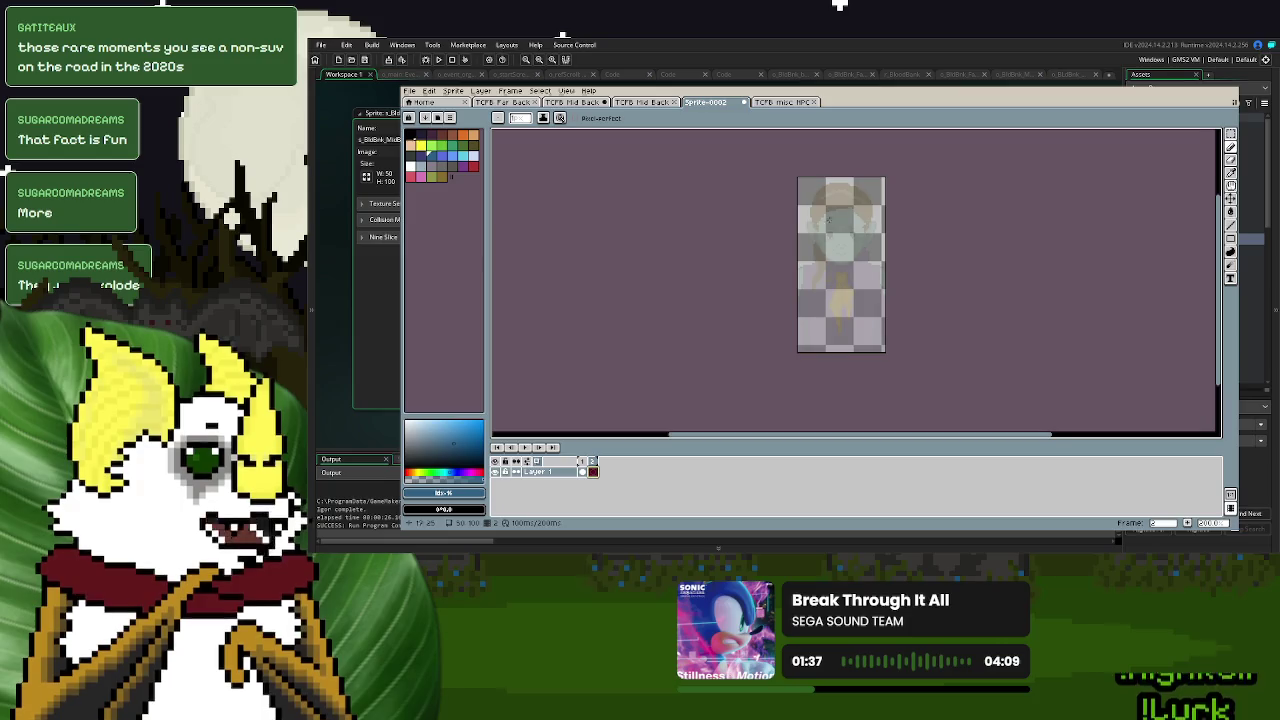
# - Enlarge the Pencil brush and pan the view over the sprite
pyautogui.scroll(2, 875, 251)
pyautogui.scroll(-1, 875, 251)
pyautogui.scroll(2, 875, 251)
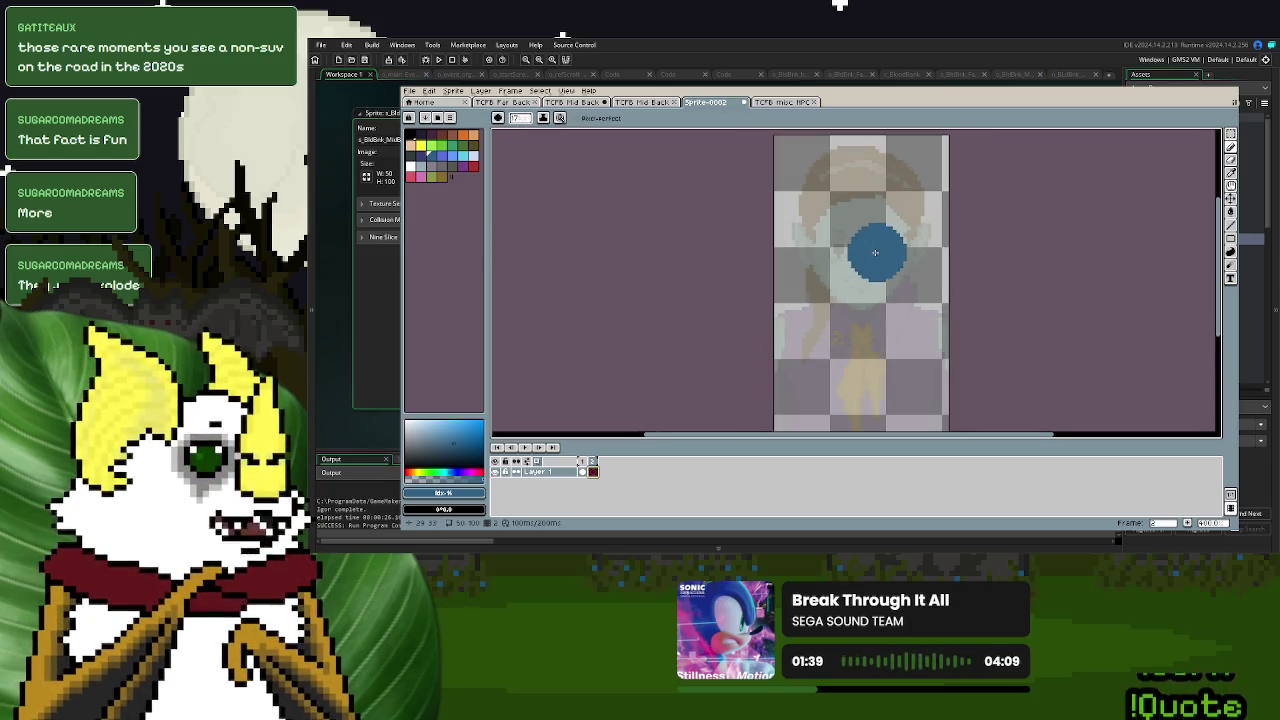
pyautogui.scroll(2, 875, 251)
pyautogui.scroll(2, 875, 251)
pyautogui.scroll(-1, 876, 256)
pyautogui.moveTo(876, 256); pyautogui.dragTo(863, 229)
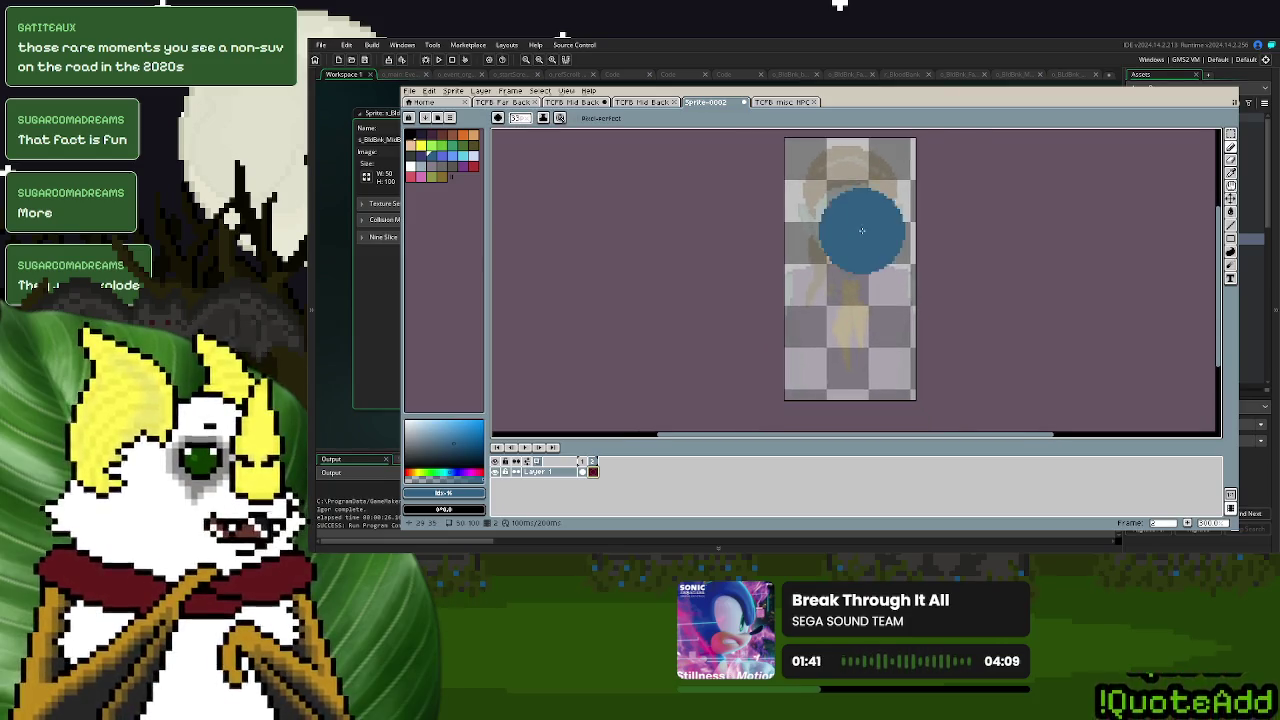
pyautogui.scroll(-3, 863, 229)
pyautogui.scroll(3, 849, 214)
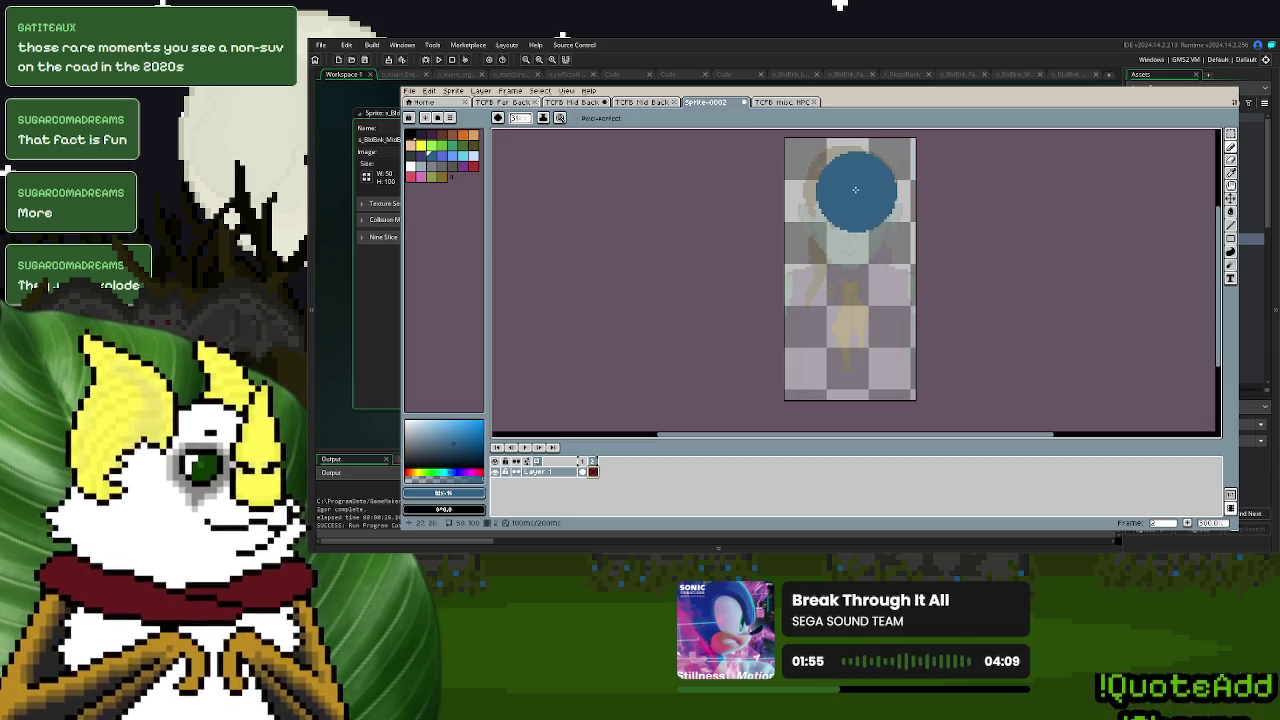
# - Paint the blue silhouette over the head and body, undoing one oversized stroke
pyautogui.moveTo(855, 190); pyautogui.dragTo(835, 242)
pyautogui.moveTo(853, 186)
pyautogui.mouseDown()
pyautogui.moveTo(880, 240)
pyautogui.moveTo(875, 265)
pyautogui.moveTo(820, 285)
pyautogui.moveTo(830, 385)
pyautogui.moveTo(840, 165)
pyautogui.moveTo(869, 265)
pyautogui.mouseUp()
pyautogui.hotkey('ctrl', 'z')
pyautogui.moveTo(868, 196); pyautogui.dragTo(868, 361)
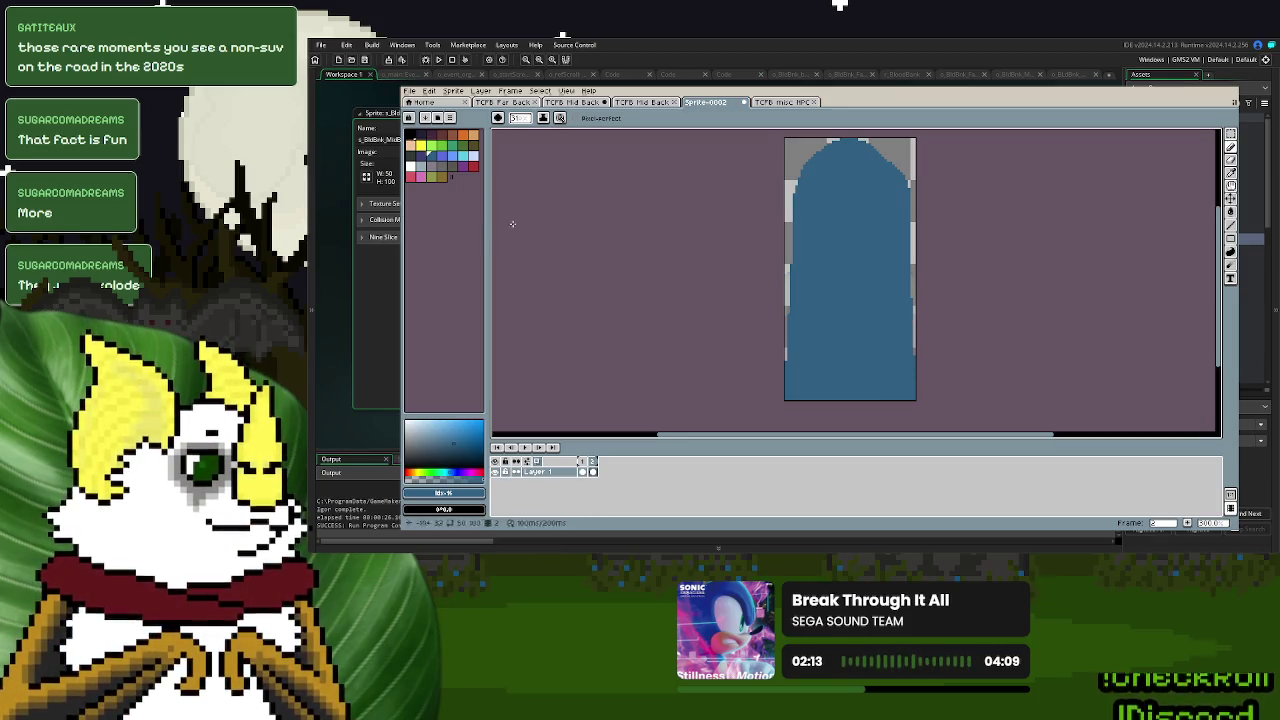
pyautogui.click(466, 469)
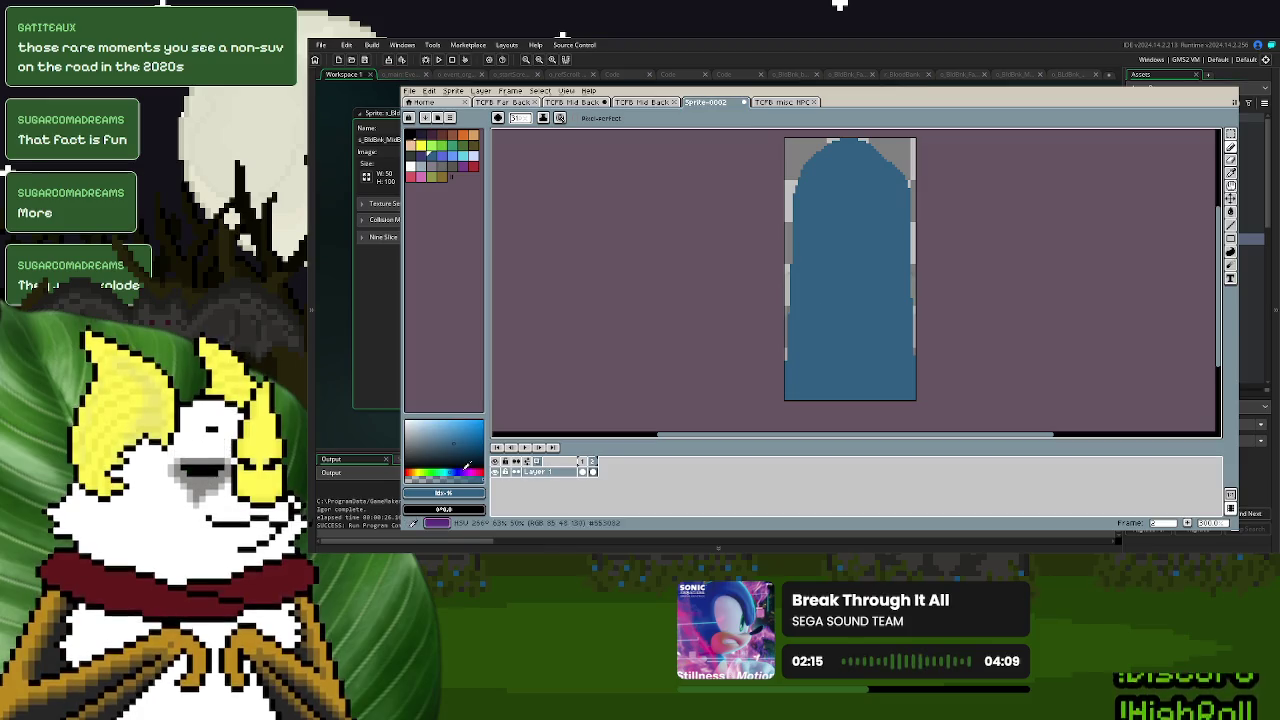
# - Try several darker blue shades as Paint Bucket fills of the silhouette
pyautogui.moveTo(457, 441); pyautogui.dragTo(472, 451)
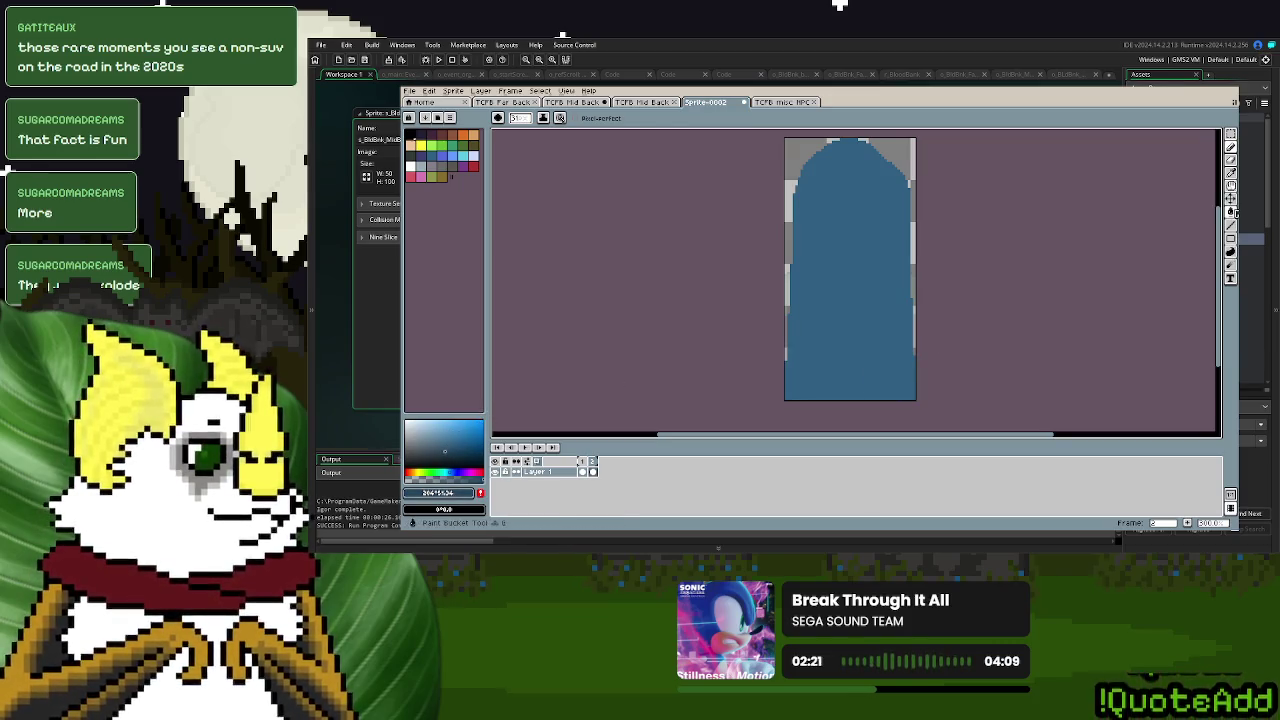
pyautogui.click(1231, 211)
pyautogui.click(910, 362)
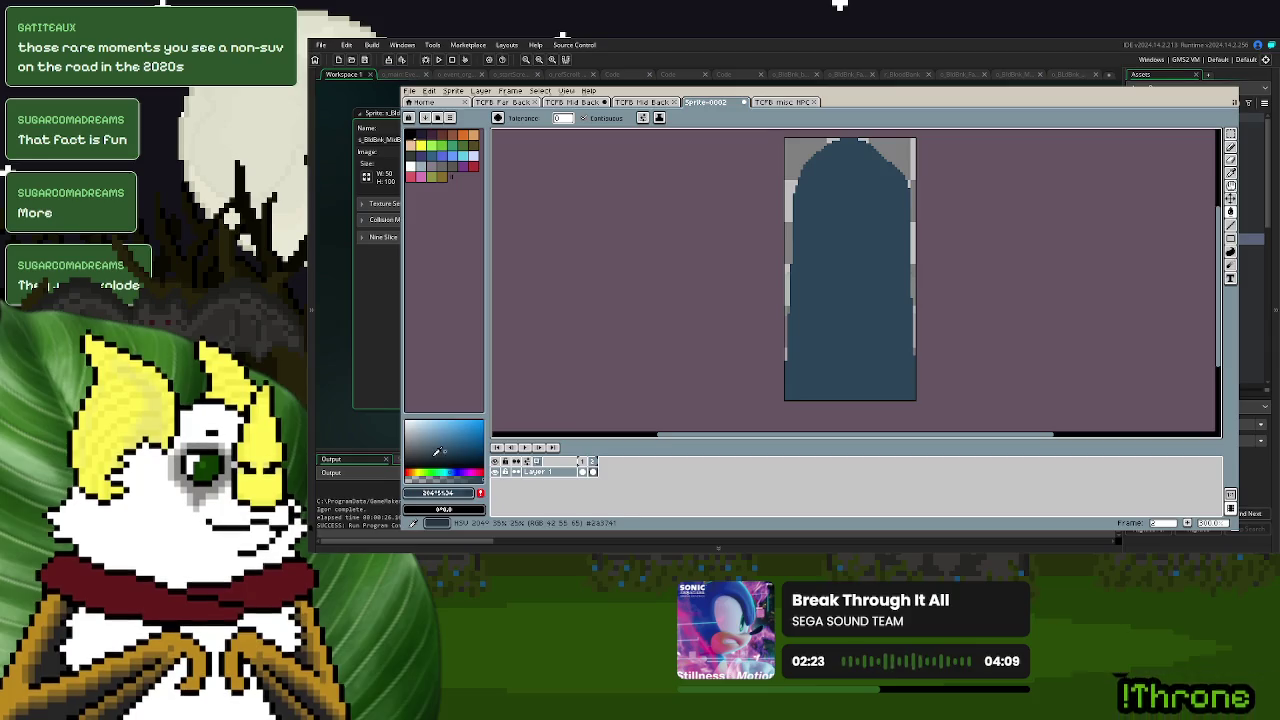
pyautogui.click(884, 317)
pyautogui.moveTo(426, 449); pyautogui.dragTo(434, 452)
pyautogui.click(840, 313)
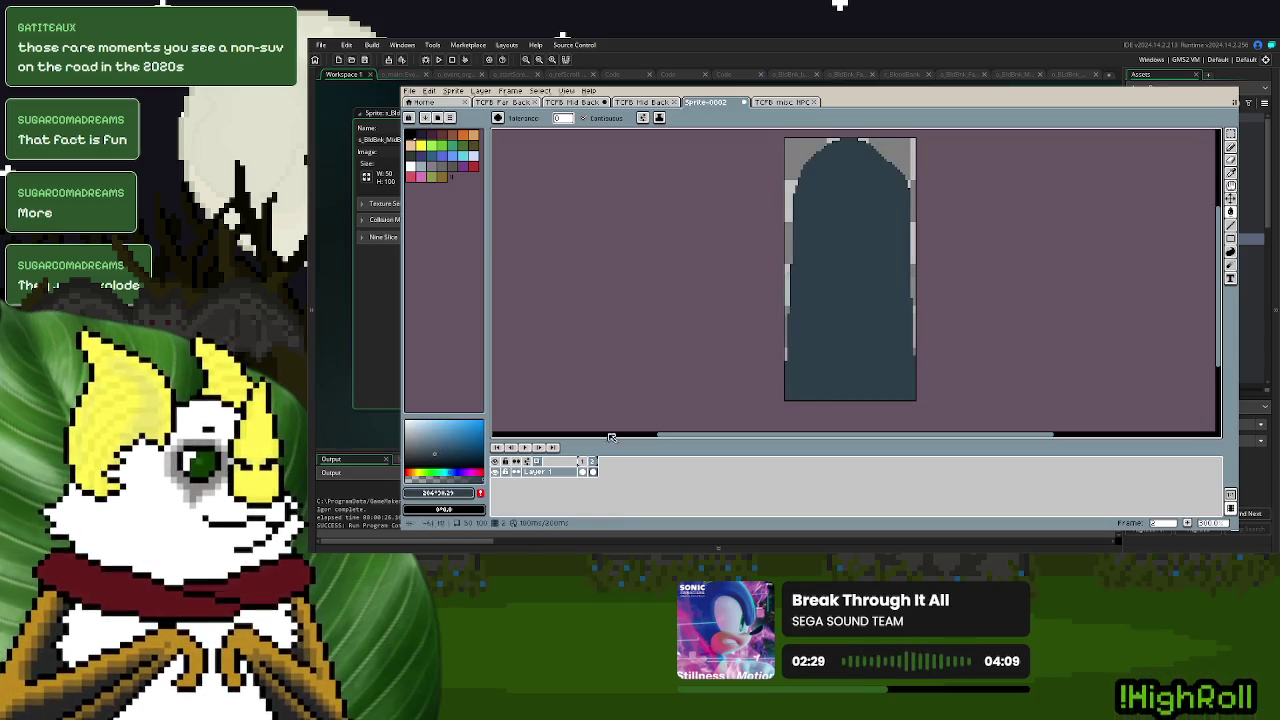
pyautogui.click(850, 300)
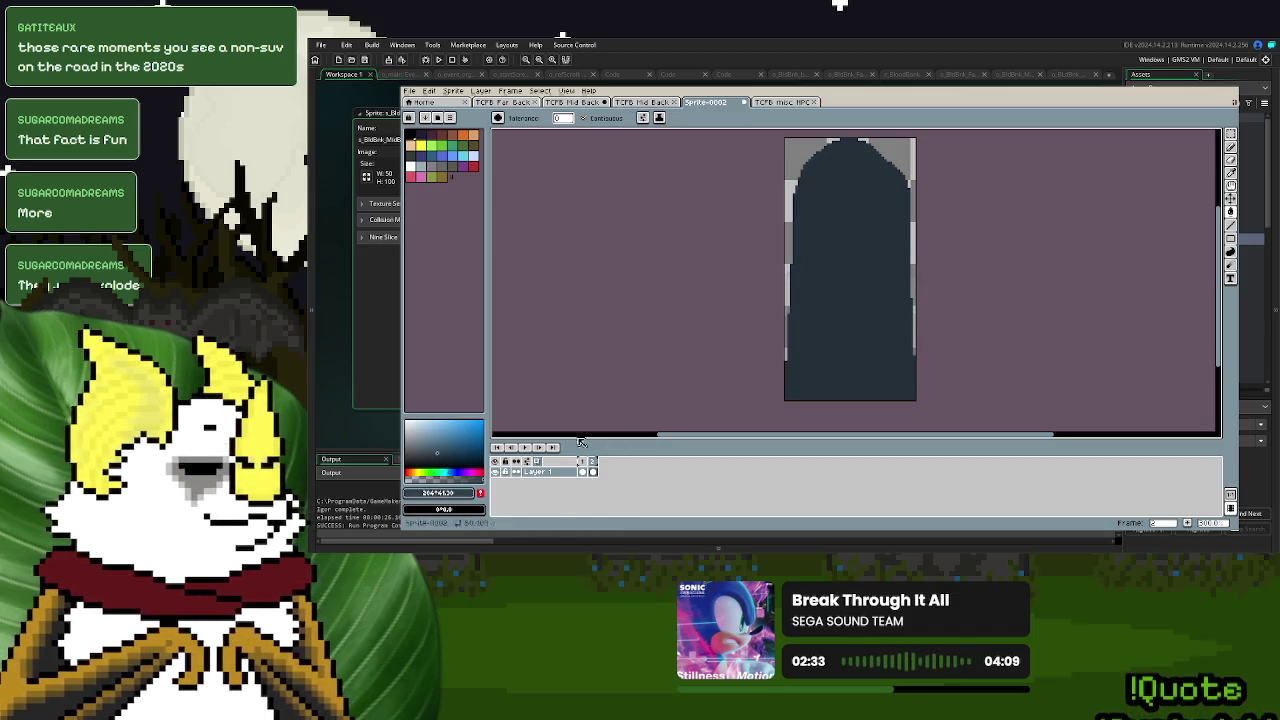
pyautogui.click(856, 345)
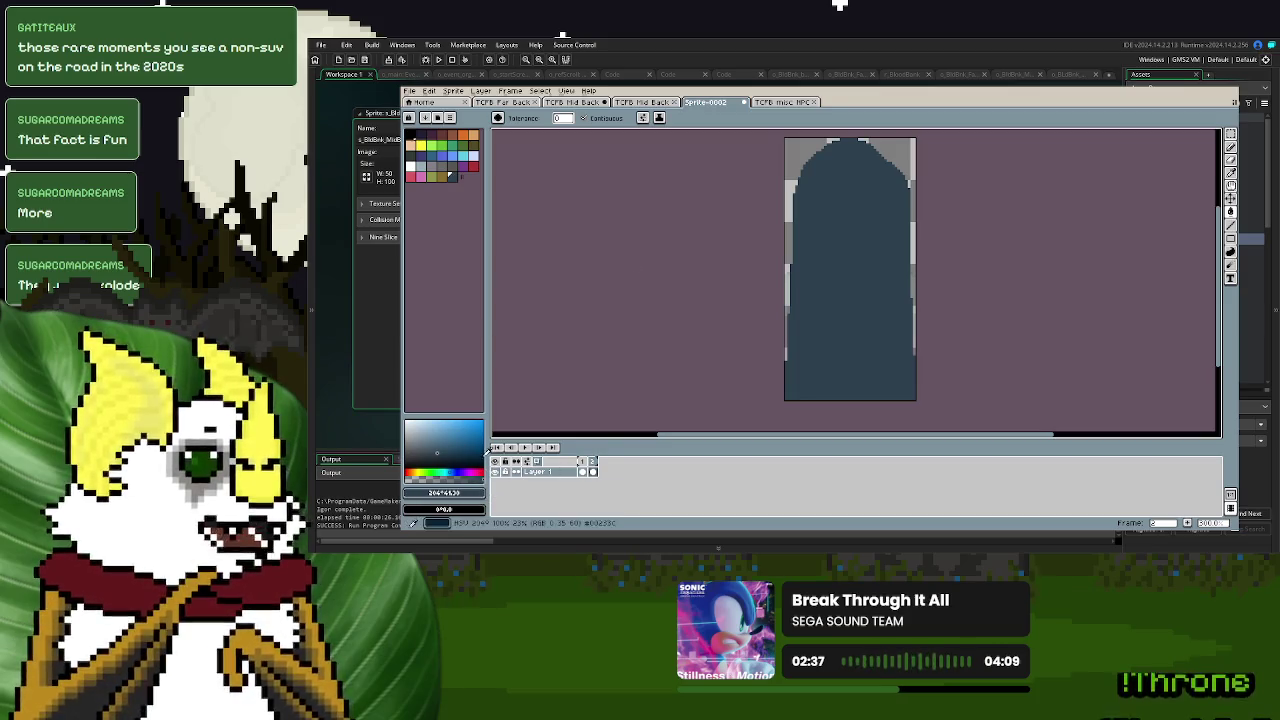
# - Lower the drawing colour's HSV value to 26, then 21
pyautogui.click(444, 493)
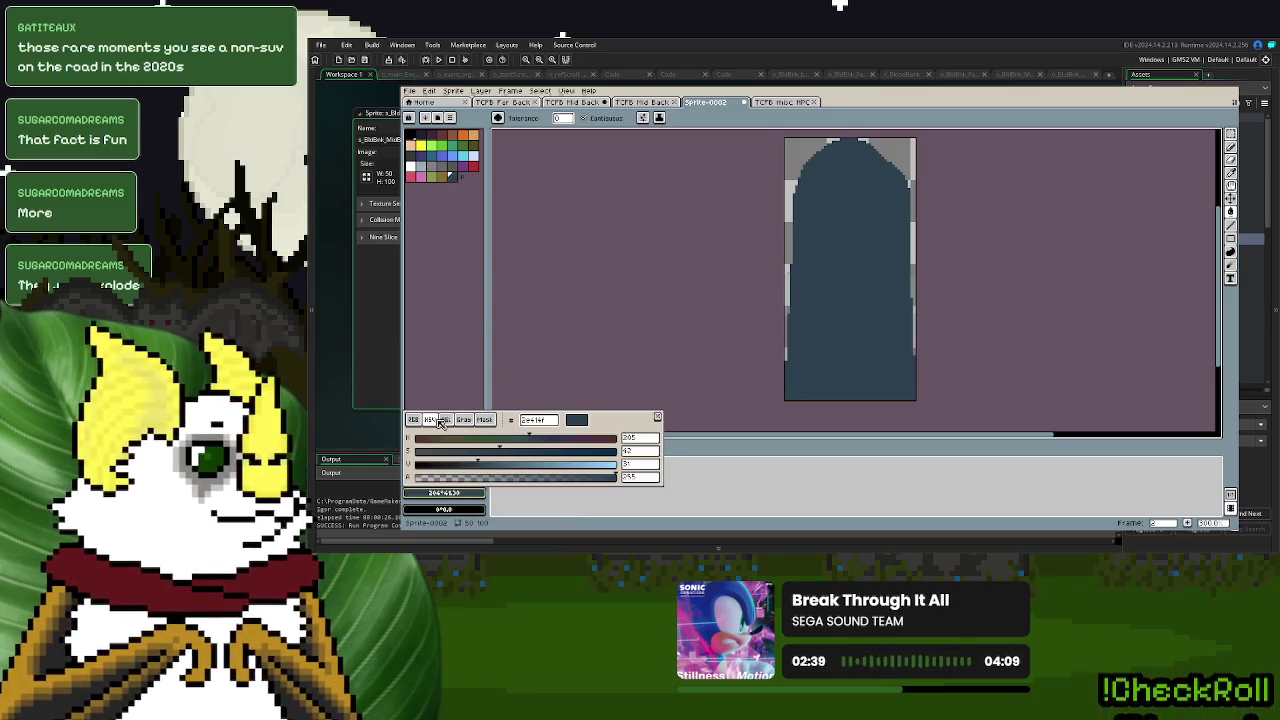
pyautogui.doubleClick(638, 466)
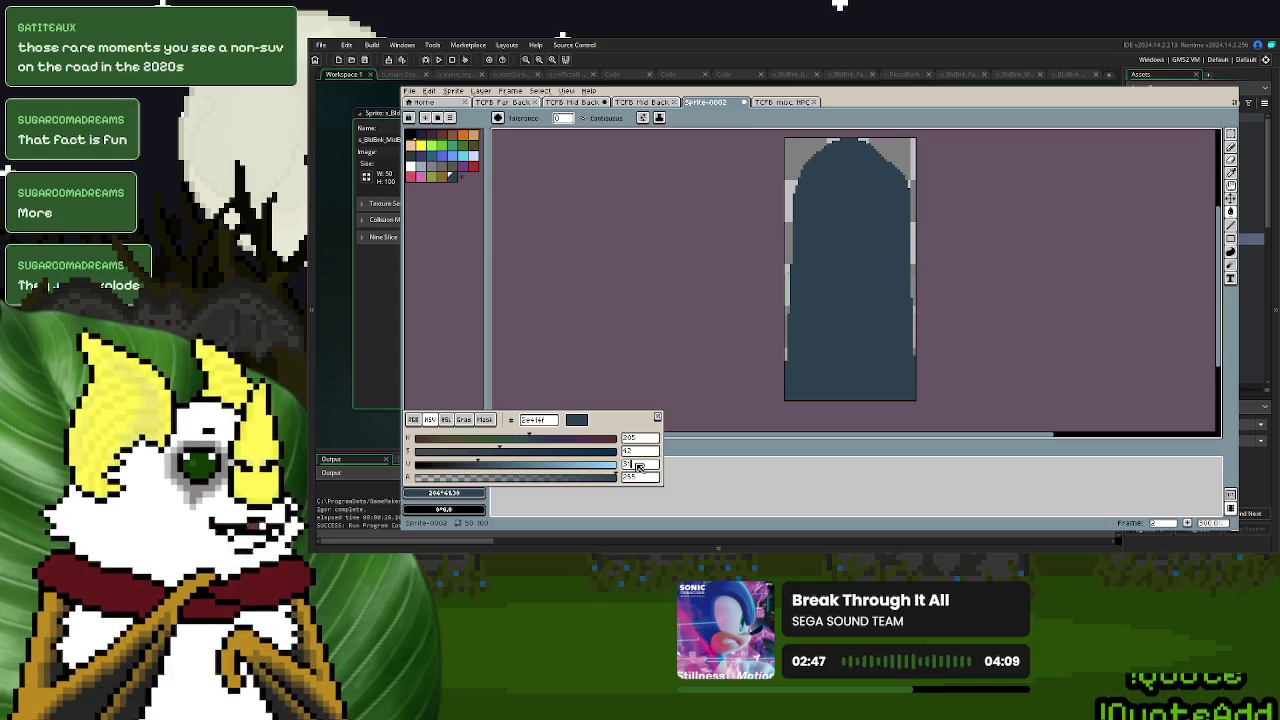
pyautogui.write('26')
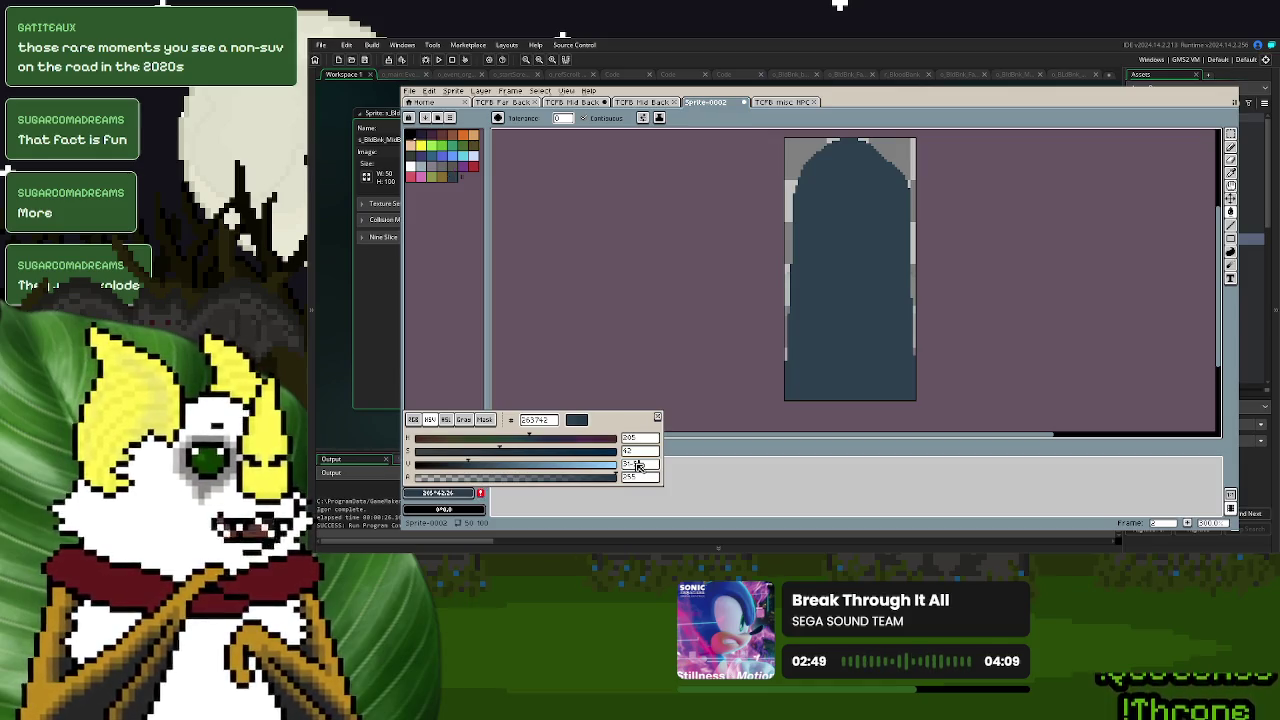
pyautogui.click(455, 492)
pyautogui.doubleClick(637, 465)
pyautogui.write('21')
pyautogui.press('Return')
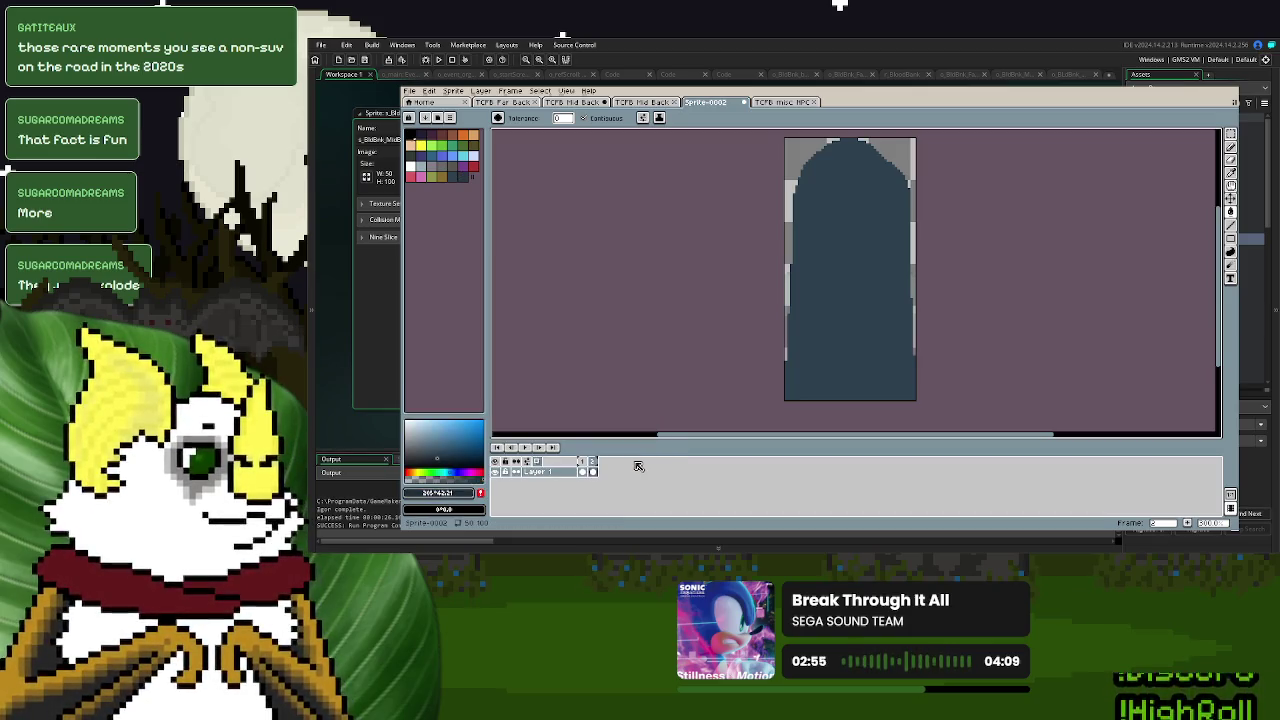
# - Darken the drawing colour further to an HSV value of 11
pyautogui.click(455, 493)
pyautogui.doubleClick(640, 465)
pyautogui.press('Return')
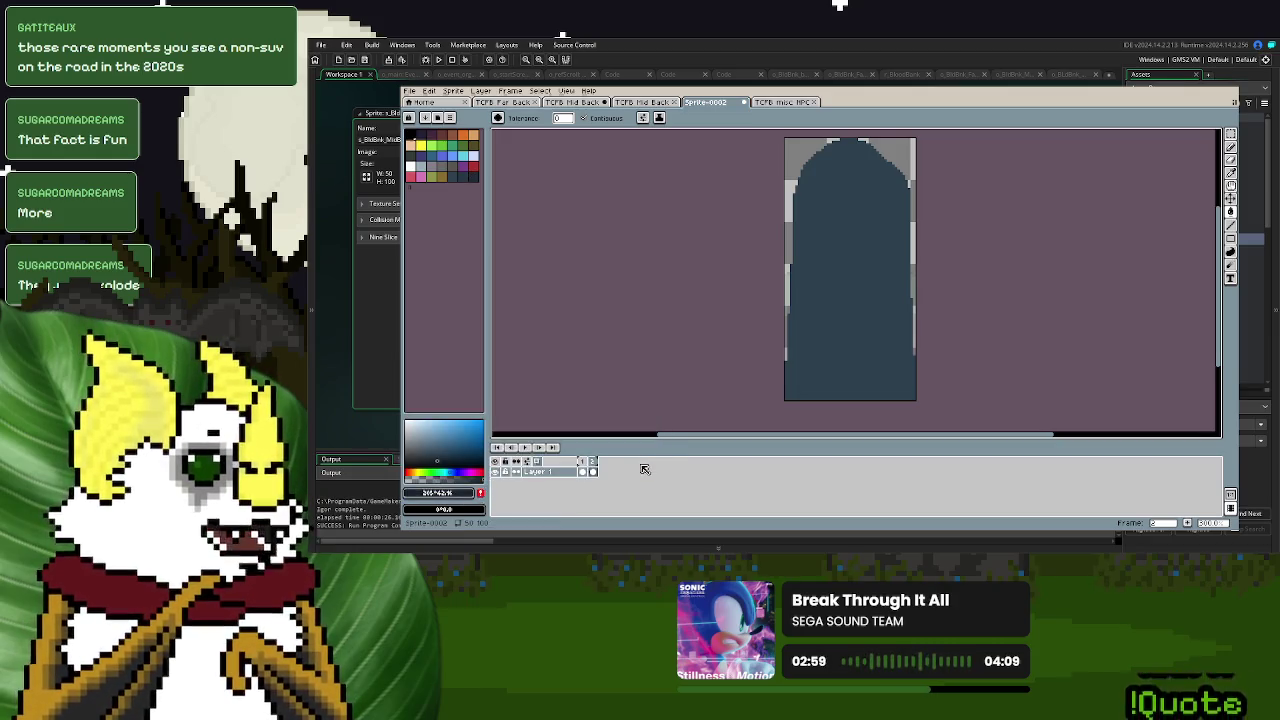
pyautogui.click(445, 493)
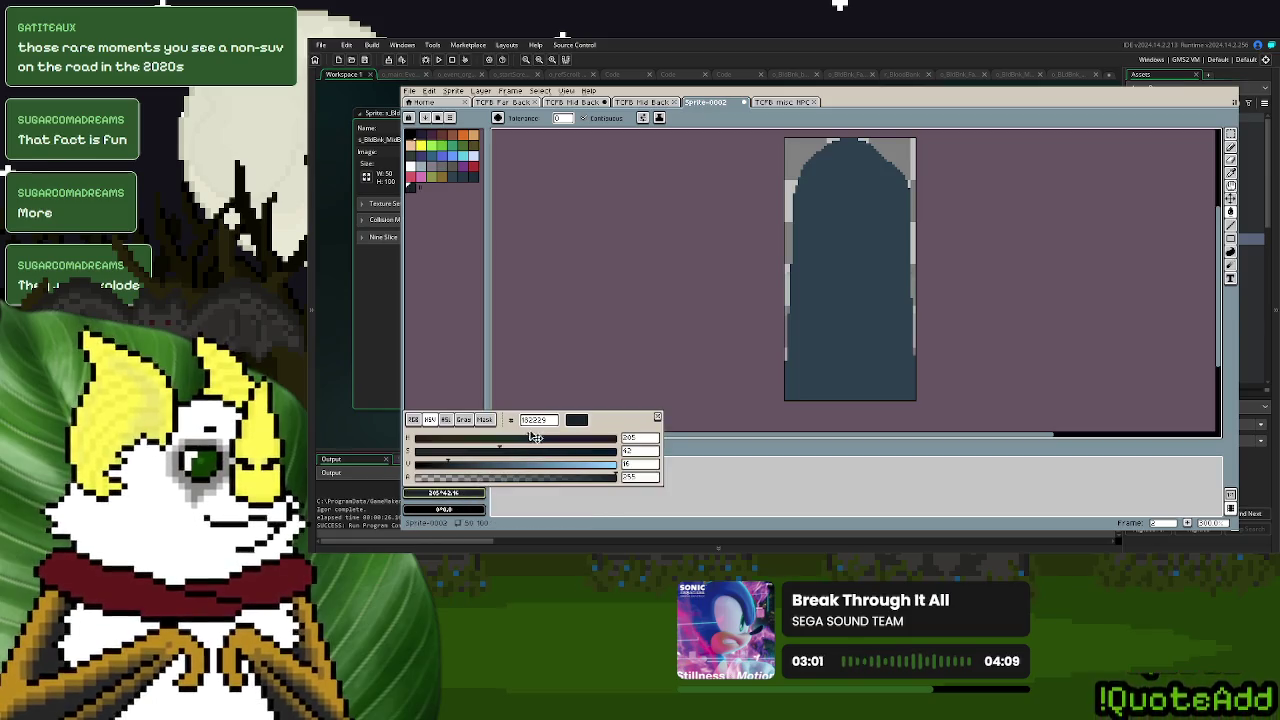
pyautogui.doubleClick(642, 466)
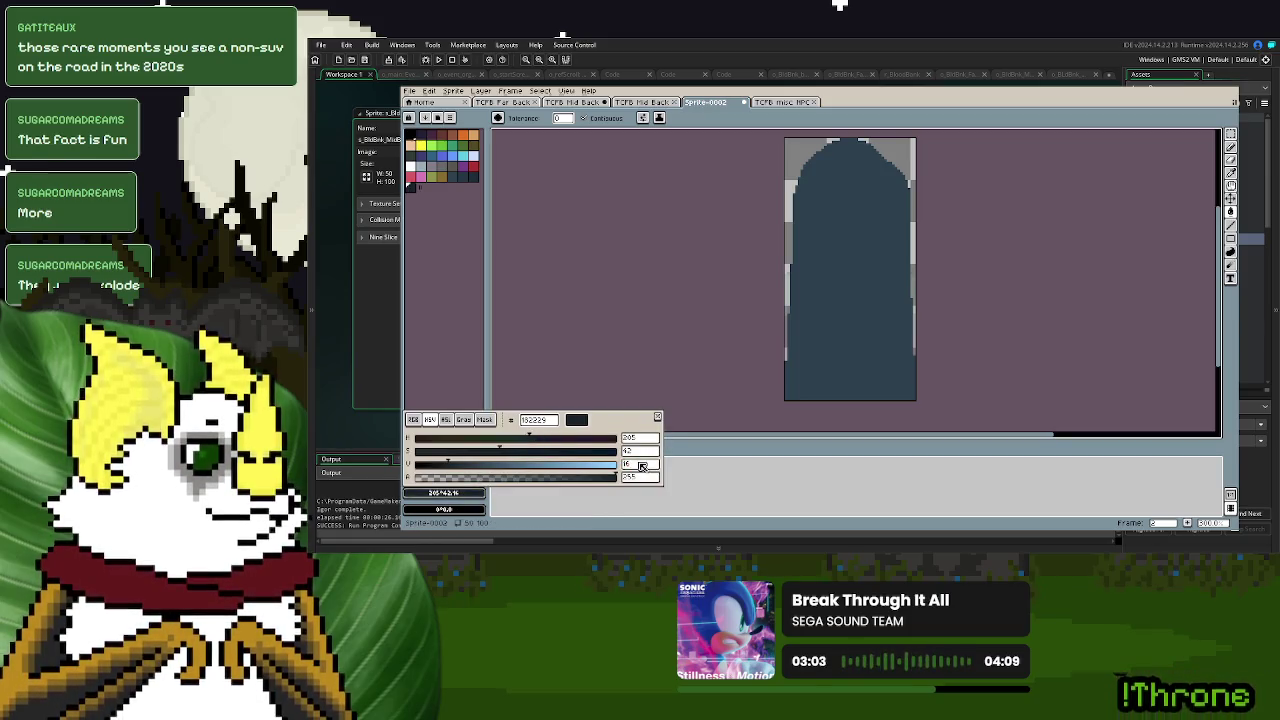
pyautogui.write('11')
pyautogui.press('Return')
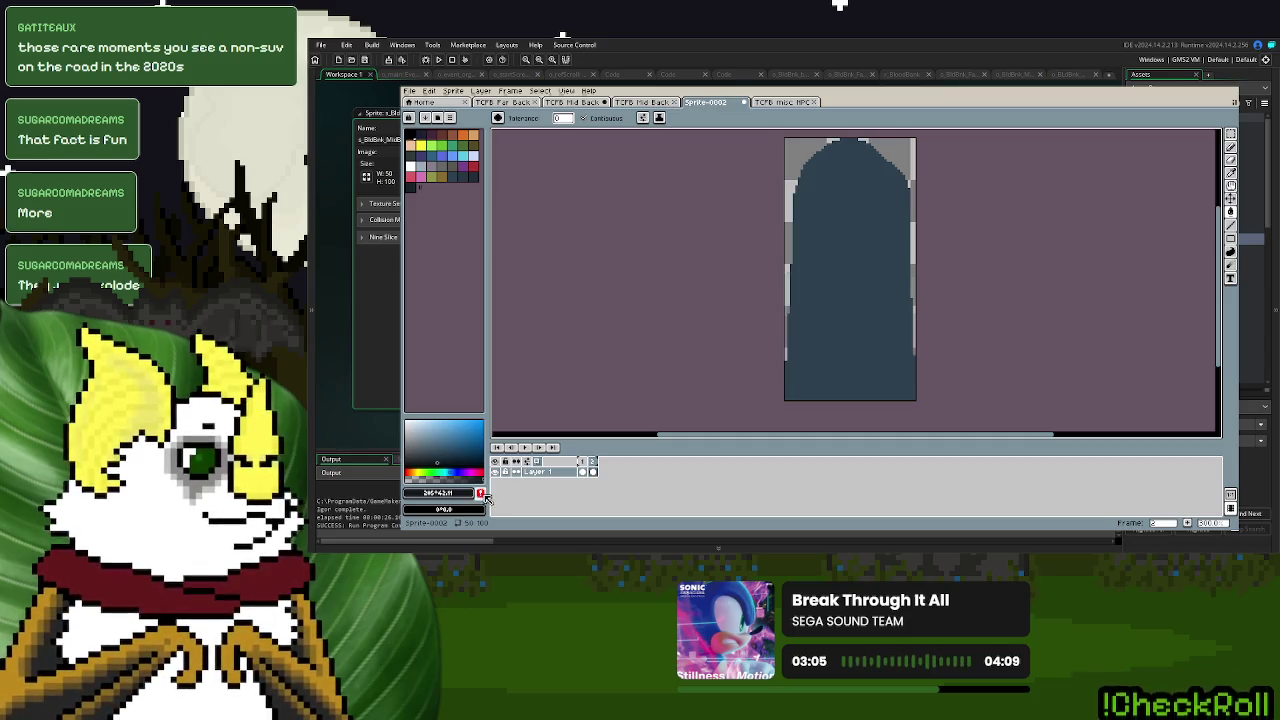
# - Pick the dark blue-grey palette swatch, test and undo a pencil stroke, then deselect
pyautogui.click(466, 178)
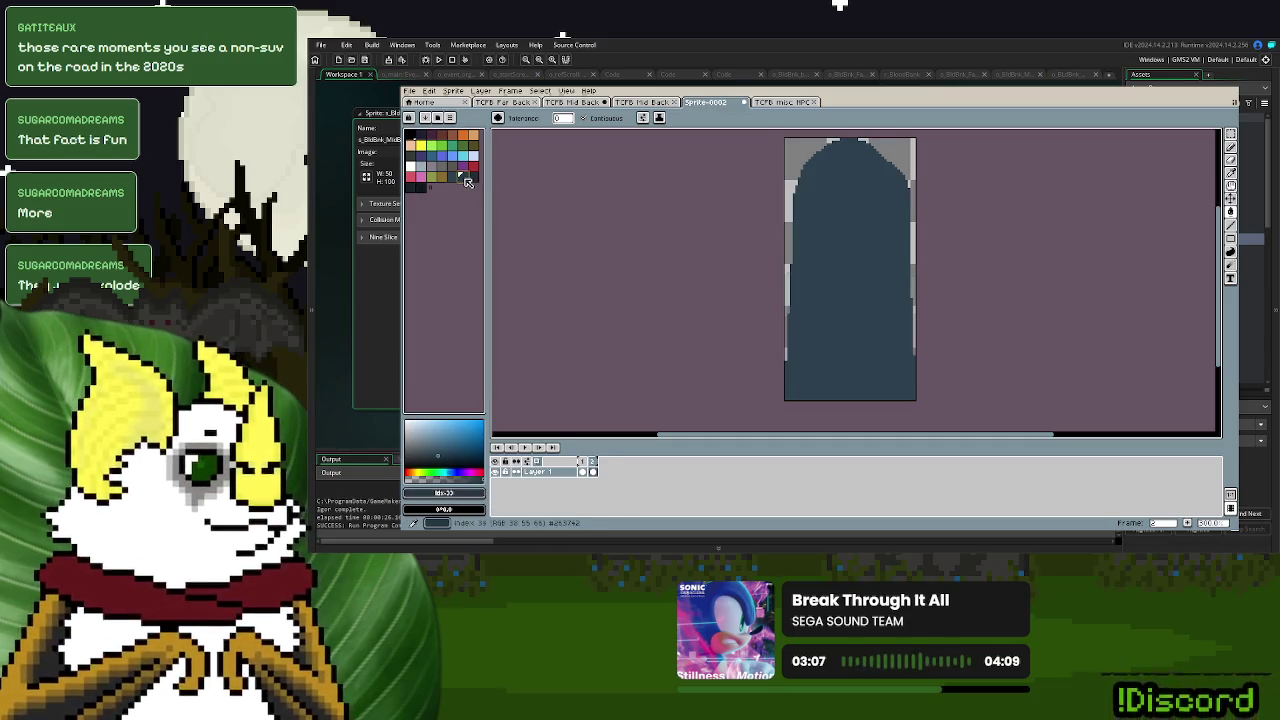
pyautogui.click(1230, 147)
pyautogui.moveTo(790, 162); pyautogui.dragTo(795, 213)
pyautogui.hotkey('ctrl', 'z')
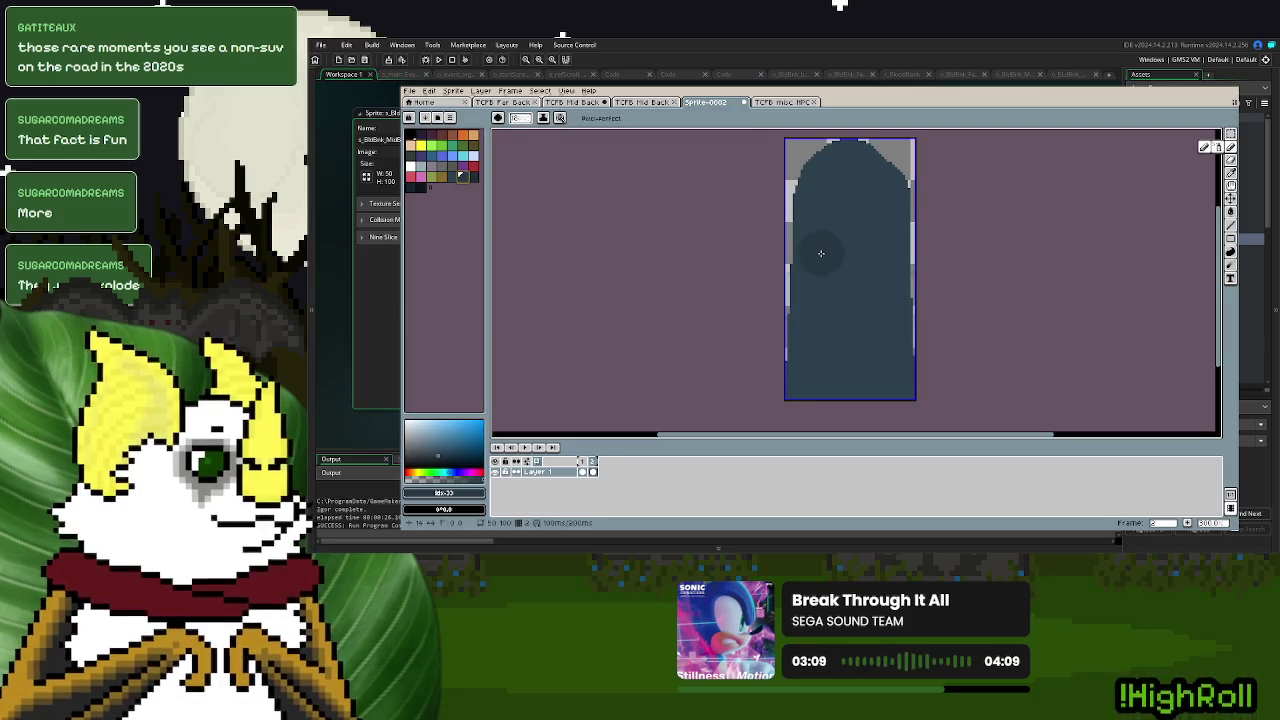
pyautogui.hotkey('ctrl', 'z')
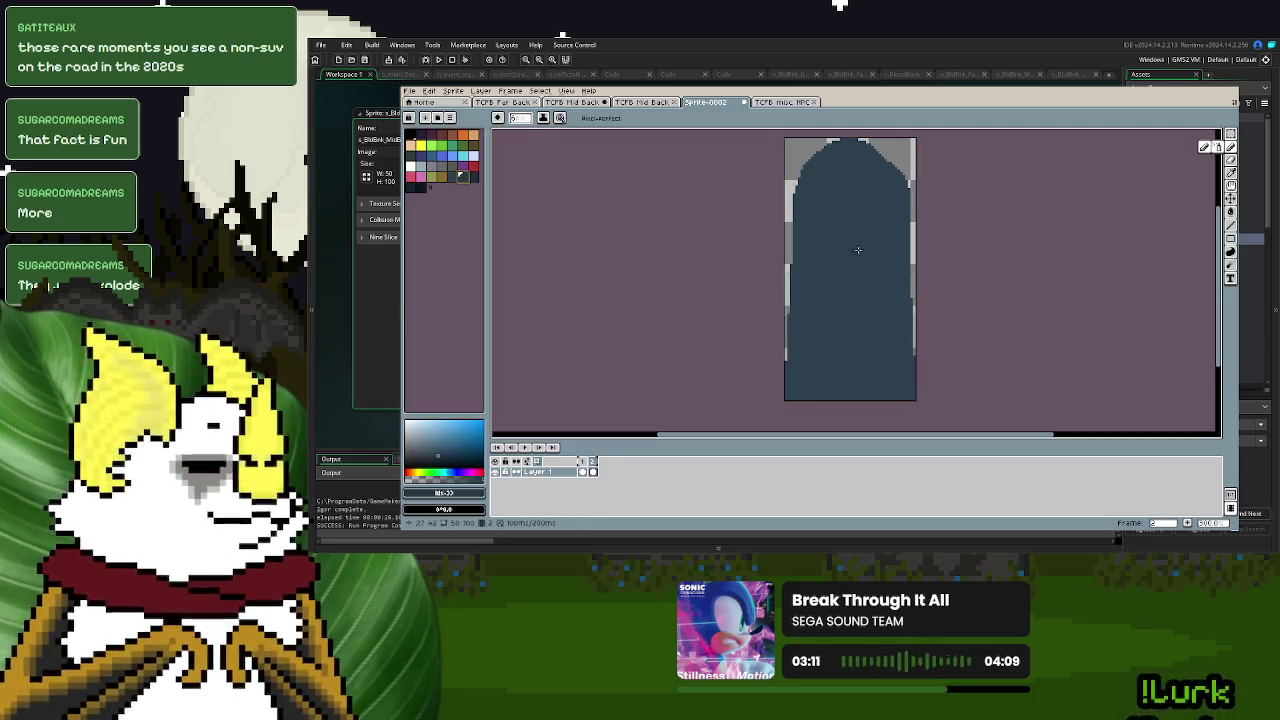
pyautogui.hotkey('ctrl', 'y')
pyautogui.click(882, 198)
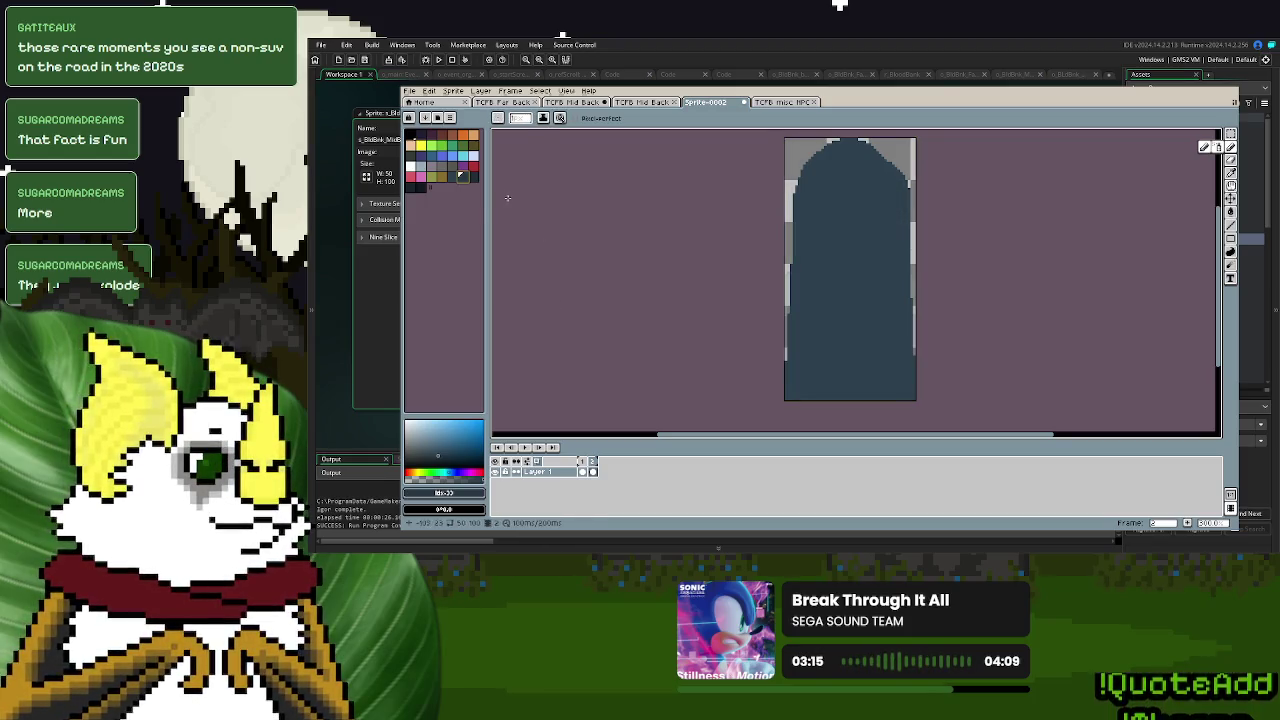
# - In bright green, outline the silhouette's top curve, left edge and an inner right line
pyautogui.click(441, 145)
pyautogui.click(1231, 147)
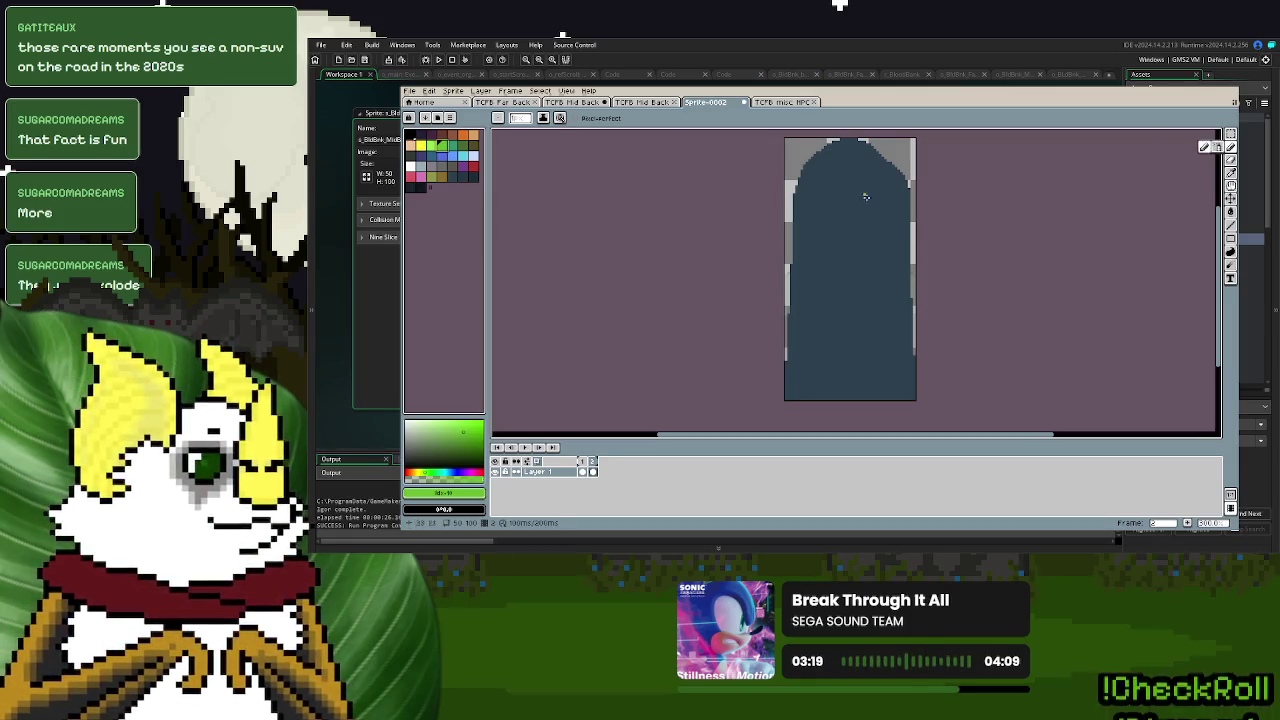
pyautogui.moveTo(872, 256); pyautogui.dragTo(865, 252)
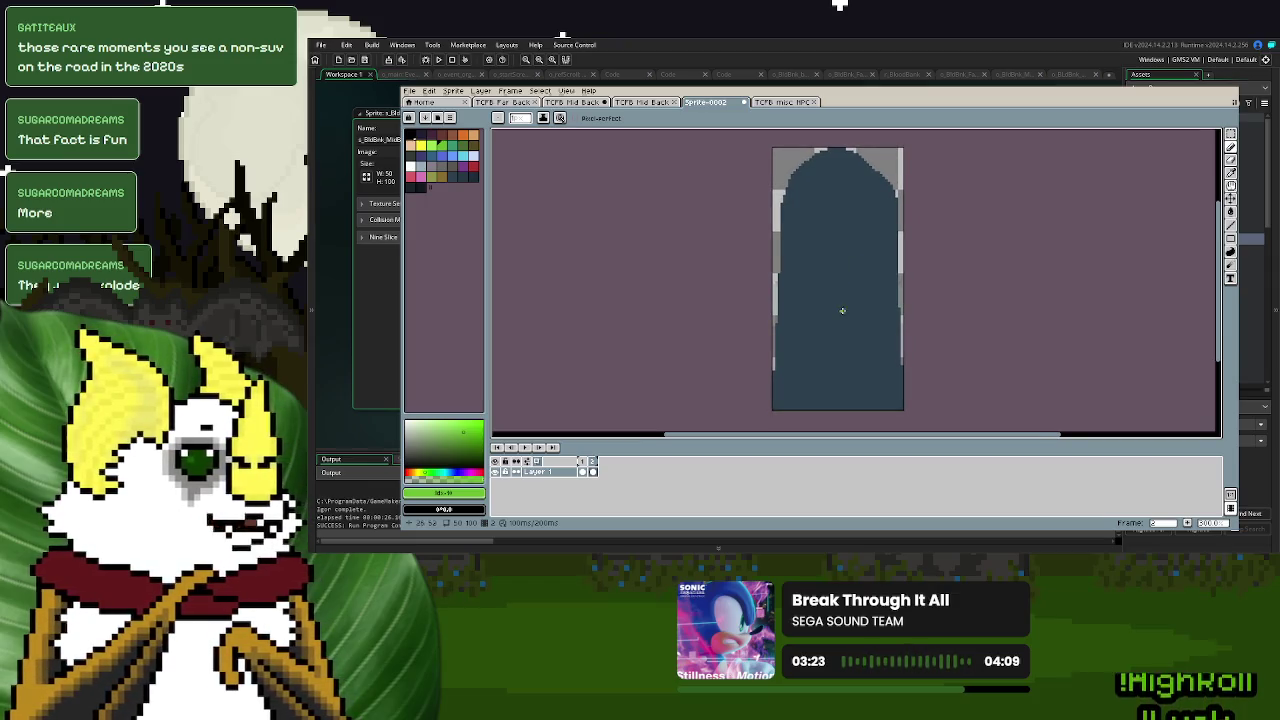
pyautogui.moveTo(893, 189)
pyautogui.mouseDown()
pyautogui.moveTo(870, 234)
pyautogui.moveTo(867, 163)
pyautogui.moveTo(845, 147)
pyautogui.moveTo(815, 154)
pyautogui.moveTo(784, 204)
pyautogui.moveTo(780, 258)
pyautogui.mouseUp()
pyautogui.moveTo(779, 317); pyautogui.dragTo(776, 387)
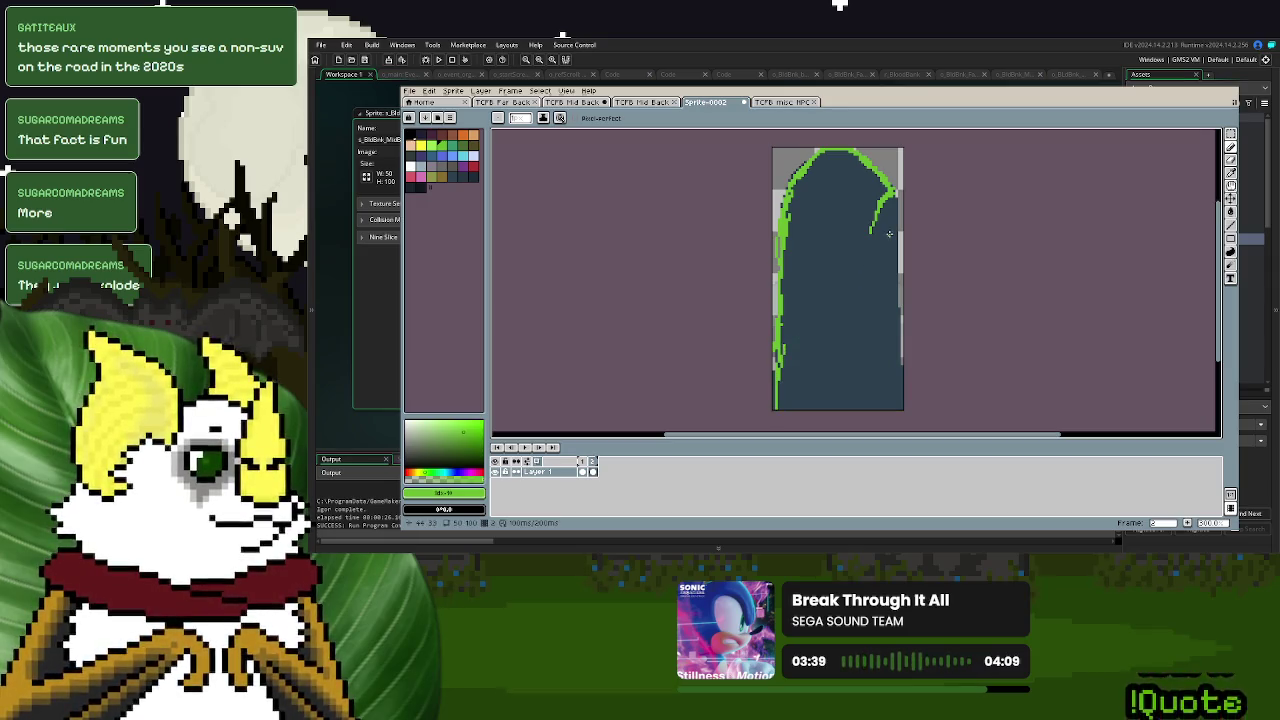
pyautogui.moveTo(889, 204); pyautogui.dragTo(895, 236)
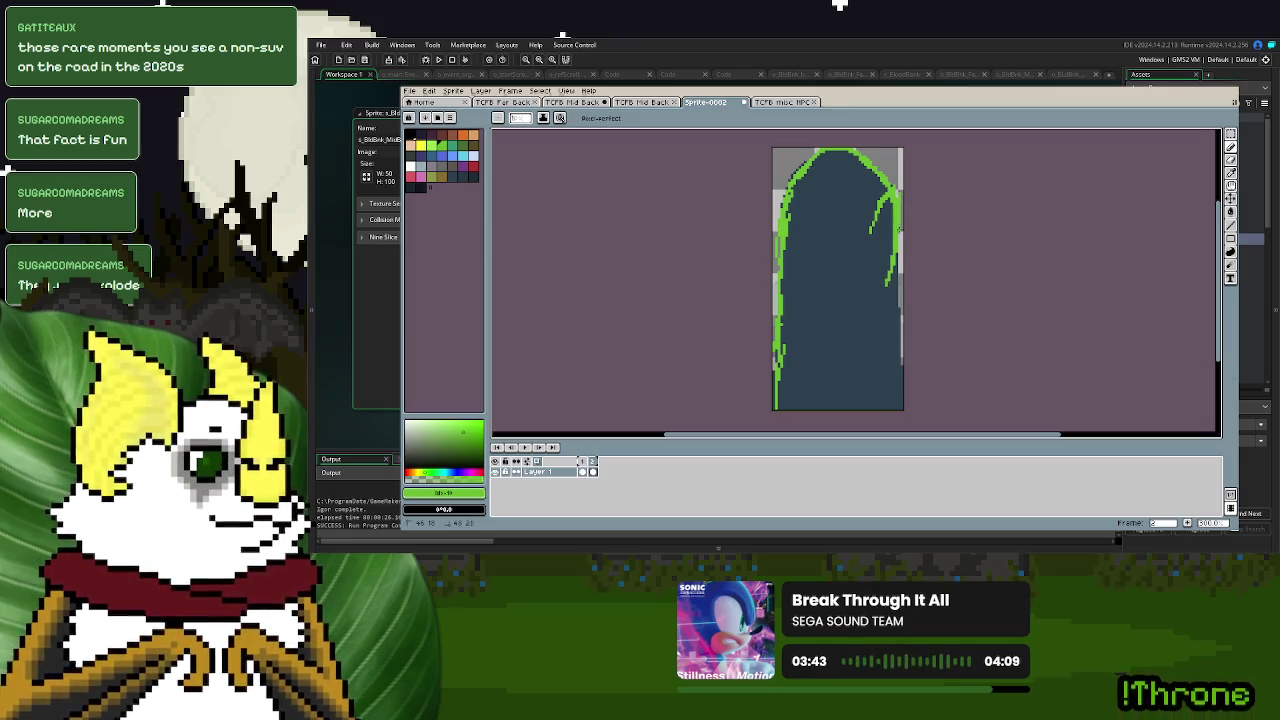
pyautogui.moveTo(872, 215); pyautogui.dragTo(867, 296)
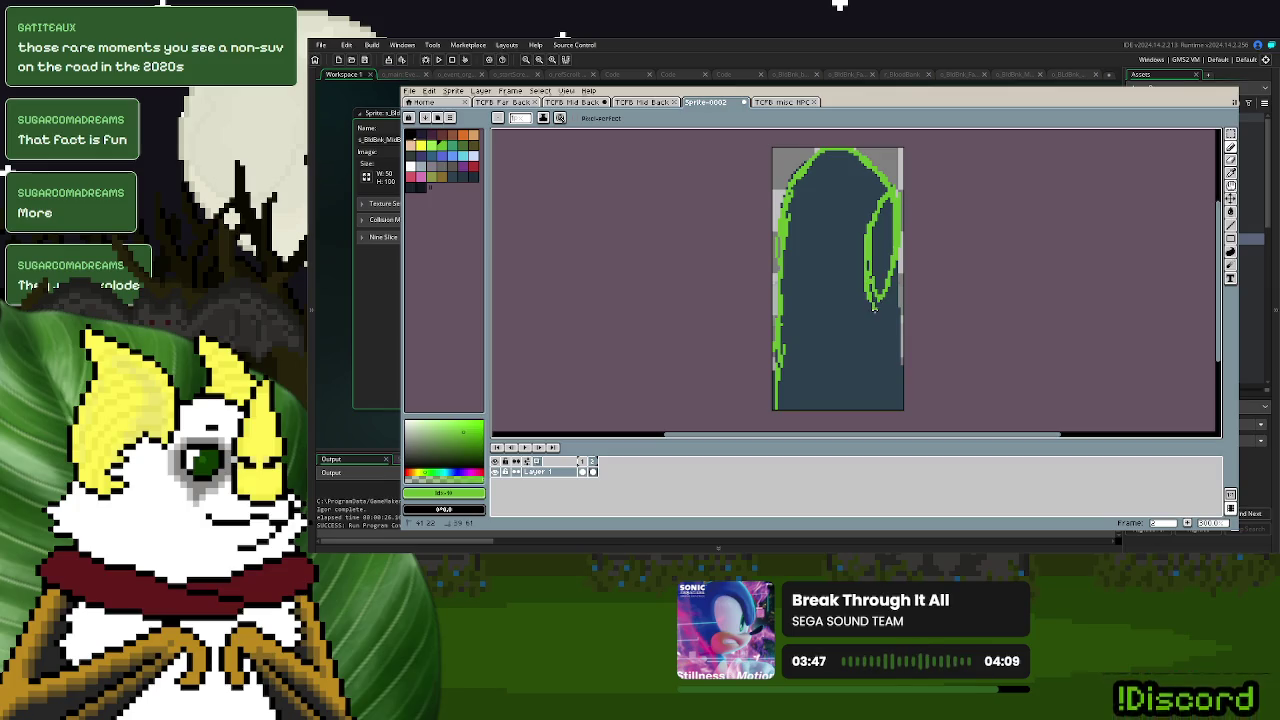
pyautogui.moveTo(784, 268); pyautogui.dragTo(786, 344)
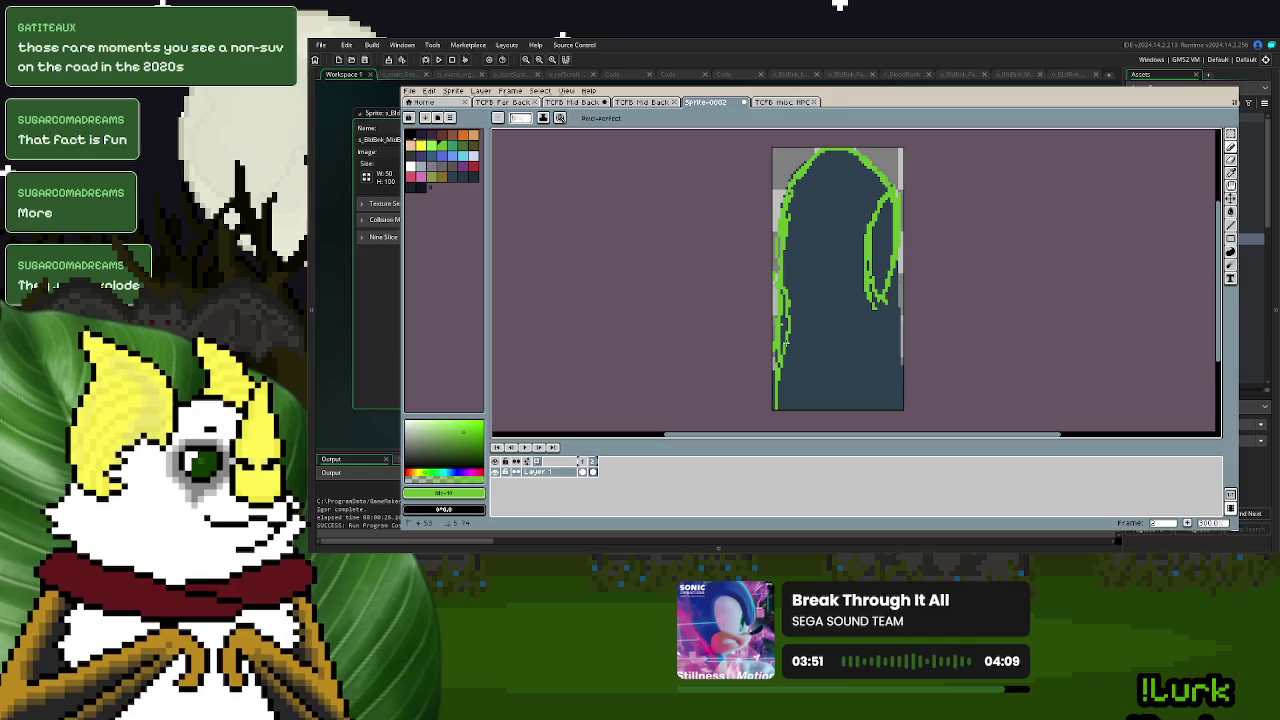
# - Trace the green right edge and inner loop, plus a short line near the bottom middle
pyautogui.click(584, 466)
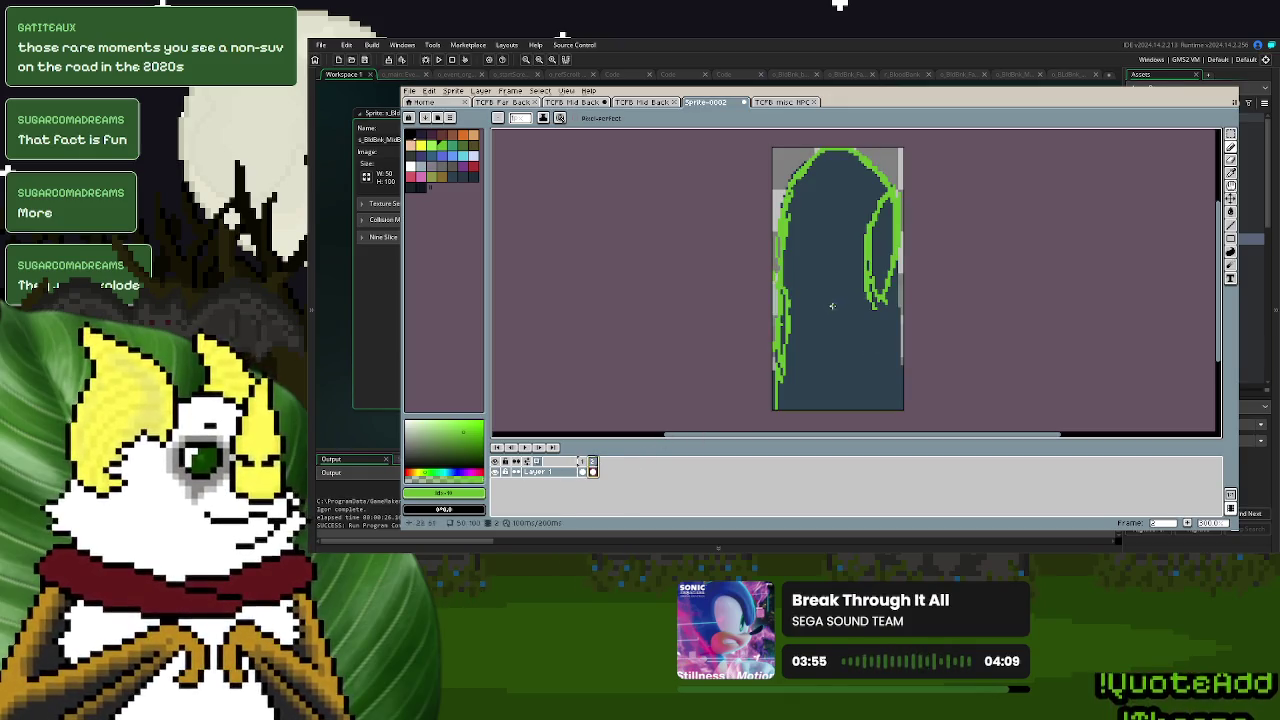
pyautogui.moveTo(896, 254); pyautogui.dragTo(894, 357)
pyautogui.moveTo(874, 305); pyautogui.dragTo(881, 323)
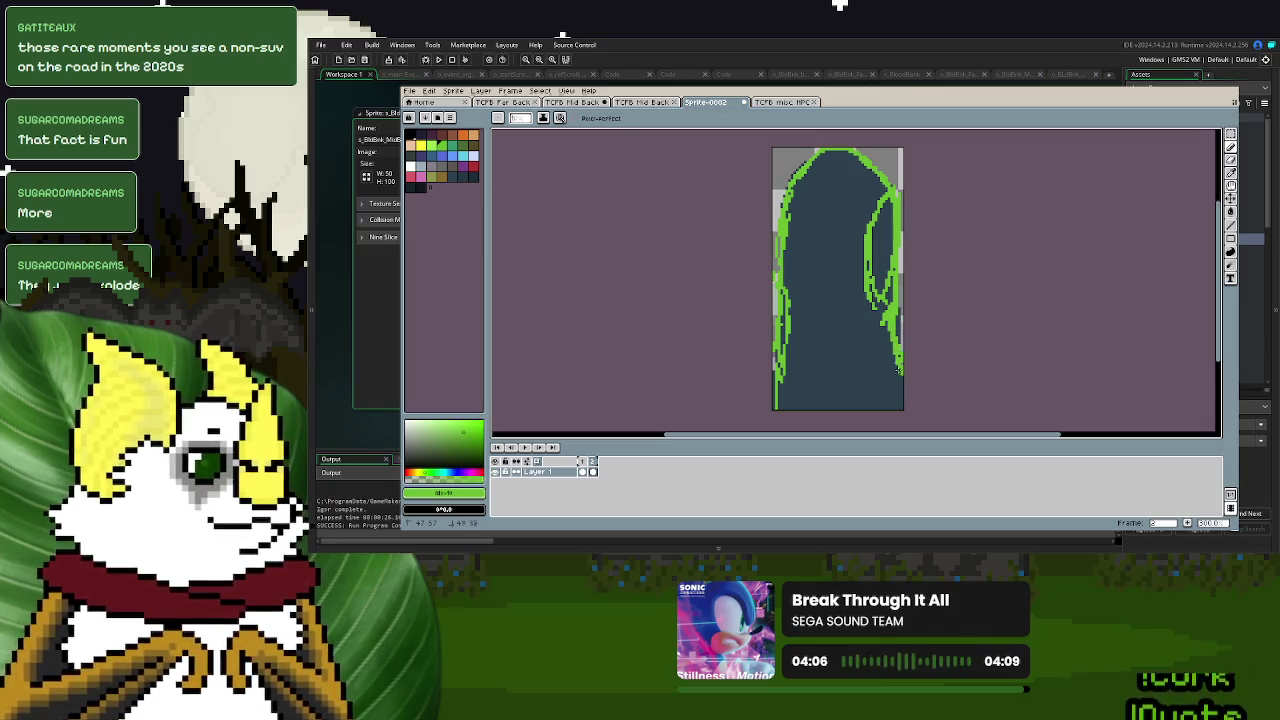
pyautogui.moveTo(890, 340); pyautogui.dragTo(903, 409)
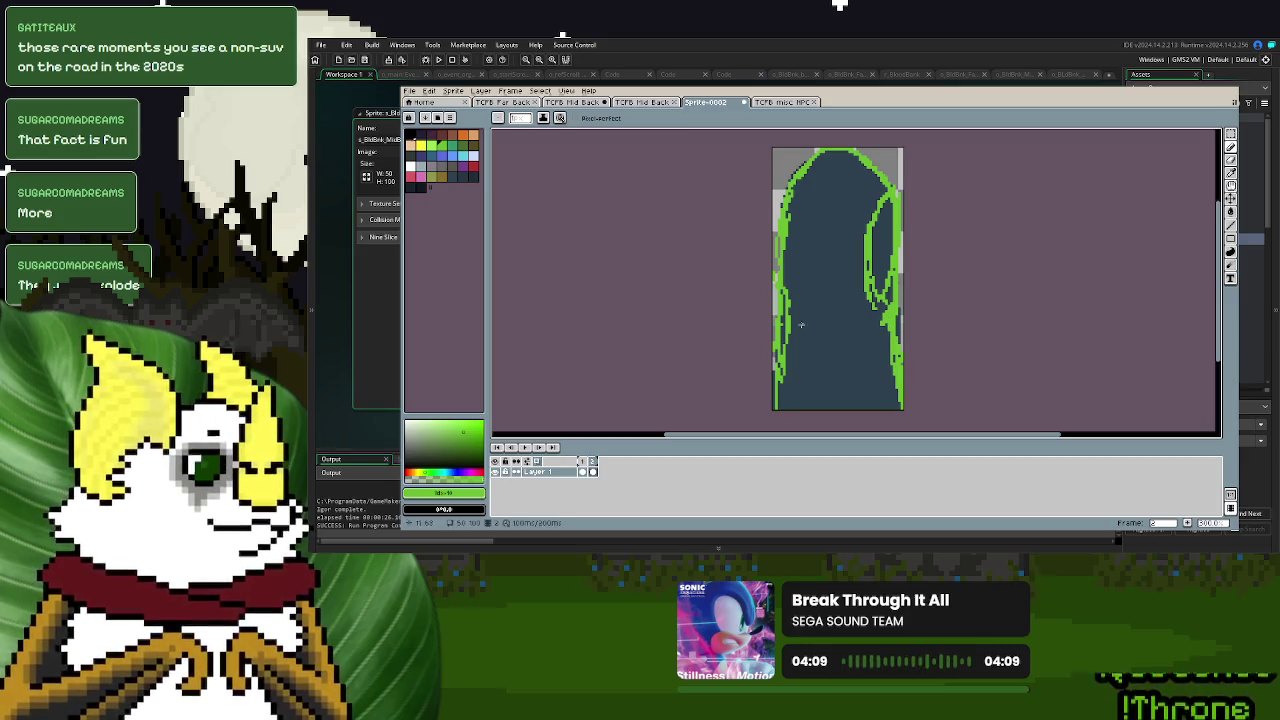
pyautogui.moveTo(838, 346); pyautogui.dragTo(838, 410)
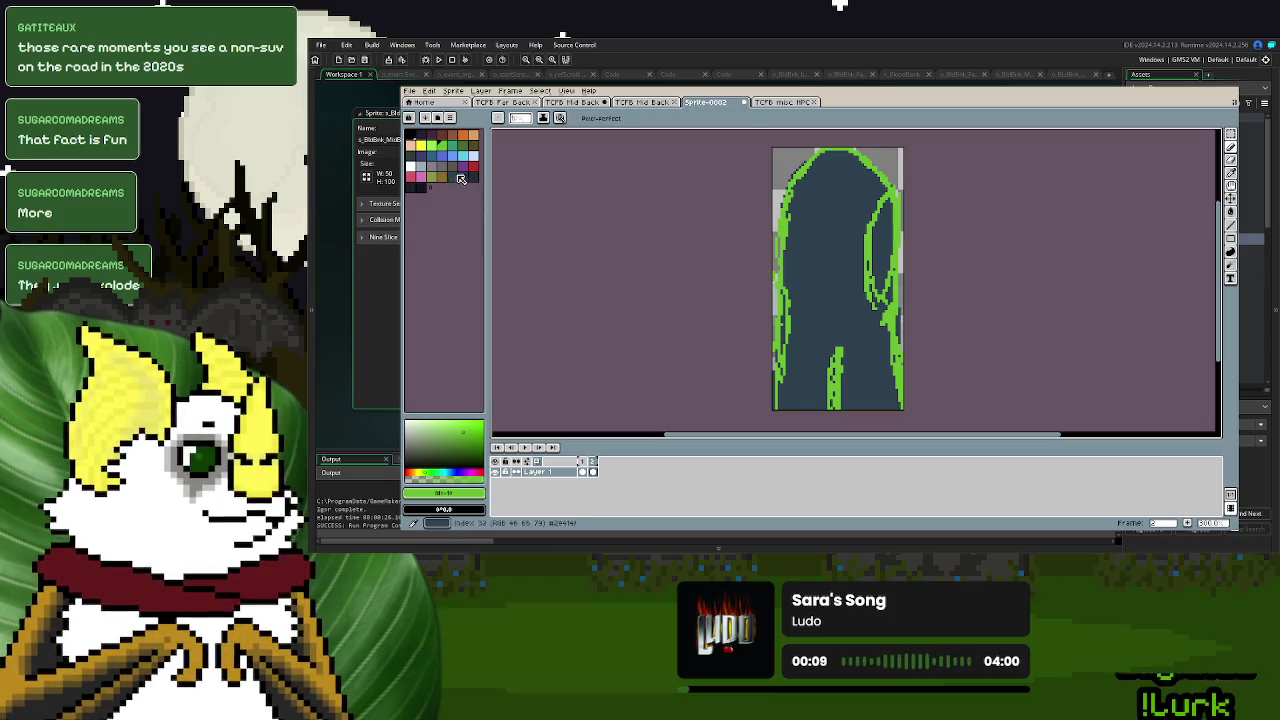
# - Choose red as the drawing colour and zoom in on the silhouette
pyautogui.click(472, 177)
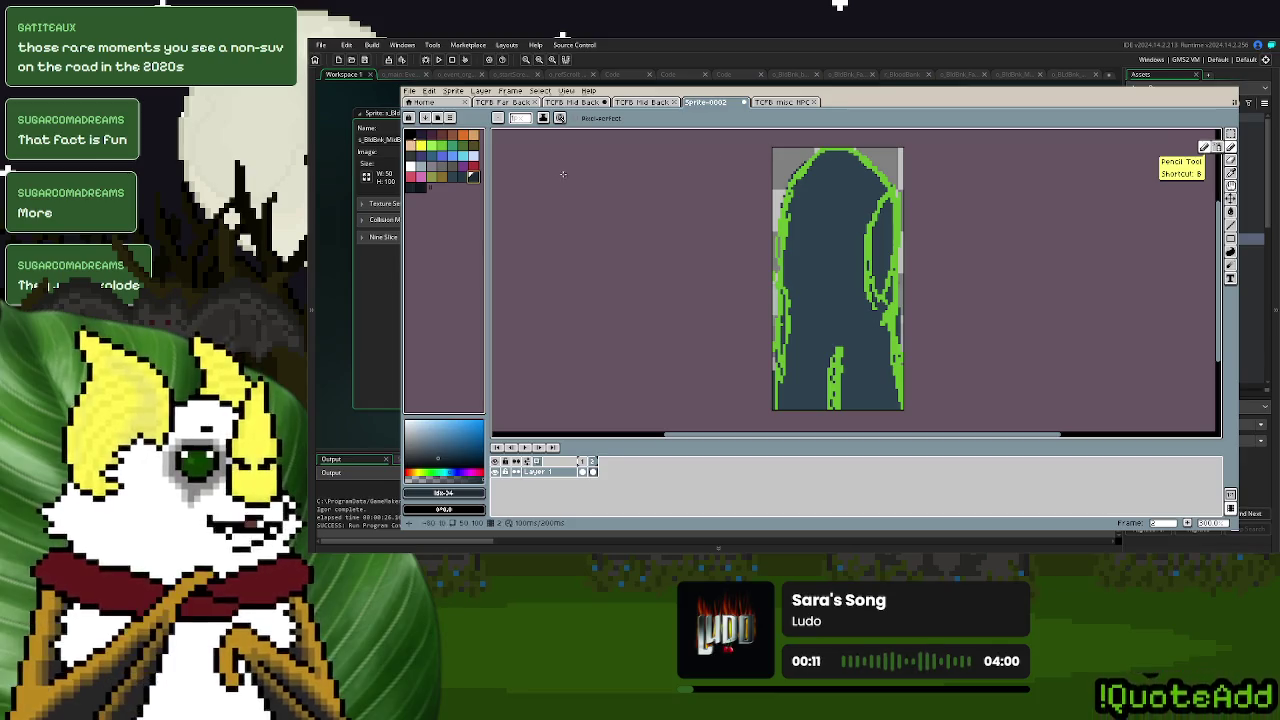
pyautogui.click(473, 165)
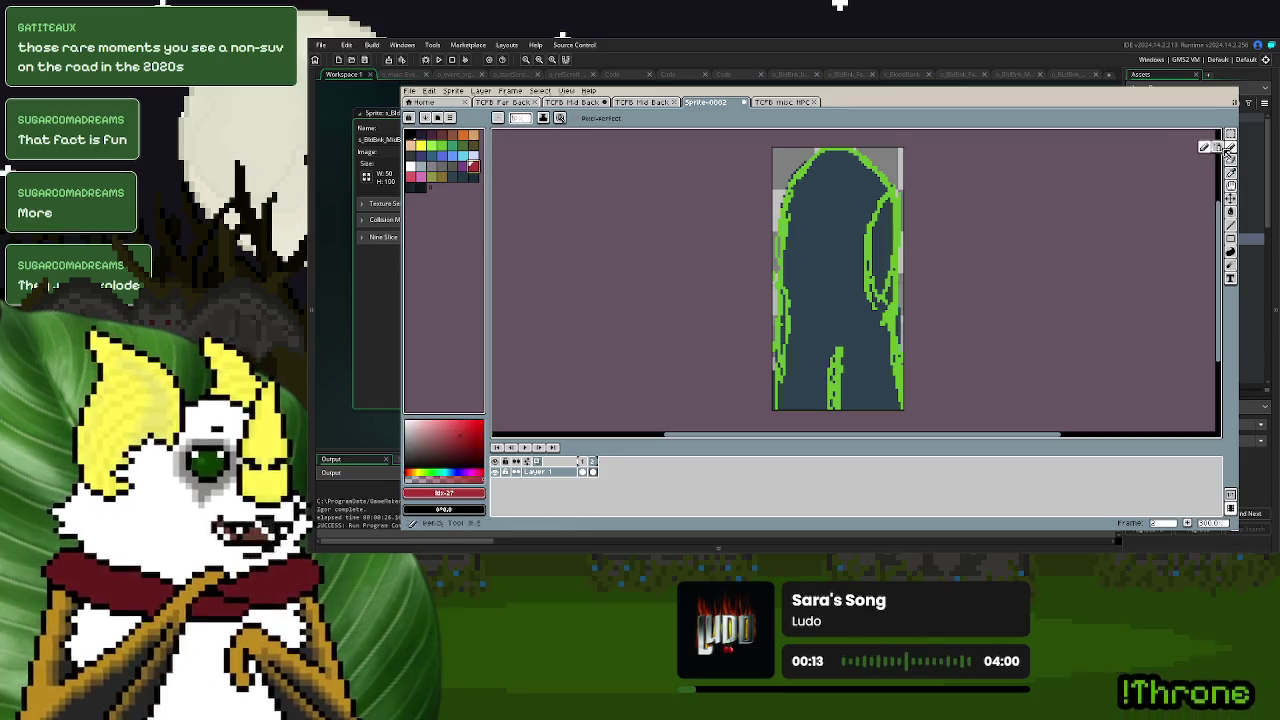
pyautogui.scroll(1, 838, 280)
pyautogui.scroll(1, 814, 194)
pyautogui.scroll(1, 814, 194)
pyautogui.scroll(-1, 779, 199)
pyautogui.moveTo(779, 199)
pyautogui.mouseDown()
pyautogui.moveTo(844, 164)
pyautogui.moveTo(912, 181)
pyautogui.moveTo(890, 288)
pyautogui.mouseUp()
# - Trace red along the inner and outer right green edges and the left vine, undoing misplaced strokes
pyautogui.moveTo(891, 333)
pyautogui.mouseDown()
pyautogui.moveTo(905, 370)
pyautogui.moveTo(922, 366)
pyautogui.moveTo(950, 230)
pyautogui.moveTo(939, 160)
pyautogui.mouseUp()
pyautogui.scroll(-1, 945, 180)
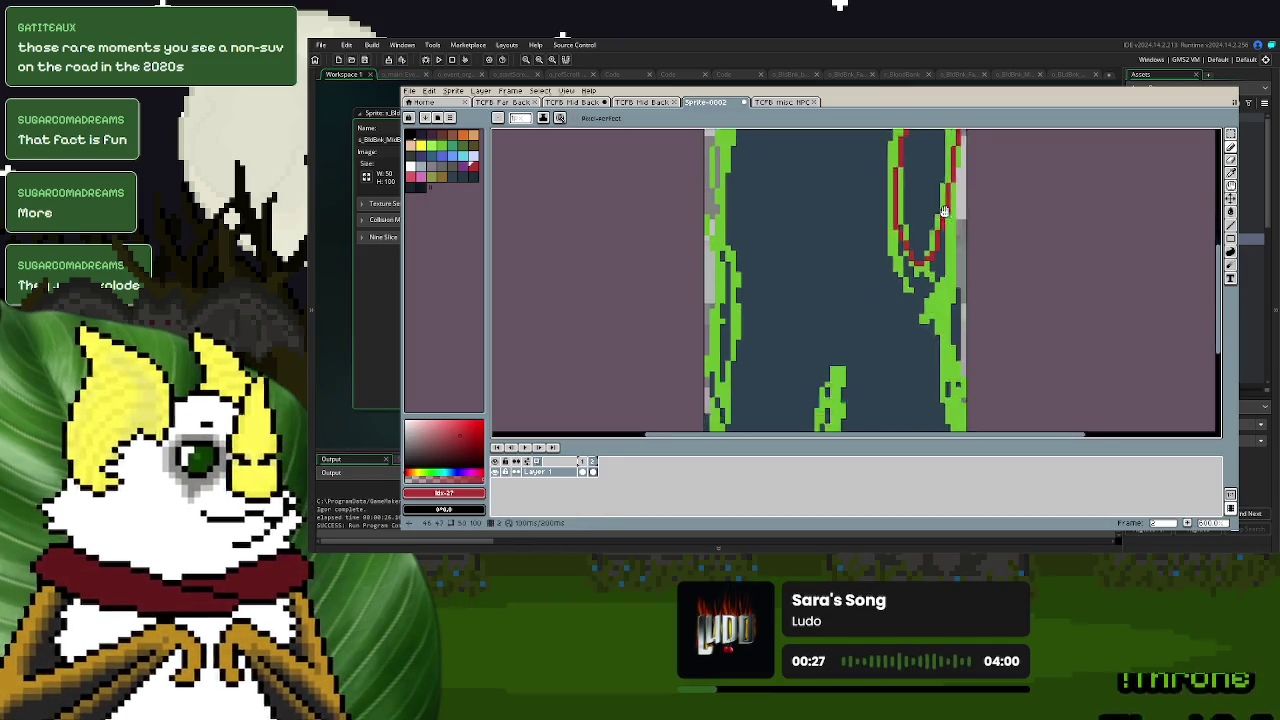
pyautogui.scroll(-1, 960, 195)
pyautogui.moveTo(953, 183); pyautogui.dragTo(946, 300)
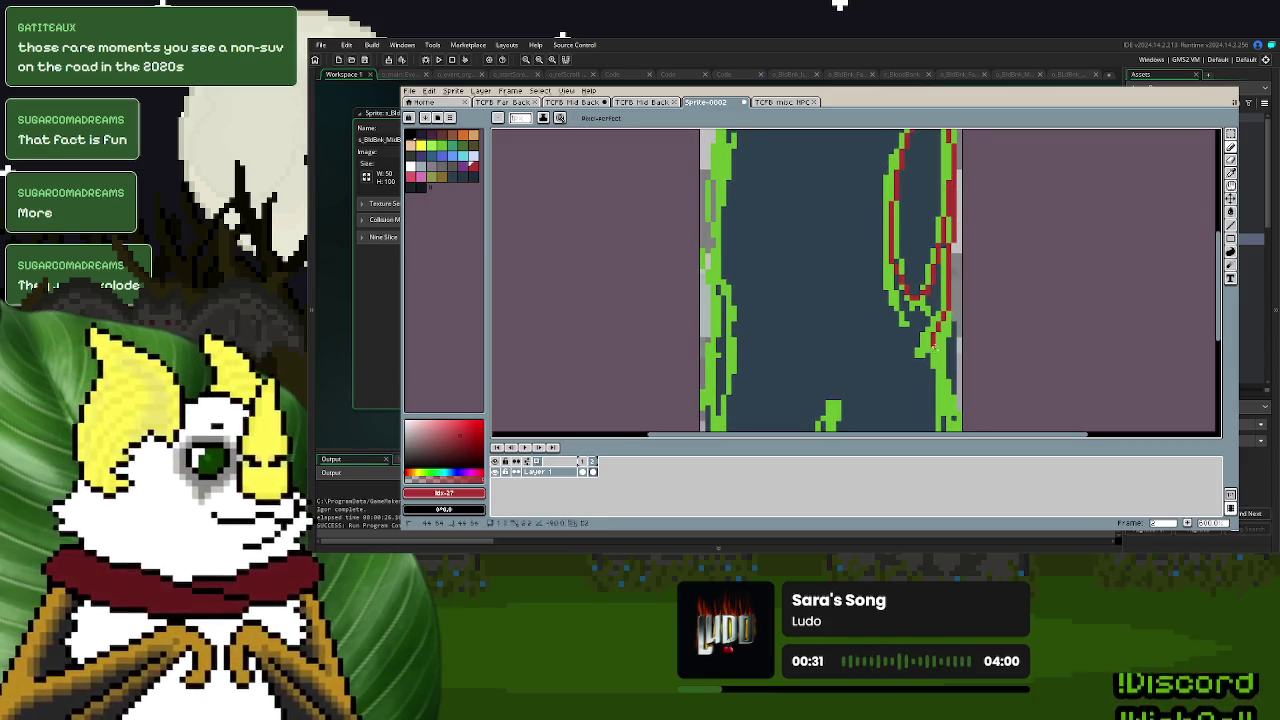
pyautogui.scroll(-1, 932, 340)
pyautogui.moveTo(914, 236); pyautogui.dragTo(936, 412)
pyautogui.moveTo(817, 294)
pyautogui.mouseDown()
pyautogui.moveTo(812, 385)
pyautogui.moveTo(797, 407)
pyautogui.mouseUp()
pyautogui.hotkey('ctrl', 'z')
pyautogui.moveTo(814, 322)
pyautogui.mouseDown()
pyautogui.moveTo(789, 417)
pyautogui.moveTo(806, 415)
pyautogui.mouseUp()
pyautogui.hotkey('ctrl', 'z')
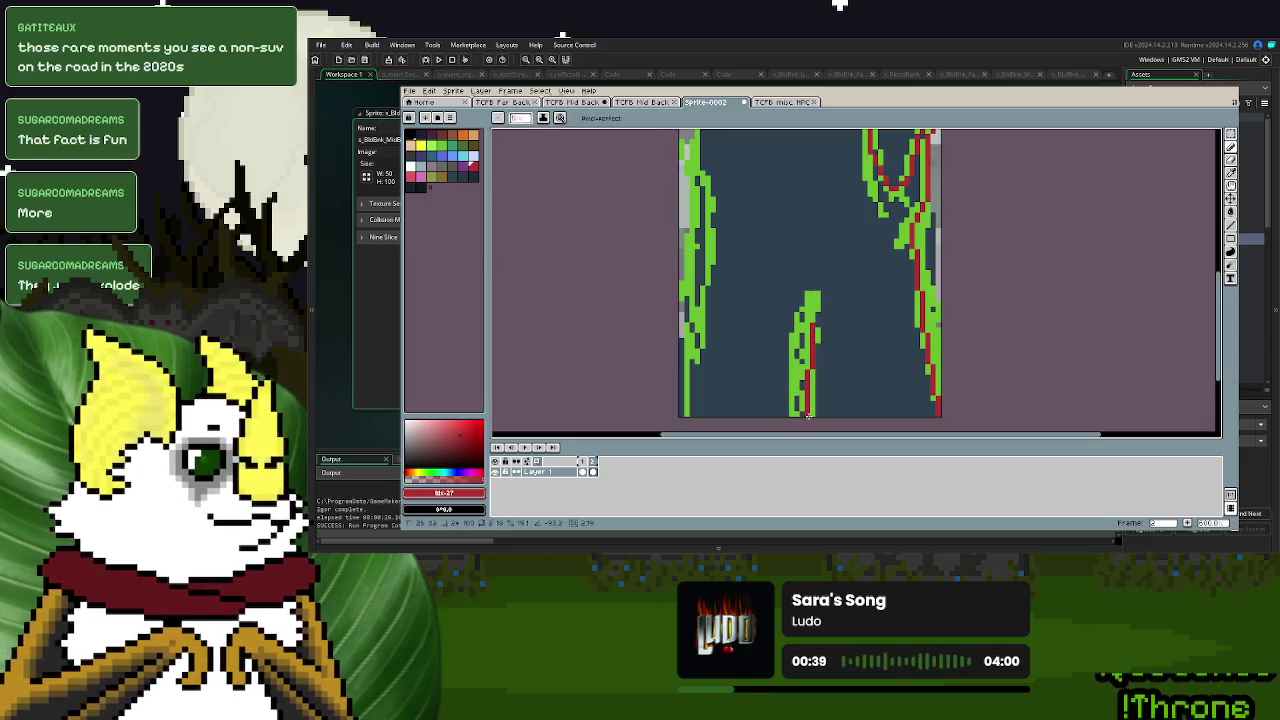
pyautogui.moveTo(681, 413); pyautogui.dragTo(713, 250)
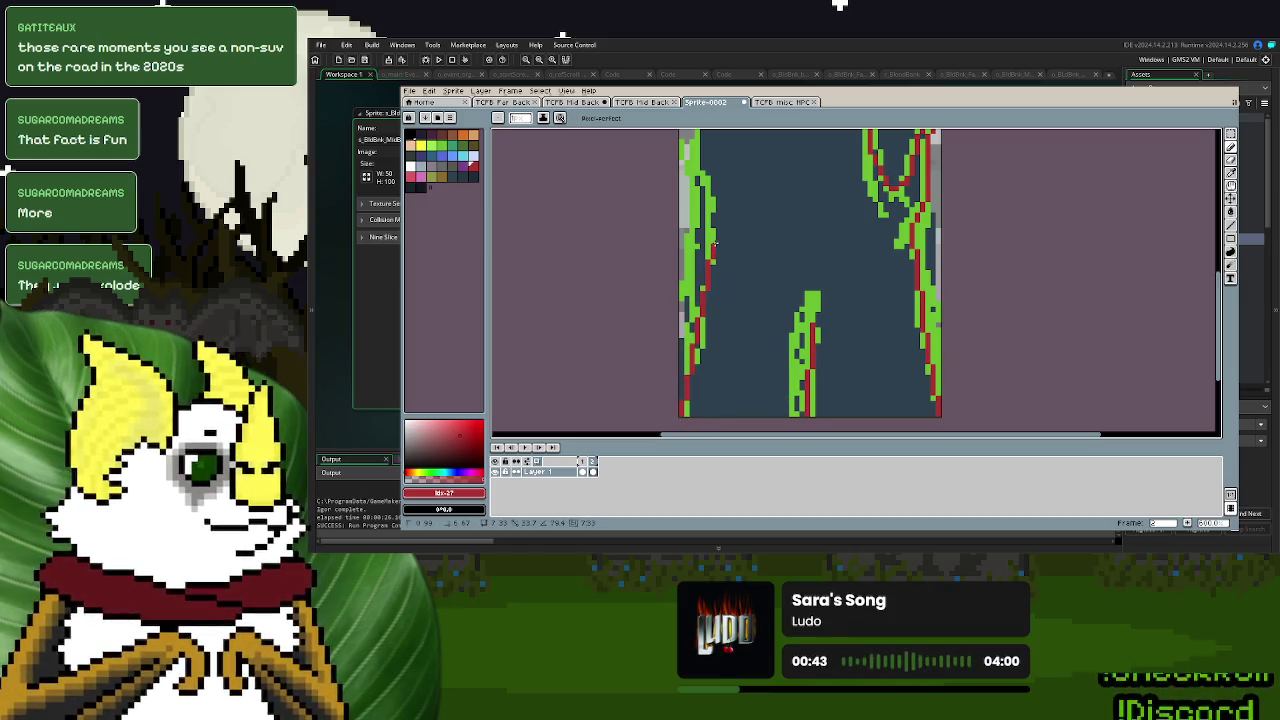
# - Trace the red outline along the arch's upper-right edge and across its top
pyautogui.scroll(3, 786, 266)
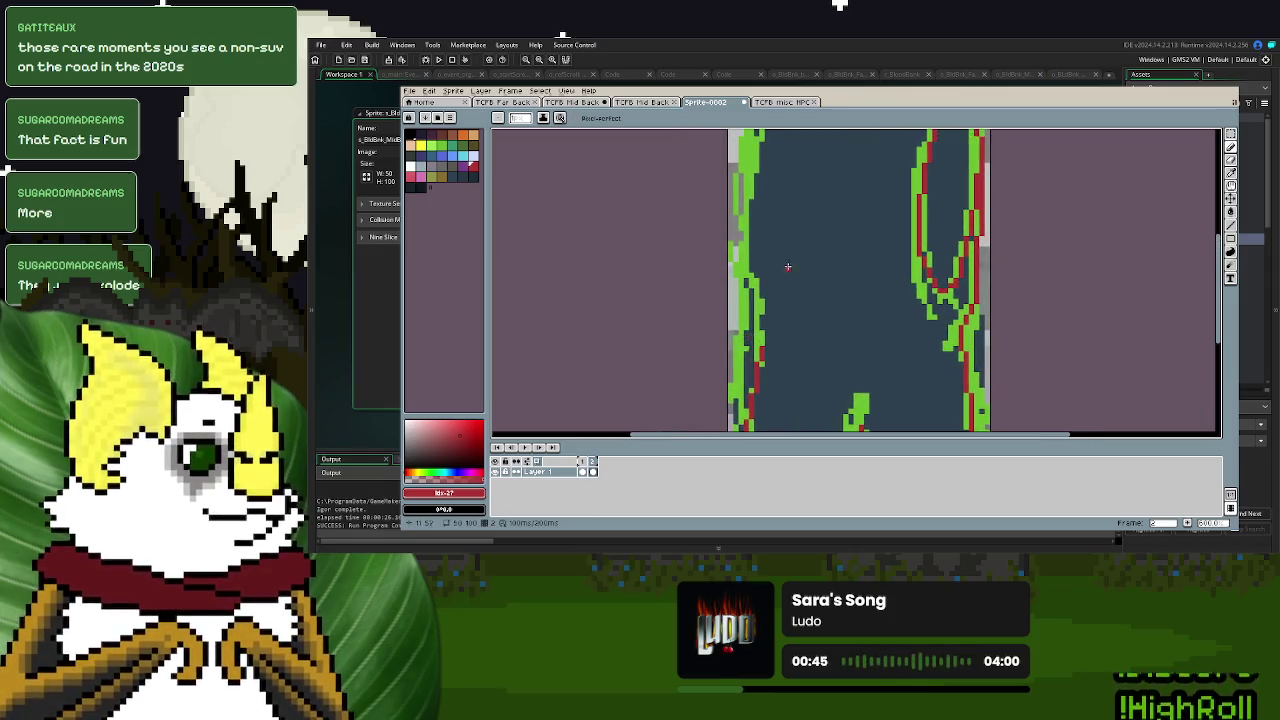
pyautogui.scroll(2, 888, 164)
pyautogui.scroll(2, 888, 164)
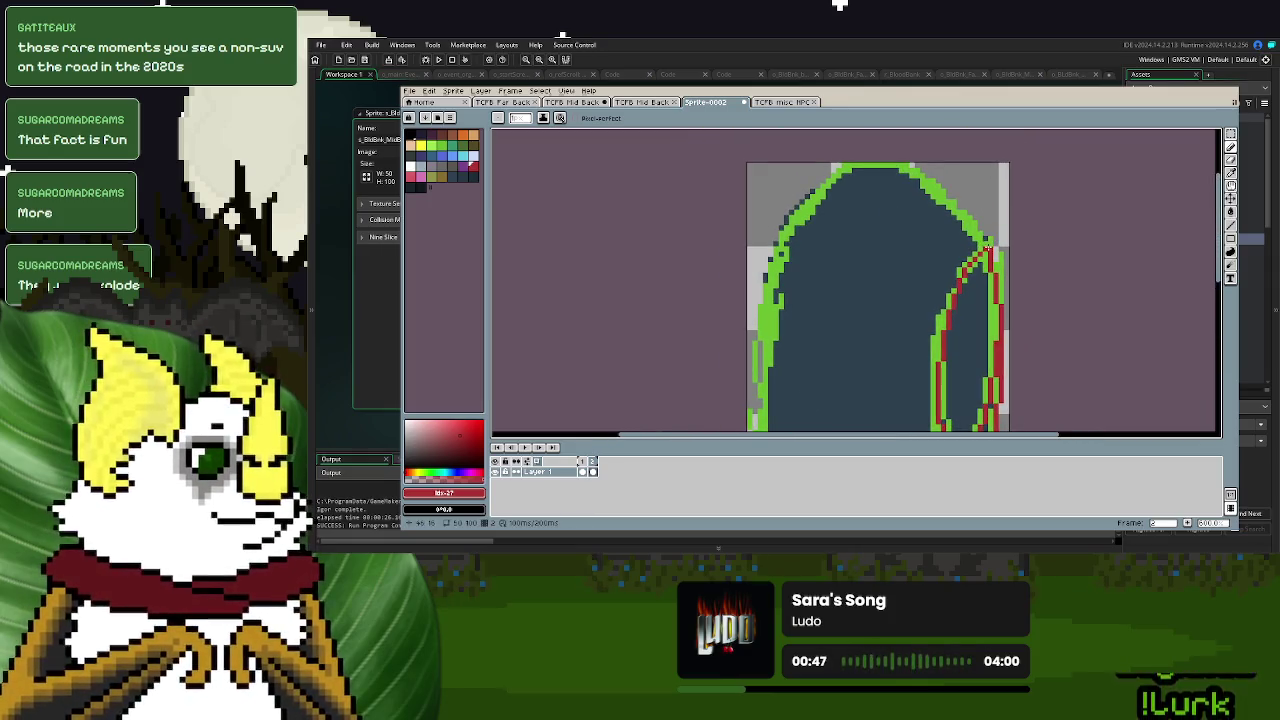
pyautogui.moveTo(982, 242)
pyautogui.mouseDown()
pyautogui.moveTo(907, 170)
pyautogui.moveTo(868, 164)
pyautogui.moveTo(806, 206)
pyautogui.mouseUp()
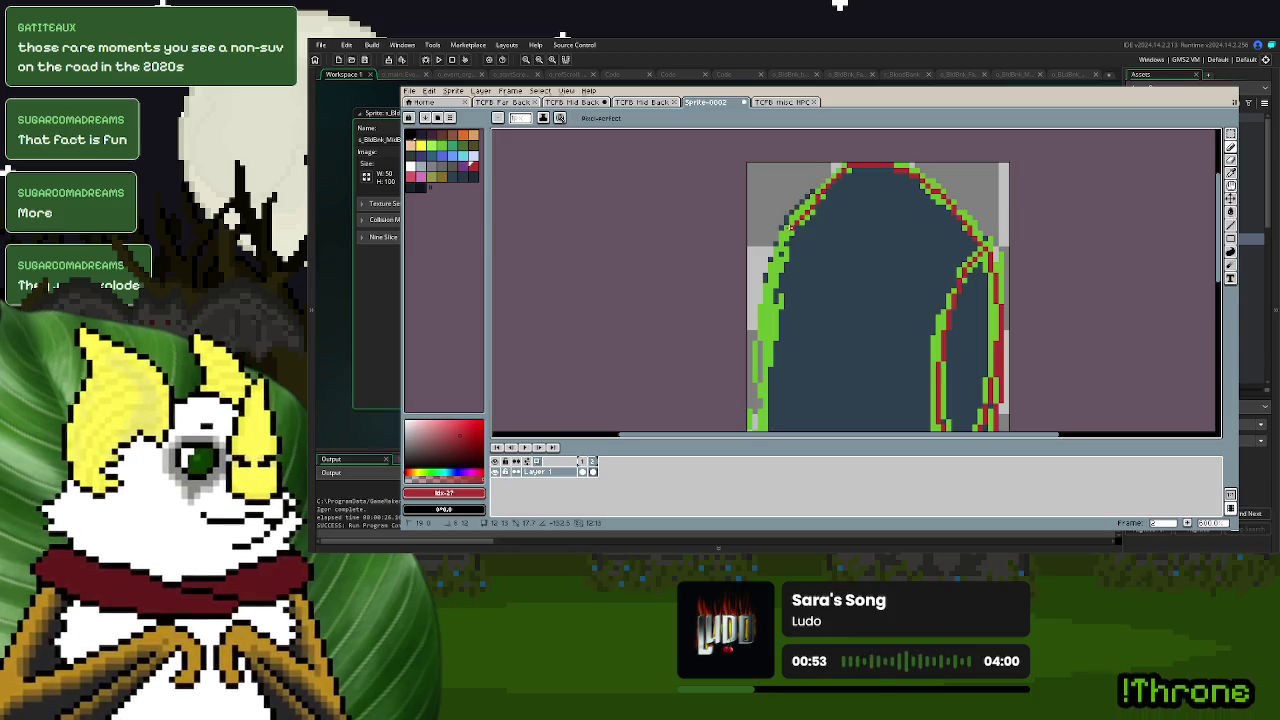
pyautogui.moveTo(880, 164)
pyautogui.mouseDown()
pyautogui.moveTo(848, 168)
pyautogui.moveTo(786, 228)
pyautogui.mouseUp()
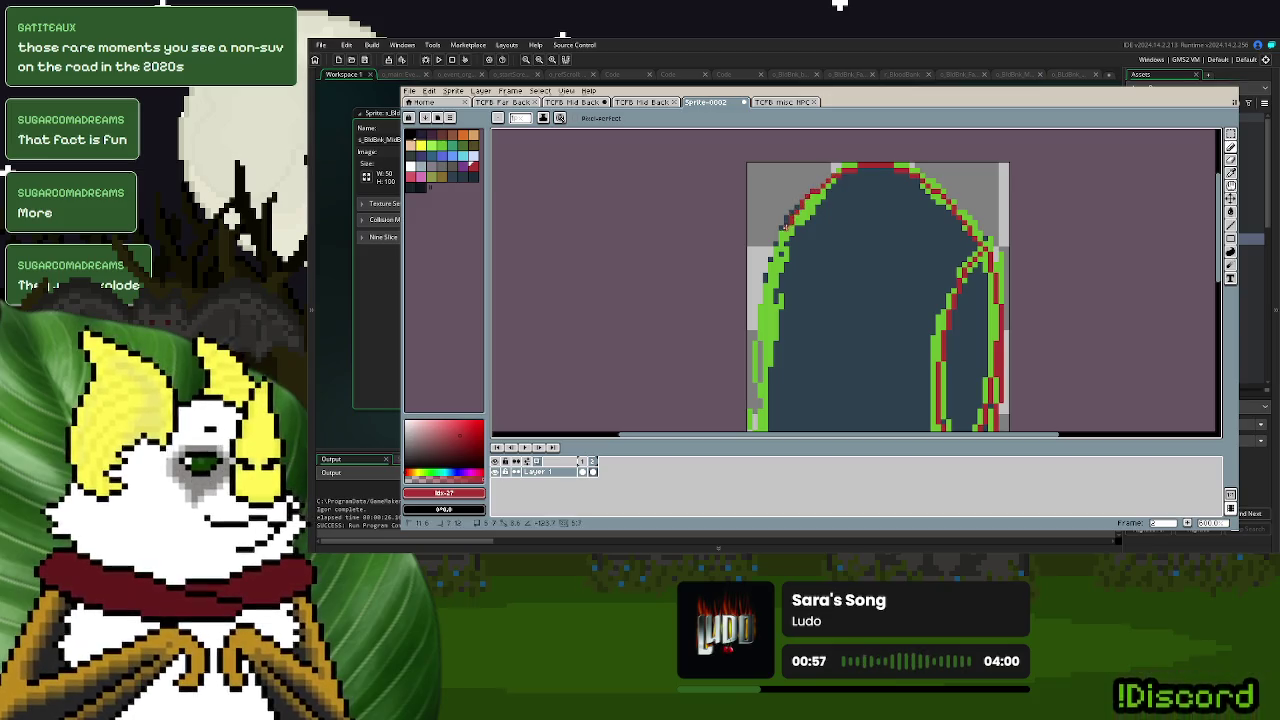
# - Trace the red outline down the left edge, undoing and redrawing bad strokes
pyautogui.scroll(-3, 790, 260)
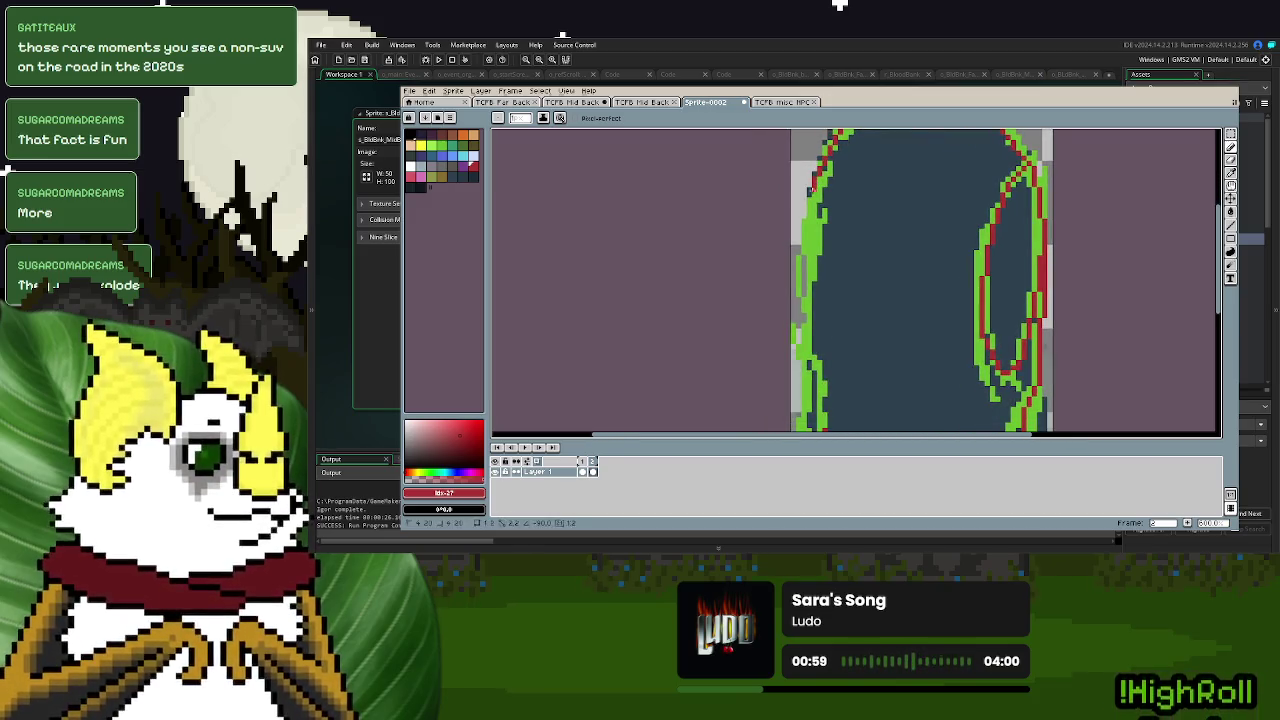
pyautogui.moveTo(802, 272); pyautogui.dragTo(802, 323)
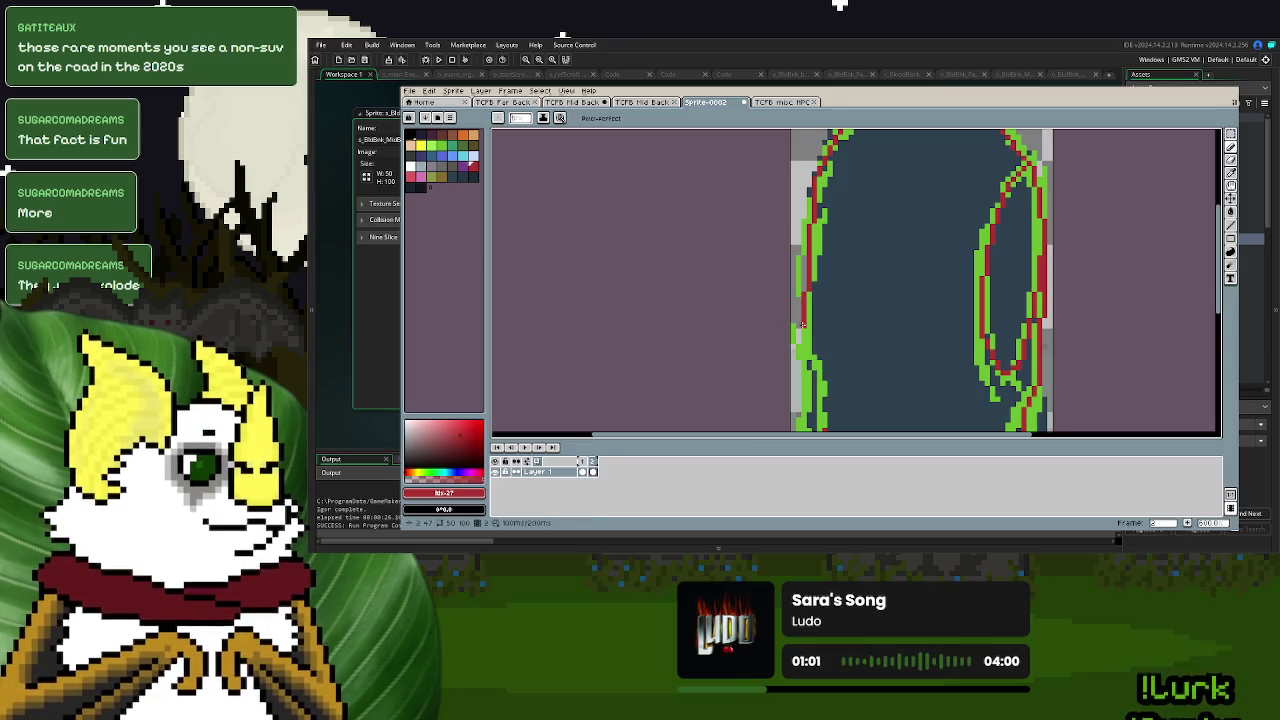
pyautogui.scroll(-3, 802, 325)
pyautogui.moveTo(826, 232); pyautogui.dragTo(843, 314)
pyautogui.hotkey('ctrl', 'z')
pyautogui.scroll(3, 846, 234)
pyautogui.hotkey('ctrl', 'z')
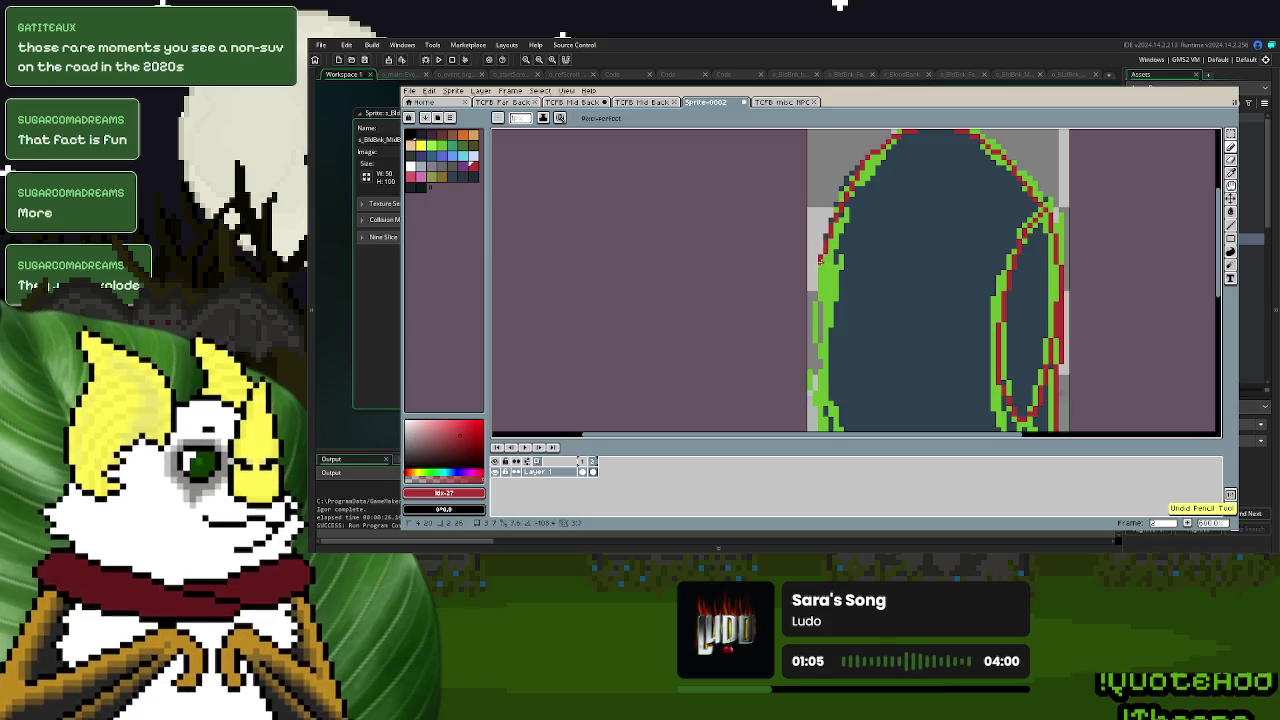
pyautogui.scroll(-3, 818, 319)
pyautogui.moveTo(850, 192)
pyautogui.mouseDown()
pyautogui.moveTo(858, 282)
pyautogui.moveTo(889, 326)
pyautogui.mouseUp()
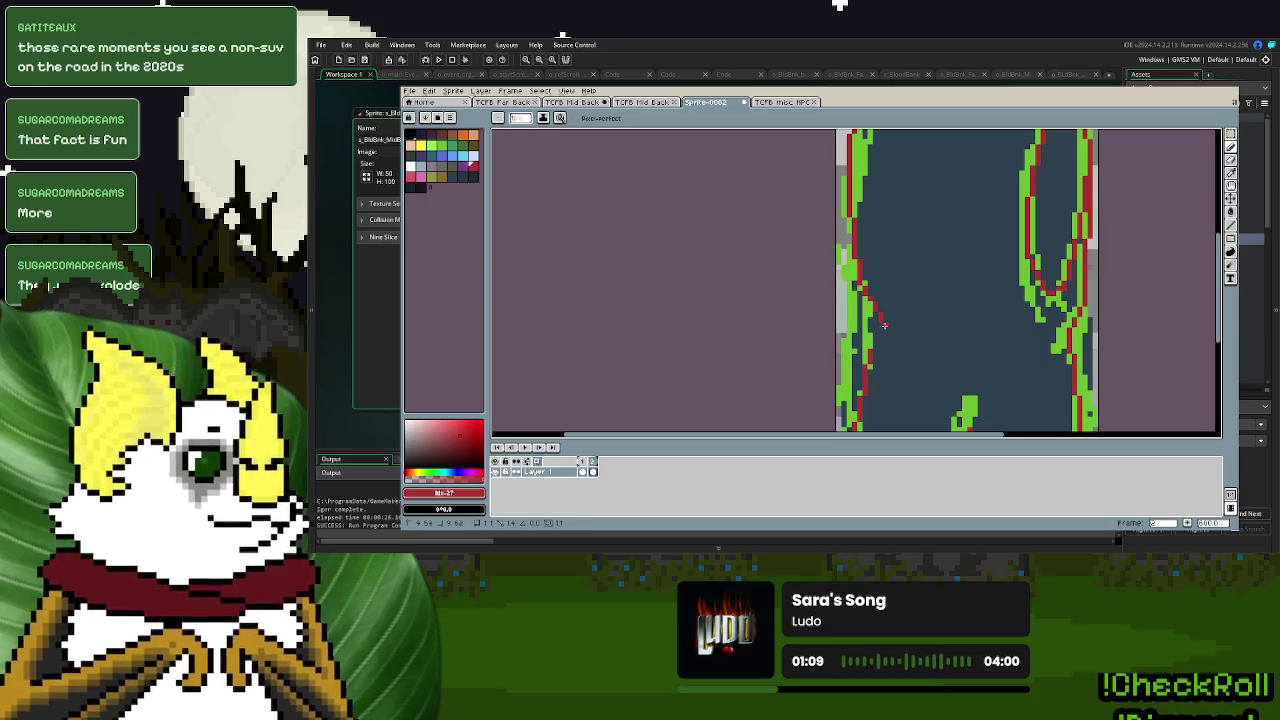
pyautogui.scroll(-3, 929, 238)
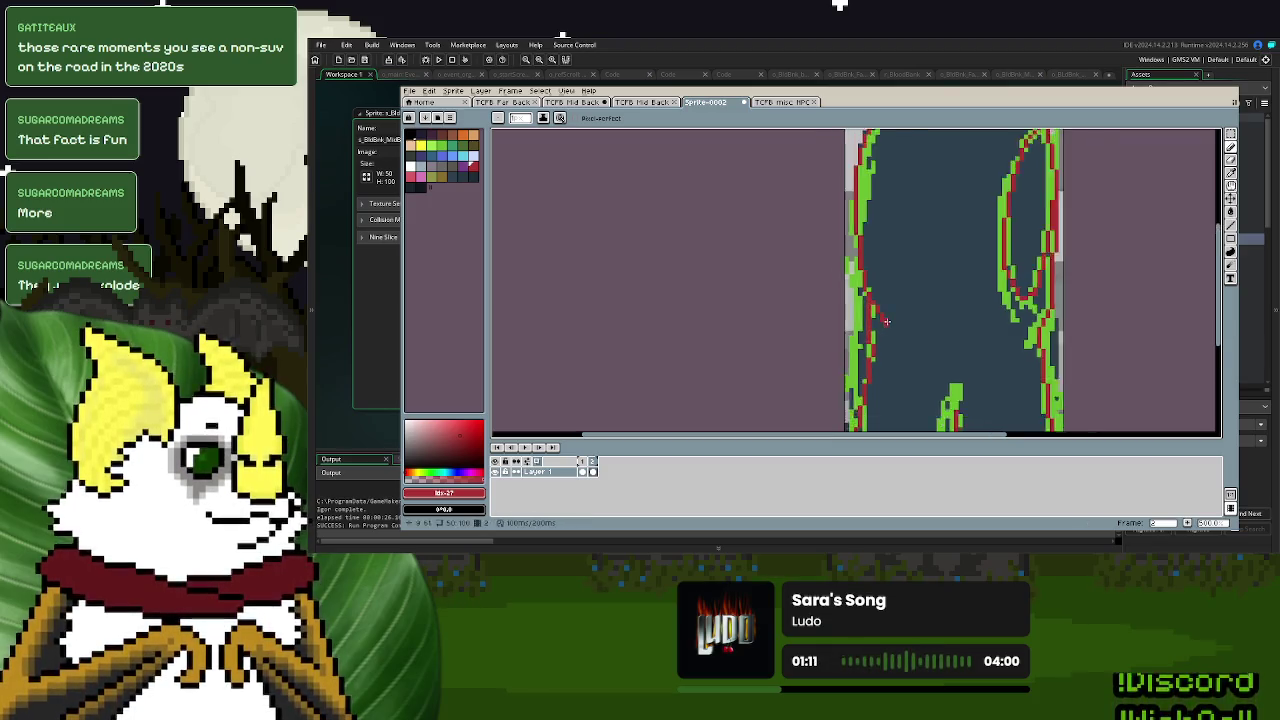
pyautogui.scroll(5, 929, 238)
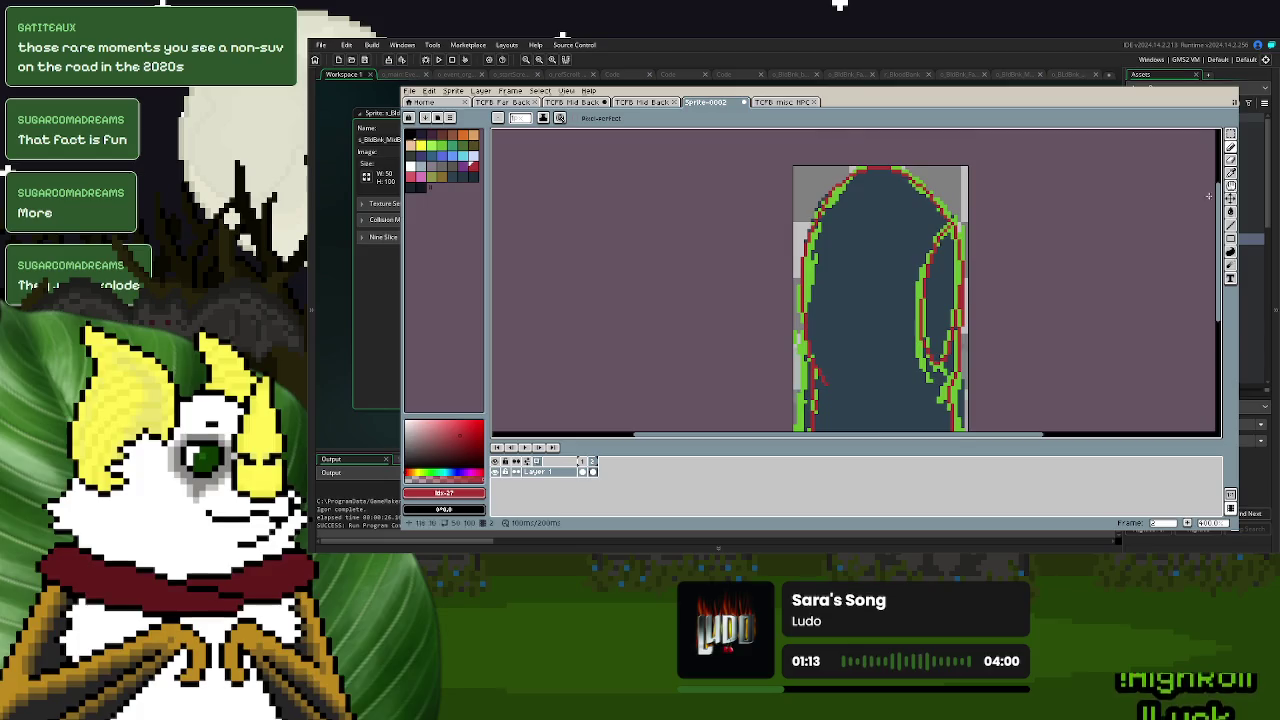
# - Magic Wand the figure's blue interior, delete it, and deselect
pyautogui.click(1231, 135)
pyautogui.click(864, 245)
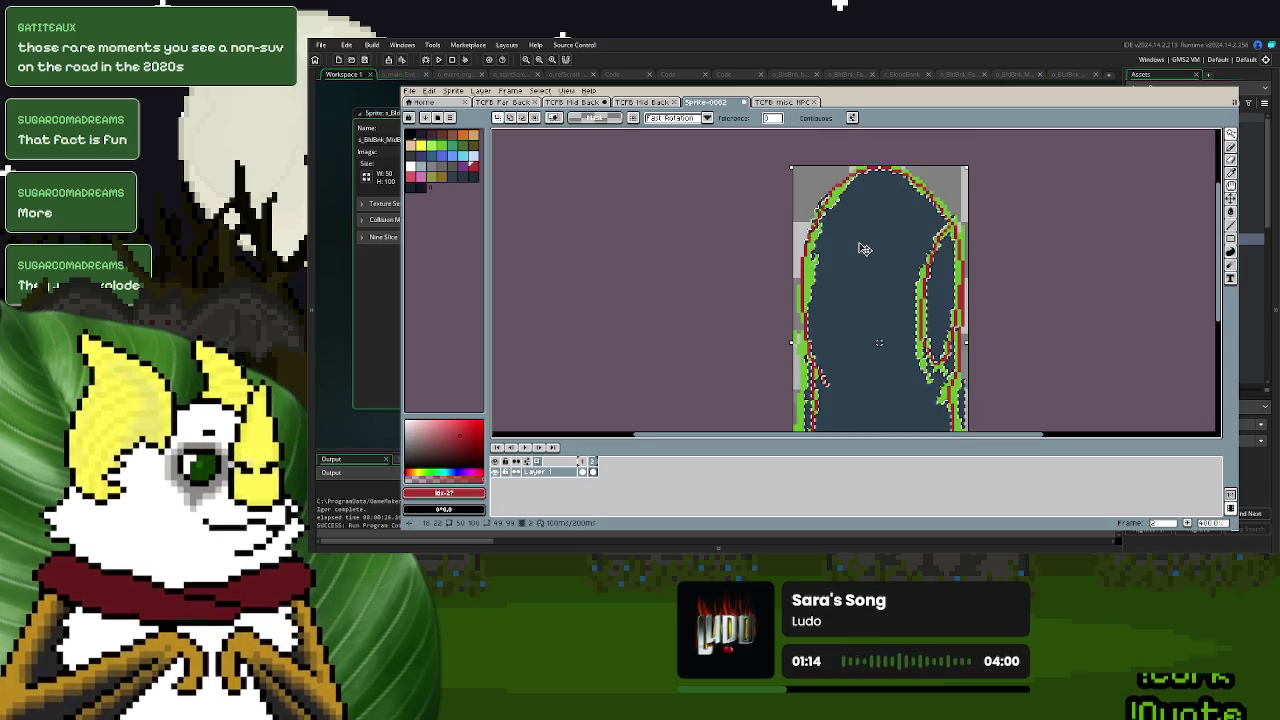
pyautogui.press('Delete')
pyautogui.hotkey('ctrl', 'd')
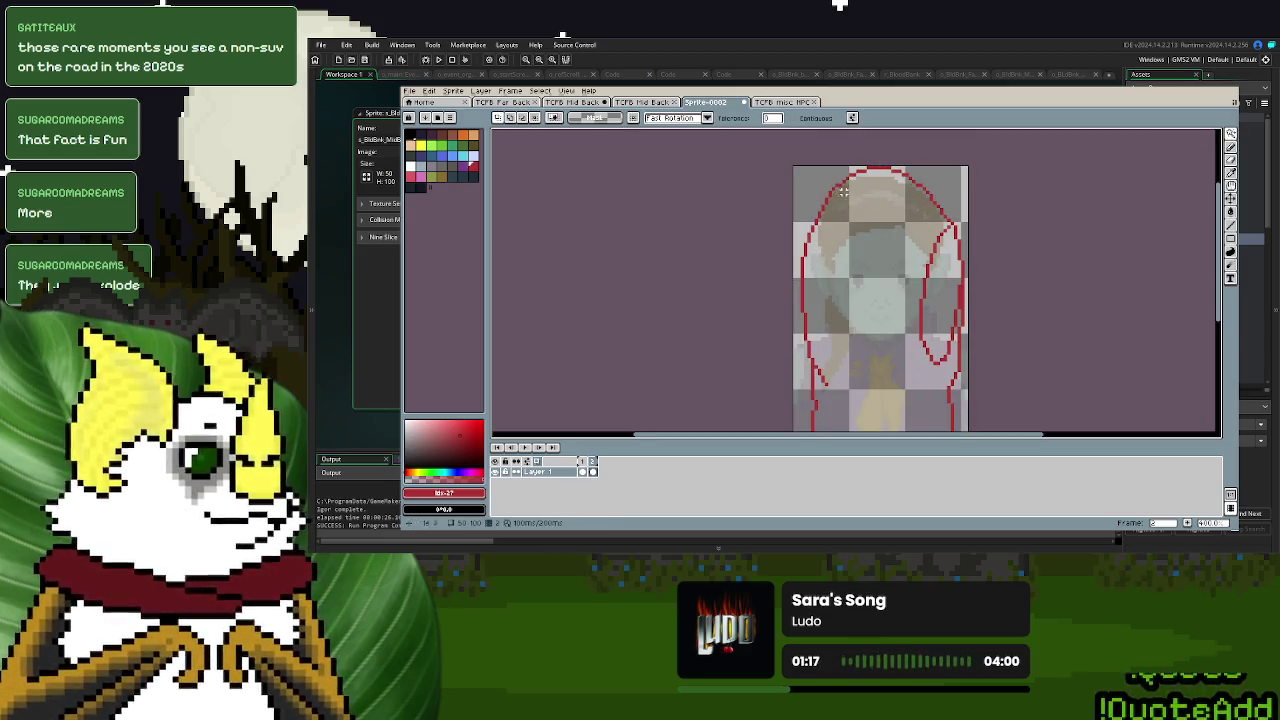
pyautogui.scroll(-1, 985, 245)
pyautogui.scroll(-1, 985, 240)
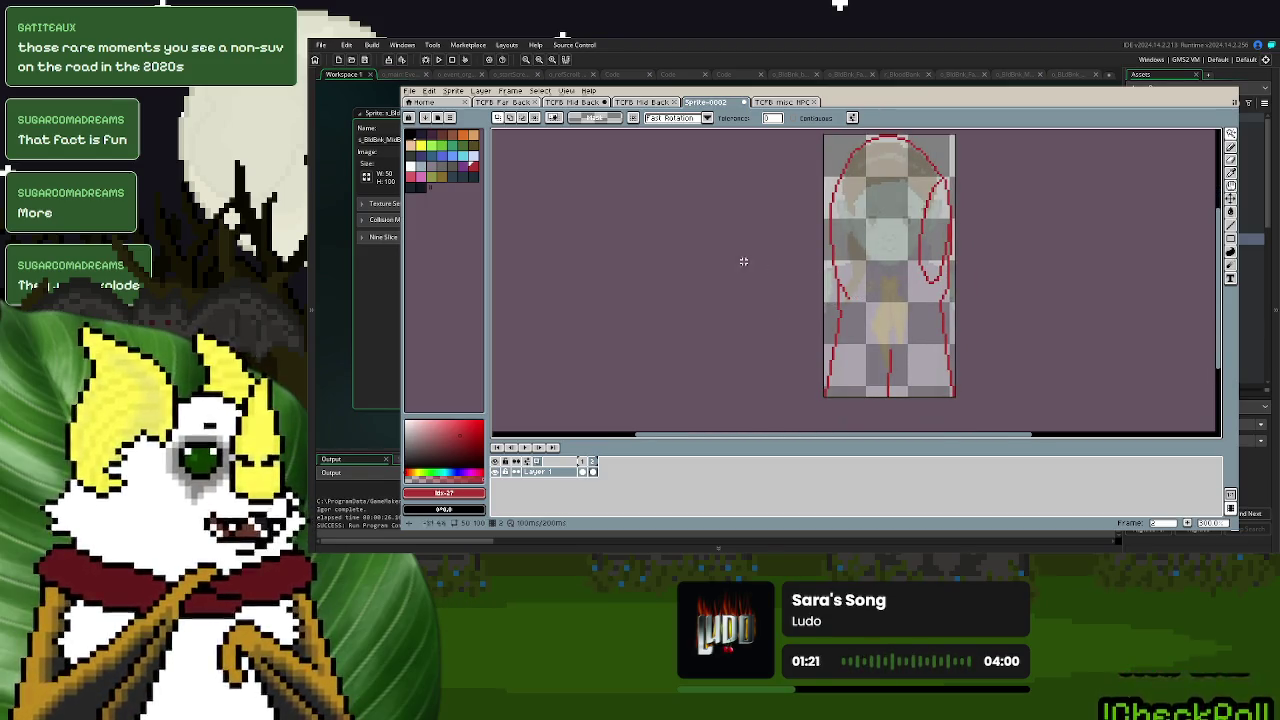
# - Fill the figure's interior and the grey gap in the right arm with dark blue
pyautogui.click(455, 178)
pyautogui.click(1231, 211)
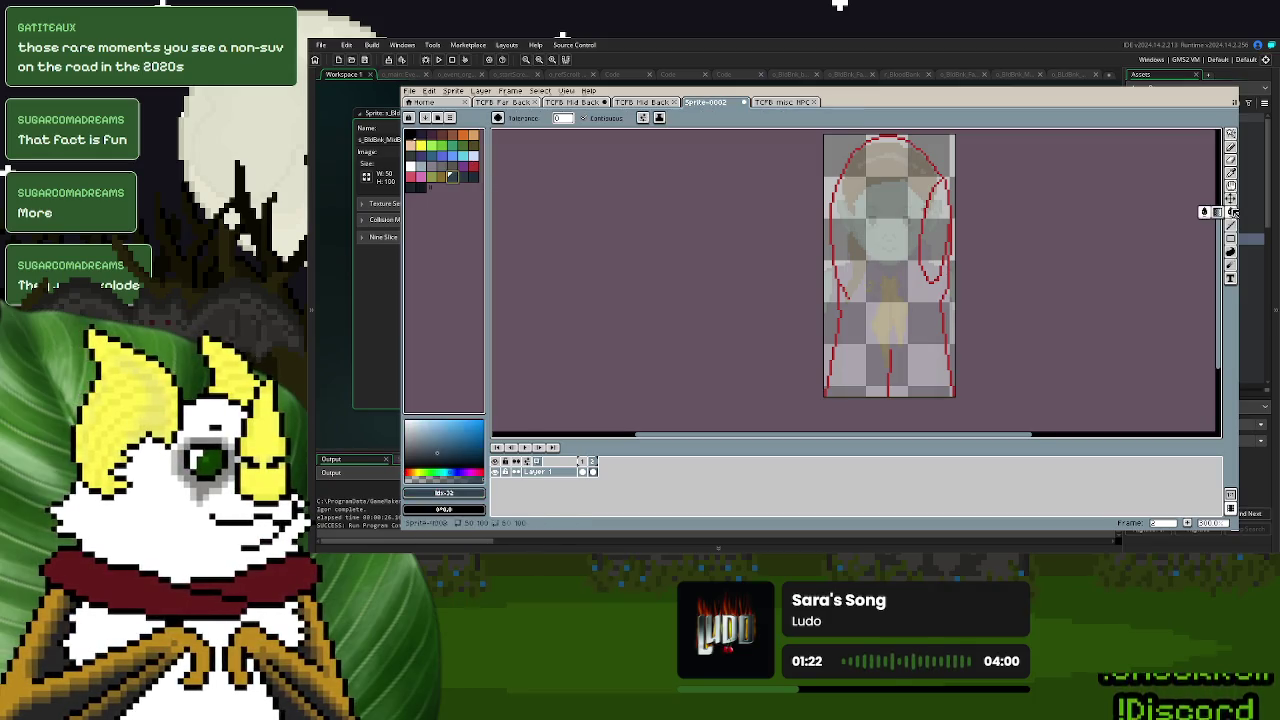
pyautogui.click(880, 300)
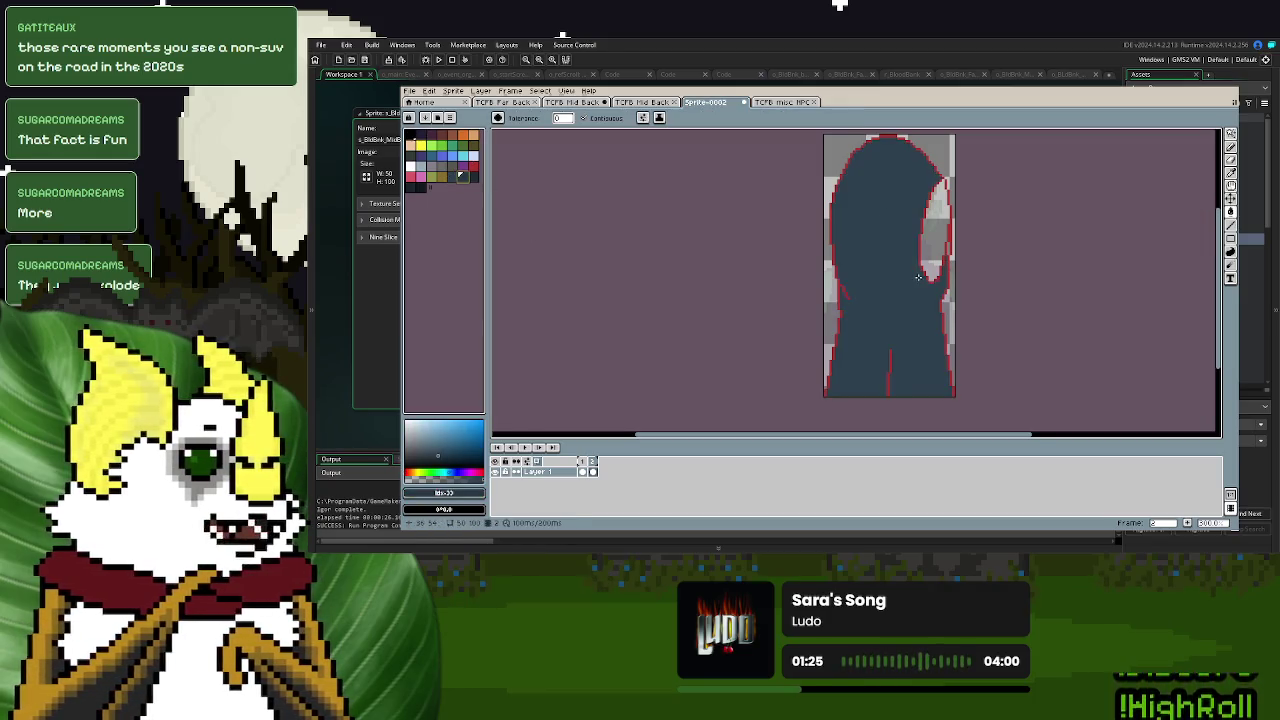
pyautogui.click(935, 228)
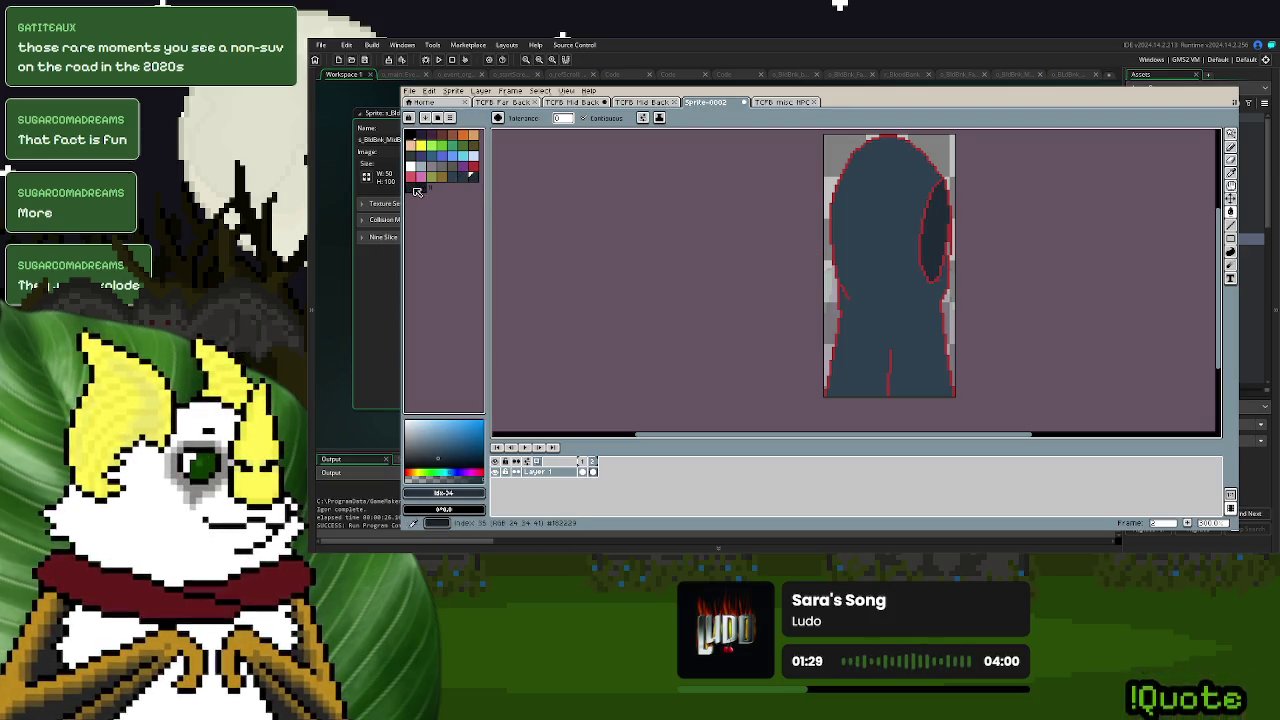
# - Select the whole figure, clean it up with the Eraser, then deselect
pyautogui.click(1231, 161)
pyautogui.scroll(2, 930, 178)
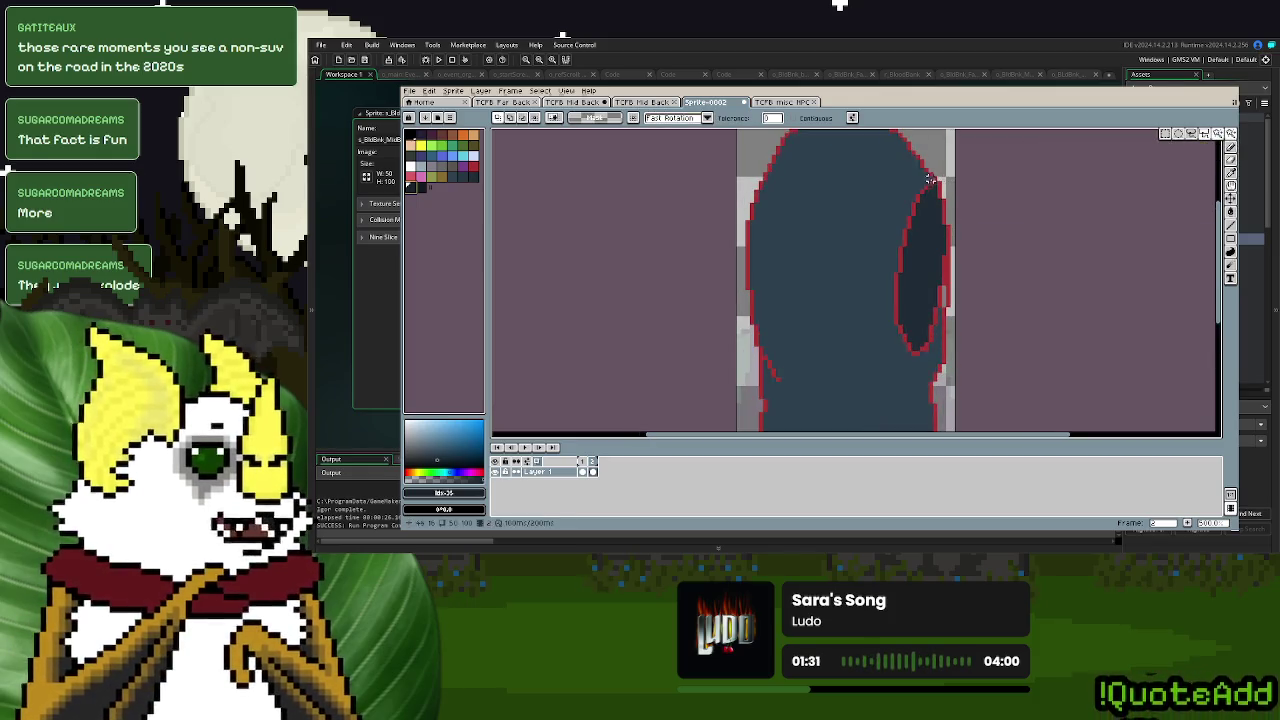
pyautogui.click(938, 190)
pyautogui.hotkey('ctrl', 'a')
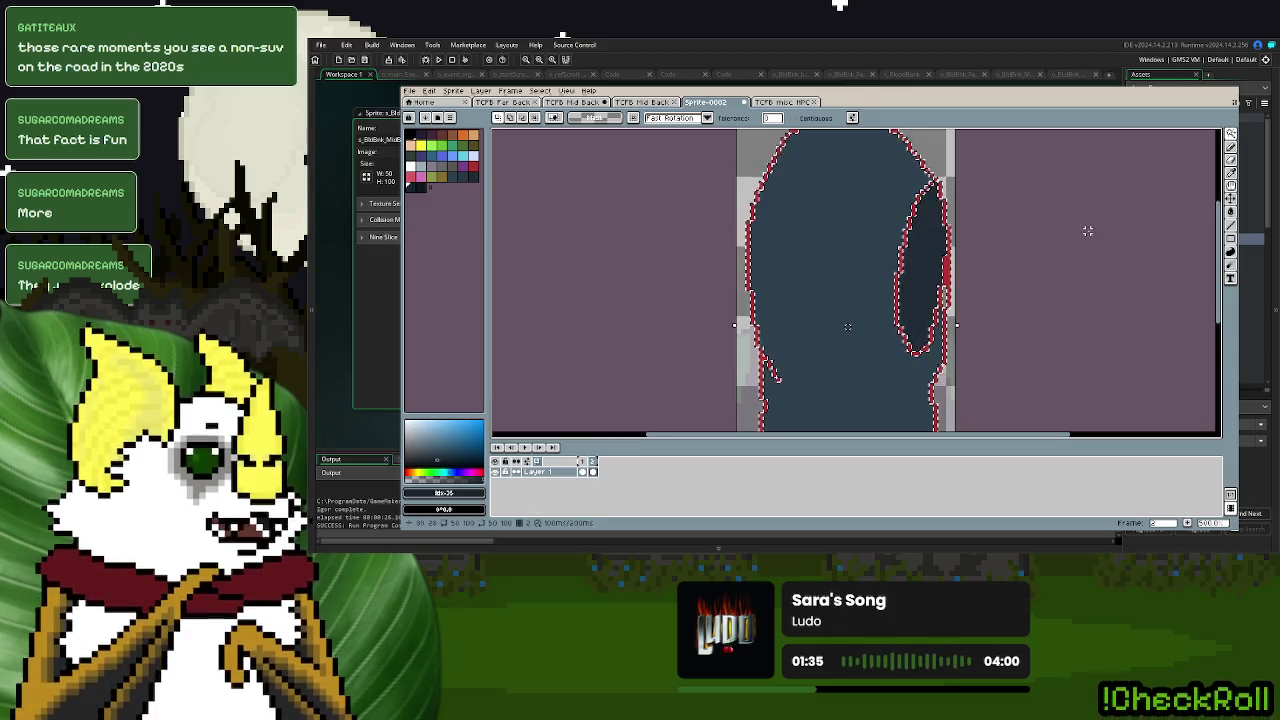
pyautogui.scroll(-1, 1090, 230)
pyautogui.press('d')
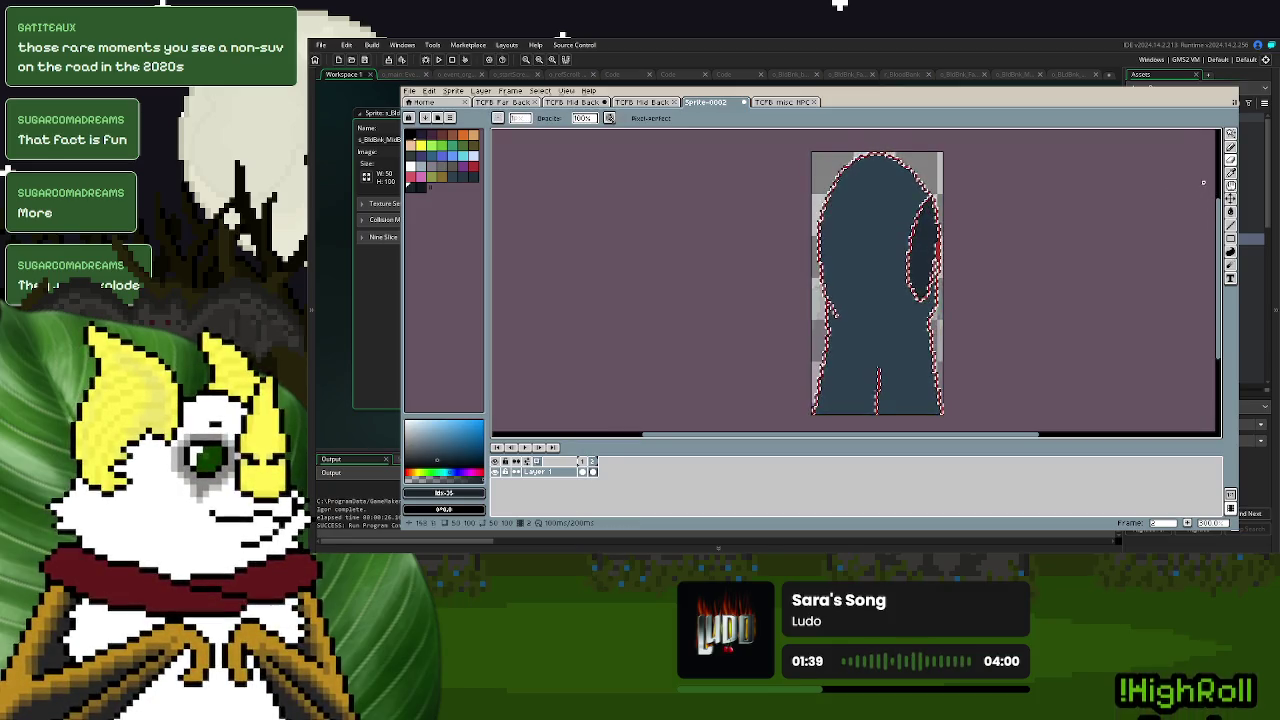
pyautogui.click(1231, 159)
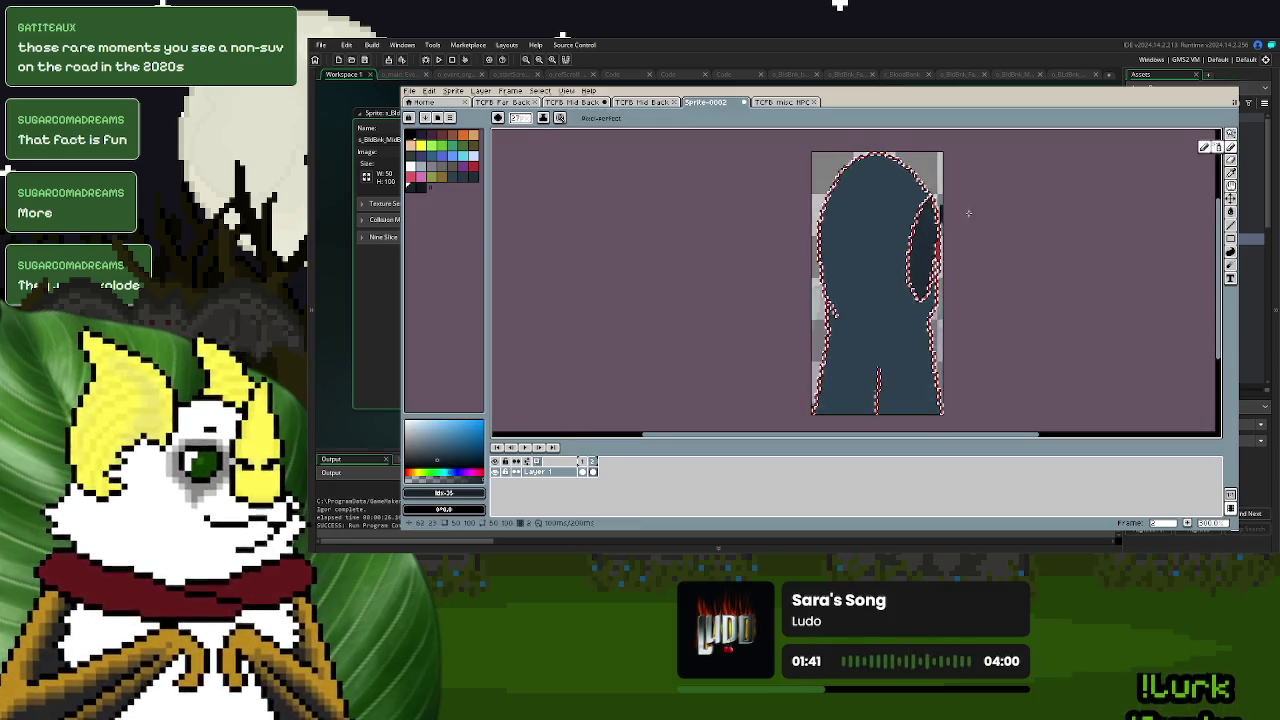
pyautogui.scroll(-1, 879, 316)
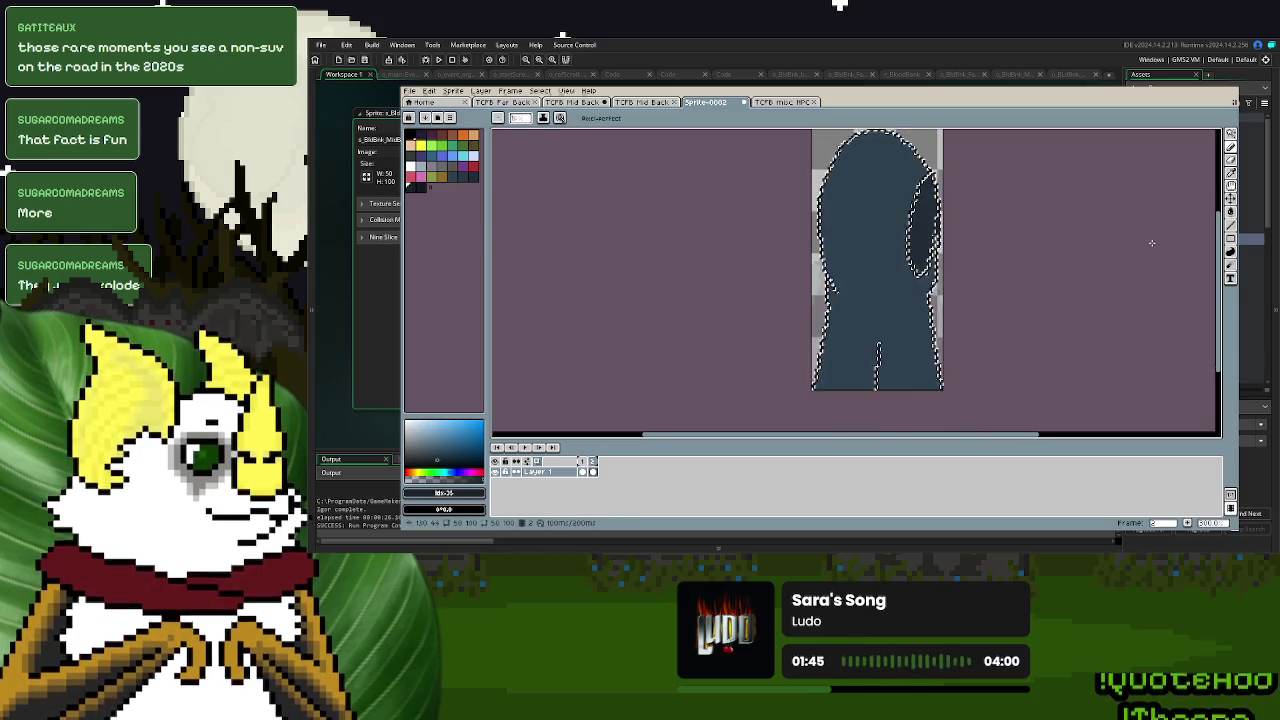
pyautogui.click(1230, 133)
pyautogui.click(1172, 138)
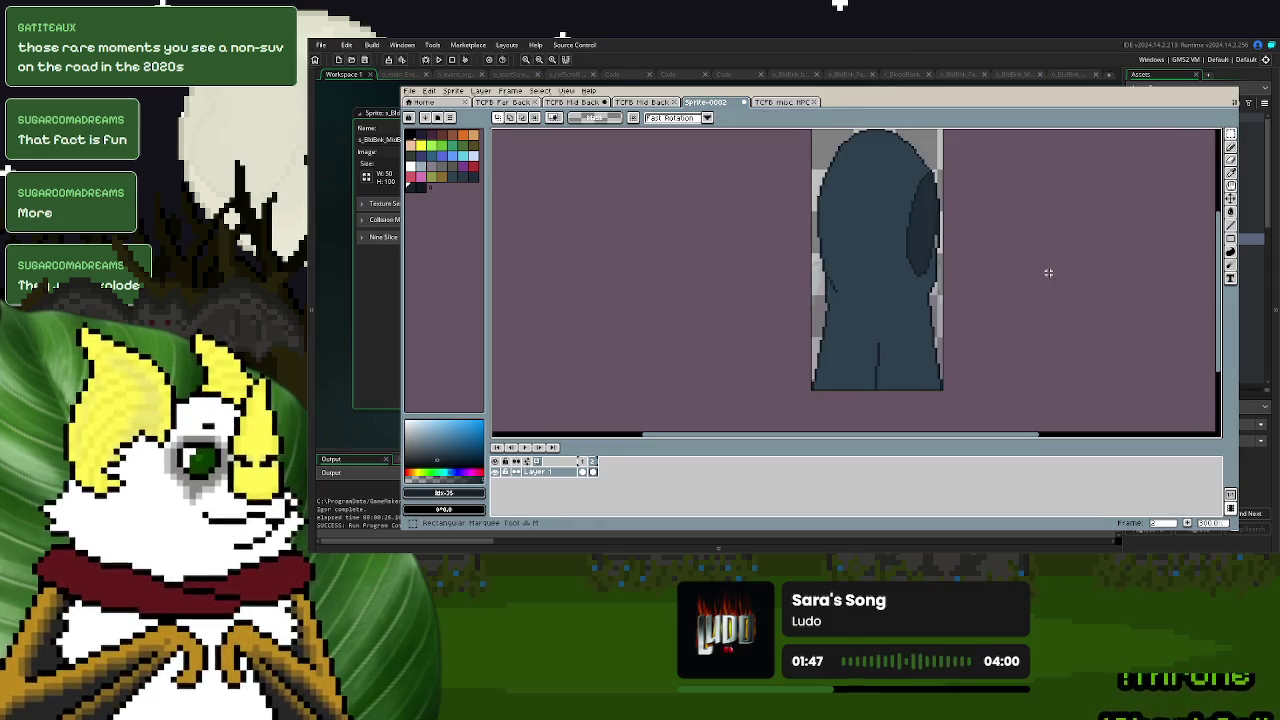
pyautogui.moveTo(914, 306); pyautogui.dragTo(910, 328)
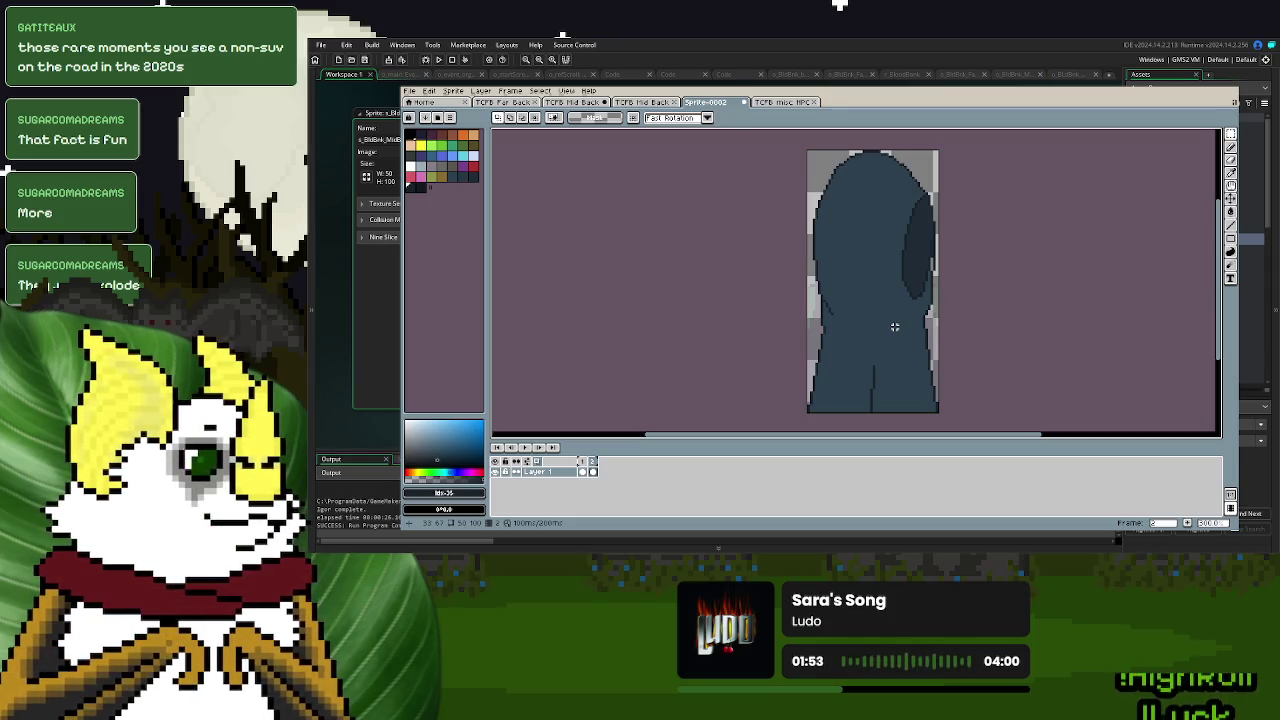
# - Erase the dark silhouette from Layer 1, then choose a new palette colour
pyautogui.click(1230, 159)
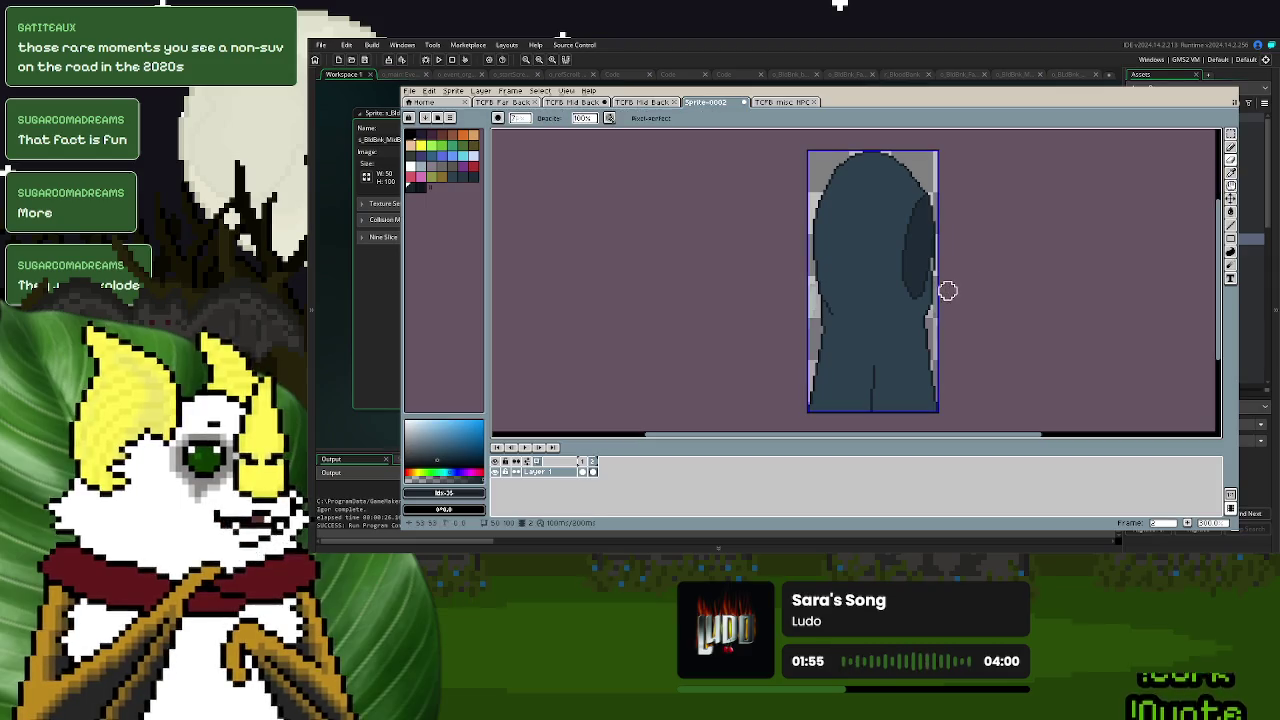
pyautogui.moveTo(1006, 257)
pyautogui.mouseDown()
pyautogui.moveTo(691, 223)
pyautogui.moveTo(1046, 283)
pyautogui.mouseUp()
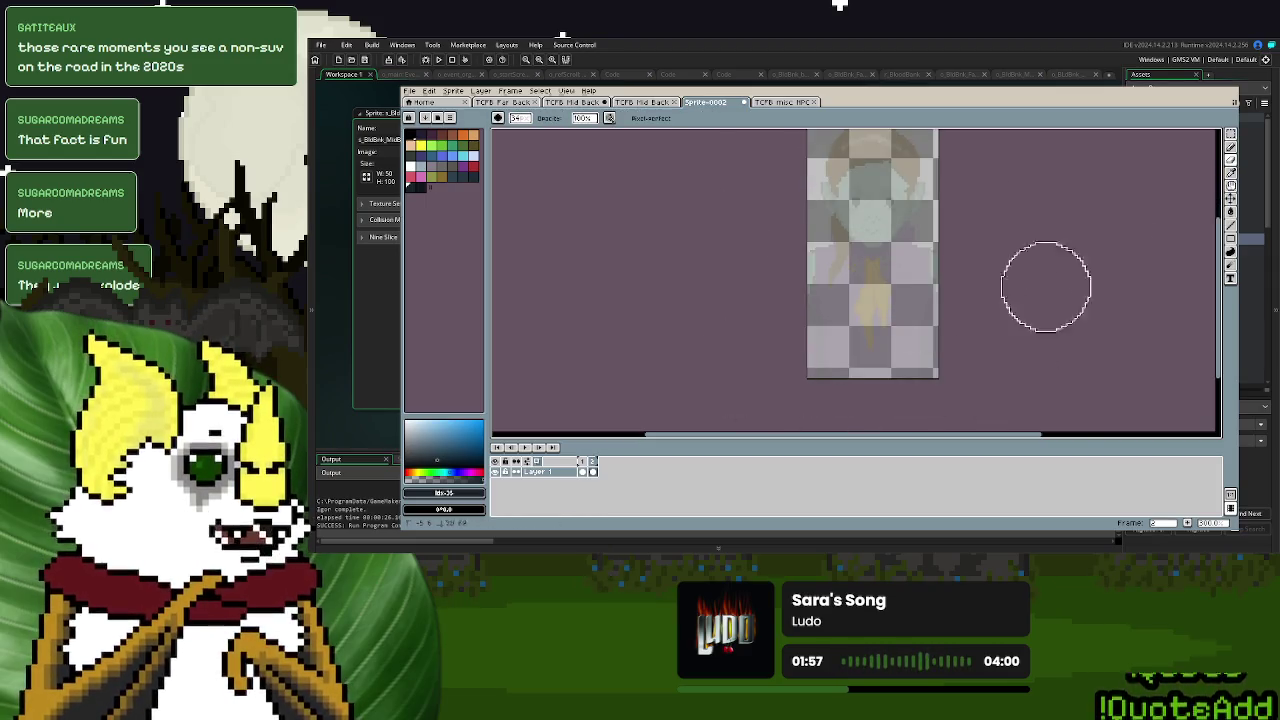
pyautogui.click(1230, 147)
pyautogui.scroll(2, 819, 256)
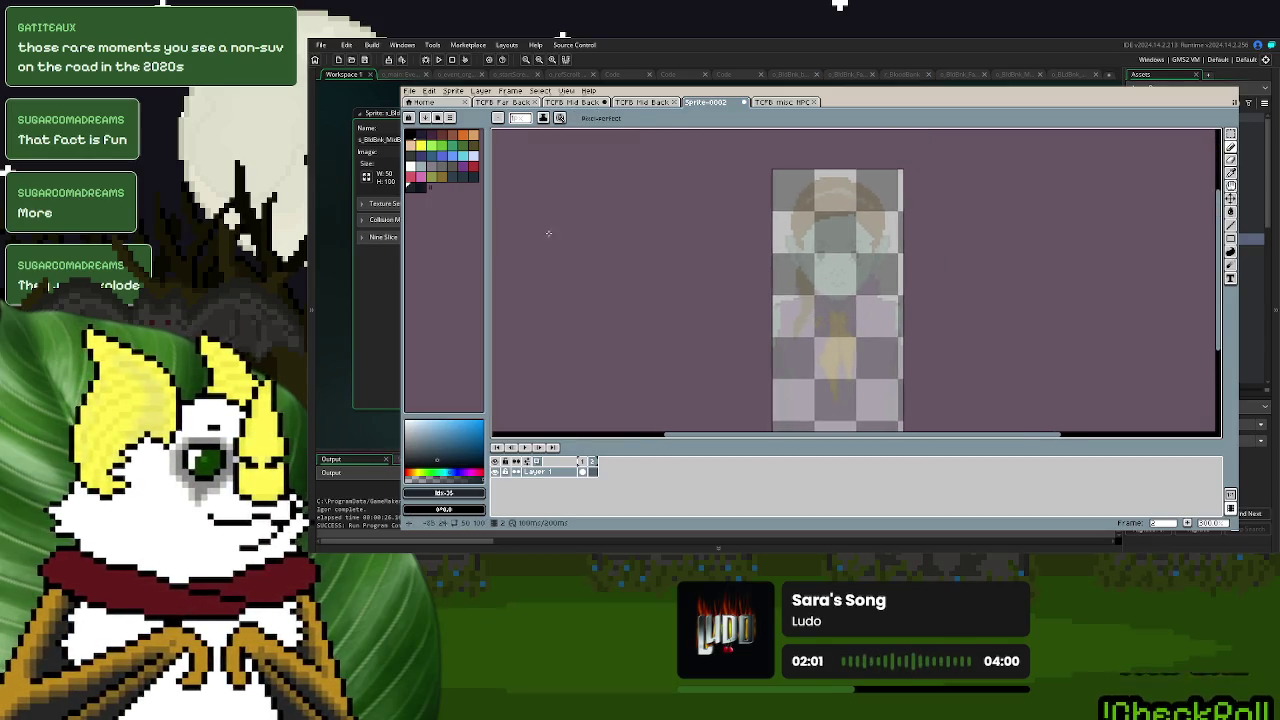
pyautogui.click(453, 176)
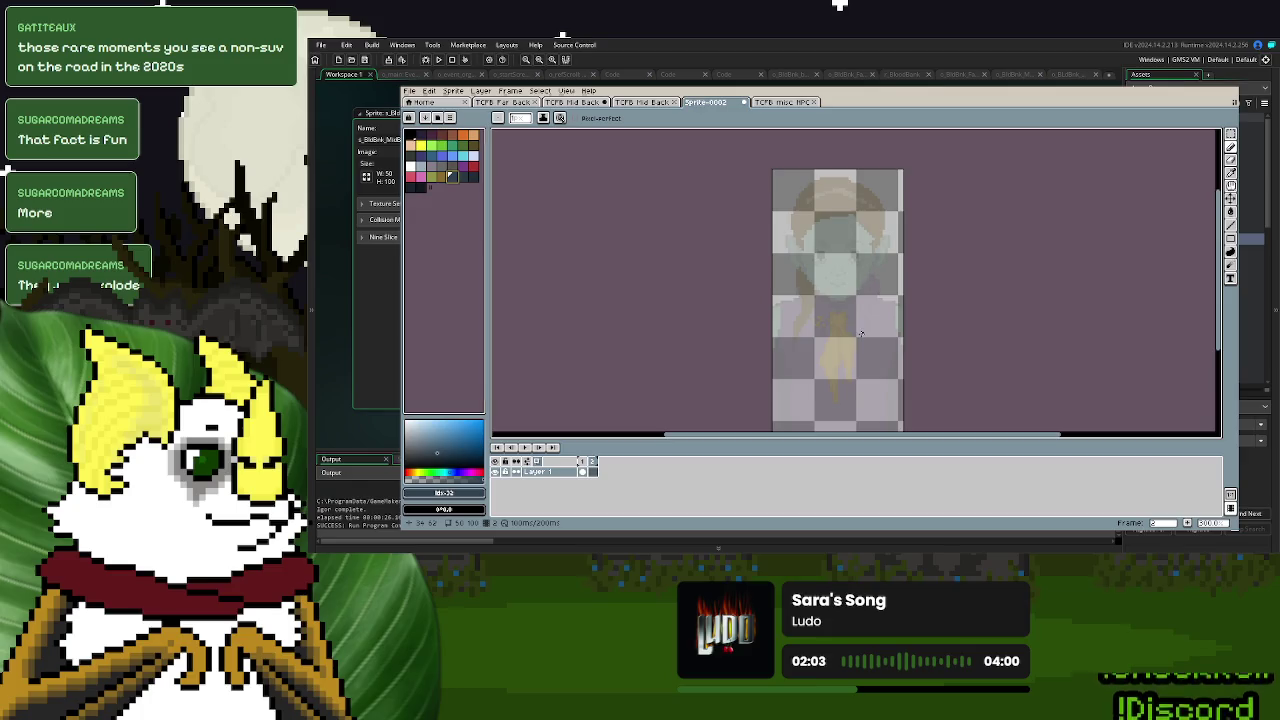
pyautogui.scroll(-1, 860, 333)
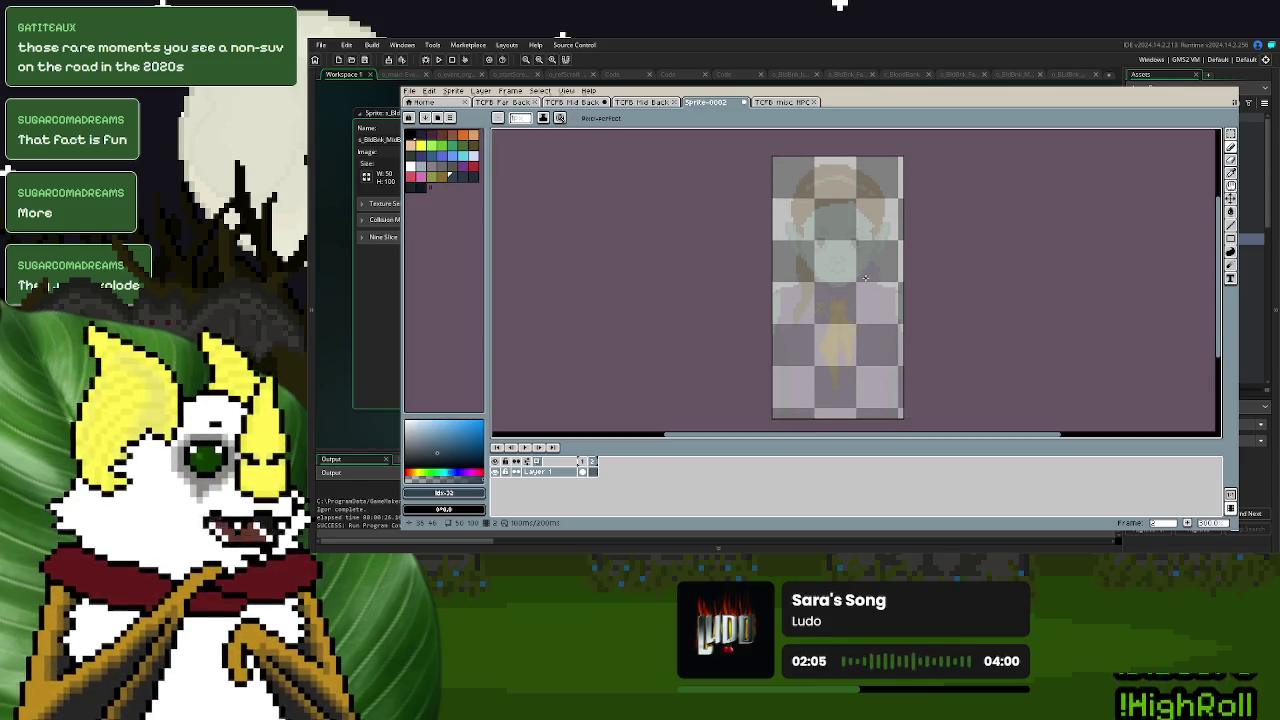
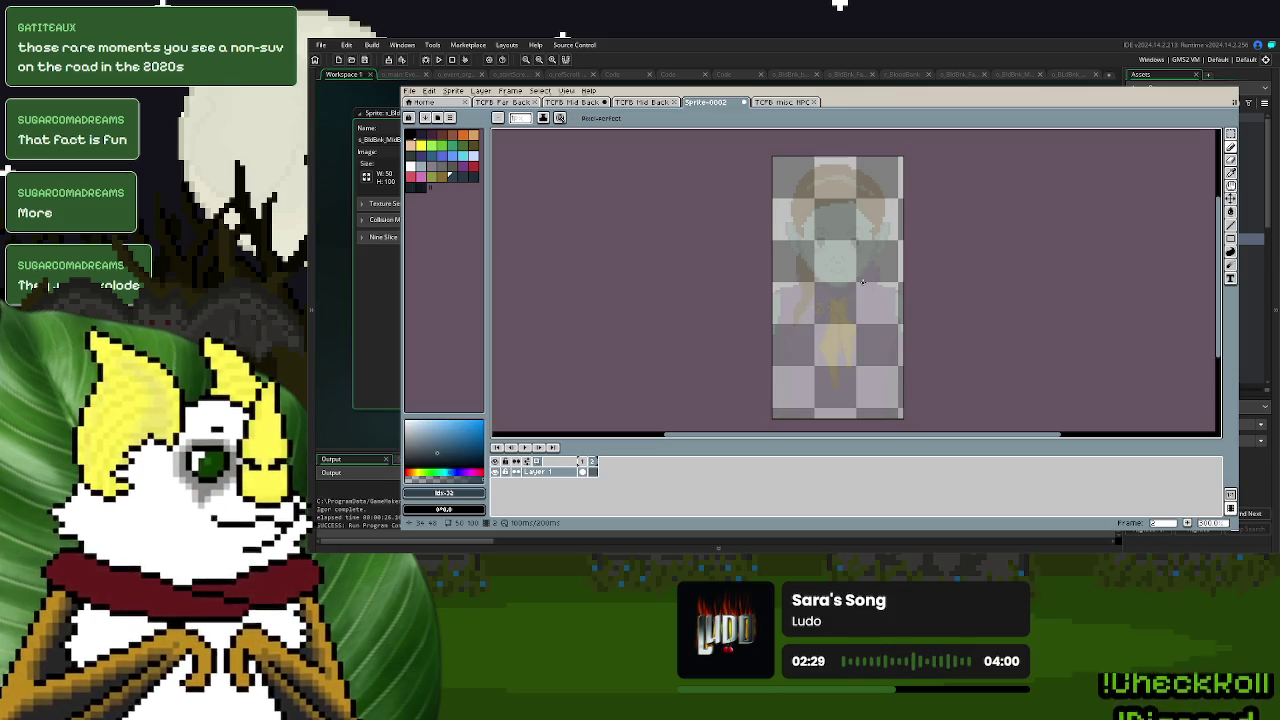
# - Pick purple and trace hair outline strokes down the right side of the figure
pyautogui.scroll(1, 862, 282)
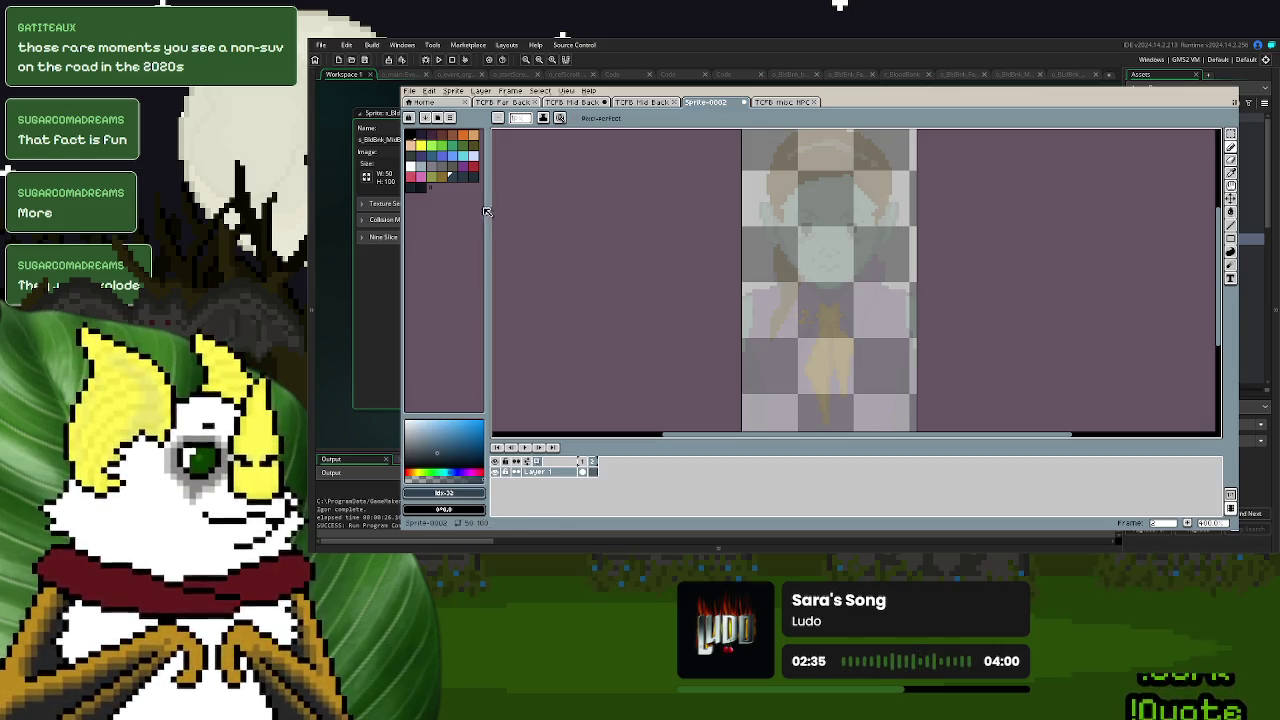
pyautogui.click(465, 174)
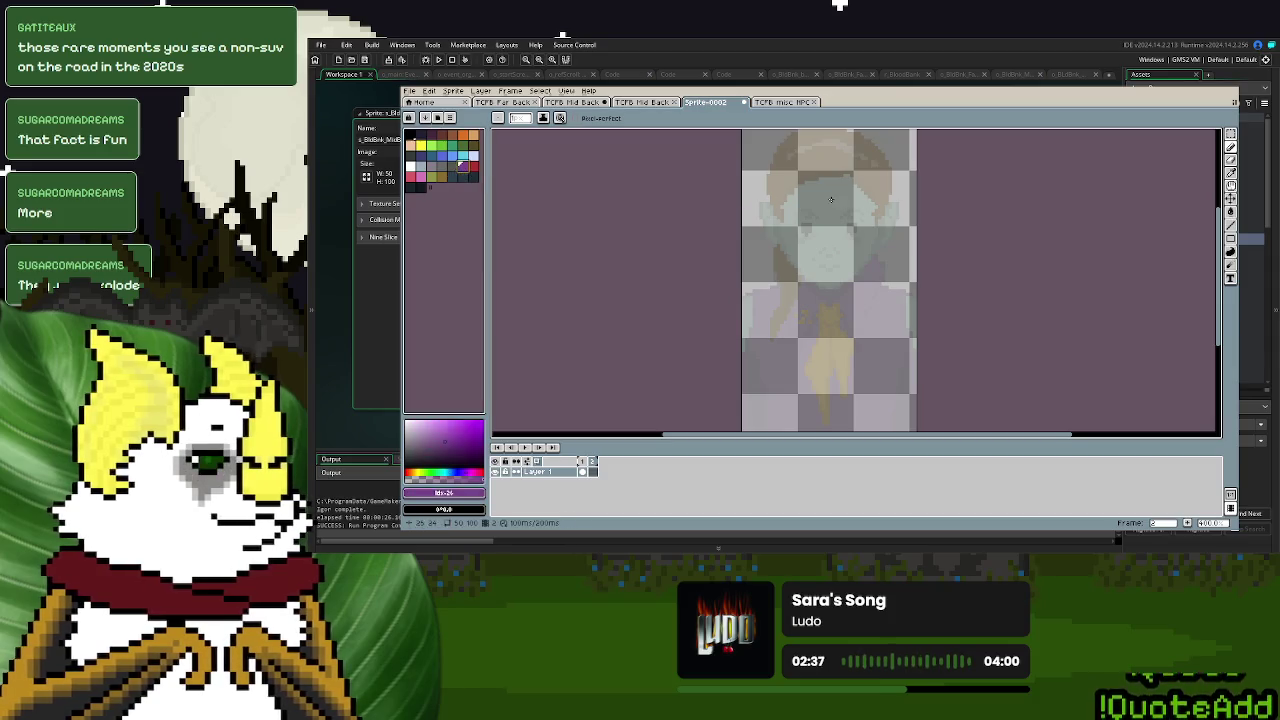
pyautogui.moveTo(896, 200)
pyautogui.mouseDown()
pyautogui.moveTo(812, 228)
pyautogui.moveTo(809, 271)
pyautogui.moveTo(880, 302)
pyautogui.mouseUp()
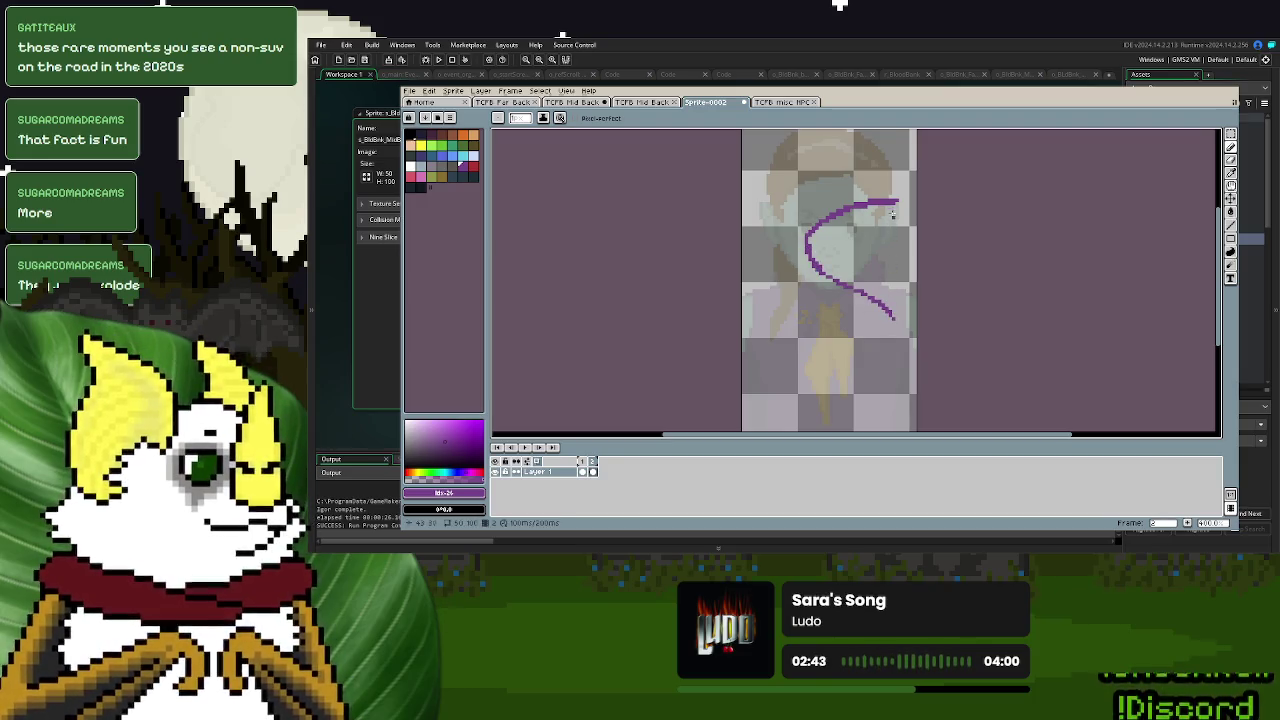
pyautogui.hotkey('ctrl', 'z')
pyautogui.hotkey('ctrl', 'z')
pyautogui.hotkey('ctrl', 'z')
pyautogui.hotkey('ctrl', 'z')
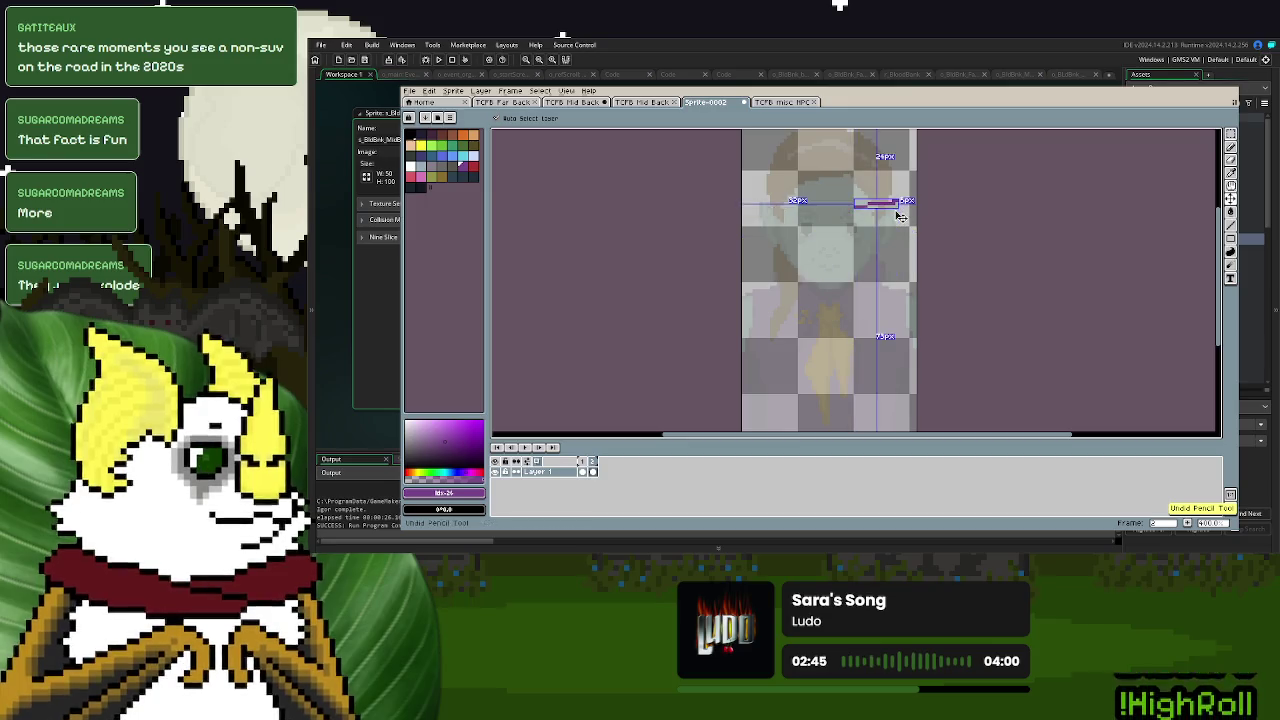
pyautogui.hotkey('ctrl', 'z')
pyautogui.moveTo(890, 158); pyautogui.dragTo(867, 243)
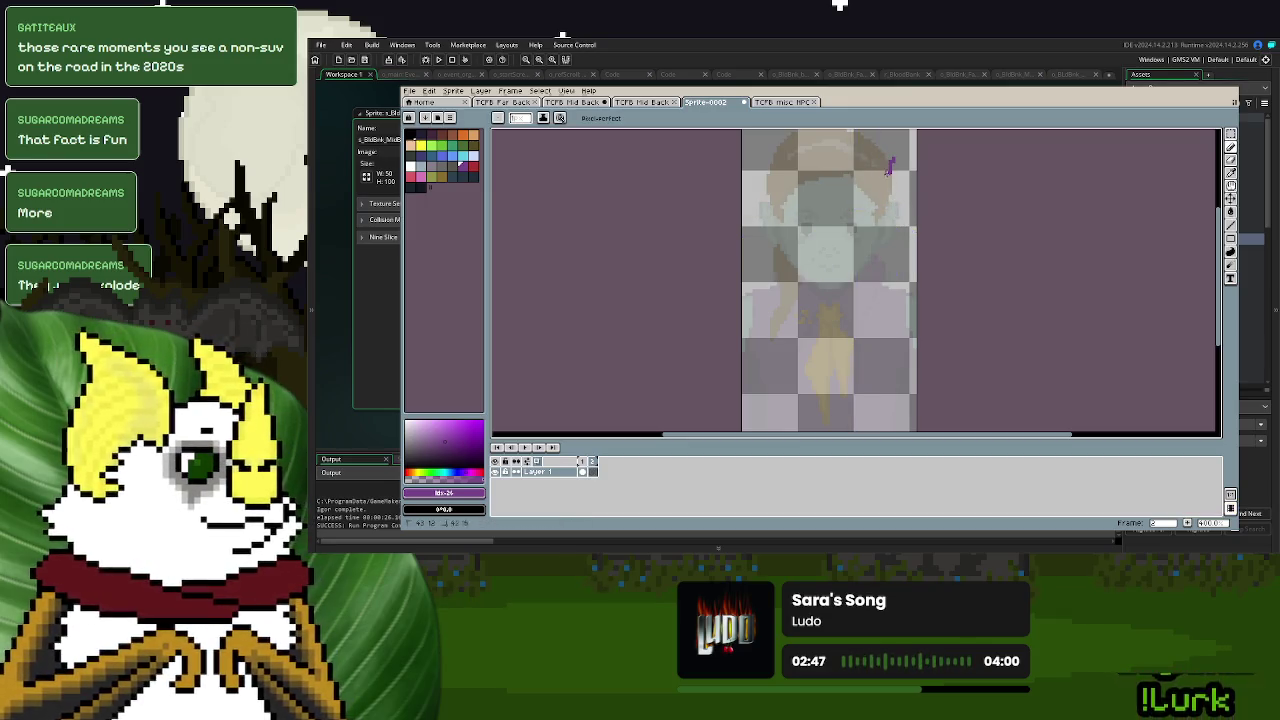
pyautogui.moveTo(891, 160); pyautogui.dragTo(852, 258)
pyautogui.moveTo(868, 200); pyautogui.dragTo(858, 305)
pyautogui.moveTo(852, 248)
pyautogui.mouseDown()
pyautogui.moveTo(882, 342)
pyautogui.moveTo(894, 220)
pyautogui.mouseUp()
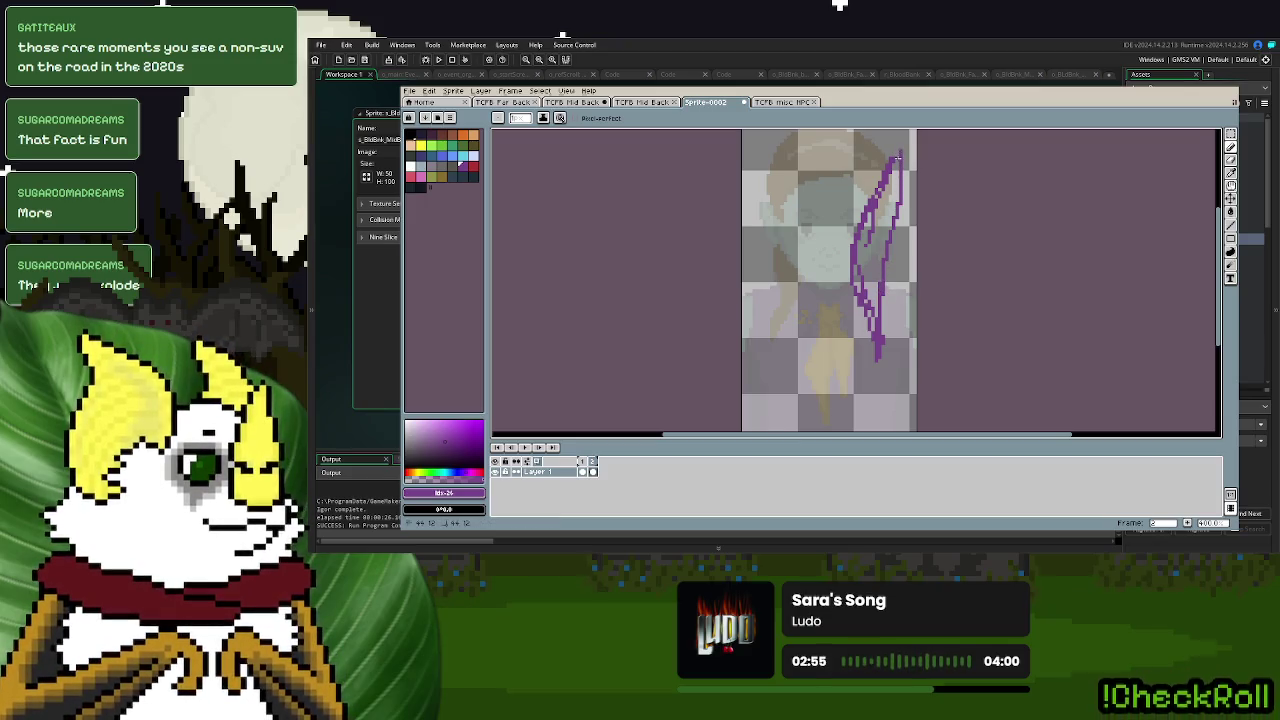
pyautogui.moveTo(900, 151)
pyautogui.mouseDown()
pyautogui.moveTo(909, 166)
pyautogui.moveTo(852, 149)
pyautogui.mouseUp()
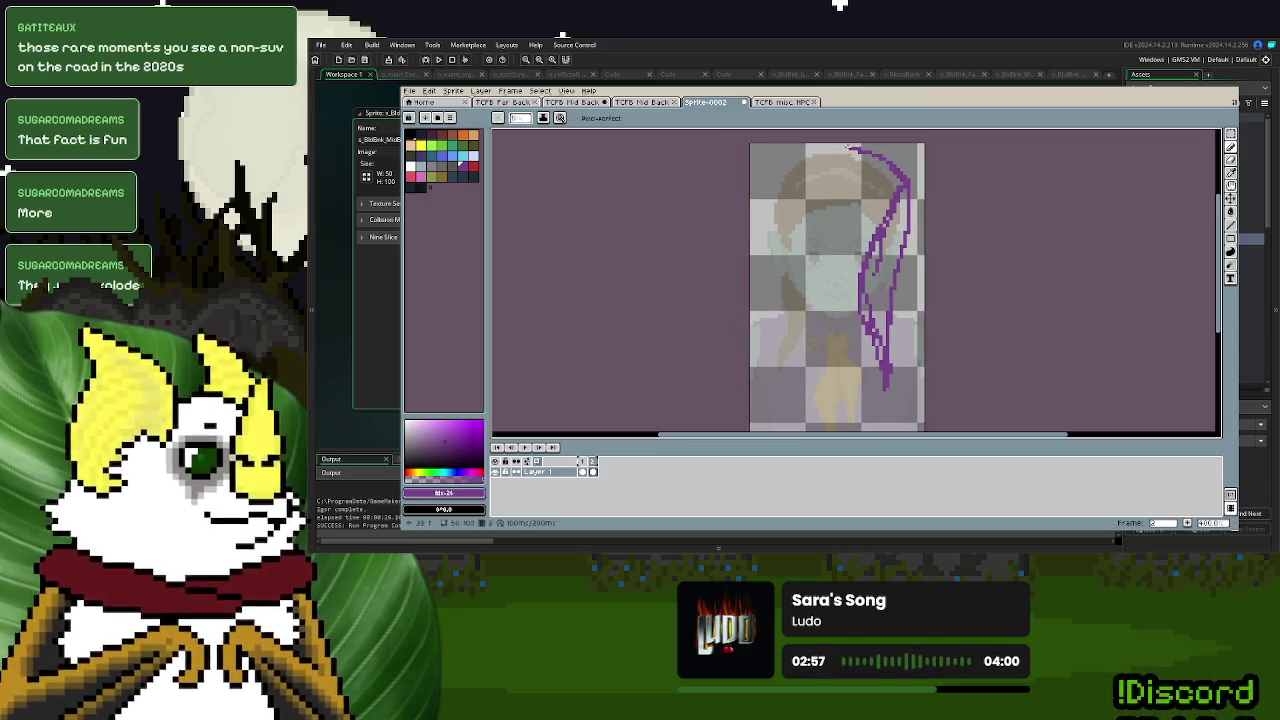
# - Add a purple hair strand down the left side, undoing a stray diagonal stroke
pyautogui.moveTo(768, 194); pyautogui.dragTo(770, 420)
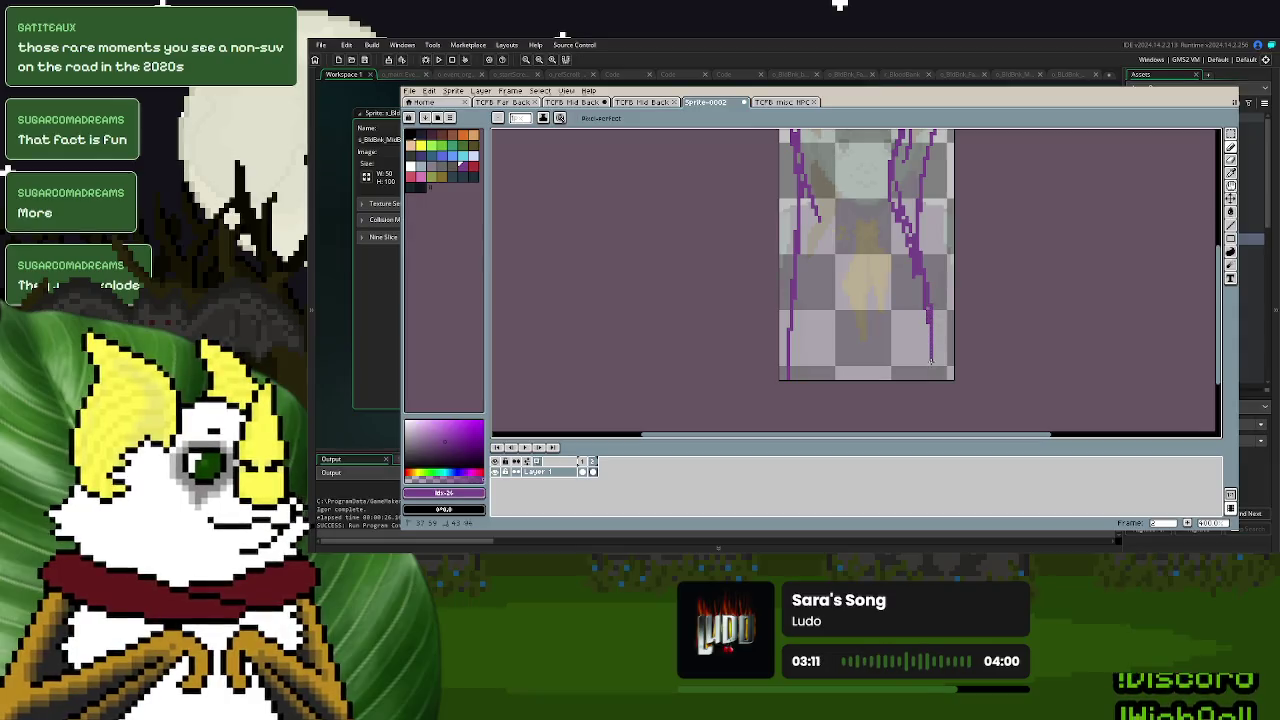
pyautogui.scroll(-1, 860, 300)
pyautogui.moveTo(903, 357); pyautogui.dragTo(889, 287)
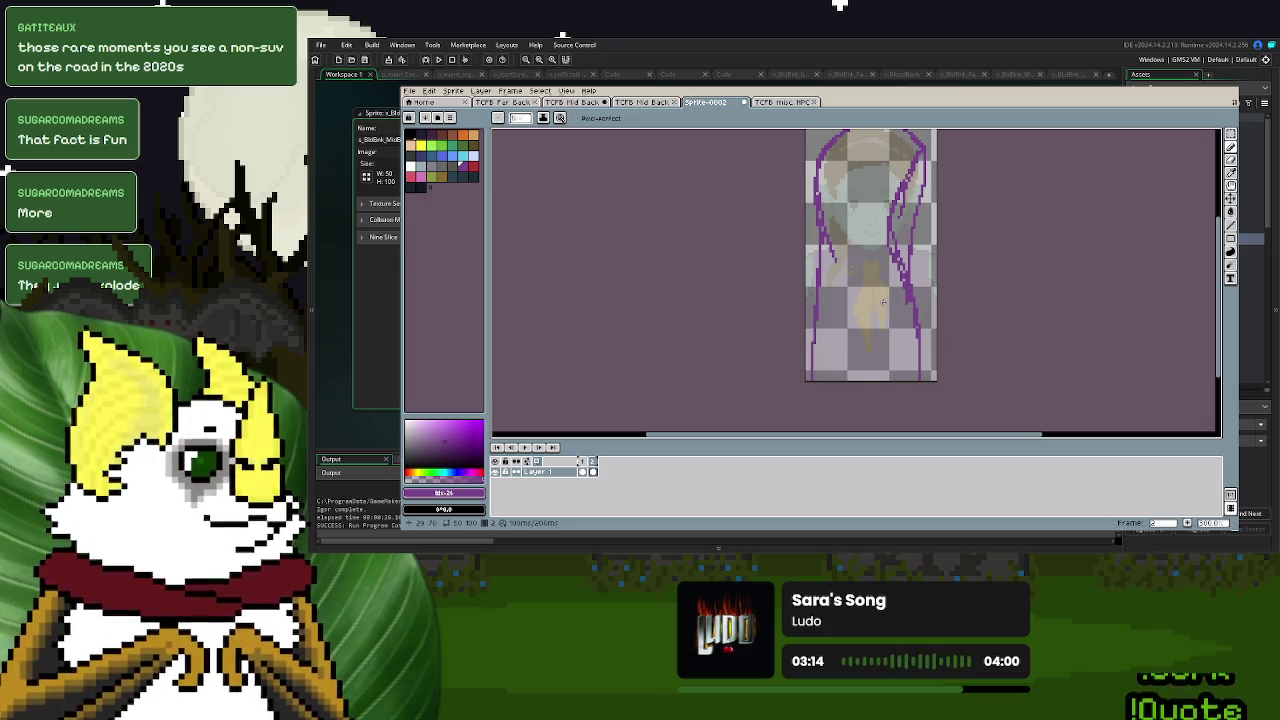
pyautogui.scroll(1, 883, 302)
pyautogui.moveTo(799, 217); pyautogui.dragTo(910, 305)
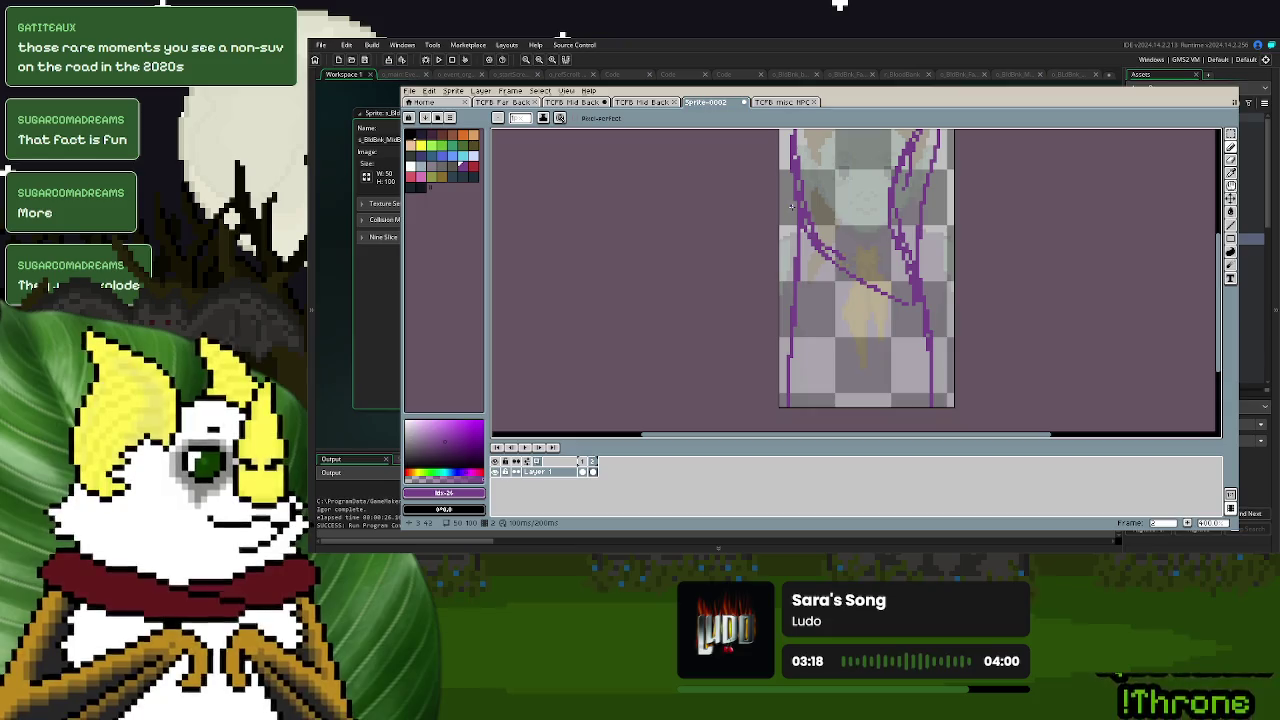
pyautogui.hotkey('ctrl', 'z')
pyautogui.click(441, 146)
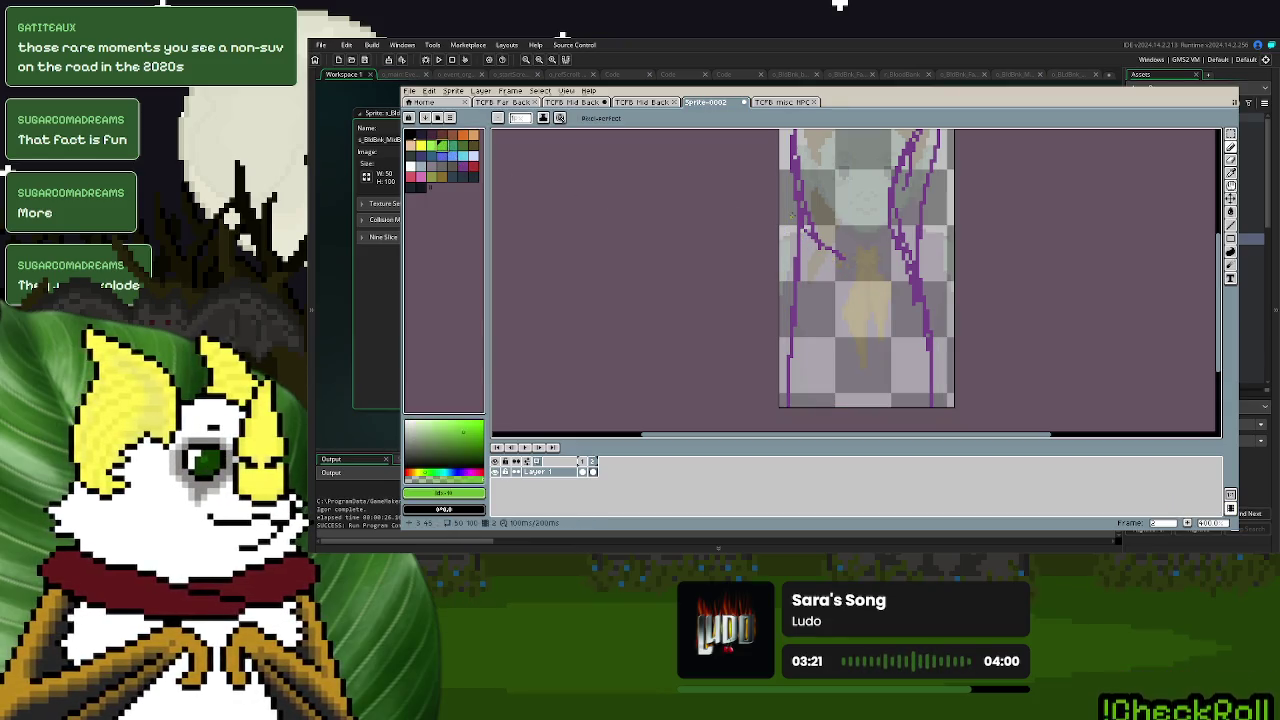
# - Draw curved green lines diagonally across the figure's lower body
pyautogui.moveTo(793, 215); pyautogui.dragTo(920, 288)
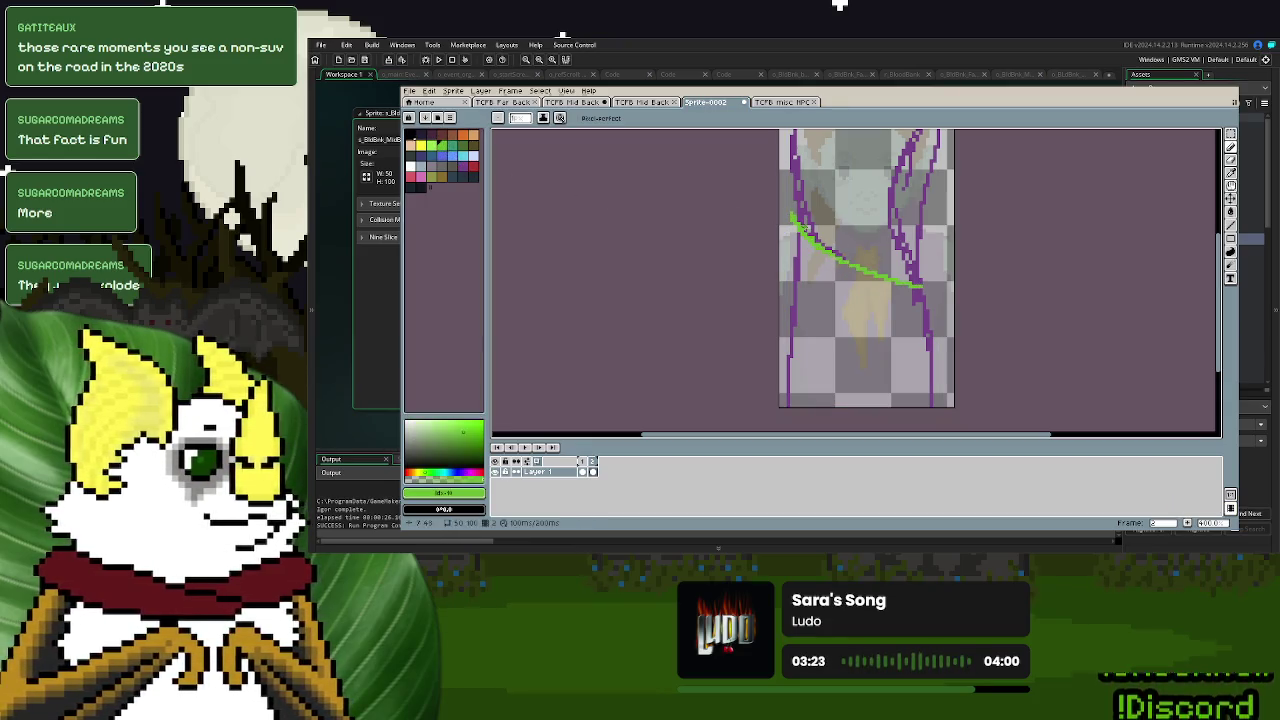
pyautogui.moveTo(800, 210)
pyautogui.mouseDown()
pyautogui.moveTo(794, 248)
pyautogui.moveTo(852, 308)
pyautogui.moveTo(935, 333)
pyautogui.moveTo(926, 284)
pyautogui.mouseUp()
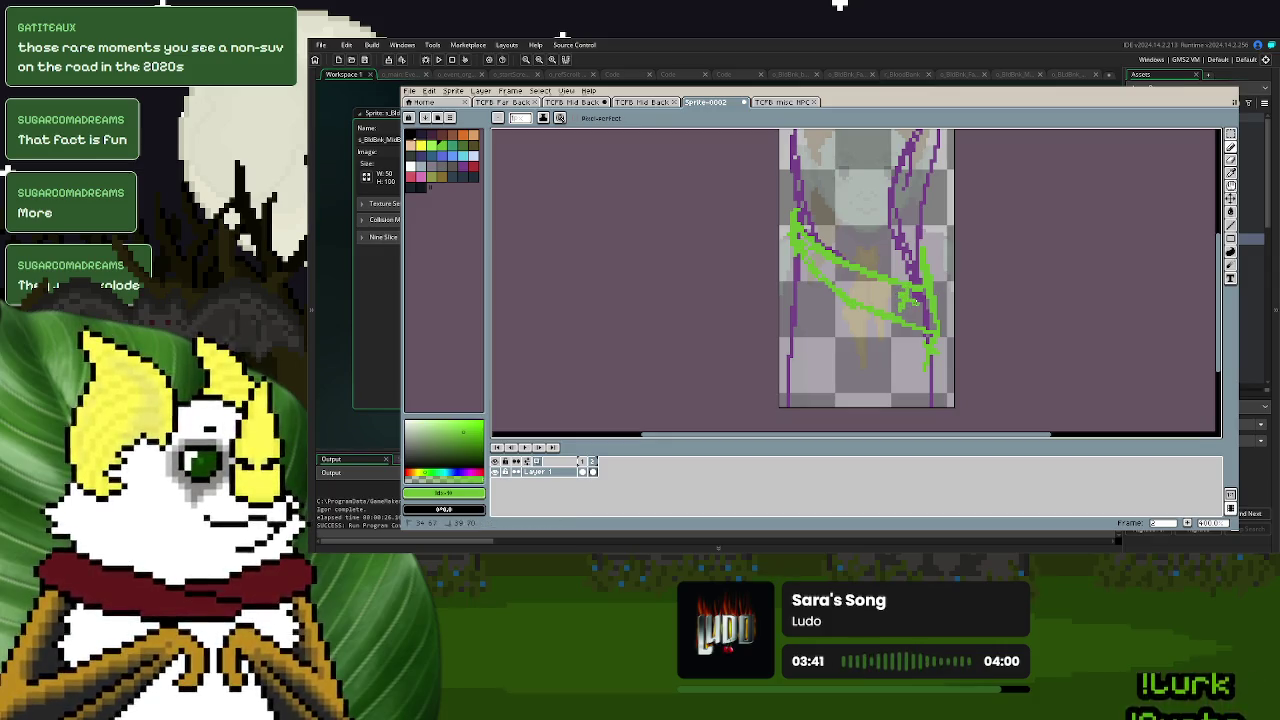
pyautogui.scroll(-1, 898, 310)
pyautogui.press('m')
pyautogui.press('p')
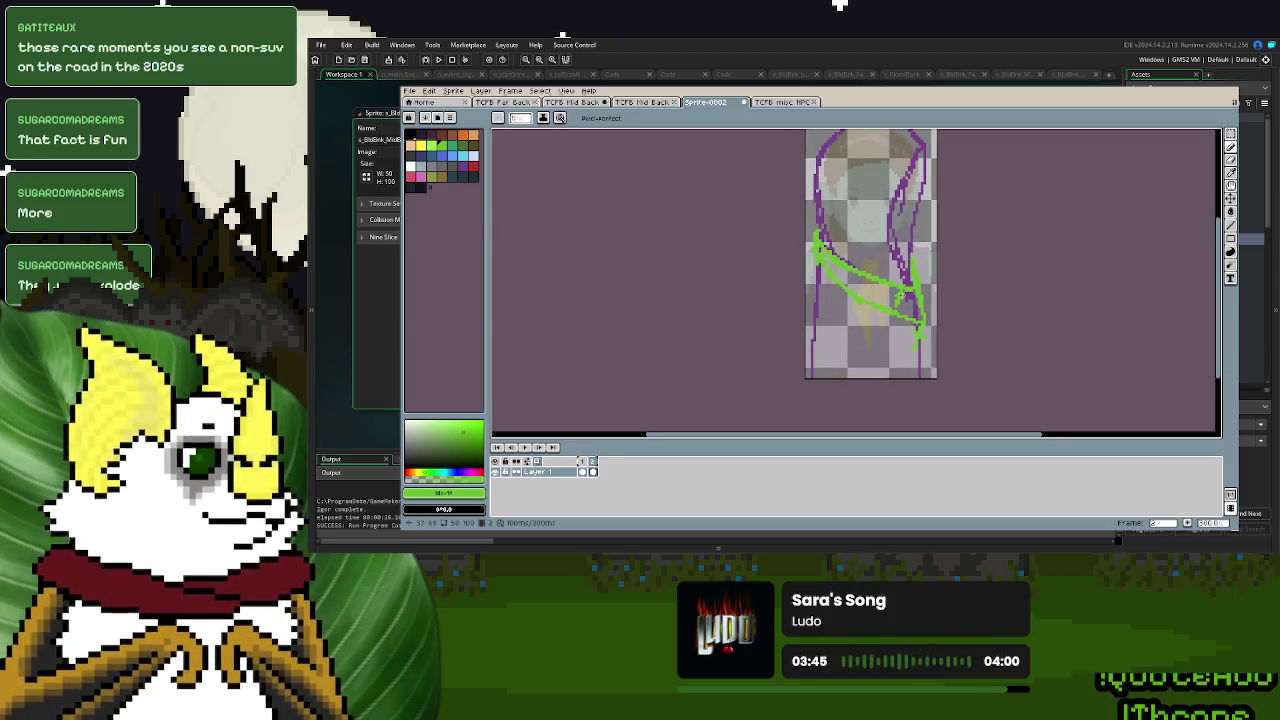
pyautogui.scroll(2, 900, 295)
pyautogui.scroll(1, 880, 290)
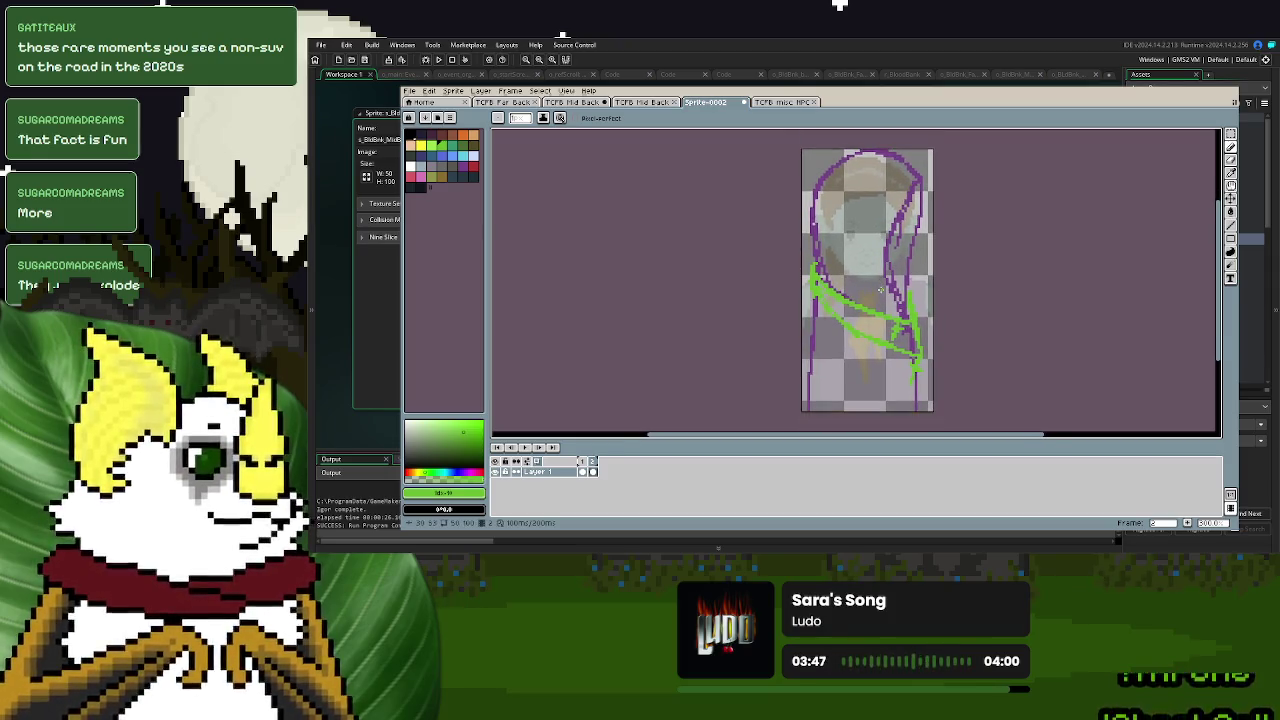
pyautogui.scroll(-1, 855, 360)
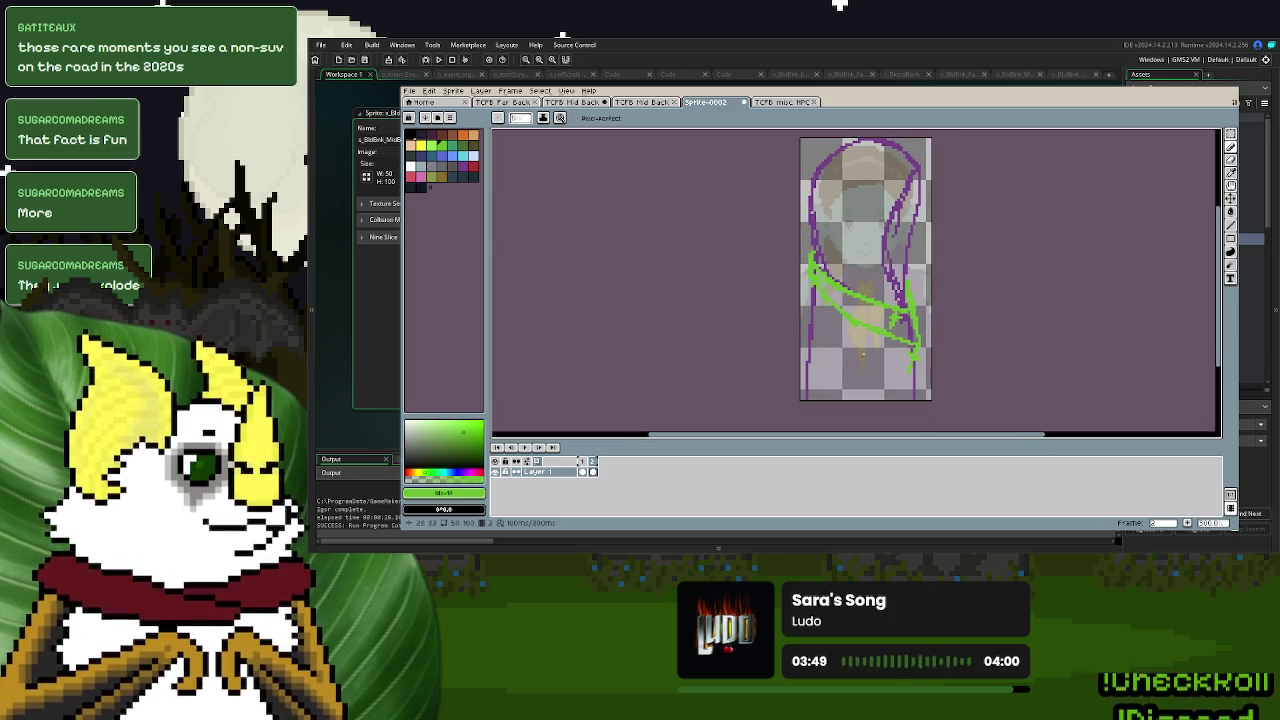
pyautogui.moveTo(857, 263)
pyautogui.mouseDown()
pyautogui.moveTo(855, 290)
pyautogui.moveTo(867, 292)
pyautogui.mouseUp()
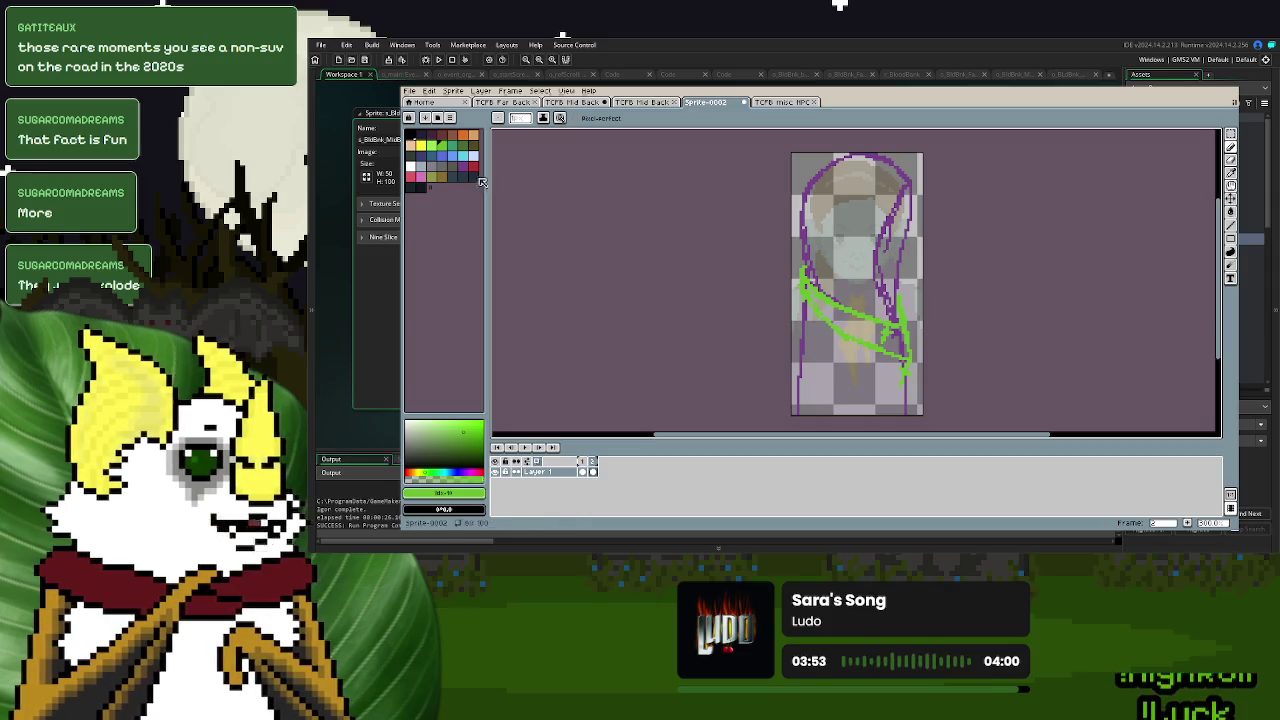
# - Sample the hair's purple and thicken the right-side hair strands with extra strokes
pyautogui.click(472, 167)
pyautogui.scroll(2, 860, 250)
pyautogui.keyDown('alt'); pyautogui.click(900, 314); pyautogui.keyUp('alt')
pyautogui.moveTo(895, 295); pyautogui.dragTo(886, 258)
pyautogui.moveTo(908, 347); pyautogui.dragTo(912, 254)
pyautogui.moveTo(912, 310); pyautogui.dragTo(924, 214)
pyautogui.moveTo(937, 160); pyautogui.dragTo(910, 290)
pyautogui.moveTo(918, 206); pyautogui.dragTo(903, 325)
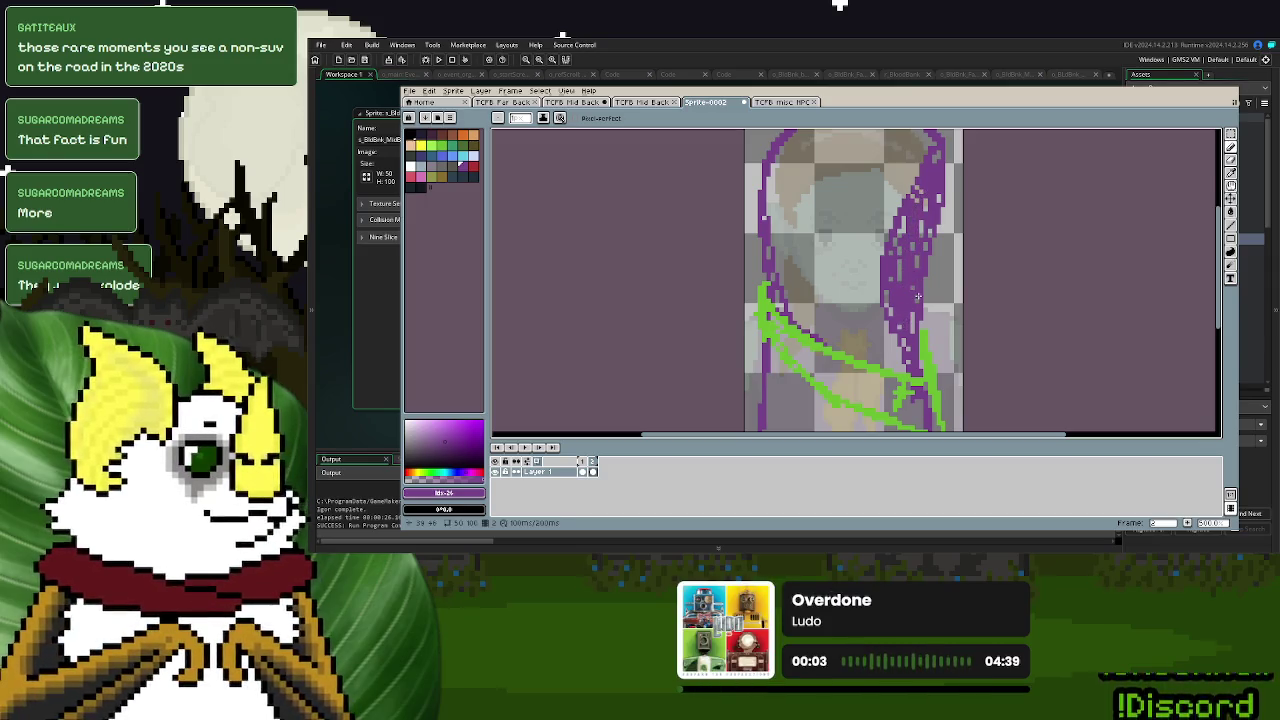
# - Extend purple strokes along the sprite's bottom and lower-left edge
pyautogui.scroll(-3, 903, 325)
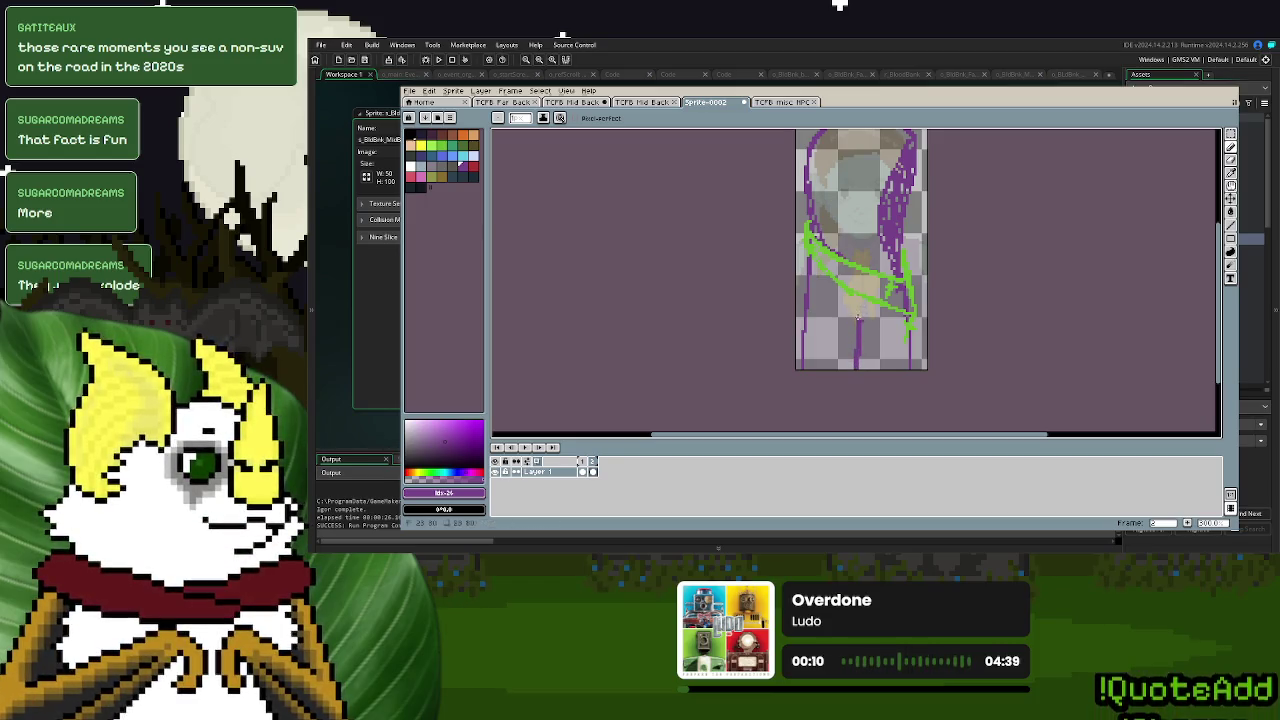
pyautogui.moveTo(861, 330); pyautogui.dragTo(862, 368)
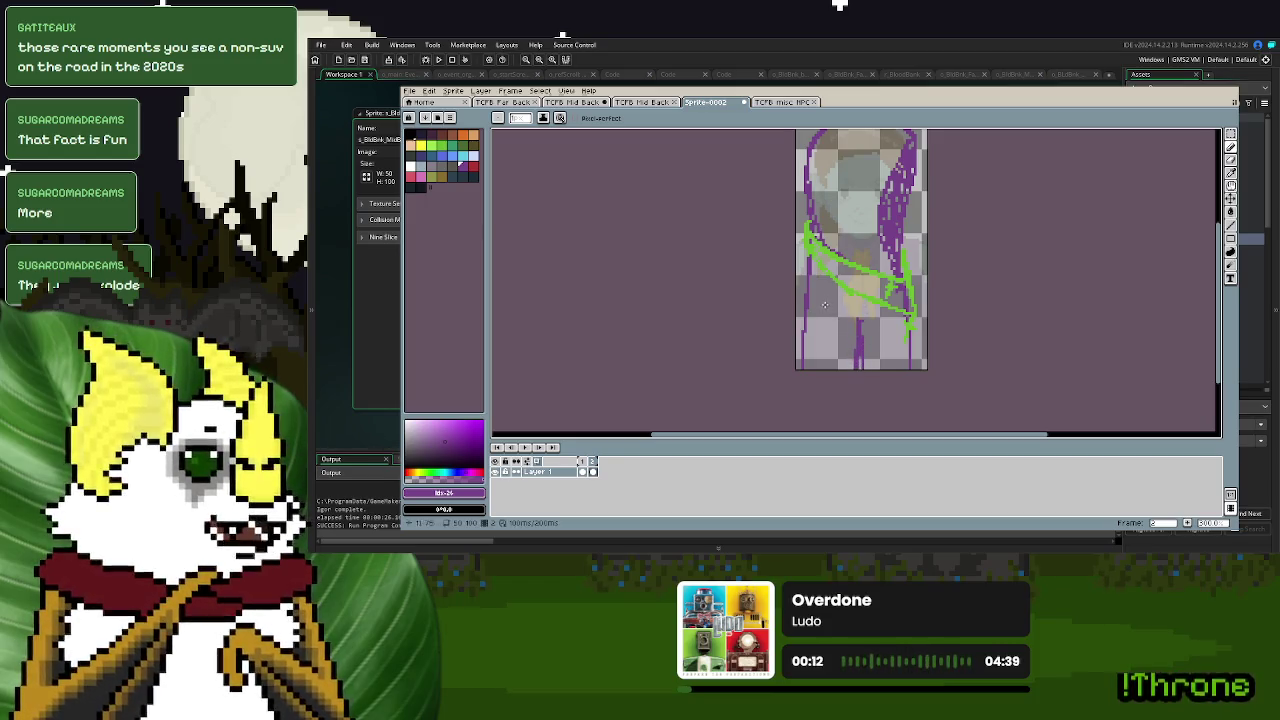
pyautogui.moveTo(807, 312); pyautogui.dragTo(805, 370)
# - Zoom in and draw a second green line parallel to the diagonal
pyautogui.scroll(2, 820, 325)
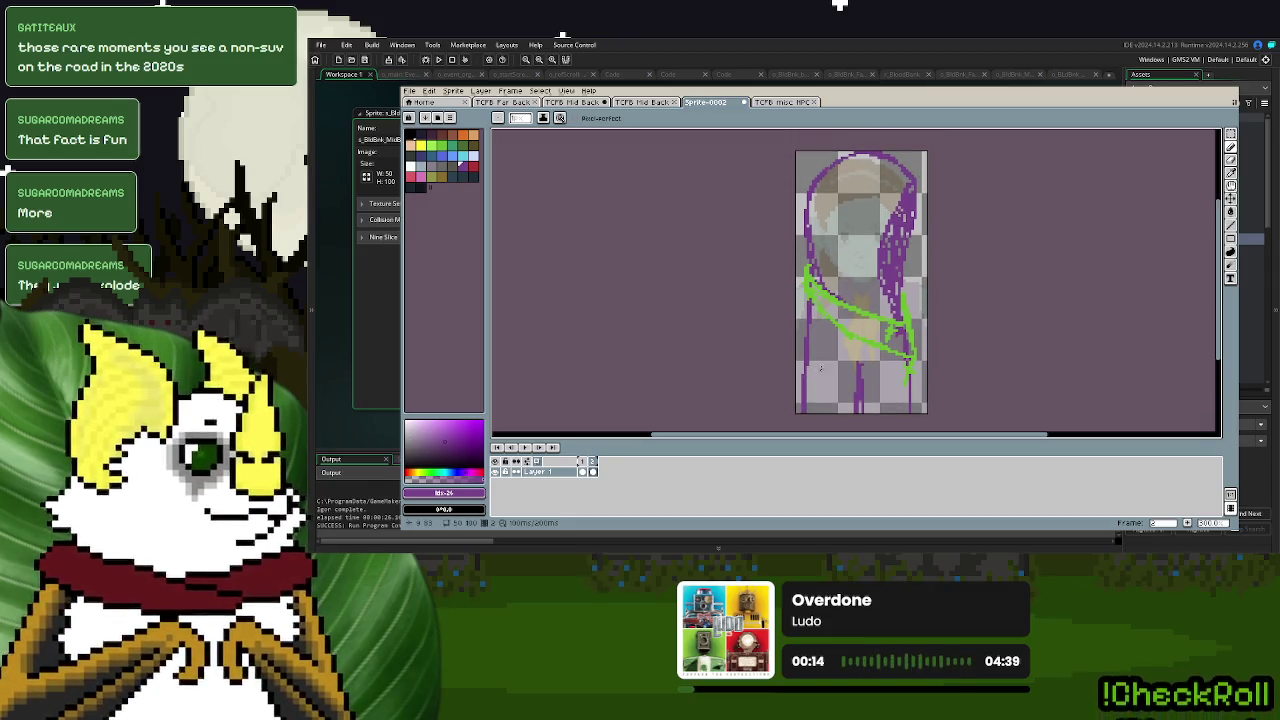
pyautogui.scroll(1, 831, 338)
pyautogui.scroll(1, 810, 265)
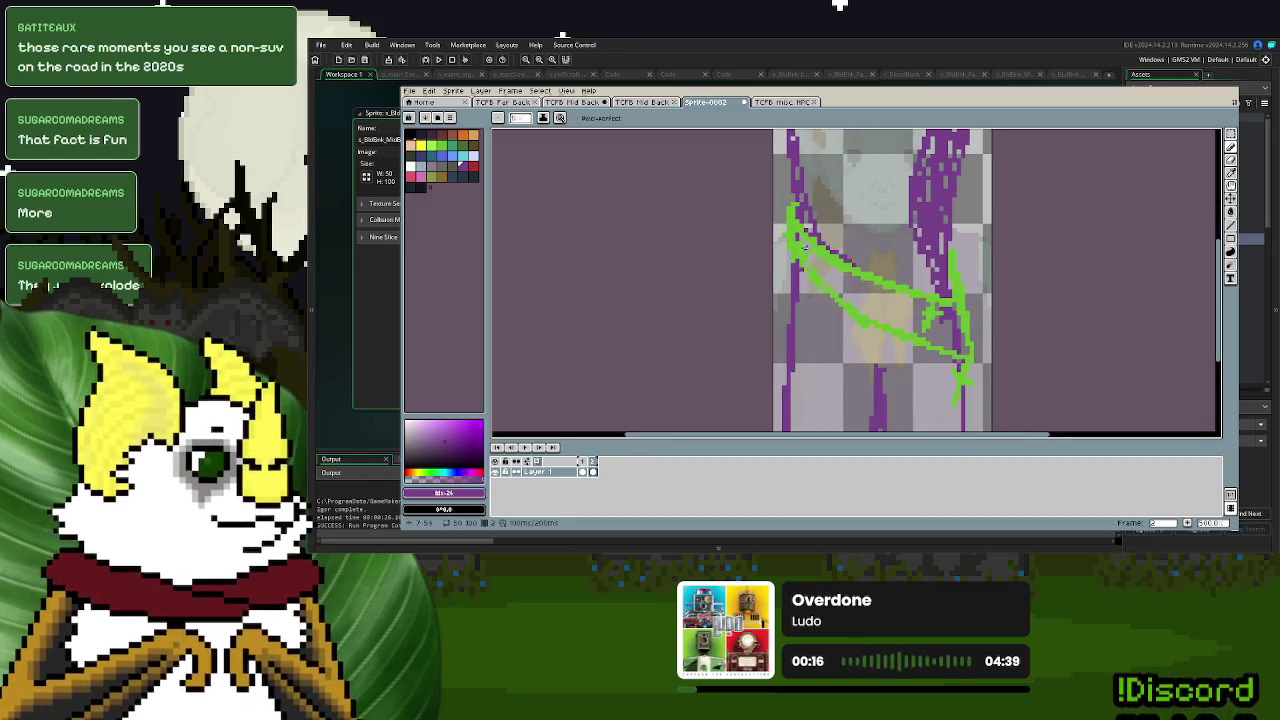
pyautogui.moveTo(800, 237); pyautogui.dragTo(843, 278)
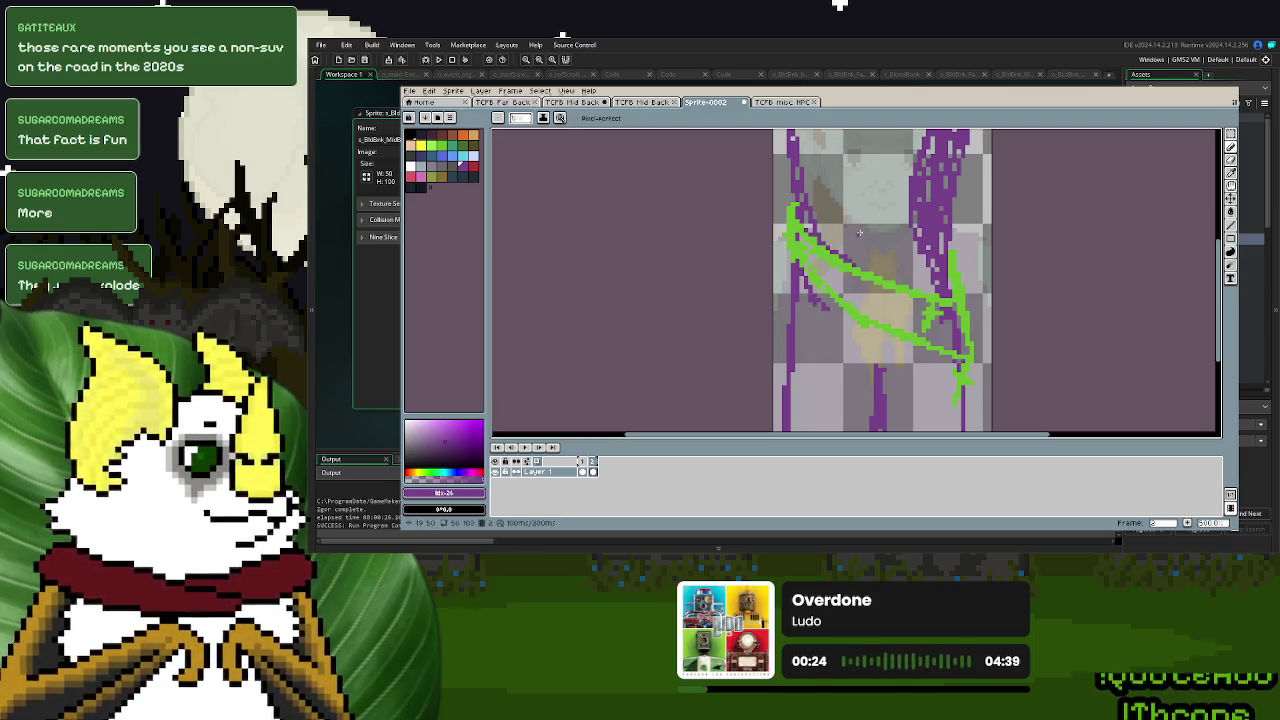
pyautogui.scroll(3, 859, 232)
pyautogui.scroll(1, 865, 260)
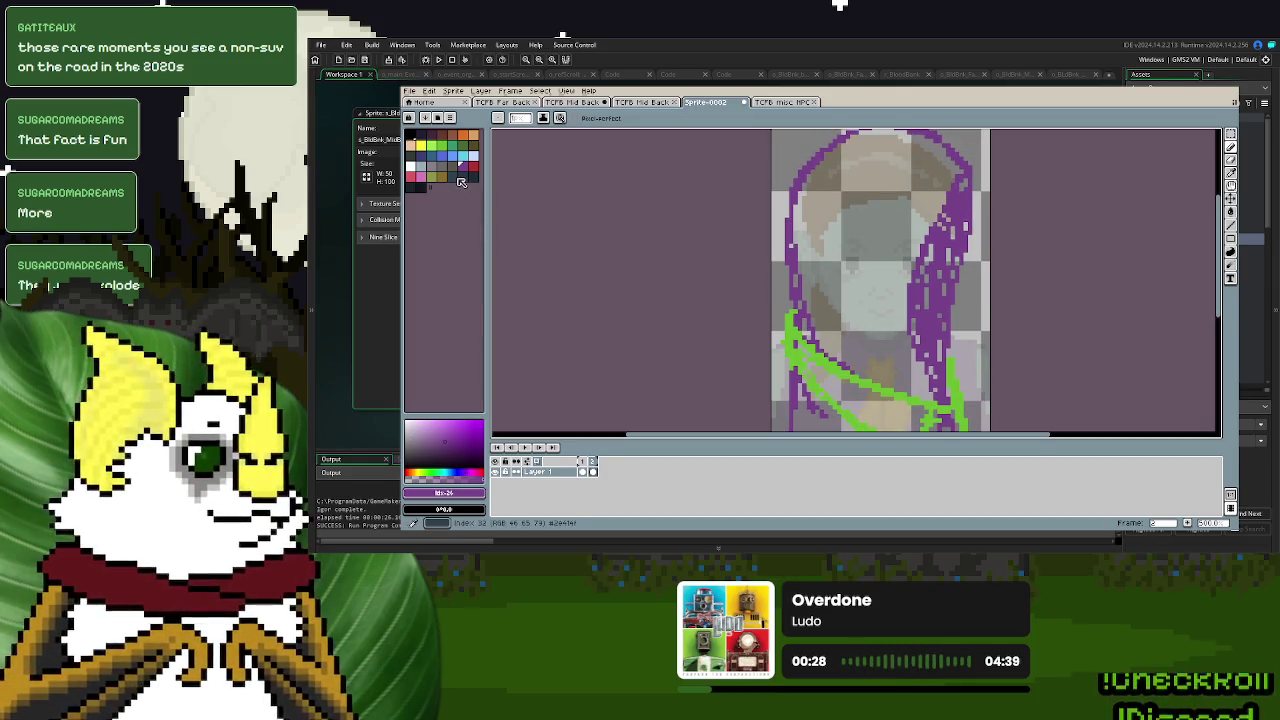
pyautogui.click(450, 176)
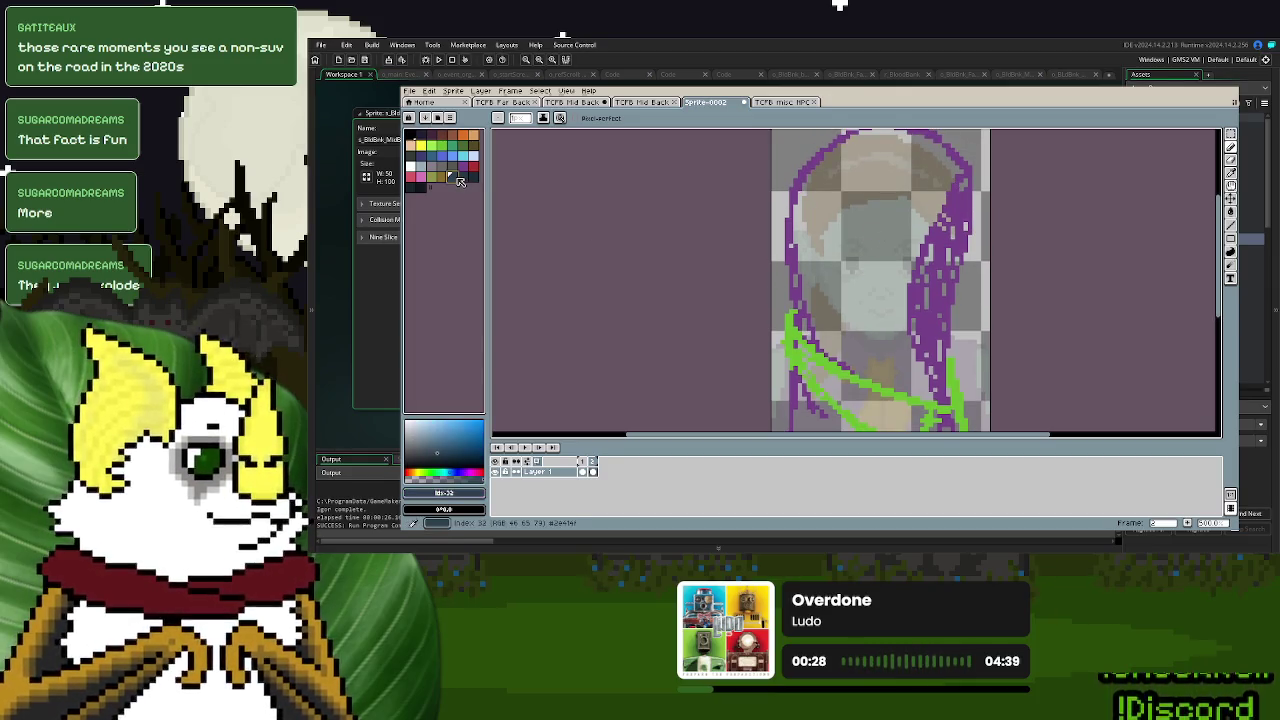
# - Select a region by colour and paint dark blue across the sprite
pyautogui.click(1231, 159)
pyautogui.click(886, 188)
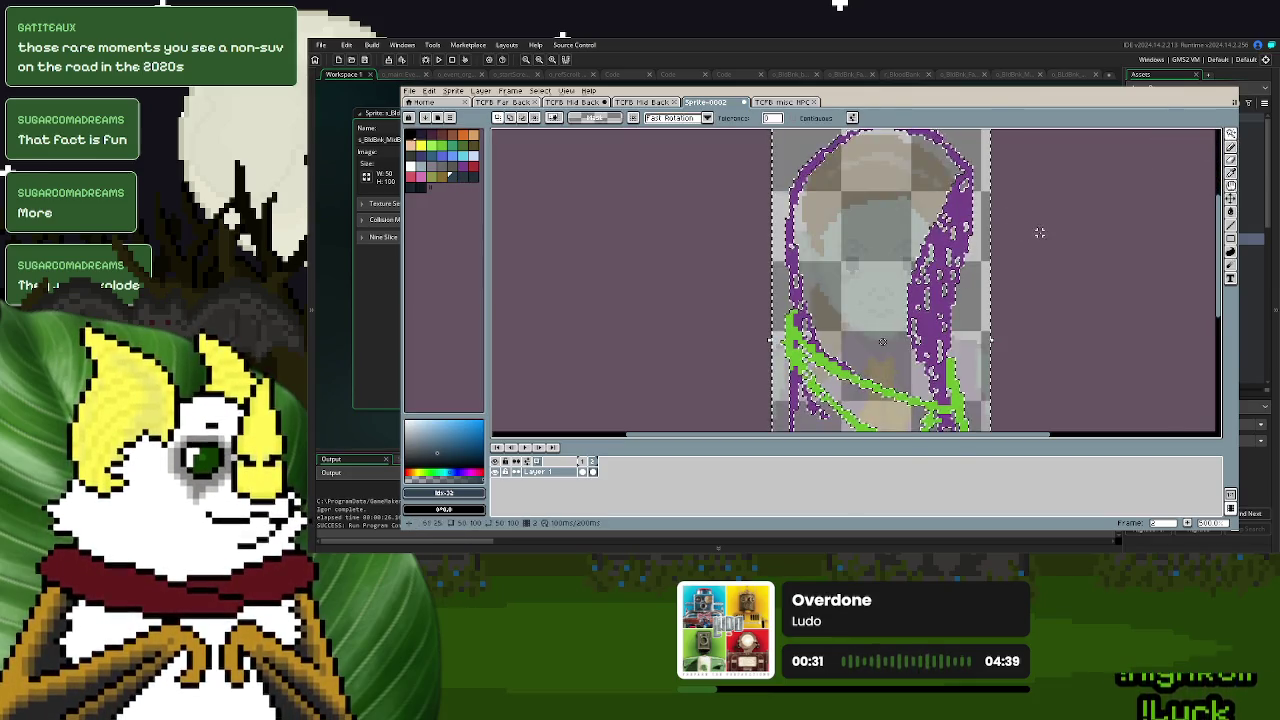
pyautogui.click(1231, 146)
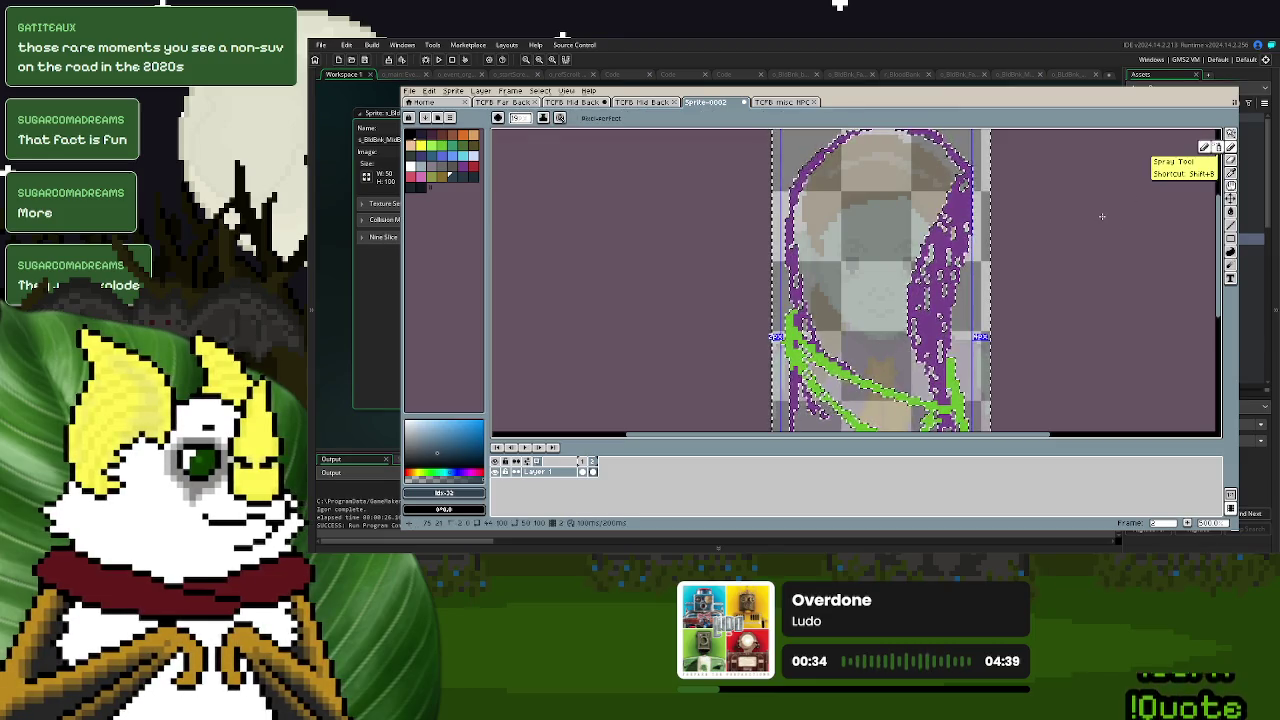
pyautogui.moveTo(785, 170)
pyautogui.mouseDown()
pyautogui.moveTo(963, 185)
pyautogui.moveTo(850, 400)
pyautogui.mouseUp()
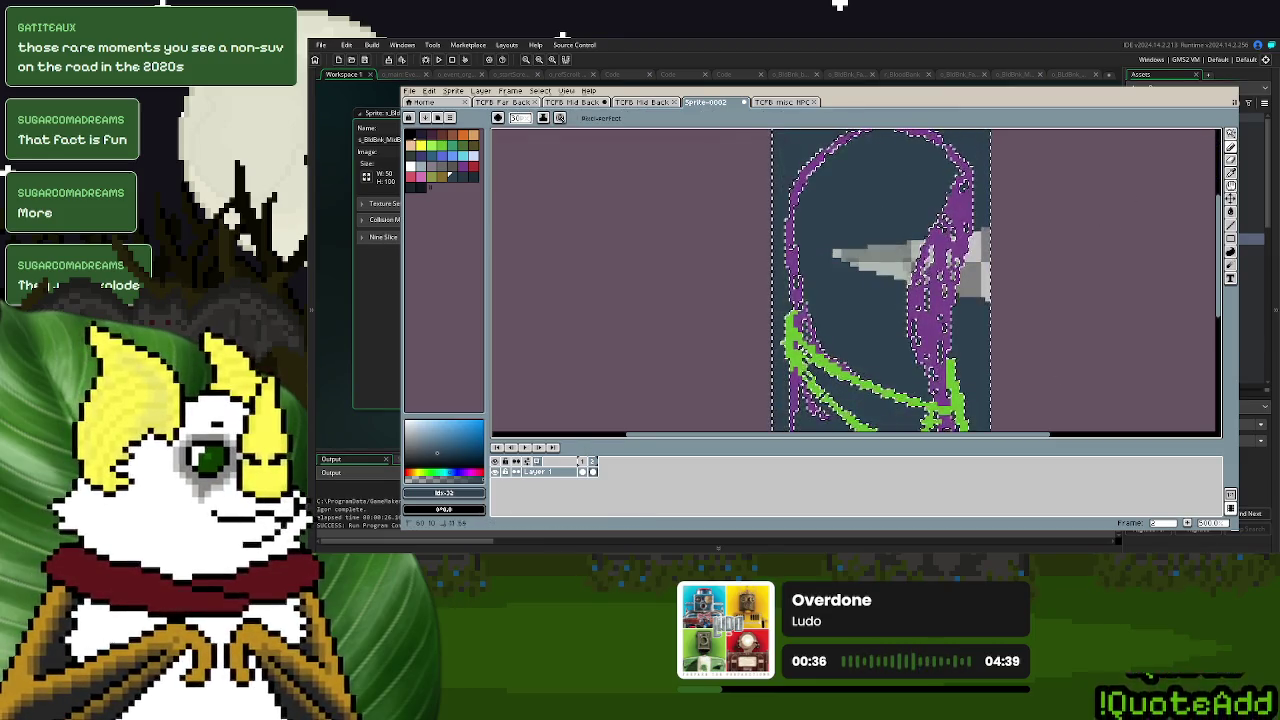
pyautogui.scroll(-3, 860, 330)
pyautogui.moveTo(900, 330); pyautogui.dragTo(795, 357)
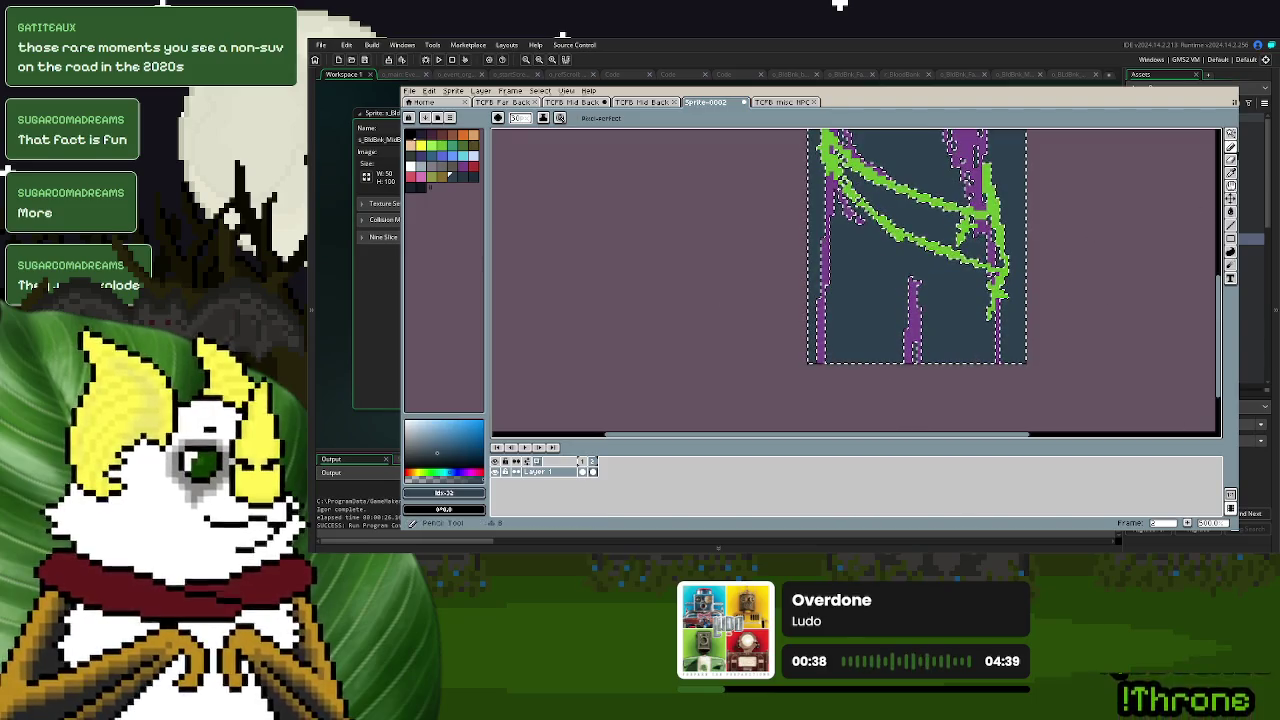
# - Delete the dark blue spilling to the right of the green line
pyautogui.click(1231, 159)
pyautogui.click(1014, 170)
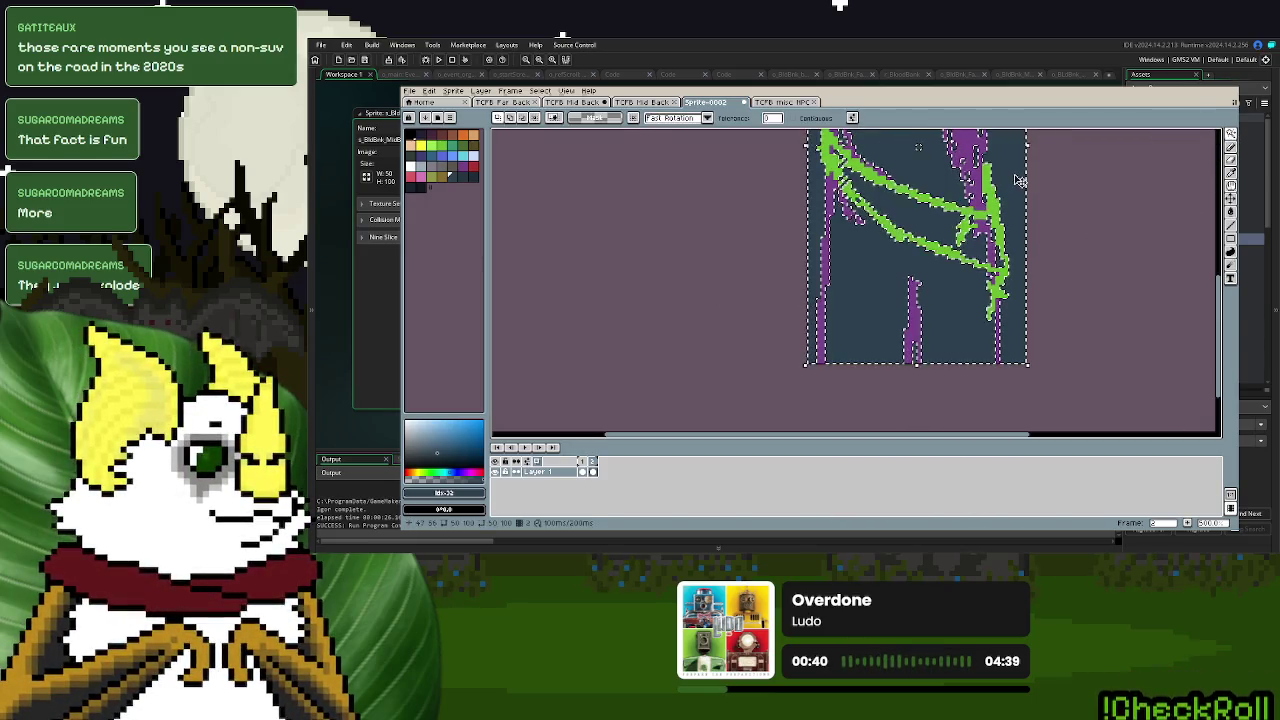
pyautogui.press('Delete')
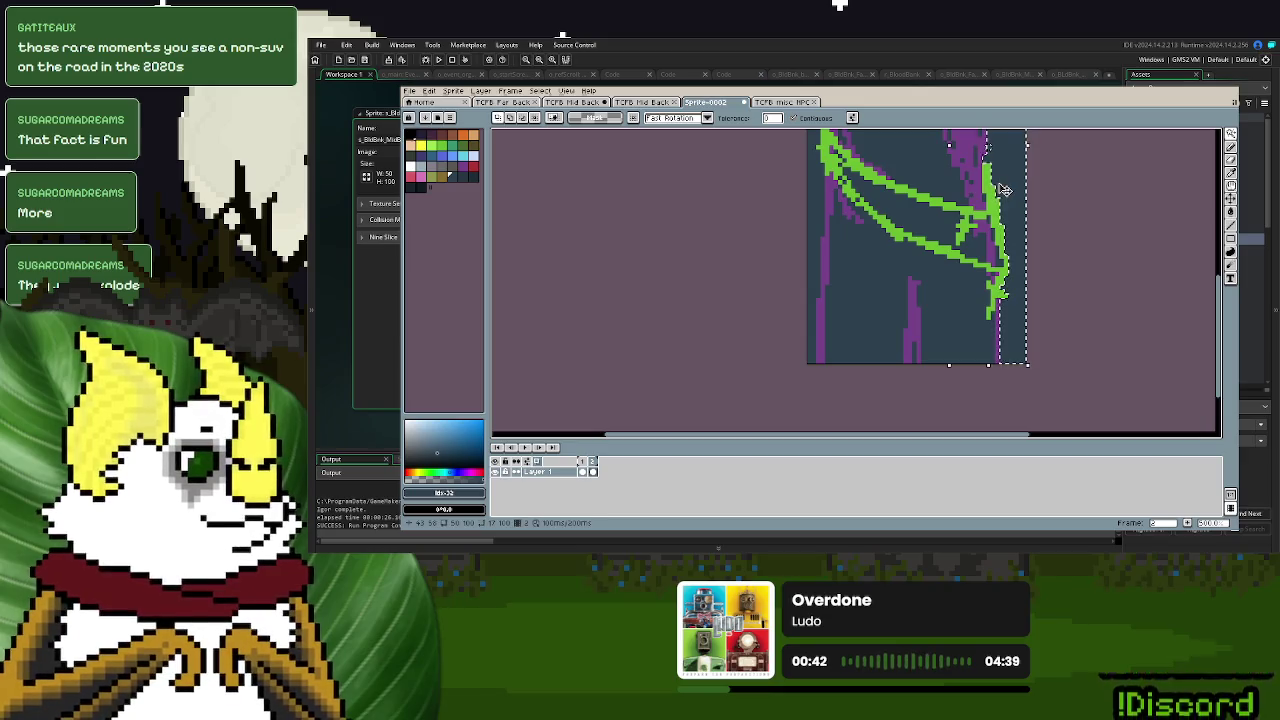
pyautogui.scroll(5, 1117, 409)
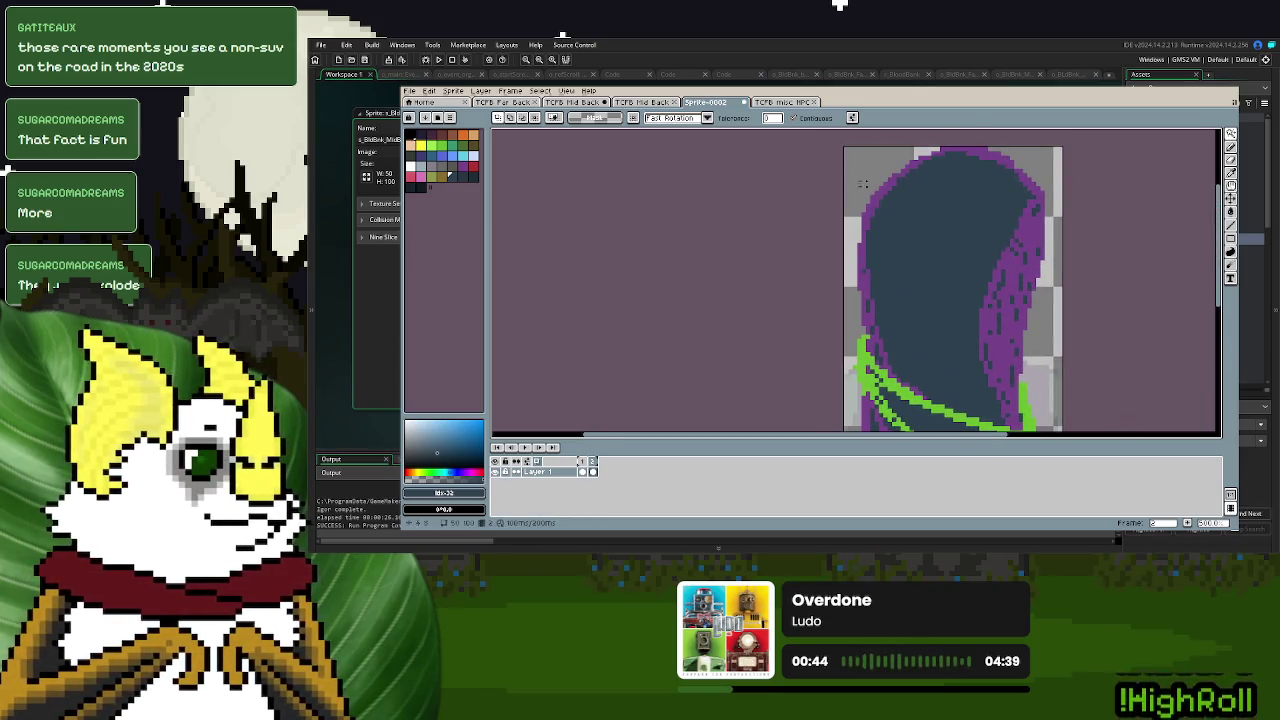
pyautogui.scroll(-5, 885, 201)
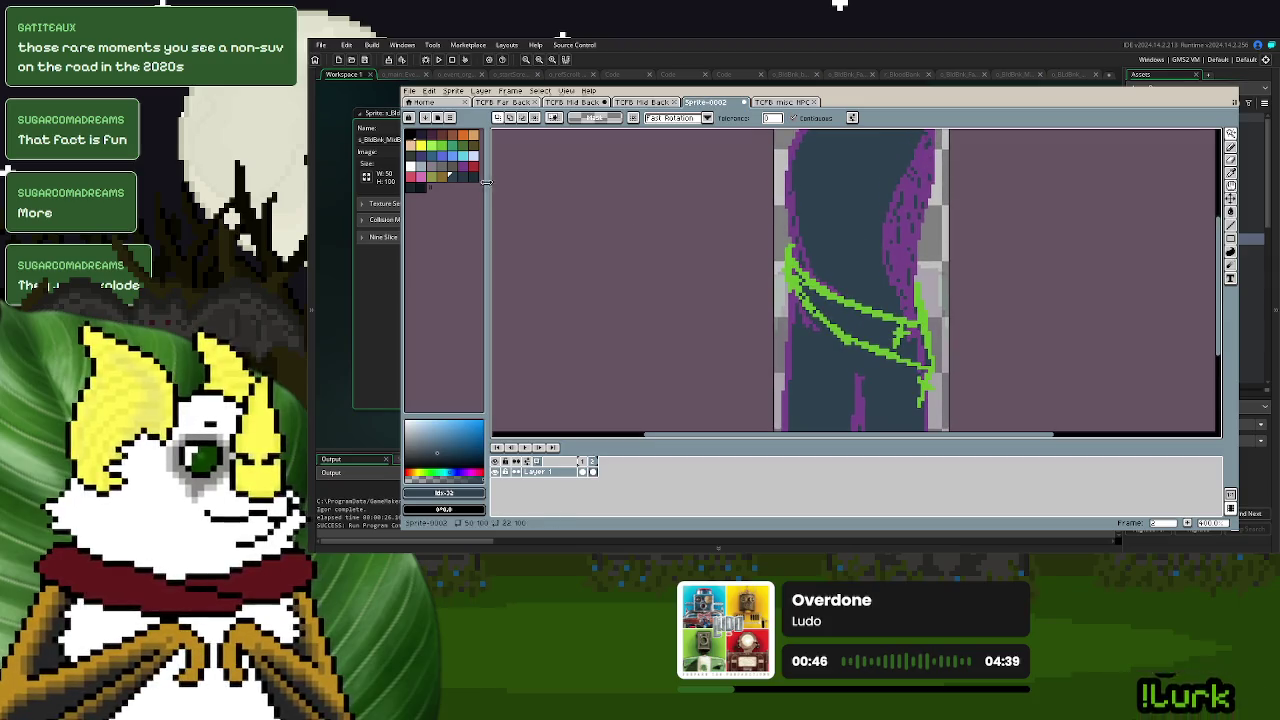
# - Magic-wand the purple hood stripe and body to select the whole silhouette
pyautogui.click(461, 176)
pyautogui.click(1231, 145)
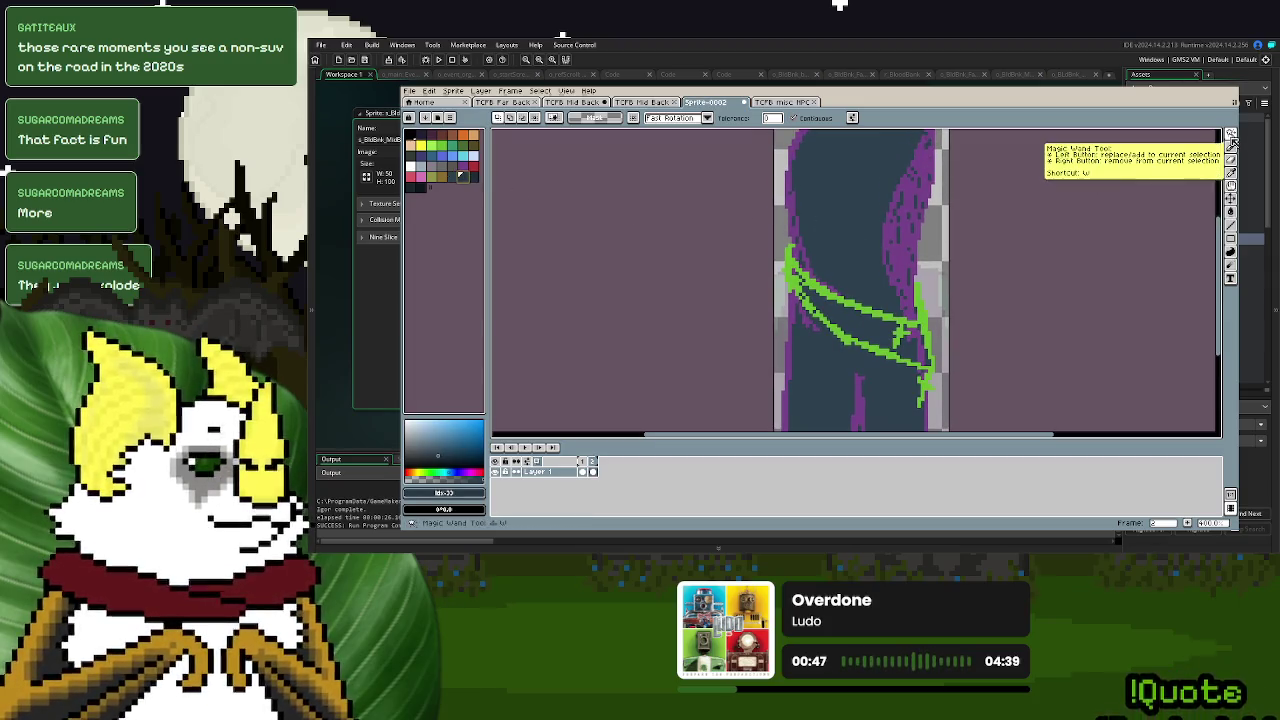
pyautogui.click(912, 230)
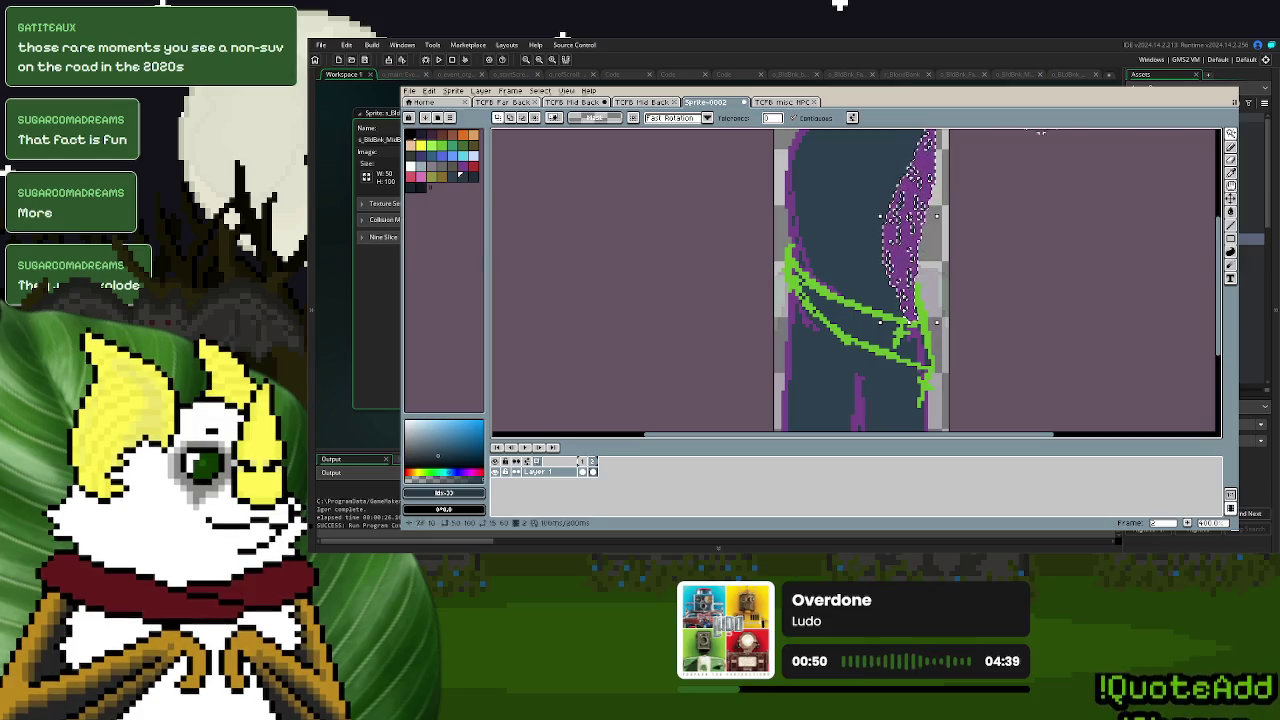
pyautogui.keyDown('shift'); pyautogui.click(790, 150); pyautogui.keyUp('shift')
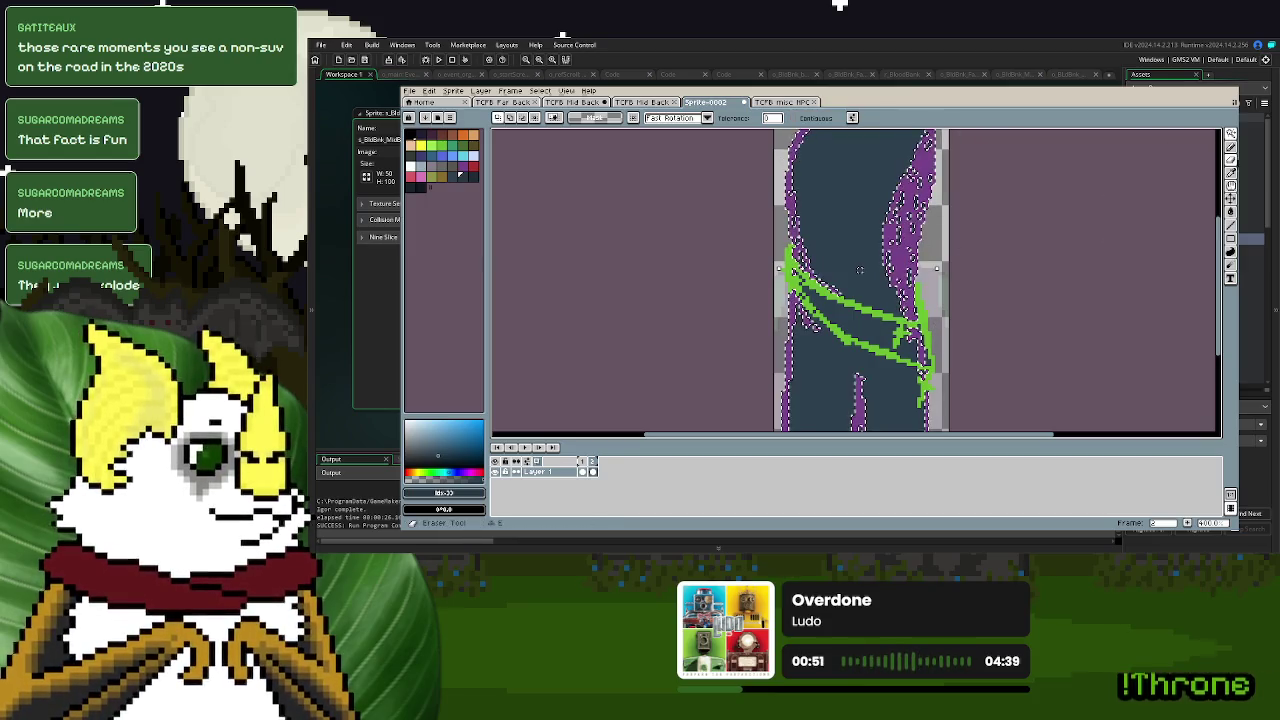
pyautogui.click(1231, 147)
pyautogui.scroll(-1, 1048, 239)
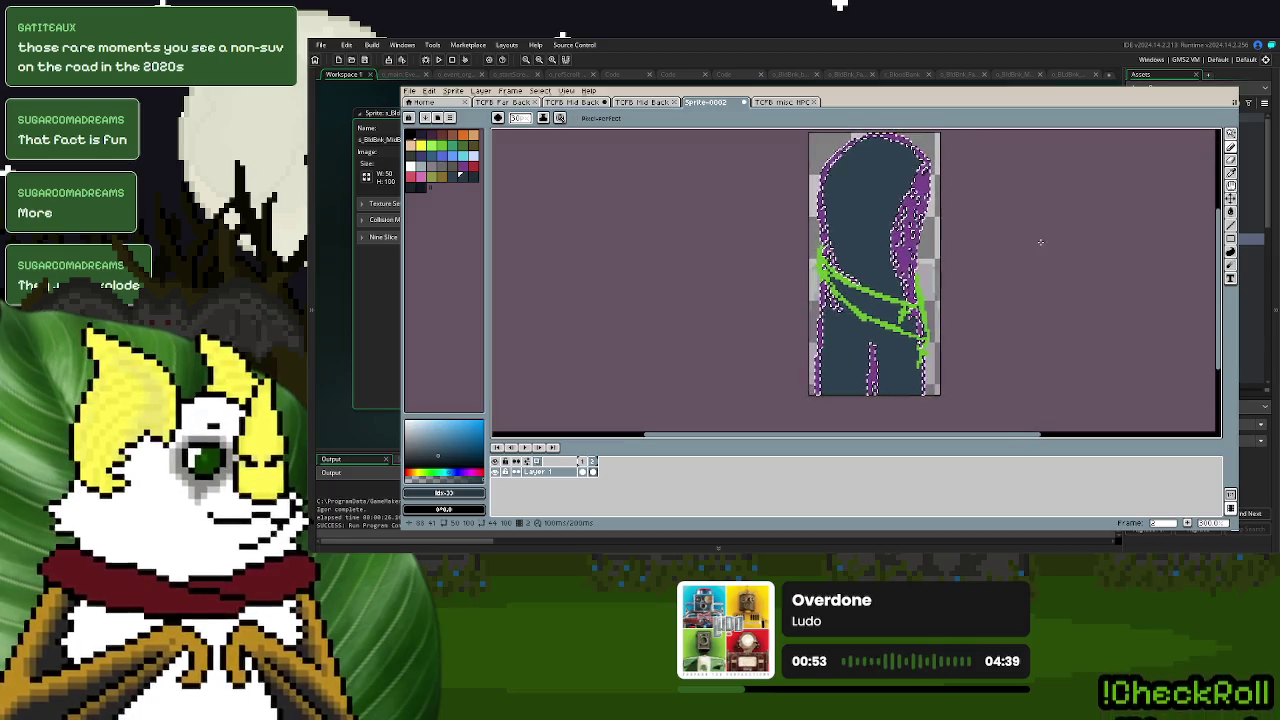
# - Magic-wand select the figure's silhouette, then clear the selection
pyautogui.click(1219, 137)
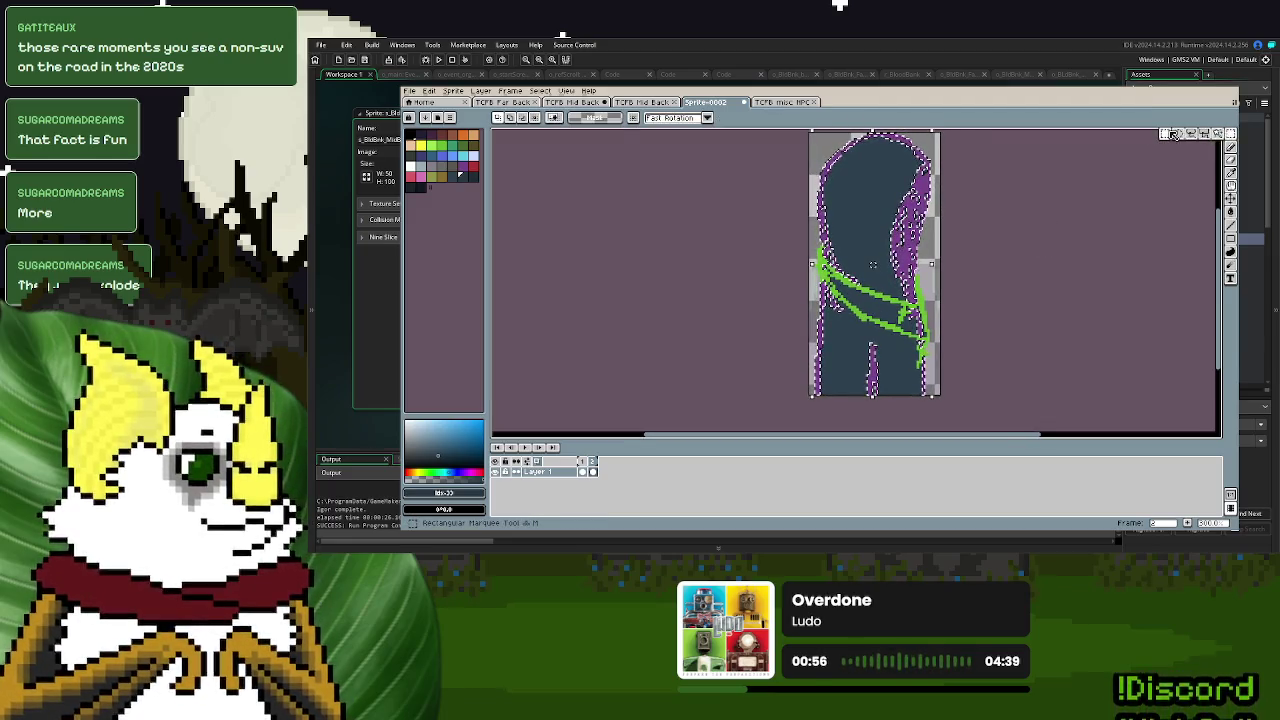
pyautogui.press('e')
pyautogui.click(1231, 135)
pyautogui.click(873, 264)
pyautogui.click(1231, 147)
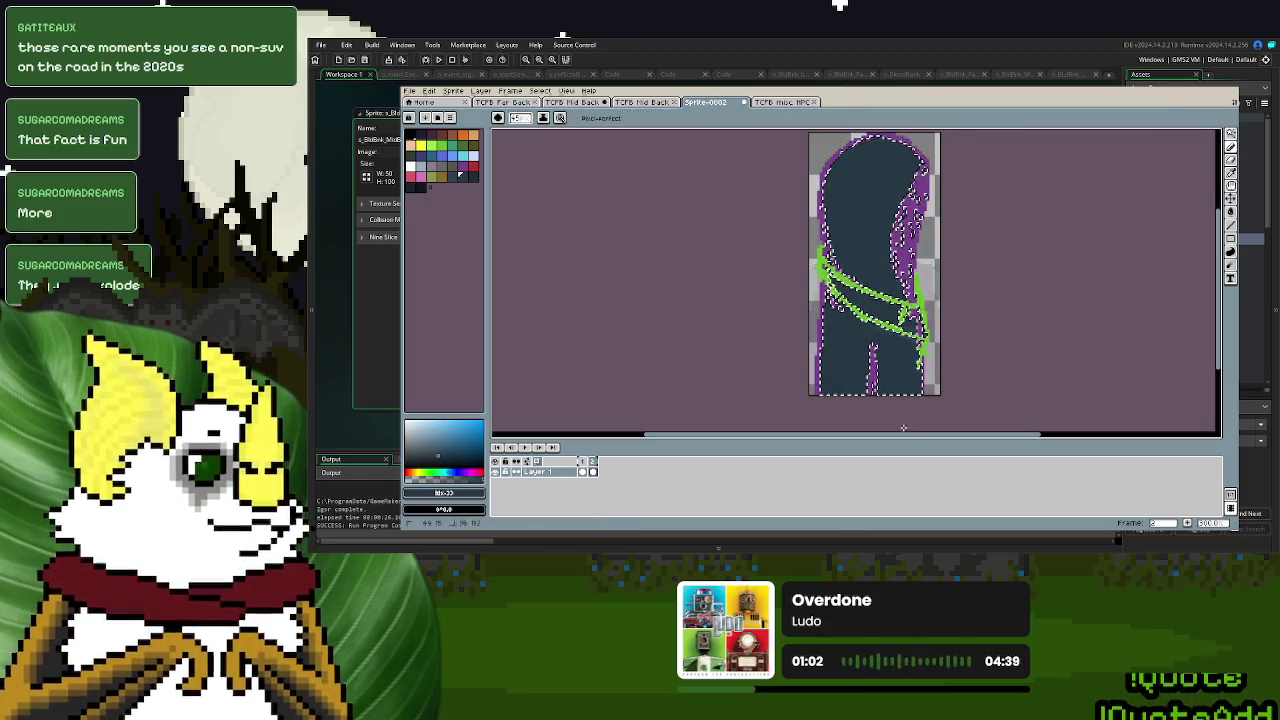
pyautogui.press('m')
pyautogui.press('w')
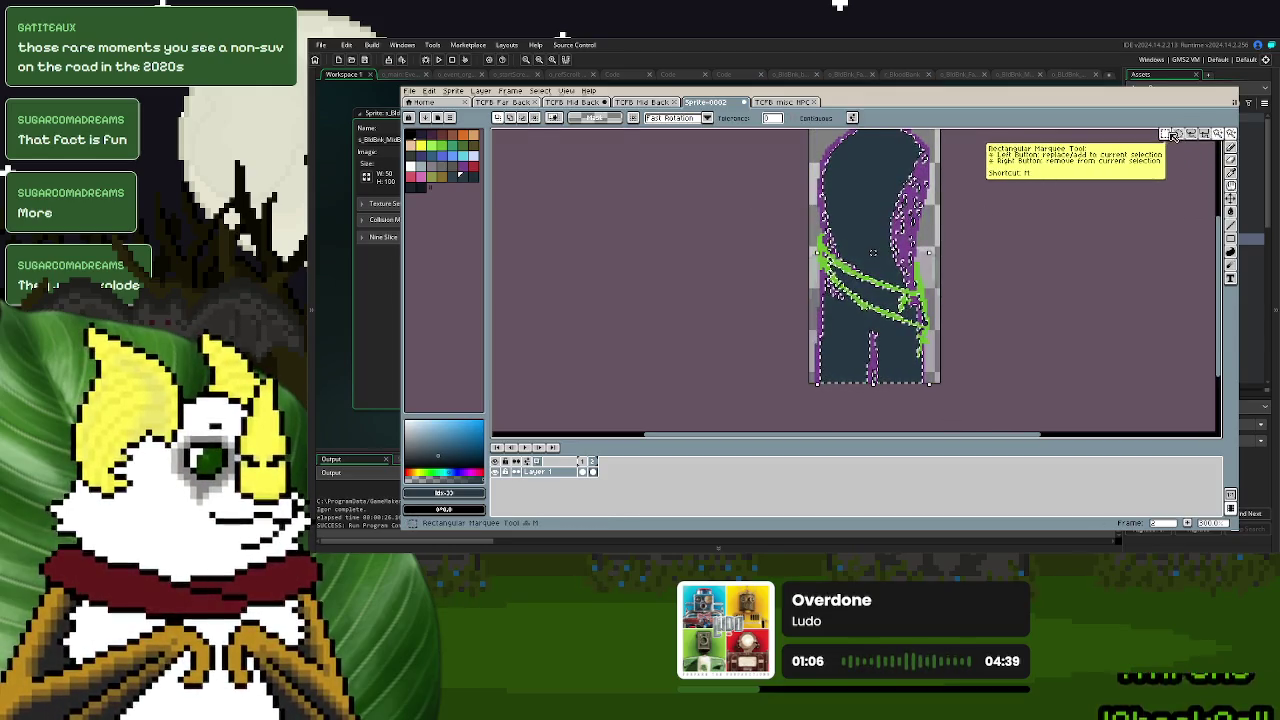
pyautogui.click(1054, 240)
# - Remove the purple hair pixels from the figure, undoing a trial white fill
pyautogui.click(472, 177)
pyautogui.click(1230, 251)
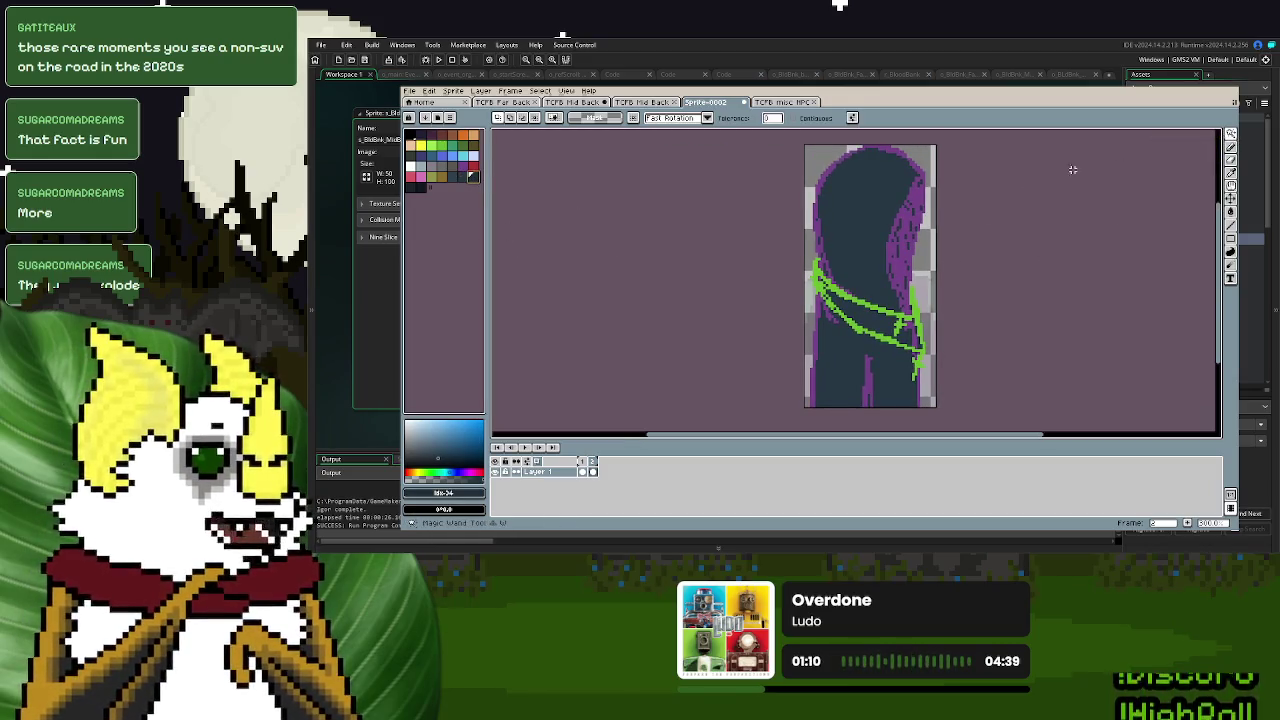
pyautogui.click(866, 392)
pyautogui.hotkey('ctrl', 'z')
pyautogui.hotkey('ctrl', 'a')
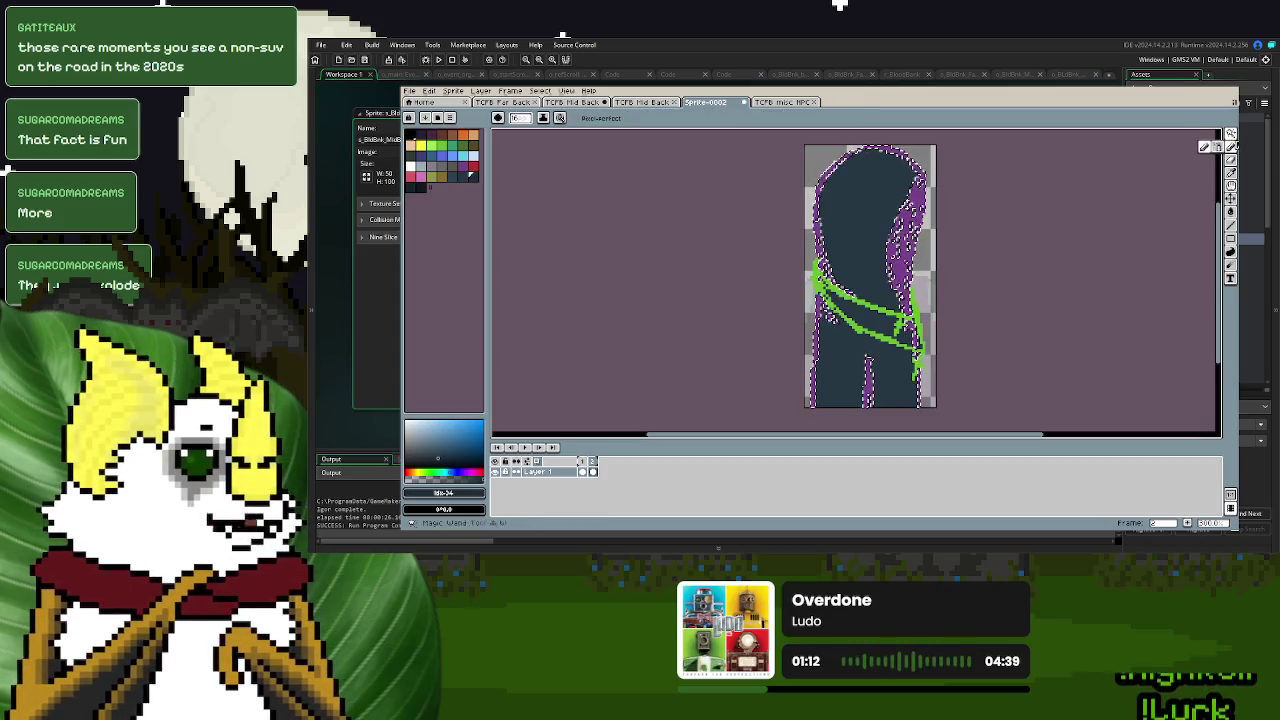
pyautogui.press('Delete')
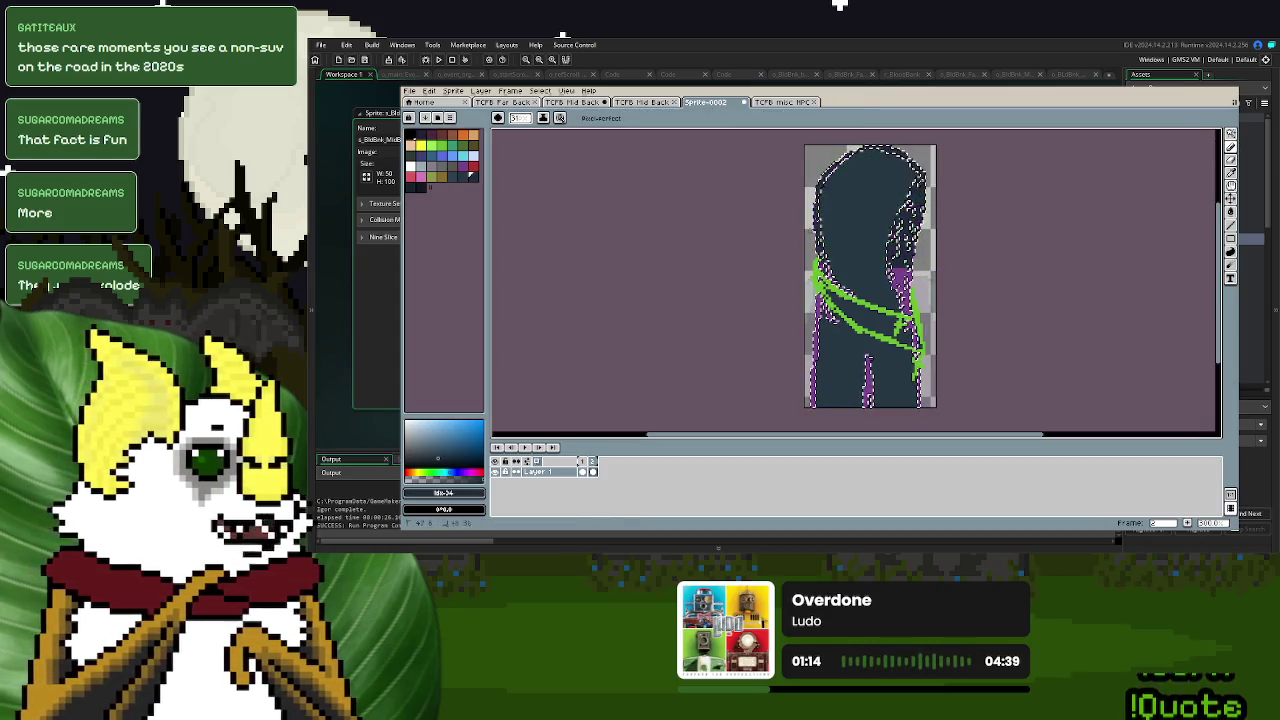
pyautogui.scroll(-1, 982, 188)
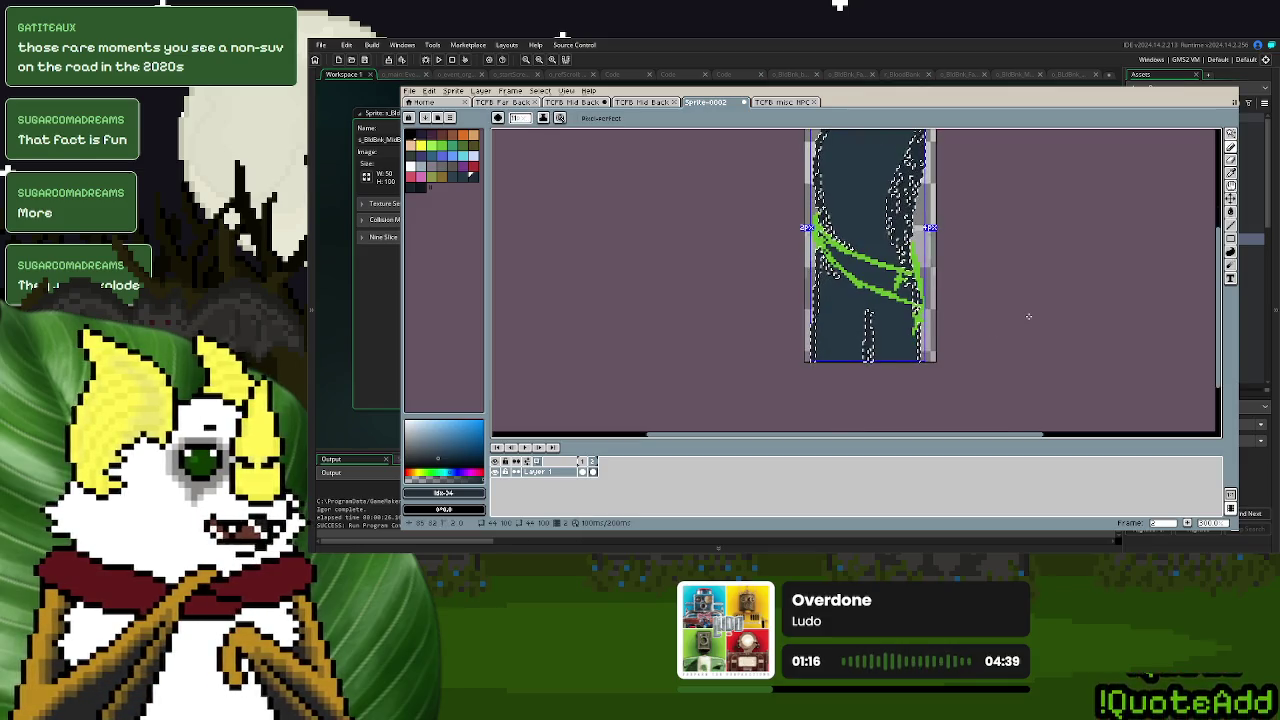
pyautogui.scroll(2, 1034, 291)
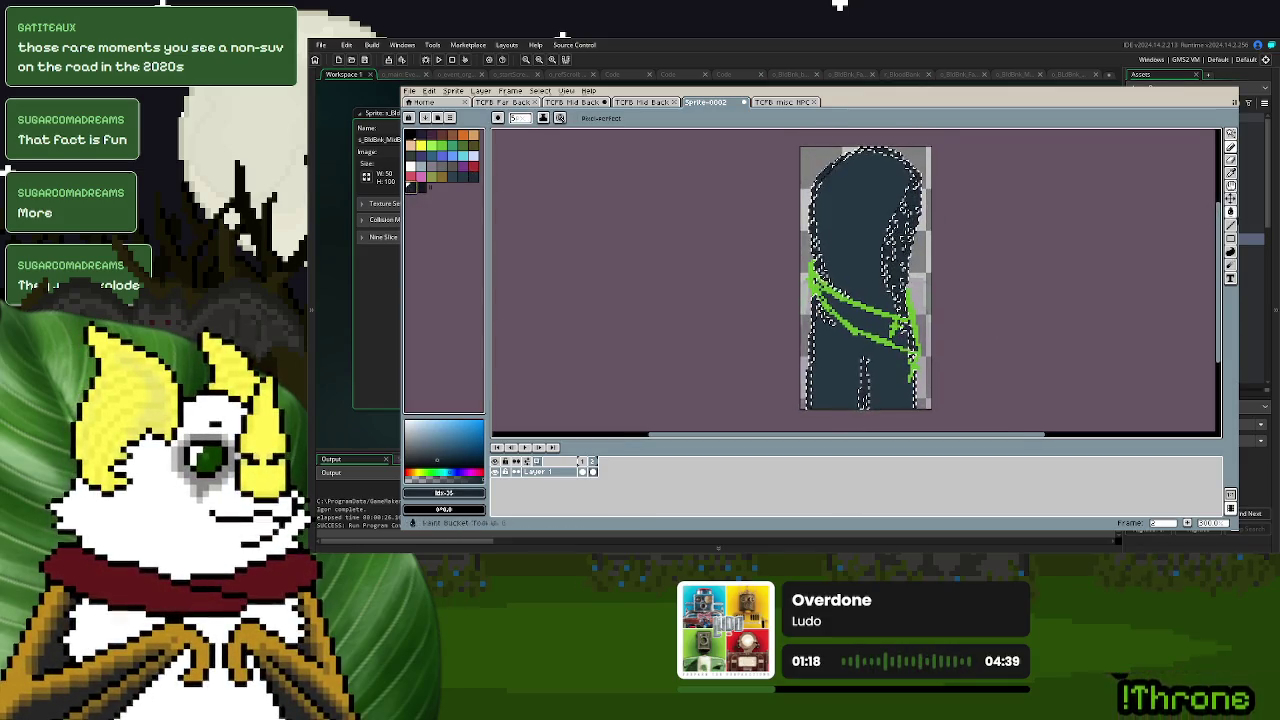
# - Select only the green ribbon and recolour it dark
pyautogui.press('w')
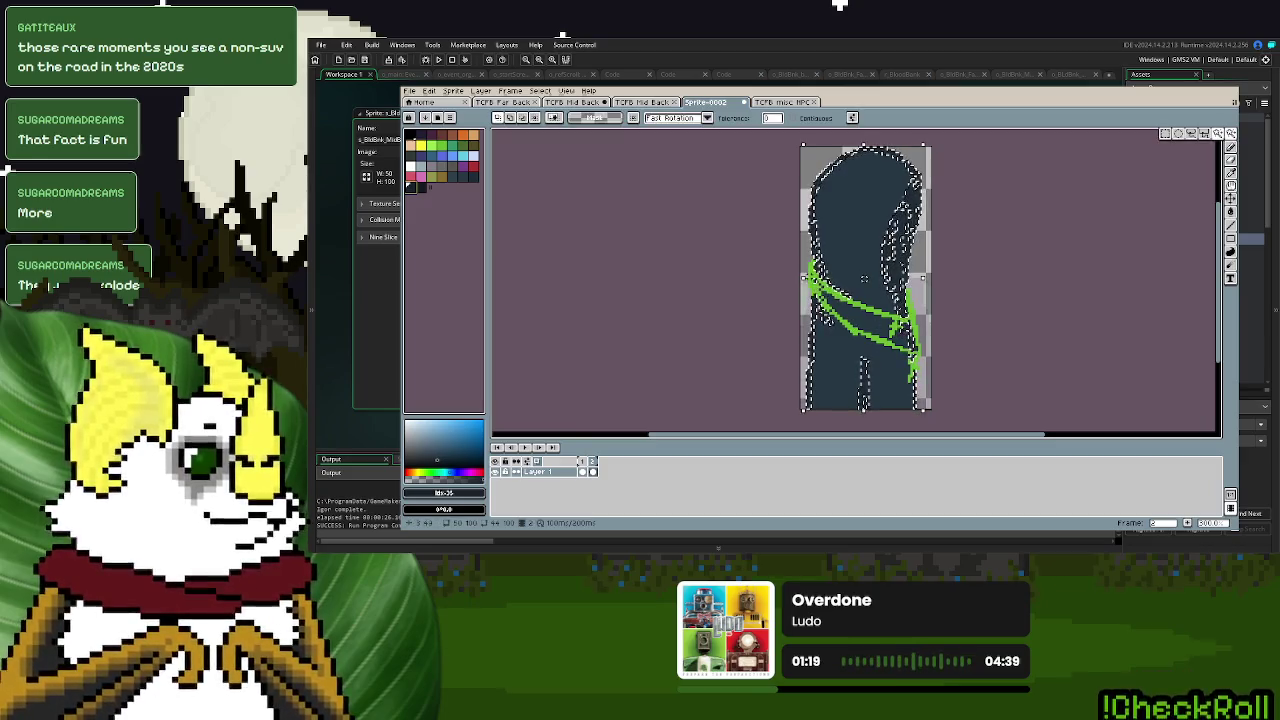
pyautogui.click(816, 285)
pyautogui.press('p')
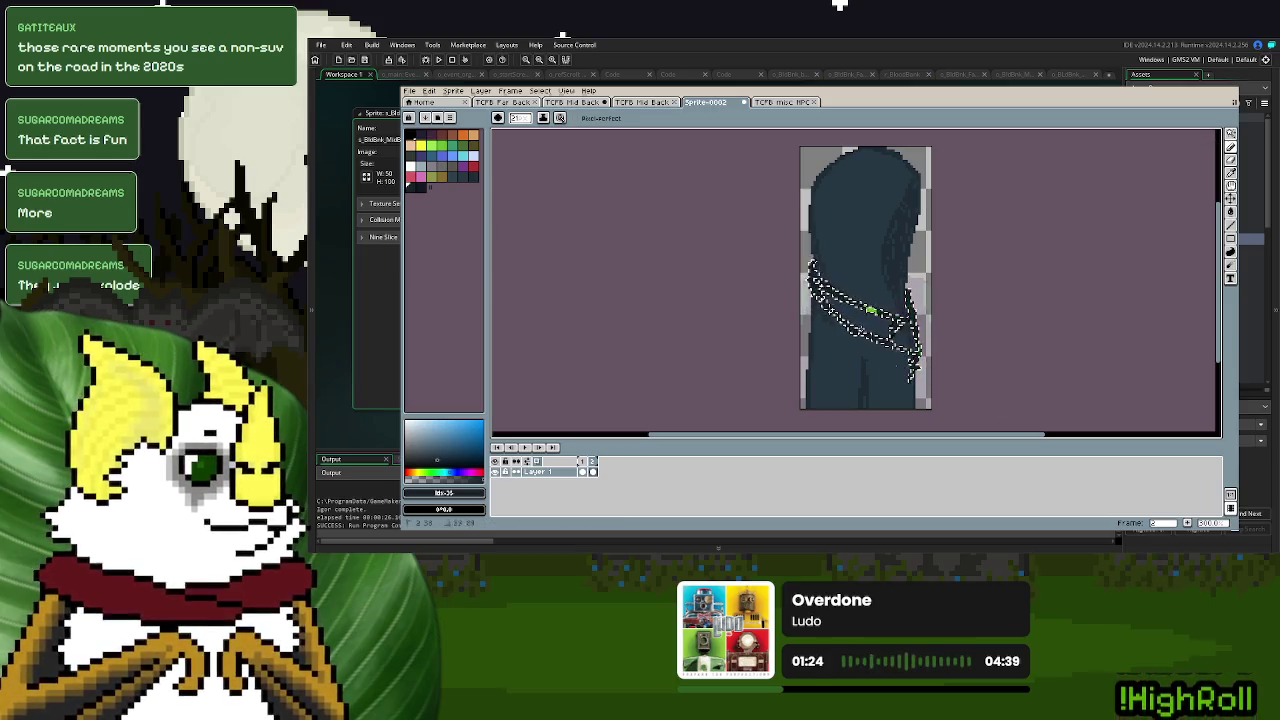
pyautogui.press('s')
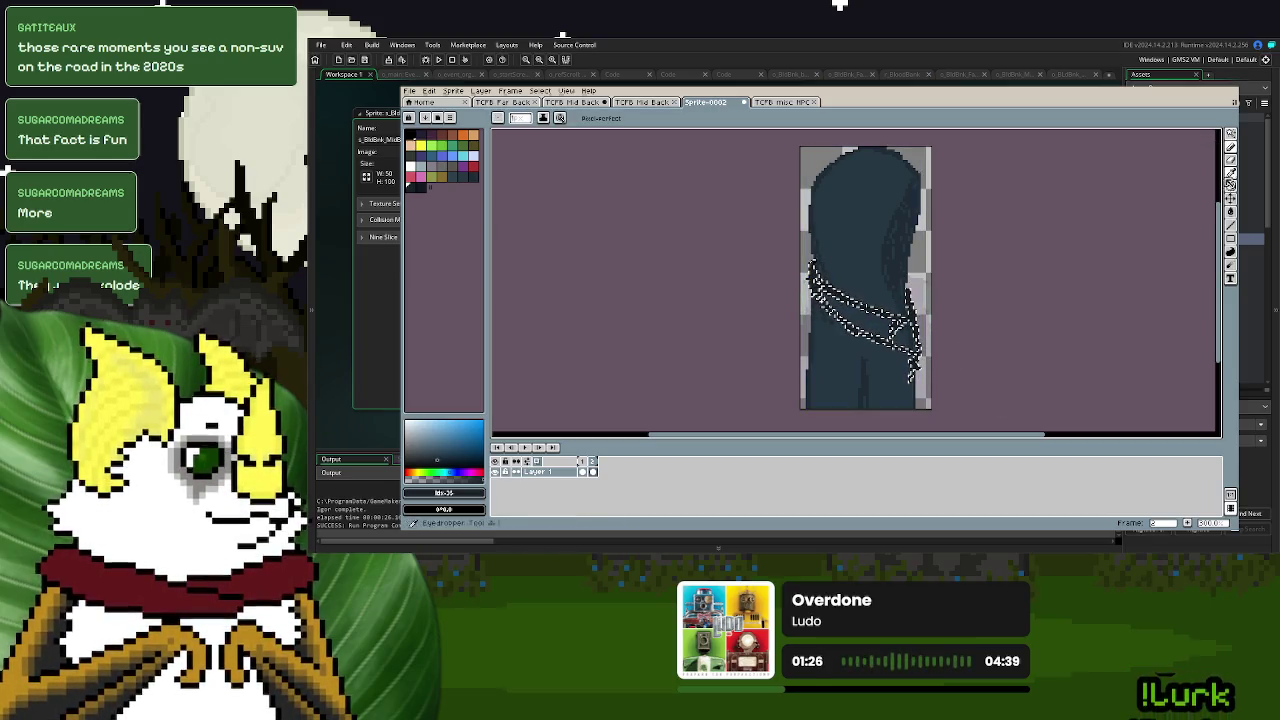
pyautogui.press('r')
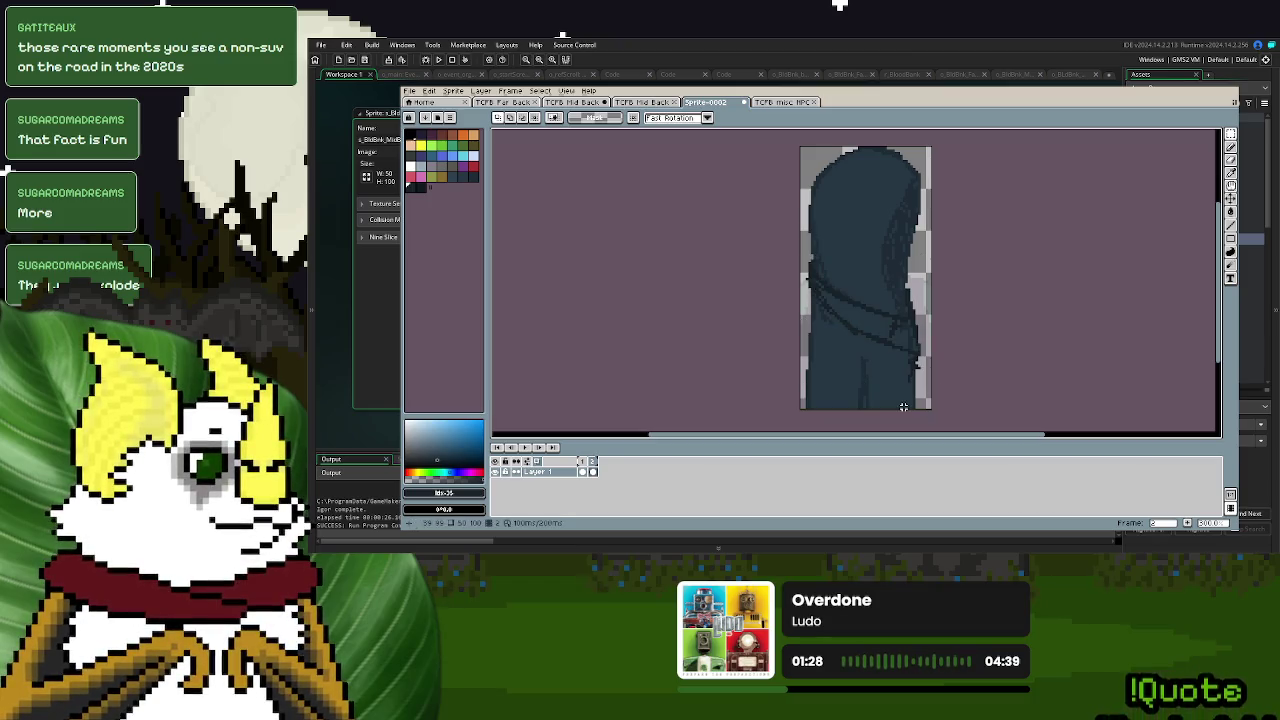
pyautogui.moveTo(877, 389); pyautogui.dragTo(883, 376)
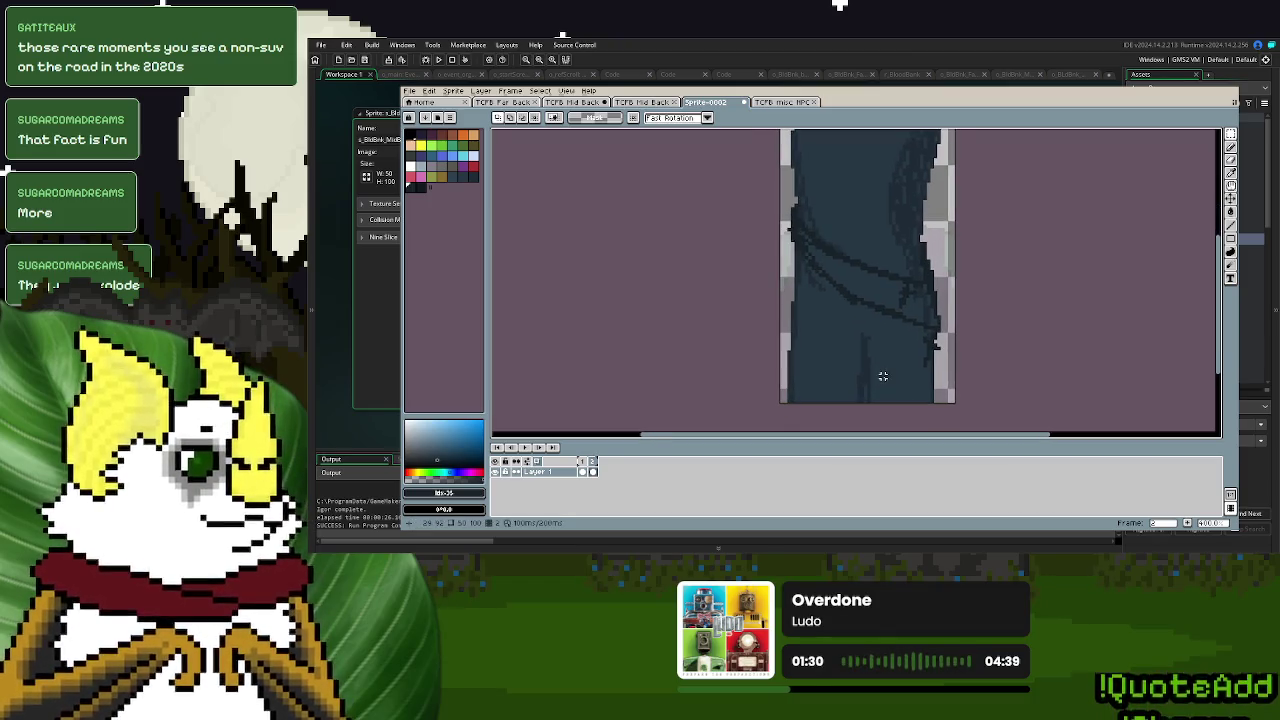
# - Sample the dark cloak colour and paint over the cloak's lower right edge
pyautogui.click(1230, 146)
pyautogui.click(935, 242)
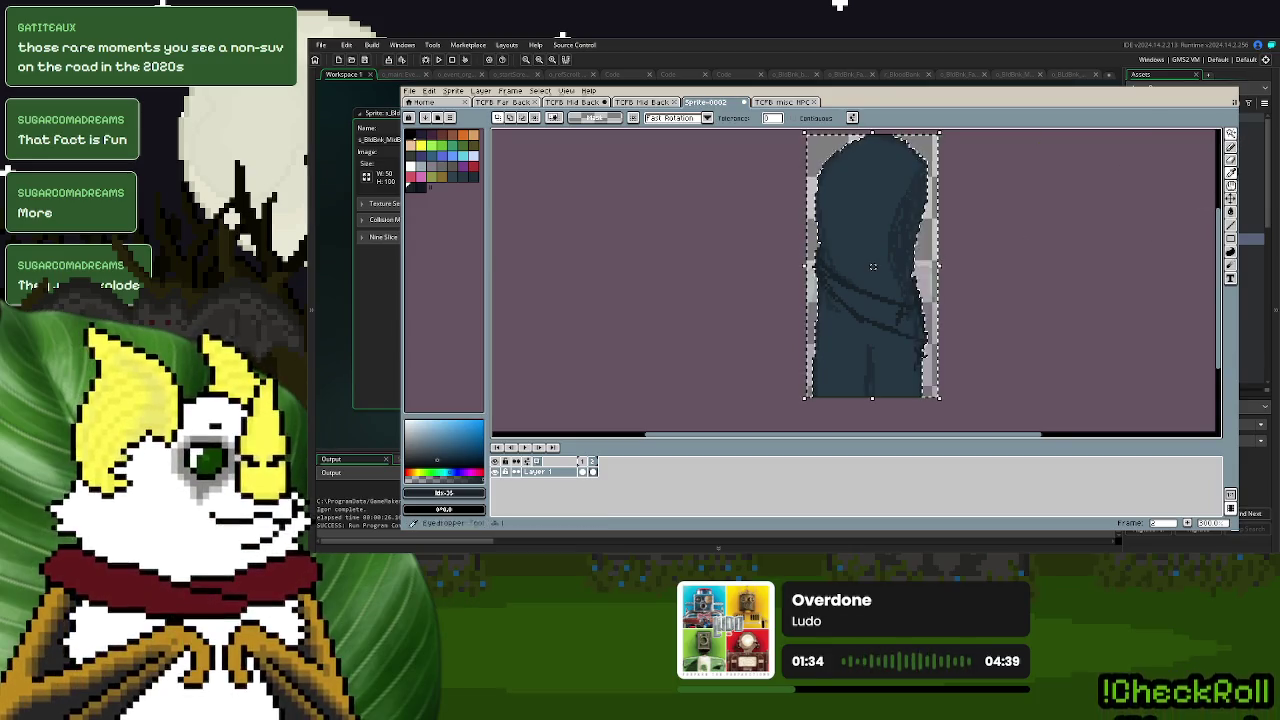
pyautogui.click(1230, 172)
pyautogui.click(1230, 133)
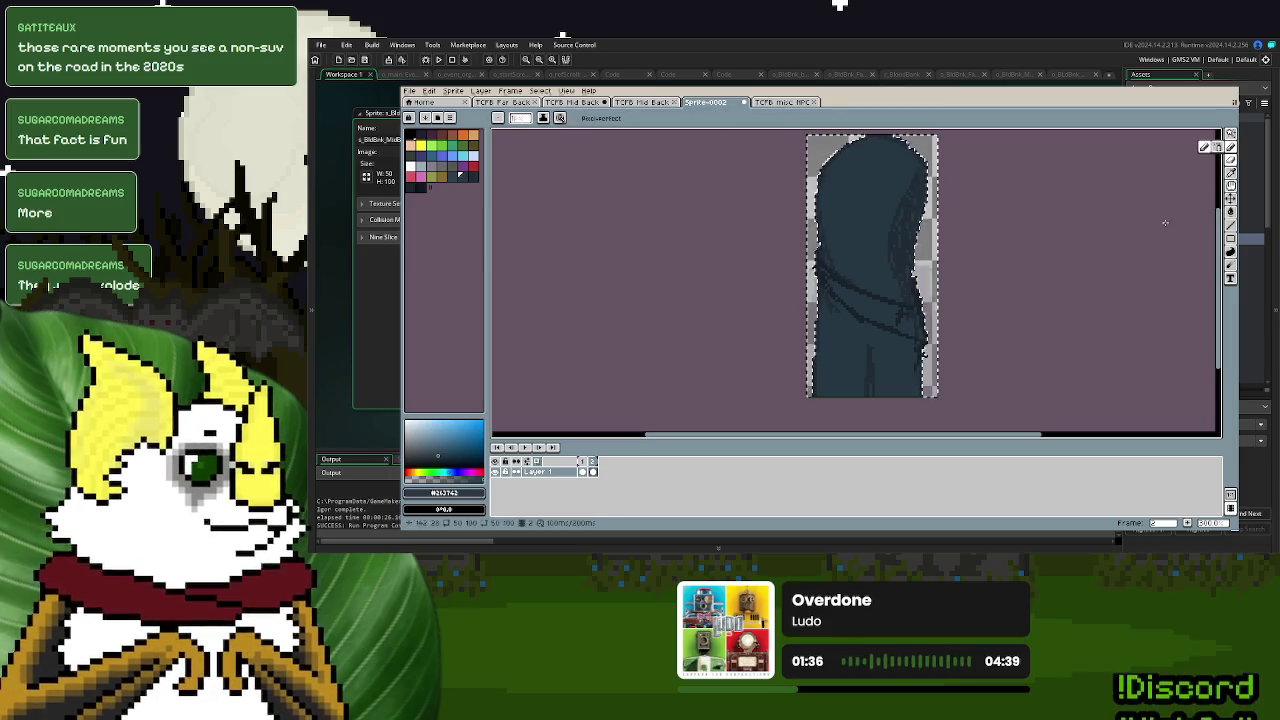
pyautogui.scroll(2, 923, 386)
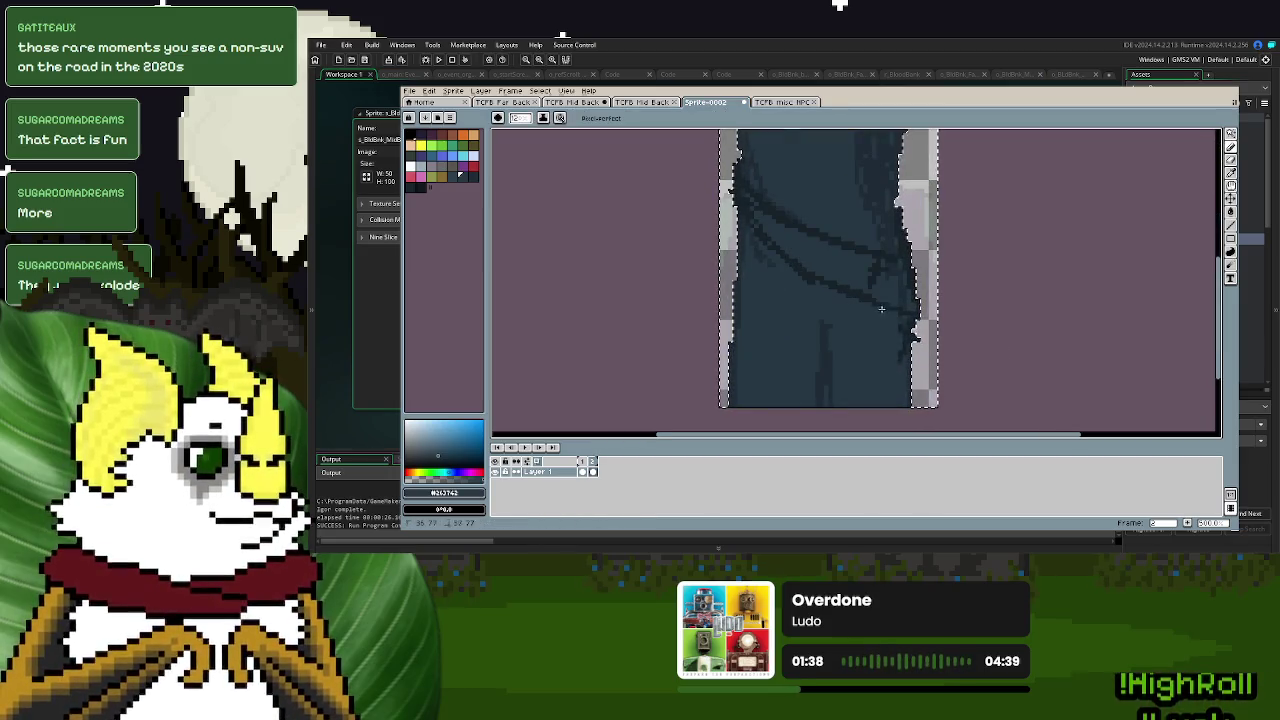
pyautogui.moveTo(915, 356); pyautogui.dragTo(928, 404)
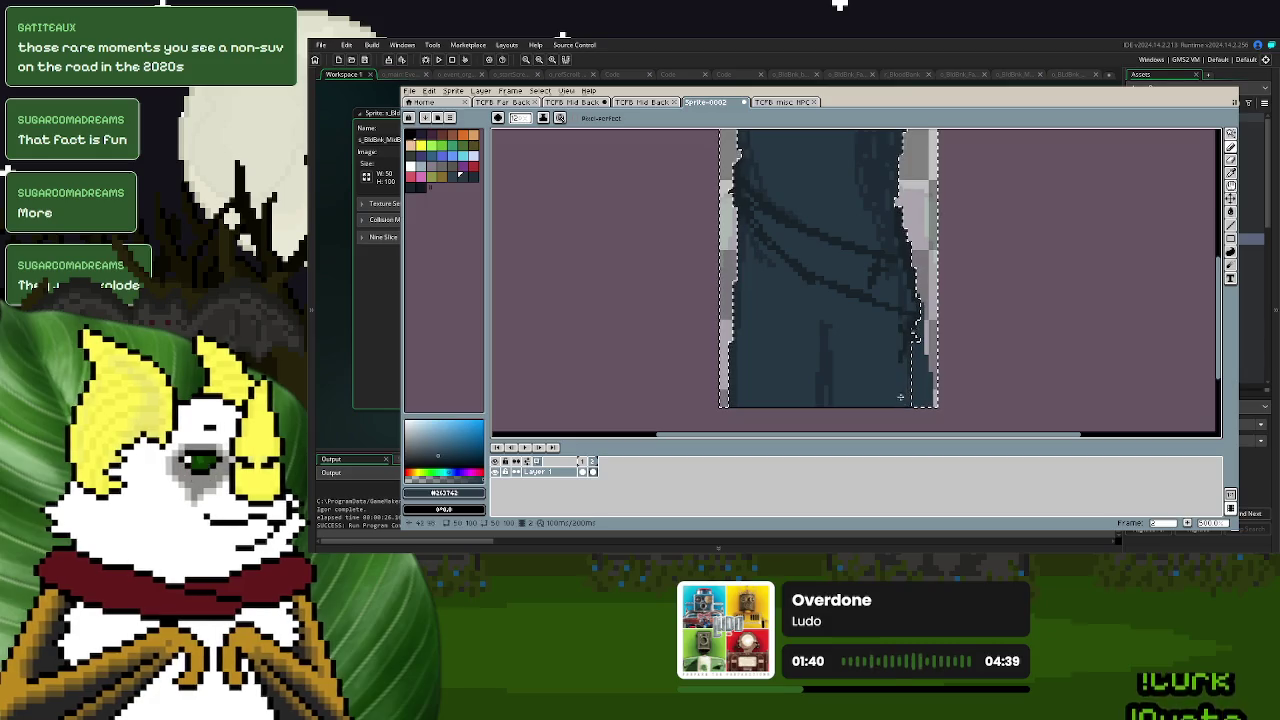
pyautogui.moveTo(900, 373); pyautogui.dragTo(863, 408)
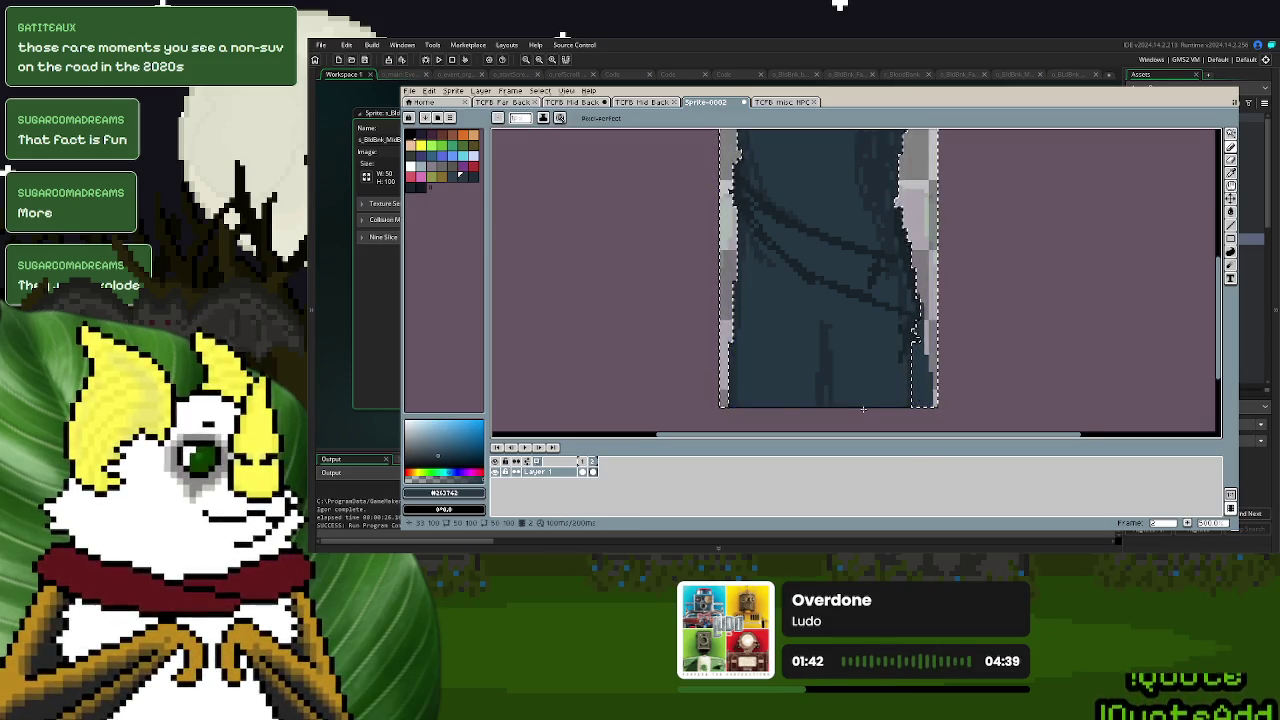
pyautogui.scroll(-2, 863, 408)
# - Clear the selection and sample the cloak's shadow colour
pyautogui.click(1173, 137)
pyautogui.click(1029, 279)
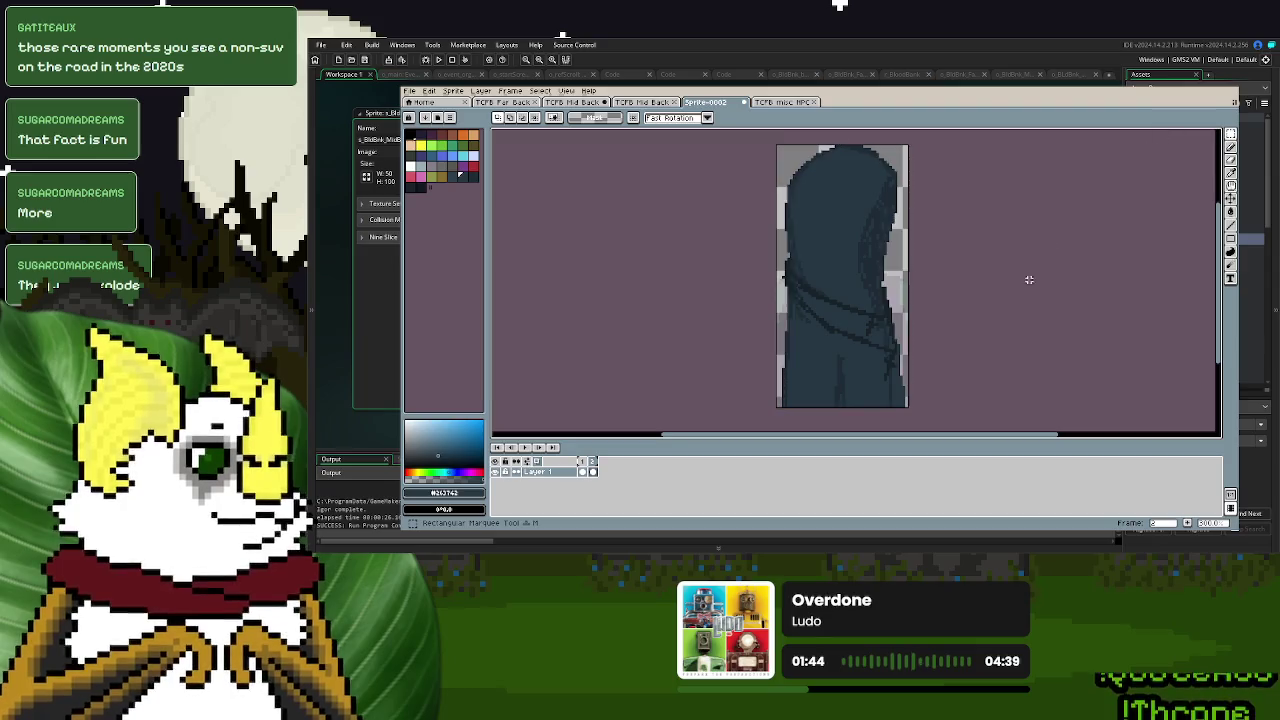
pyautogui.moveTo(969, 309); pyautogui.dragTo(985, 336)
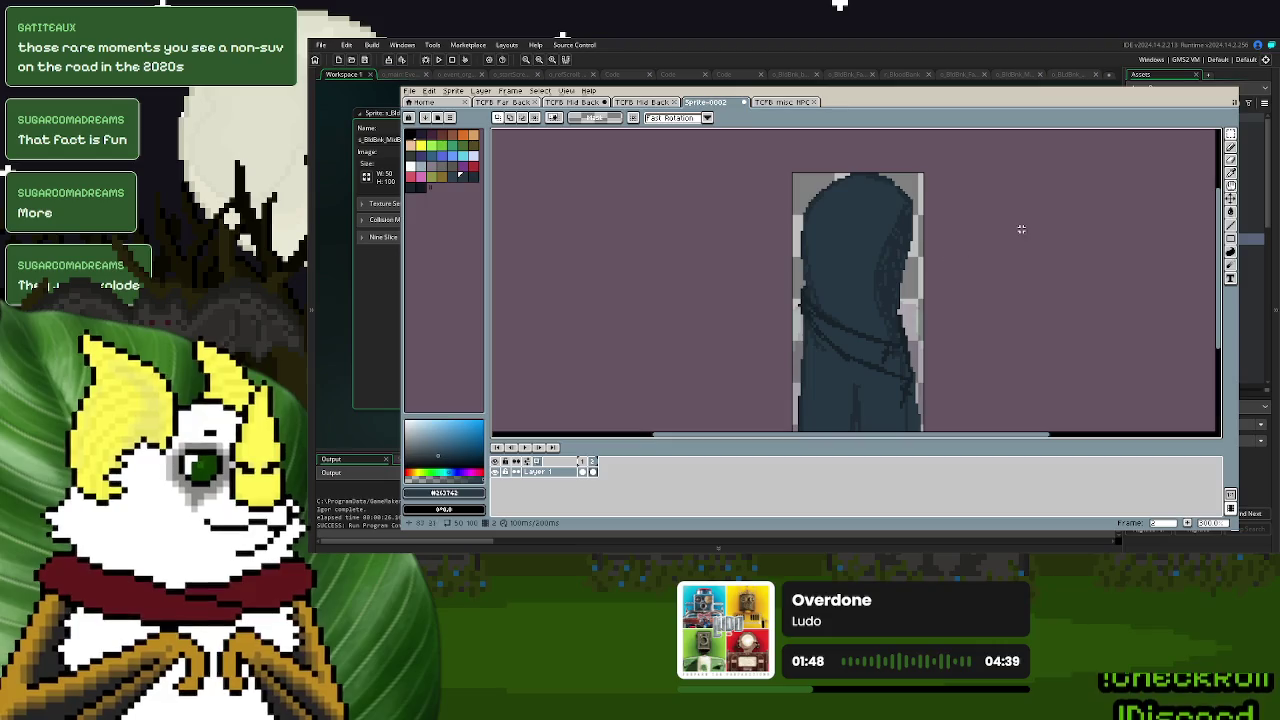
pyautogui.scroll(1, 922, 260)
pyautogui.scroll(1, 915, 250)
pyautogui.press('i')
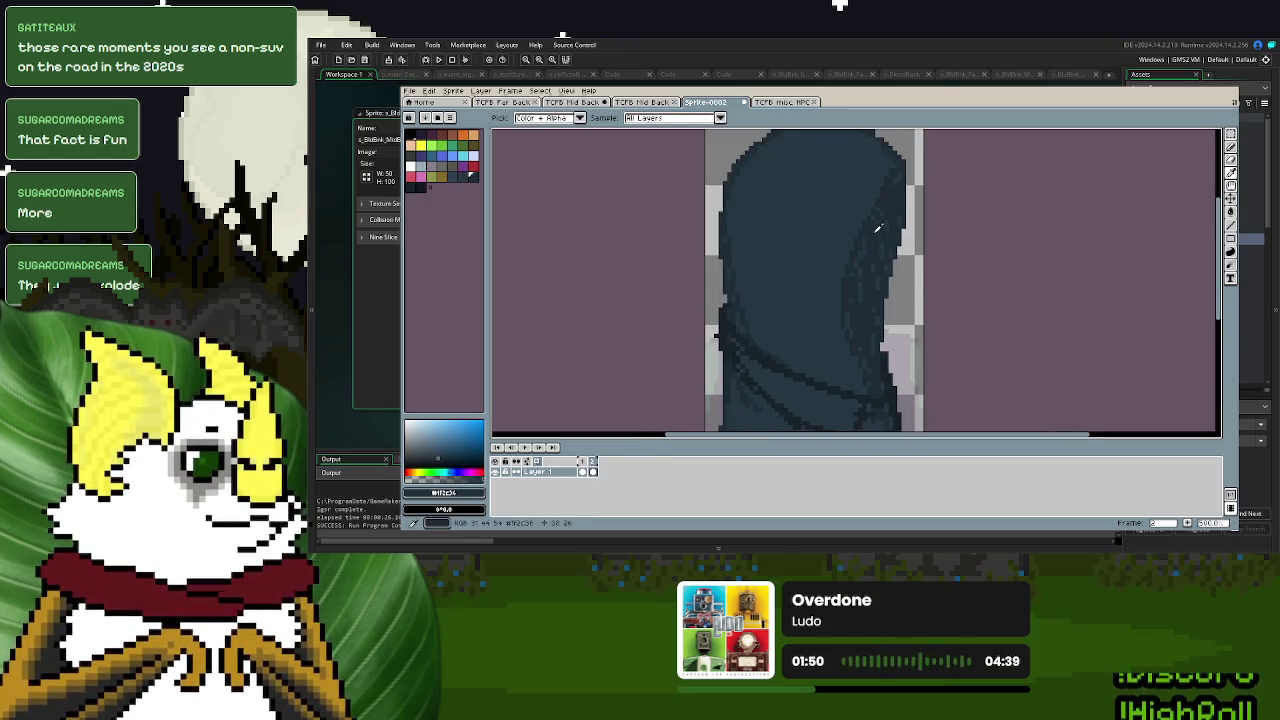
pyautogui.click(1232, 148)
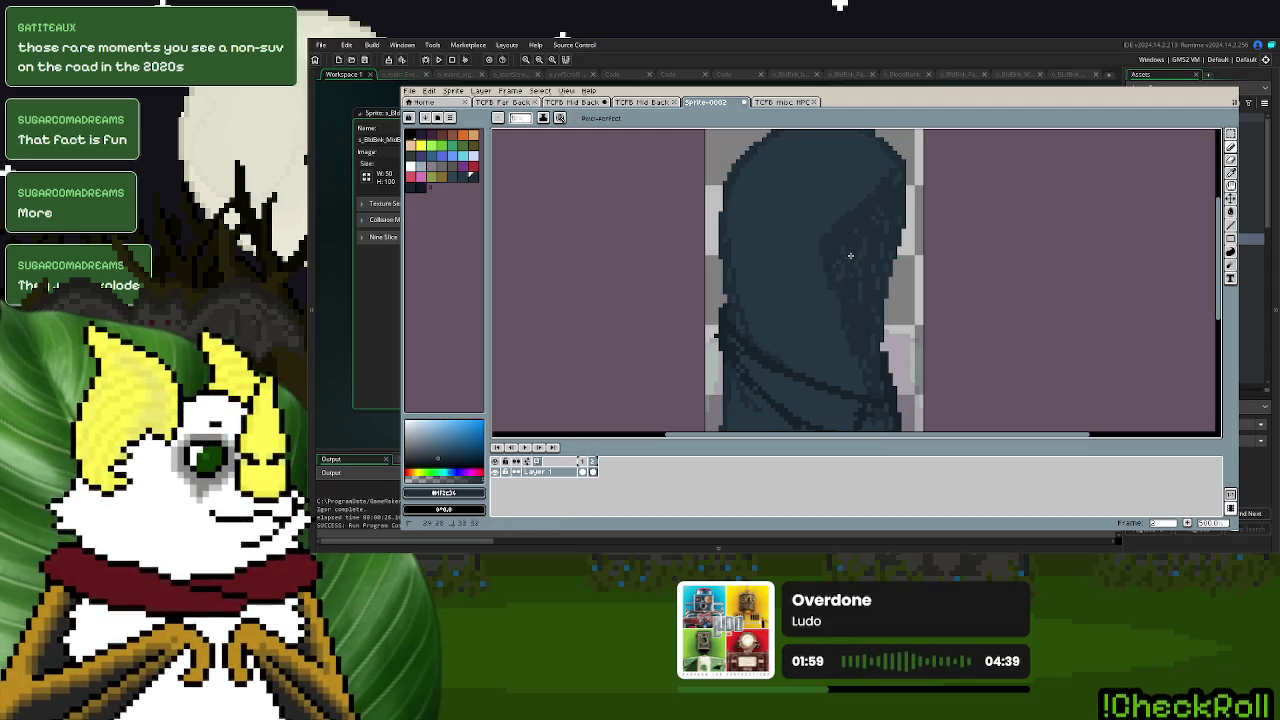
# - Pick a dark palette colour and select the figure's dark pixels
pyautogui.scroll(-3, 850, 255)
pyautogui.scroll(4, 887, 306)
pyautogui.scroll(-1, 887, 306)
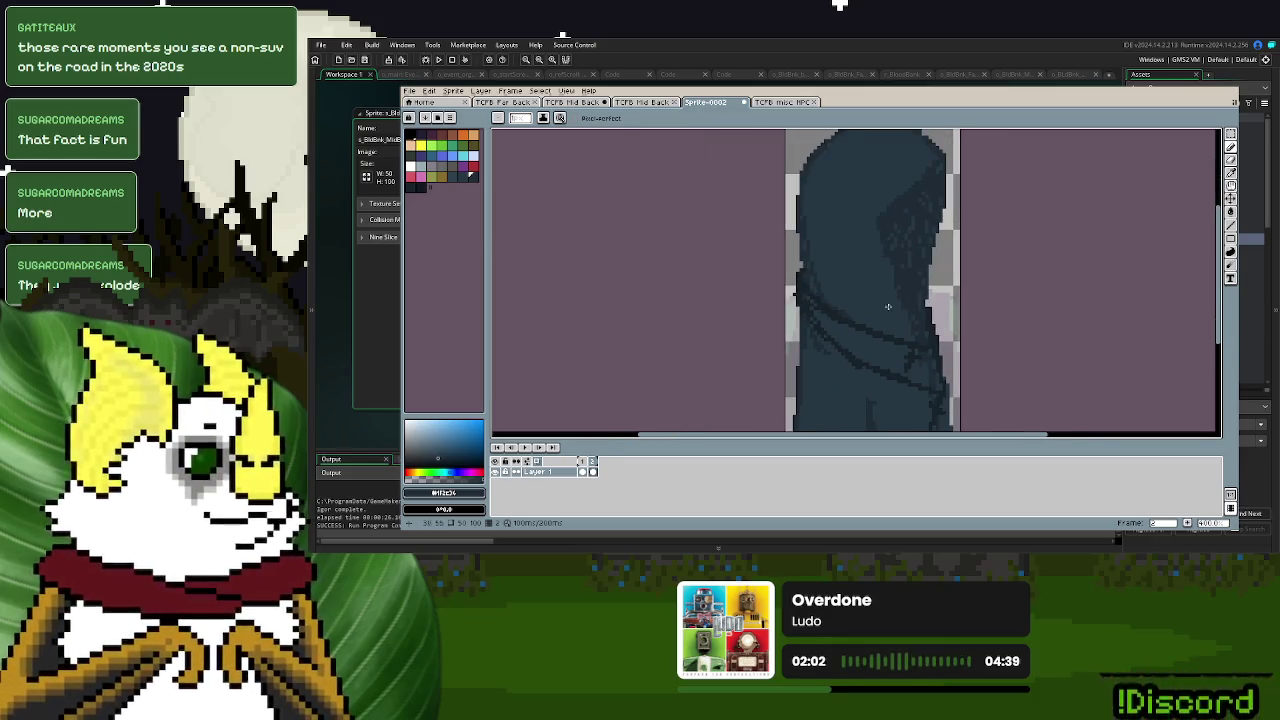
pyautogui.click(421, 189)
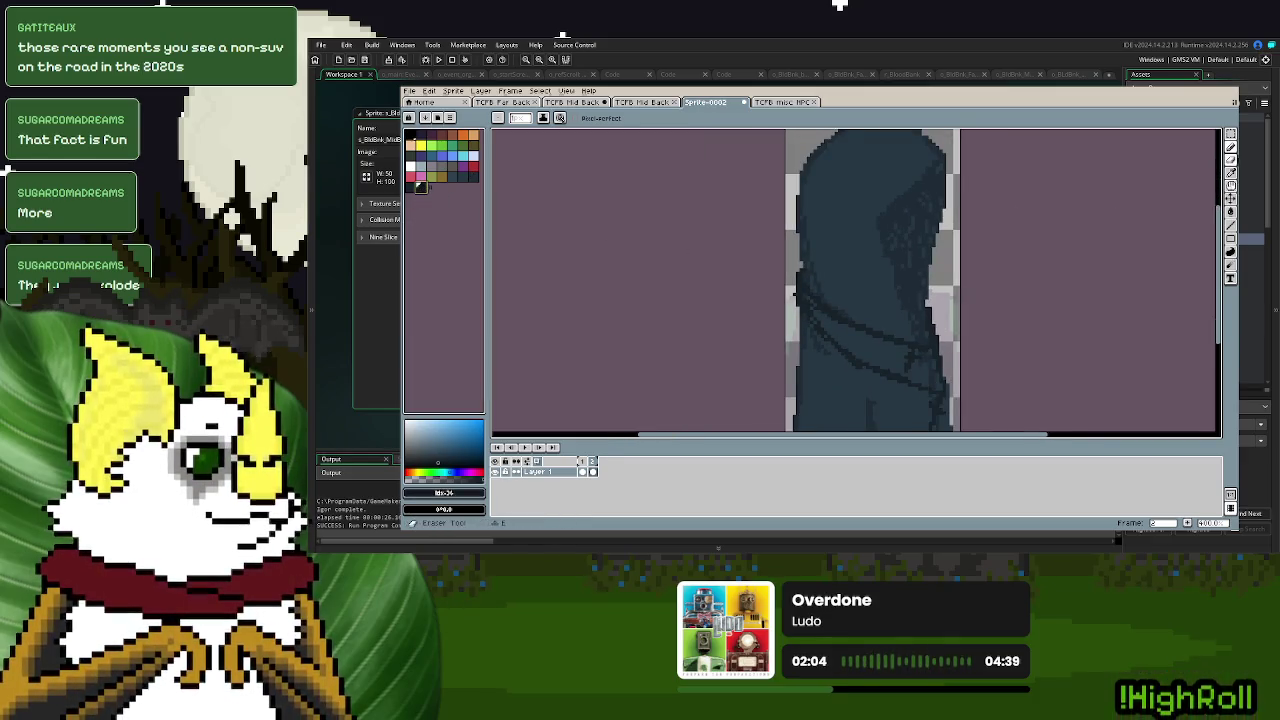
pyautogui.click(1231, 134)
pyautogui.click(878, 294)
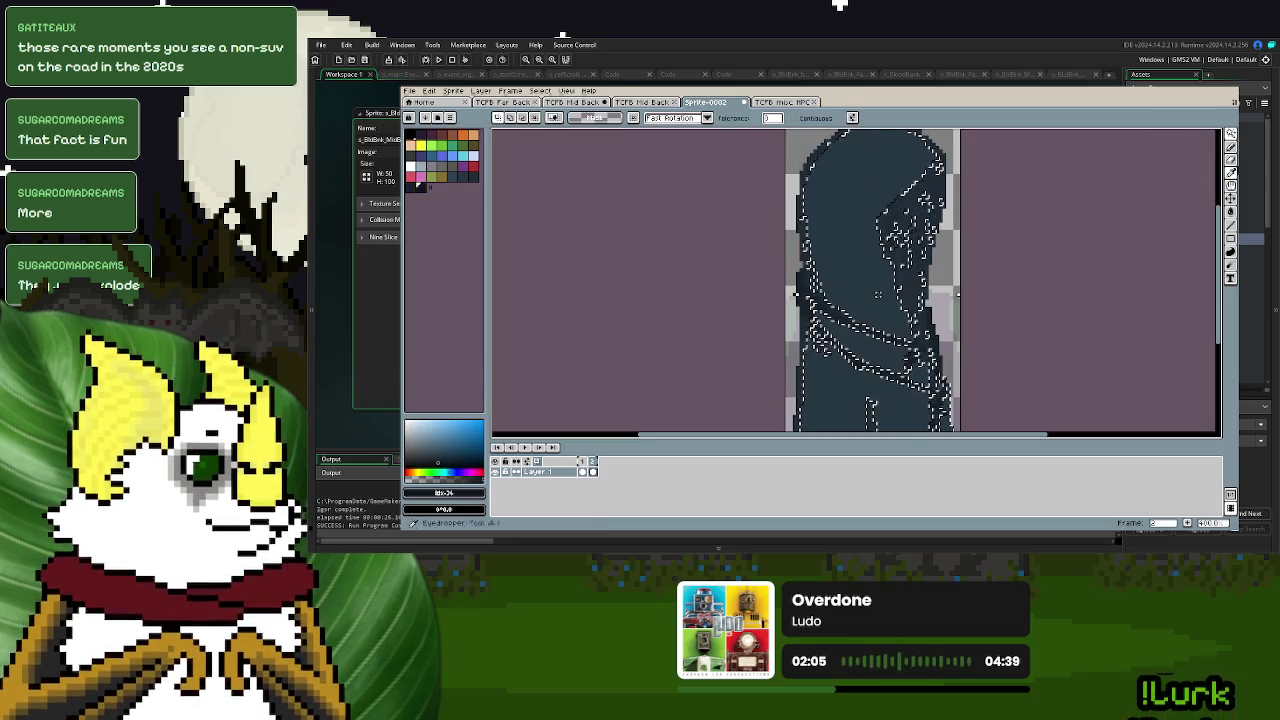
# - Set the Hue/Saturation value to 0 to darken the figure and apply it
pyautogui.click(1231, 147)
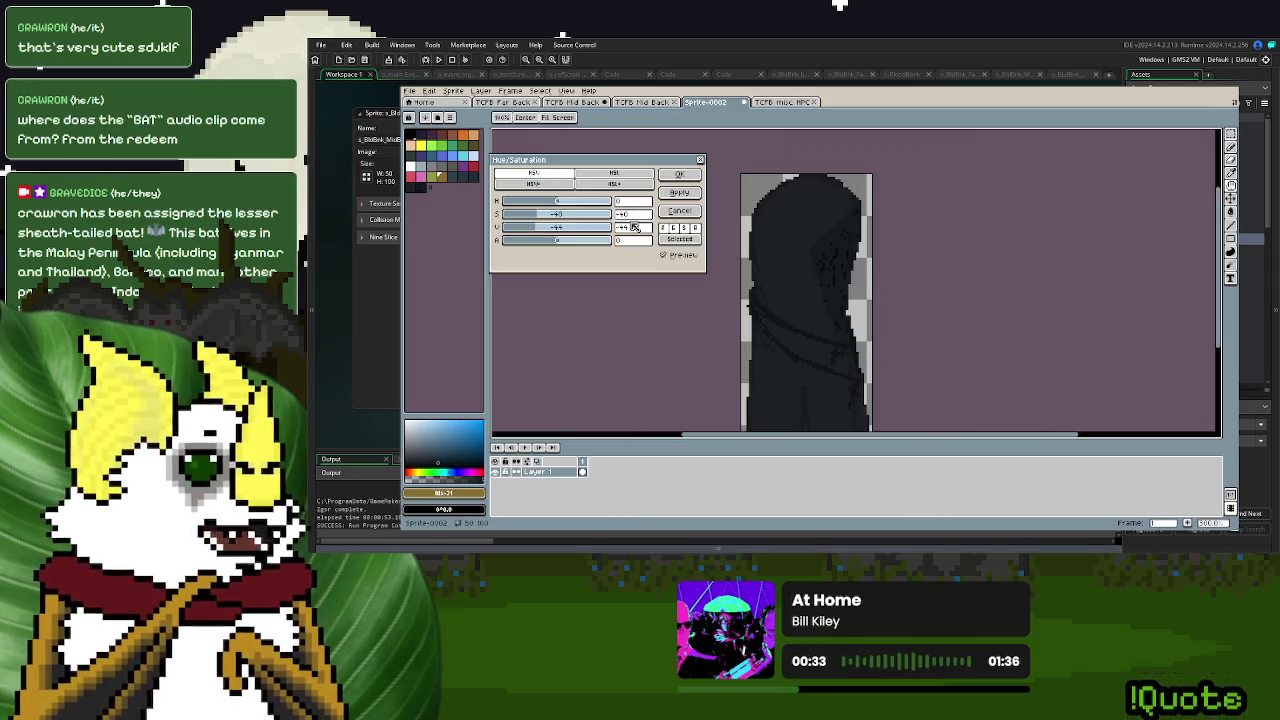
pyautogui.press('BackSpace')
pyautogui.write('0')
pyautogui.click(679, 192)
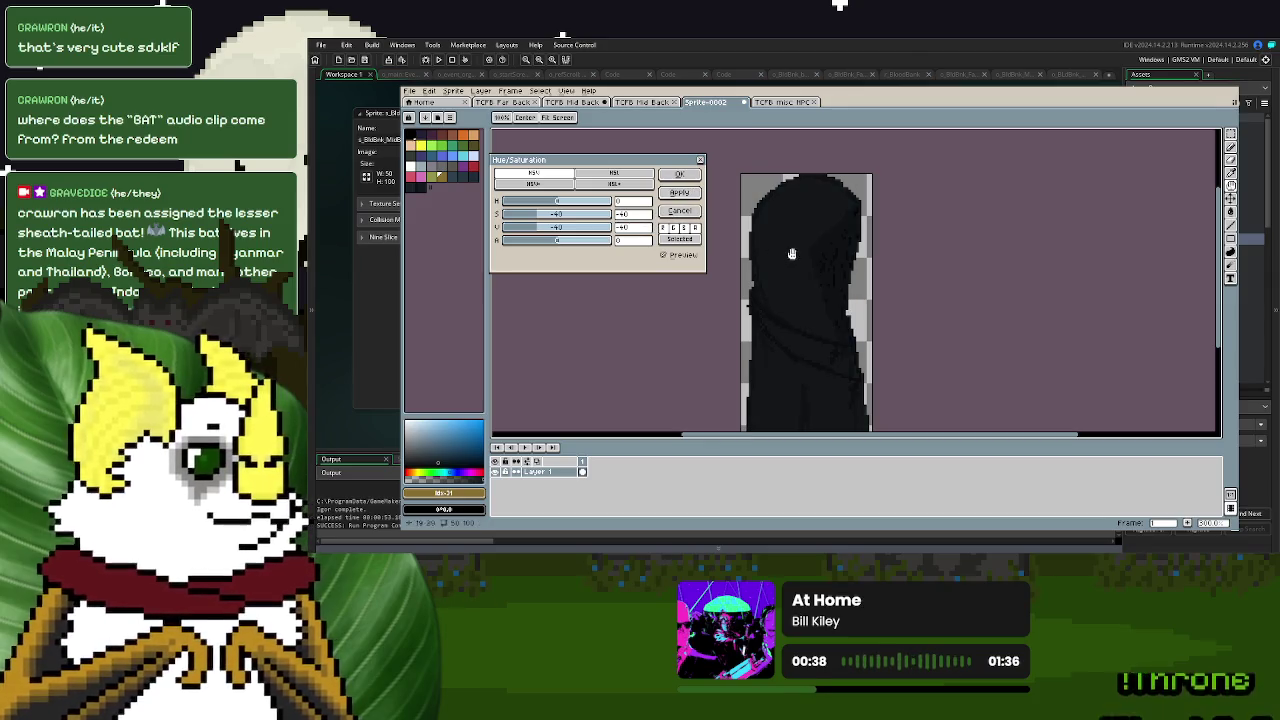
pyautogui.click(701, 161)
pyautogui.click(408, 92)
pyautogui.moveTo(423, 177)
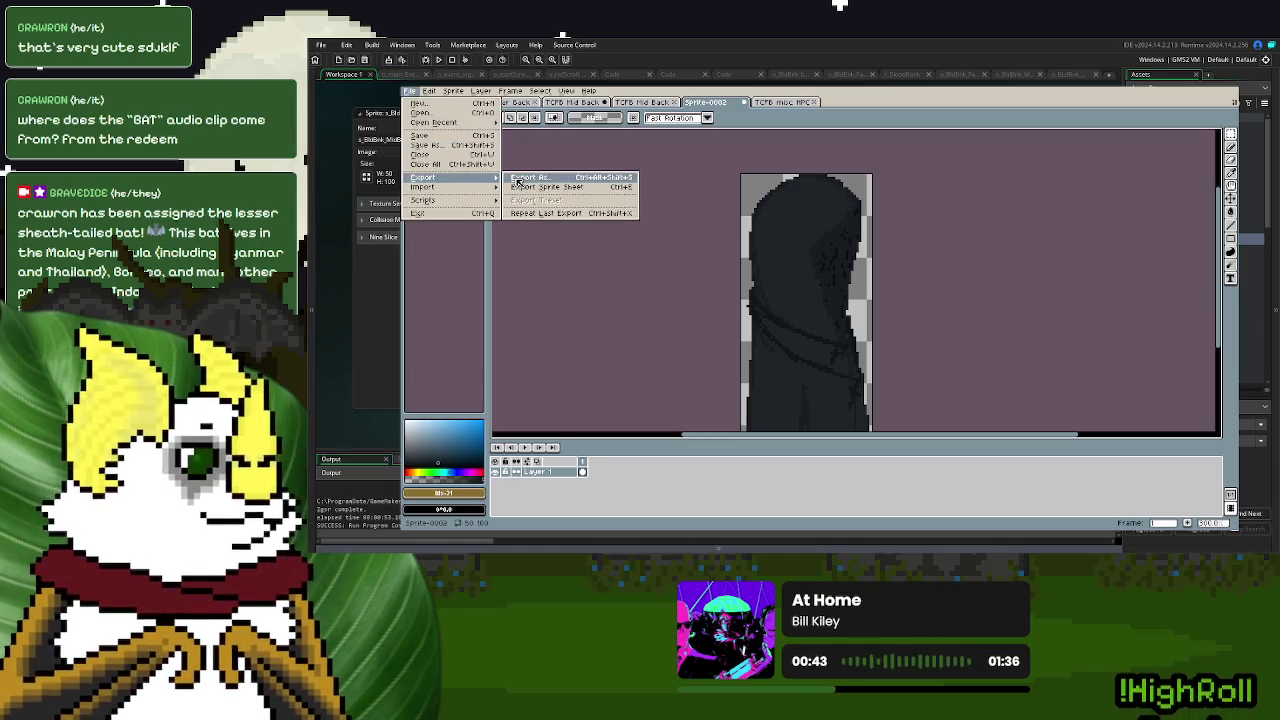
# - Export the sprite over the existing GIF with default GIF options and run the game
pyautogui.click(517, 181)
pyautogui.click(590, 220)
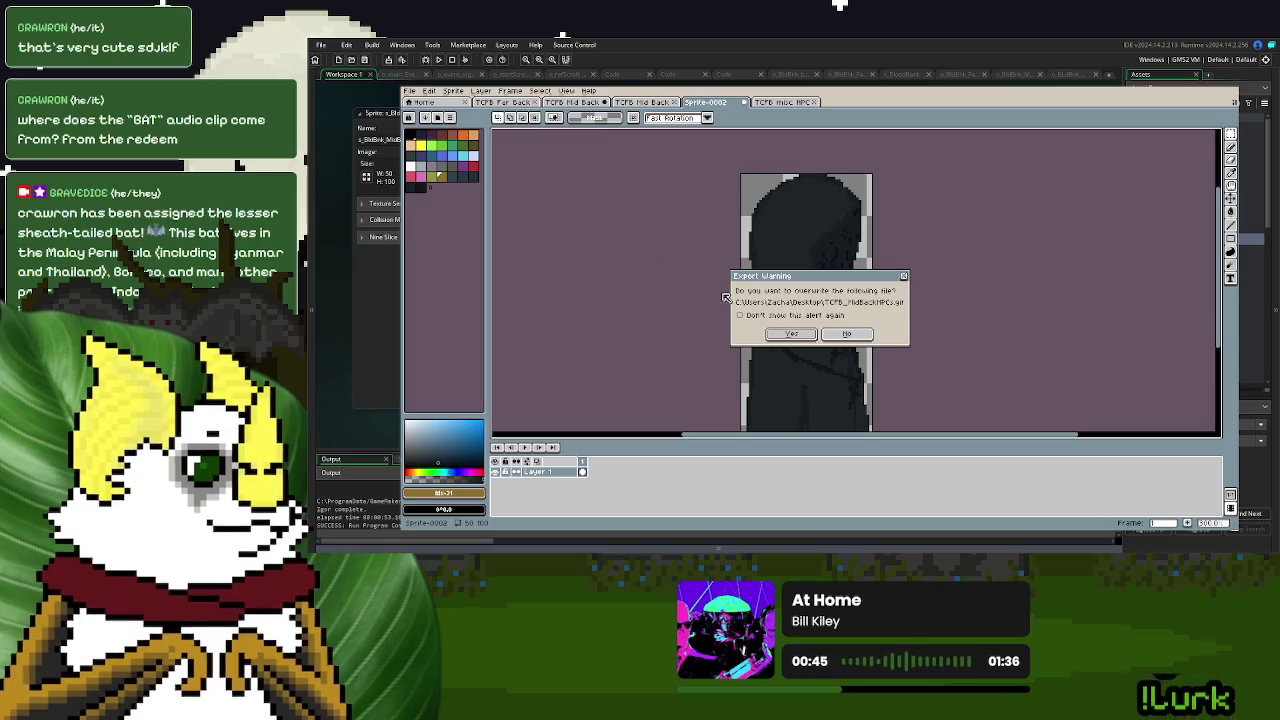
pyautogui.click(792, 334)
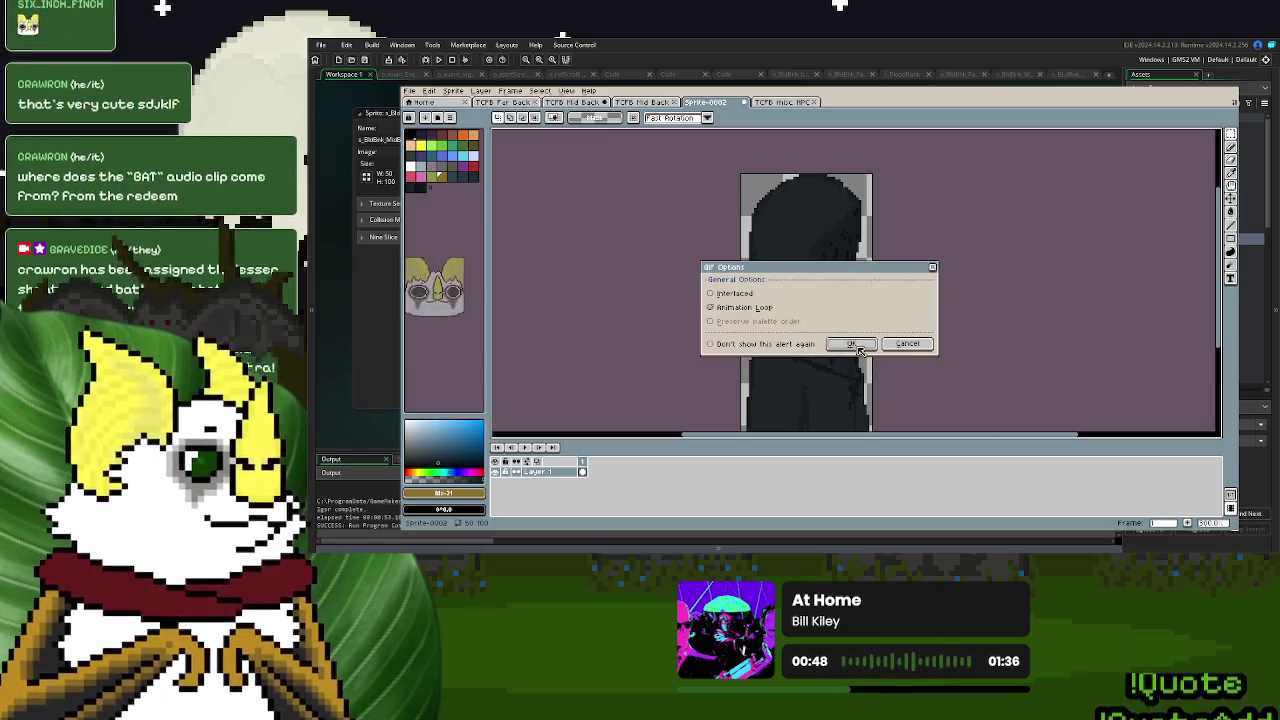
pyautogui.click(850, 343)
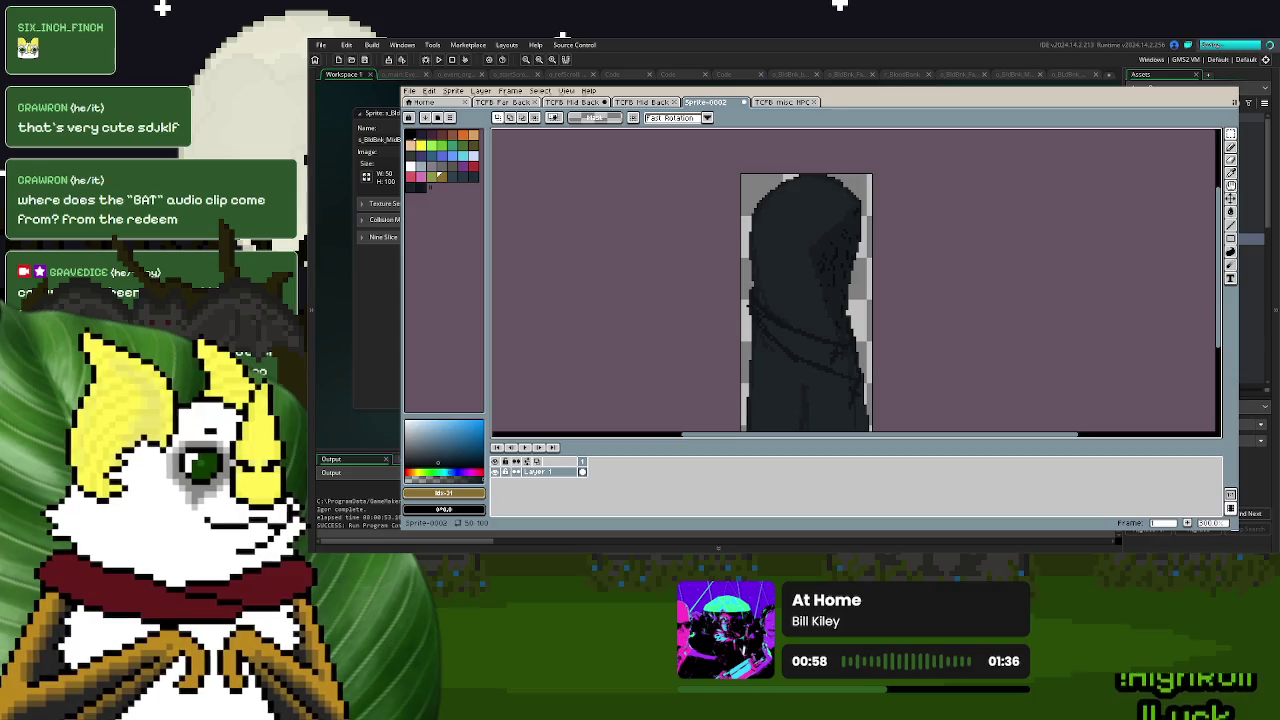
pyautogui.click(428, 60)
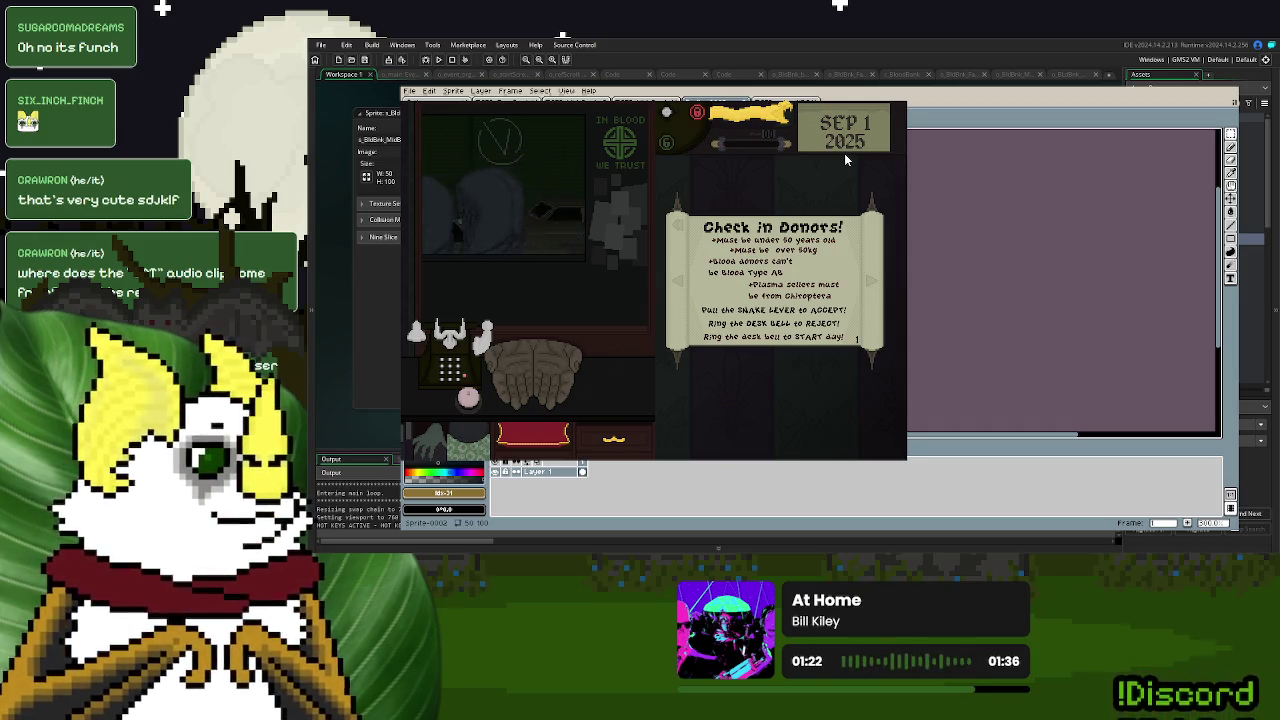
# - Close the running game and recentre the hooded figure in the sprite editor
pyautogui.press('Escape')
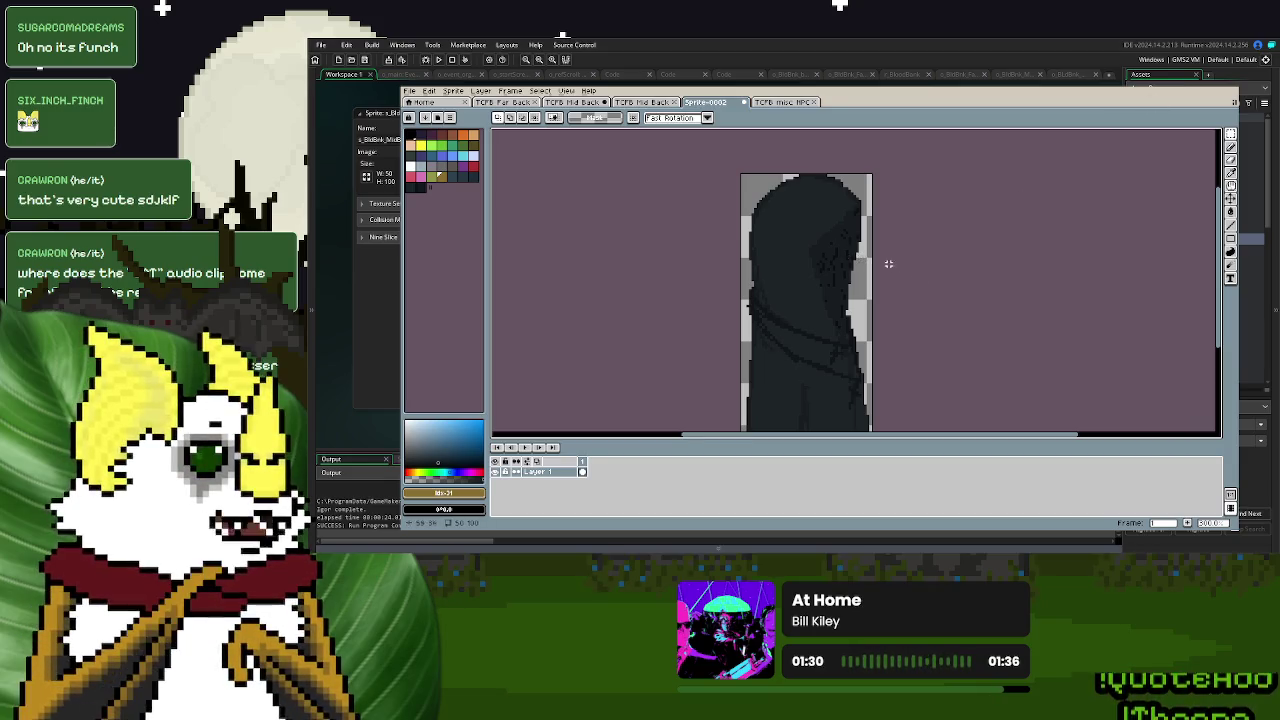
pyautogui.moveTo(910, 318); pyautogui.dragTo(918, 306)
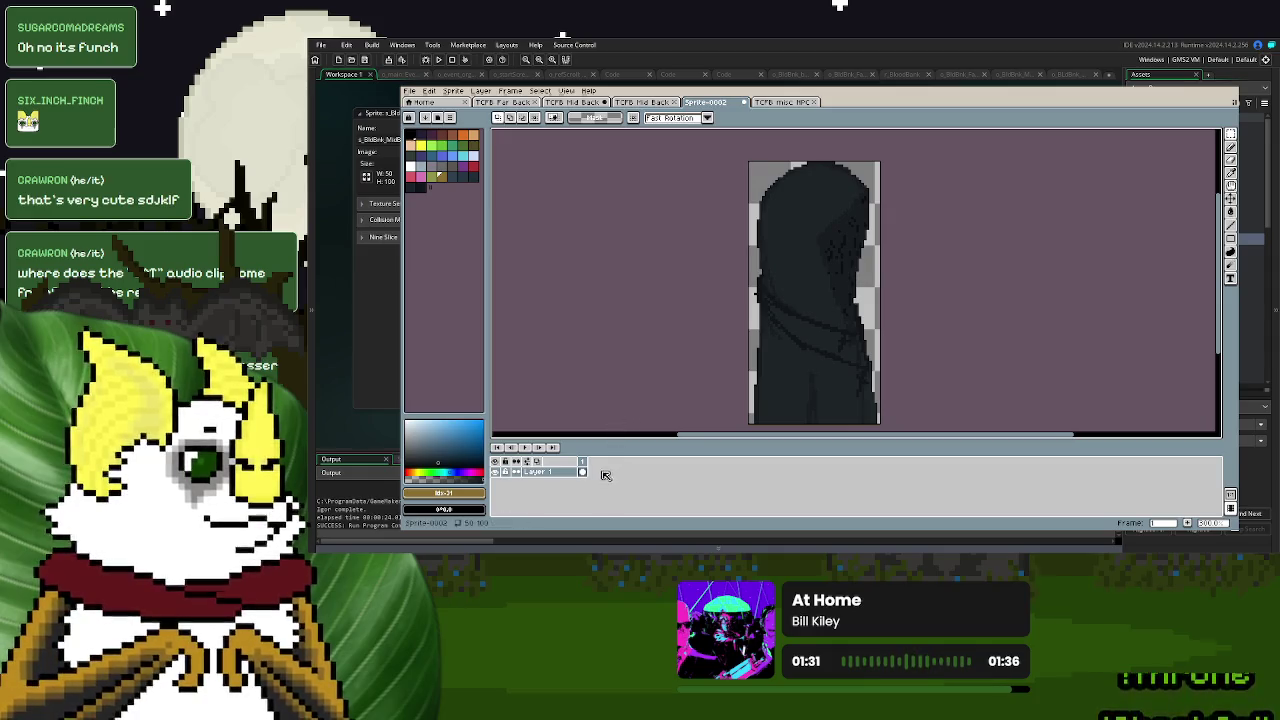
# - Sample the cloak's blue-black from the figure and show it as HSV in the colour editor
pyautogui.click(430, 195)
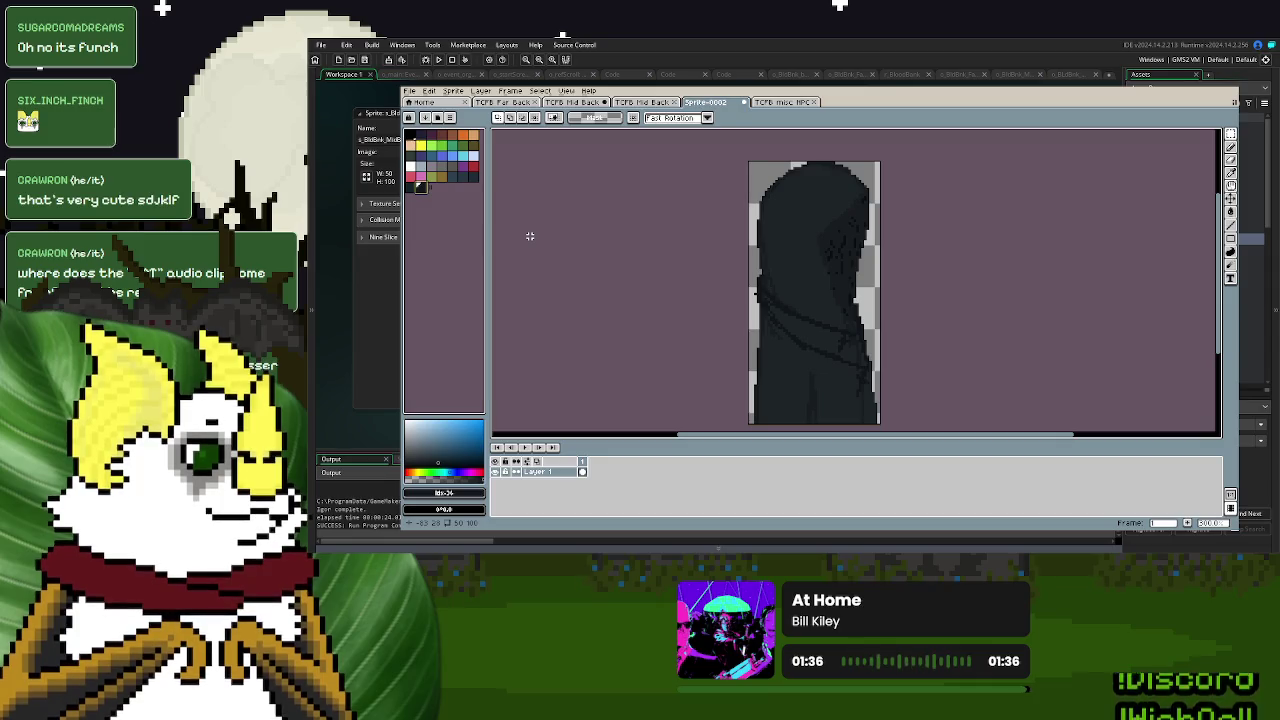
pyautogui.click(451, 179)
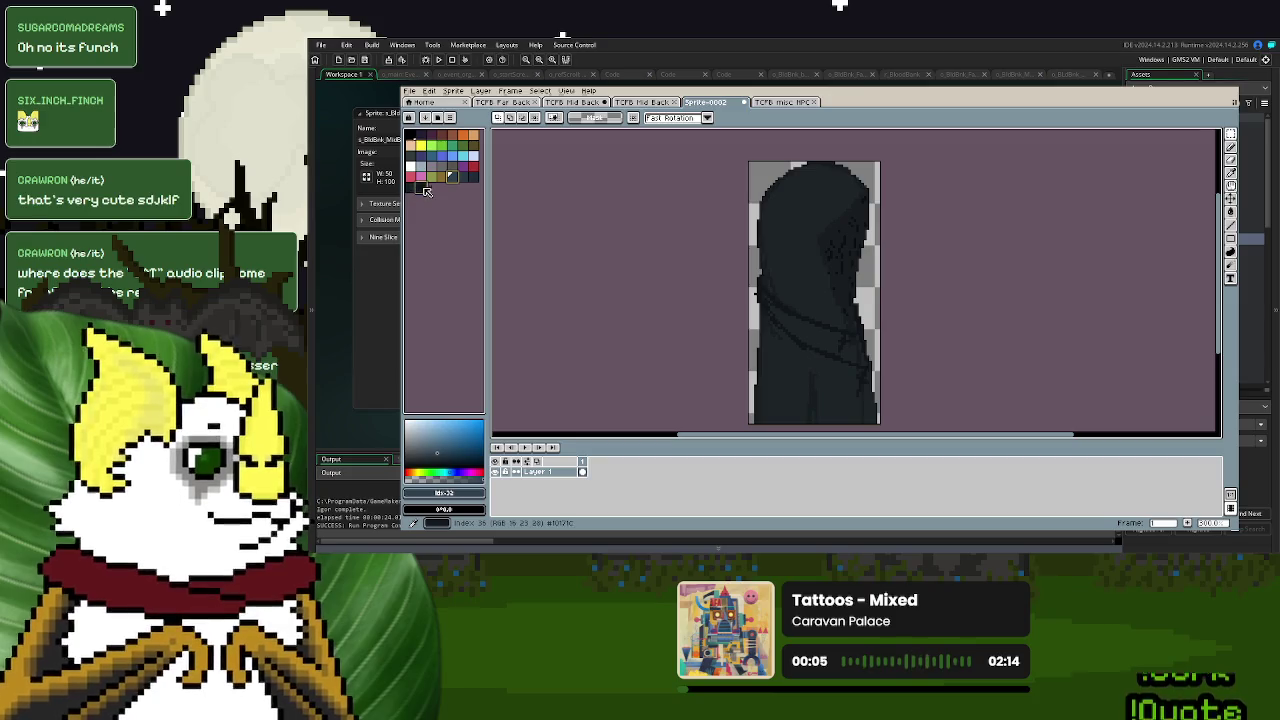
pyautogui.click(474, 178)
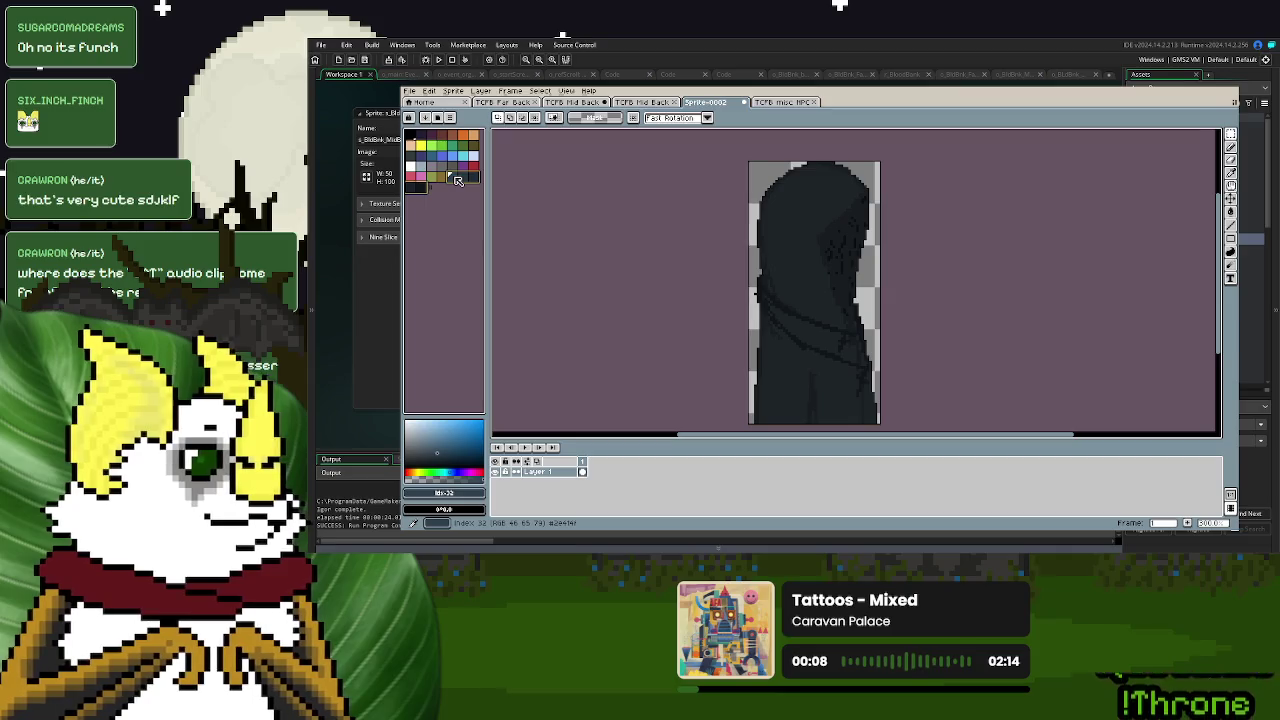
pyautogui.scroll(1, 457, 179)
pyautogui.click(1231, 173)
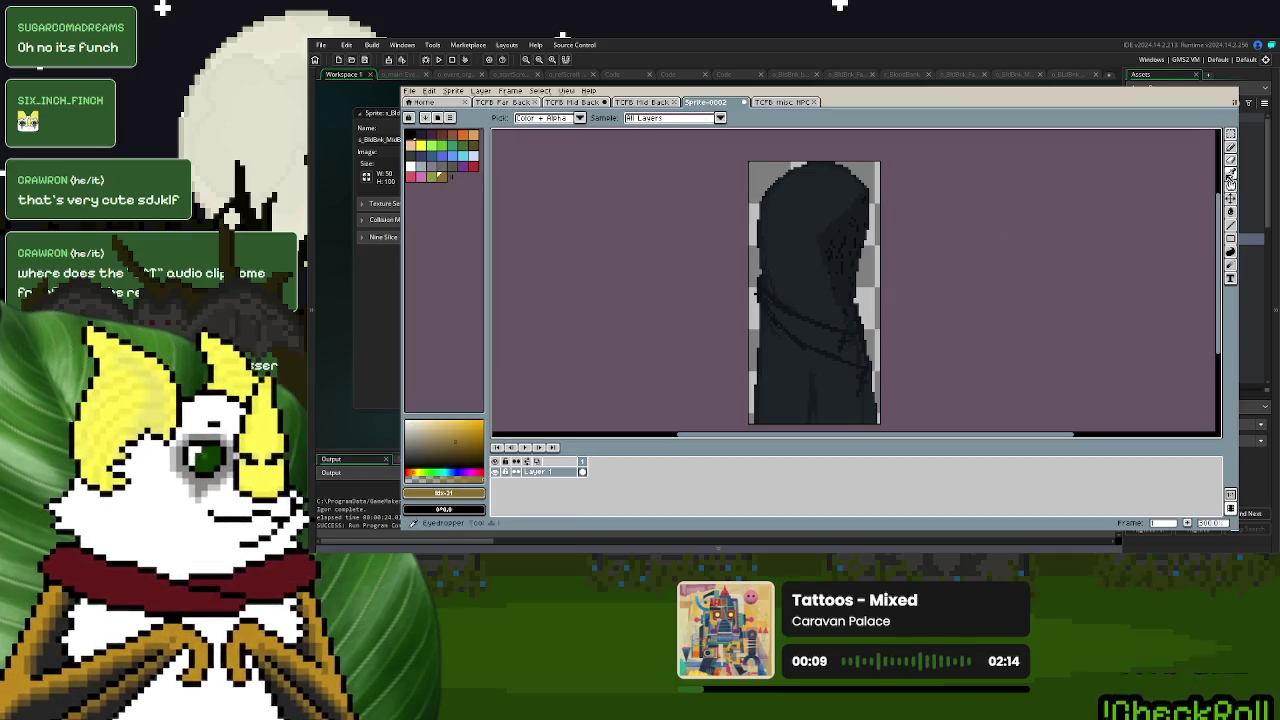
pyautogui.click(812, 300)
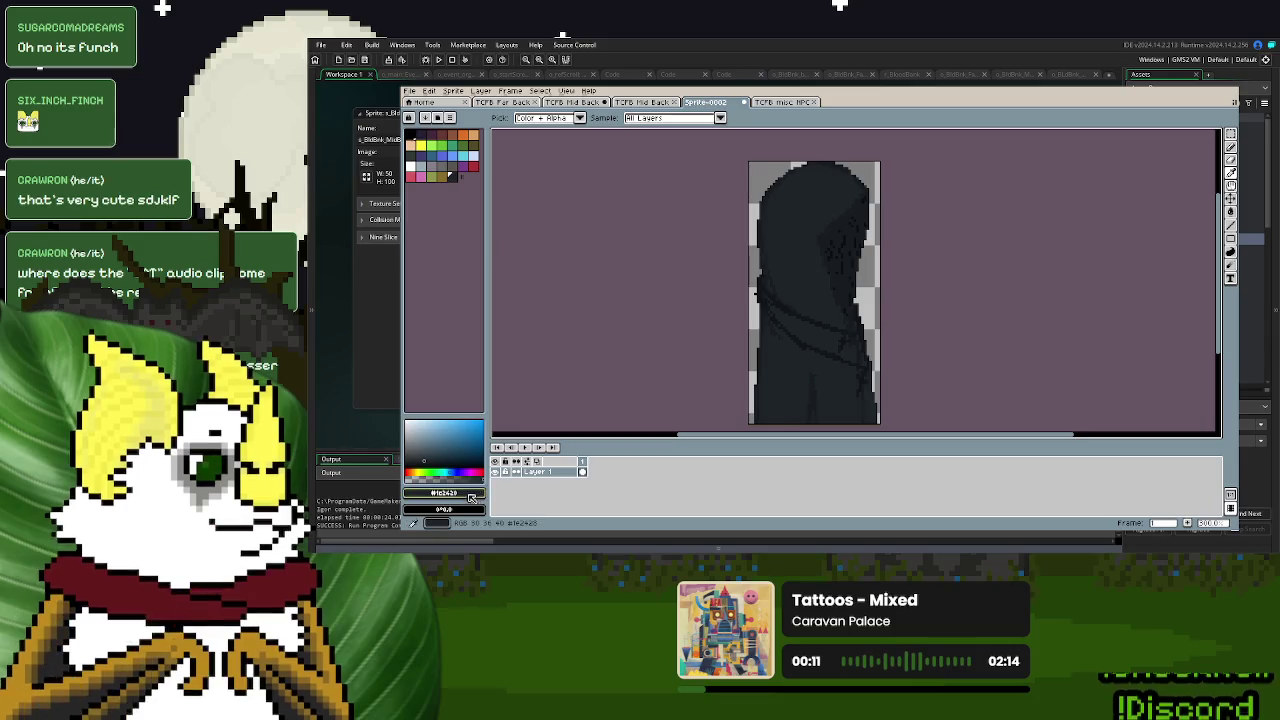
pyautogui.click(444, 493)
pyautogui.click(430, 420)
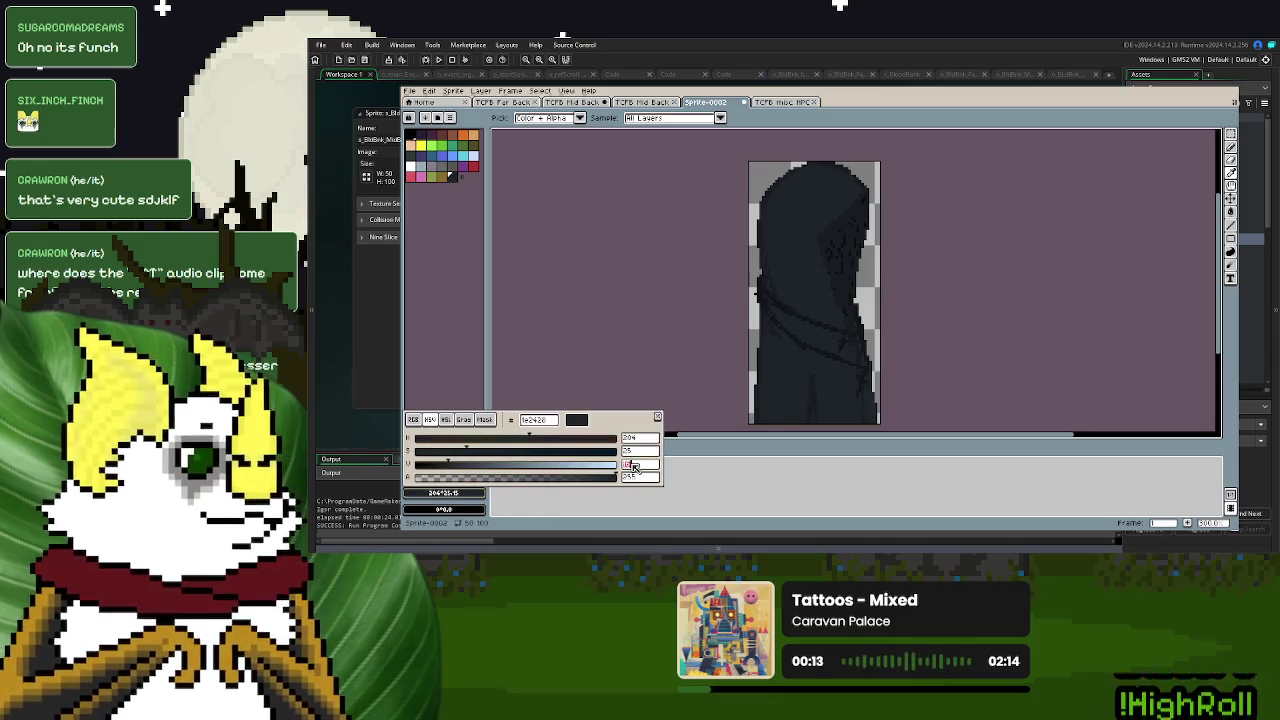
pyautogui.scroll(-3, 634, 468)
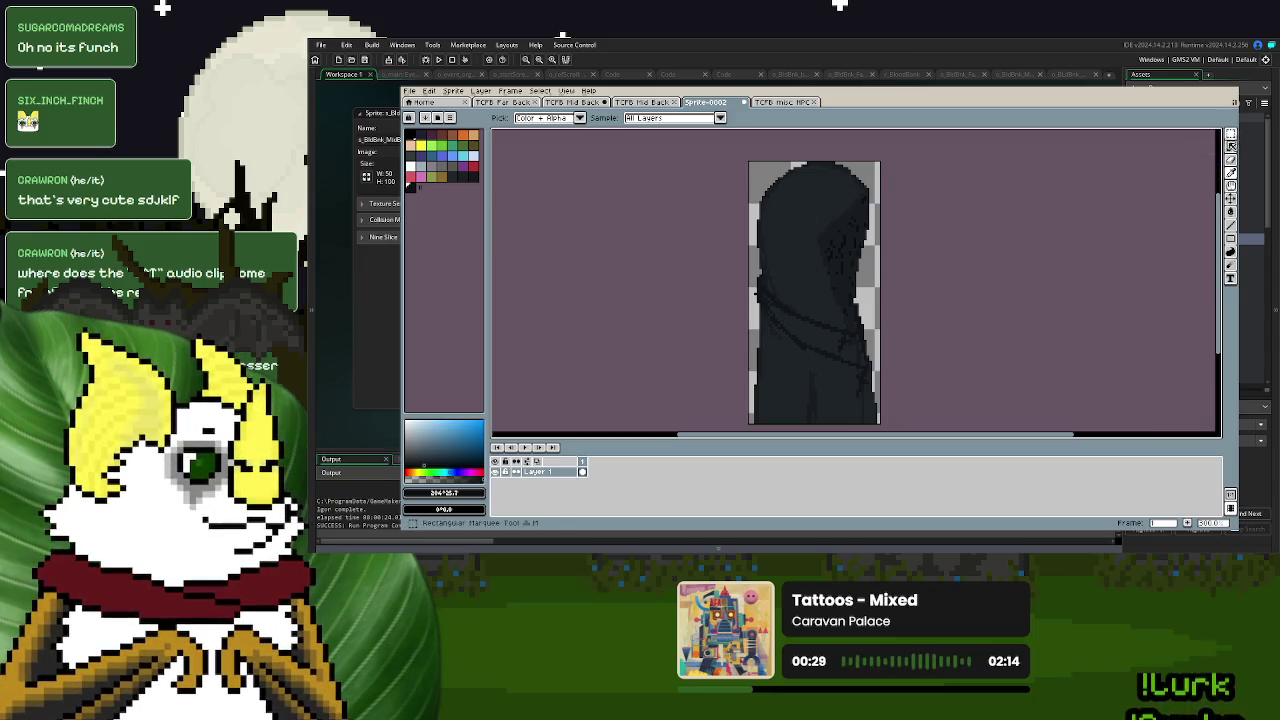
# - Magic-wand the dark figure and pencil its stray grey top-right pixels dark
pyautogui.click(1231, 146)
pyautogui.scroll(2, 900, 200)
pyautogui.click(836, 224)
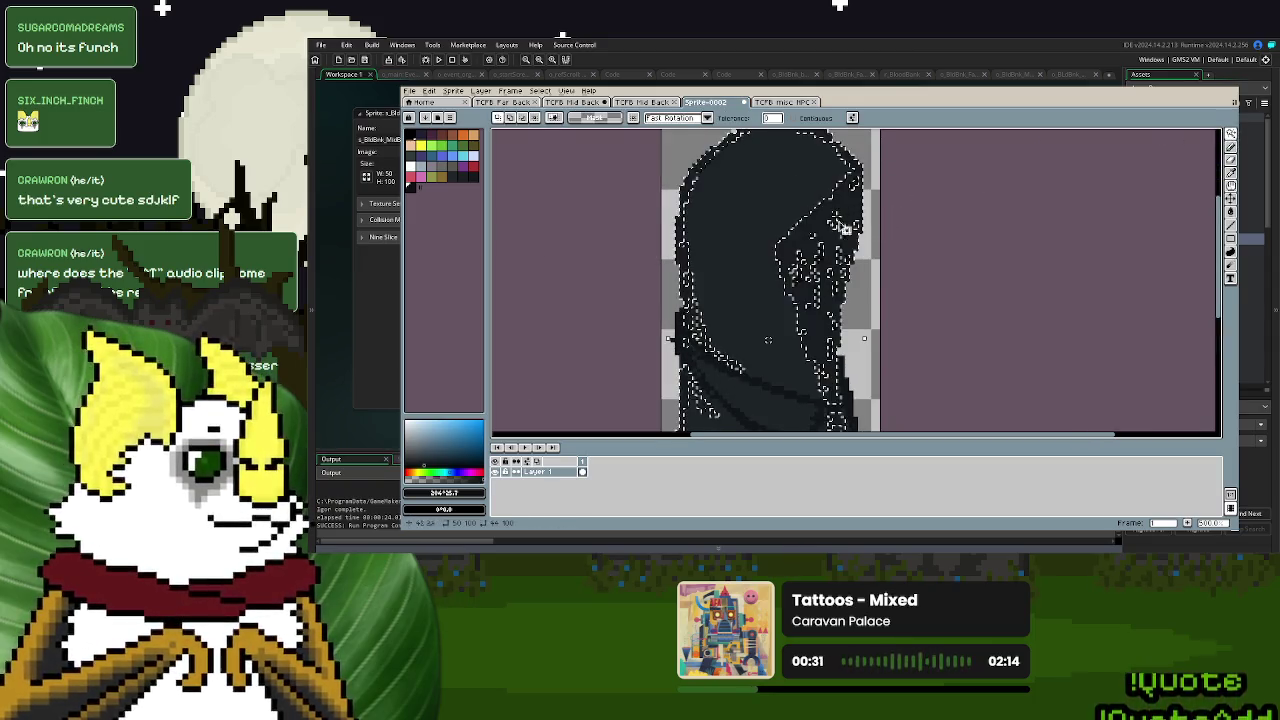
pyautogui.hscroll(-1, 845, 228)
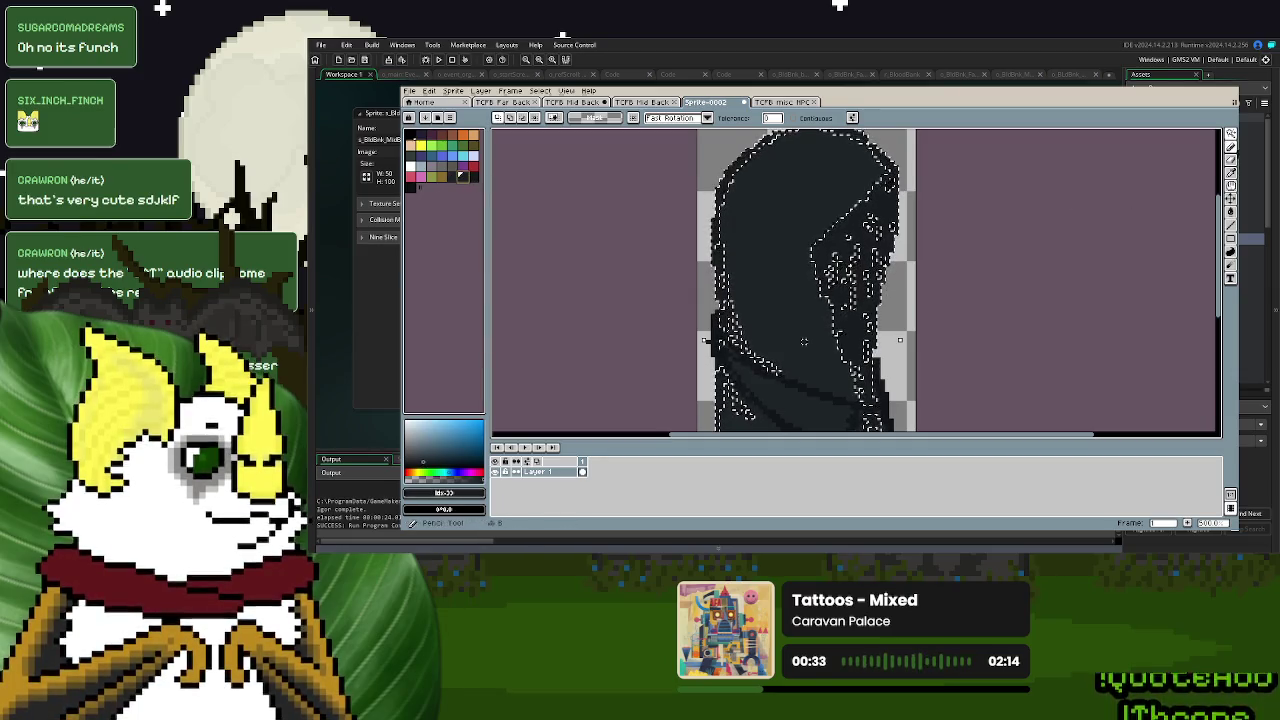
pyautogui.press('p')
pyautogui.moveTo(934, 214); pyautogui.dragTo(888, 172)
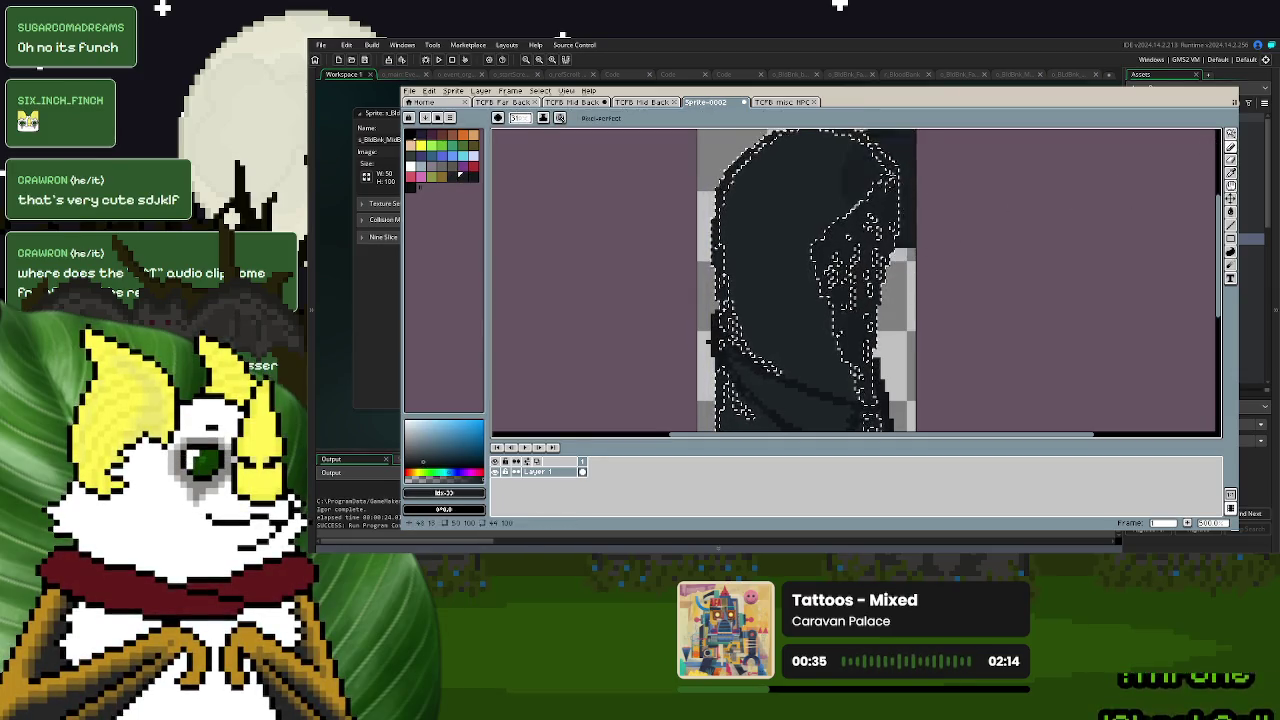
pyautogui.scroll(-5, 849, 355)
pyautogui.hscroll(-1, 849, 355)
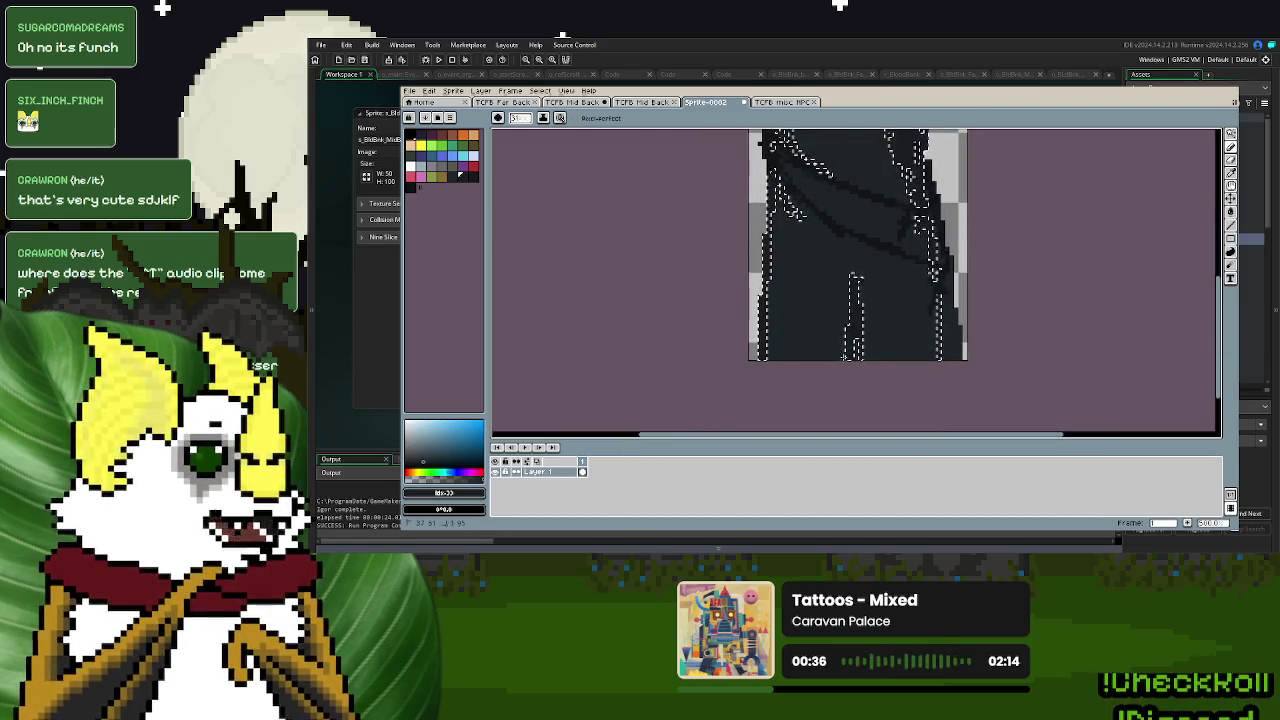
# - Lasso-select the cloak's diagonal band and right edge, deselect, and add a second frame
pyautogui.press('q')
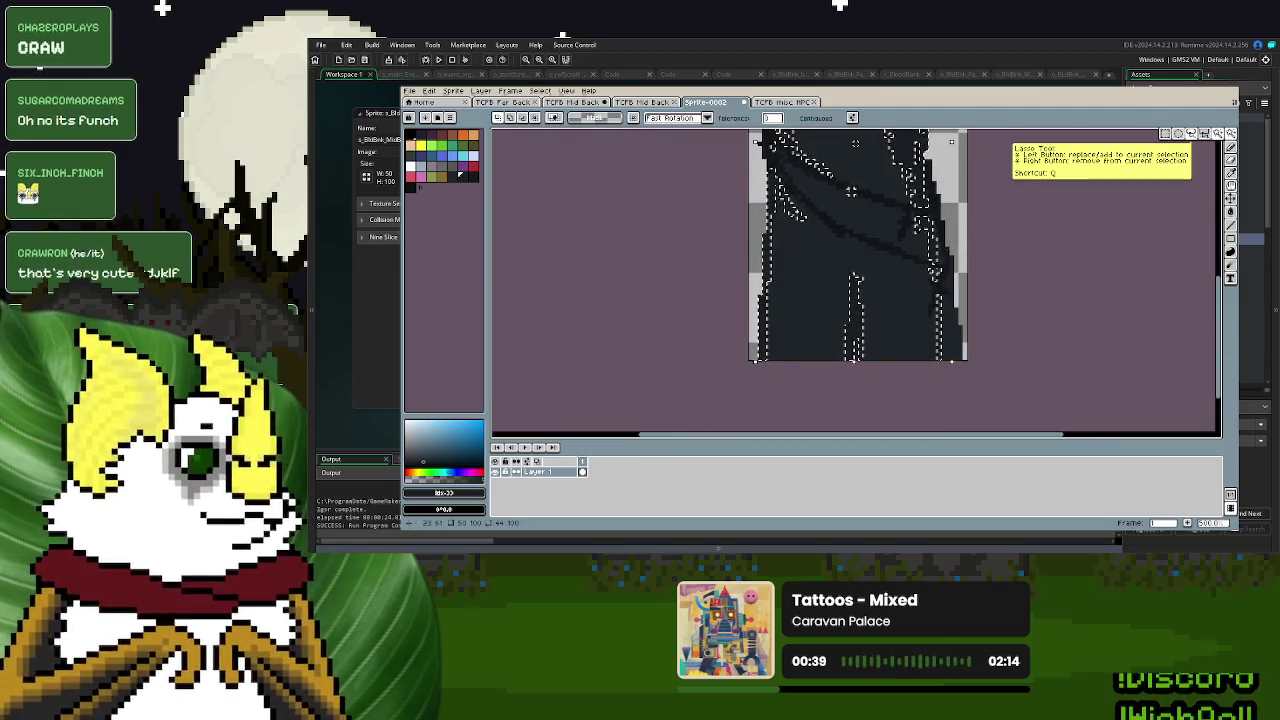
pyautogui.moveTo(768, 138); pyautogui.dragTo(855, 213)
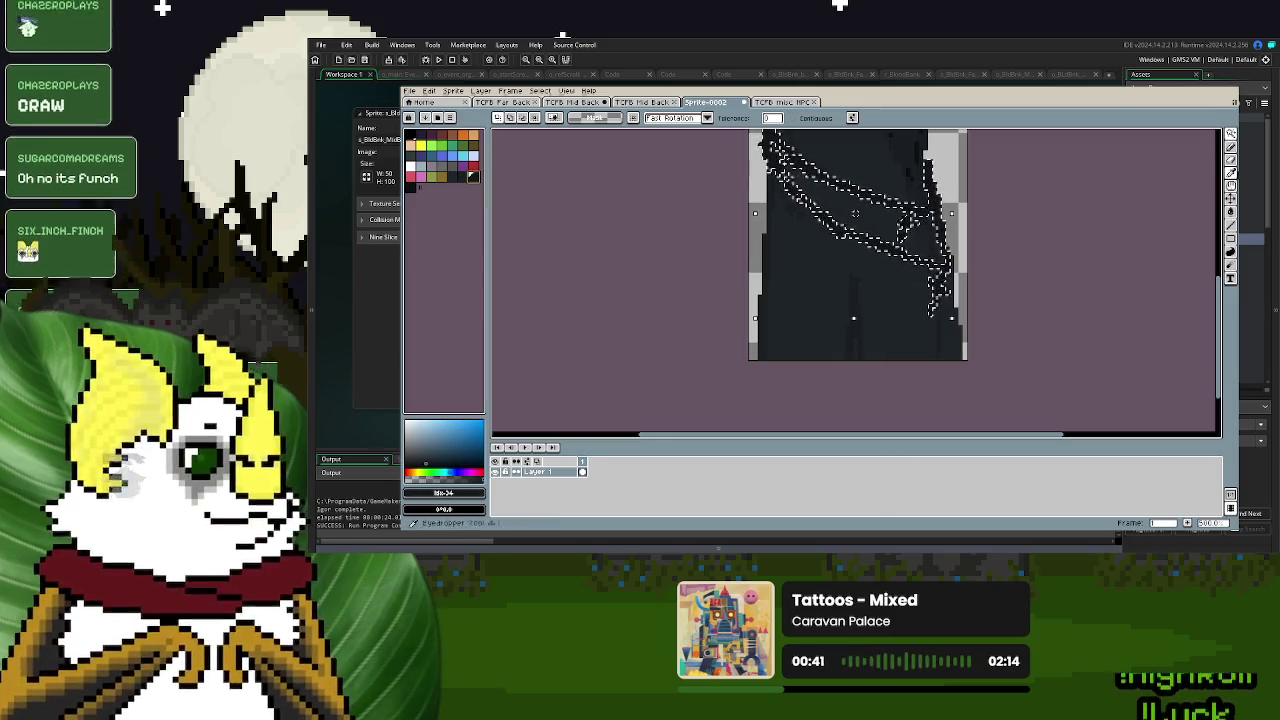
pyautogui.press('d')
pyautogui.scroll(3, 843, 351)
pyautogui.hscroll(1, 843, 351)
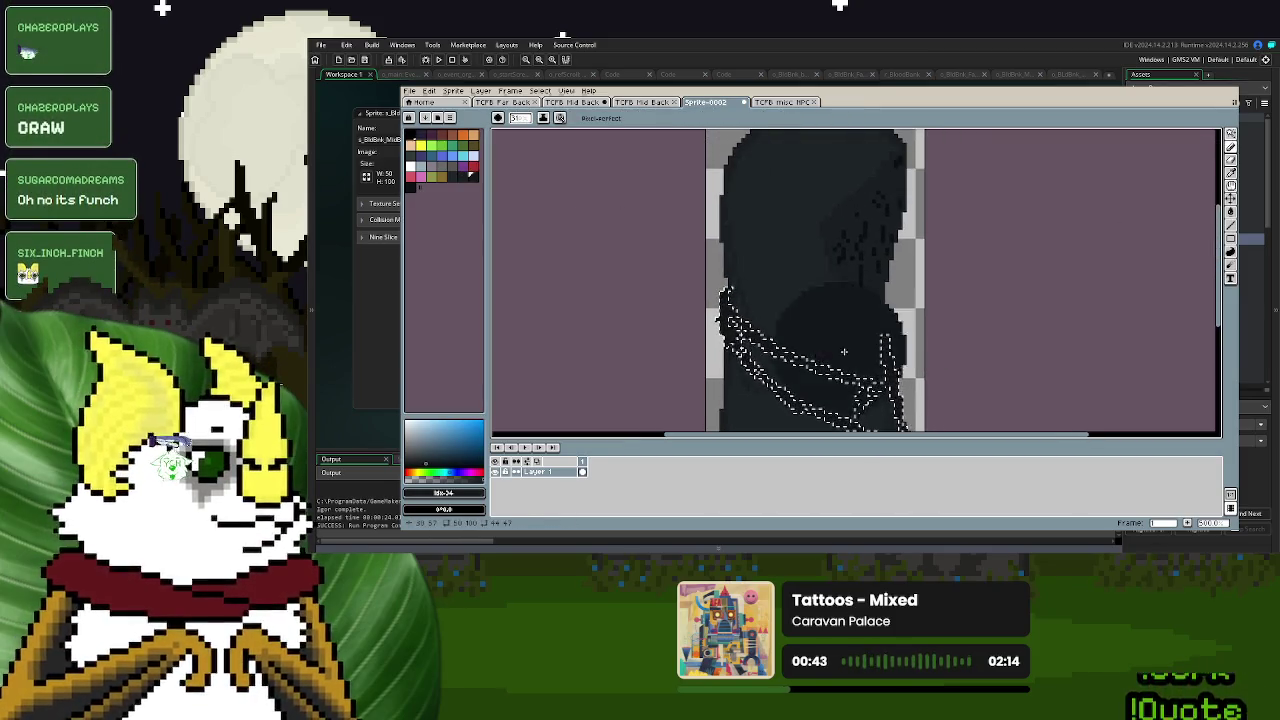
pyautogui.press('q')
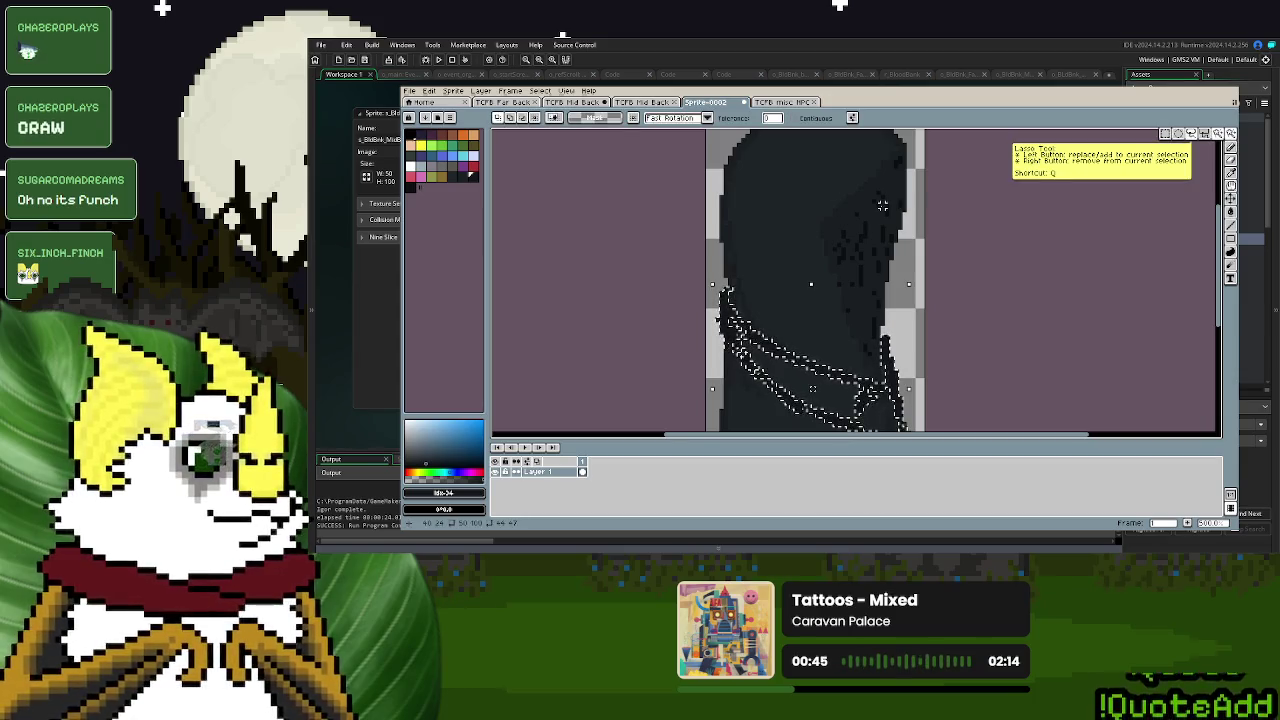
pyautogui.moveTo(882, 205); pyautogui.dragTo(898, 160)
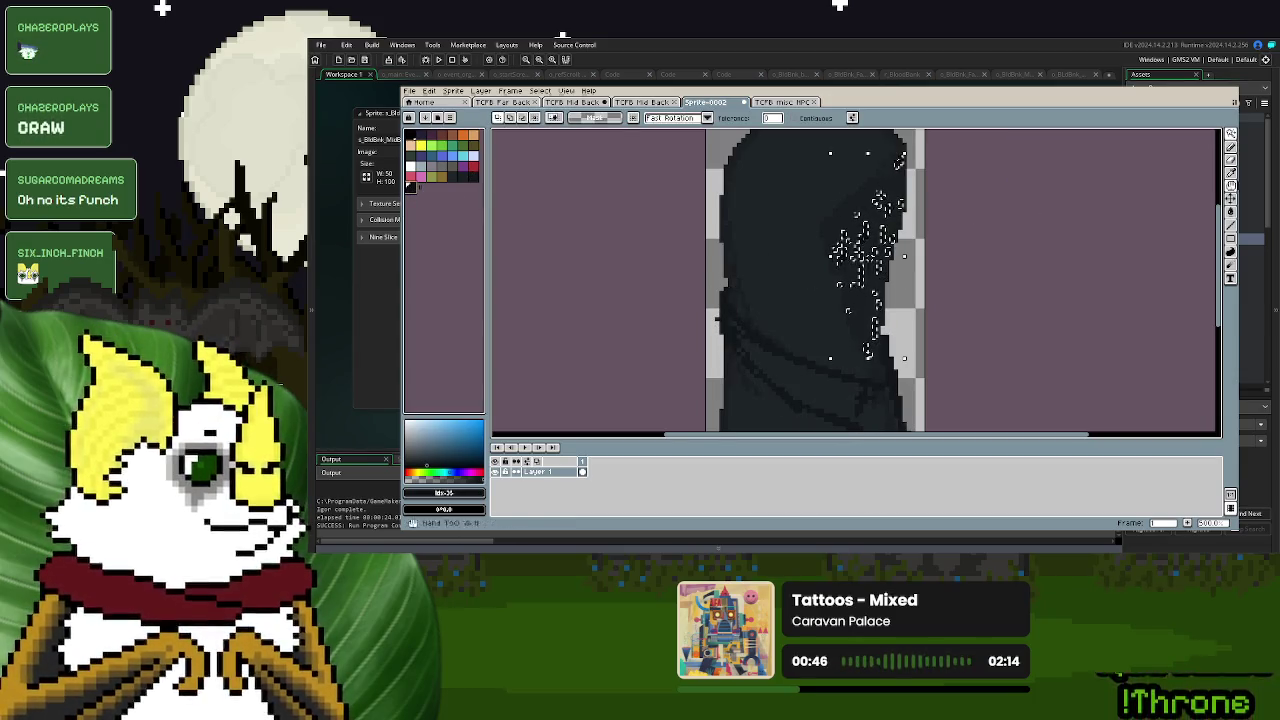
pyautogui.click(1231, 147)
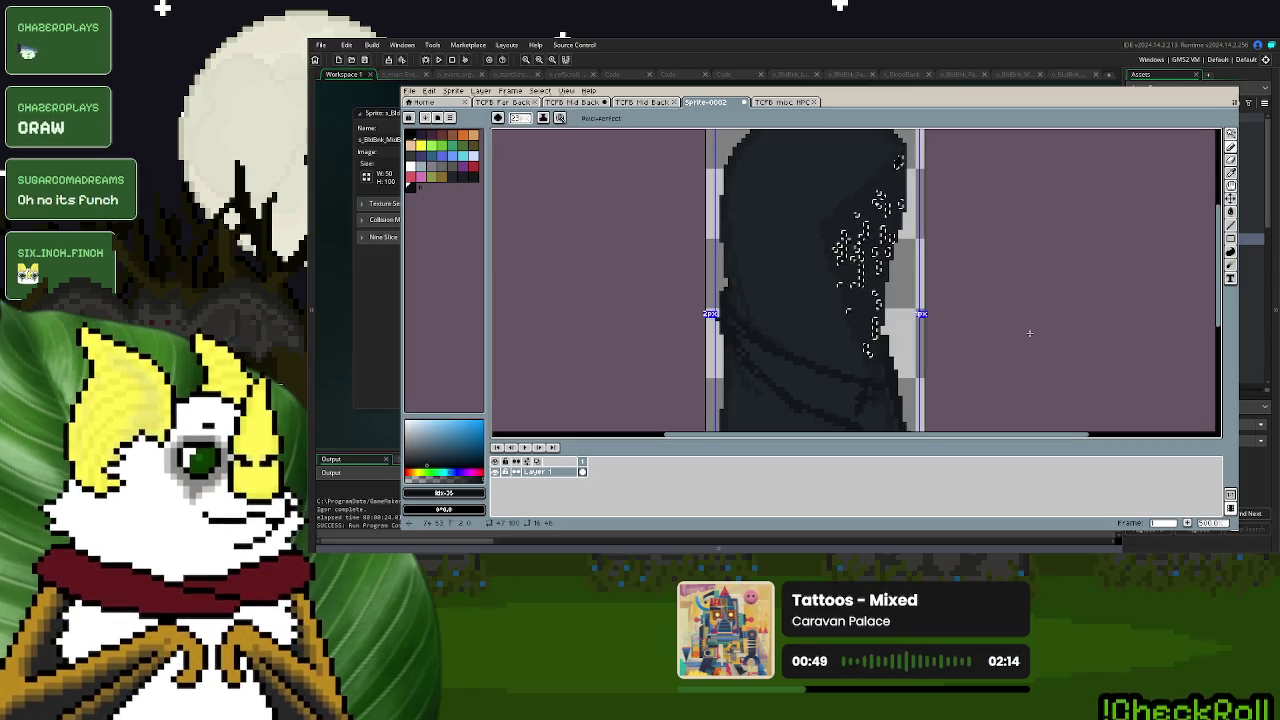
pyautogui.click(1231, 134)
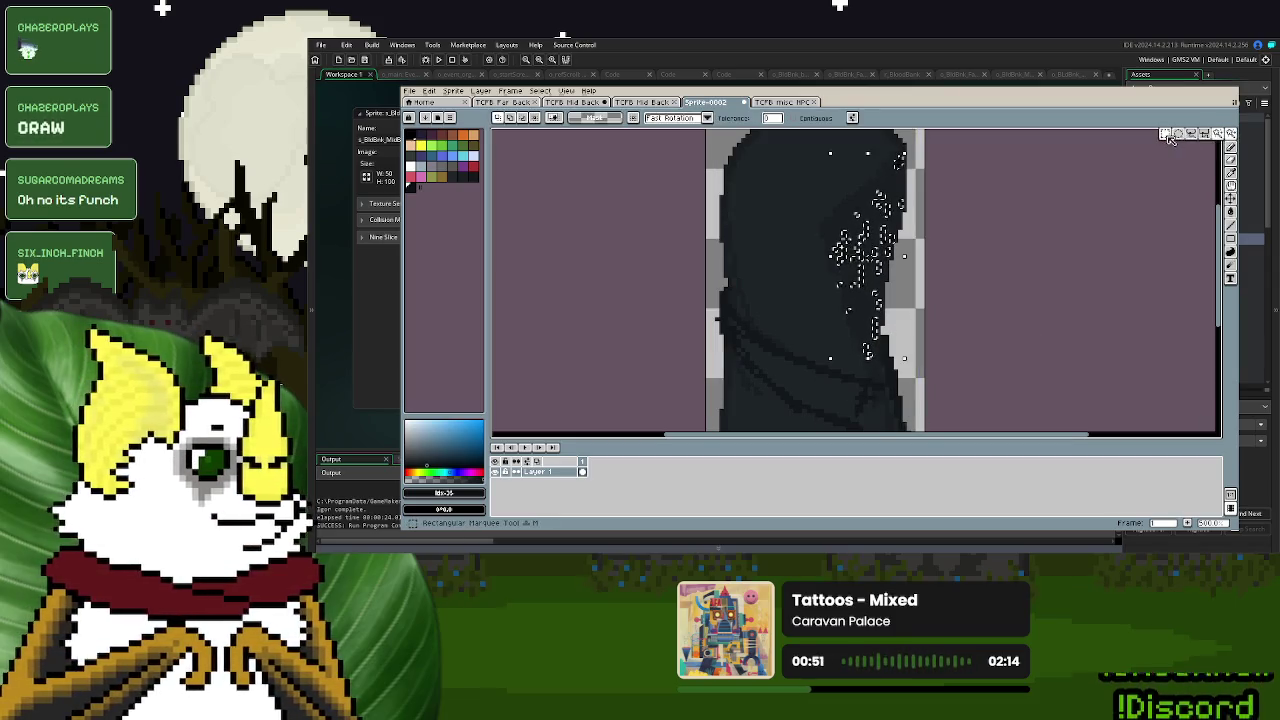
pyautogui.scroll(-1, 922, 332)
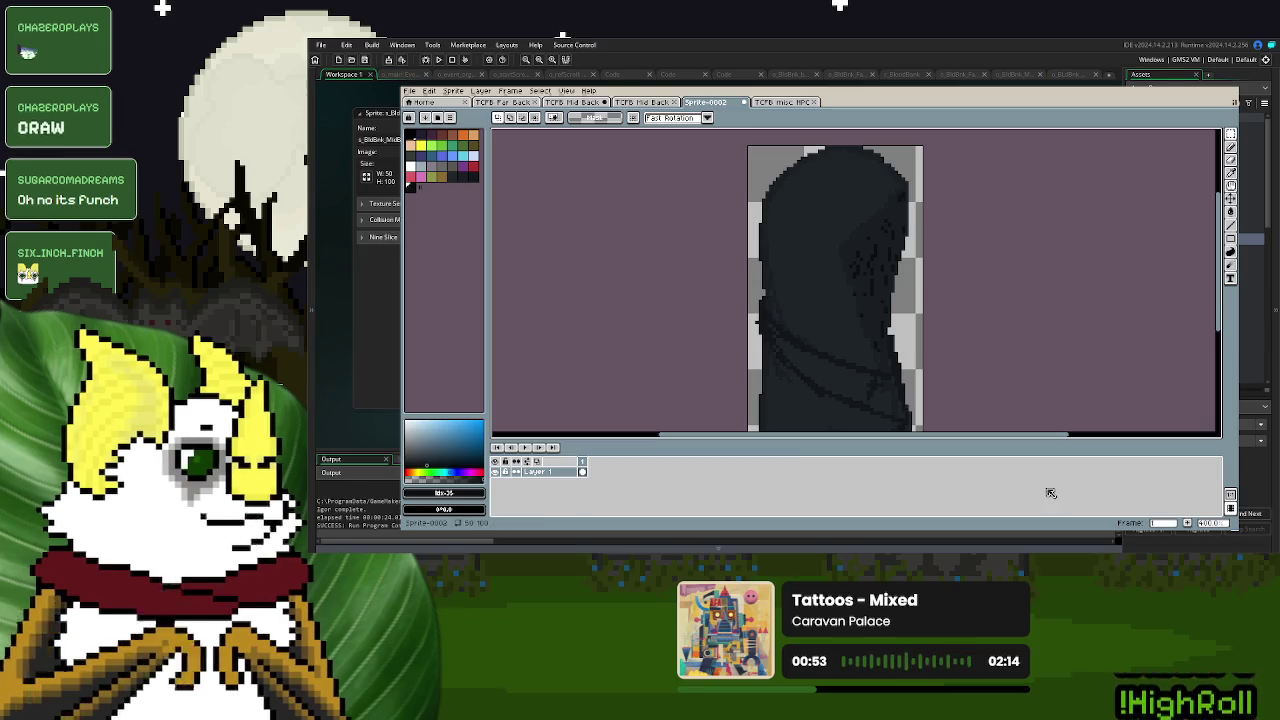
pyautogui.click(1189, 523)
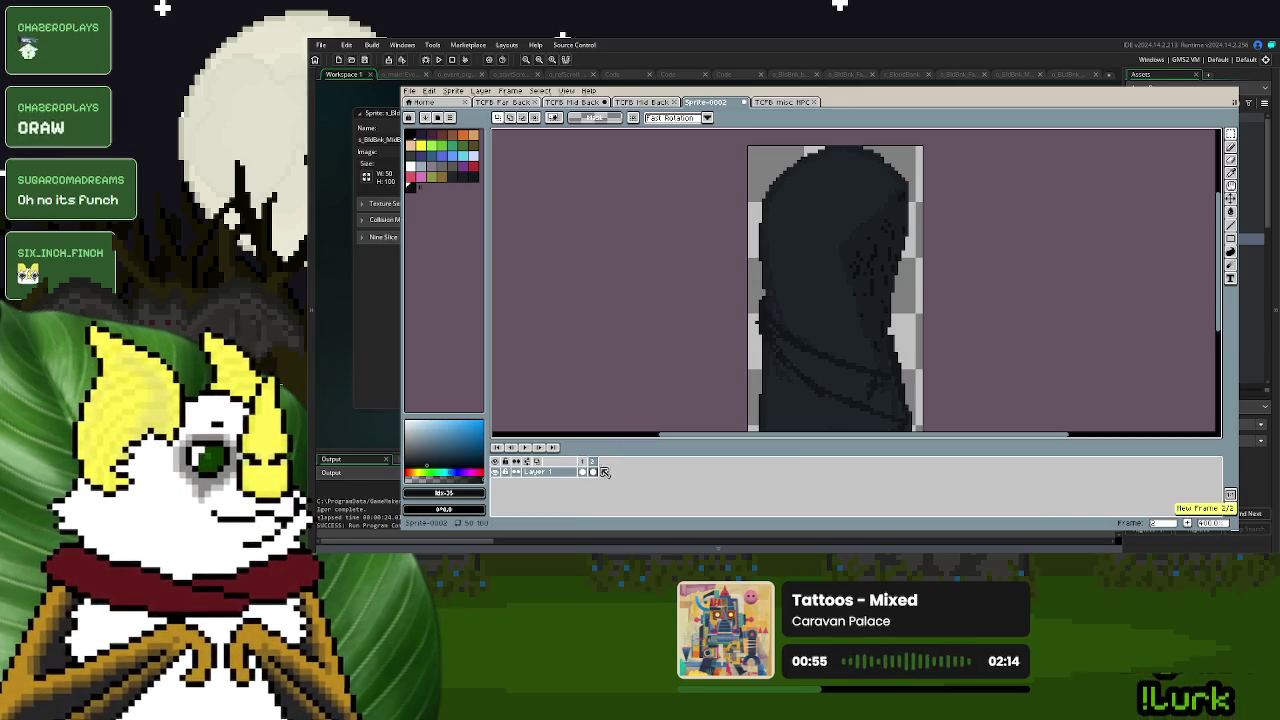
# - On the empty second frame, show a frame 1 ghost and pick the dark palette colour
pyautogui.click(593, 473)
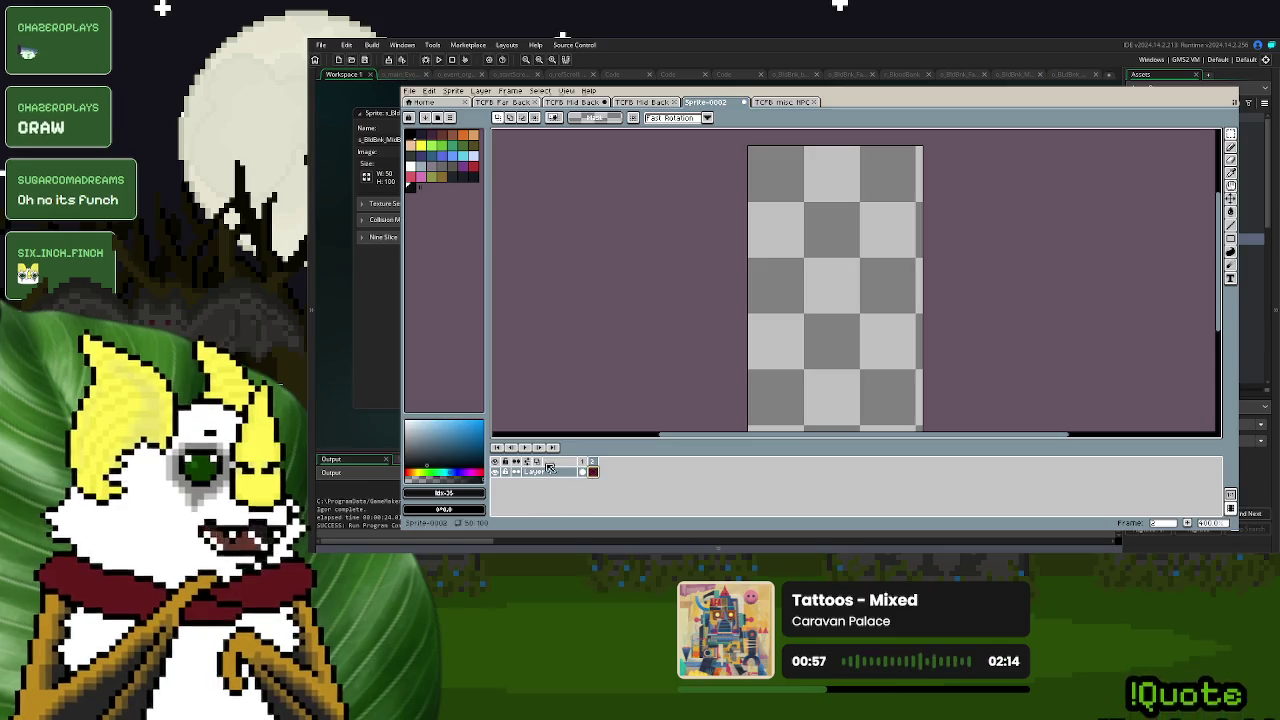
pyautogui.click(540, 464)
pyautogui.scroll(-2, 872, 273)
pyautogui.scroll(1, 872, 273)
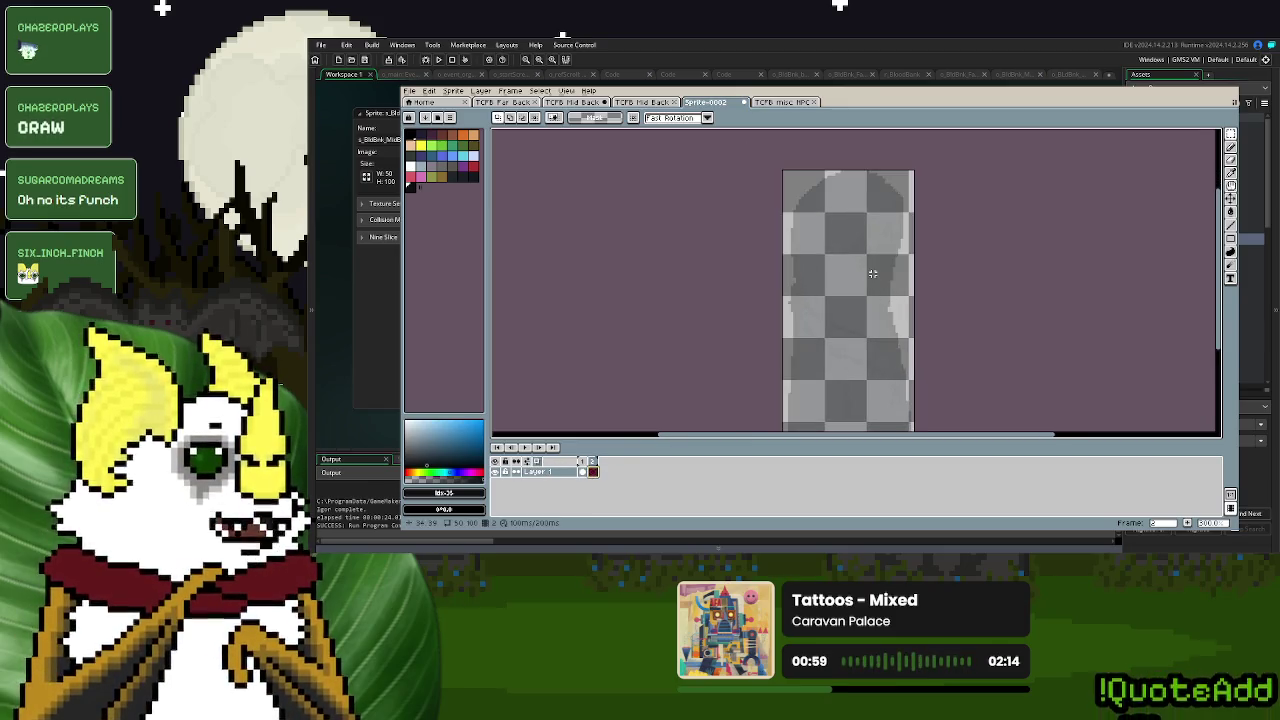
pyautogui.click(458, 181)
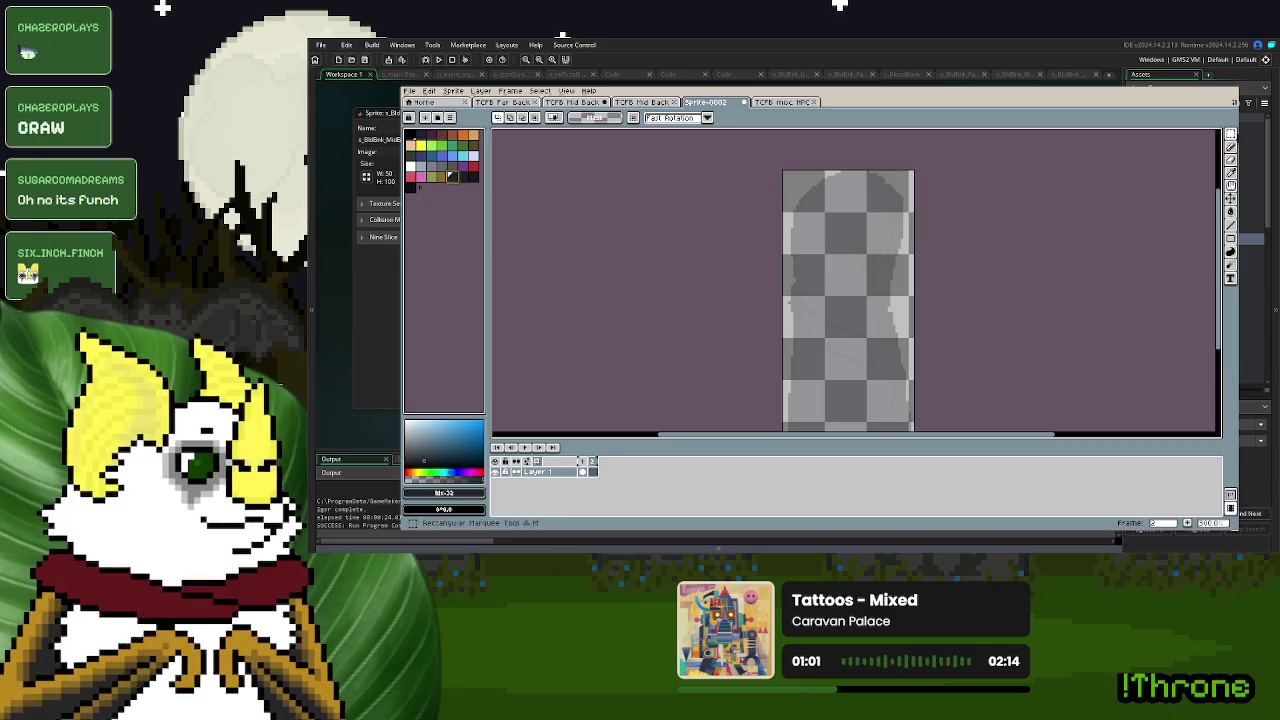
pyautogui.press('d')
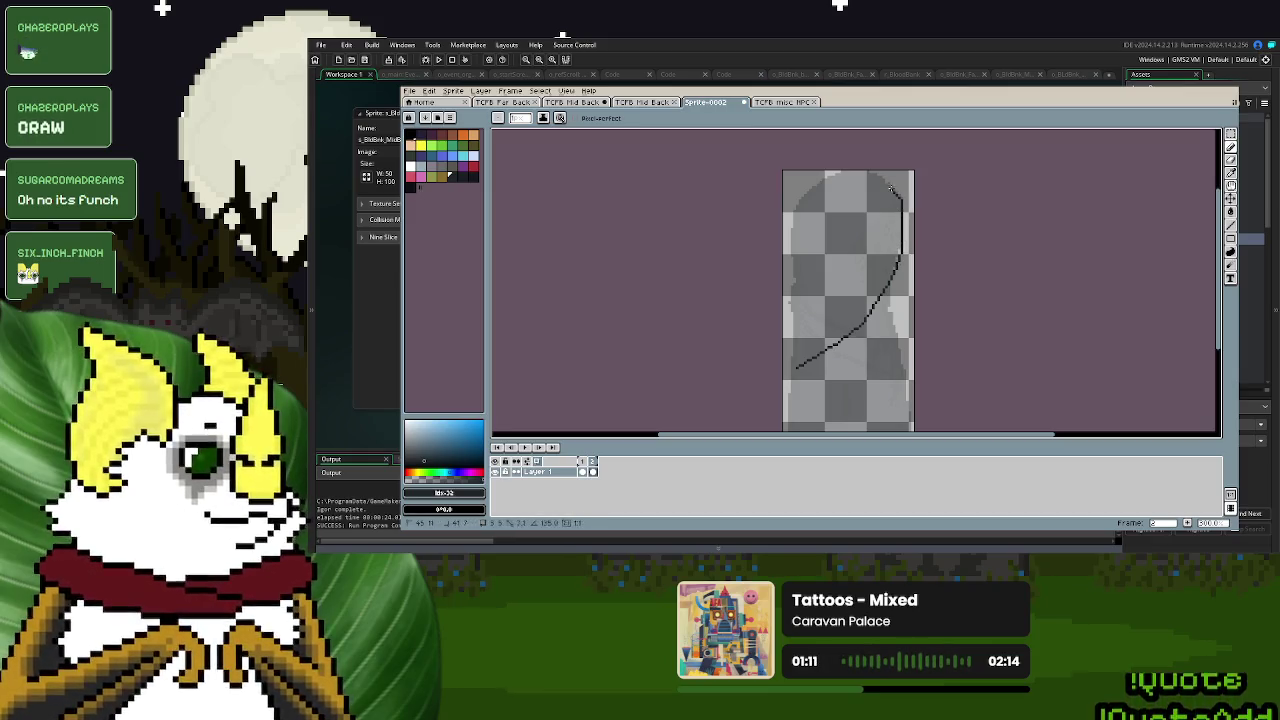
# - Sketch the outline's short lower curve with the Pencil, redrawing it after undos
pyautogui.press('m')
pyautogui.hotkey('ctrl', 'z')
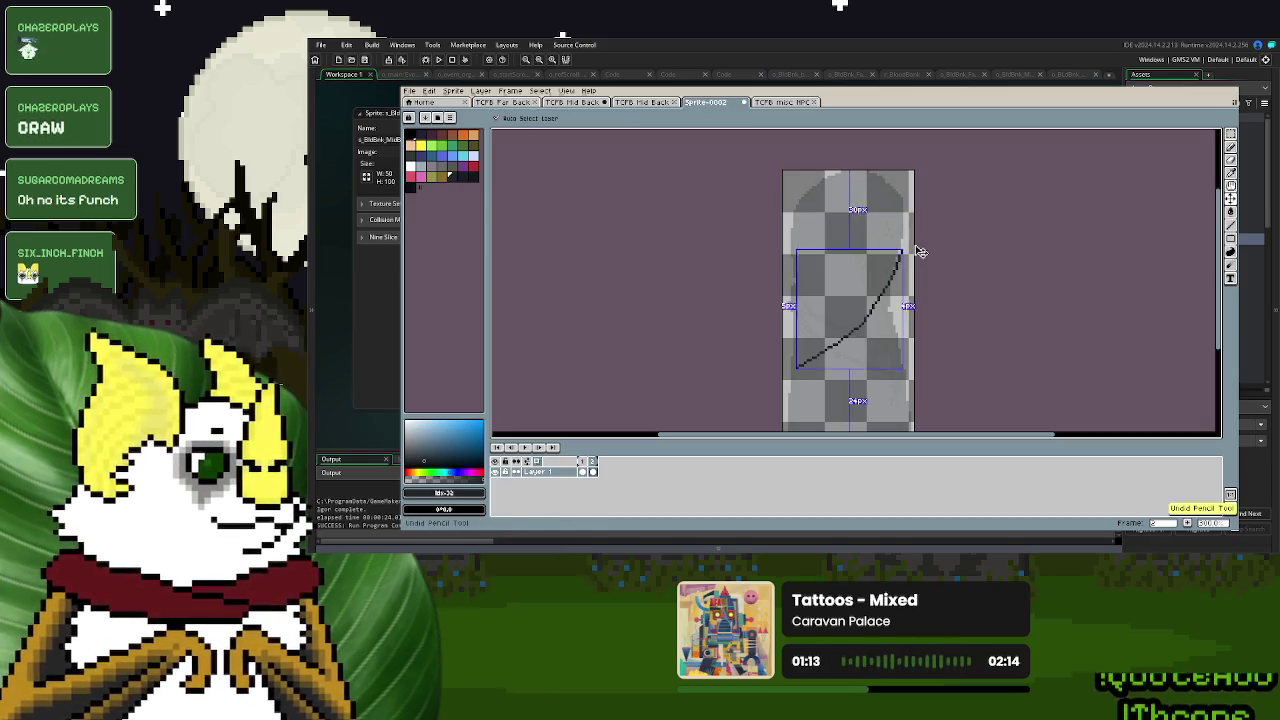
pyautogui.press('d')
pyautogui.moveTo(796, 365); pyautogui.dragTo(818, 357)
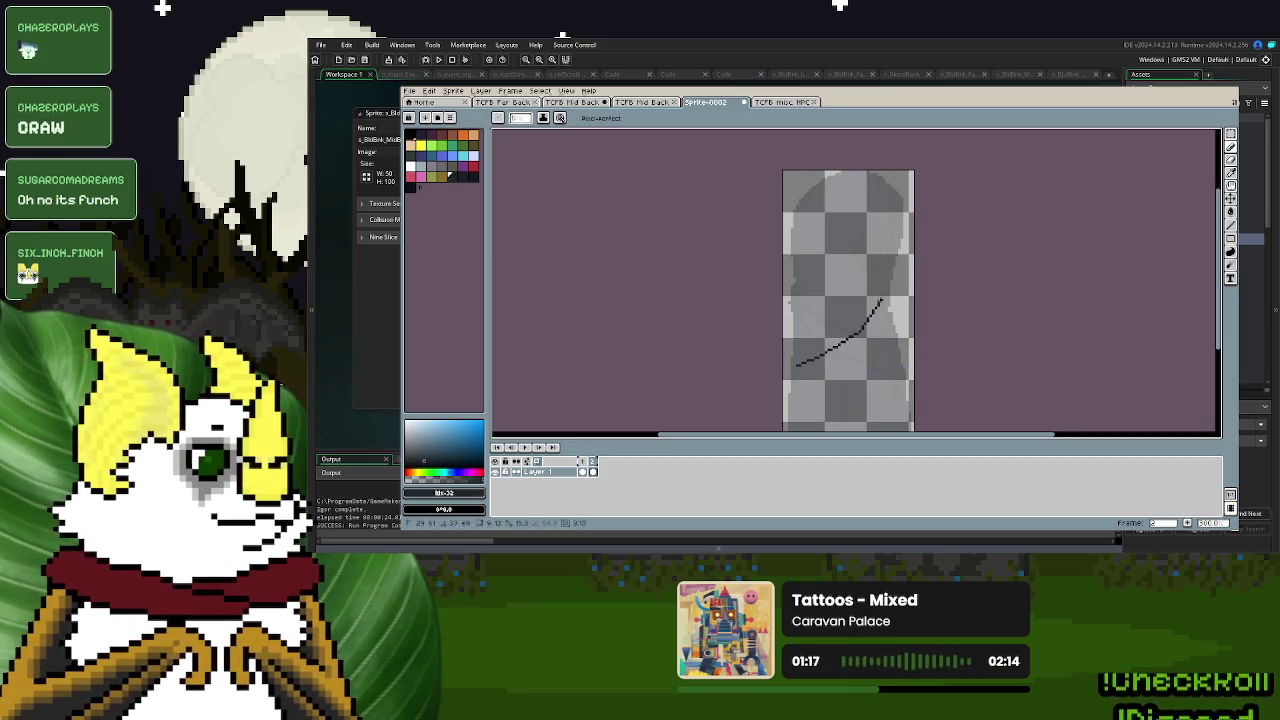
pyautogui.hotkey('ctrl', 'z')
pyautogui.moveTo(797, 364); pyautogui.dragTo(812, 358)
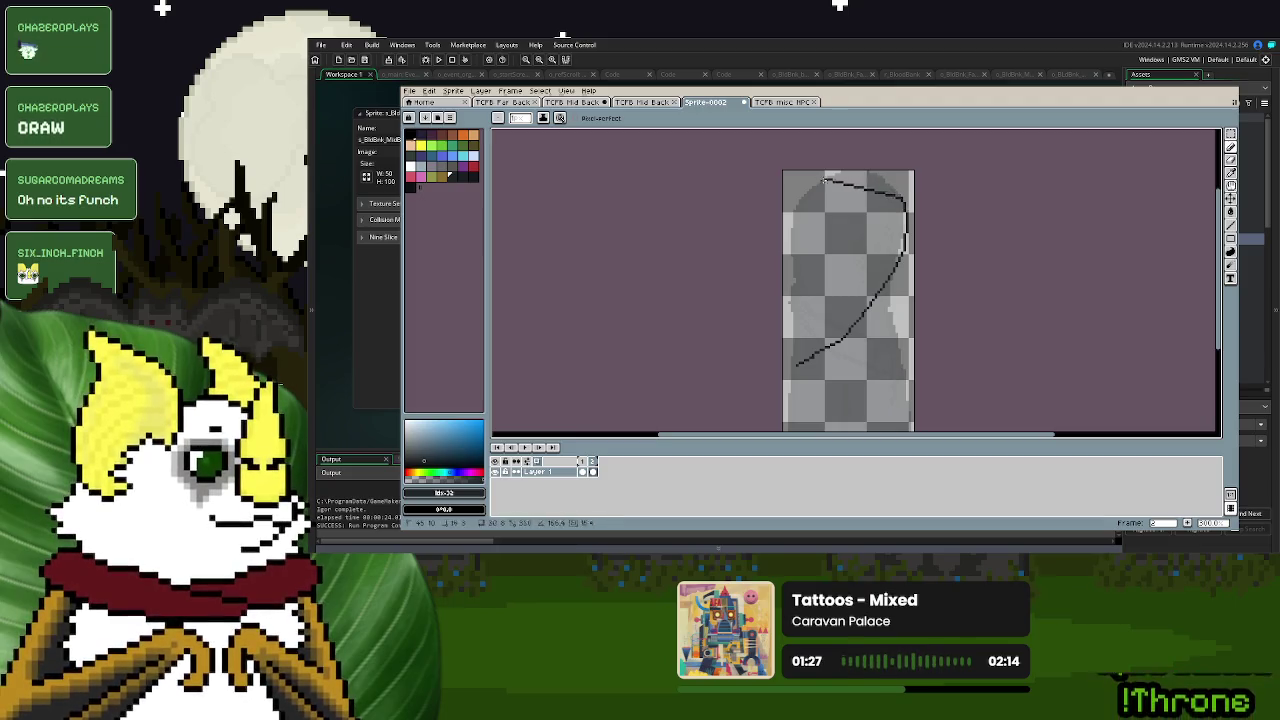
pyautogui.hotkey('ctrl', 'z')
# - Draw the long curved hood stroke and remove the stray inner and top-left strokes
pyautogui.hotkey('ctrl', 'z')
pyautogui.hotkey('ctrl', 'z')
pyautogui.hotkey('ctrl', 'z')
pyautogui.press('d')
pyautogui.moveTo(803, 353)
pyautogui.mouseDown()
pyautogui.moveTo(800, 242)
pyautogui.moveTo(815, 350)
pyautogui.moveTo(882, 258)
pyautogui.moveTo(887, 208)
pyautogui.moveTo(866, 190)
pyautogui.moveTo(878, 203)
pyautogui.mouseUp()
pyautogui.hotkey('ctrl', 'z')
pyautogui.hotkey('ctrl', 'z')
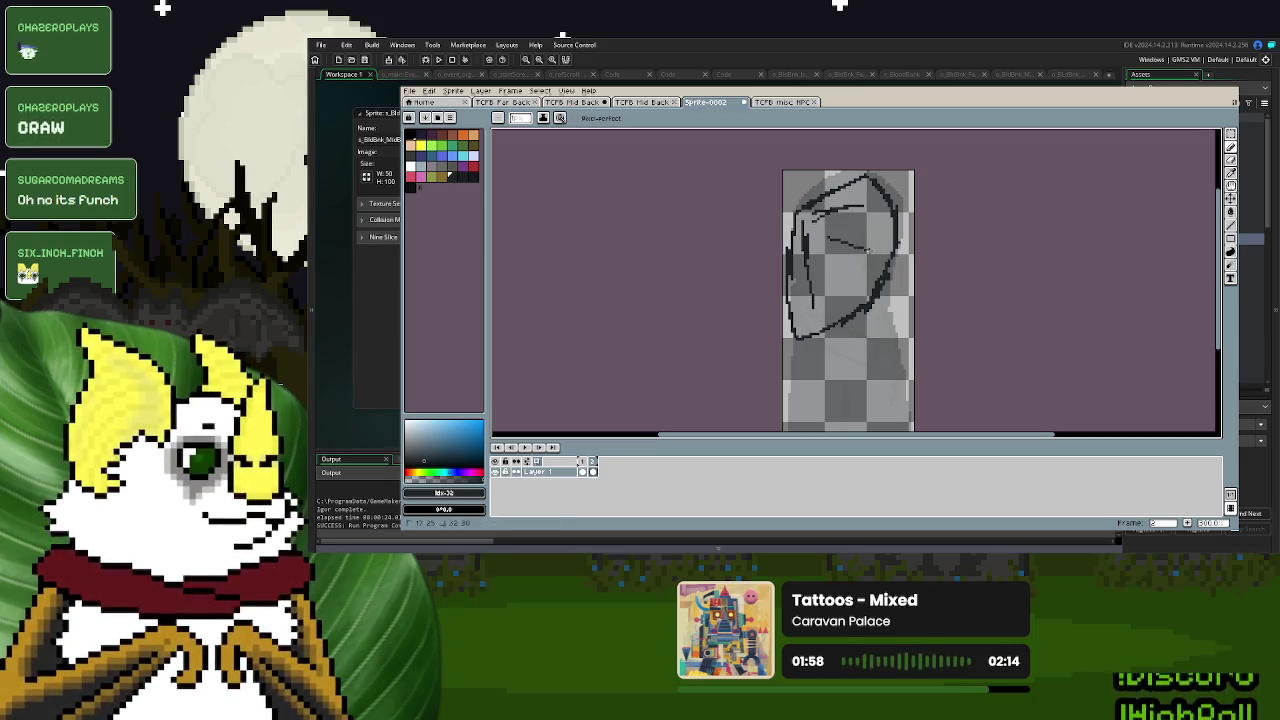
pyautogui.moveTo(836, 262); pyautogui.dragTo(846, 286)
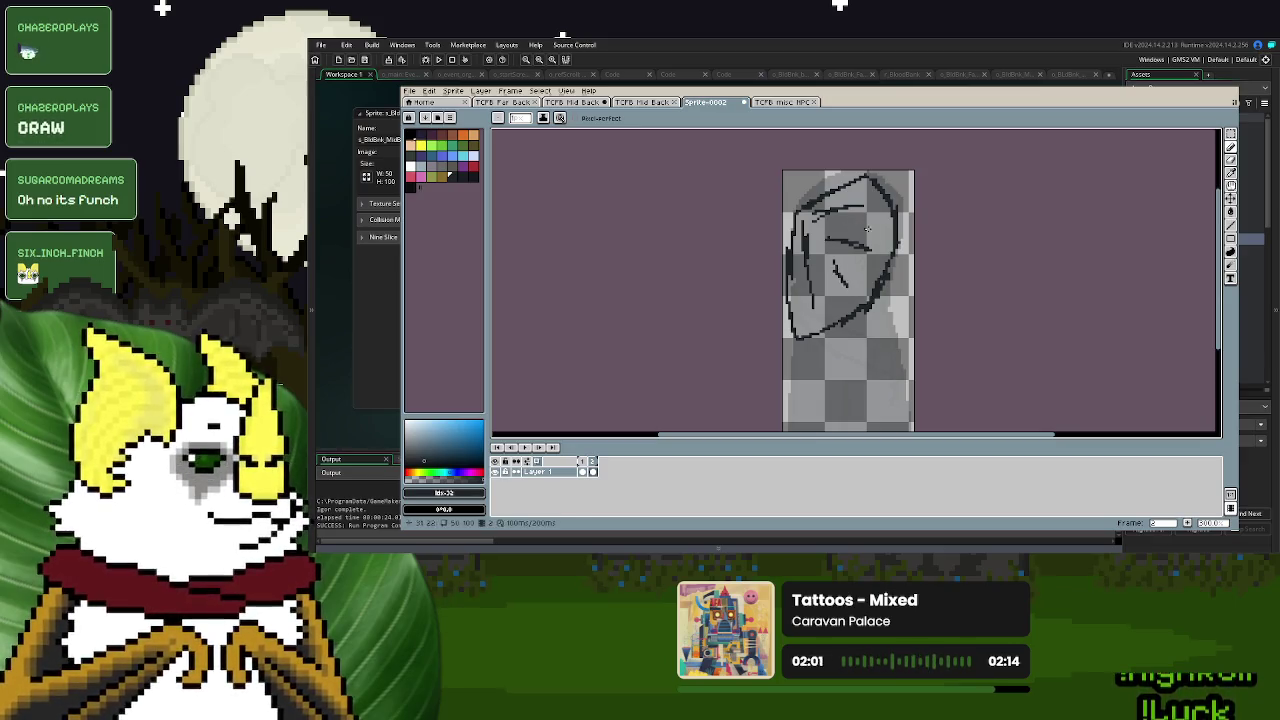
pyautogui.hotkey('ctrl', 'z')
pyautogui.hotkey('ctrl', 'z')
pyautogui.hotkey('ctrl', 'z')
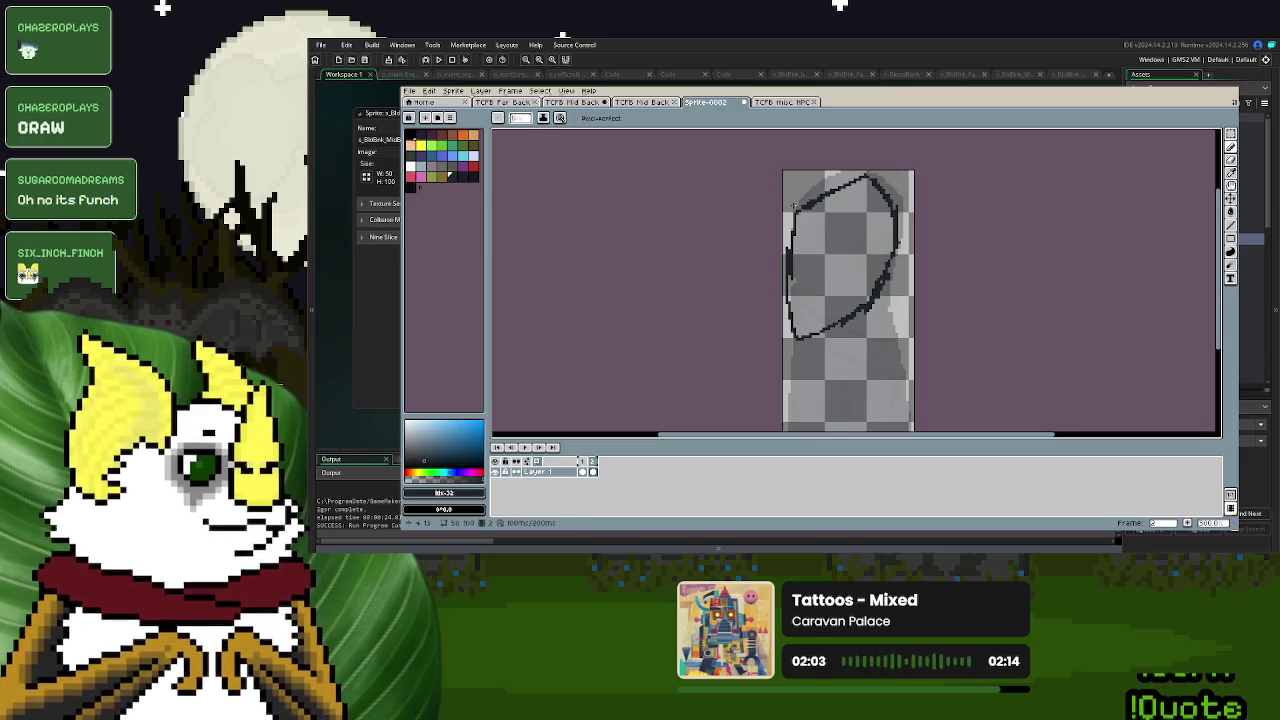
pyautogui.hotkey('ctrl', 'z')
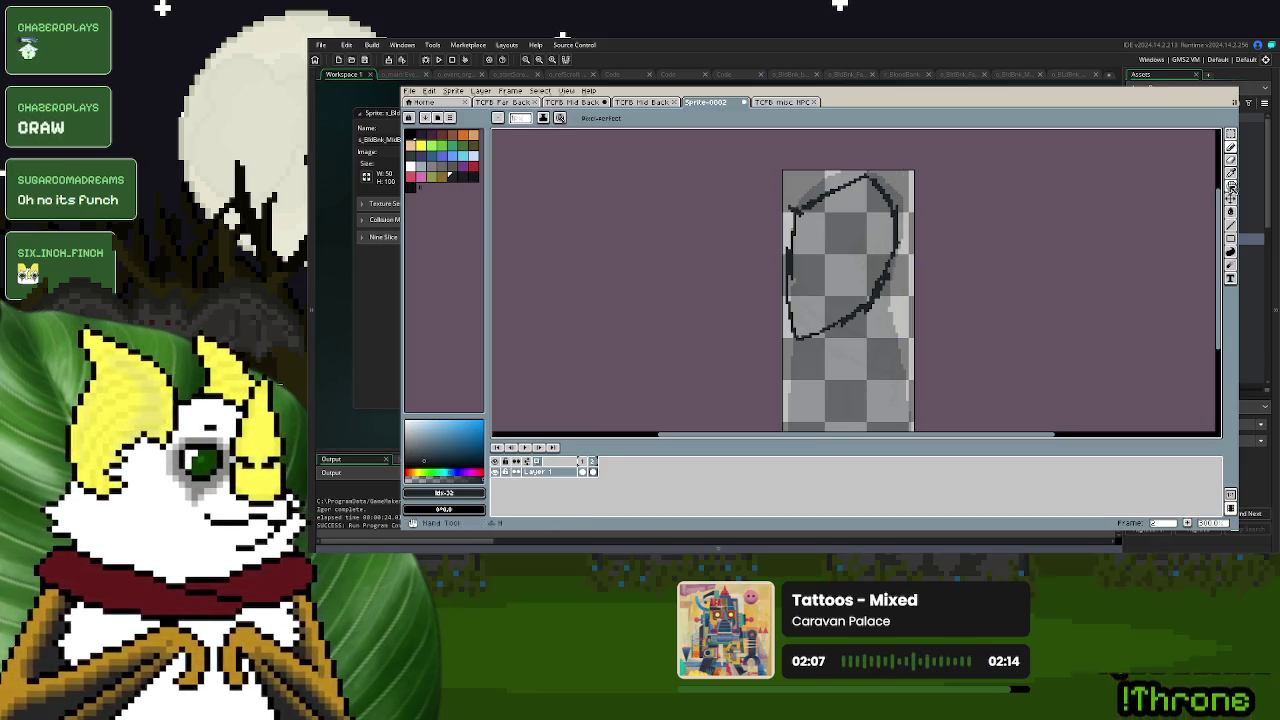
# - Nudge the sketched outline slightly up and left with Move, then rectangle-select it
pyautogui.click(1231, 198)
pyautogui.moveTo(843, 234); pyautogui.dragTo(931, 389)
pyautogui.click(1231, 134)
pyautogui.moveTo(848, 389)
pyautogui.mouseDown()
pyautogui.moveTo(832, 407)
pyautogui.moveTo(848, 363)
pyautogui.mouseUp()
# - Commit the moved outline and close the gap at its bottom
pyautogui.press('d')
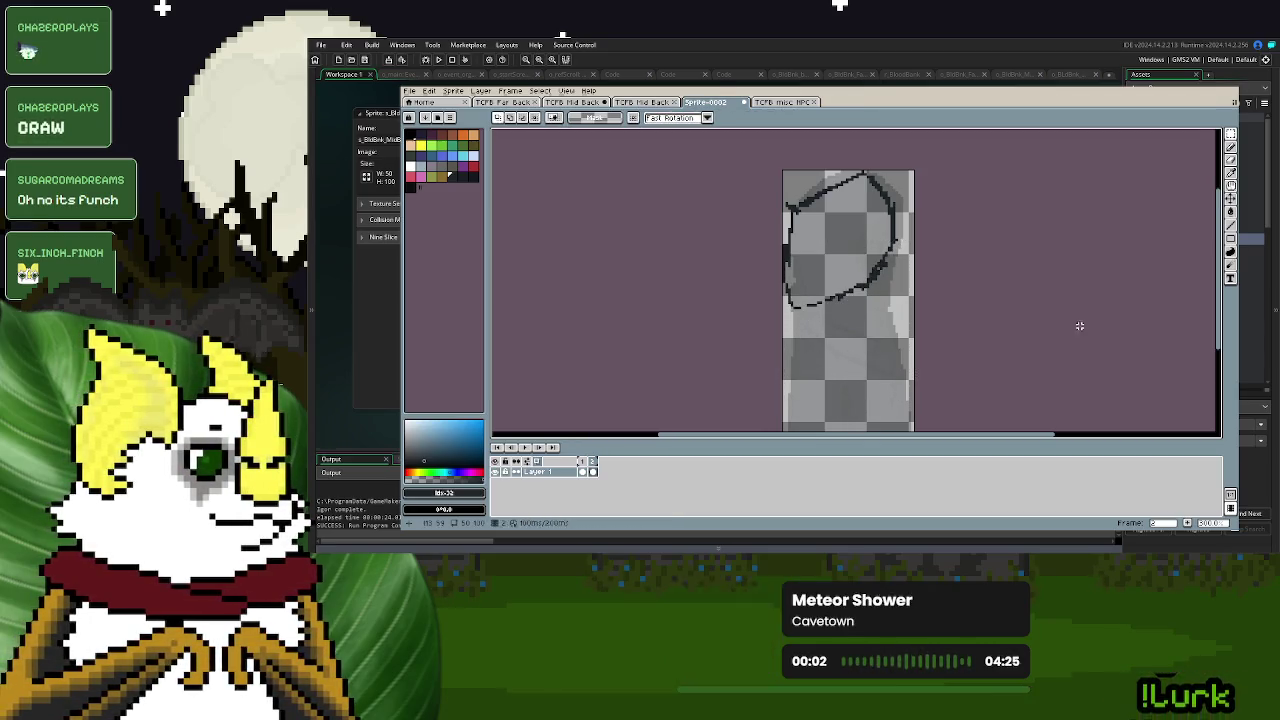
pyautogui.scroll(2, 786, 280)
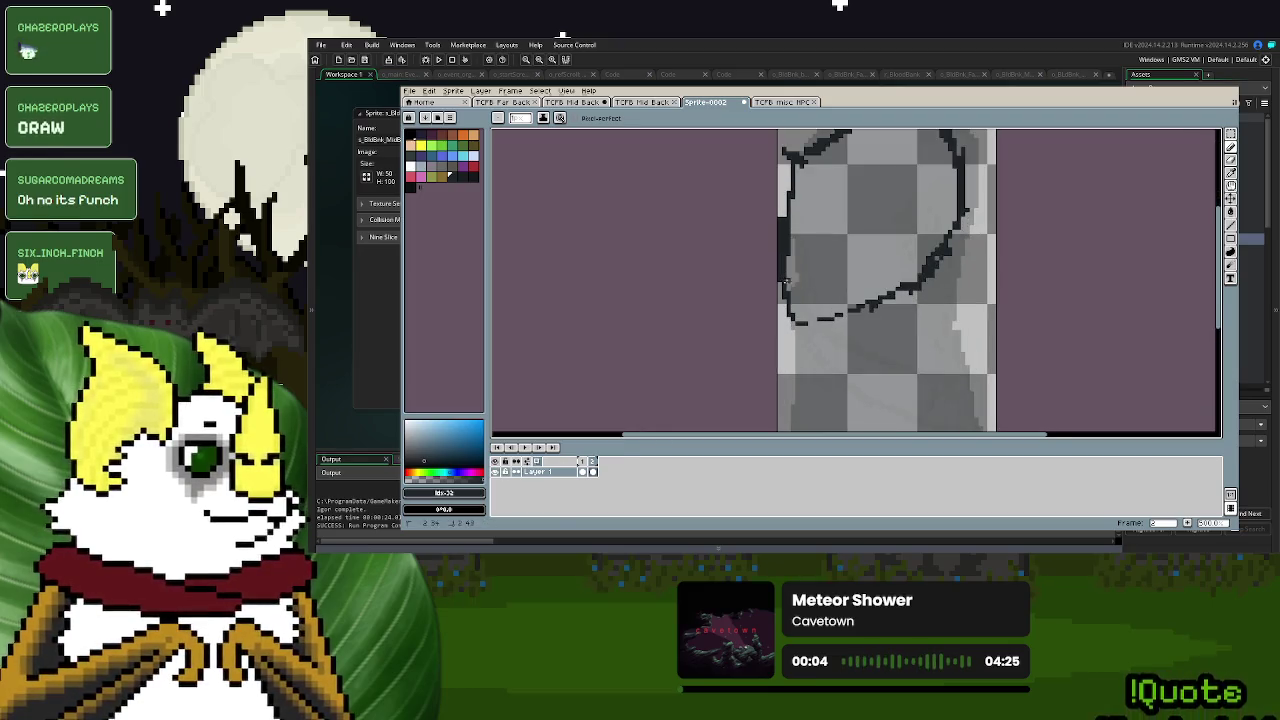
pyautogui.moveTo(793, 316); pyautogui.dragTo(854, 309)
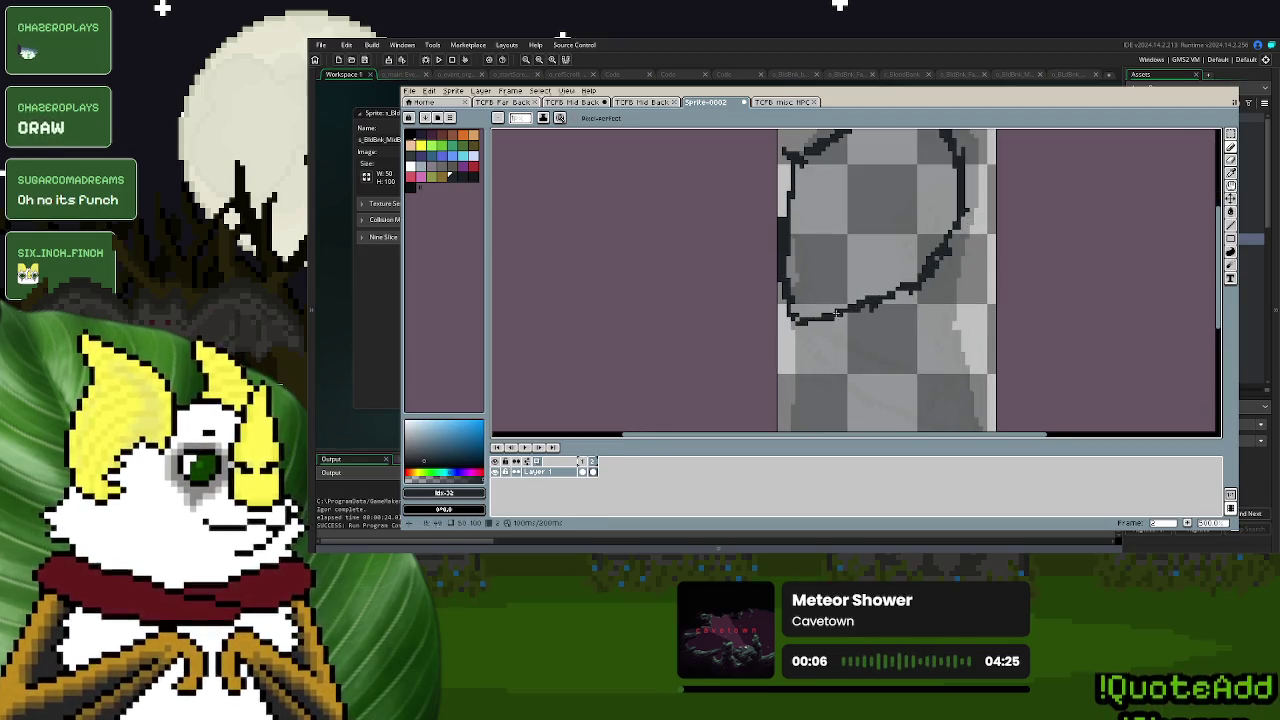
pyautogui.scroll(2, 898, 320)
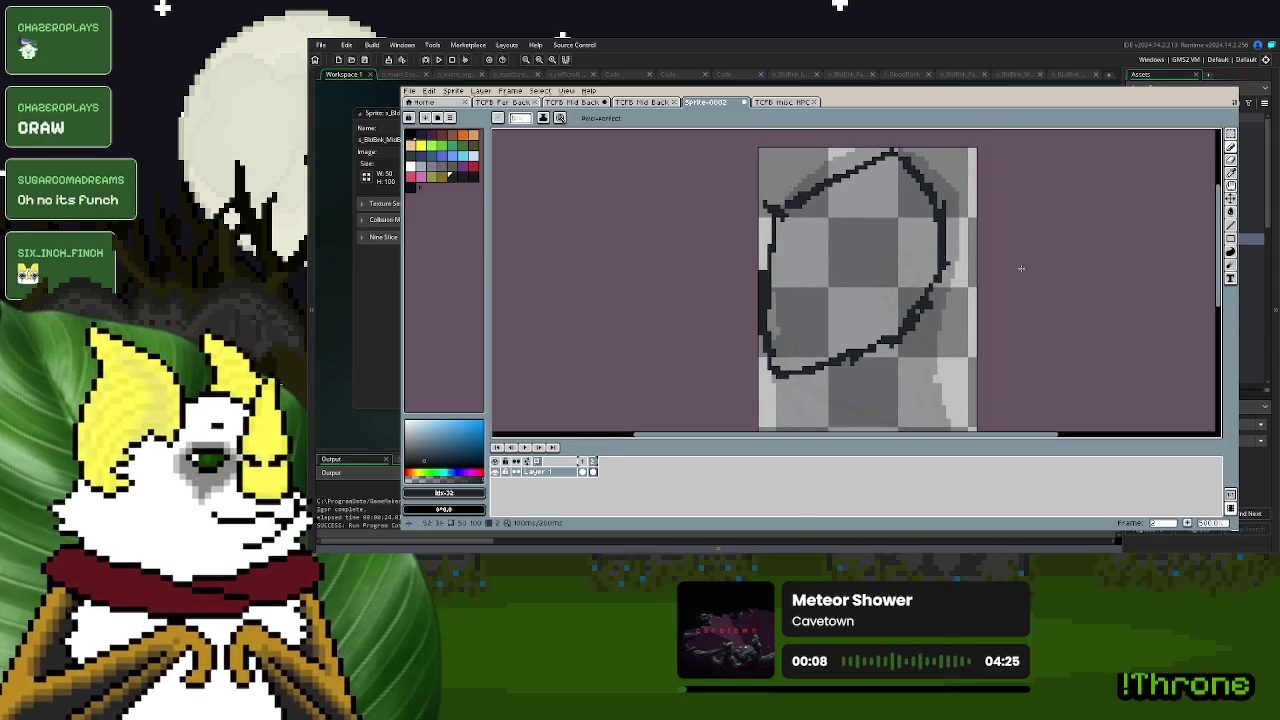
# - Draw a vertical line at the left and three rib lines fanning inside the outline
pyautogui.moveTo(781, 231); pyautogui.dragTo(781, 281)
pyautogui.moveTo(795, 228); pyautogui.dragTo(838, 304)
pyautogui.moveTo(803, 218); pyautogui.dragTo(888, 263)
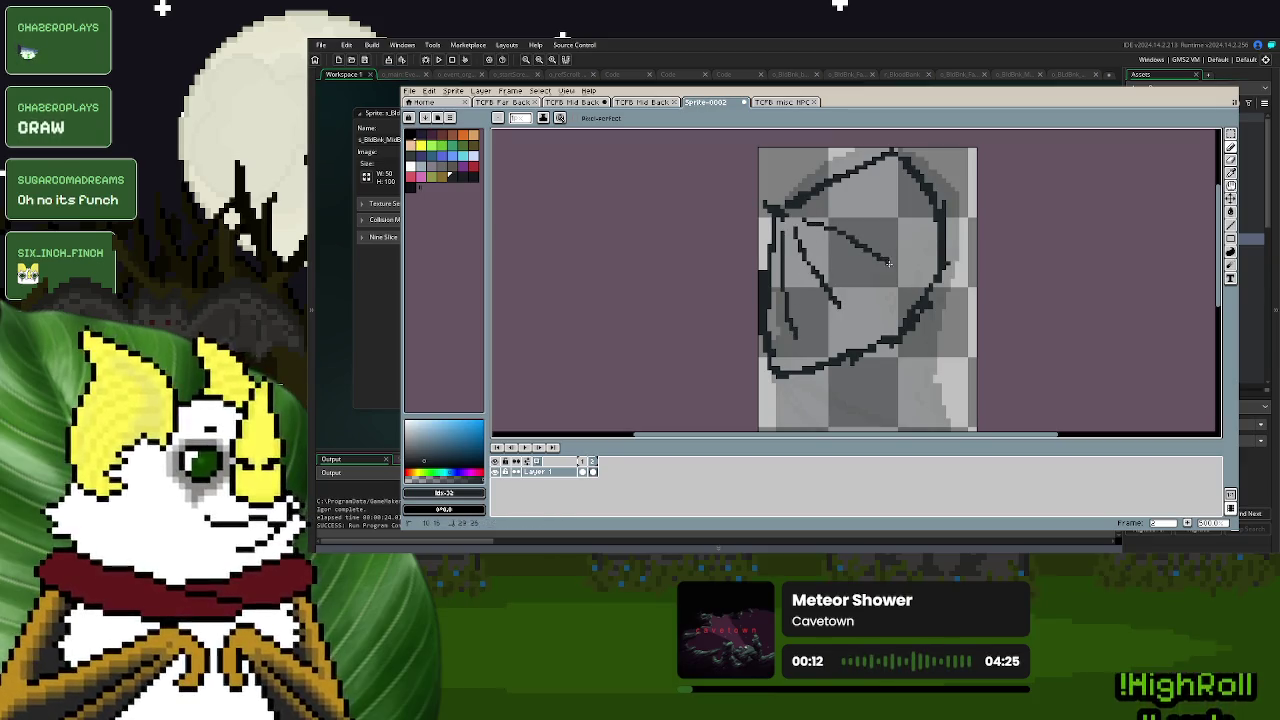
pyautogui.moveTo(810, 208); pyautogui.dragTo(902, 184)
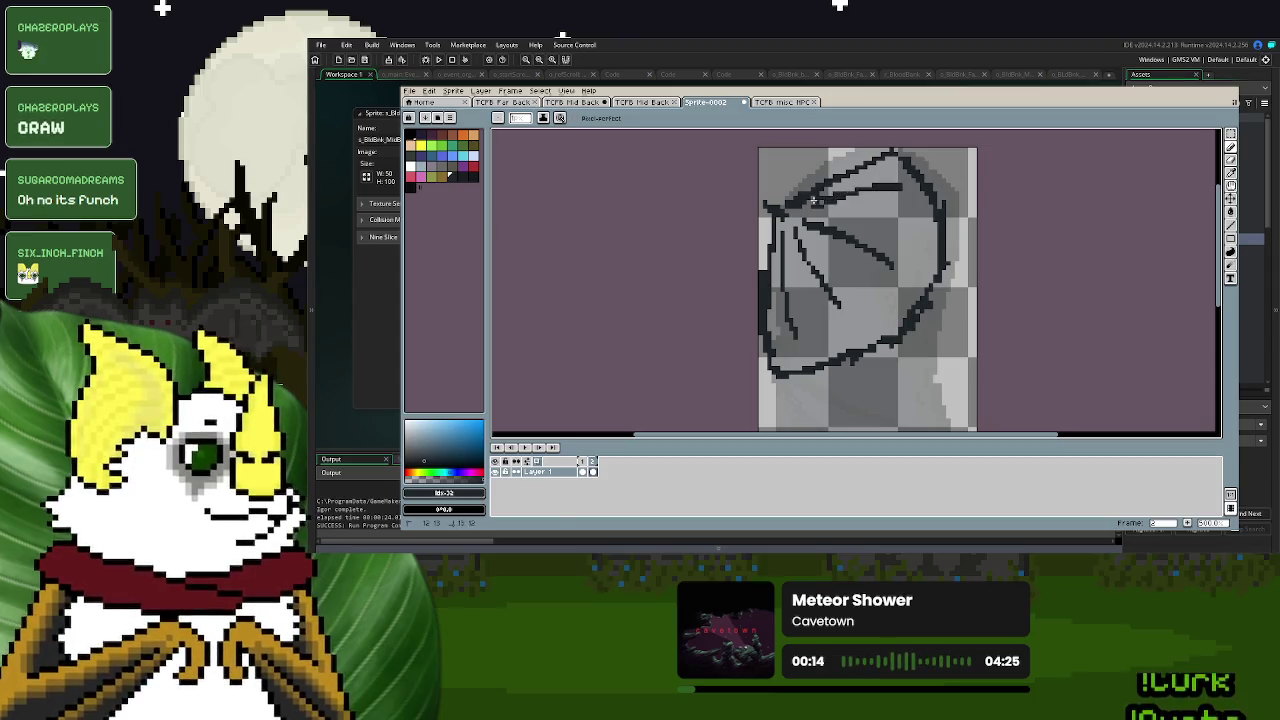
pyautogui.scroll(-1, 802, 250)
pyautogui.scroll(-2, 892, 267)
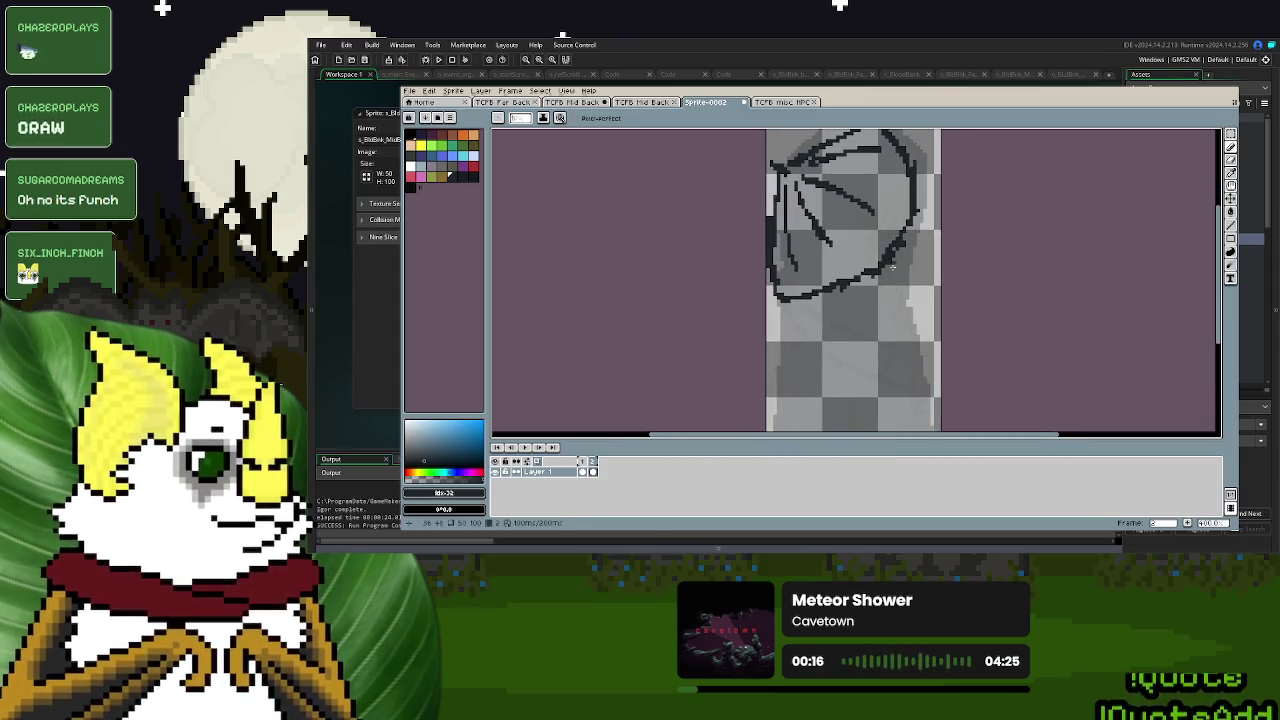
pyautogui.scroll(-3, 870, 280)
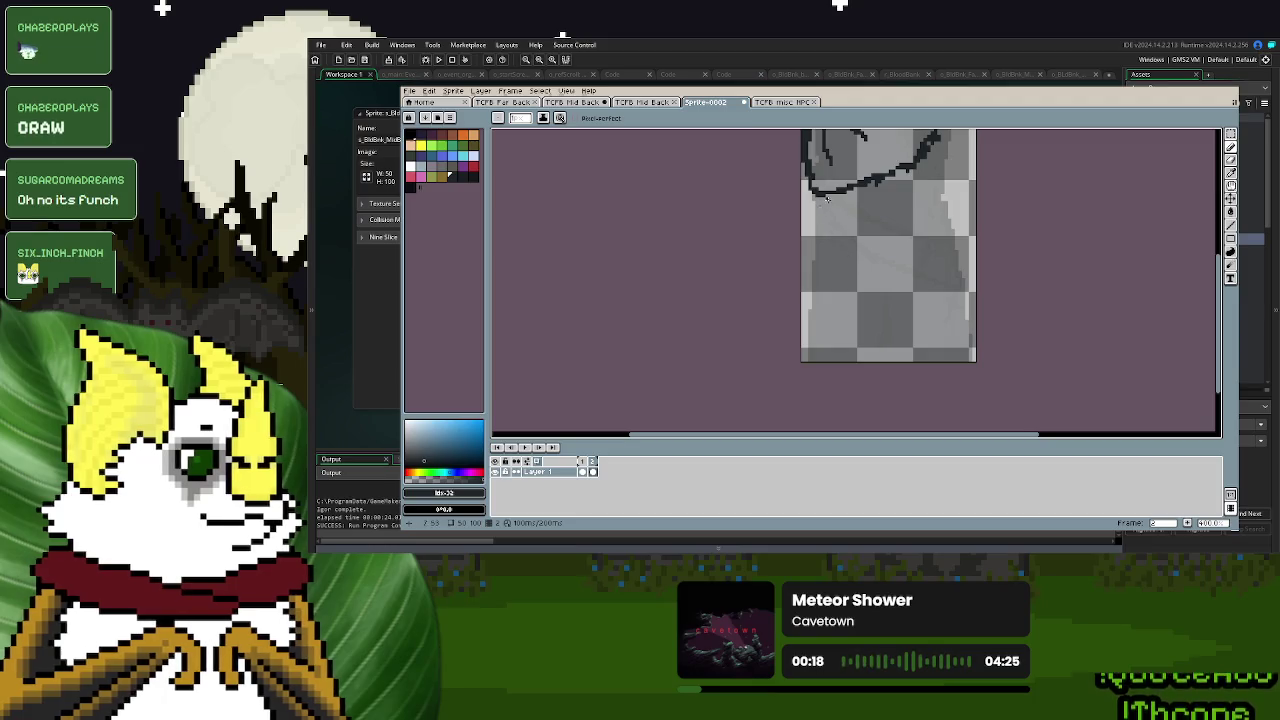
# - Add dark lines down the sprite's right side and pick black as the colour
pyautogui.moveTo(828, 195); pyautogui.dragTo(825, 240)
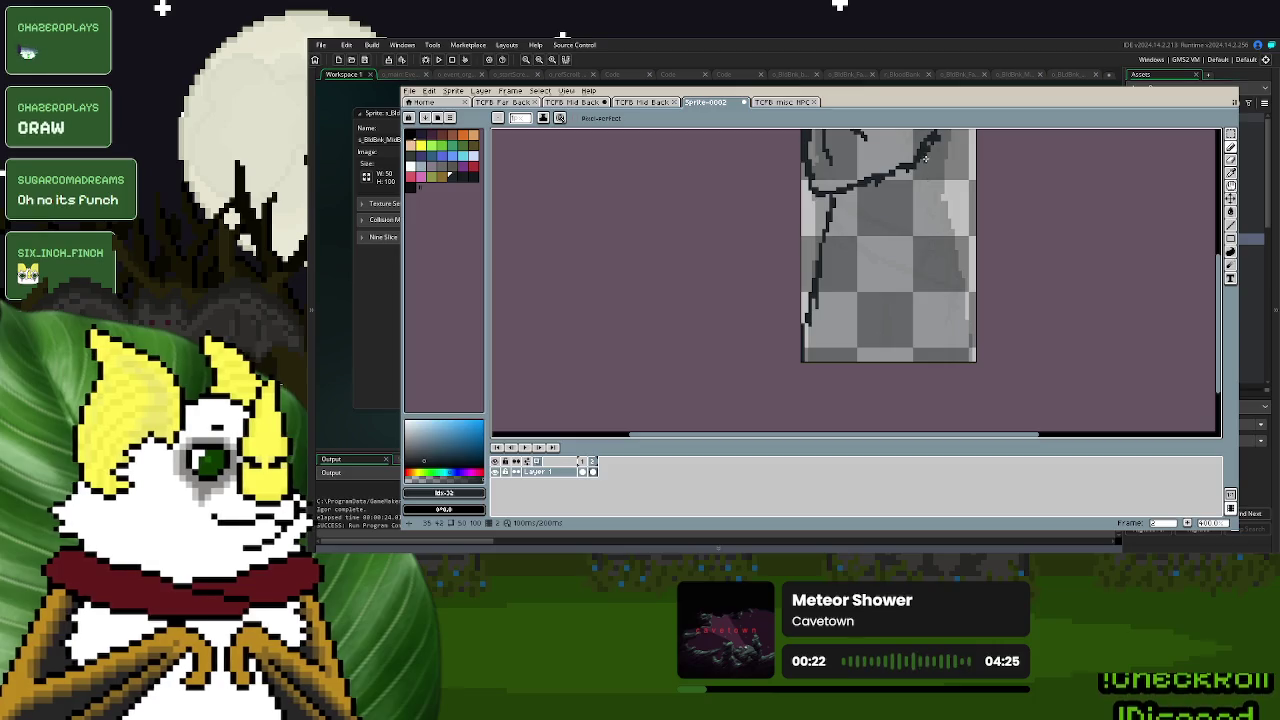
pyautogui.moveTo(950, 262); pyautogui.dragTo(968, 356)
pyautogui.scroll(3, 910, 245)
pyautogui.moveTo(901, 245); pyautogui.dragTo(913, 266)
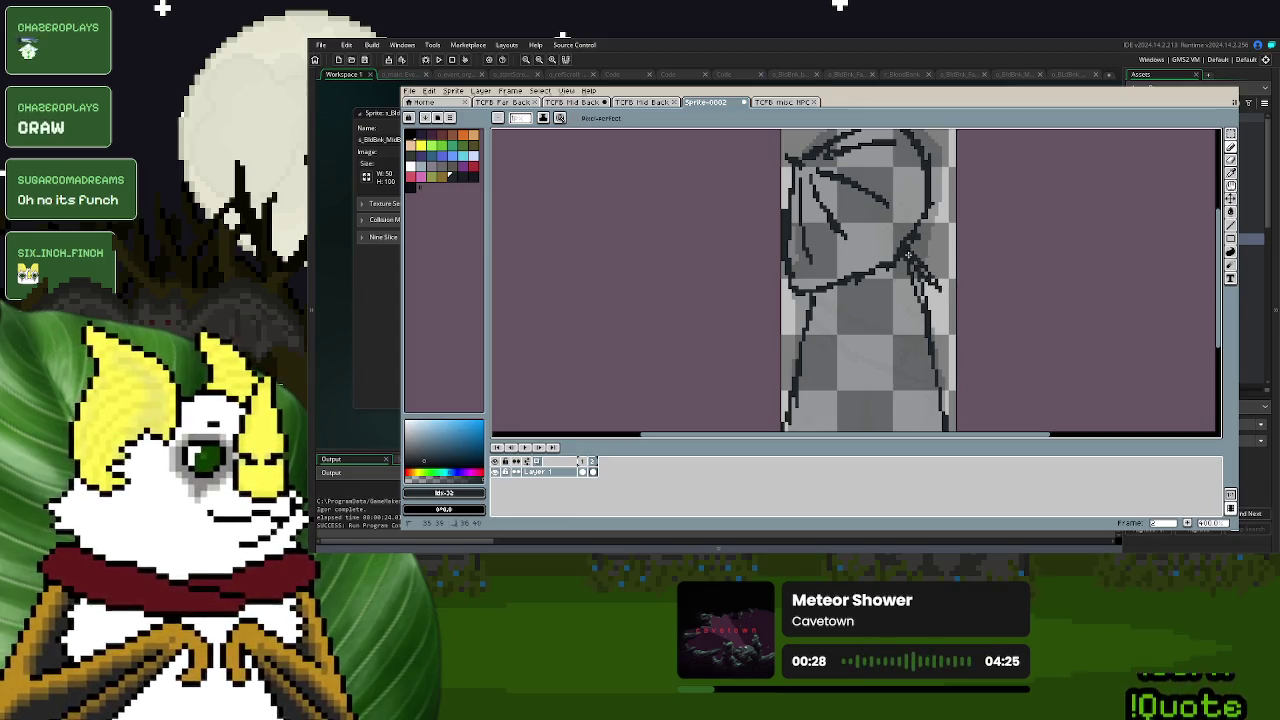
pyautogui.moveTo(905, 253); pyautogui.dragTo(925, 297)
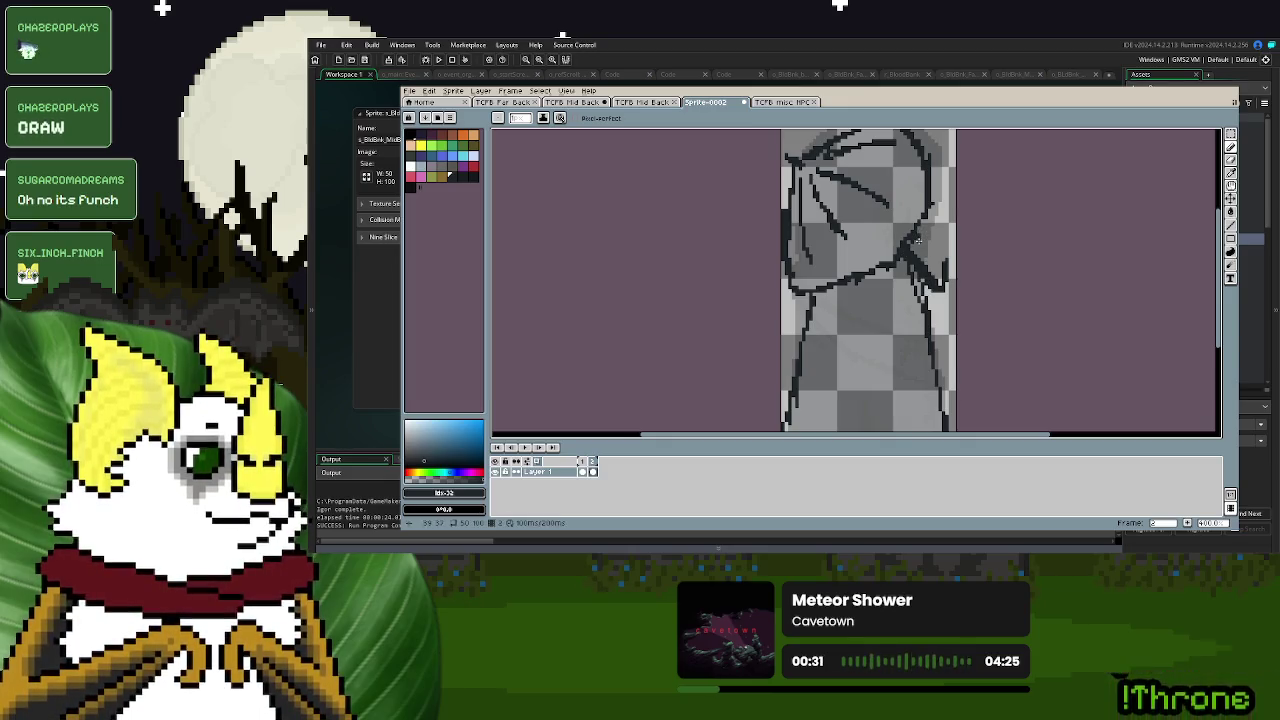
pyautogui.click(461, 175)
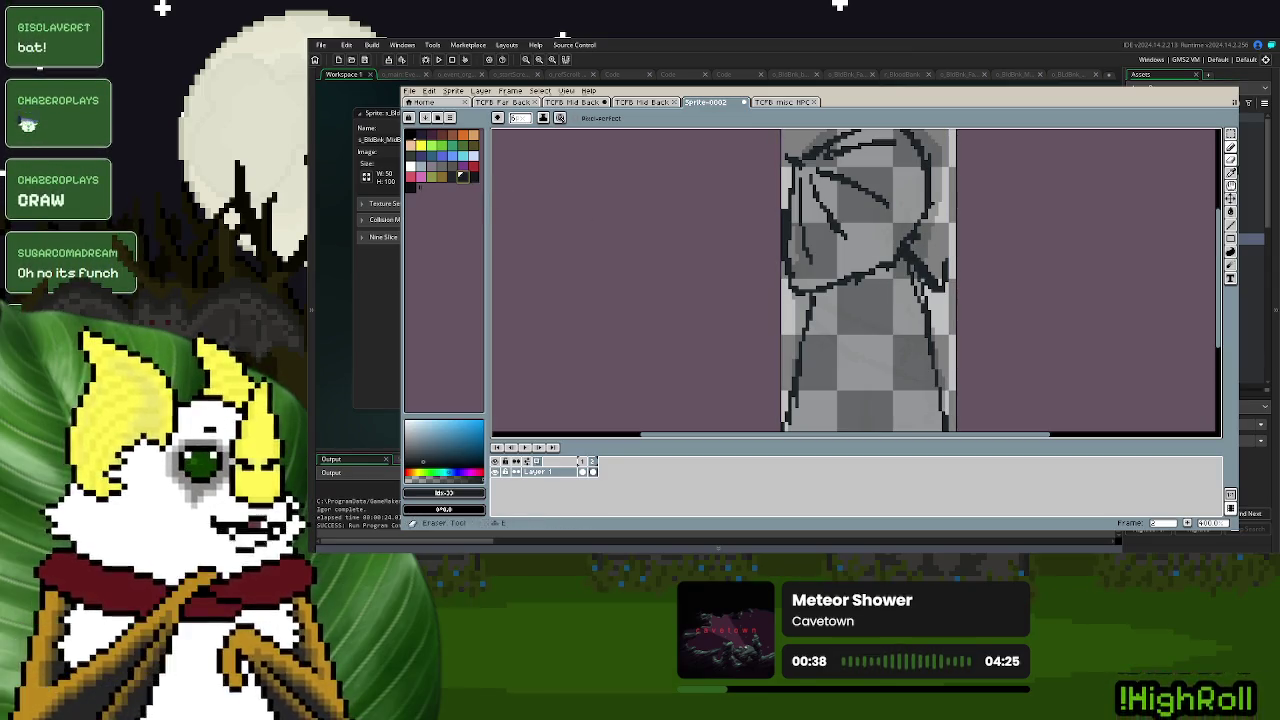
pyautogui.click(1228, 135)
# - Select the black sketch lines, undo the dark circle on the head, and deselect
pyautogui.click(945, 283)
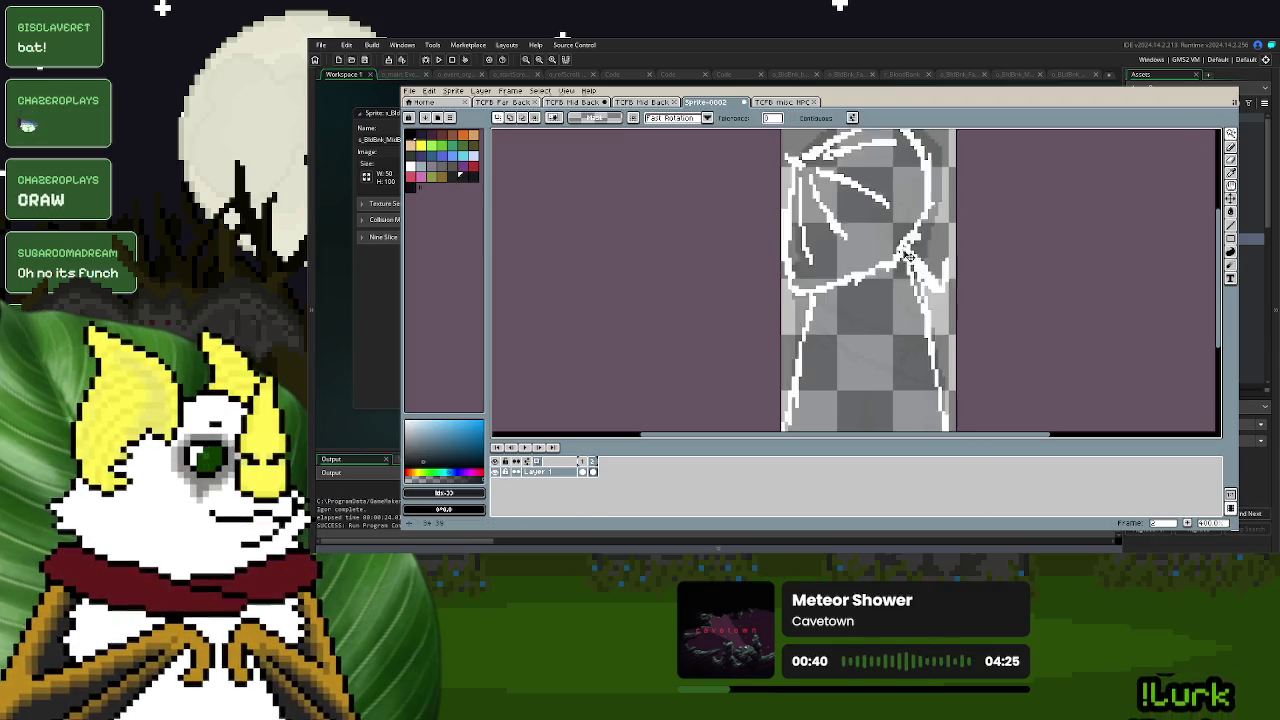
pyautogui.press('d')
pyautogui.scroll(1, 1030, 232)
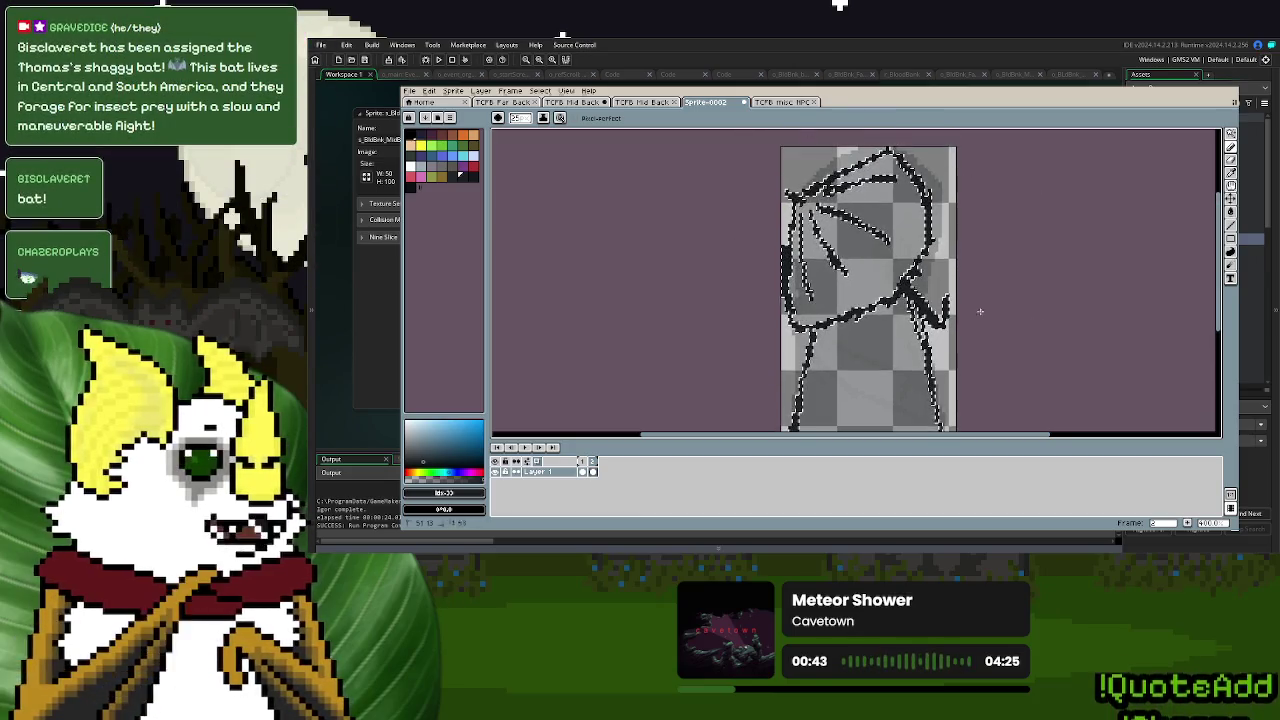
pyautogui.scroll(-1, 991, 300)
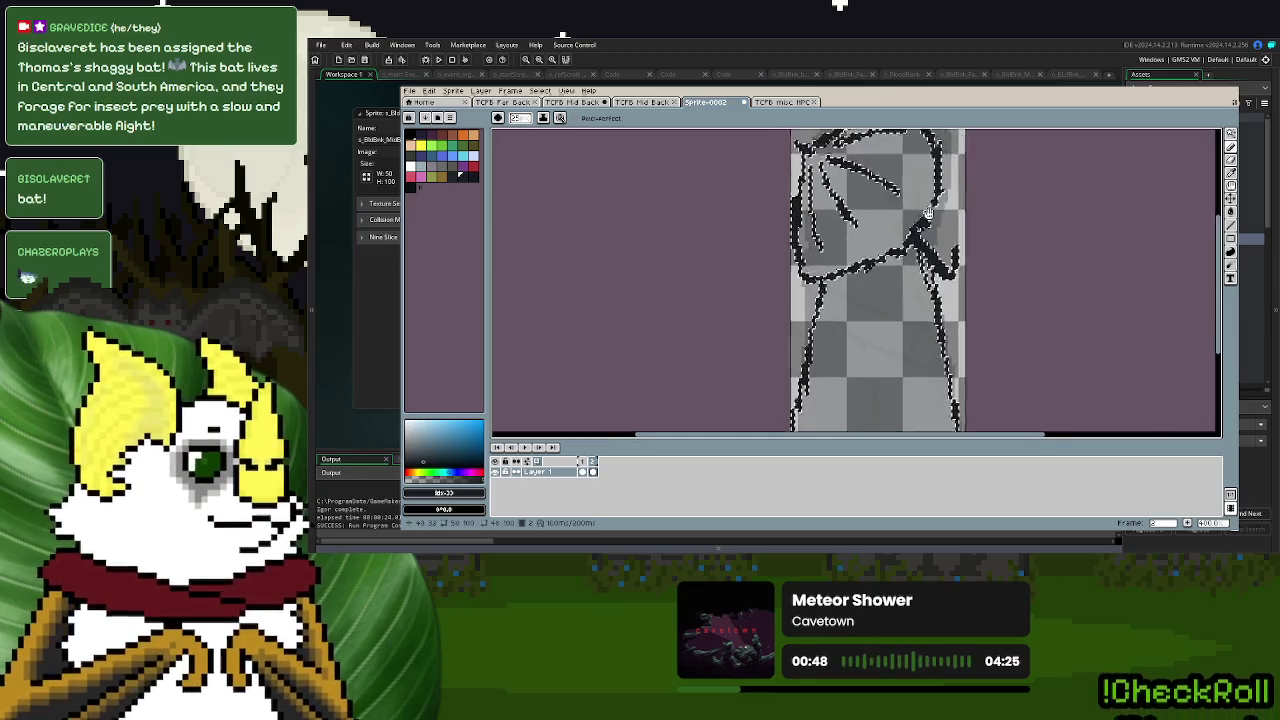
pyautogui.scroll(3, 1097, 407)
pyautogui.hotkey('ctrl', 'z')
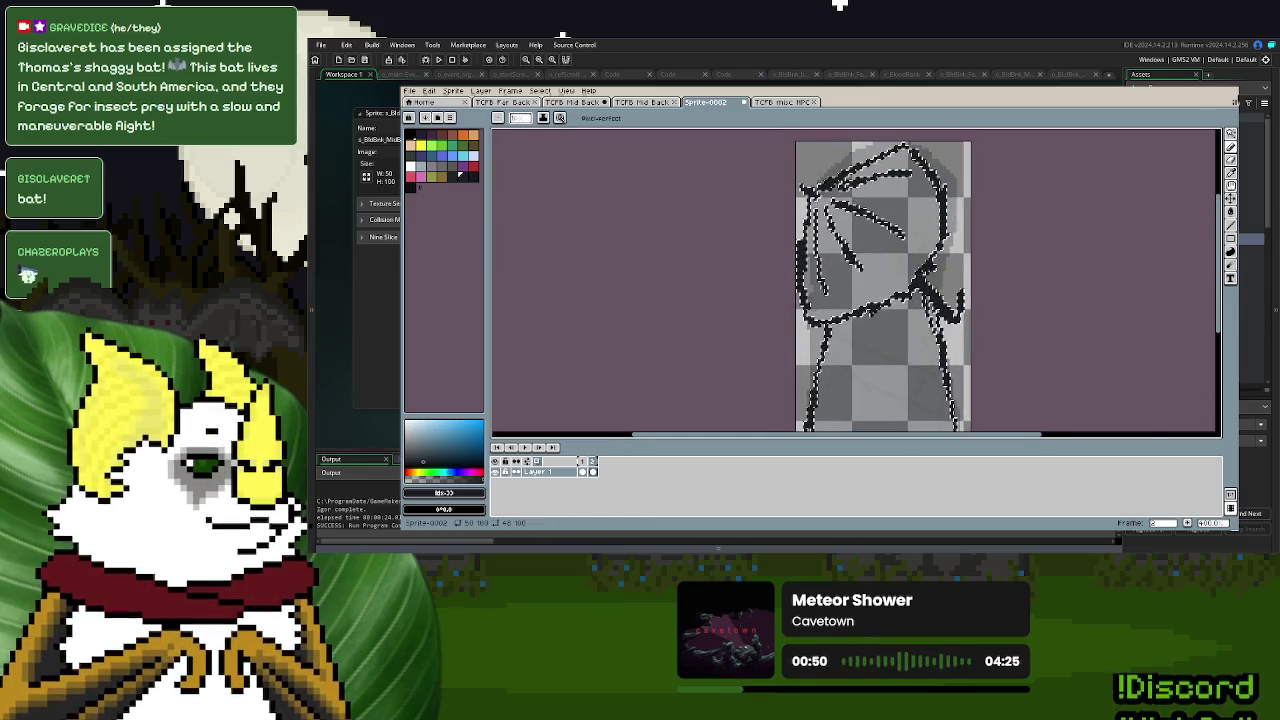
pyautogui.press('w')
pyautogui.hotkey('ctrl', 'd')
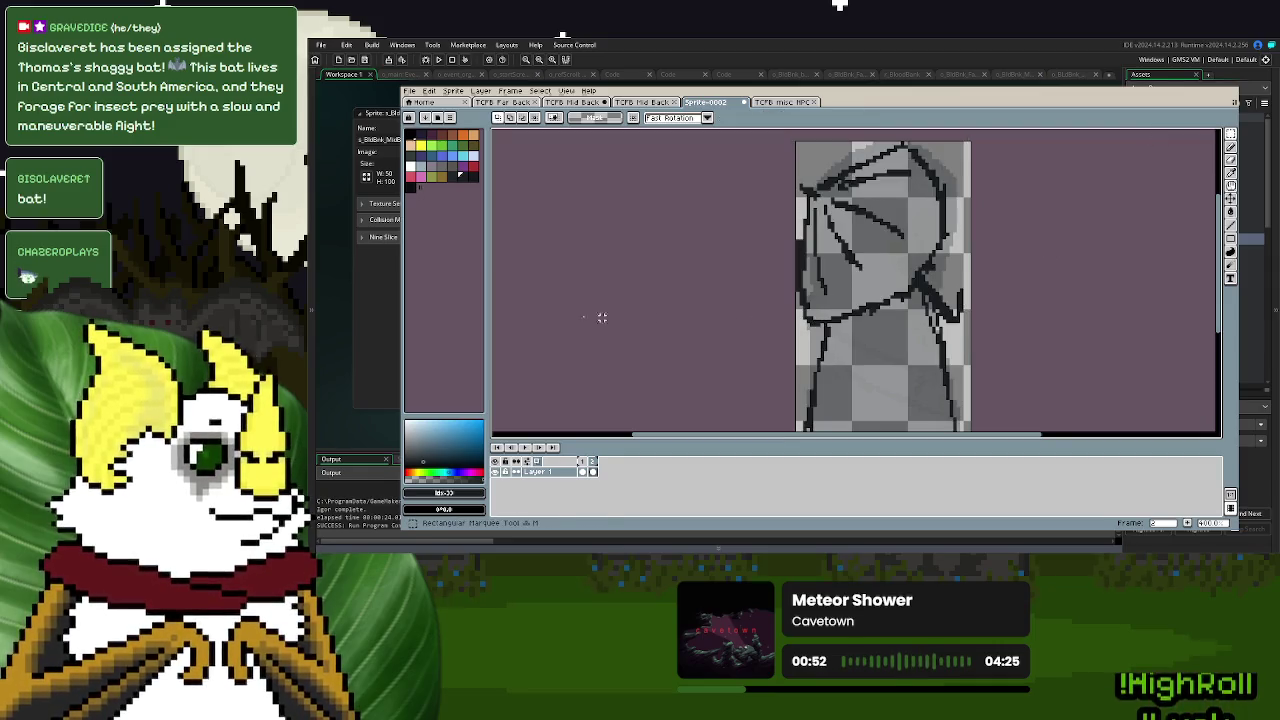
# - Paint a thick curved dark stroke along the bat's lower body
pyautogui.click(453, 178)
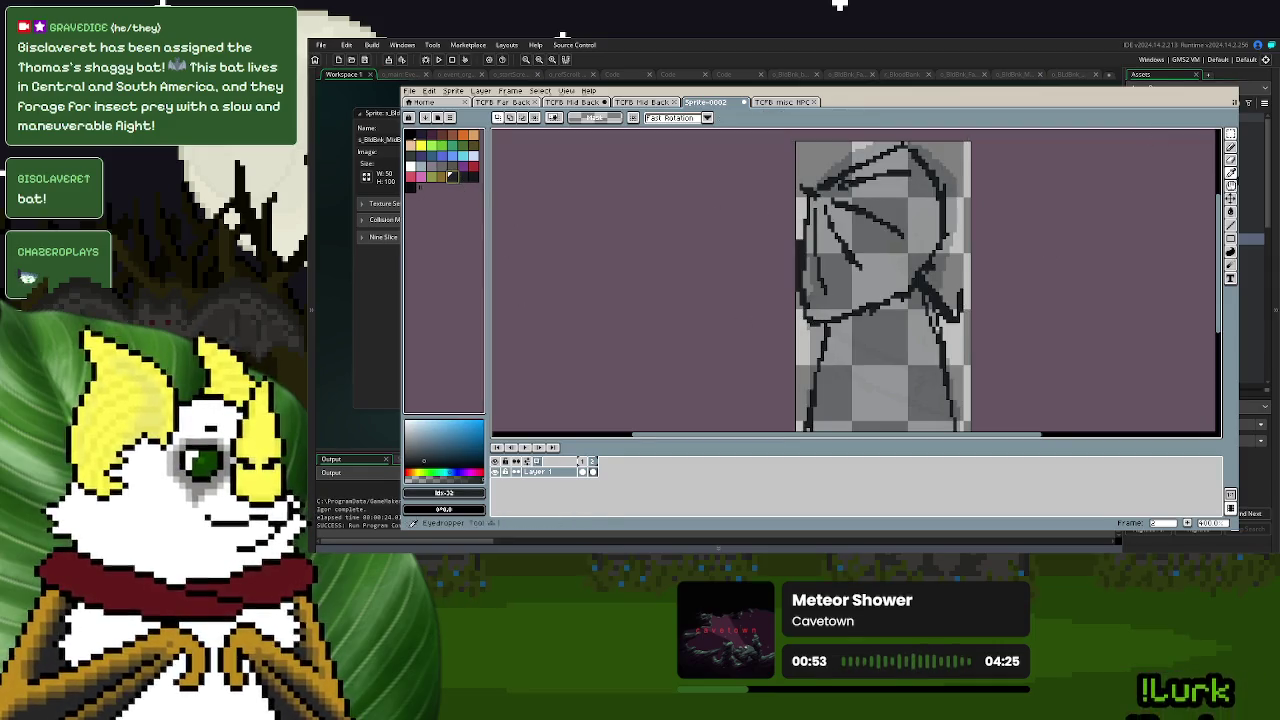
pyautogui.click(1232, 147)
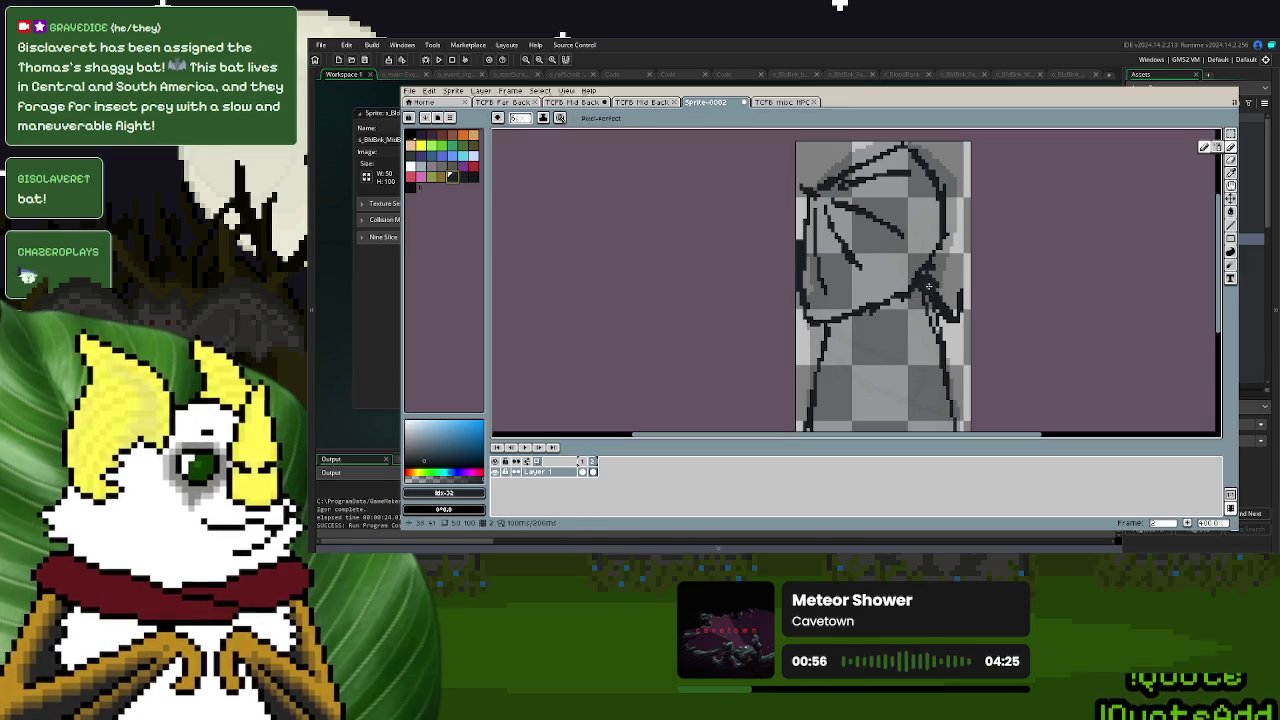
pyautogui.moveTo(931, 320); pyautogui.dragTo(919, 352)
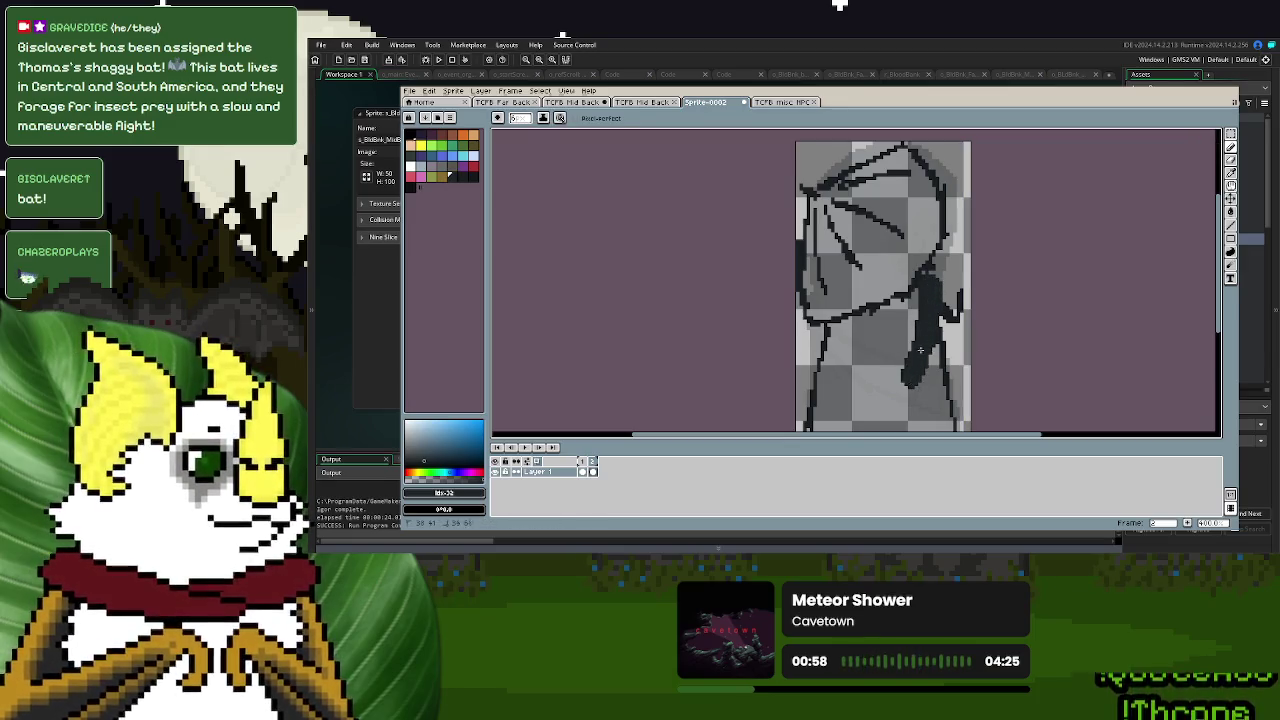
pyautogui.hotkey('ctrl', 'z')
pyautogui.moveTo(927, 293)
pyautogui.mouseDown()
pyautogui.moveTo(912, 347)
pyautogui.moveTo(843, 325)
pyautogui.mouseUp()
pyautogui.hotkey('ctrl', 'z')
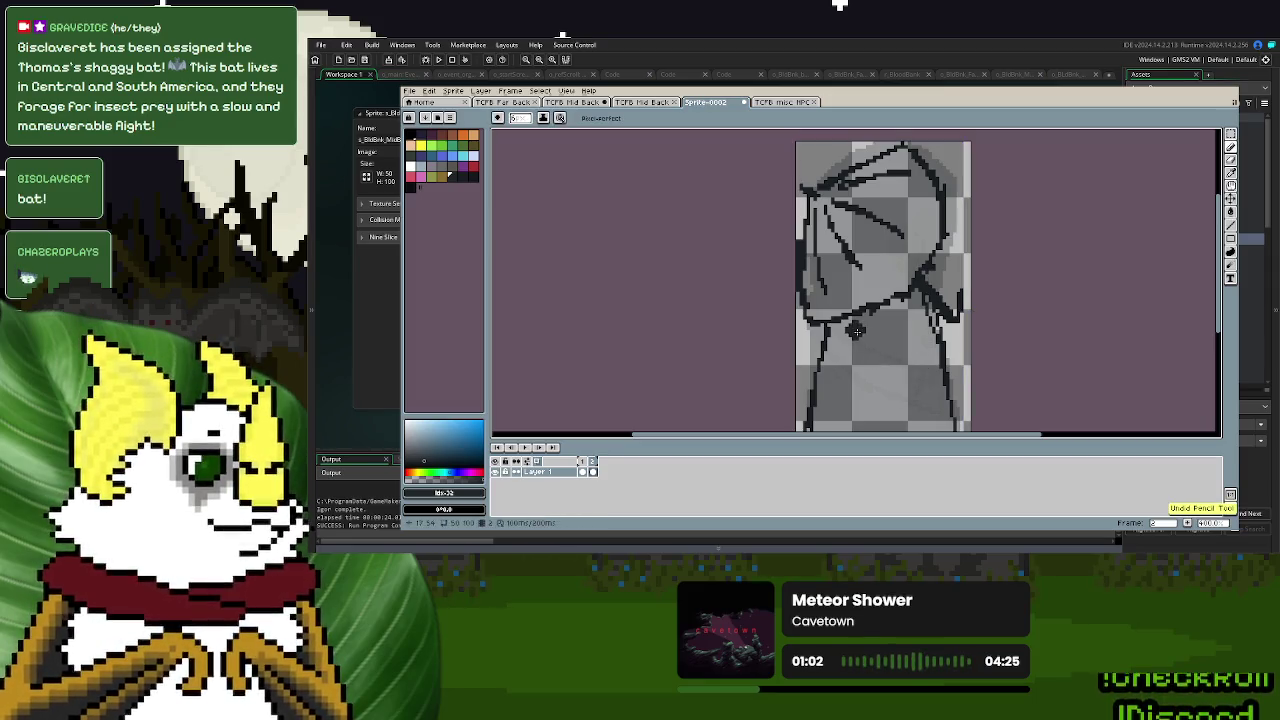
pyautogui.moveTo(869, 328)
pyautogui.mouseDown()
pyautogui.moveTo(905, 357)
pyautogui.moveTo(928, 307)
pyautogui.mouseUp()
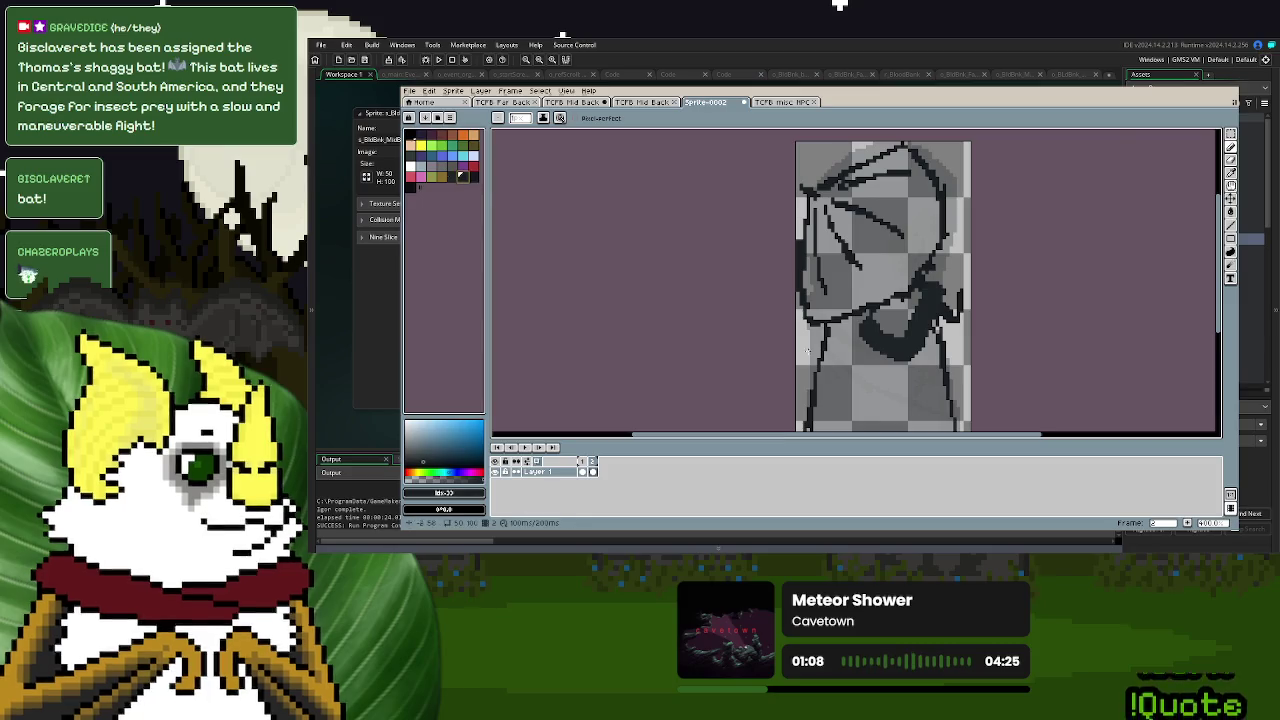
# - Fill the wing's grey interior and lower edge with dark pixels
pyautogui.scroll(2, 818, 330)
pyautogui.moveTo(1006, 250); pyautogui.dragTo(978, 308)
pyautogui.moveTo(1042, 212); pyautogui.dragTo(1065, 273)
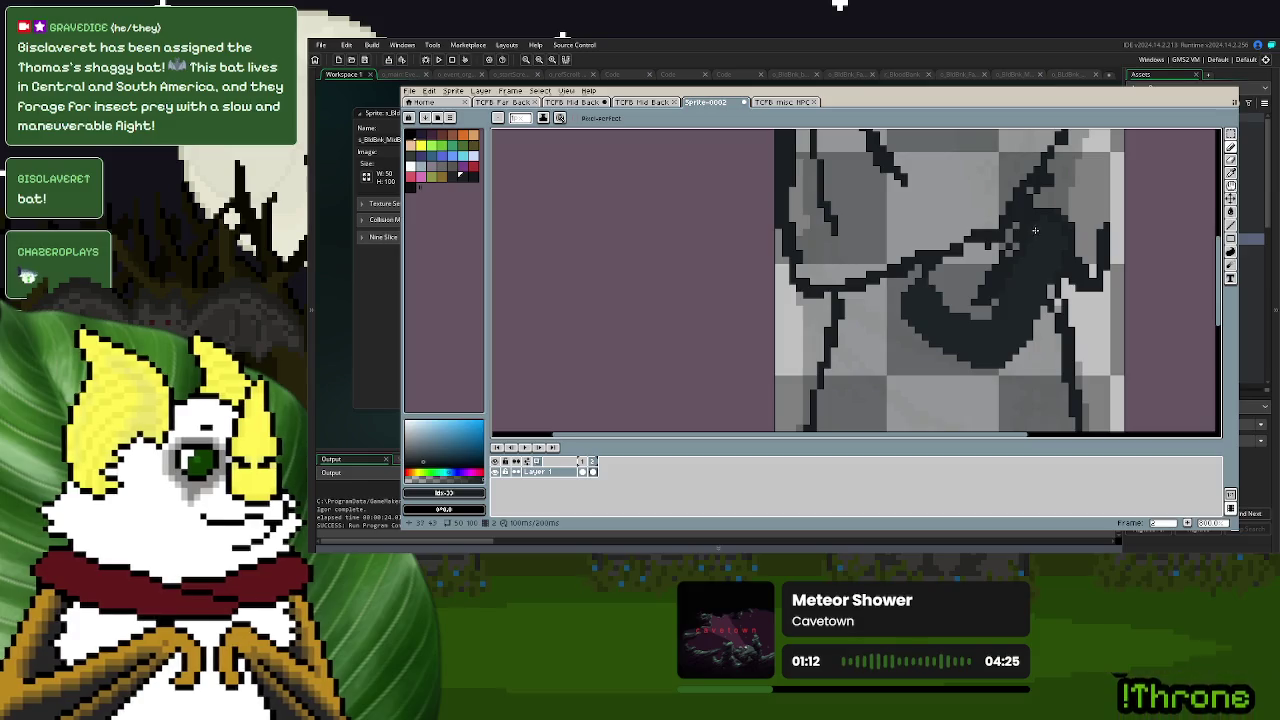
pyautogui.scroll(-1, 1027, 240)
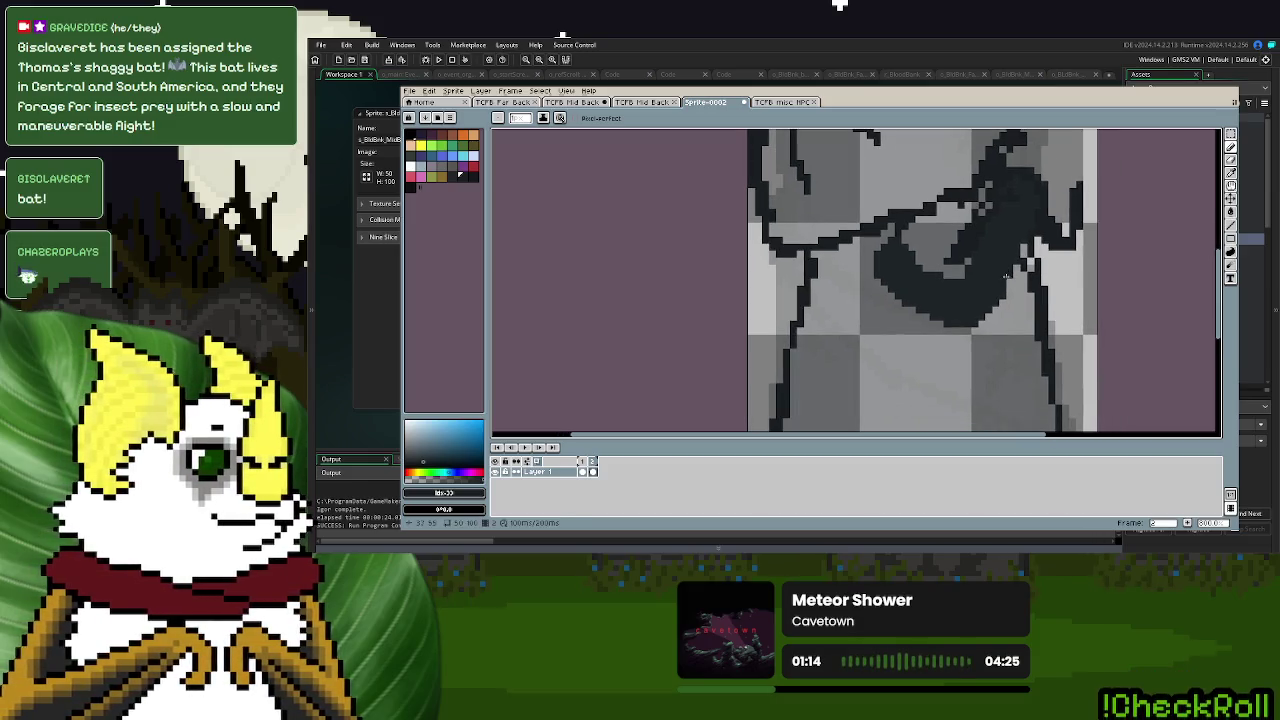
pyautogui.moveTo(1036, 240); pyautogui.dragTo(952, 340)
pyautogui.moveTo(860, 280); pyautogui.dragTo(886, 306)
pyautogui.moveTo(946, 334)
pyautogui.mouseDown()
pyautogui.moveTo(888, 303)
pyautogui.moveTo(920, 318)
pyautogui.mouseUp()
pyautogui.moveTo(968, 256); pyautogui.dragTo(980, 268)
pyautogui.moveTo(910, 238)
pyautogui.mouseDown()
pyautogui.moveTo(975, 277)
pyautogui.moveTo(947, 272)
pyautogui.mouseUp()
# - Draw dark leg lines from the wing tip and shade the wing interior darker
pyautogui.click(953, 342)
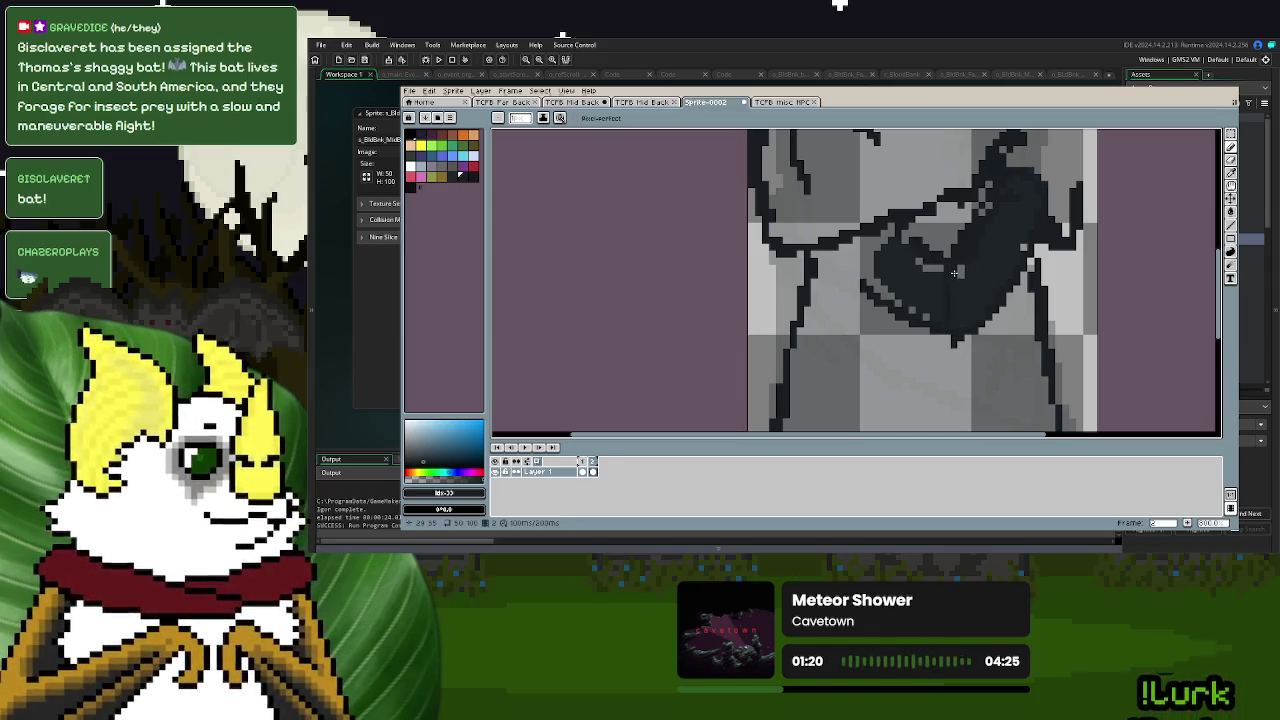
pyautogui.moveTo(954, 332); pyautogui.dragTo(982, 420)
pyautogui.moveTo(860, 304); pyautogui.dragTo(940, 408)
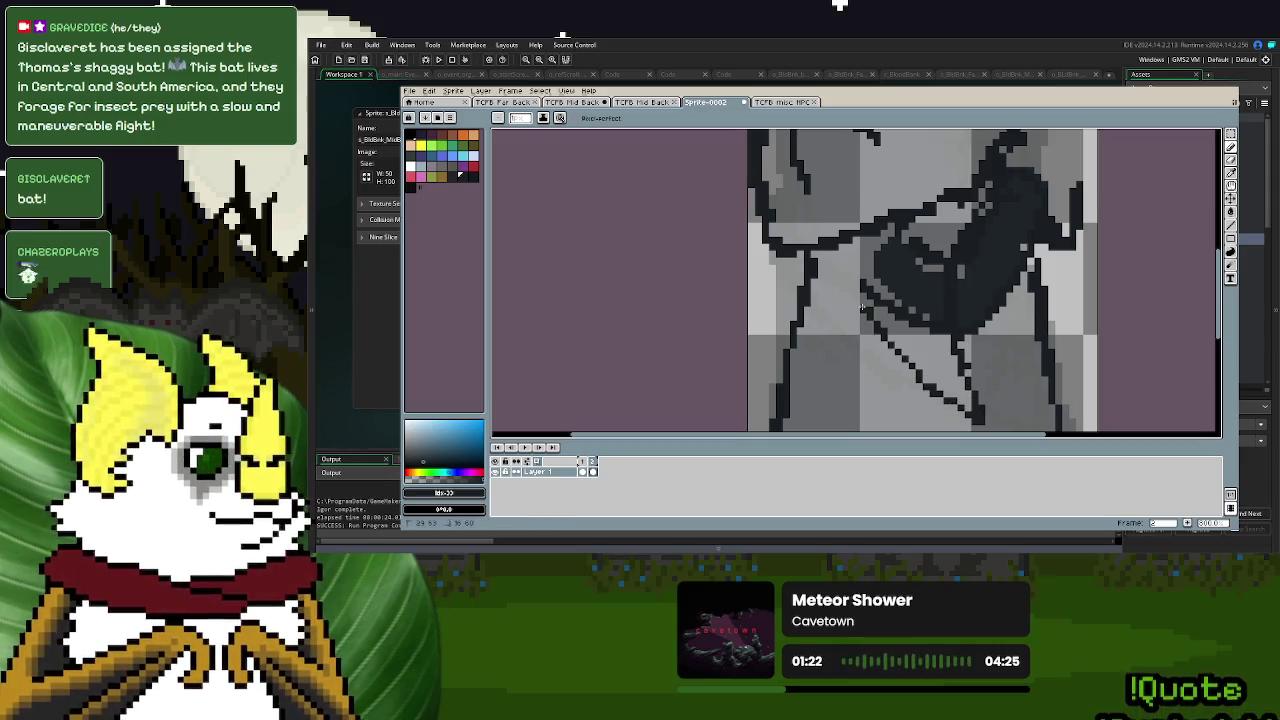
pyautogui.click(449, 175)
pyautogui.moveTo(860, 262); pyautogui.dragTo(917, 323)
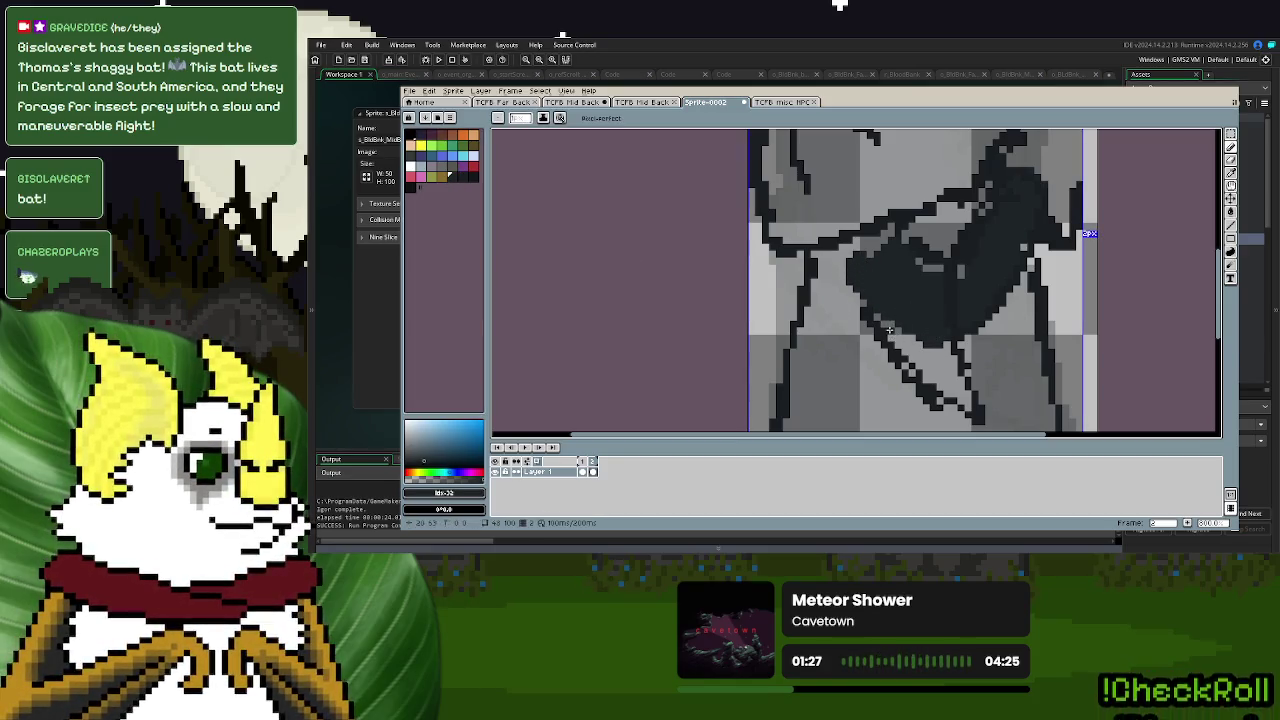
pyautogui.scroll(-2, 822, 280)
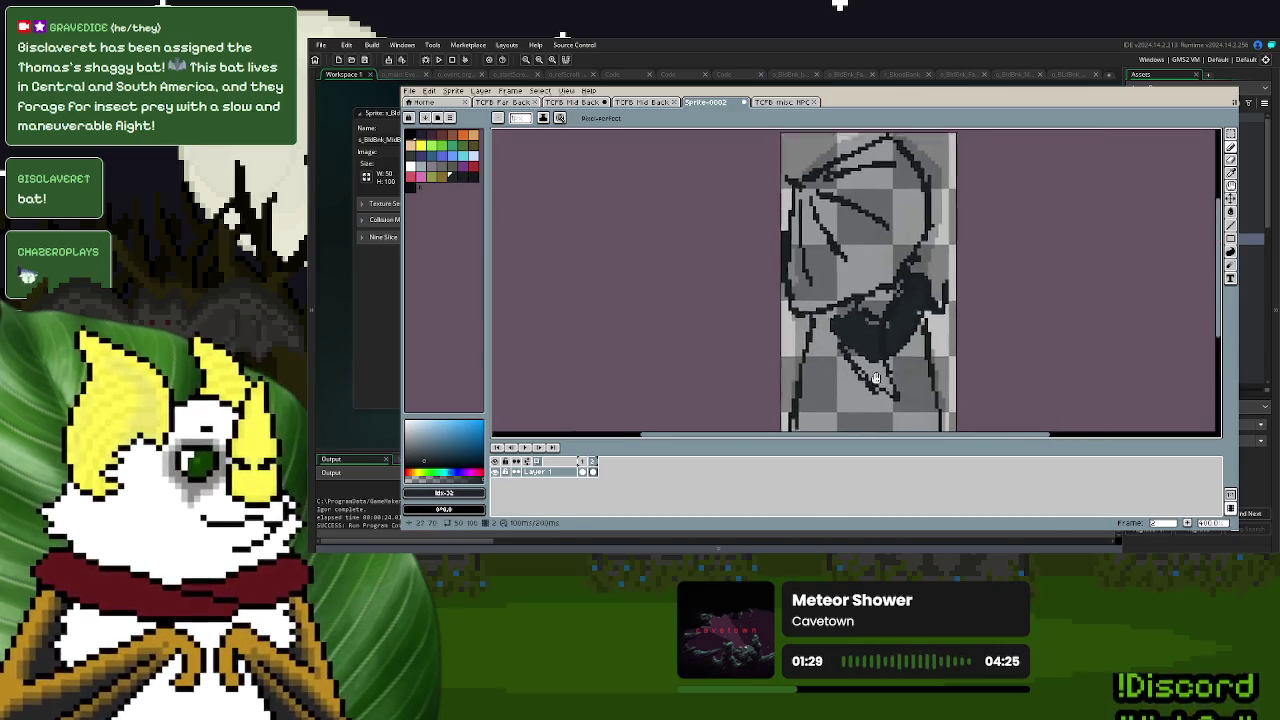
pyautogui.click(1231, 134)
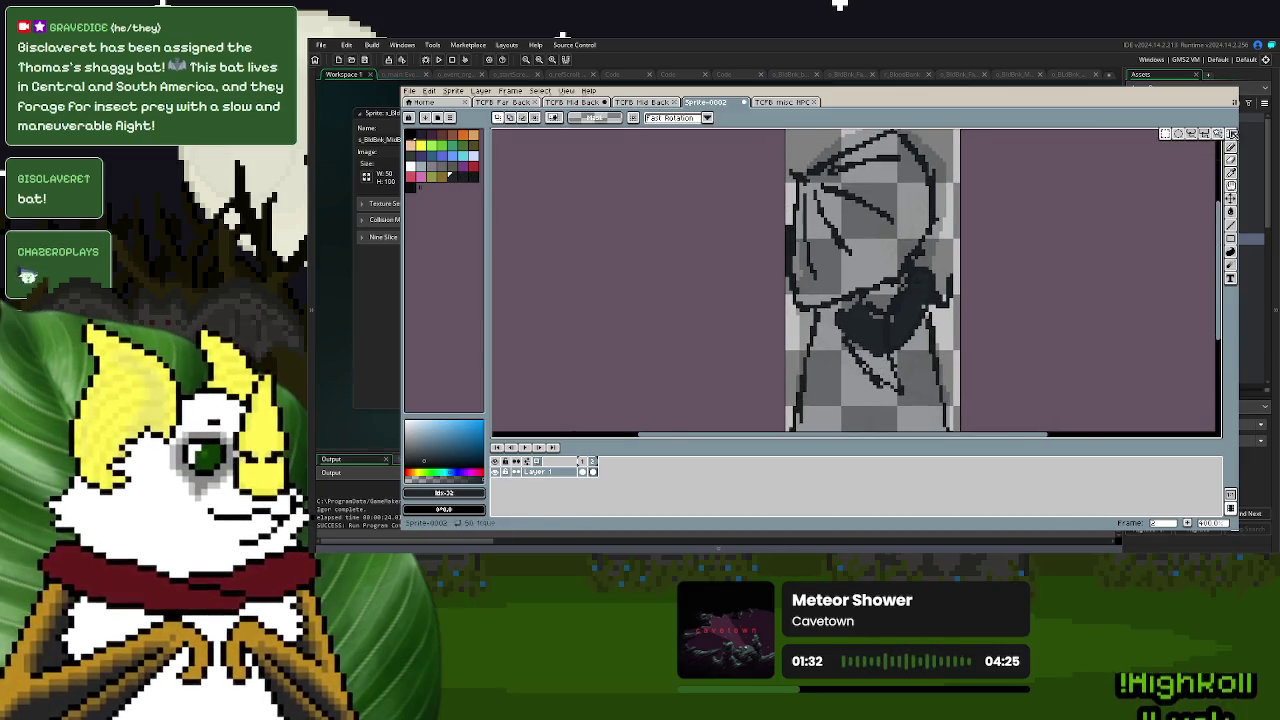
# - Select the black line art, try painting it black, then undo the stray black fills
pyautogui.click(808, 170)
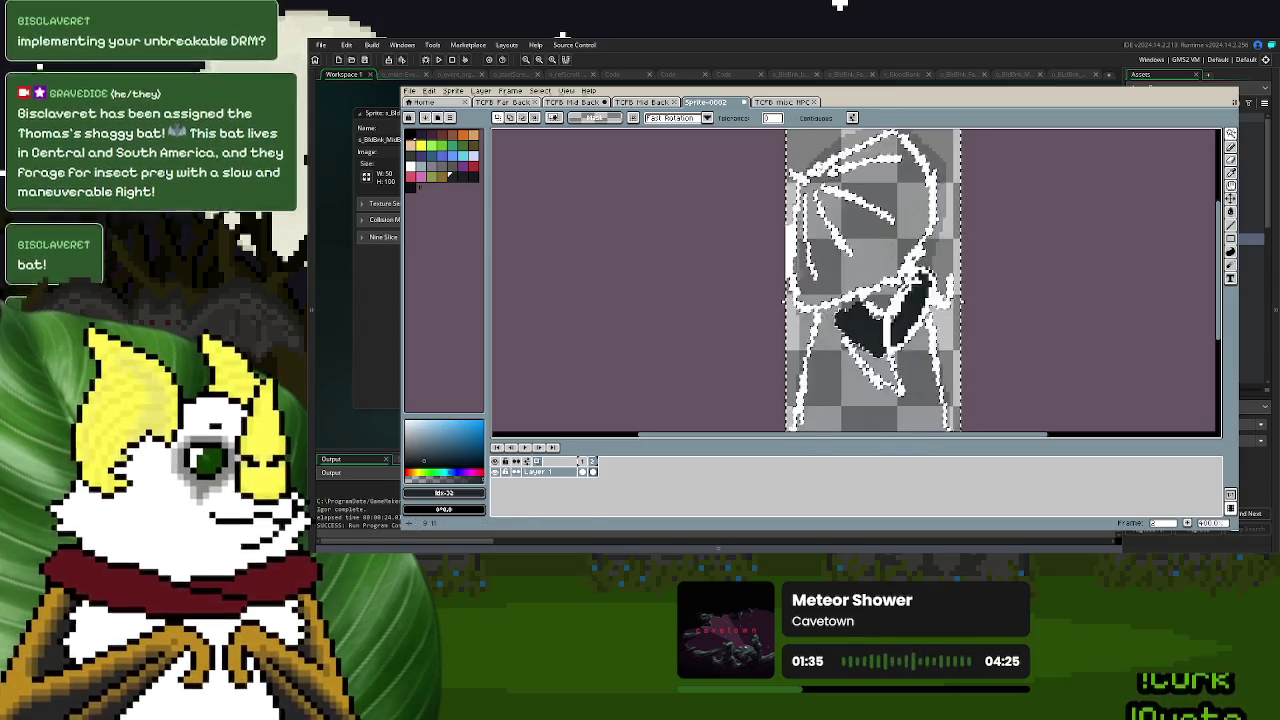
pyautogui.click(473, 178)
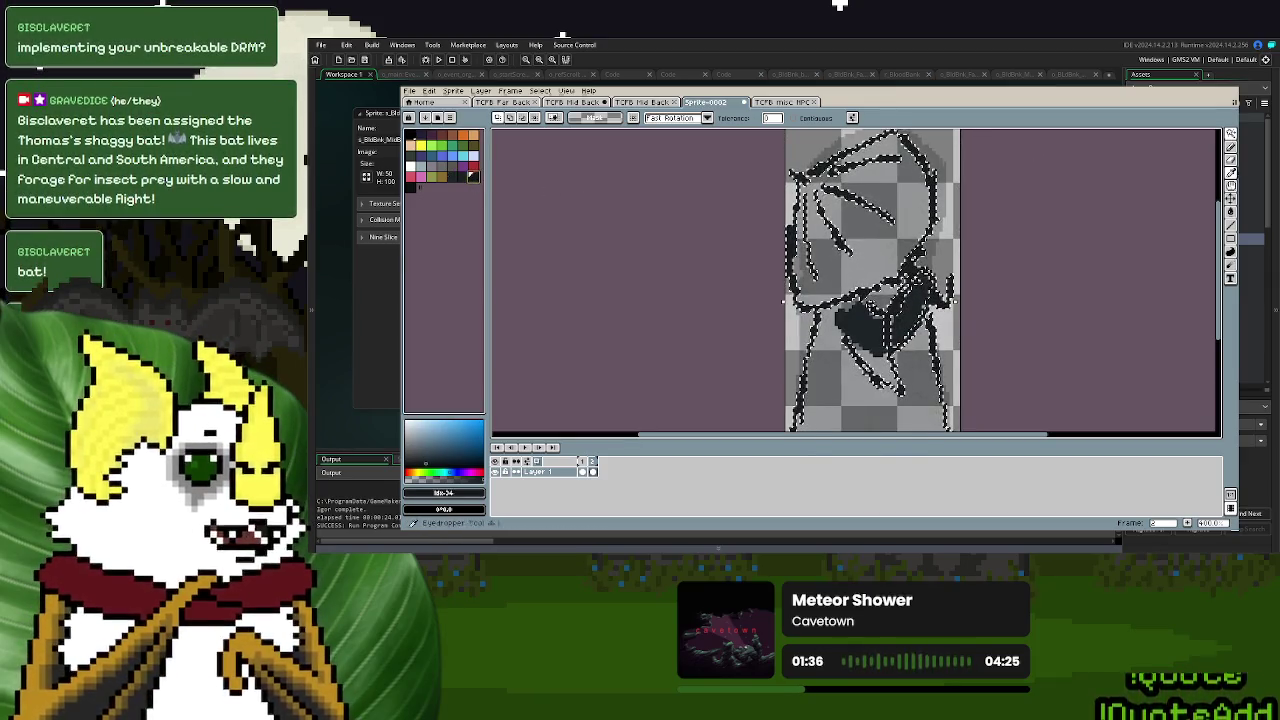
pyautogui.click(1231, 147)
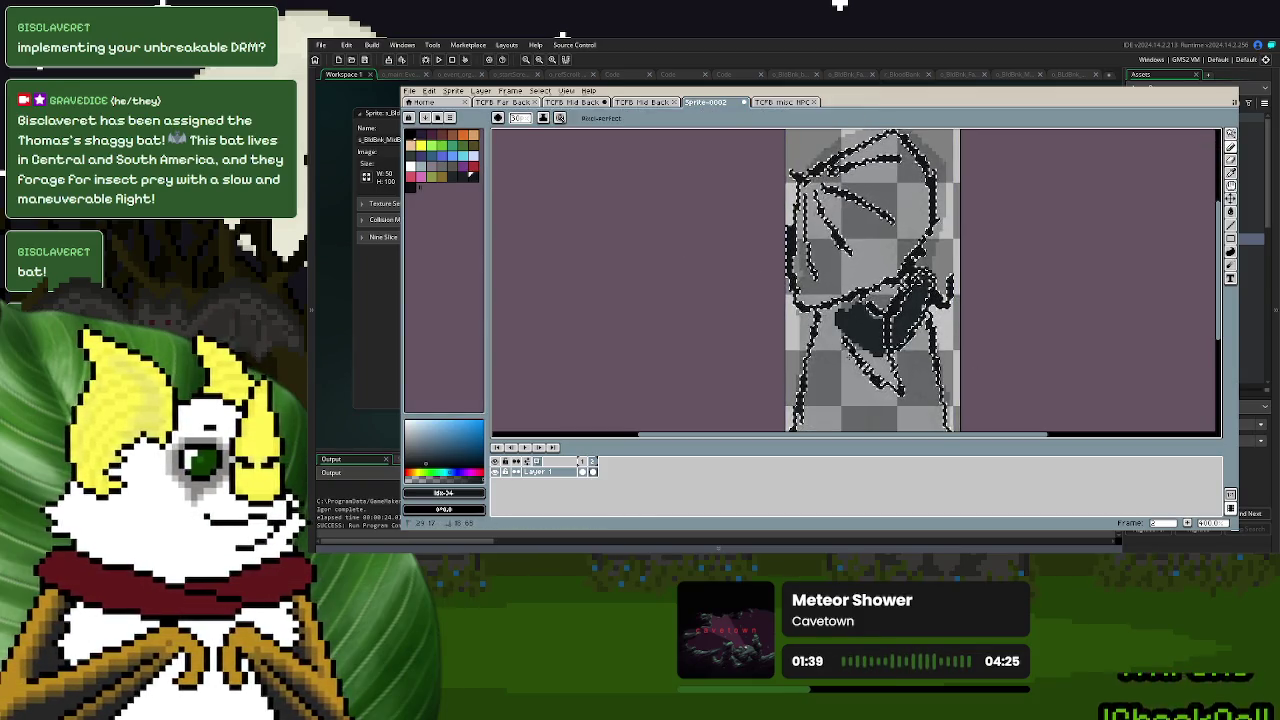
pyautogui.press('m')
pyautogui.scroll(-2, 865, 345)
pyautogui.press('d')
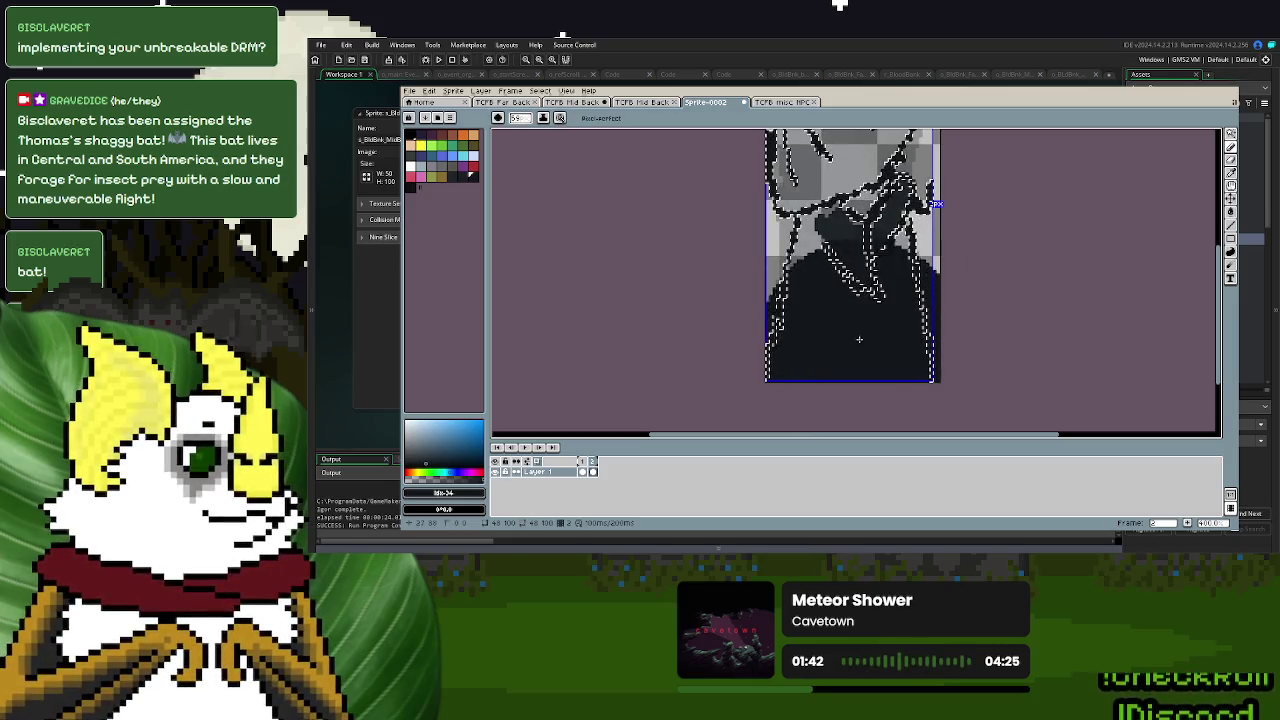
pyautogui.moveTo(845, 230); pyautogui.dragTo(850, 200)
pyautogui.hotkey('ctrl', 'z')
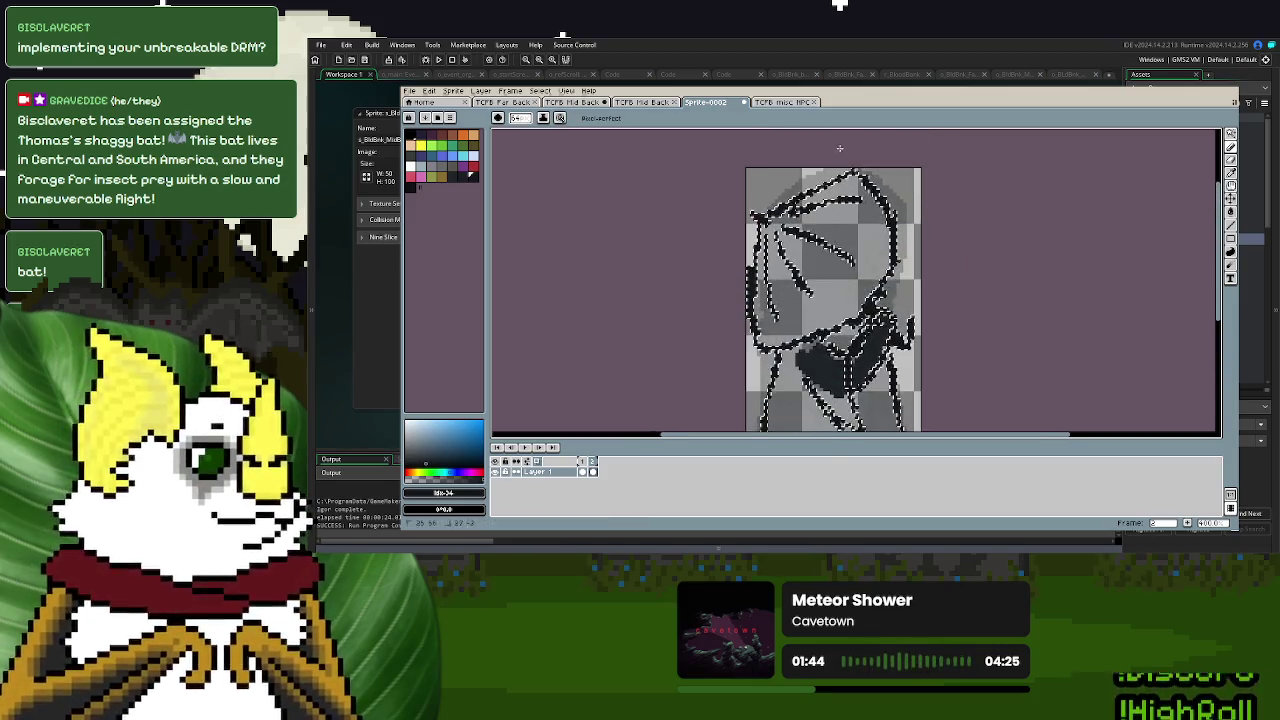
pyautogui.hotkey('ctrl', 'z')
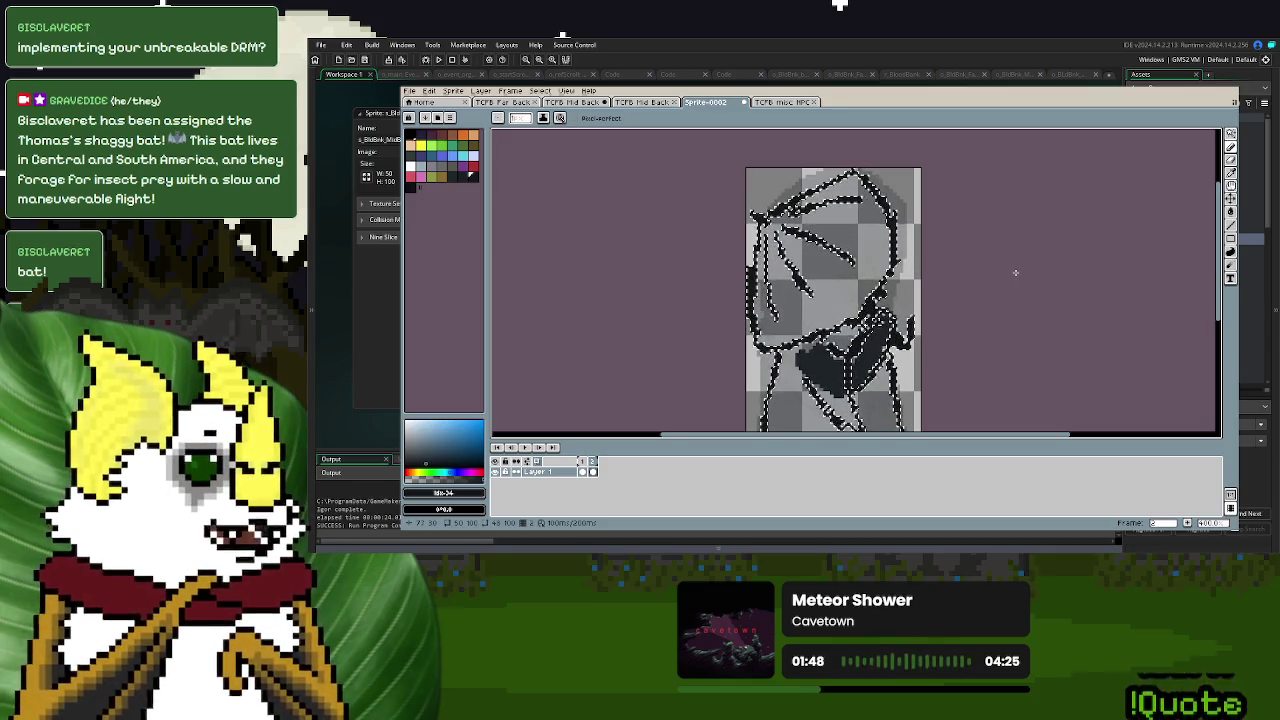
# - Bucket-fill the body's grey areas and the upper region with the darkest swatch
pyautogui.click(1230, 133)
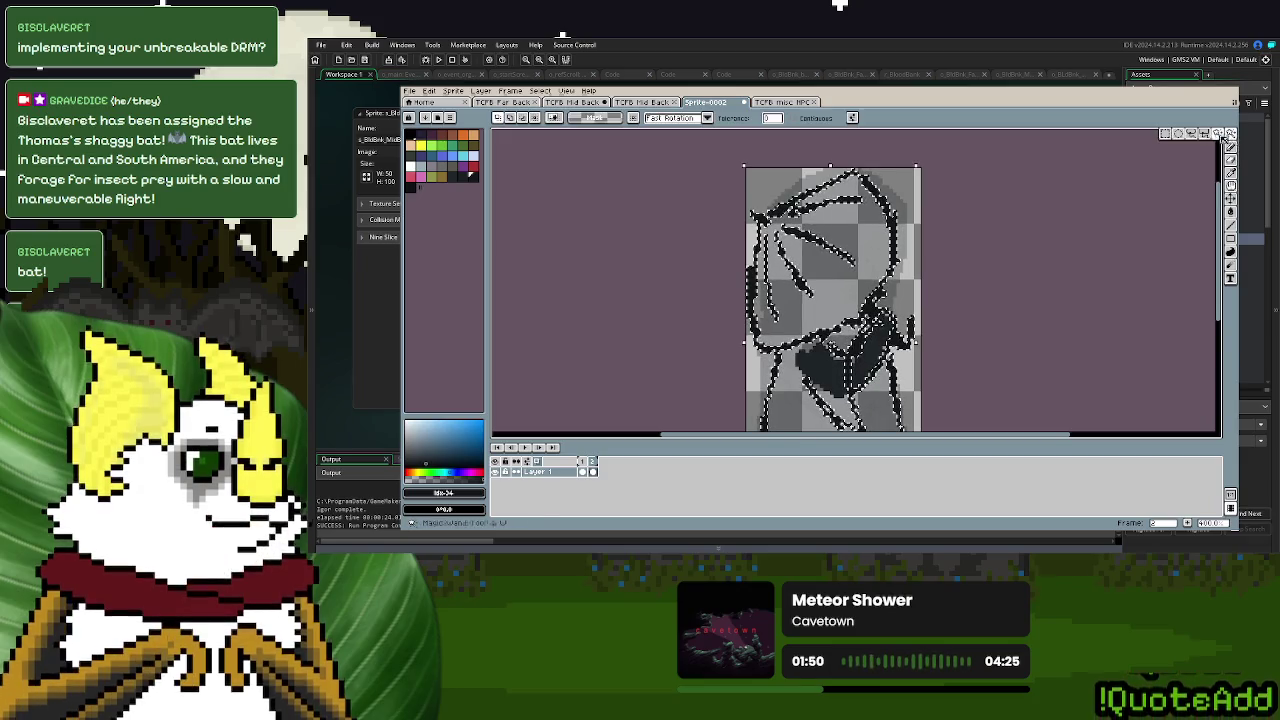
pyautogui.scroll(-2, 990, 300)
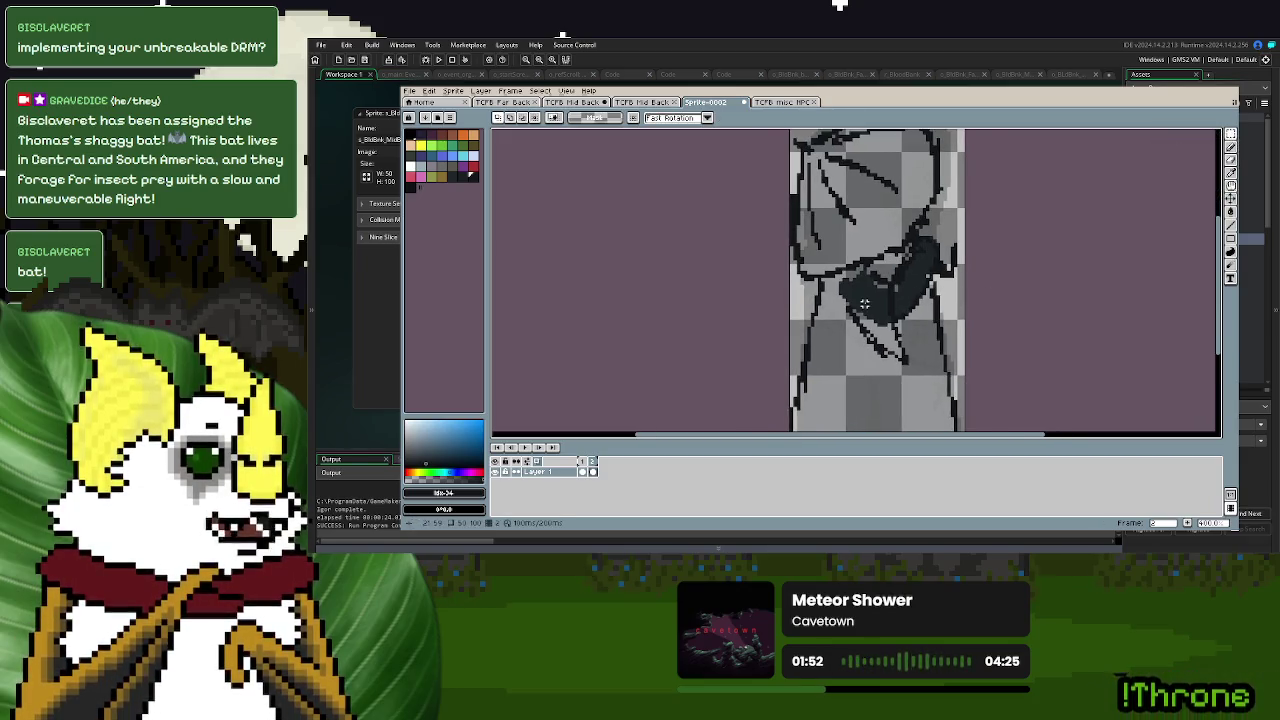
pyautogui.scroll(1, 864, 303)
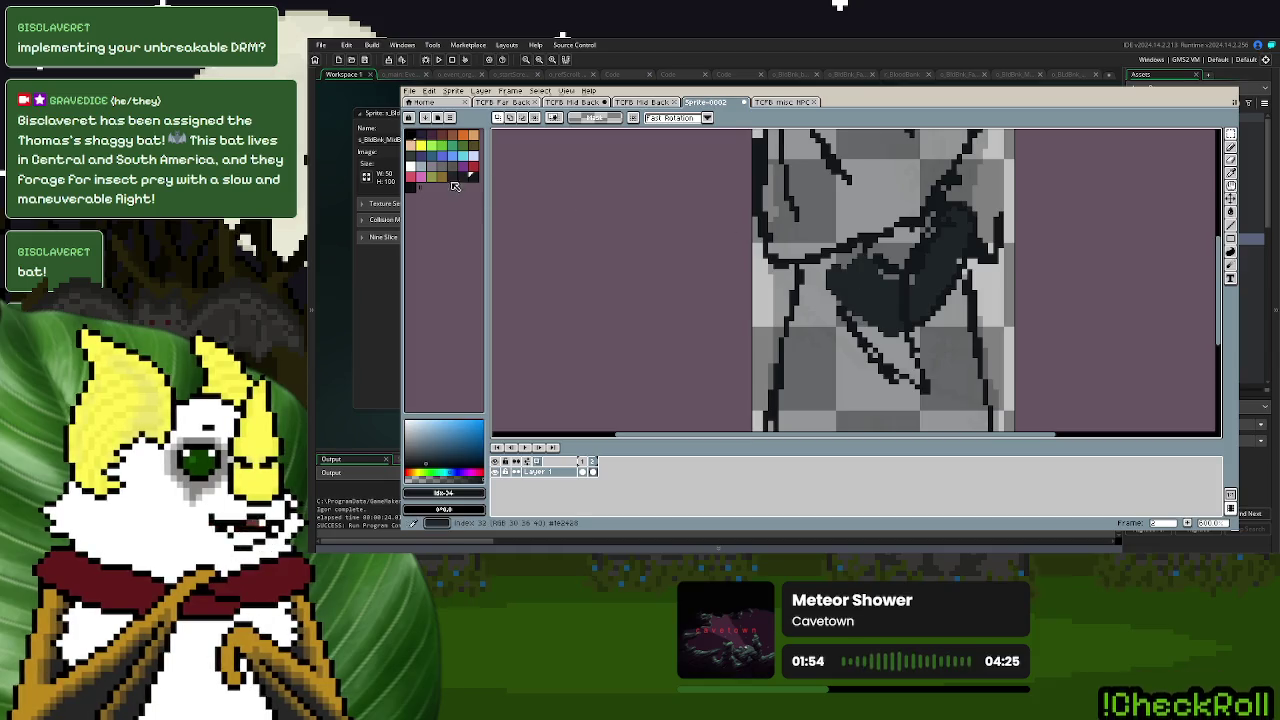
pyautogui.click(469, 181)
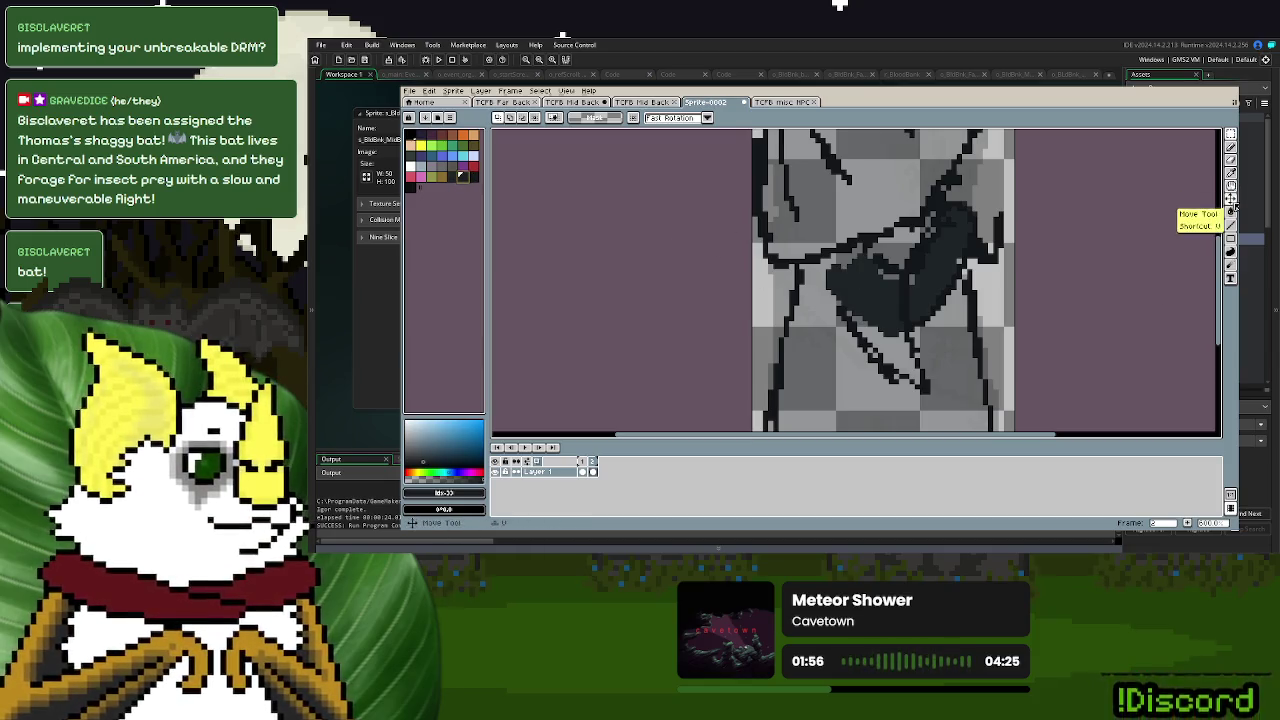
pyautogui.click(1230, 197)
pyautogui.scroll(2, 880, 286)
pyautogui.click(894, 268)
pyautogui.click(922, 200)
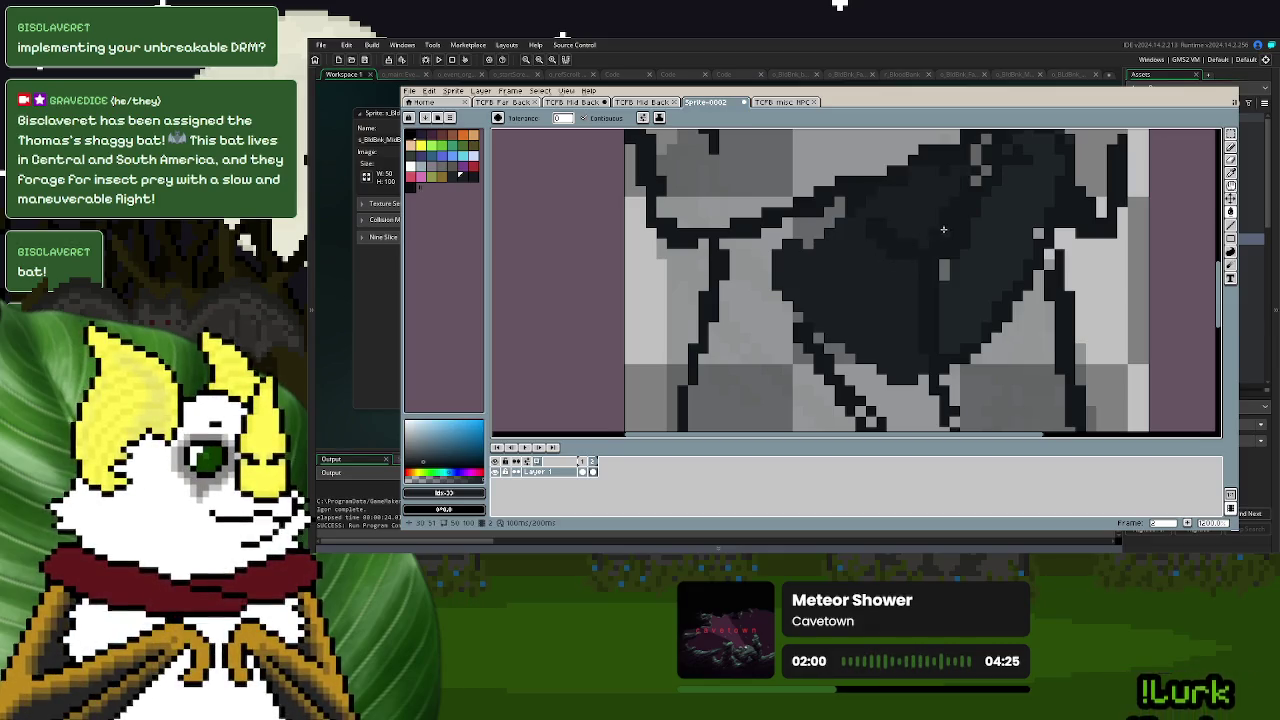
pyautogui.scroll(2, 963, 299)
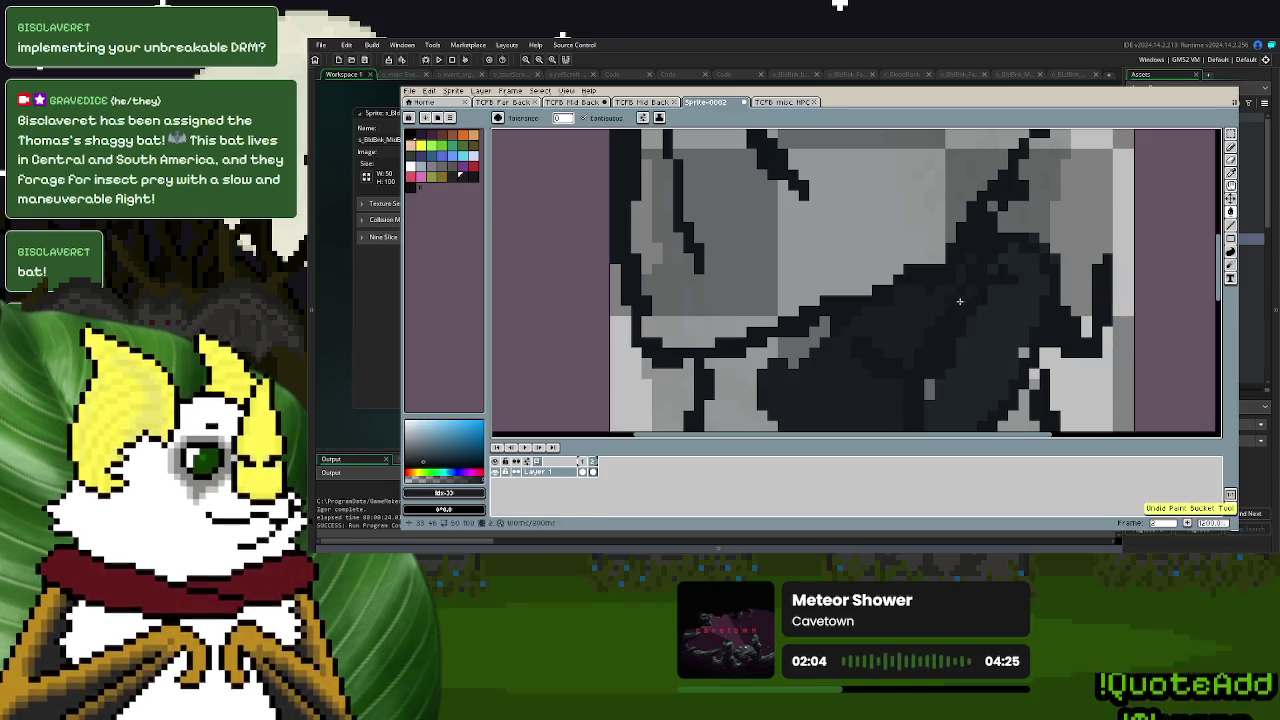
pyautogui.keyDown('ctrl'); pyautogui.scroll(-3, 930, 295); pyautogui.keyUp('ctrl')
pyautogui.keyDown('ctrl'); pyautogui.scroll(2, 892, 289); pyautogui.keyUp('ctrl')
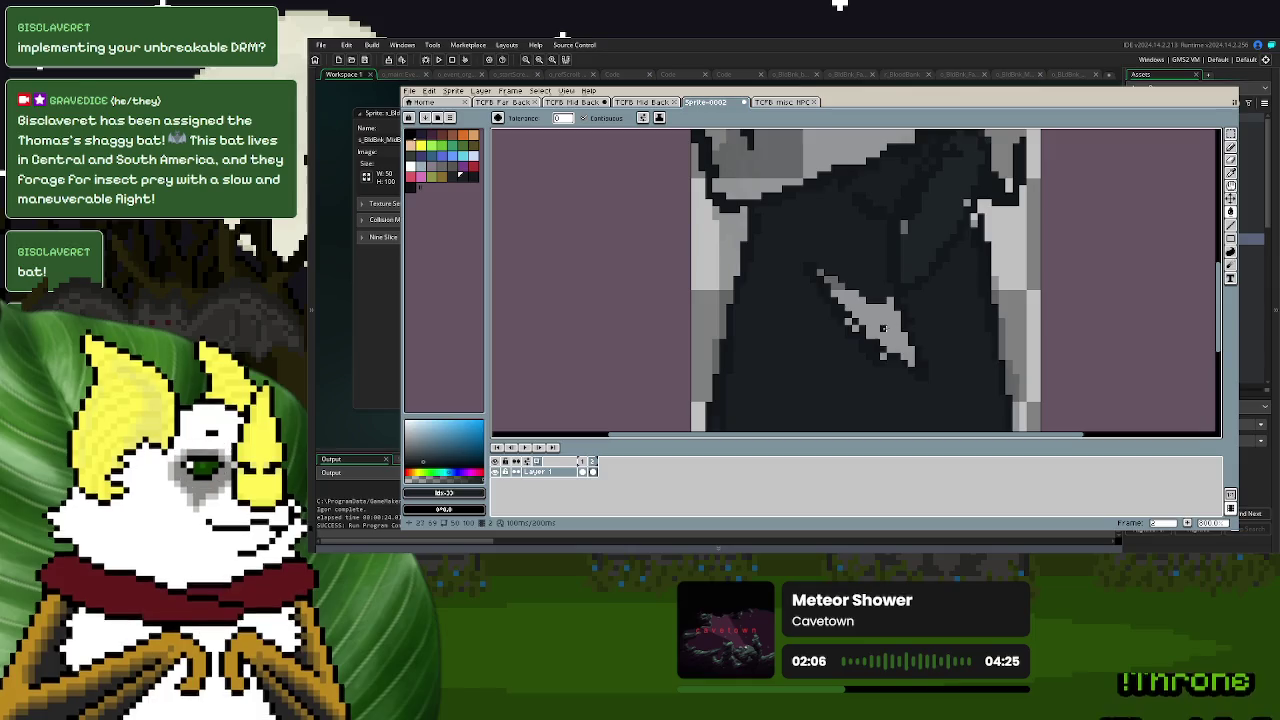
pyautogui.keyDown('ctrl'); pyautogui.scroll(2, 866, 326); pyautogui.keyUp('ctrl')
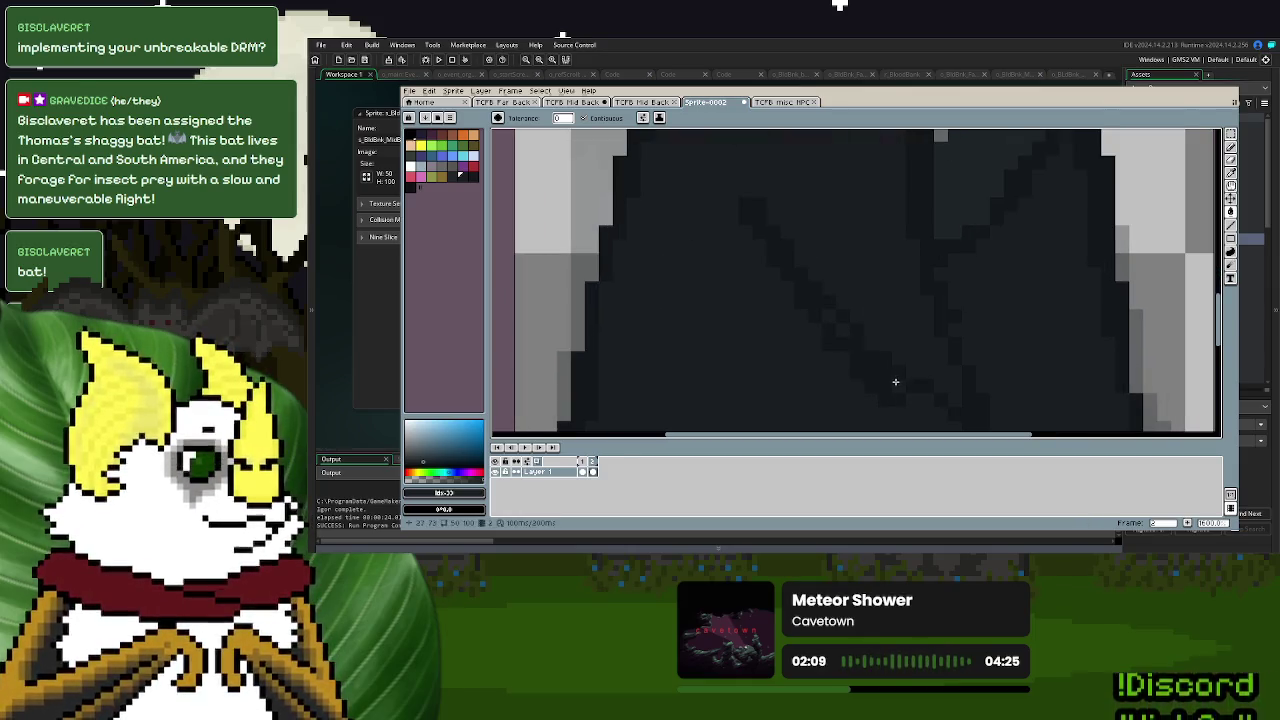
pyautogui.keyDown('ctrl'); pyautogui.scroll(-2, 895, 381); pyautogui.keyUp('ctrl')
pyautogui.keyDown('ctrl'); pyautogui.scroll(1, 880, 320); pyautogui.keyUp('ctrl')
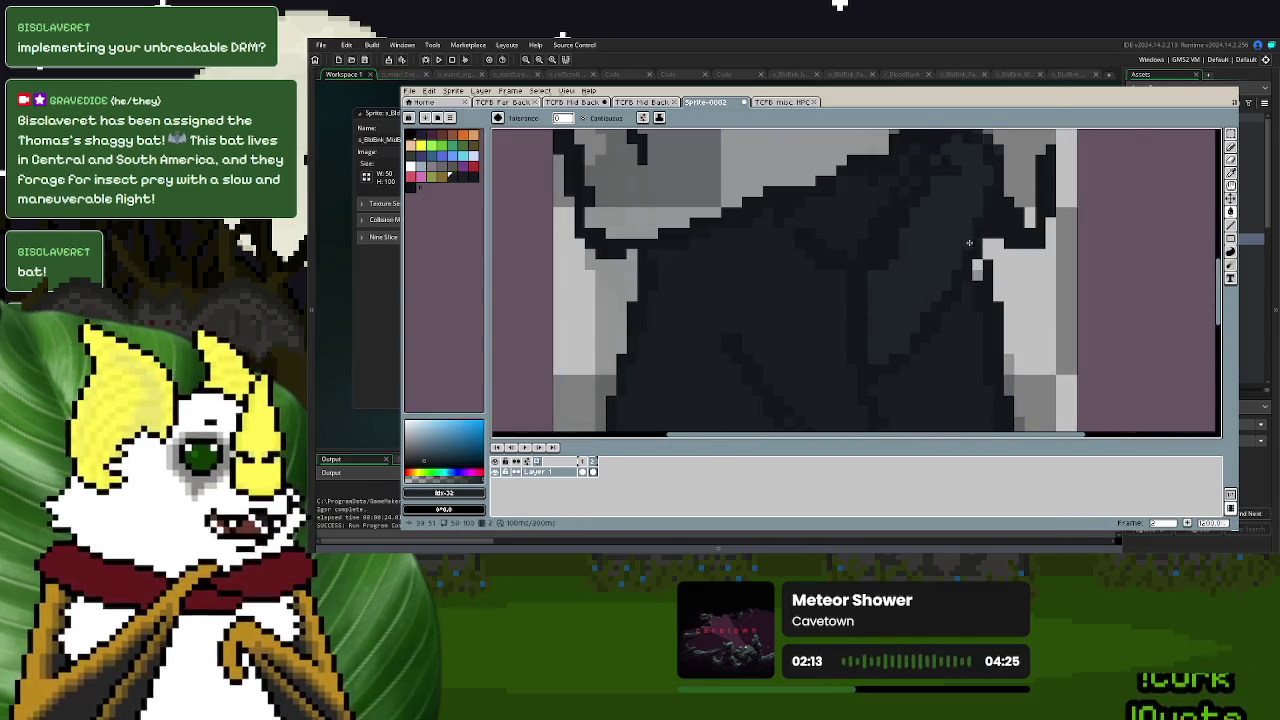
# - Fill the top of the bat's head with a darker black from the palette
pyautogui.click(462, 177)
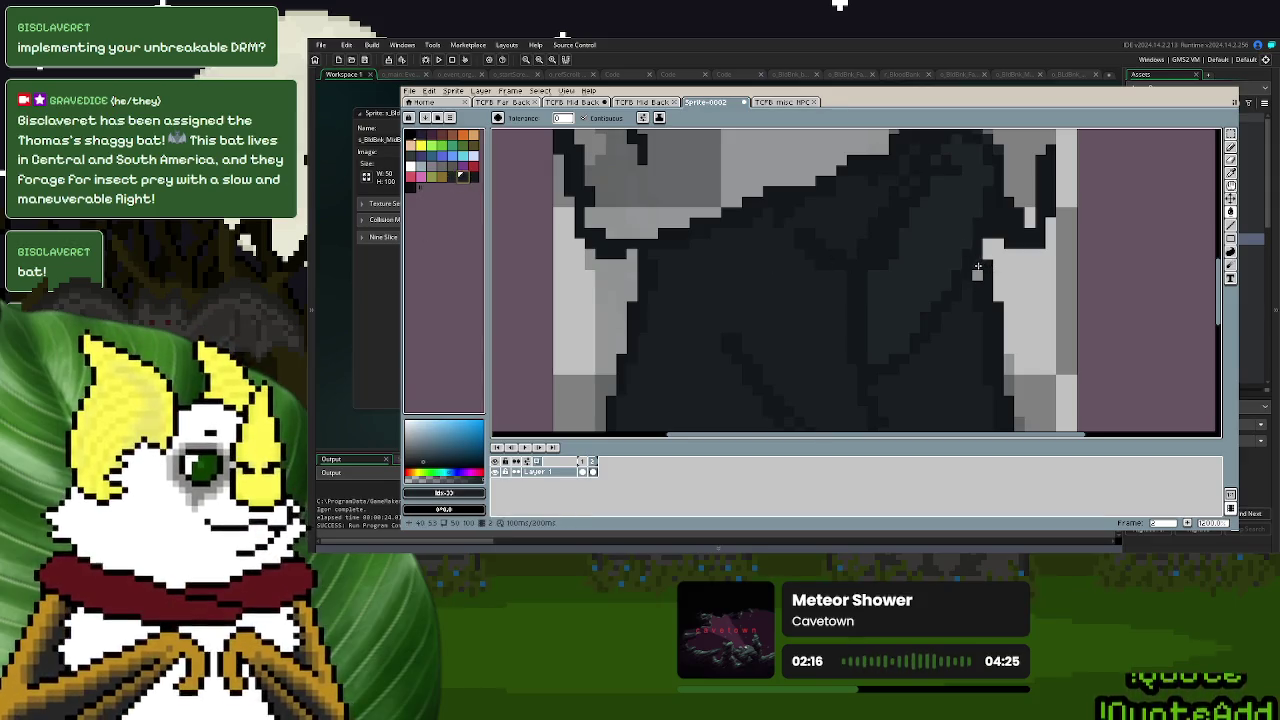
pyautogui.scroll(-3, 977, 268)
pyautogui.scroll(-2, 973, 339)
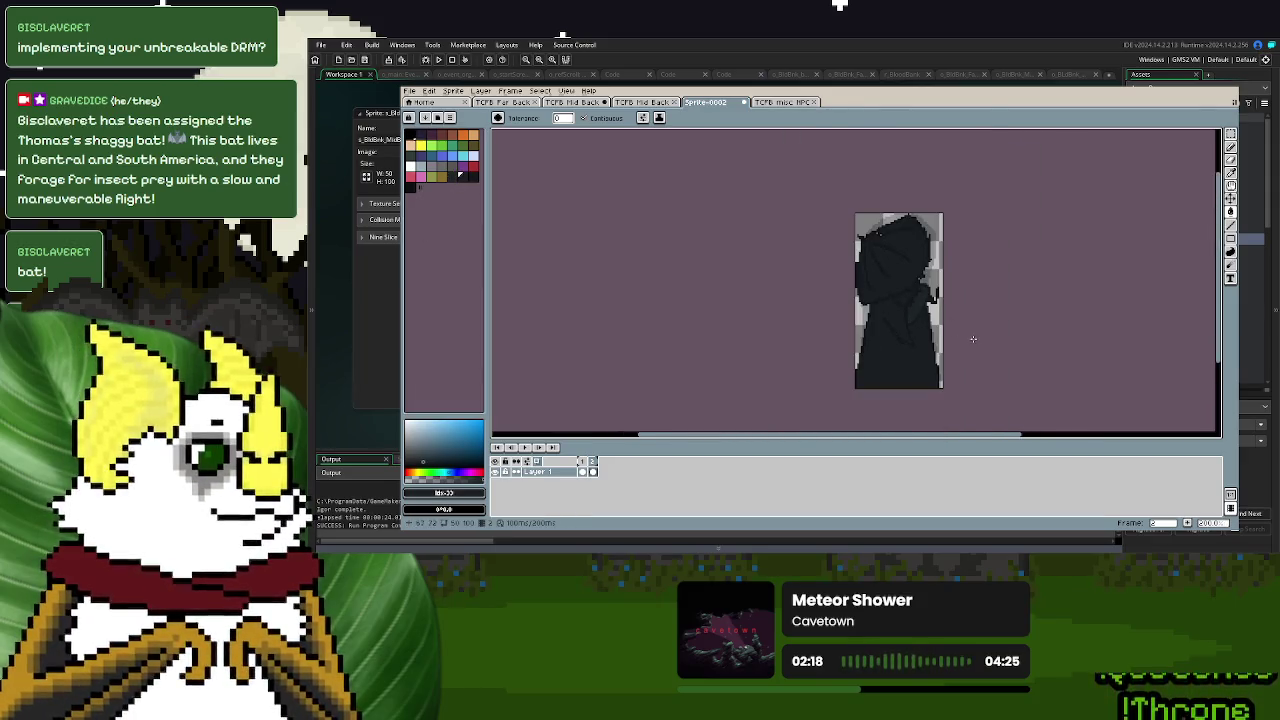
pyautogui.scroll(2, 925, 270)
pyautogui.scroll(-1, 930, 265)
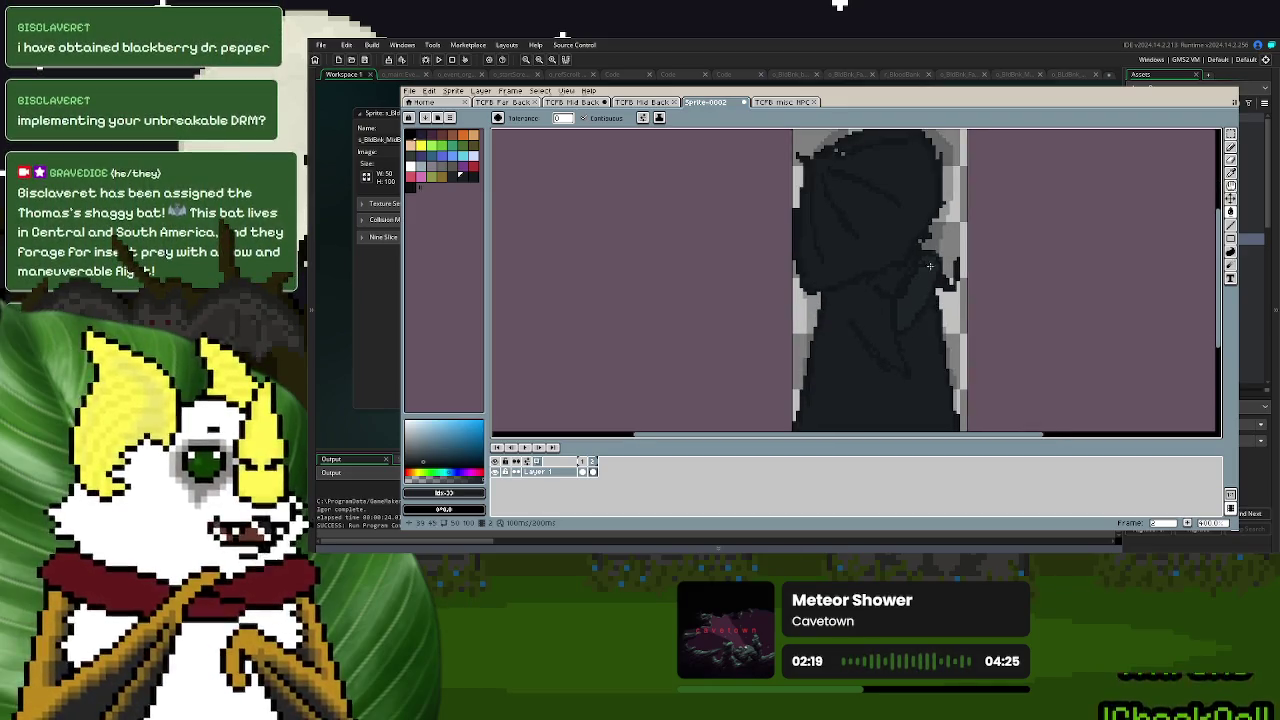
pyautogui.scroll(1, 925, 265)
pyautogui.scroll(1, 842, 236)
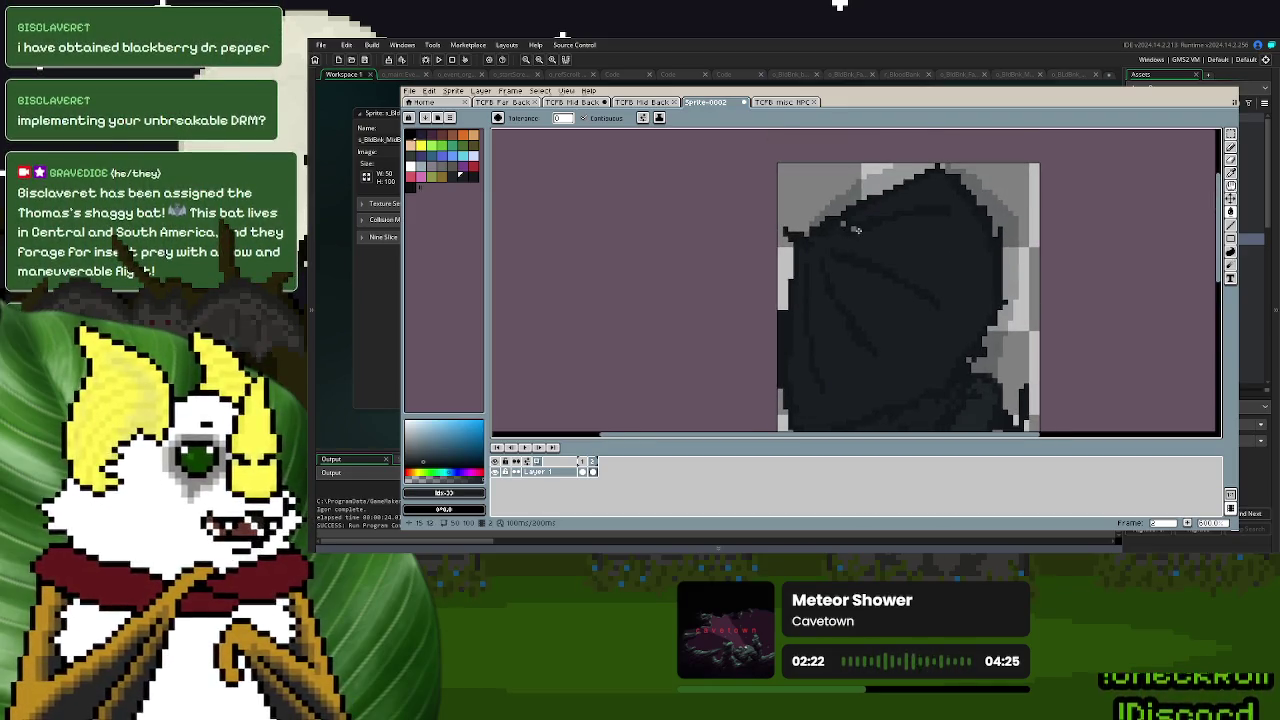
pyautogui.scroll(-1, 860, 278)
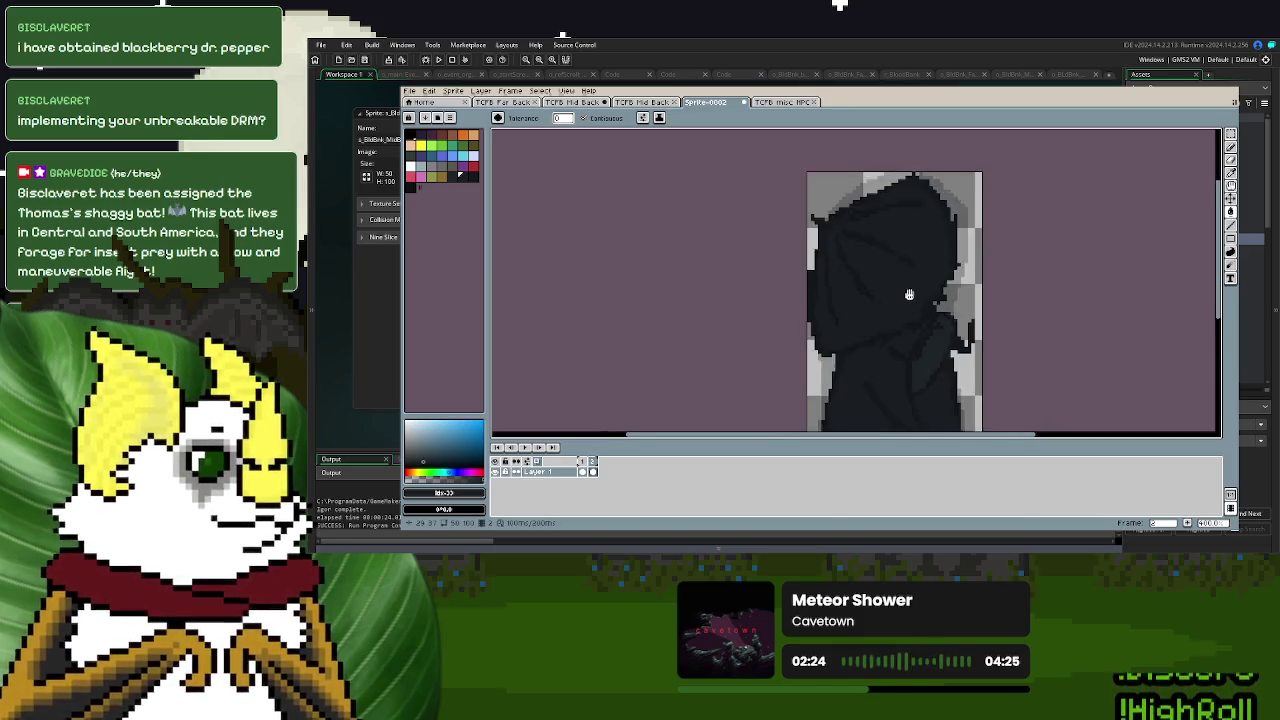
pyautogui.scroll(-3, 628, 234)
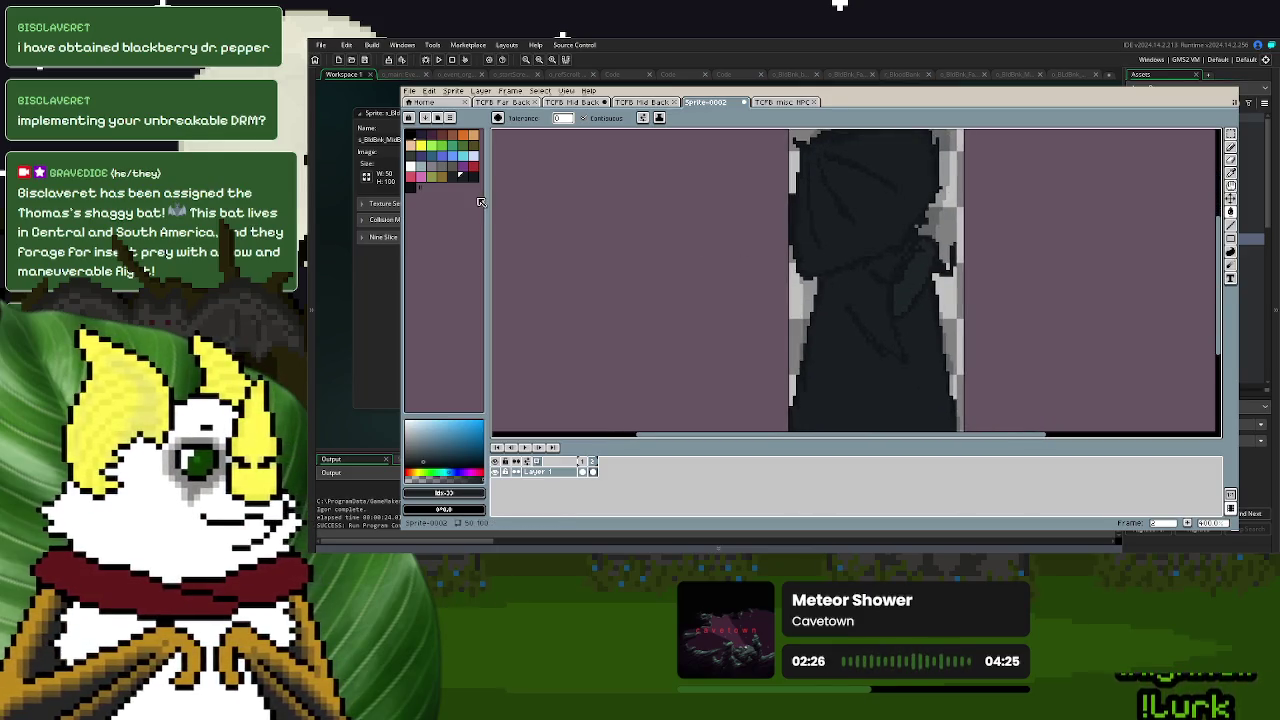
pyautogui.click(418, 188)
pyautogui.click(908, 226)
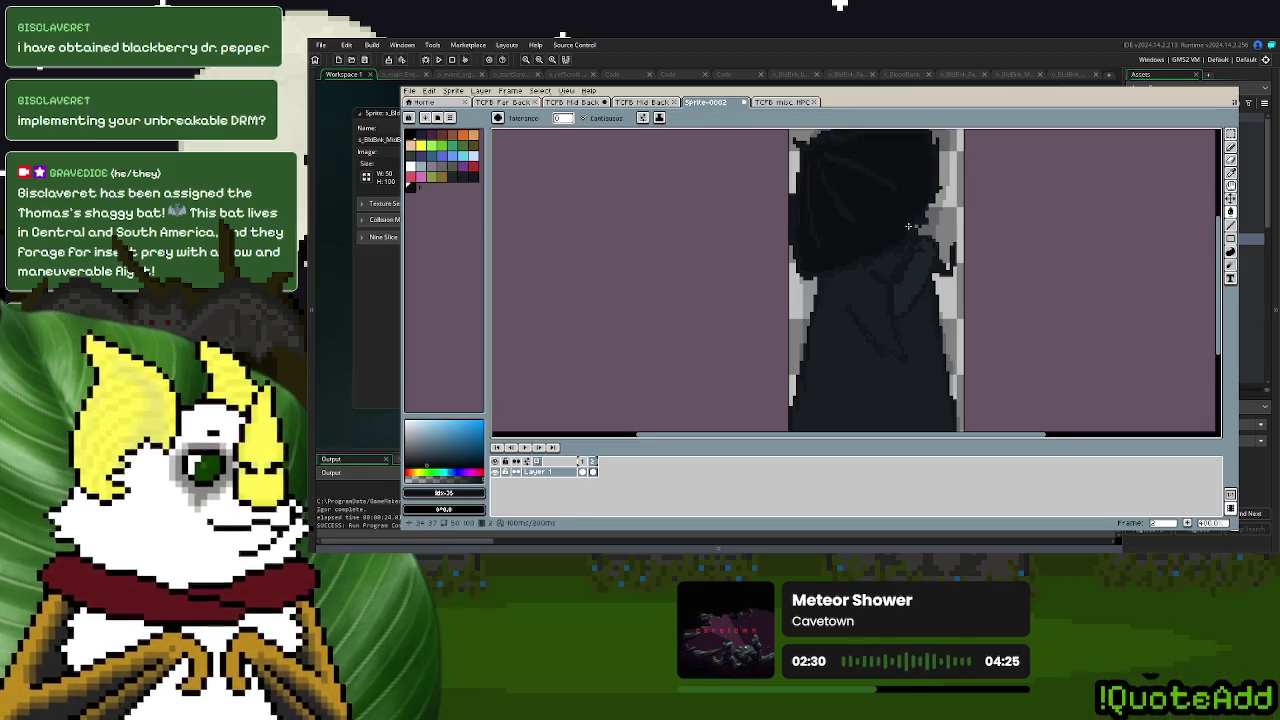
pyautogui.click(1231, 134)
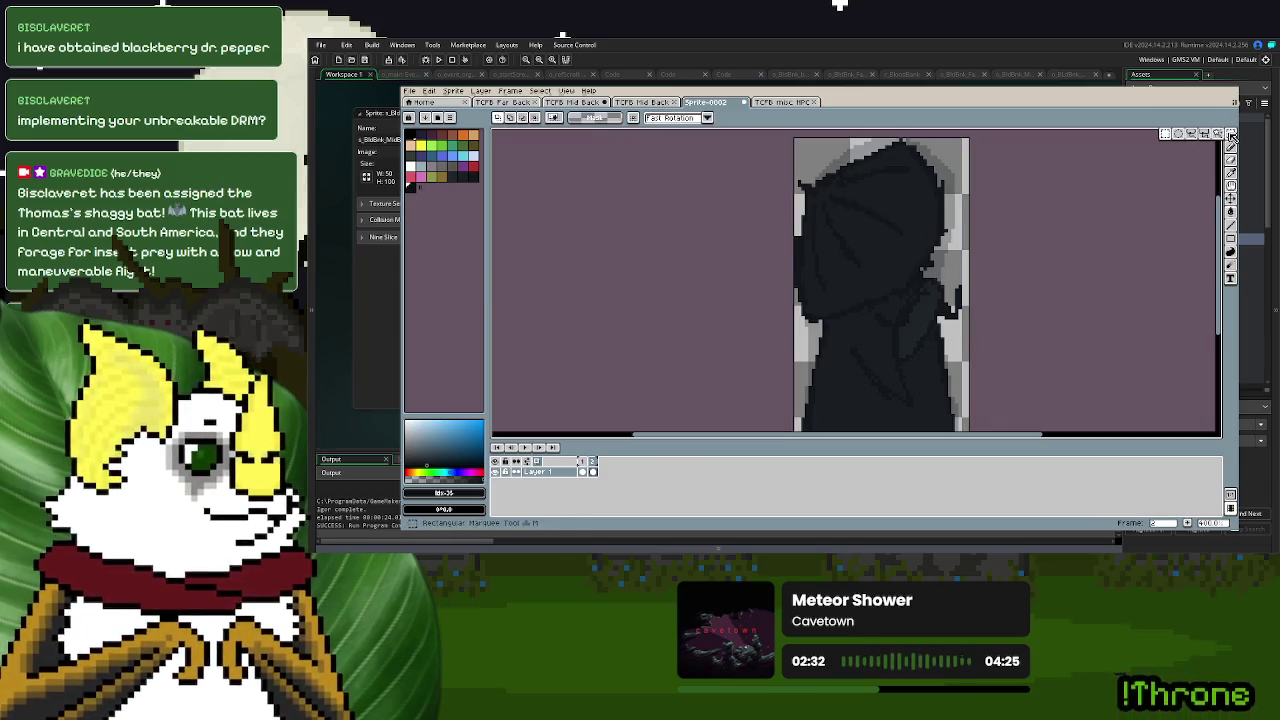
# - Try selecting and transforming the dark bat silhouette, then cancel the transform and clear the selection
pyautogui.click(833, 174)
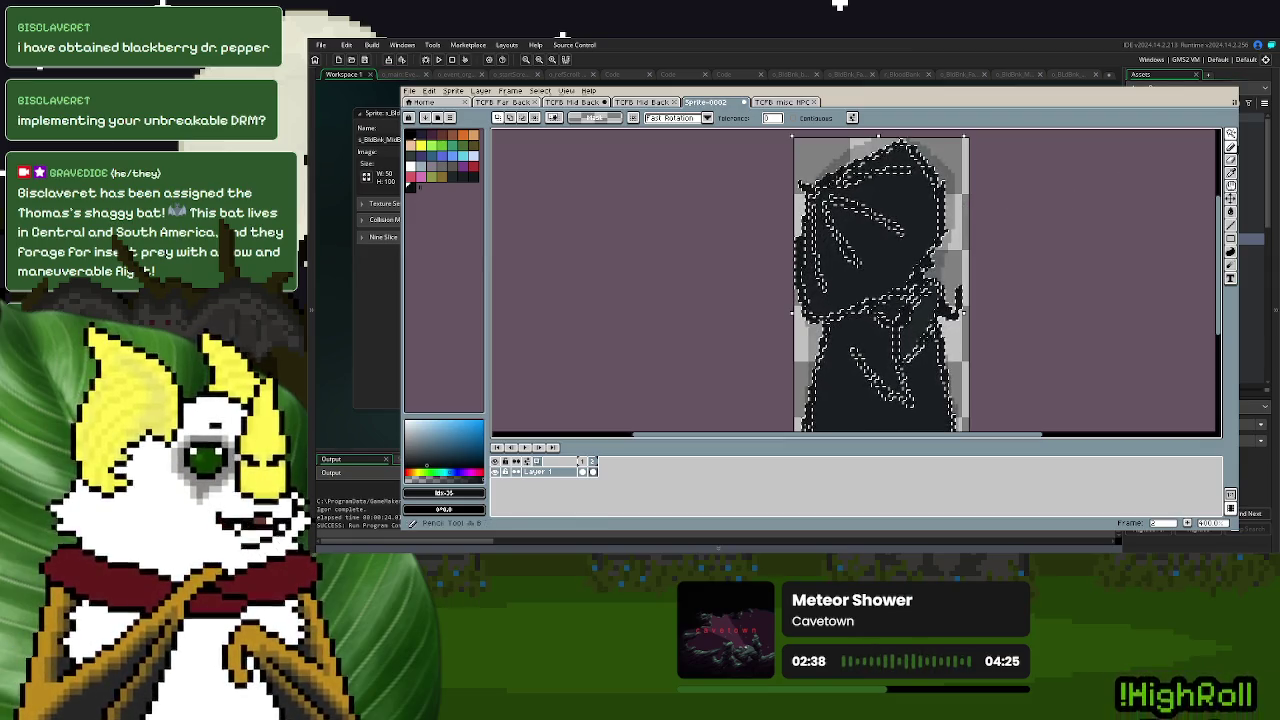
pyautogui.click(1231, 147)
pyautogui.press('d')
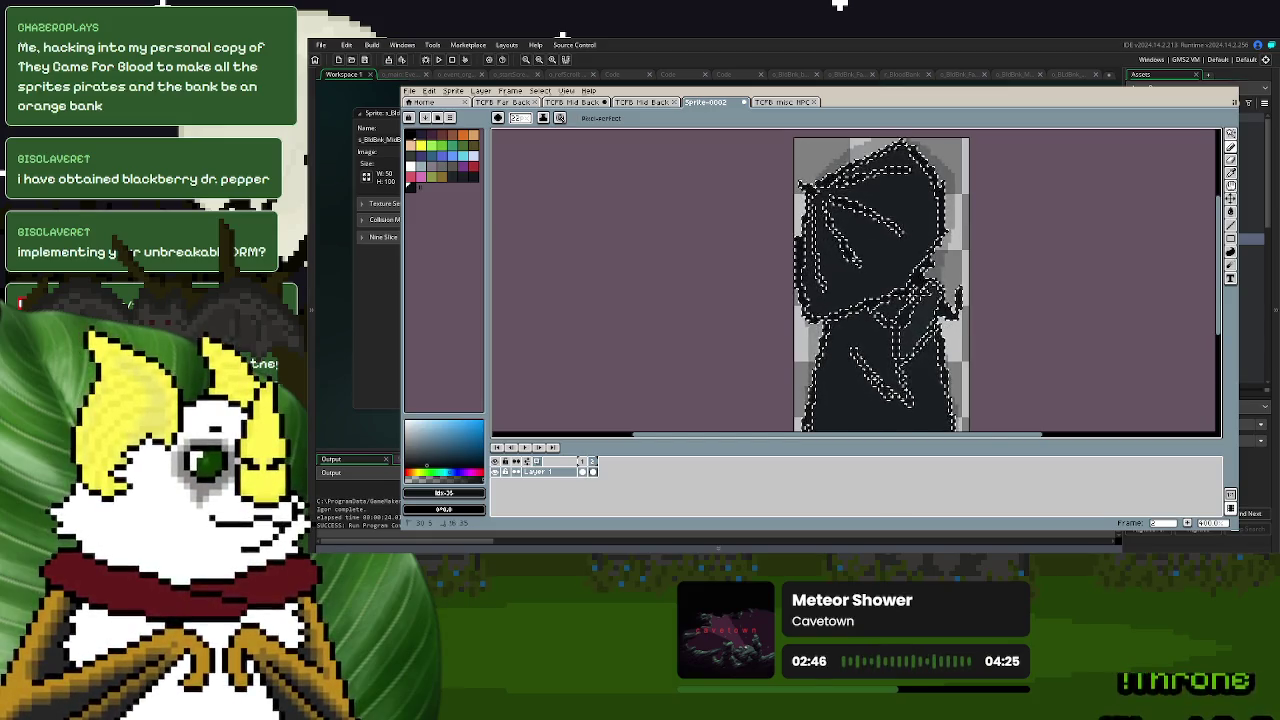
pyautogui.hotkey('ctrl', 'a')
pyautogui.click(1014, 236)
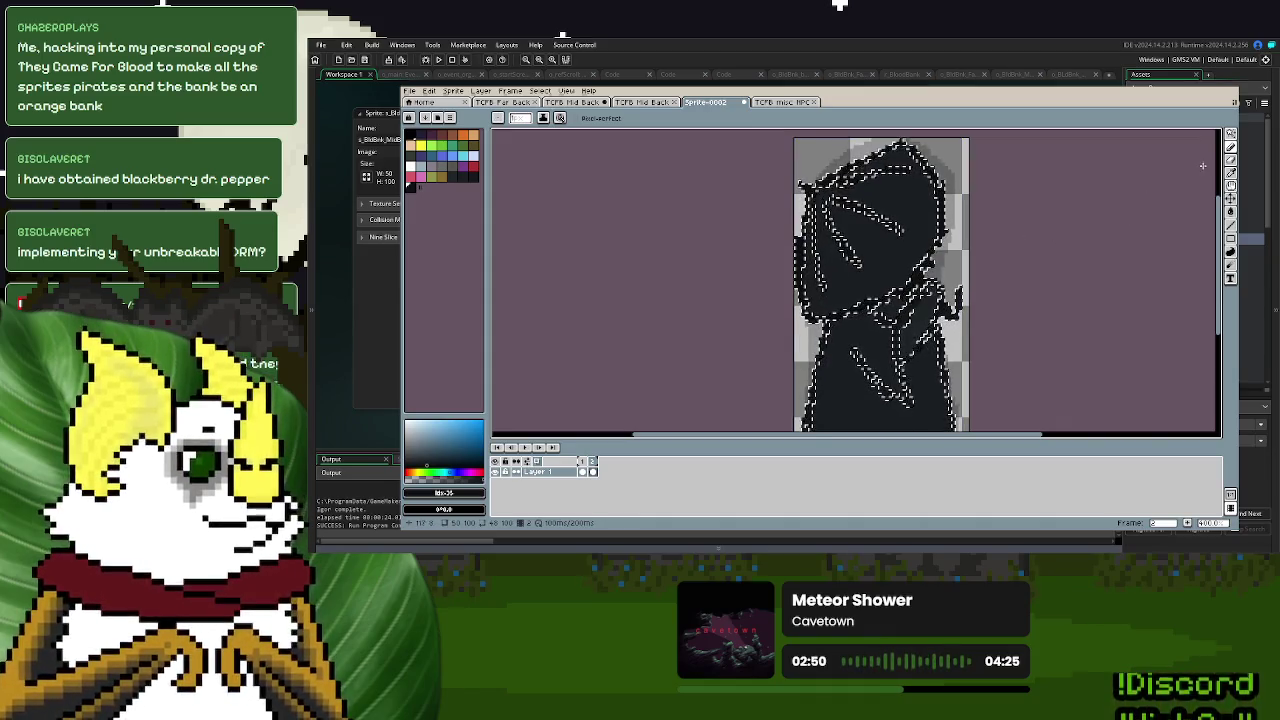
pyautogui.click(1231, 134)
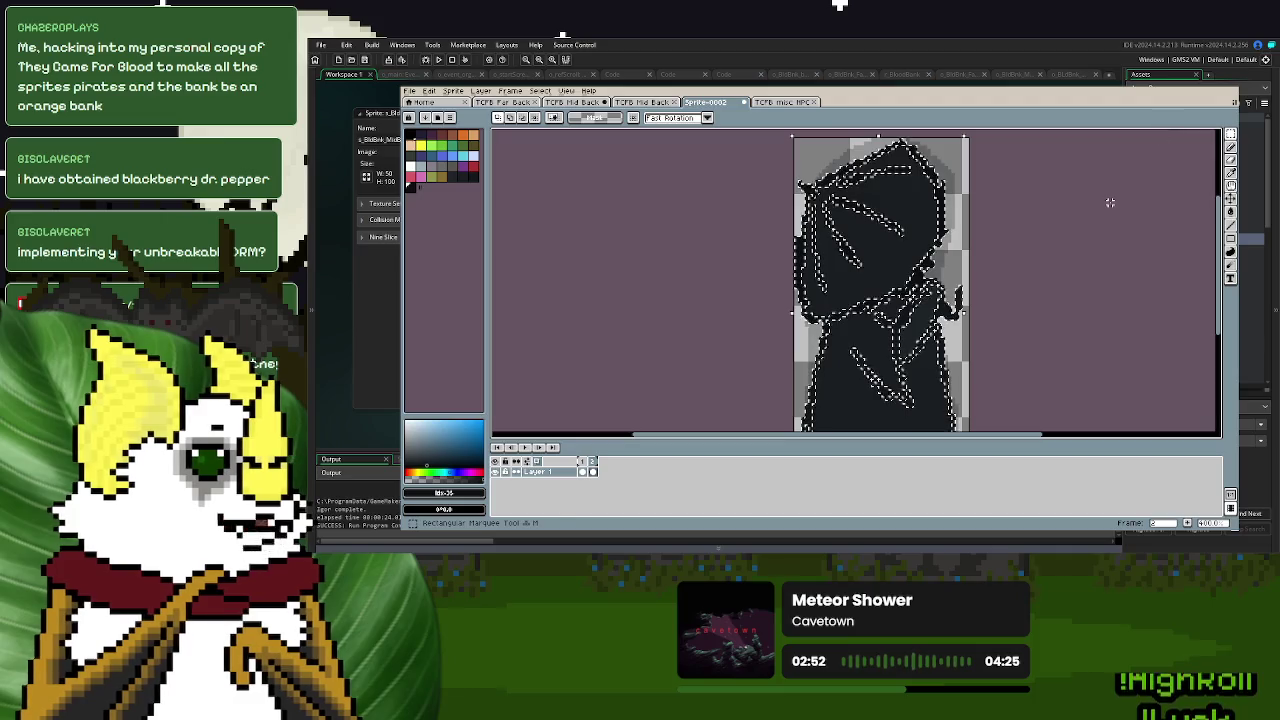
pyautogui.click(1063, 241)
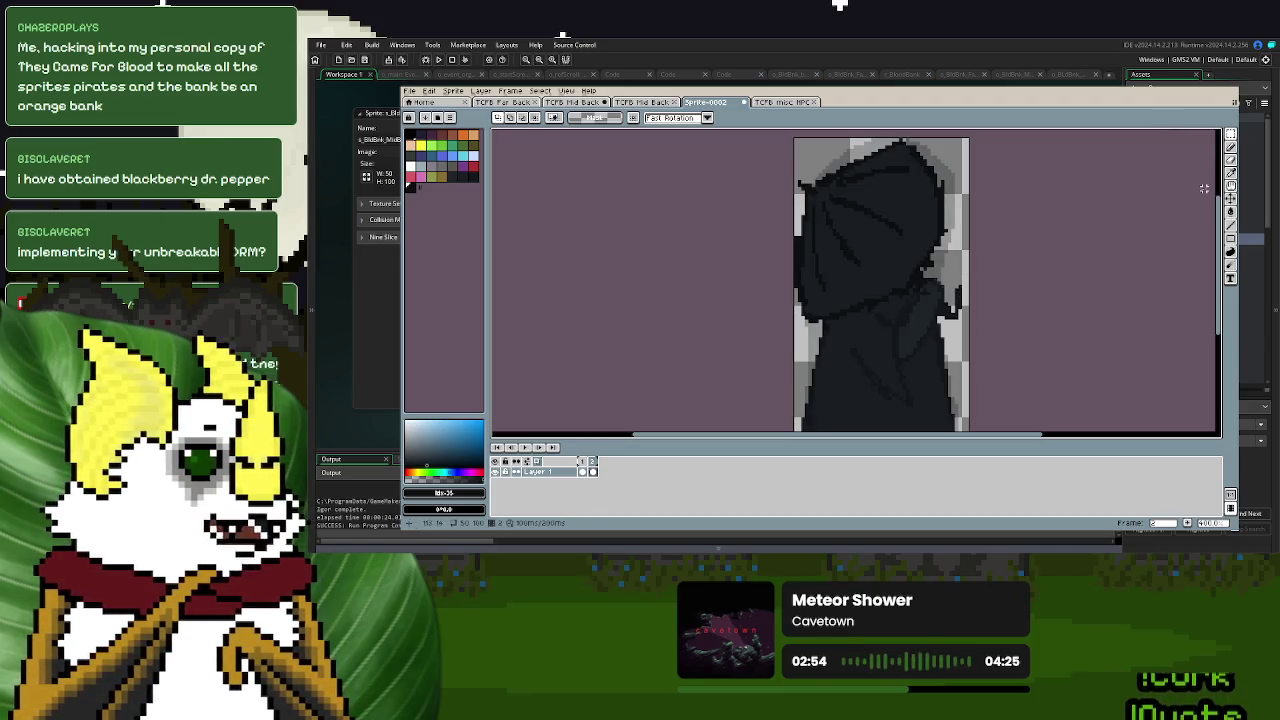
# - Pick a dark palette swatch, inspect the filled wing up close, and clear the marquee selection
pyautogui.click(1231, 172)
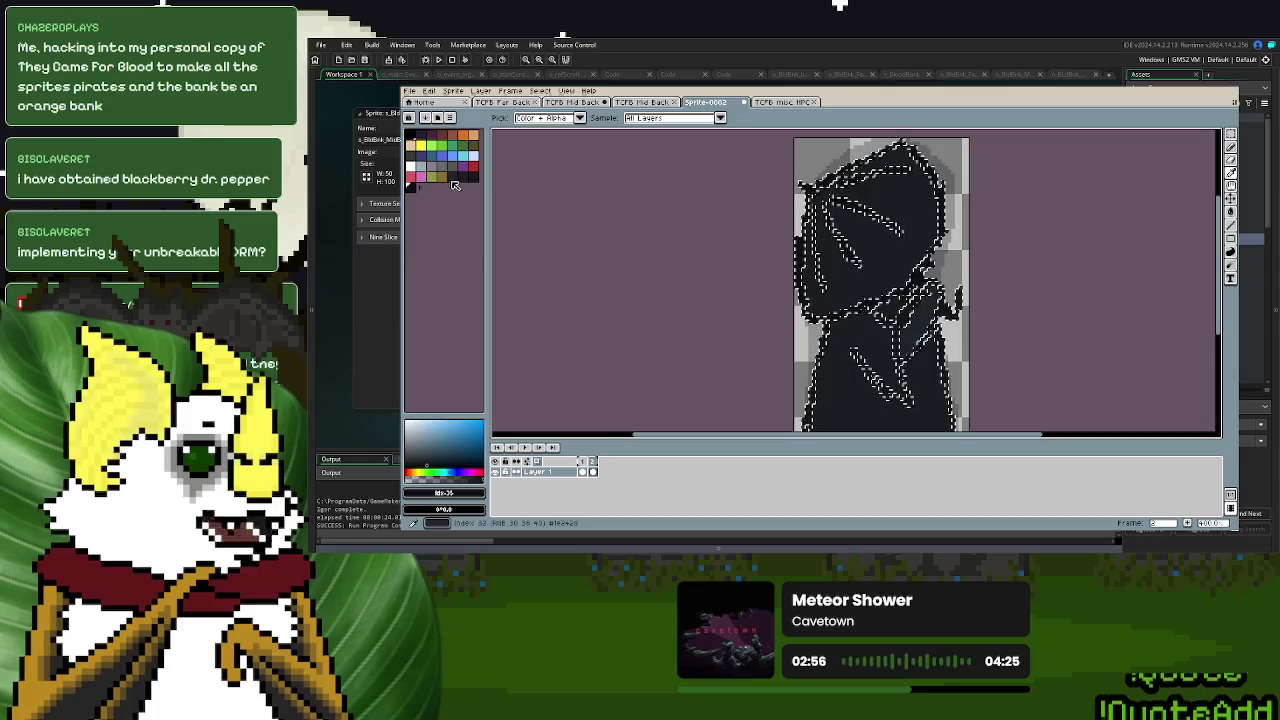
pyautogui.click(473, 177)
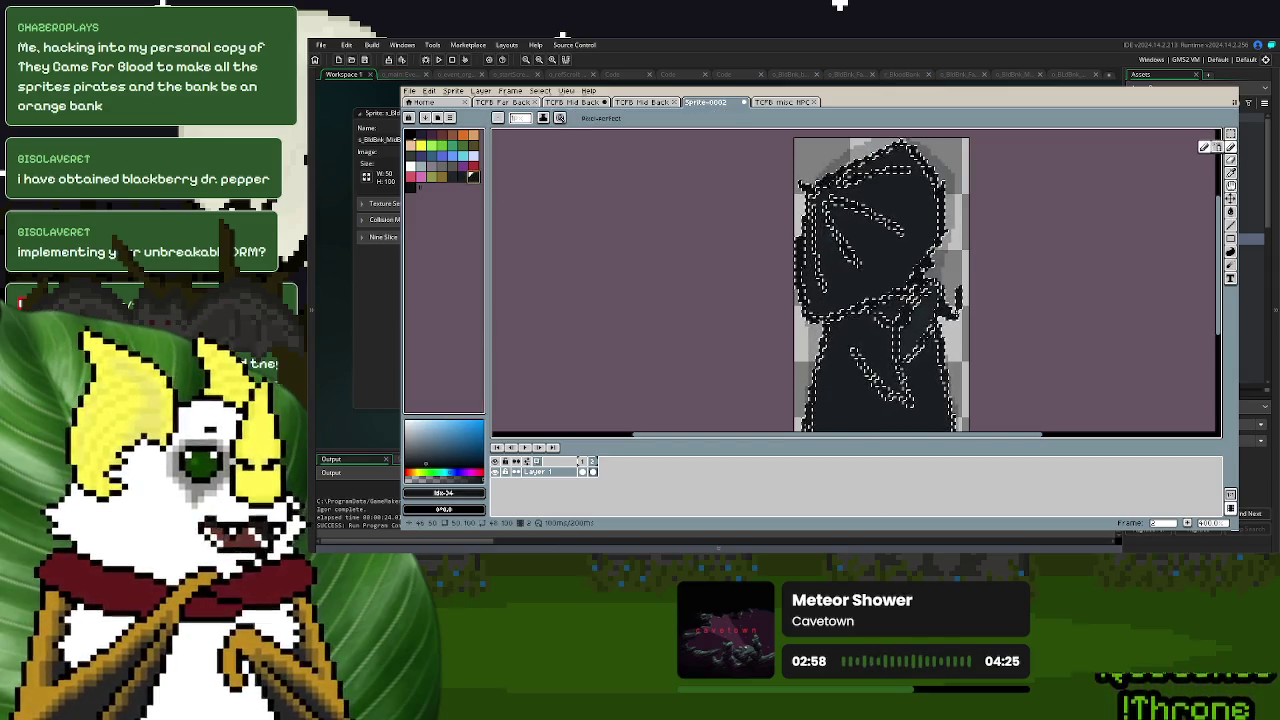
pyautogui.scroll(3, 863, 233)
pyautogui.moveTo(863, 233); pyautogui.dragTo(930, 296)
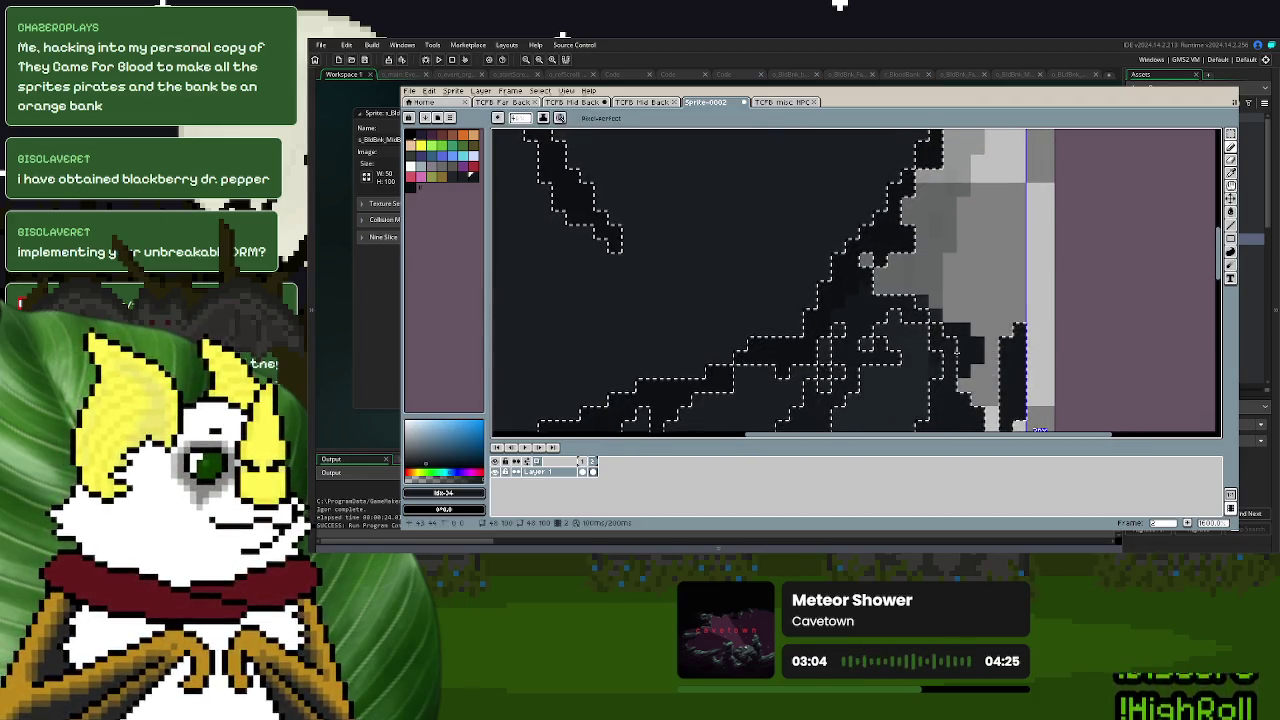
pyautogui.scroll(-3, 905, 348)
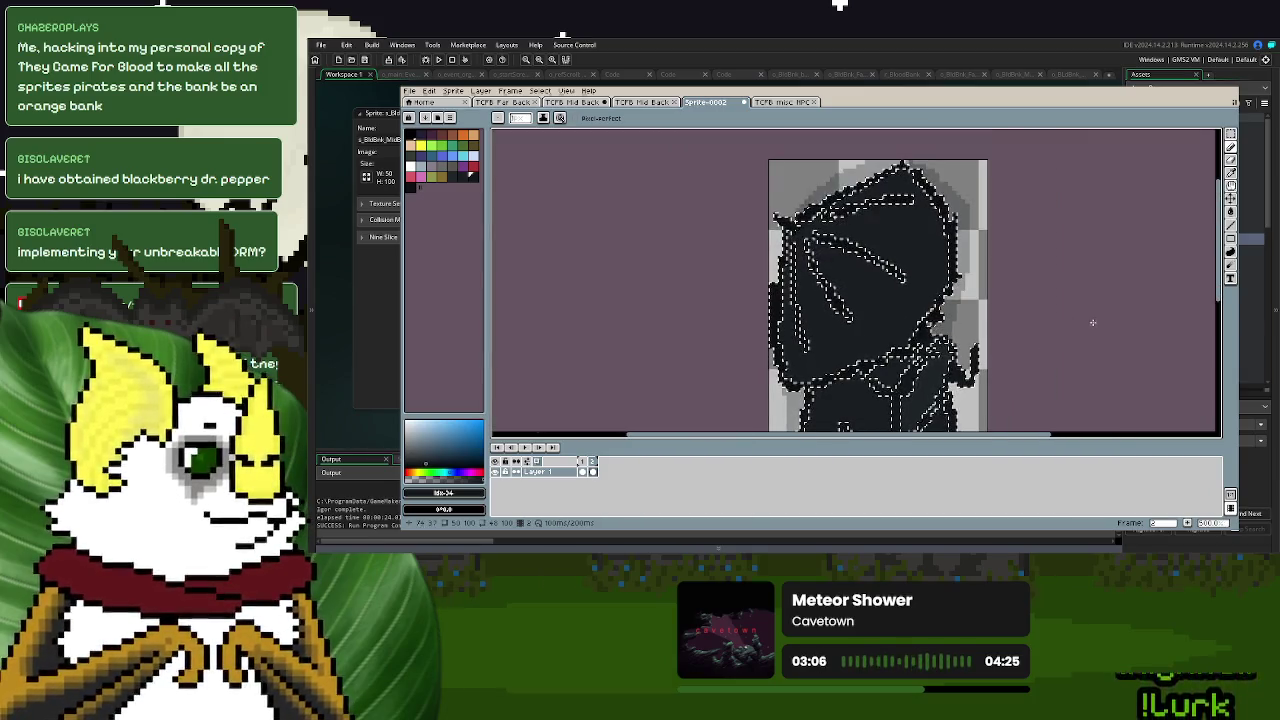
pyautogui.moveTo(1006, 349); pyautogui.dragTo(1034, 319)
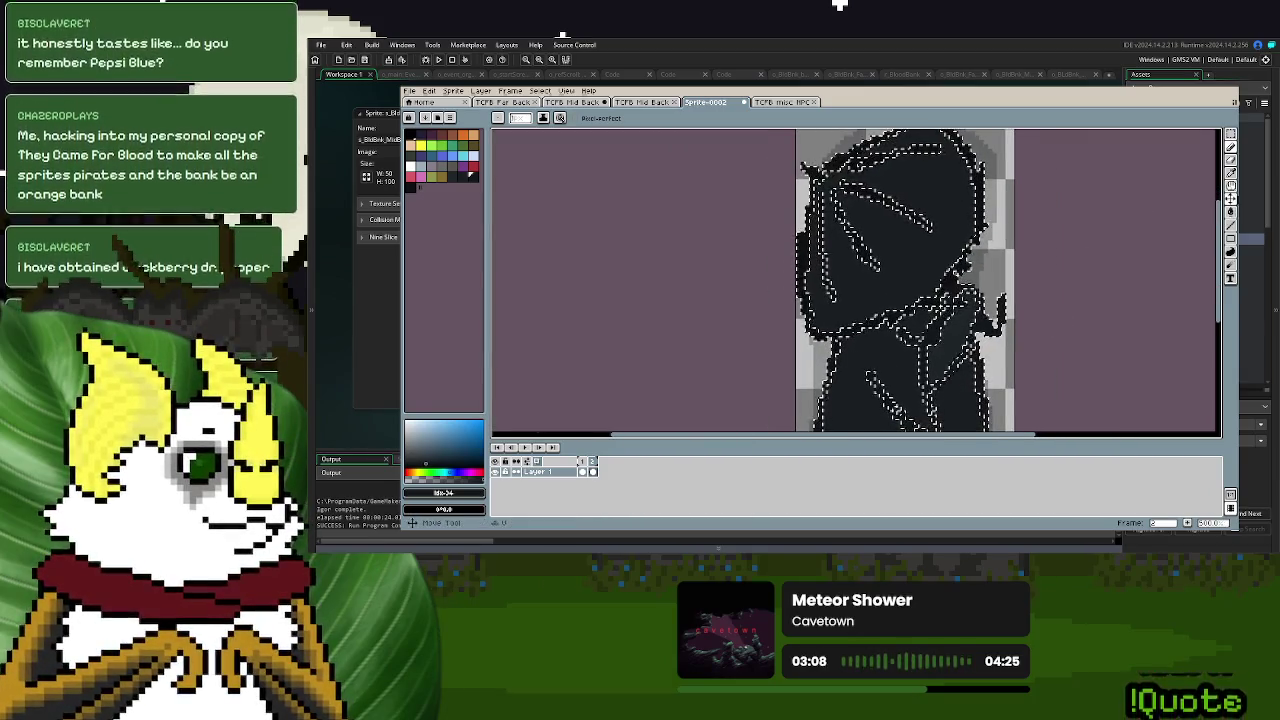
pyautogui.press('i')
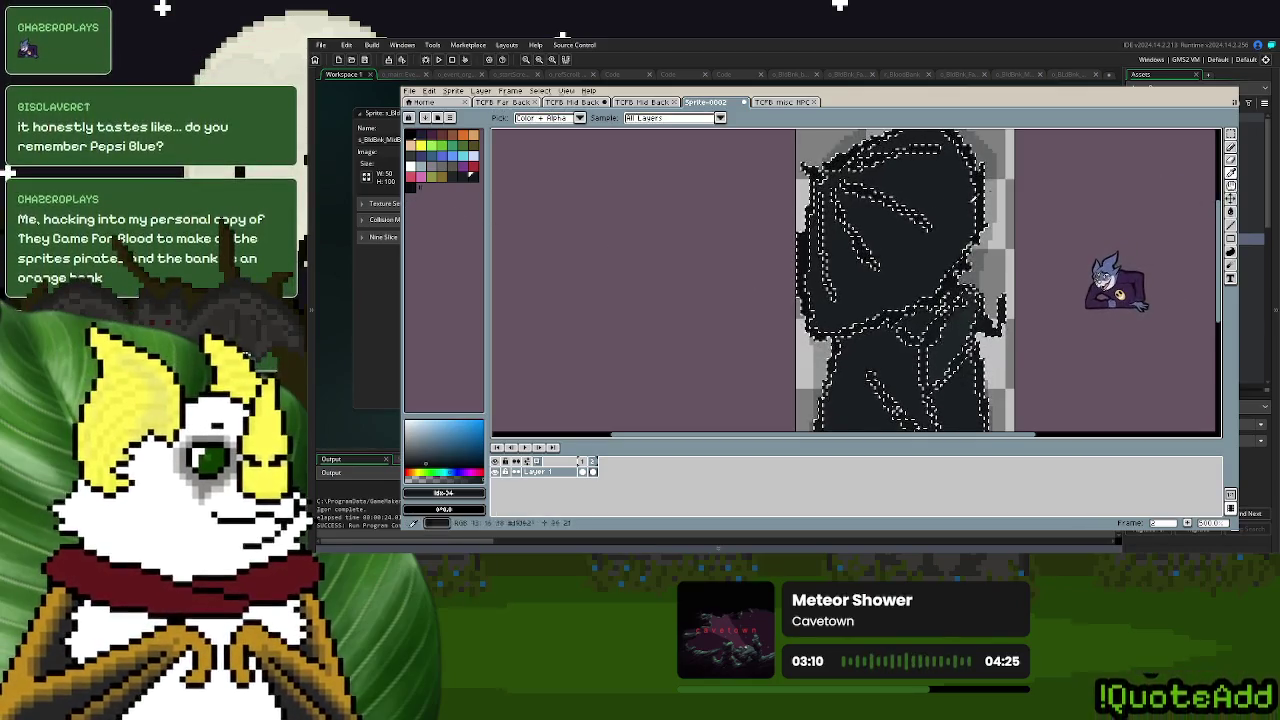
pyautogui.press('m')
pyautogui.click(1164, 137)
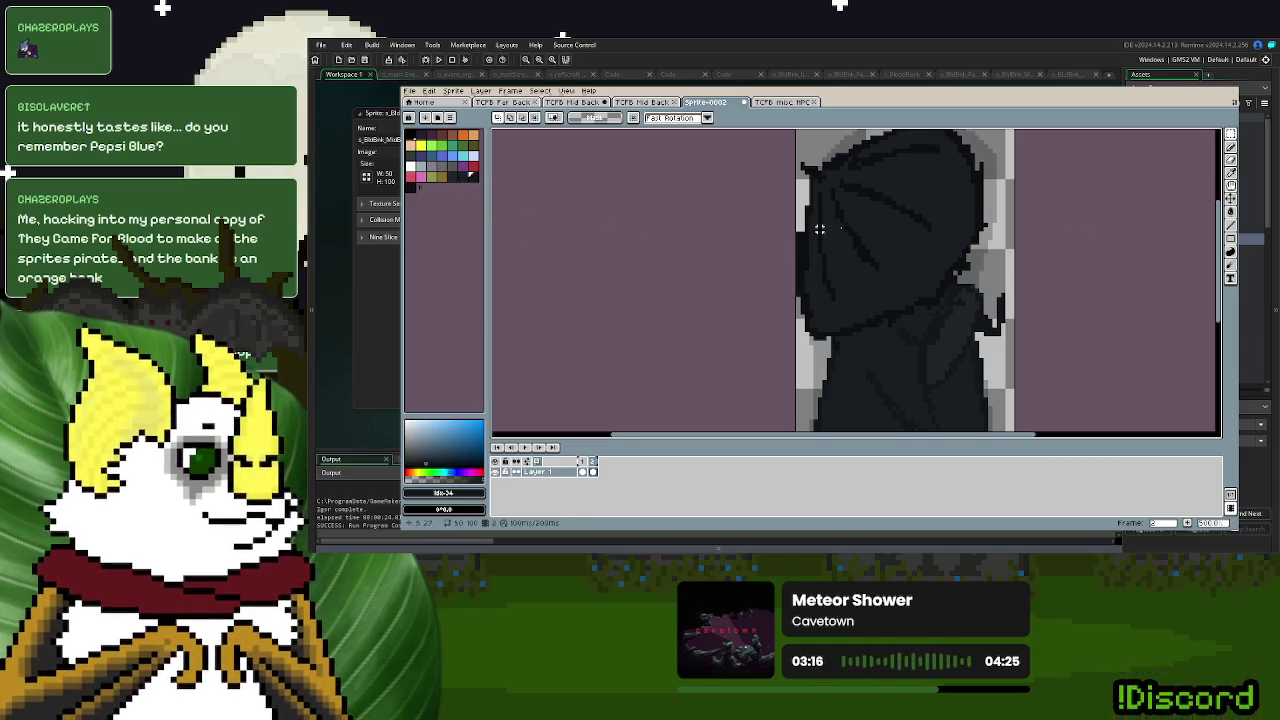
# - Try the Eyedropper and Fill tools while zooming in, then settle on the Pencil
pyautogui.click(1231, 200)
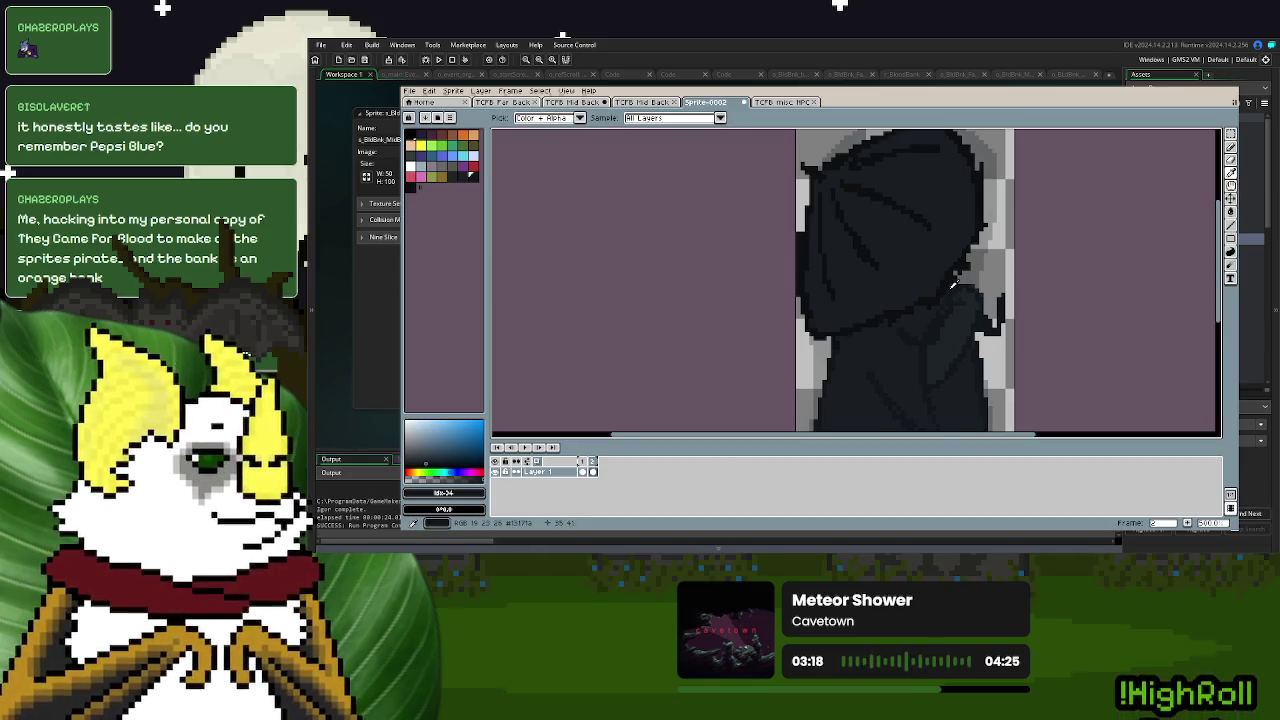
pyautogui.click(1231, 212)
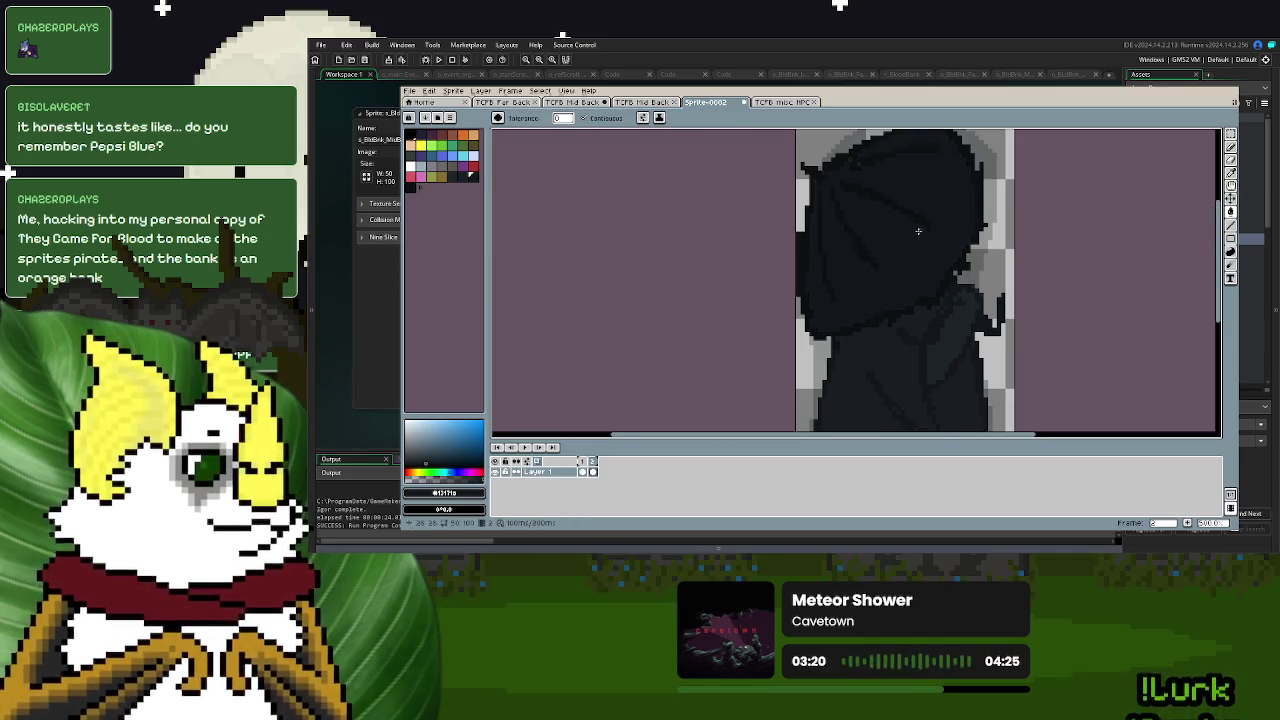
pyautogui.scroll(1, 853, 162)
pyautogui.scroll(-2, 853, 158)
pyautogui.scroll(1, 1093, 218)
pyautogui.scroll(1, 1093, 218)
pyautogui.press('i')
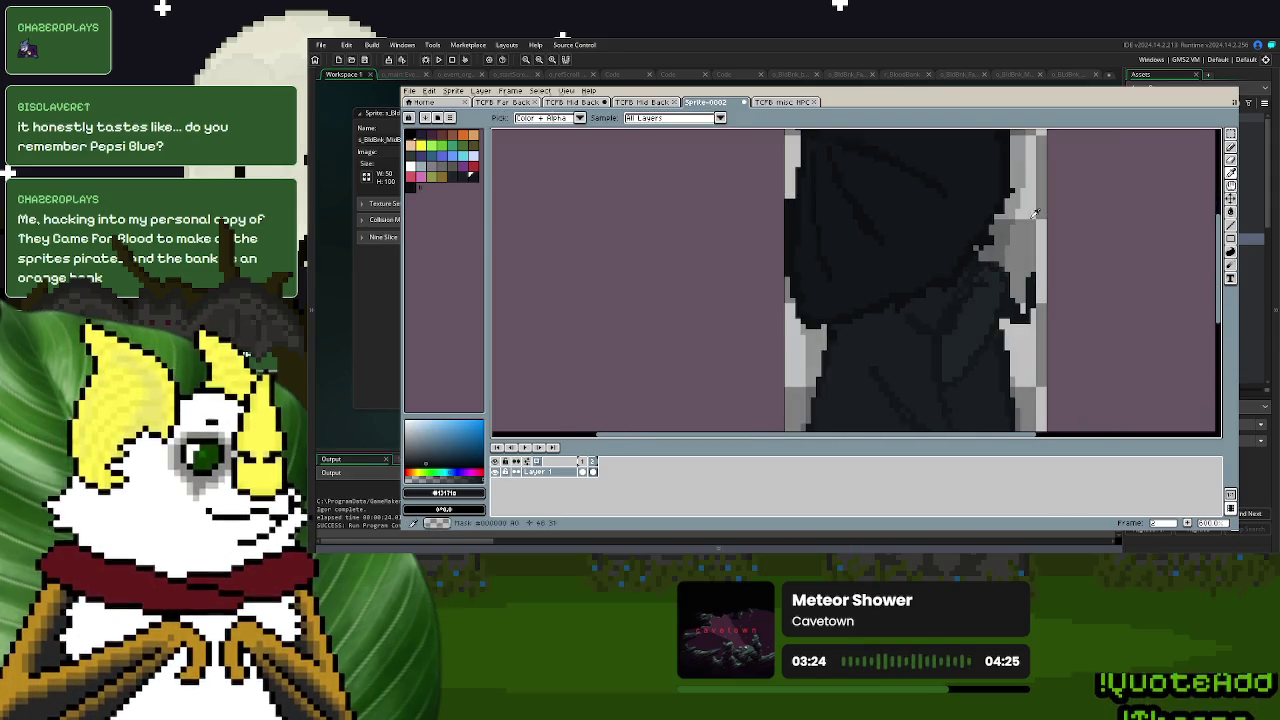
pyautogui.press('d')
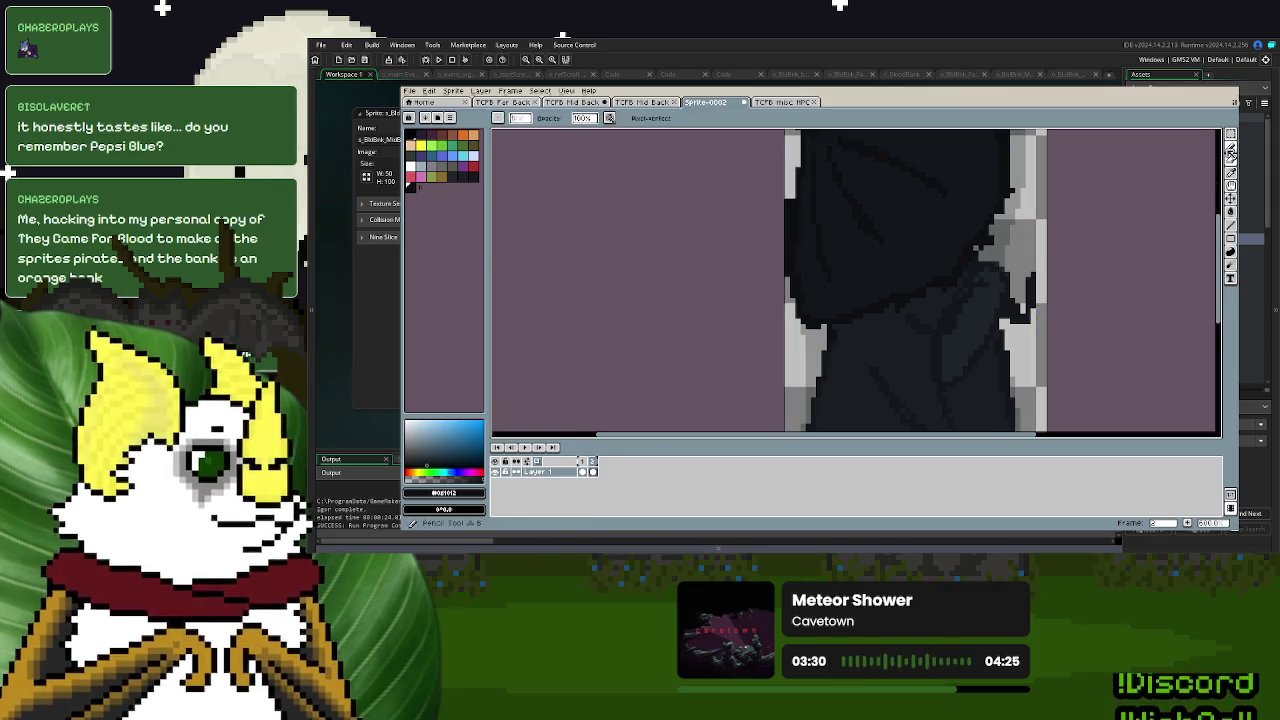
pyautogui.click(1230, 134)
pyautogui.press('d')
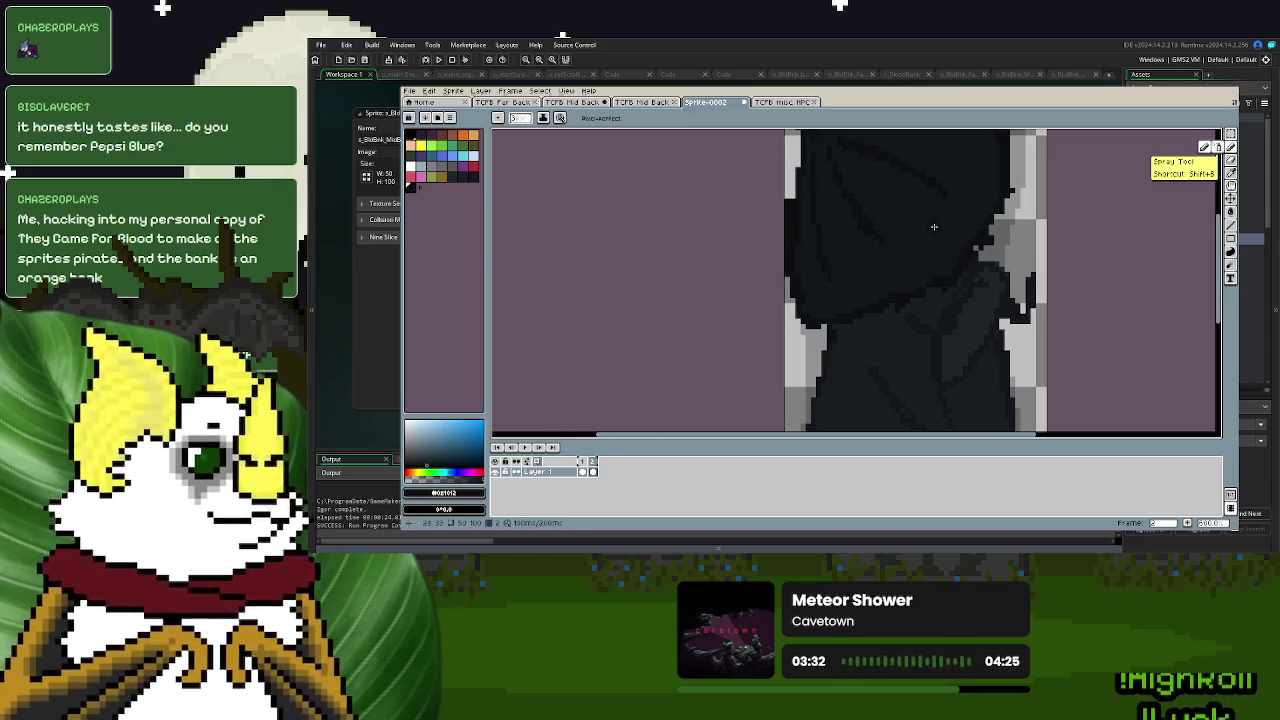
# - Pan to inspect the figure's right side and the top of the sprite
pyautogui.moveTo(934, 226); pyautogui.dragTo(871, 243)
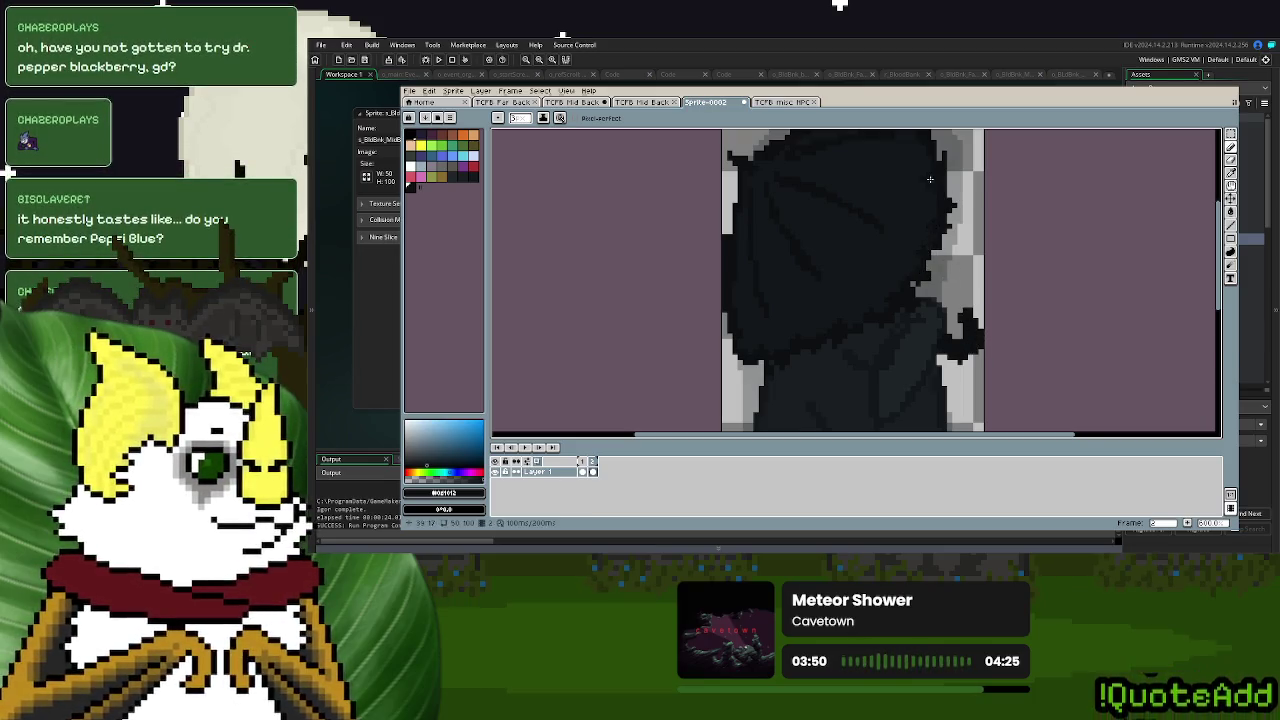
pyautogui.moveTo(932, 195); pyautogui.dragTo(932, 245)
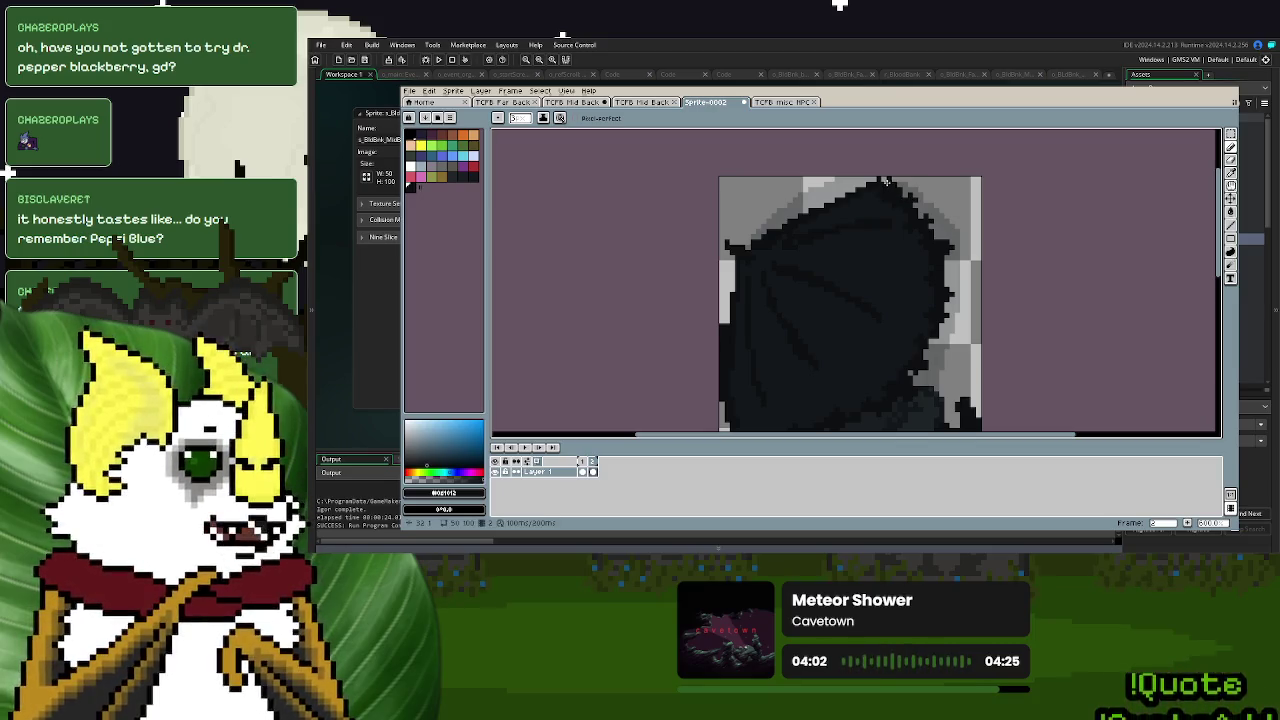
pyautogui.scroll(-1, 889, 187)
pyautogui.scroll(-2, 866, 347)
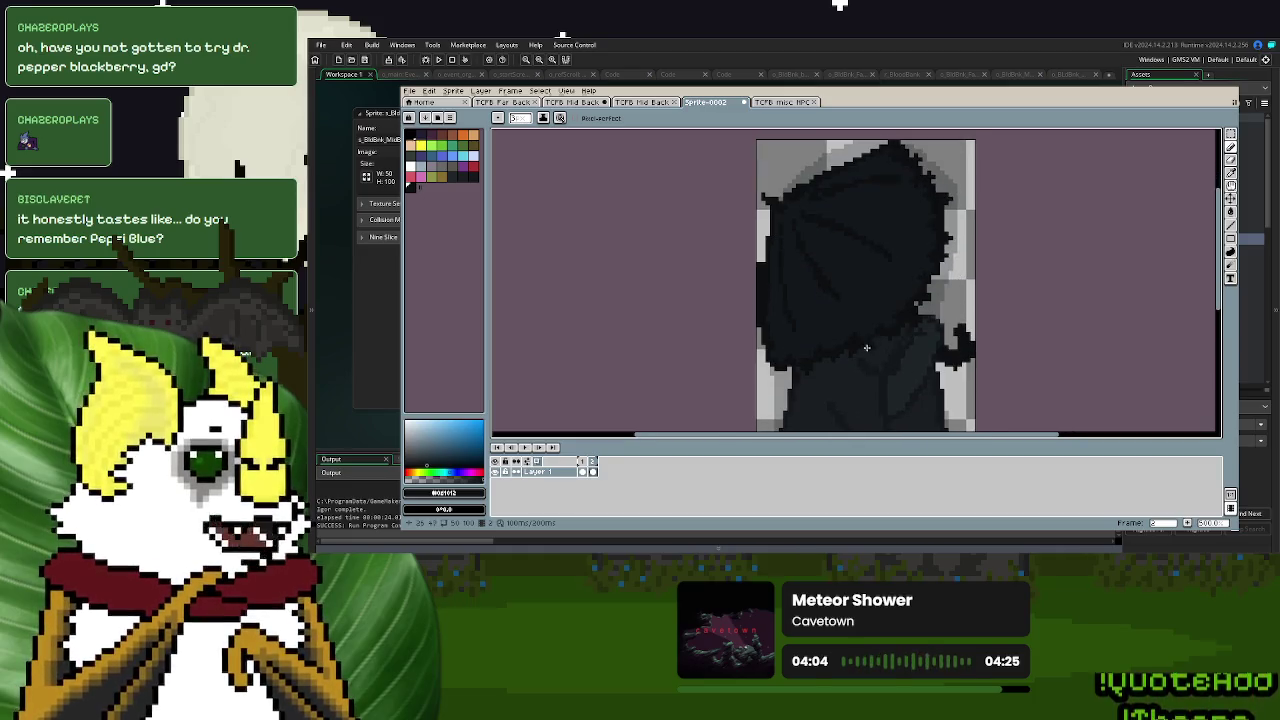
pyautogui.scroll(1, 836, 301)
pyautogui.scroll(2, 1014, 257)
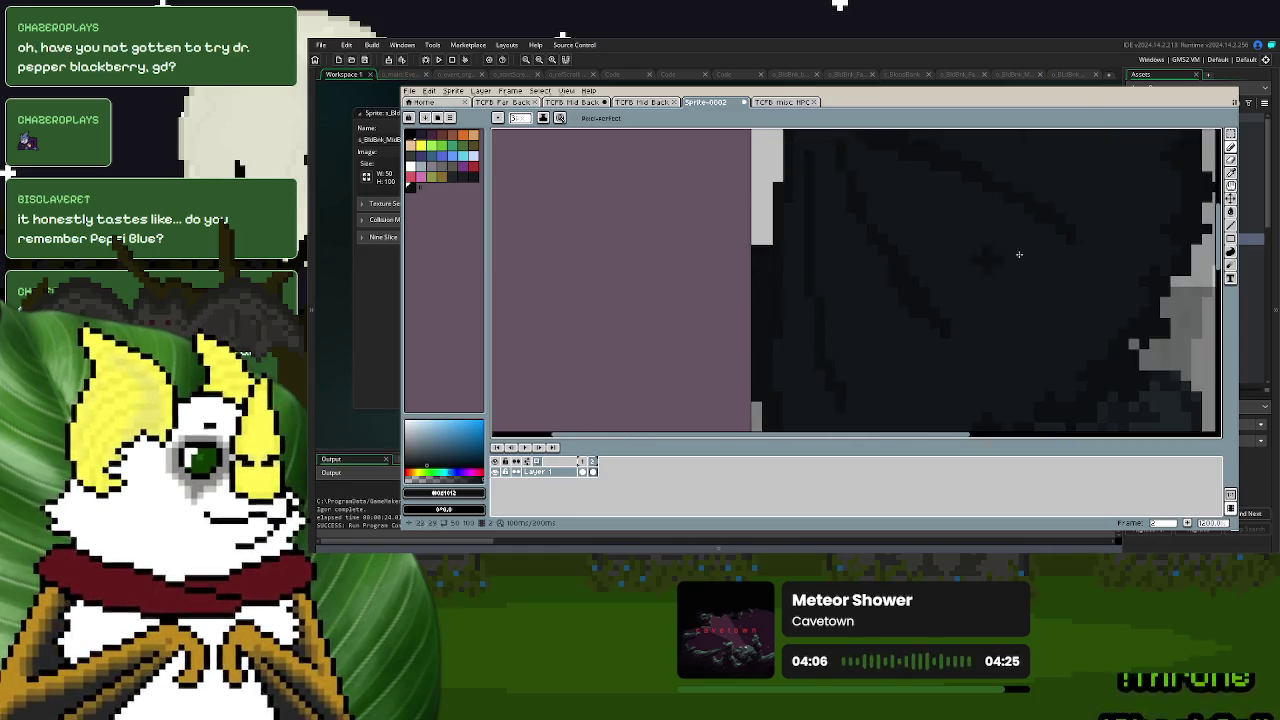
# - Sample the dark #13171a cloak colour and paint over grey pixels along the wing's edges
pyautogui.click(1231, 172)
pyautogui.click(1103, 232)
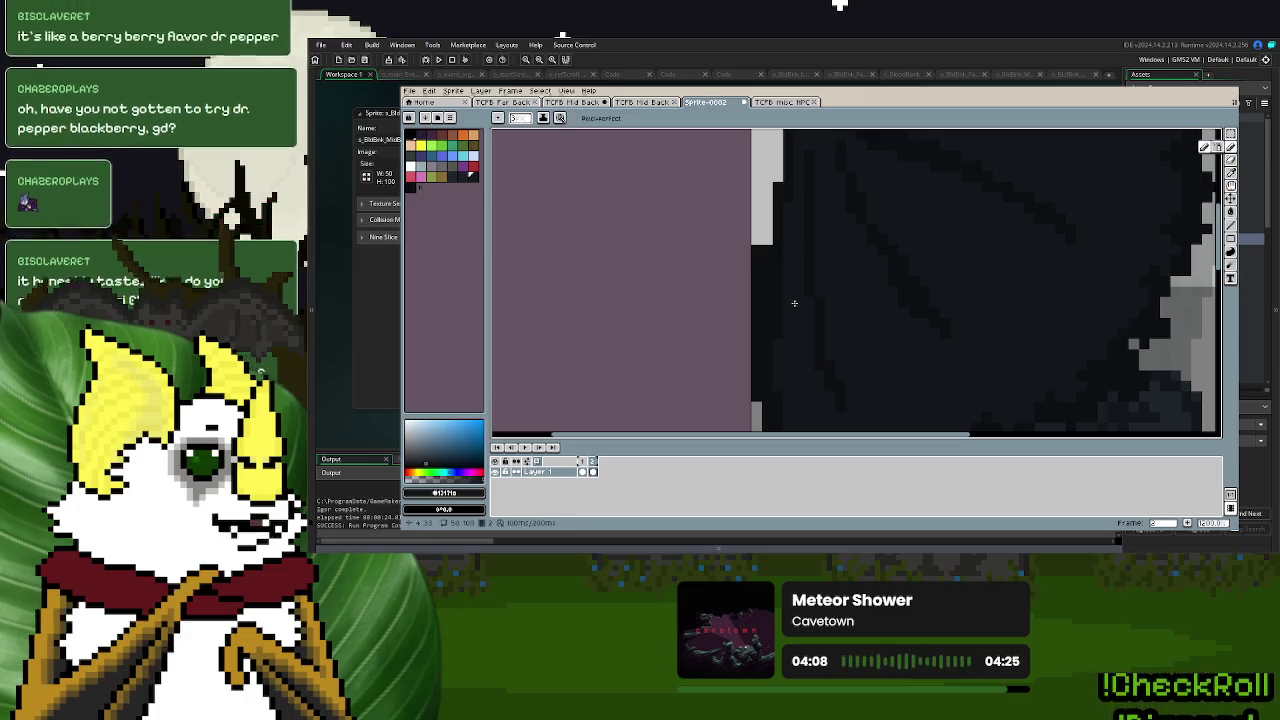
pyautogui.moveTo(766, 244)
pyautogui.mouseDown()
pyautogui.moveTo(783, 227)
pyautogui.moveTo(770, 234)
pyautogui.mouseUp()
pyautogui.scroll(-3, 983, 229)
pyautogui.scroll(2, 983, 229)
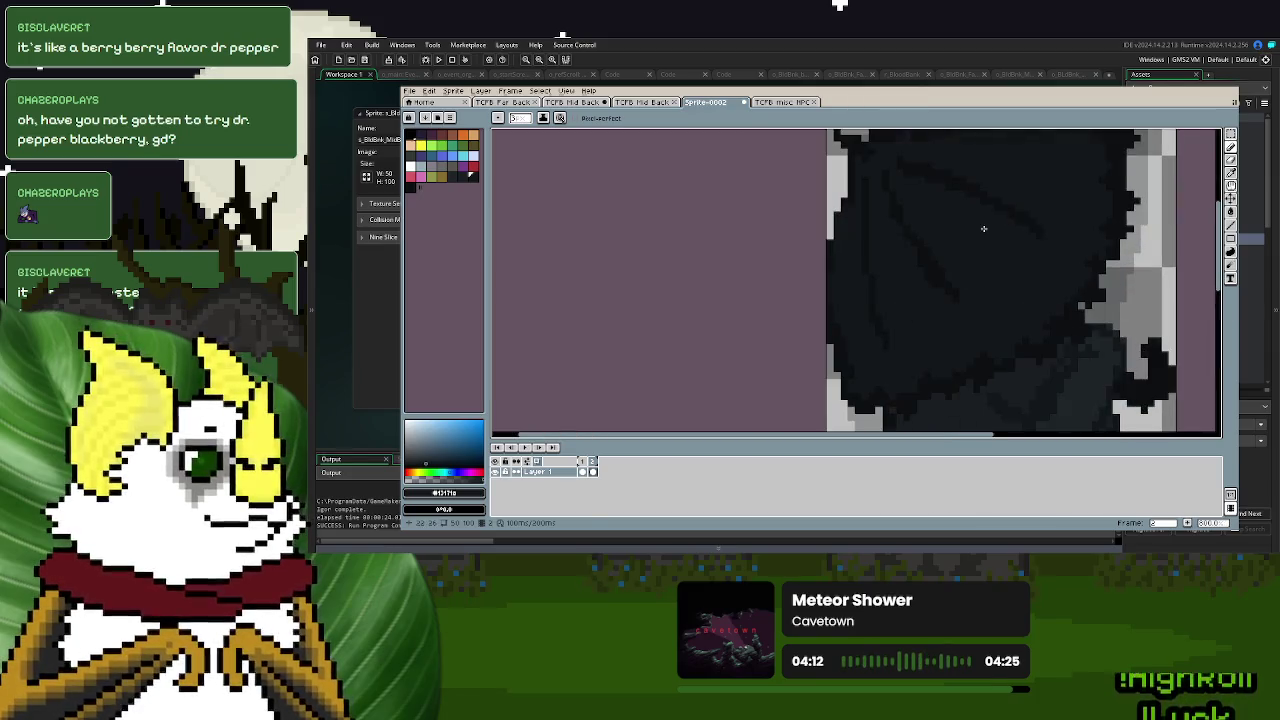
pyautogui.keyDown('alt'); pyautogui.click(1021, 211); pyautogui.keyUp('alt')
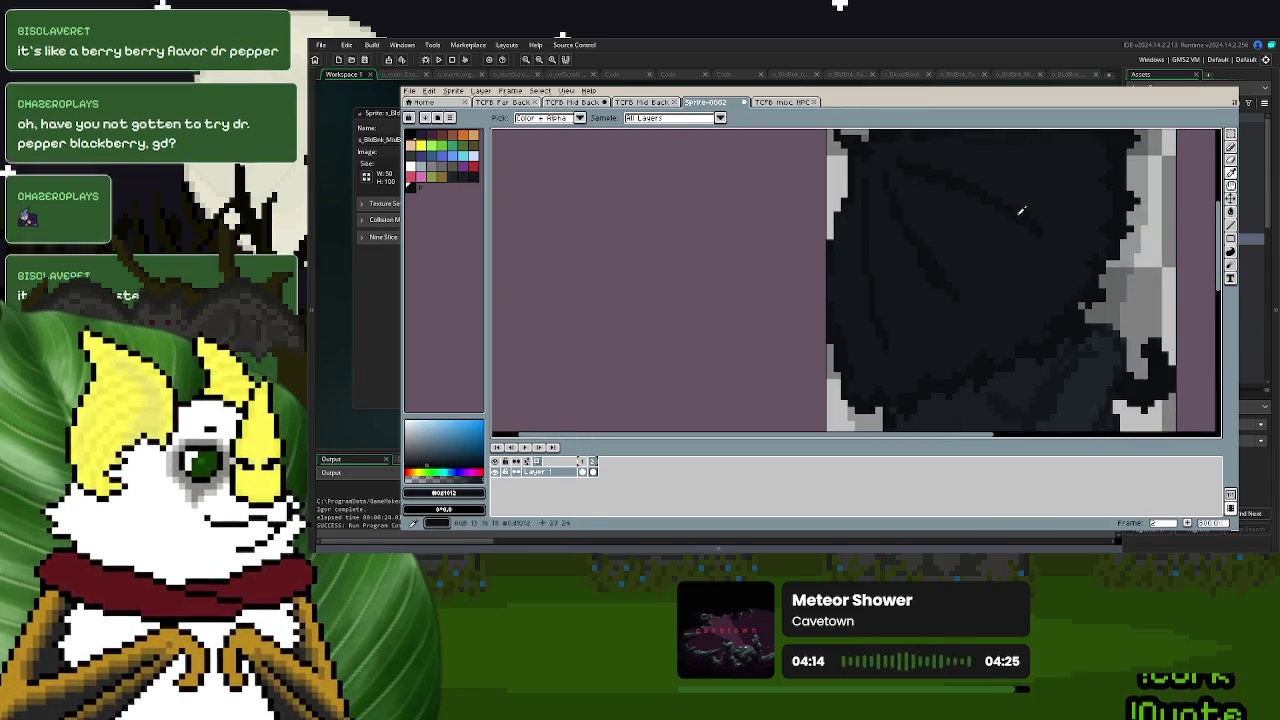
pyautogui.moveTo(848, 153); pyautogui.dragTo(827, 256)
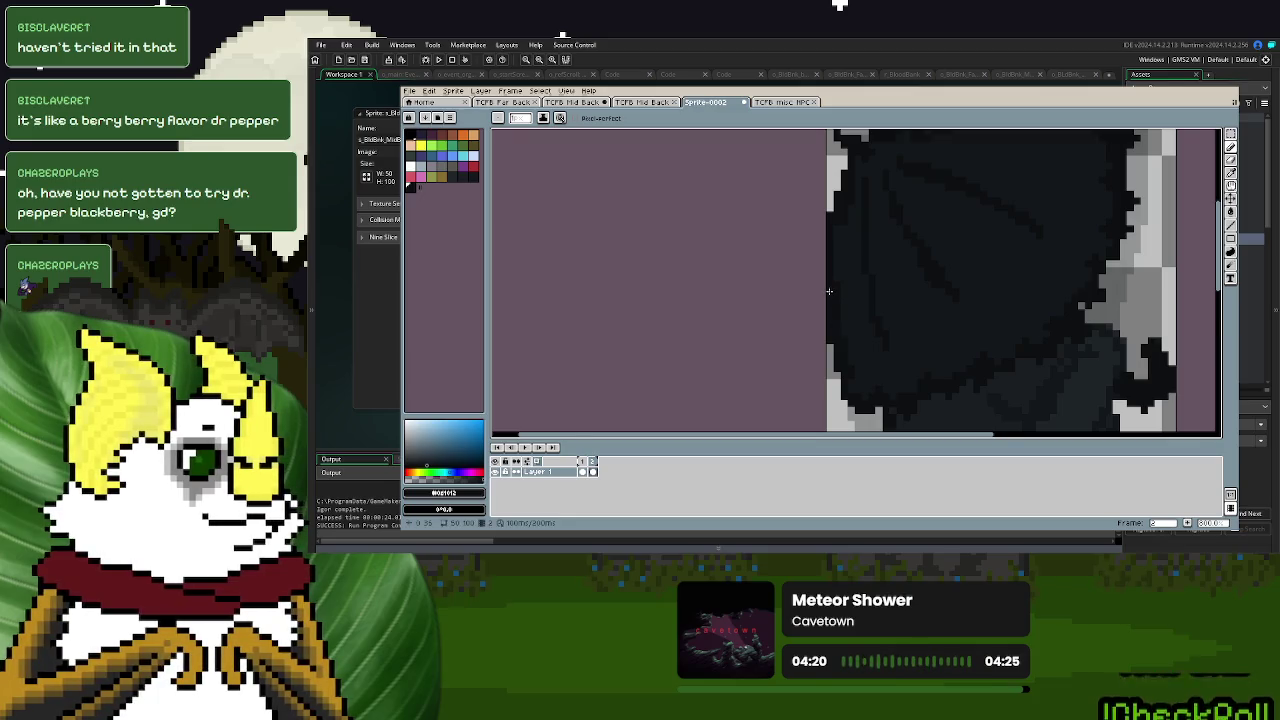
# - Zoom out and centre the whole dark figure in view
pyautogui.scroll(-2, 830, 298)
pyautogui.scroll(-2, 830, 298)
pyautogui.moveTo(1019, 331); pyautogui.dragTo(984, 299)
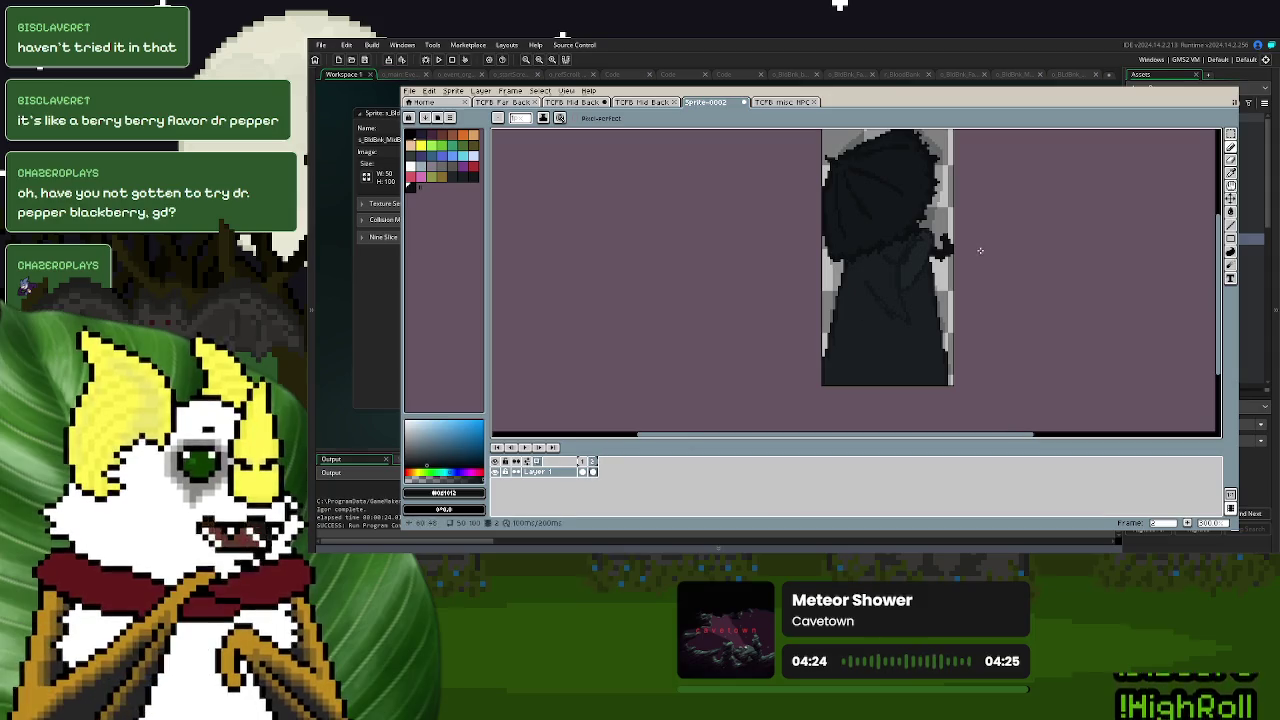
pyautogui.scroll(1, 900, 262)
pyautogui.press('s')
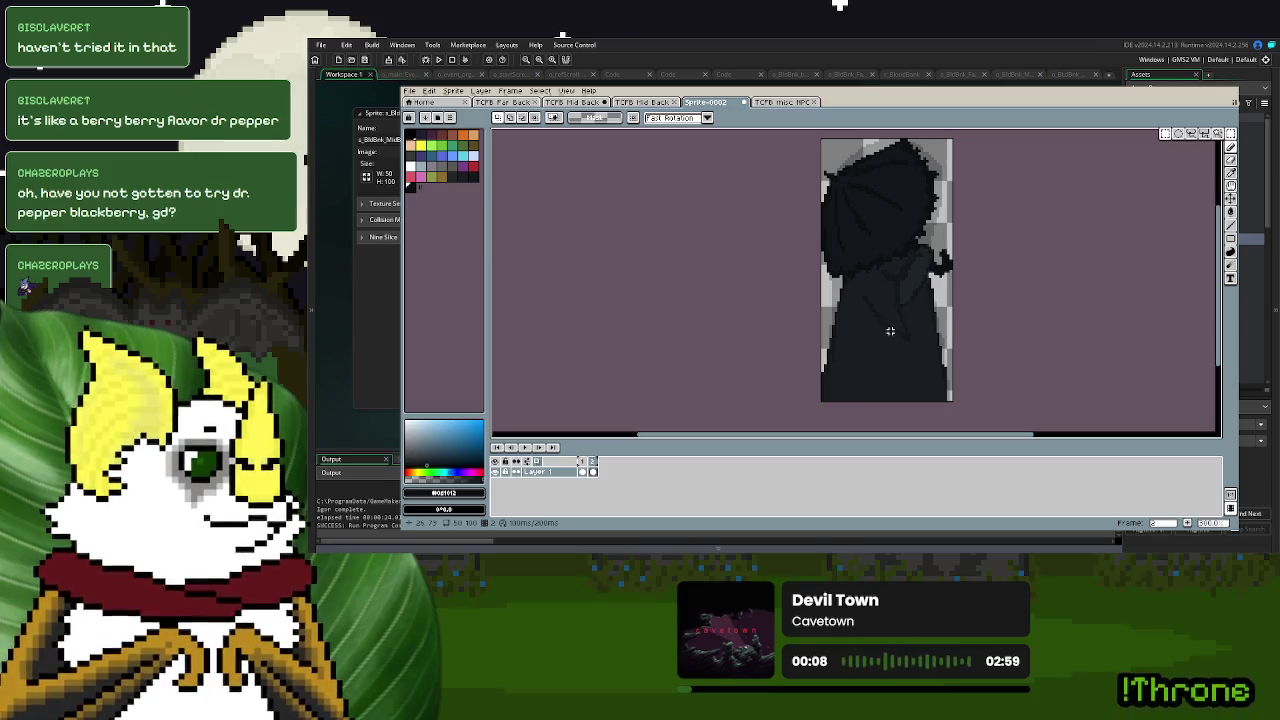
# - Sample the #111c21 cloak colour and undo a trial pencil stroke
pyautogui.scroll(2, 895, 310)
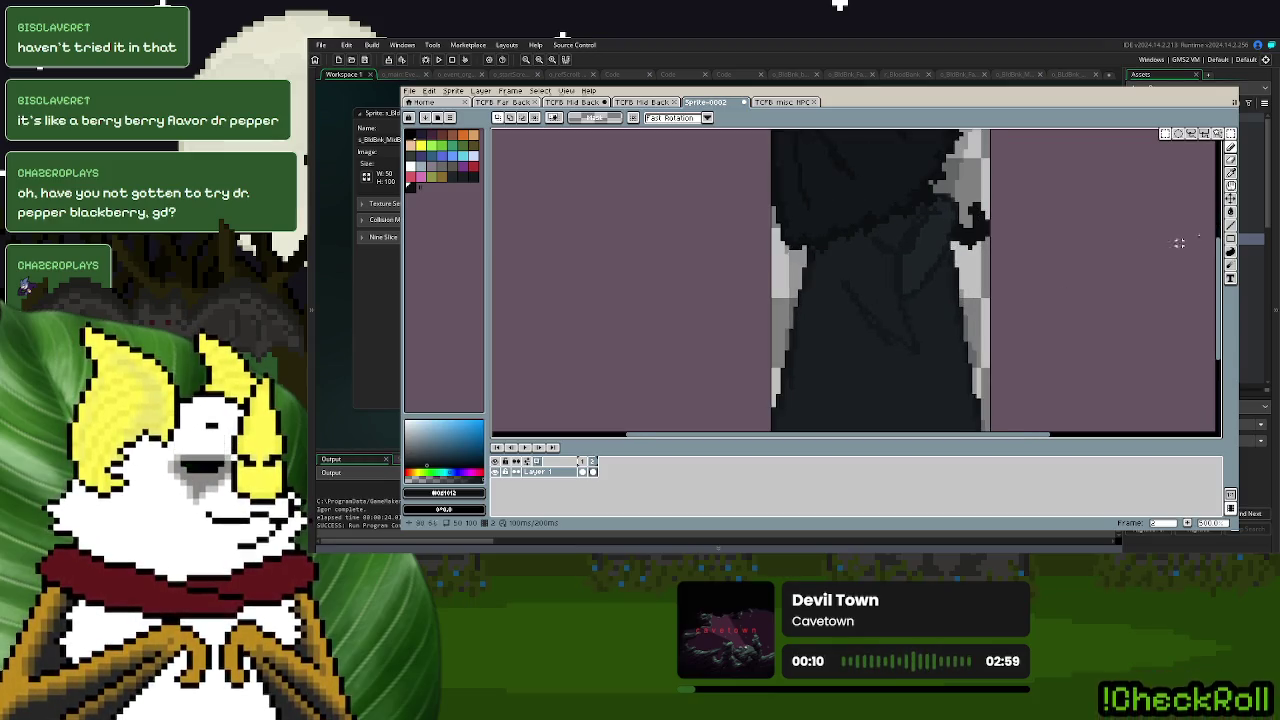
pyautogui.click(1232, 185)
pyautogui.click(889, 286)
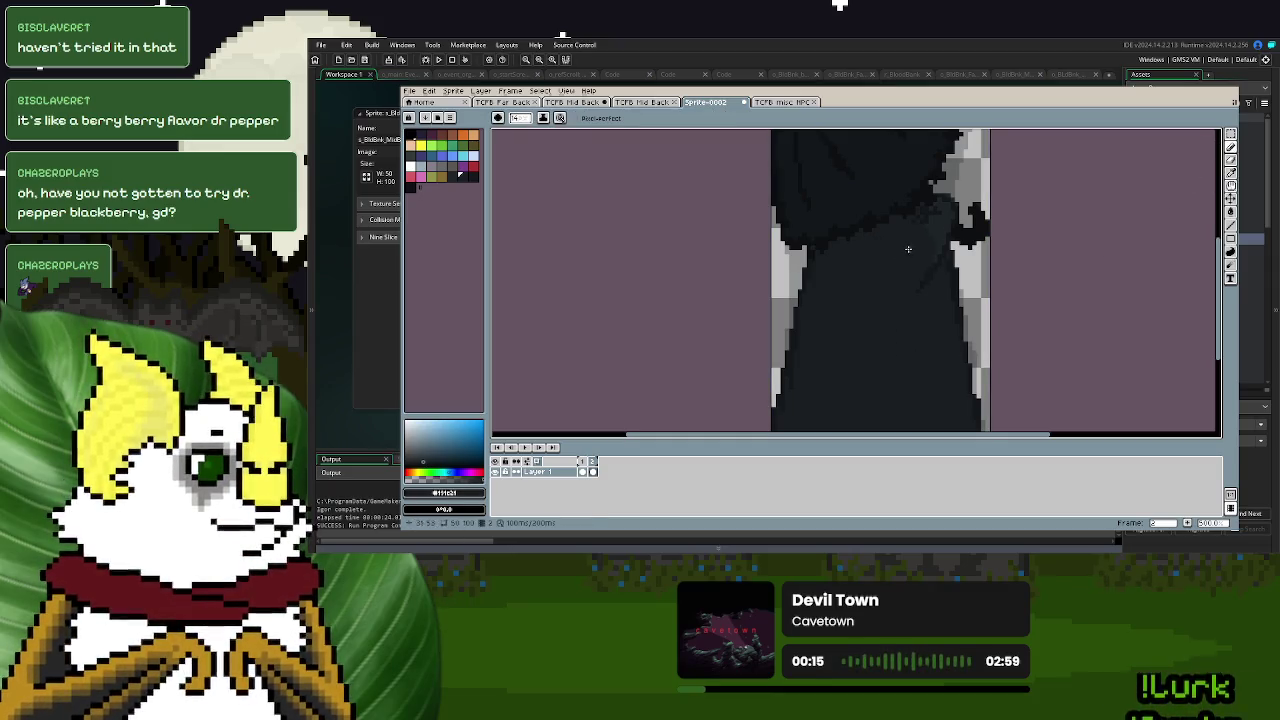
pyautogui.press('e')
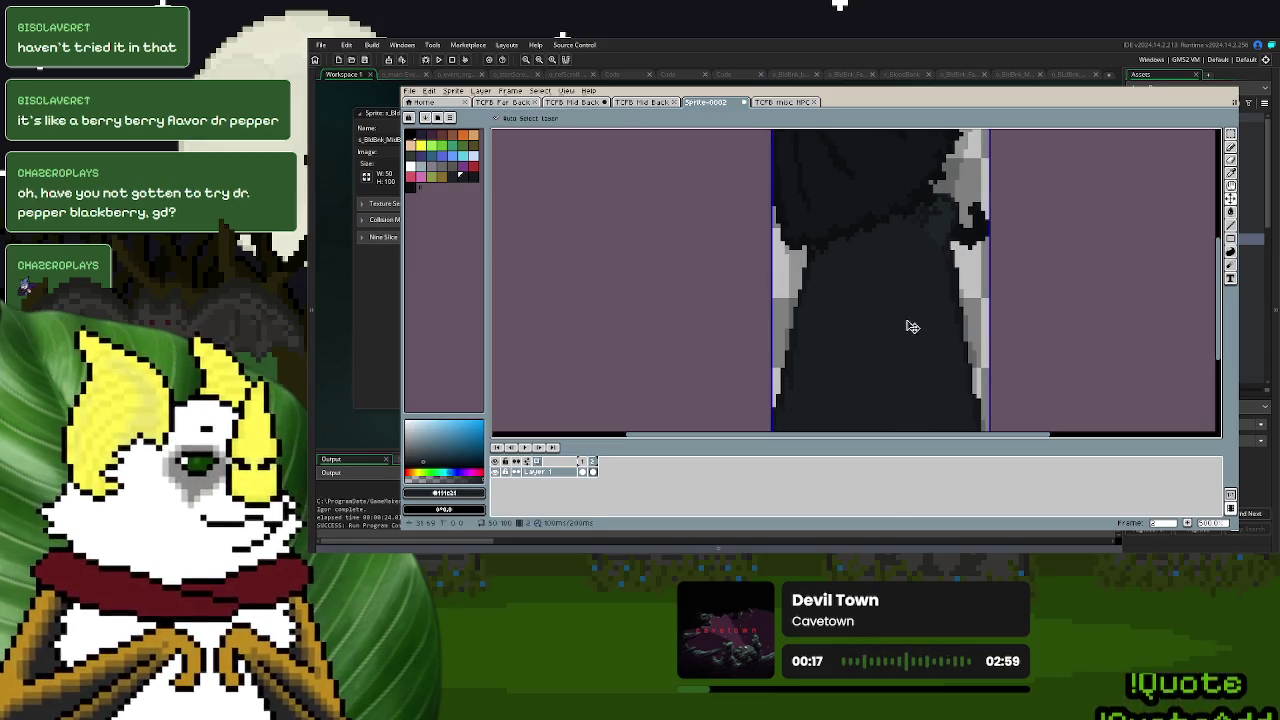
pyautogui.click(1231, 150)
pyautogui.scroll(2, 915, 210)
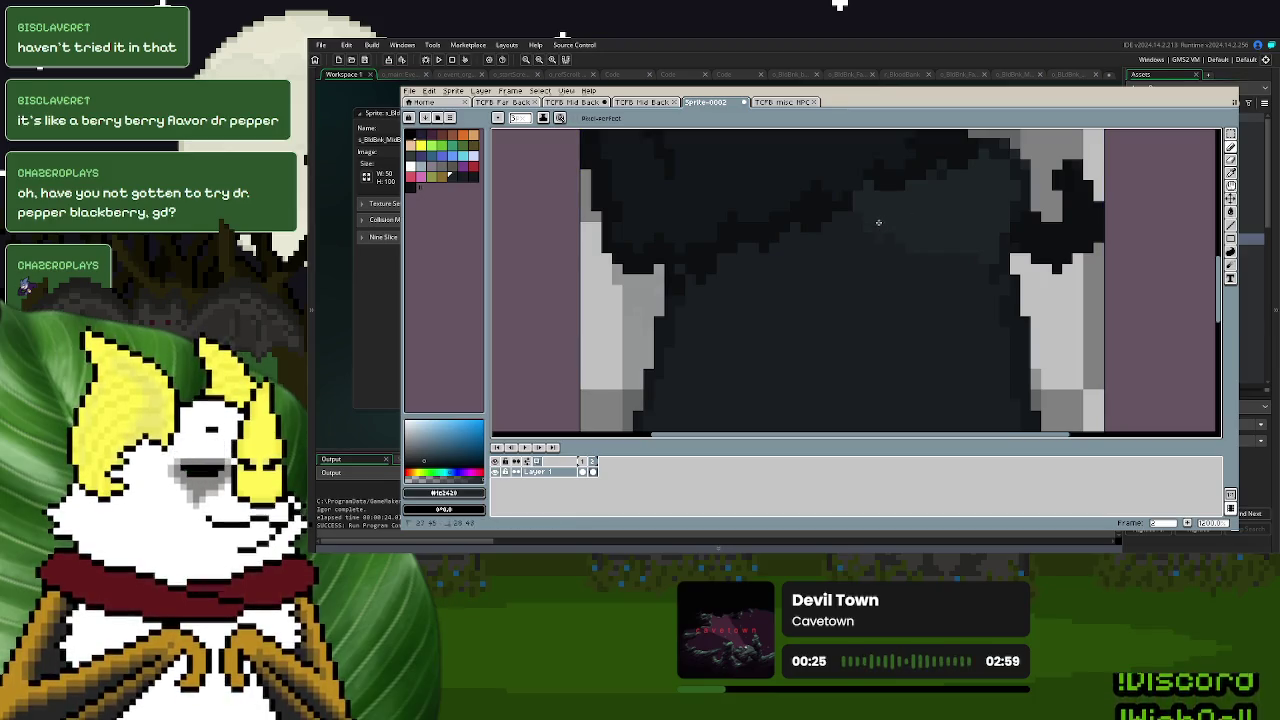
pyautogui.hotkey('ctrl', 'z')
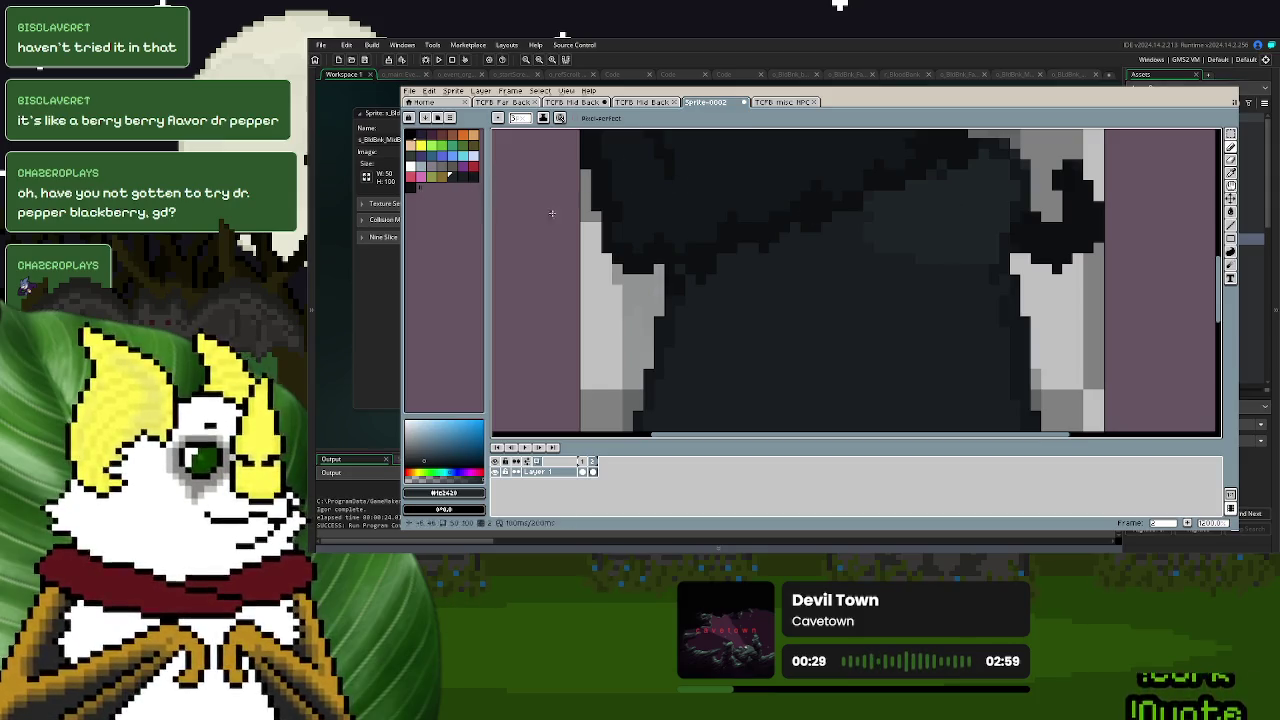
# - Sample darker cloak shades, including #1b2420, alternating between Eyedropper and Pencil
pyautogui.click(1231, 172)
pyautogui.click(1016, 311)
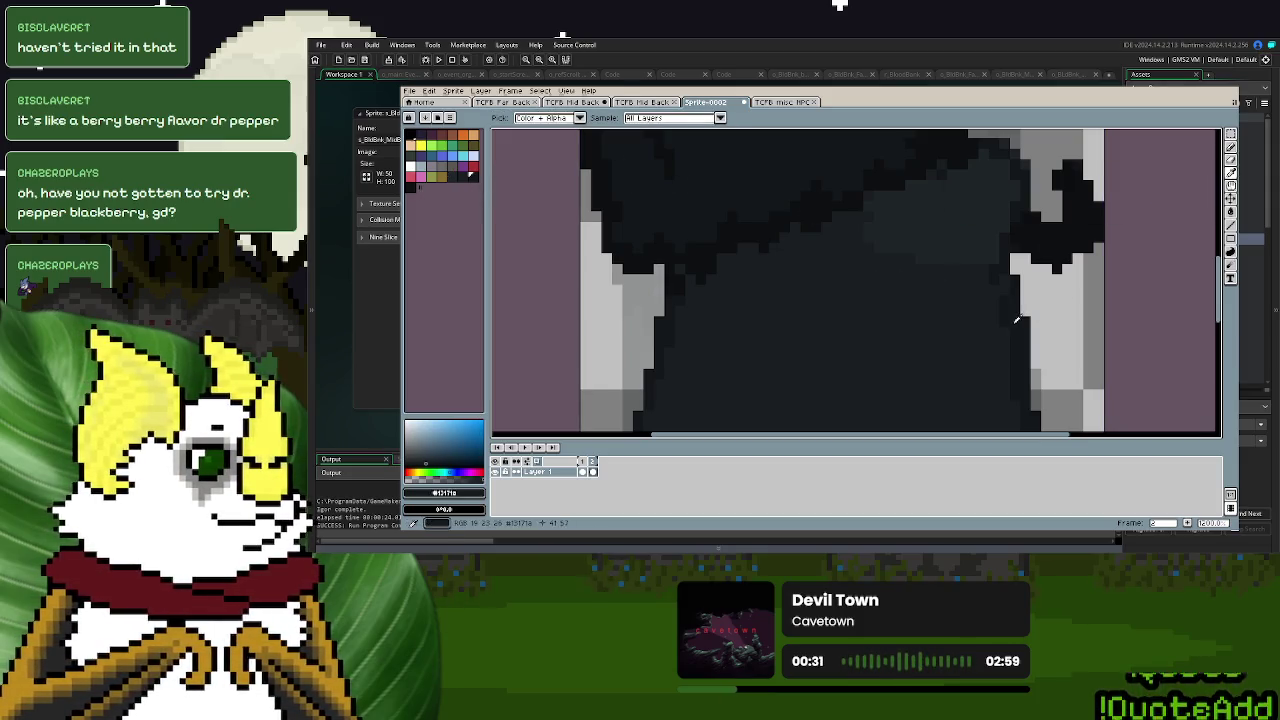
pyautogui.click(1231, 149)
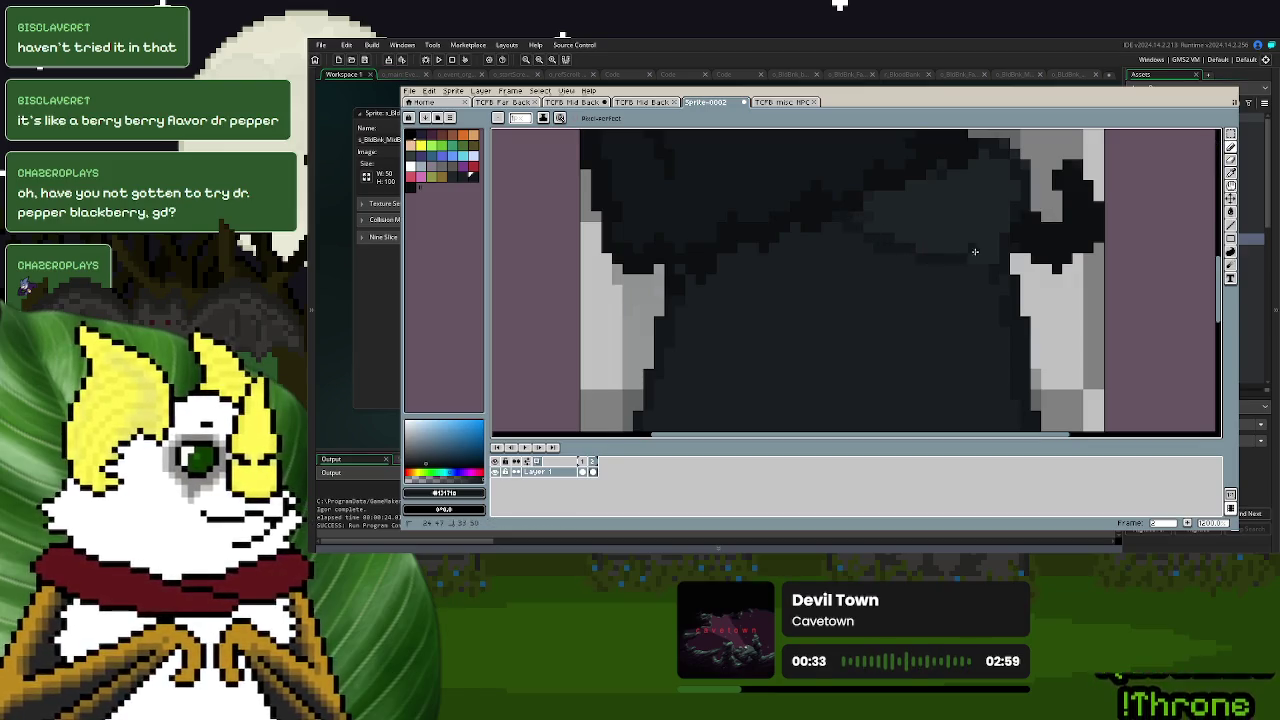
pyautogui.press('i')
pyautogui.click(985, 180)
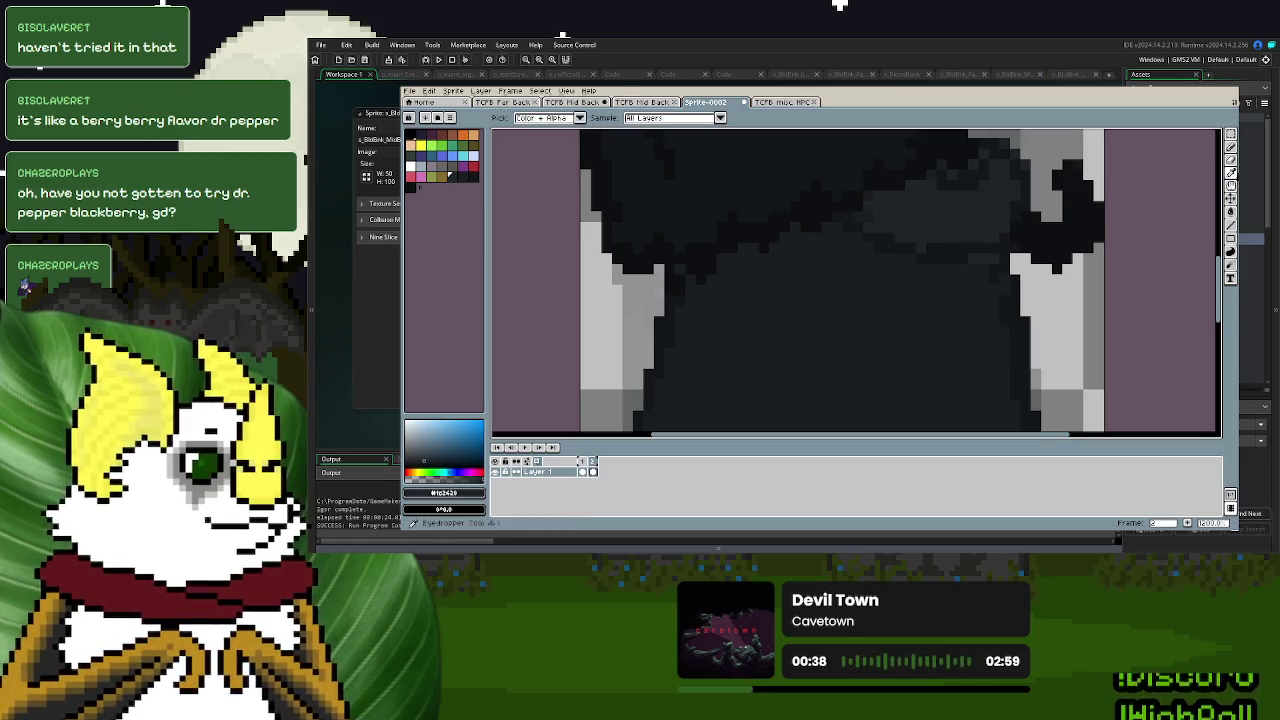
pyautogui.click(1236, 173)
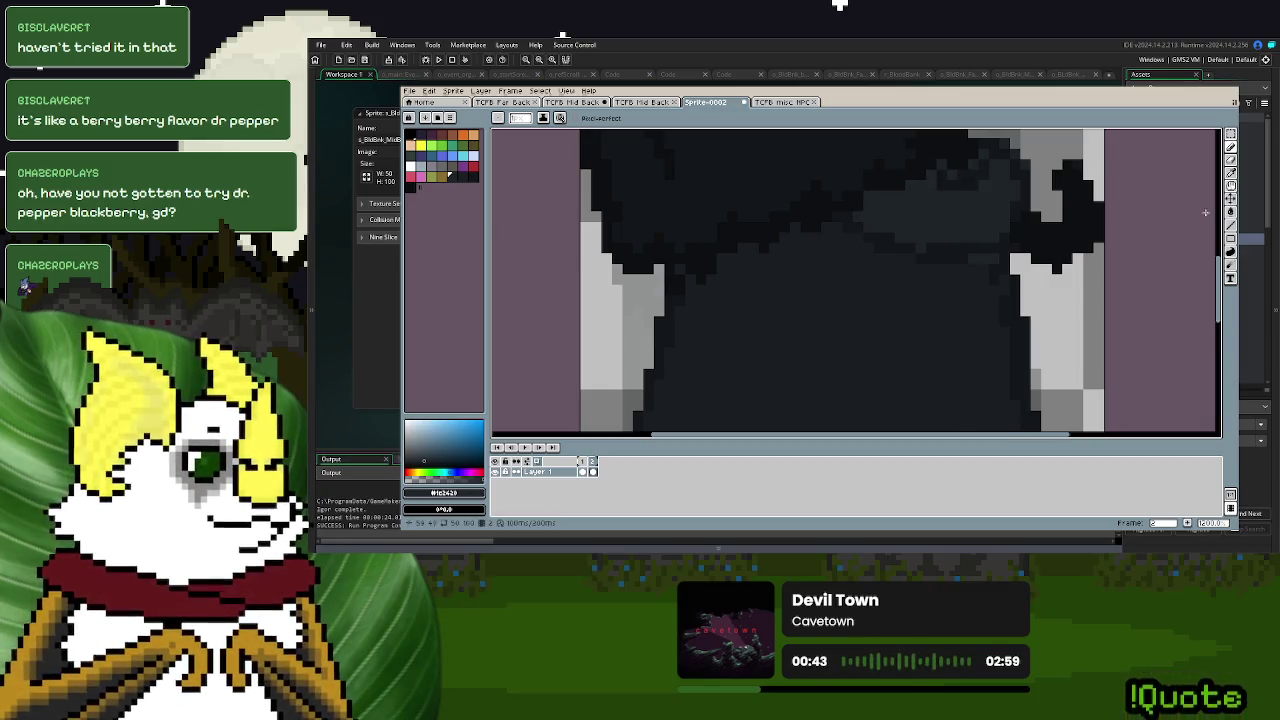
pyautogui.press('i')
pyautogui.click(1233, 173)
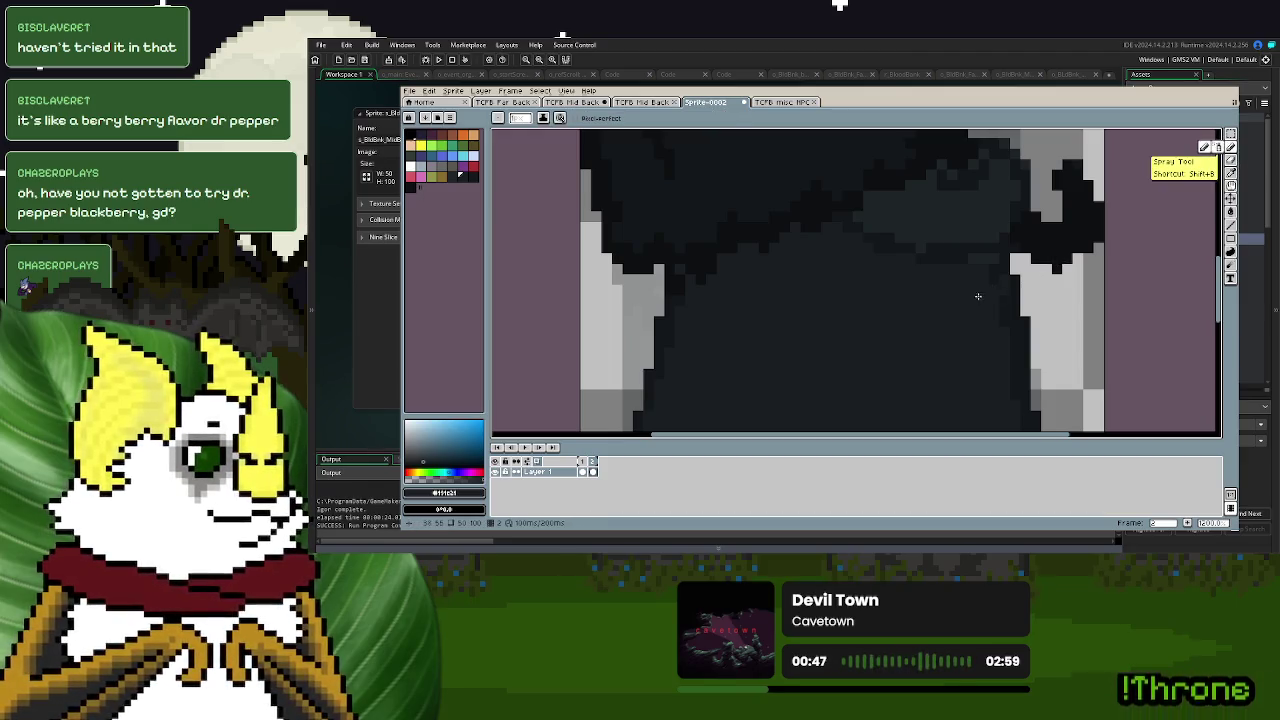
pyautogui.scroll(-3, 996, 345)
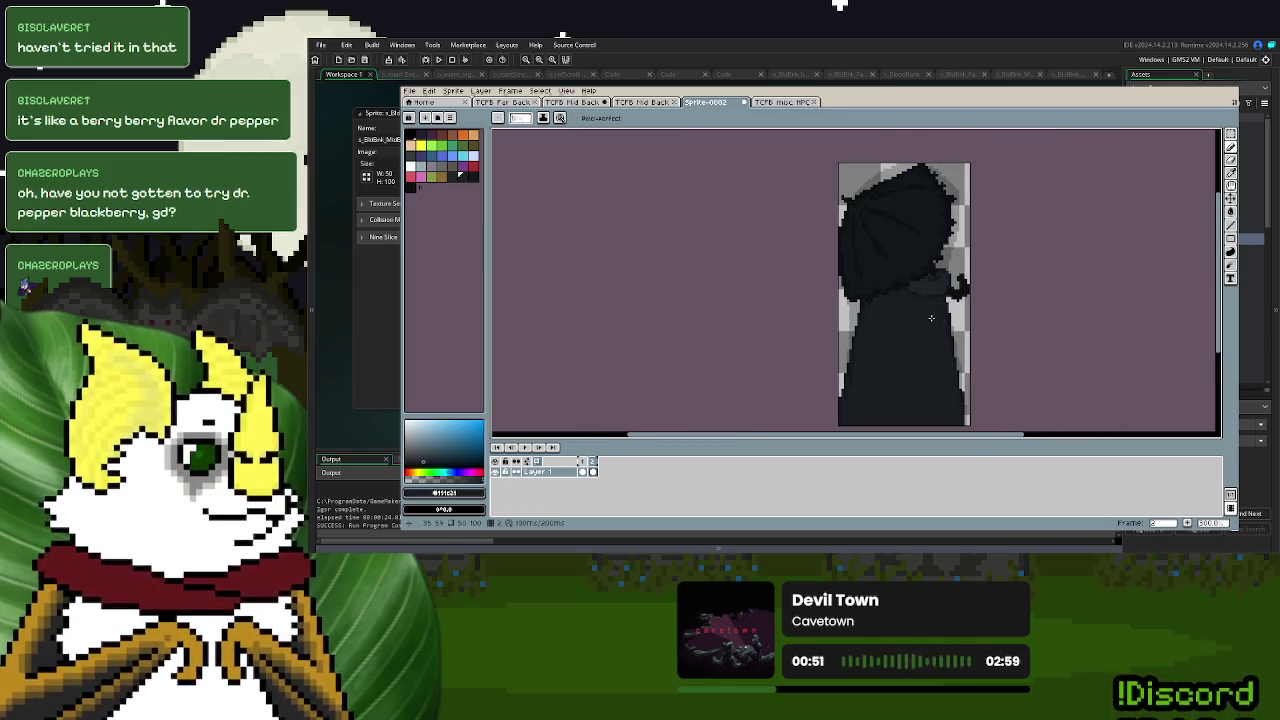
pyautogui.scroll(2, 931, 318)
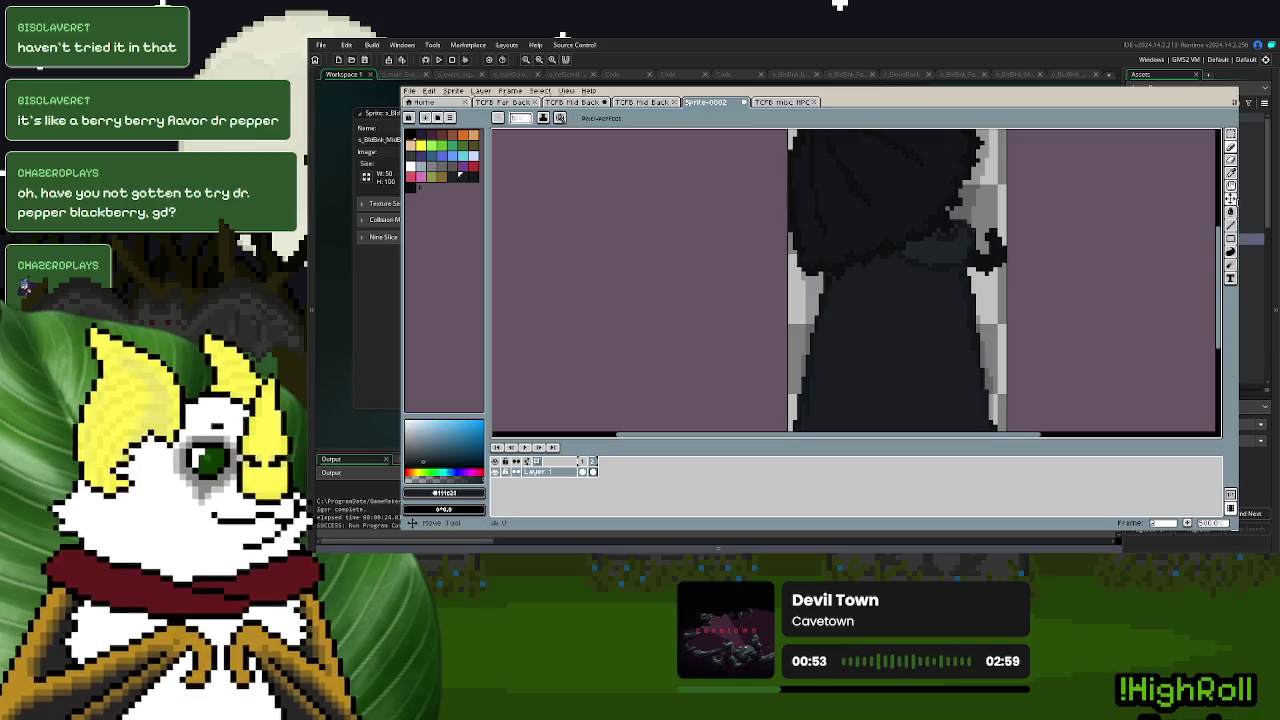
pyautogui.click(1233, 197)
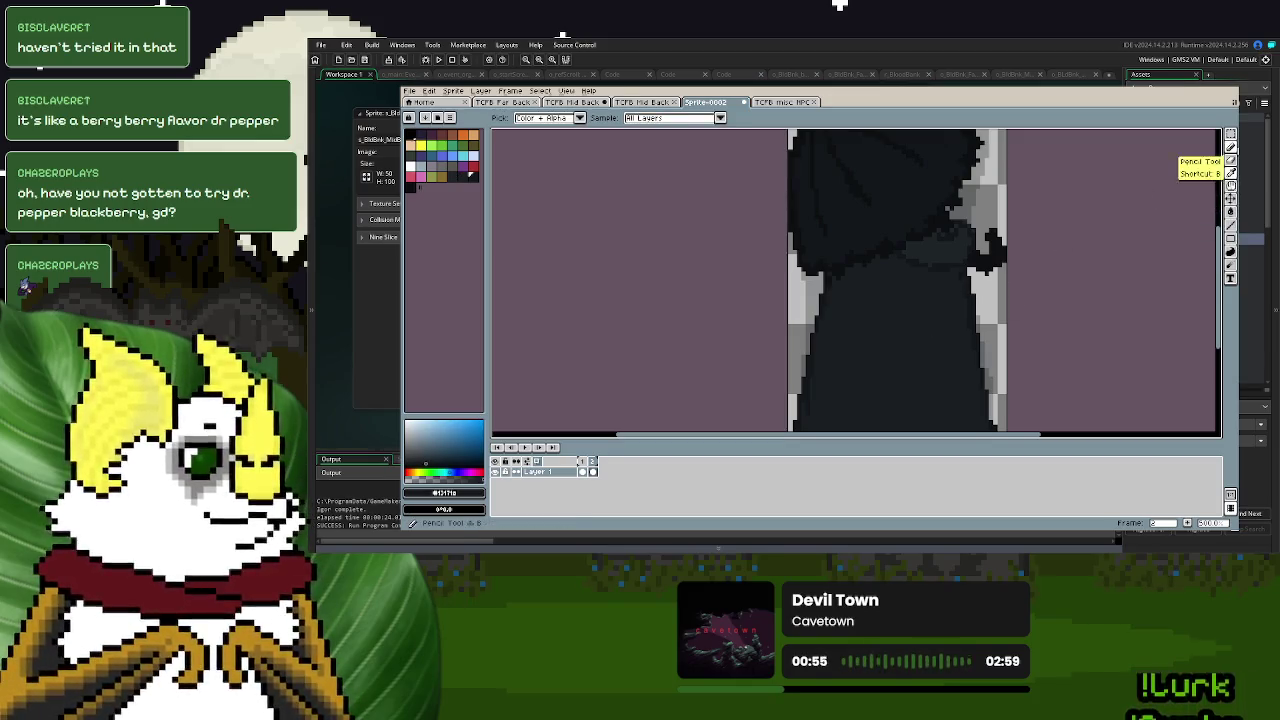
pyautogui.click(1231, 146)
pyautogui.scroll(1, 871, 252)
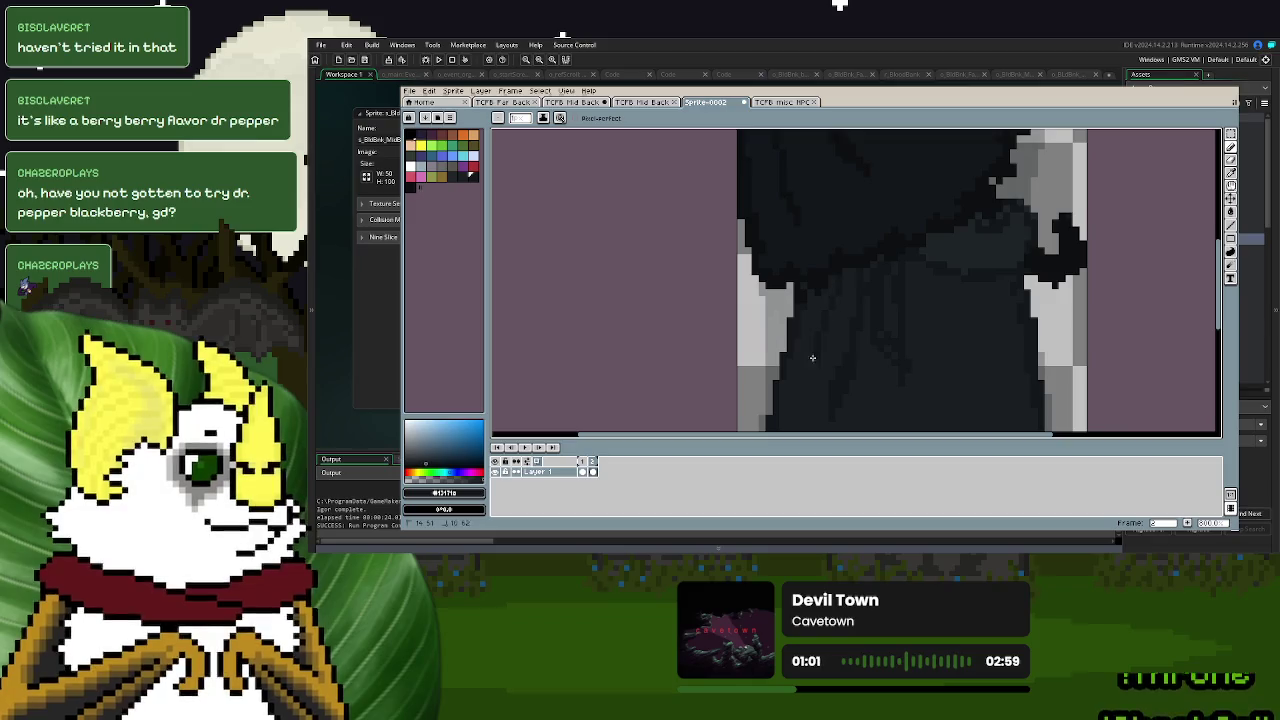
# - Paint dark pixels over the light-grey strip along the cloak's edge
pyautogui.moveTo(781, 370); pyautogui.dragTo(760, 398)
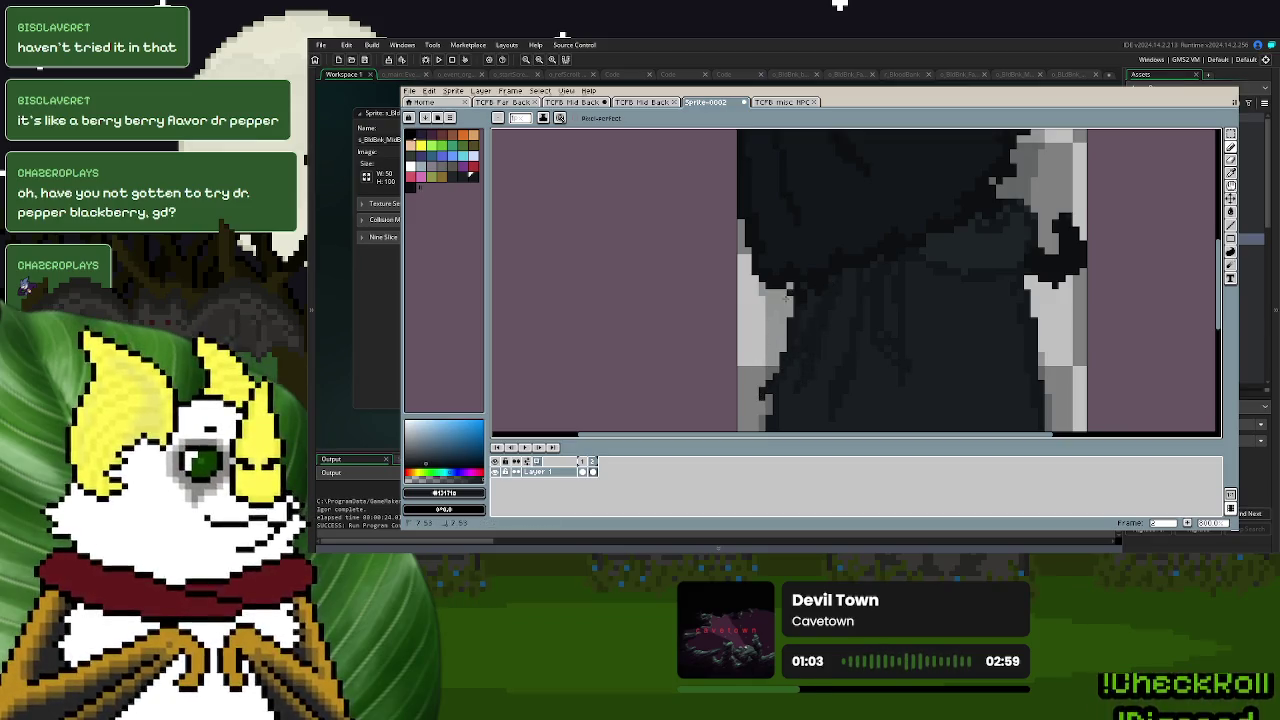
pyautogui.moveTo(788, 293); pyautogui.dragTo(766, 366)
pyautogui.moveTo(784, 320); pyautogui.dragTo(782, 354)
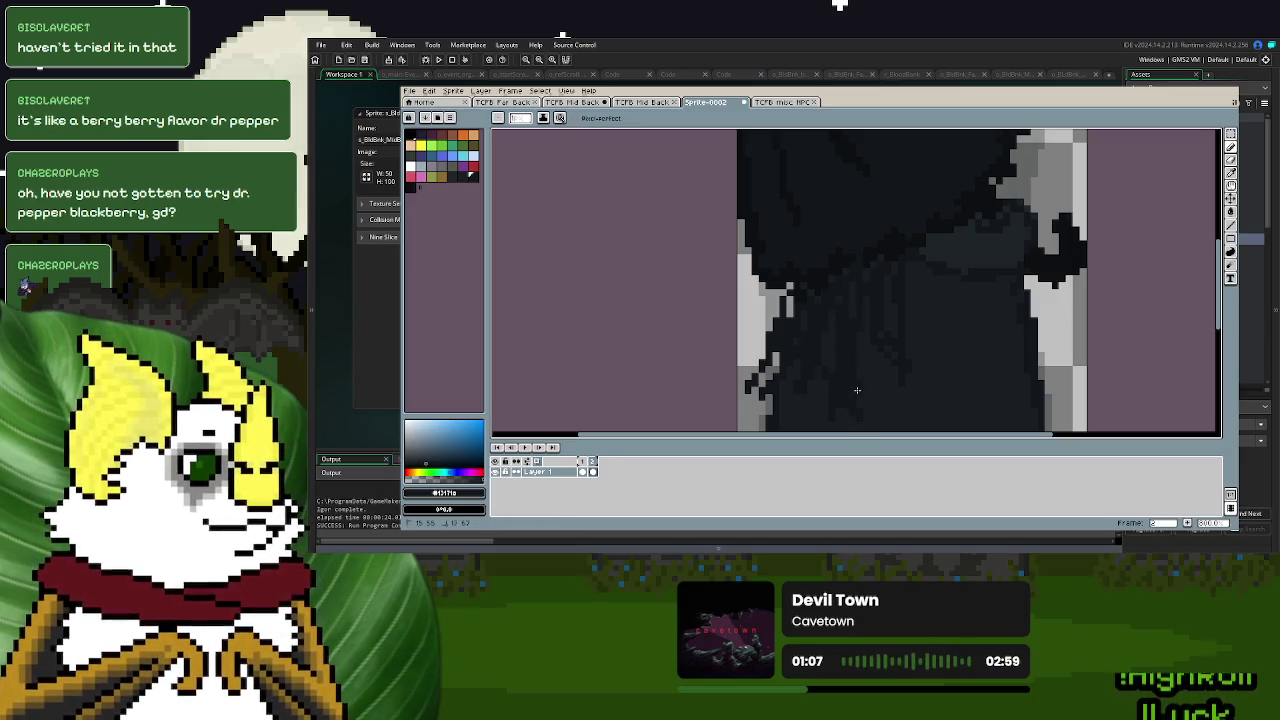
pyautogui.moveTo(900, 380); pyautogui.dragTo(871, 344)
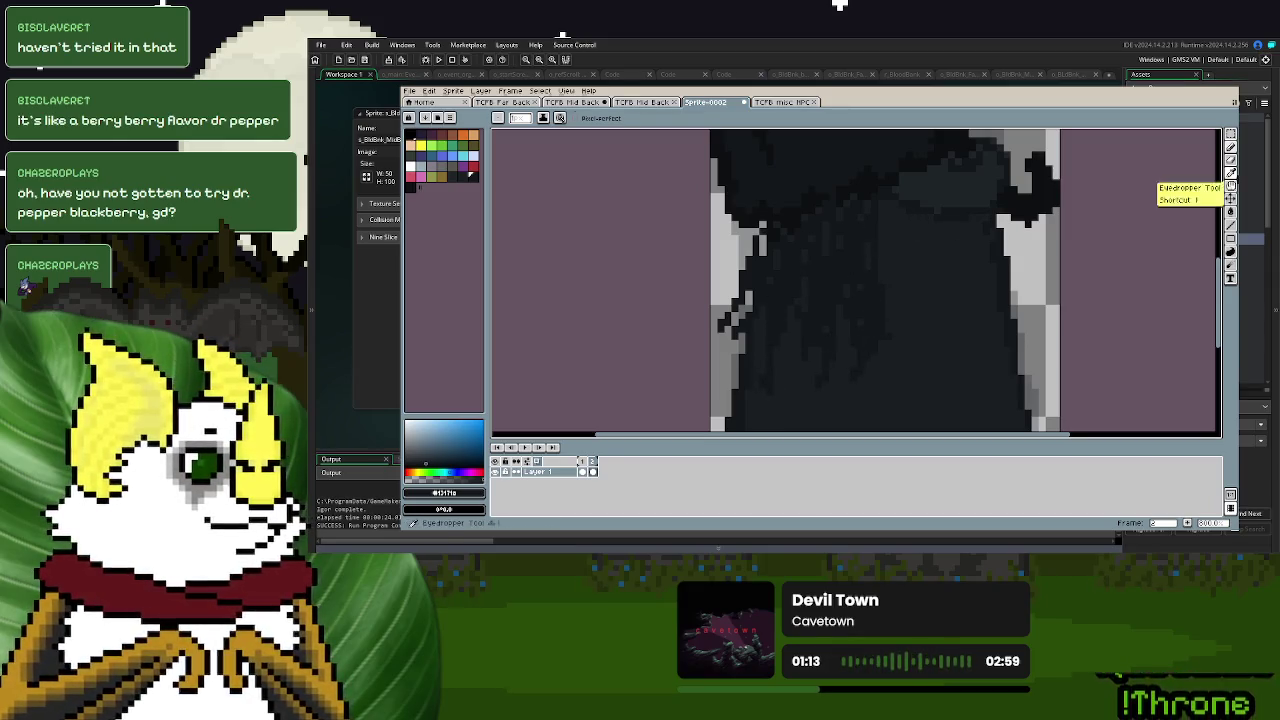
pyautogui.click(1230, 172)
pyautogui.click(1230, 147)
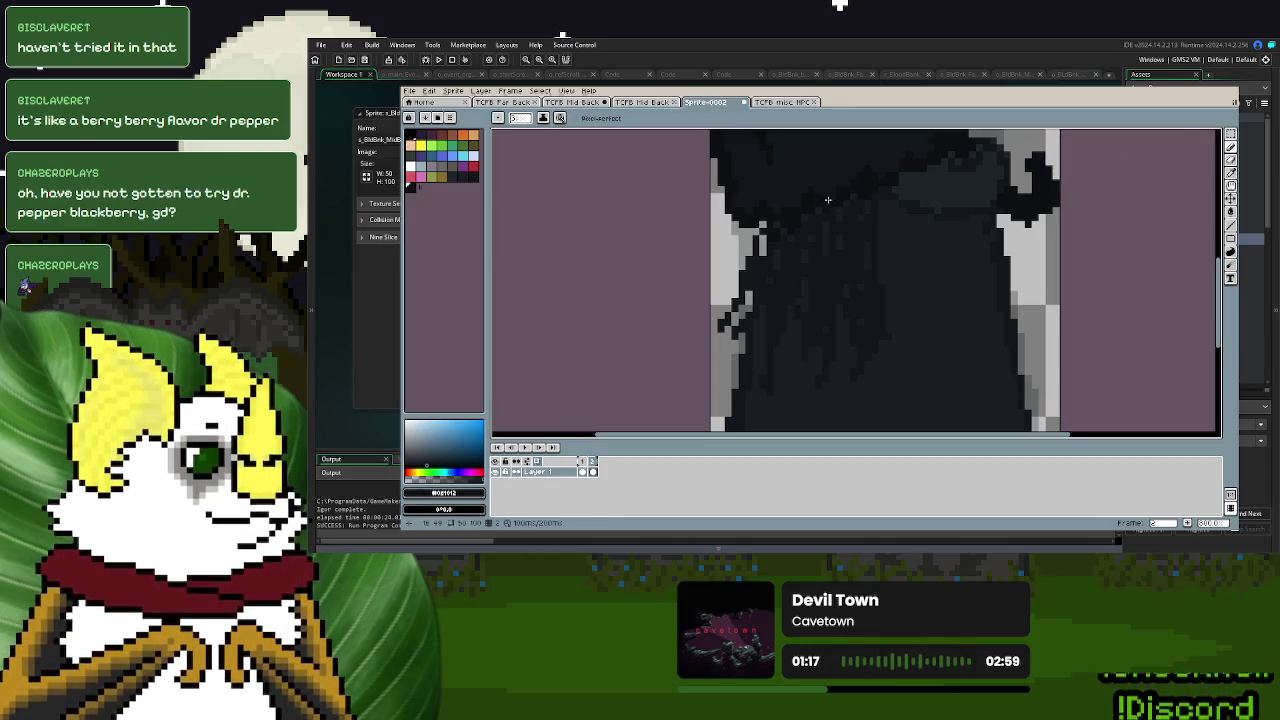
pyautogui.scroll(-2, 854, 275)
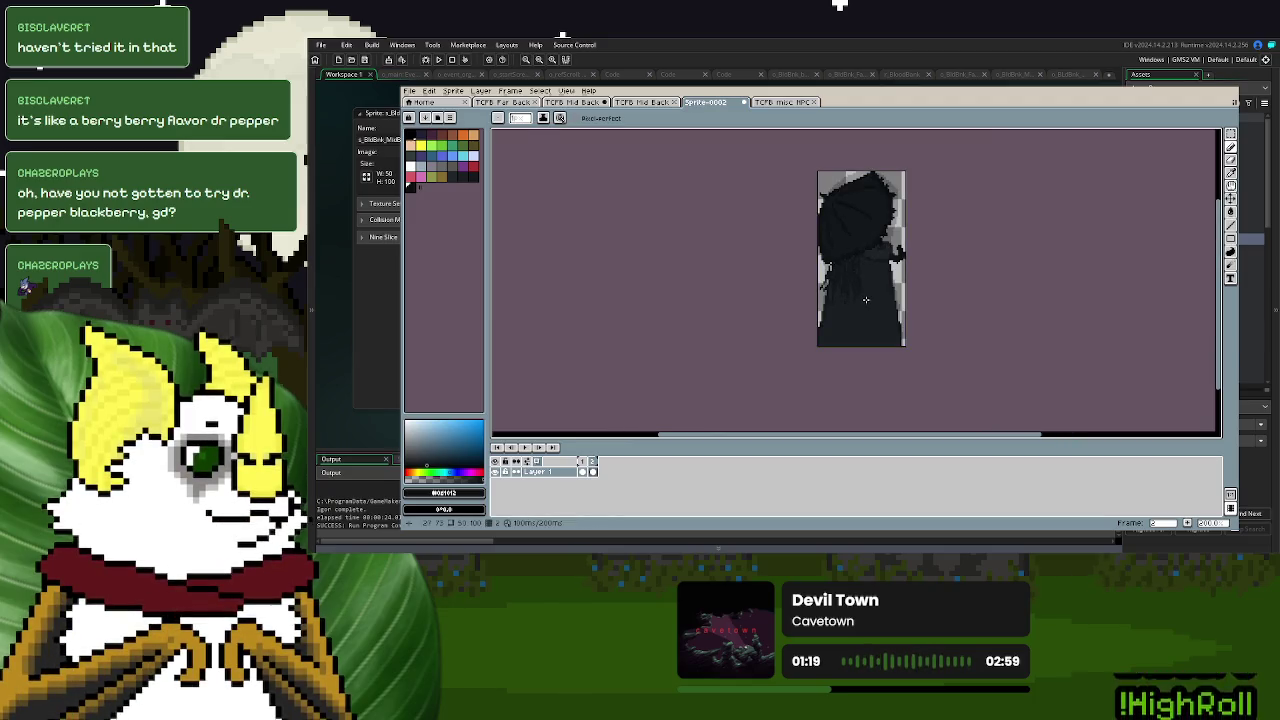
pyautogui.scroll(2, 866, 299)
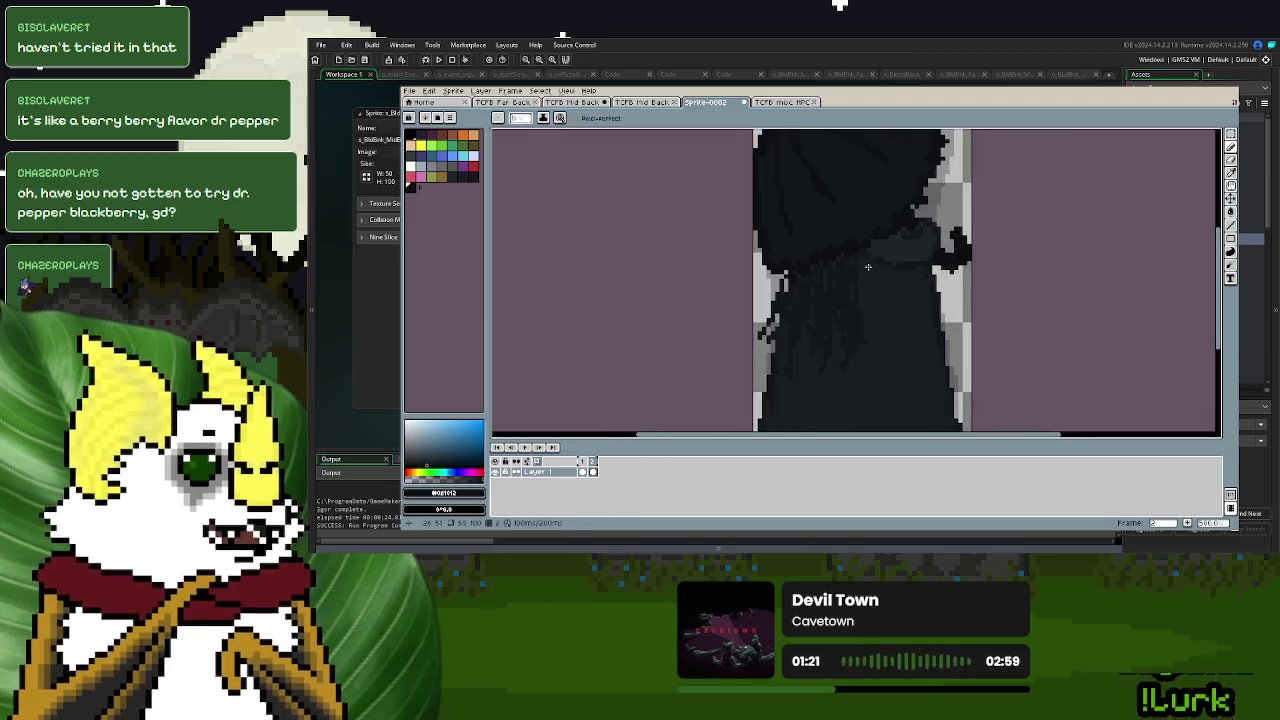
# - Sample another dark cloak shade and draw a dark stroke down the cloak's right side
pyautogui.click(1231, 211)
pyautogui.click(1069, 248)
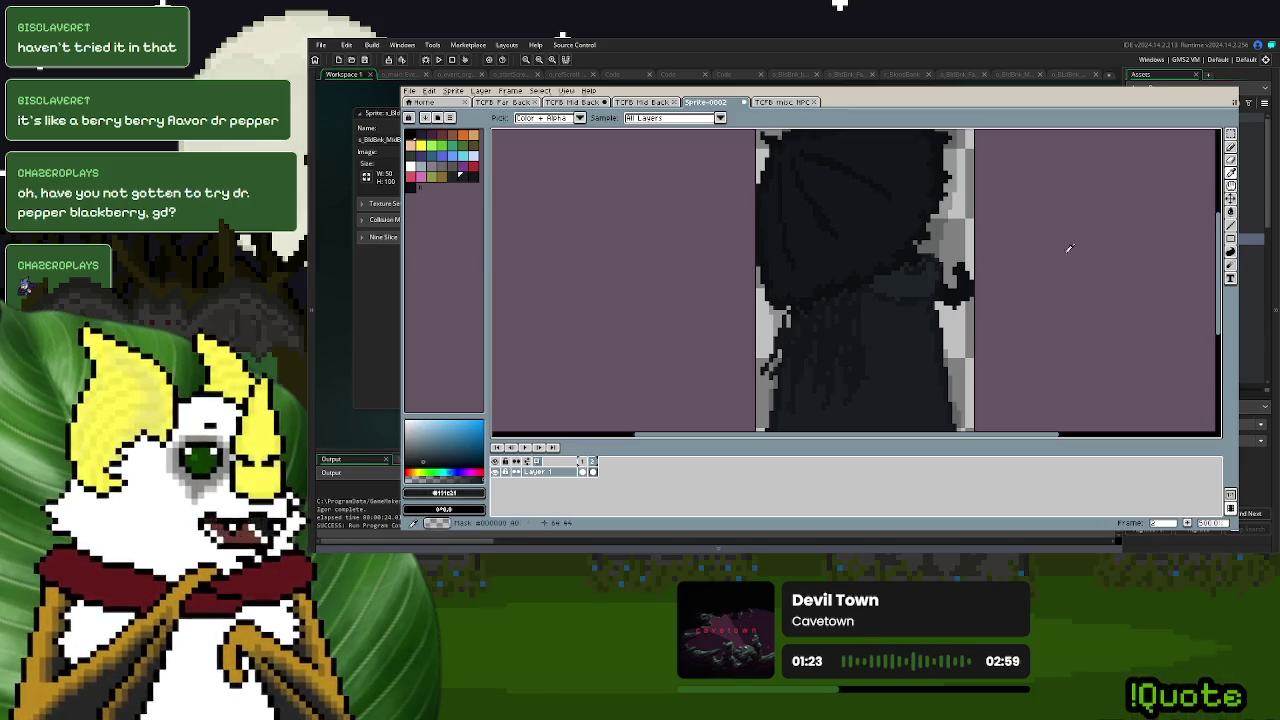
pyautogui.click(1231, 147)
pyautogui.scroll(2, 871, 300)
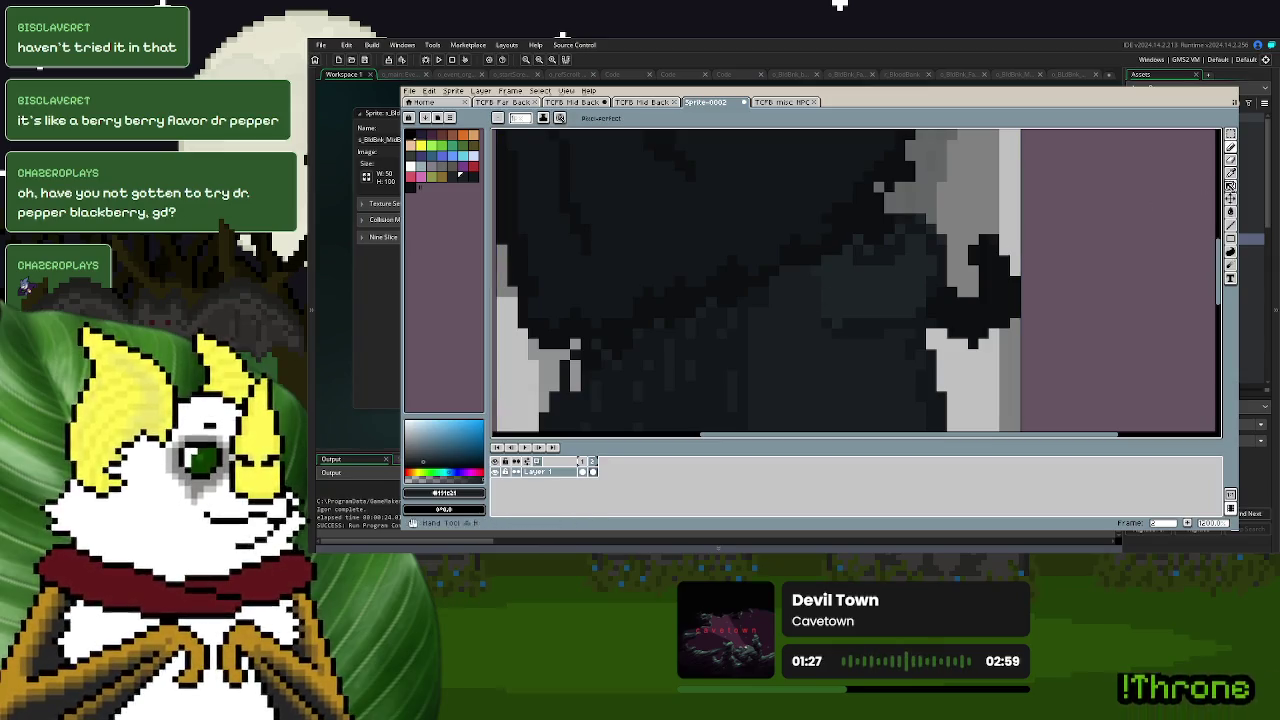
pyautogui.press('i')
pyautogui.click(1231, 147)
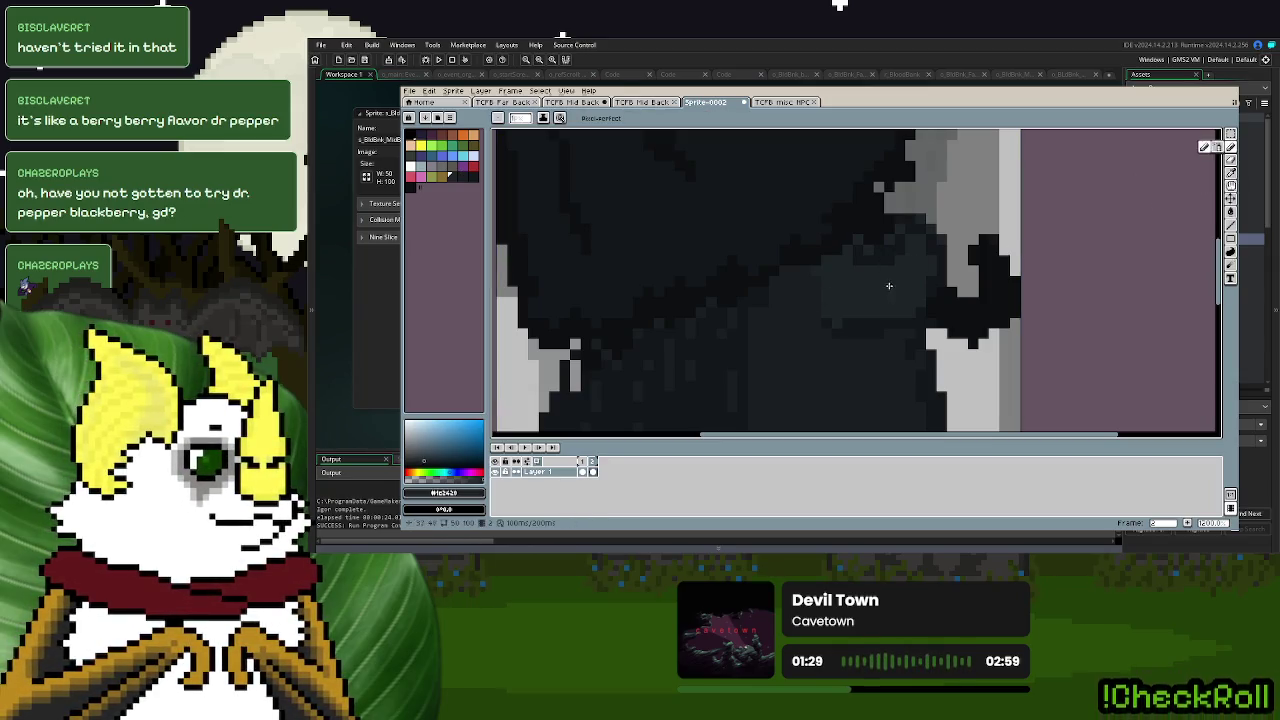
pyautogui.press('i')
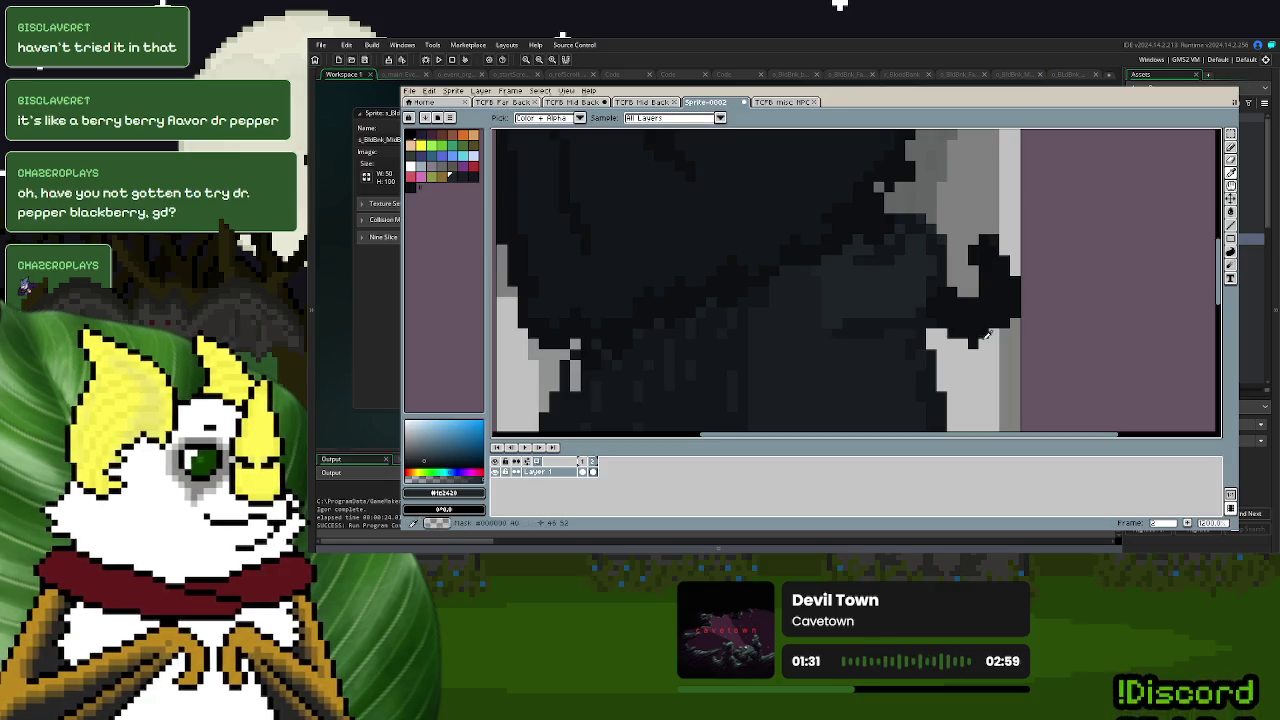
pyautogui.click(950, 264)
pyautogui.press('d')
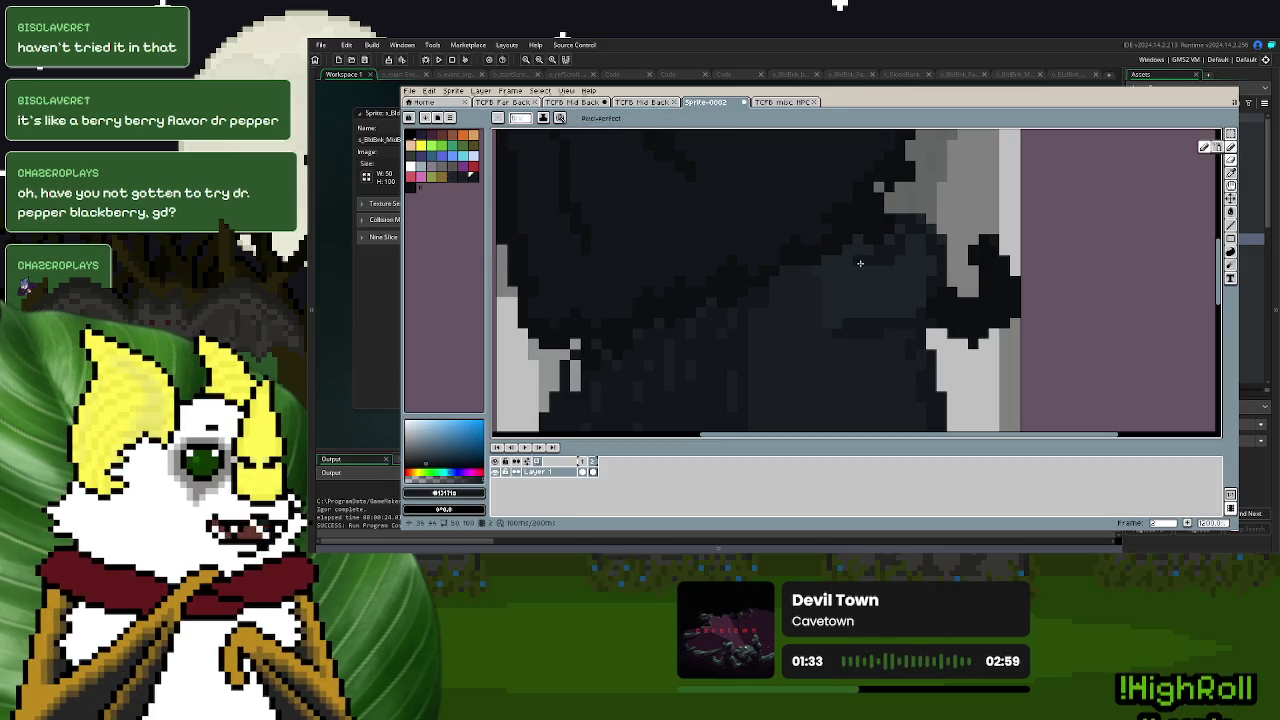
pyautogui.moveTo(826, 326); pyautogui.dragTo(848, 263)
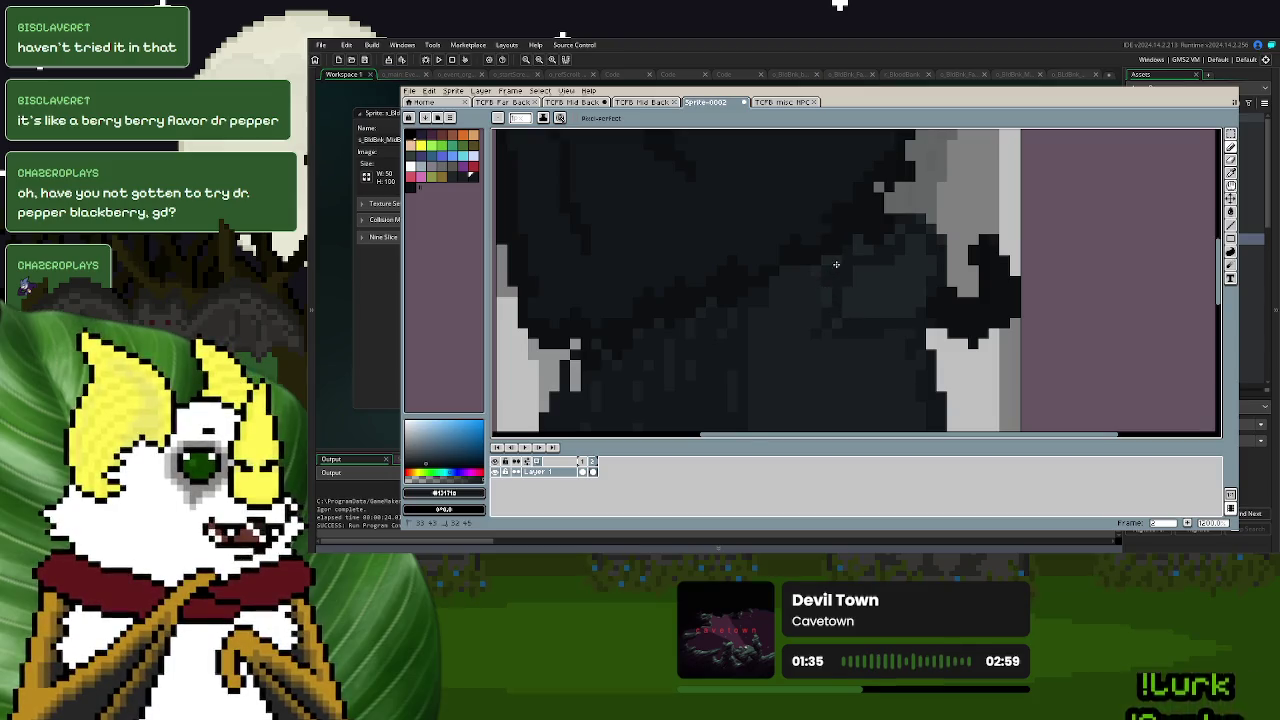
pyautogui.scroll(-3, 836, 264)
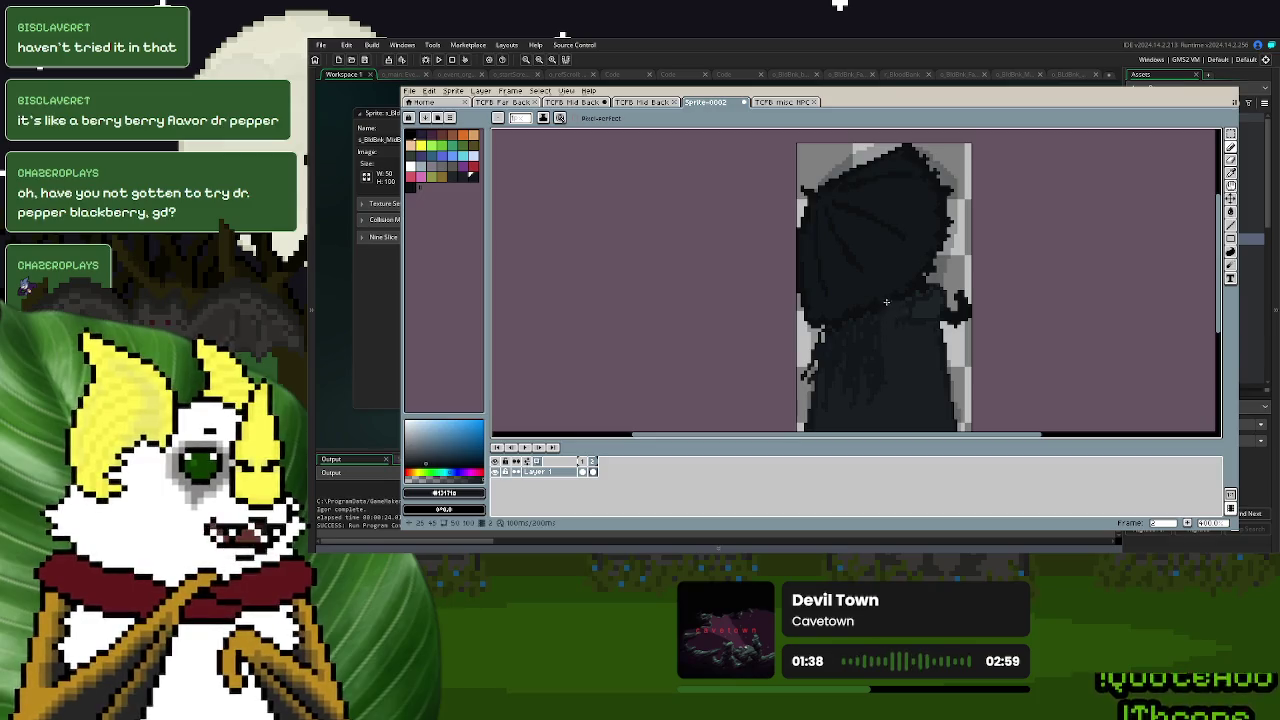
pyautogui.scroll(-2, 899, 387)
pyautogui.scroll(1, 907, 366)
pyautogui.moveTo(916, 373); pyautogui.dragTo(903, 339)
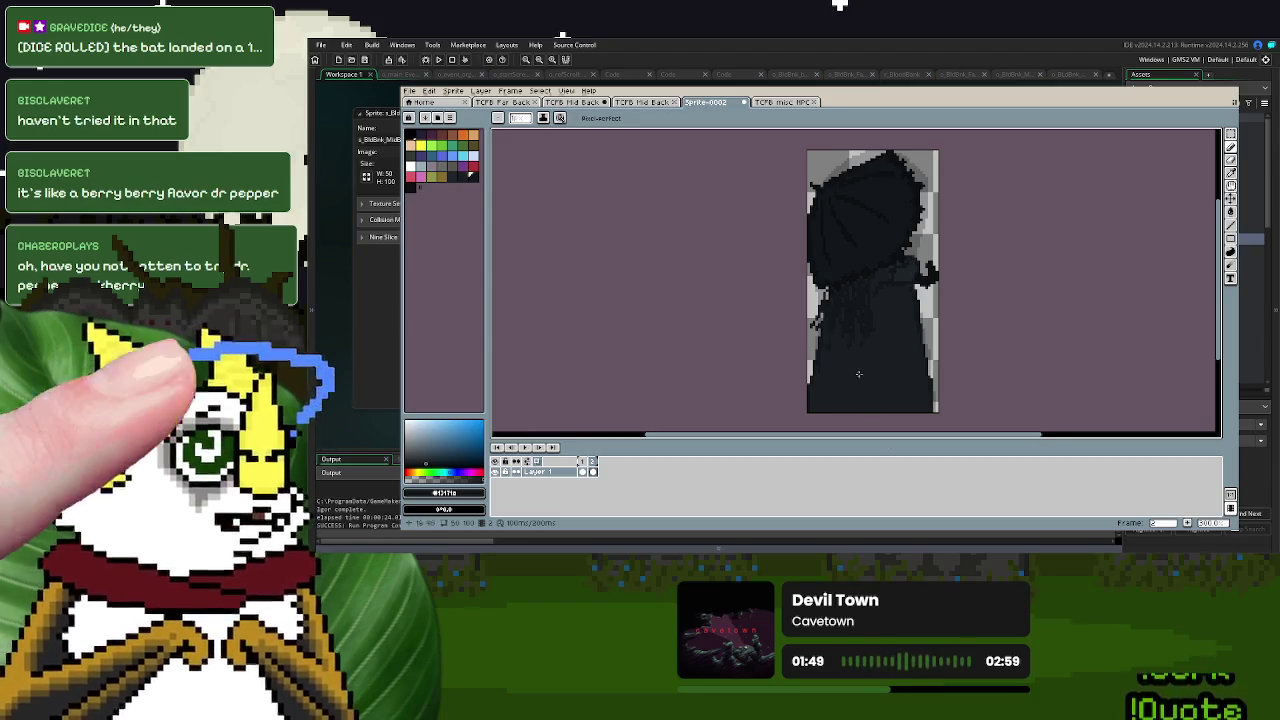
# - Flip between frames to compare them, settling on the second frame with the bat wing
pyautogui.click(593, 467)
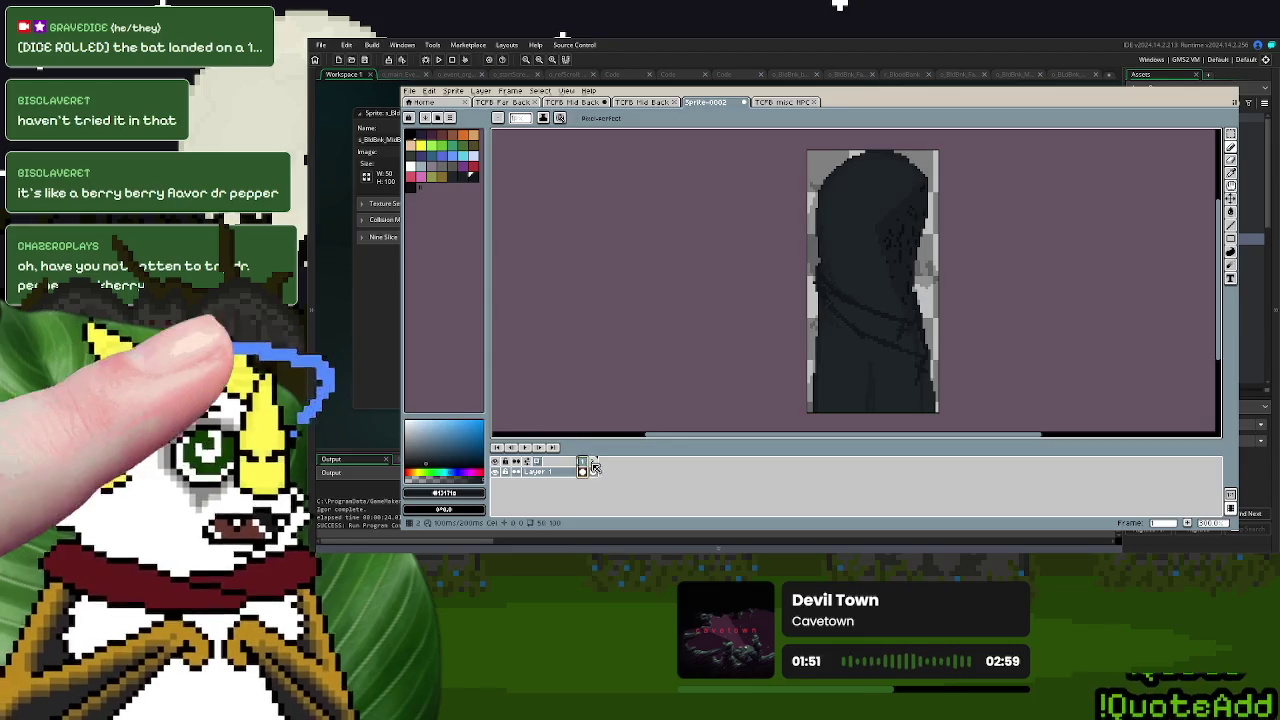
pyautogui.click(593, 467)
pyautogui.click(586, 467)
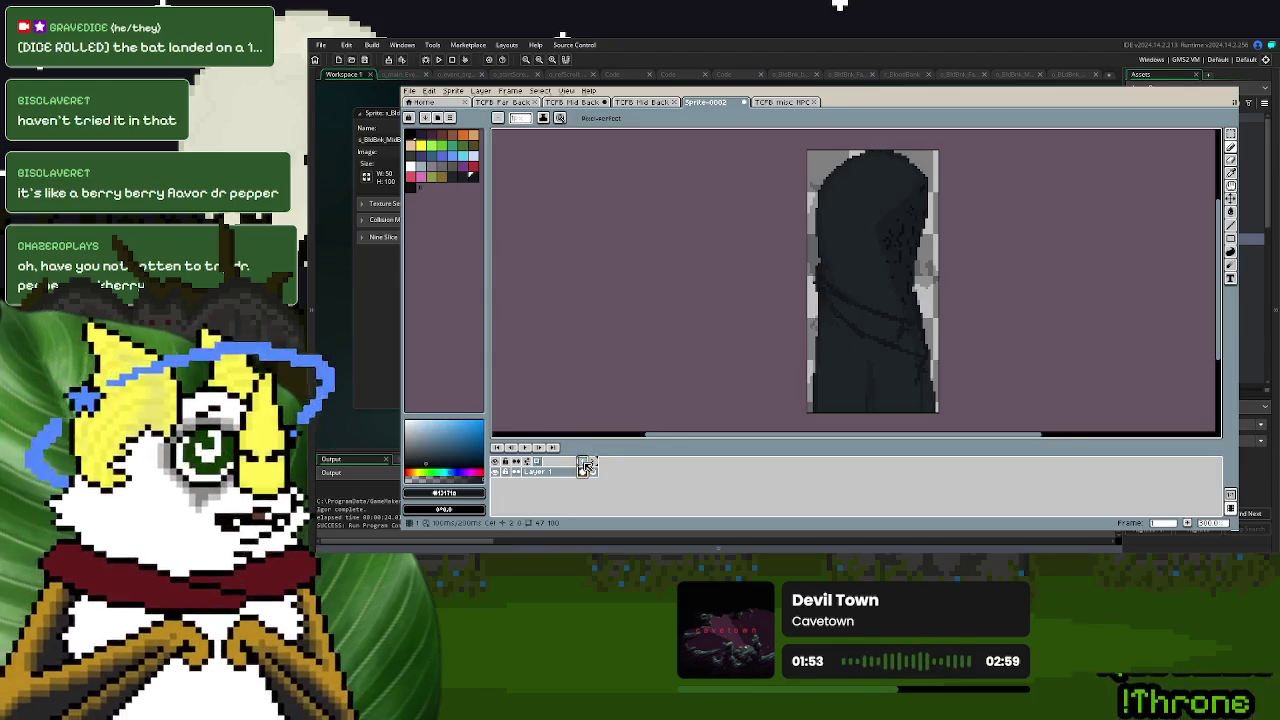
pyautogui.click(593, 467)
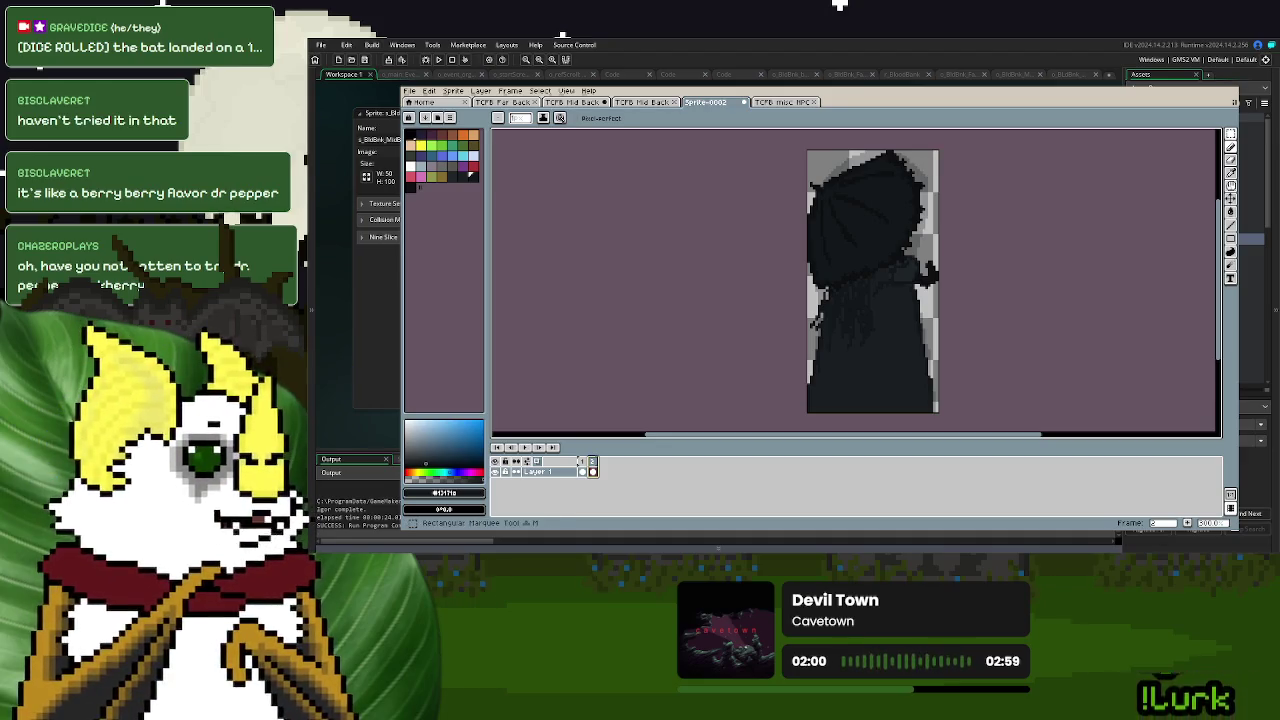
# - Stretch the selected wing down over the figure and add light-grey pixels along its right edge
pyautogui.click(1230, 133)
pyautogui.moveTo(872, 412)
pyautogui.mouseDown()
pyautogui.moveTo(870, 300)
pyautogui.moveTo(876, 369)
pyautogui.mouseUp()
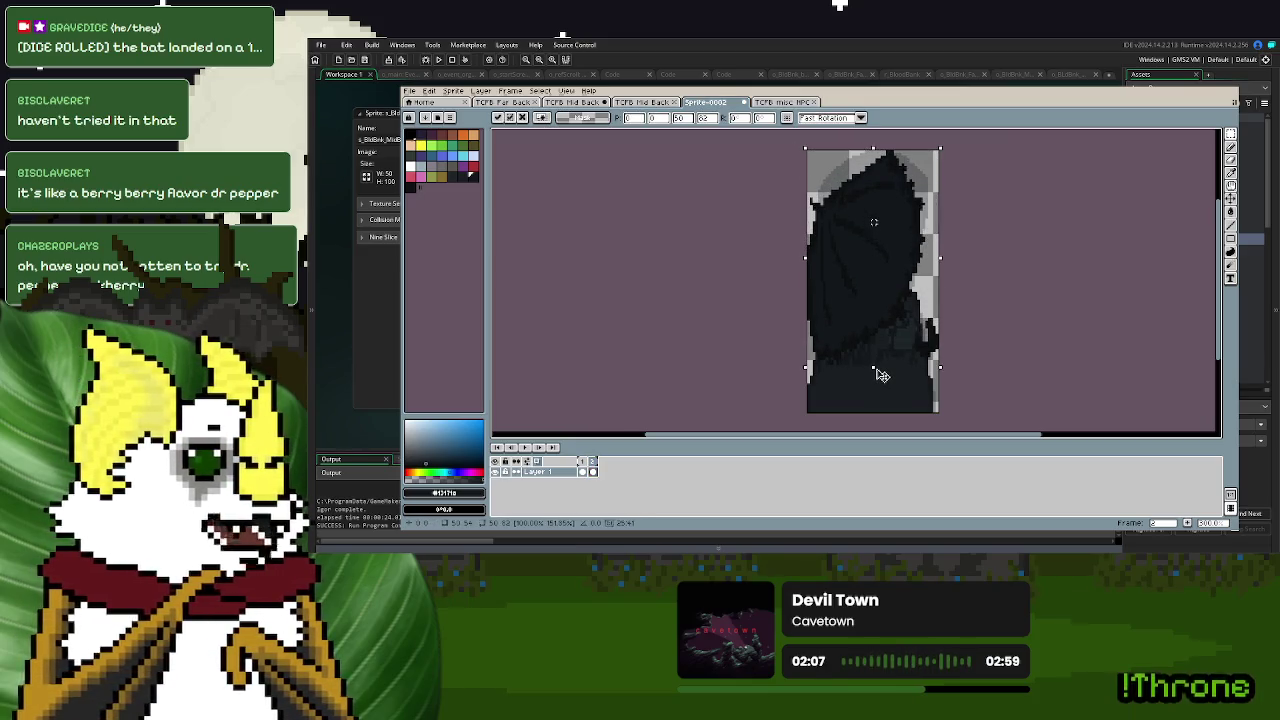
pyautogui.press('Return')
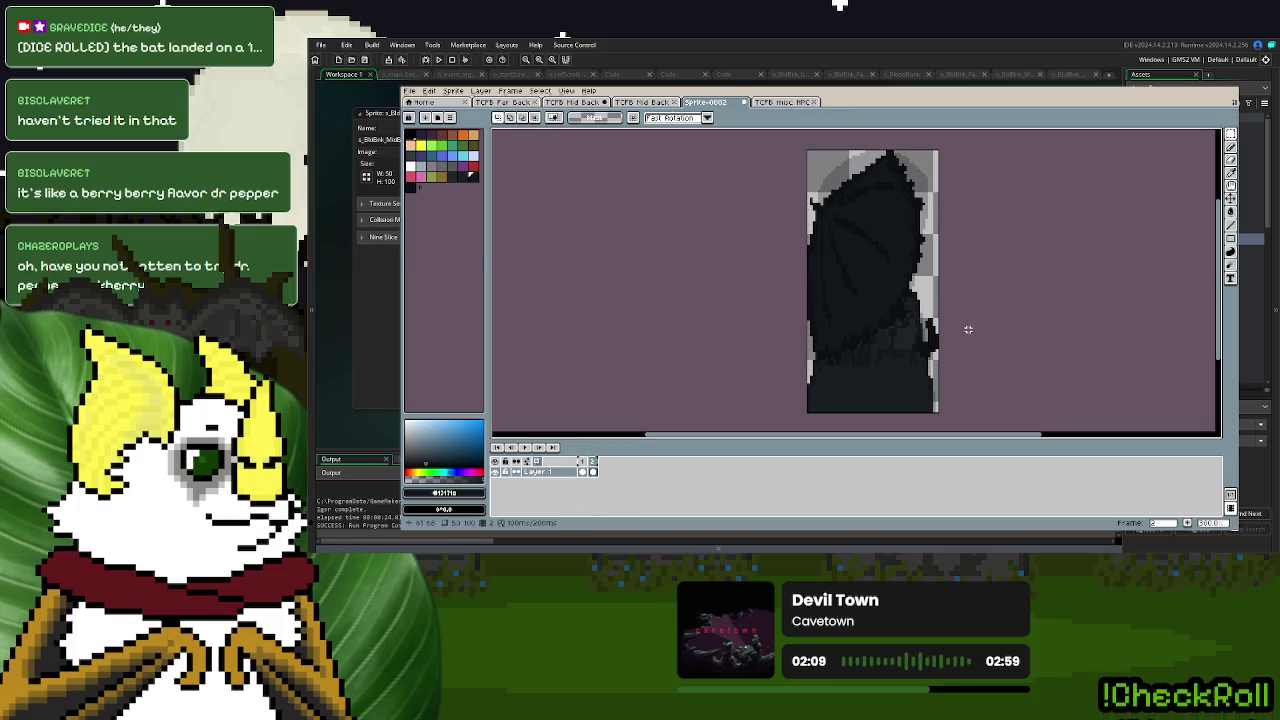
pyautogui.scroll(2, 966, 328)
pyautogui.click(1231, 147)
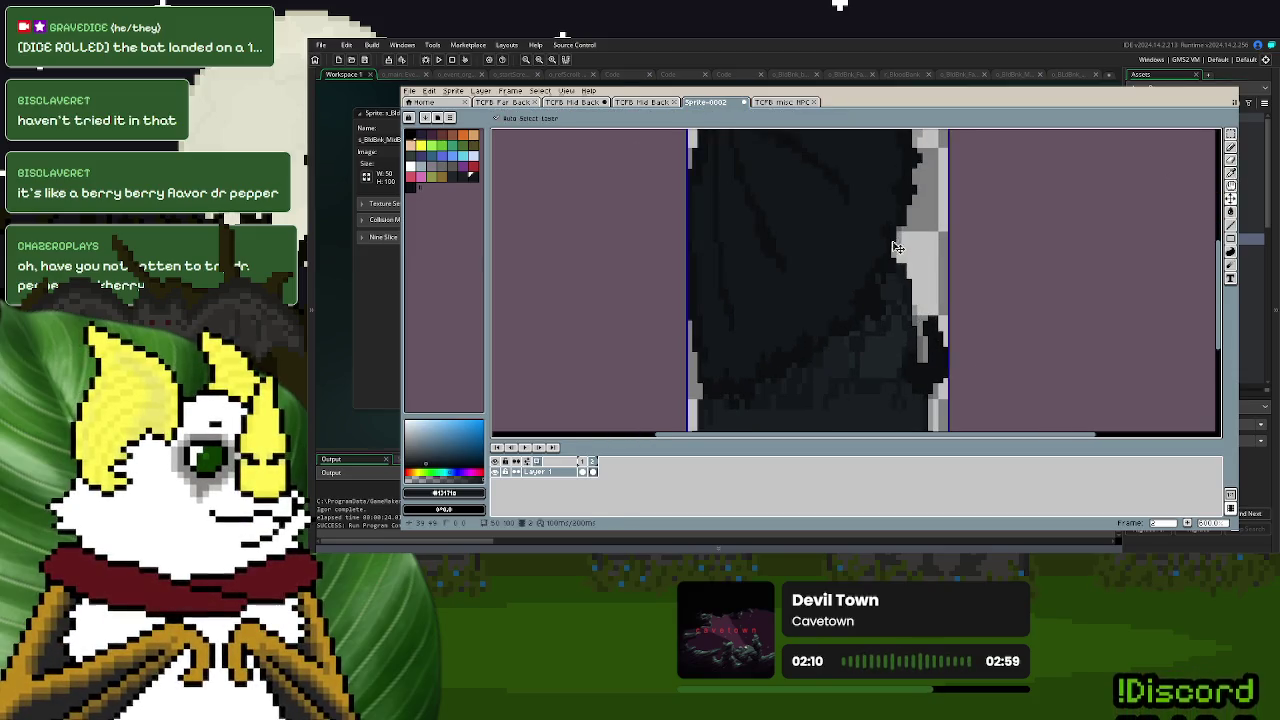
pyautogui.moveTo(895, 286); pyautogui.dragTo(905, 298)
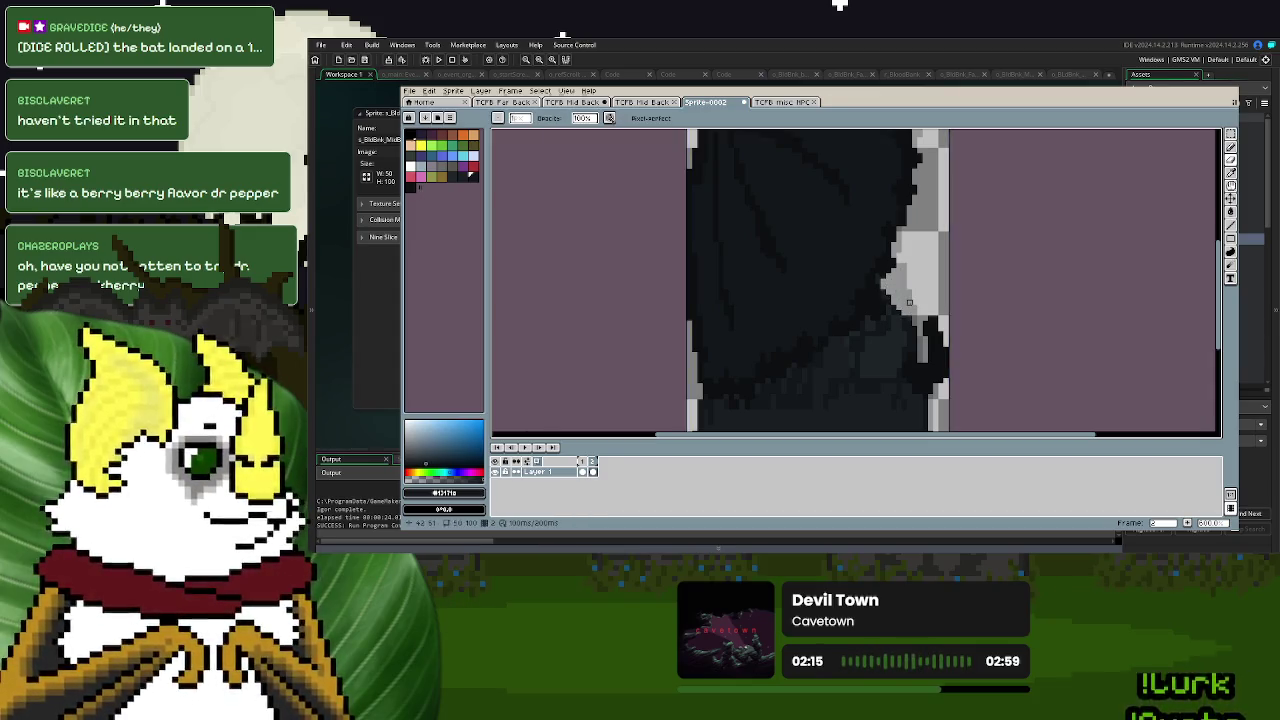
pyautogui.scroll(-1, 907, 300)
pyautogui.scroll(-1, 910, 304)
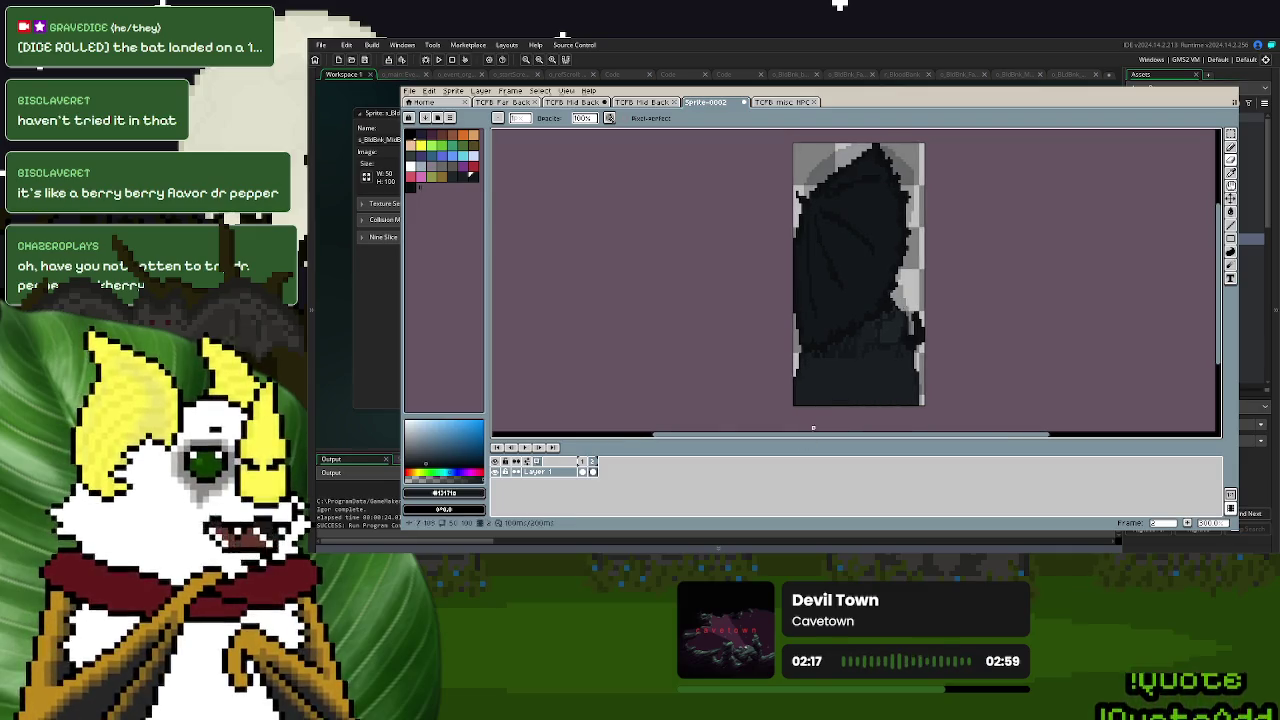
pyautogui.rightClick(566, 476)
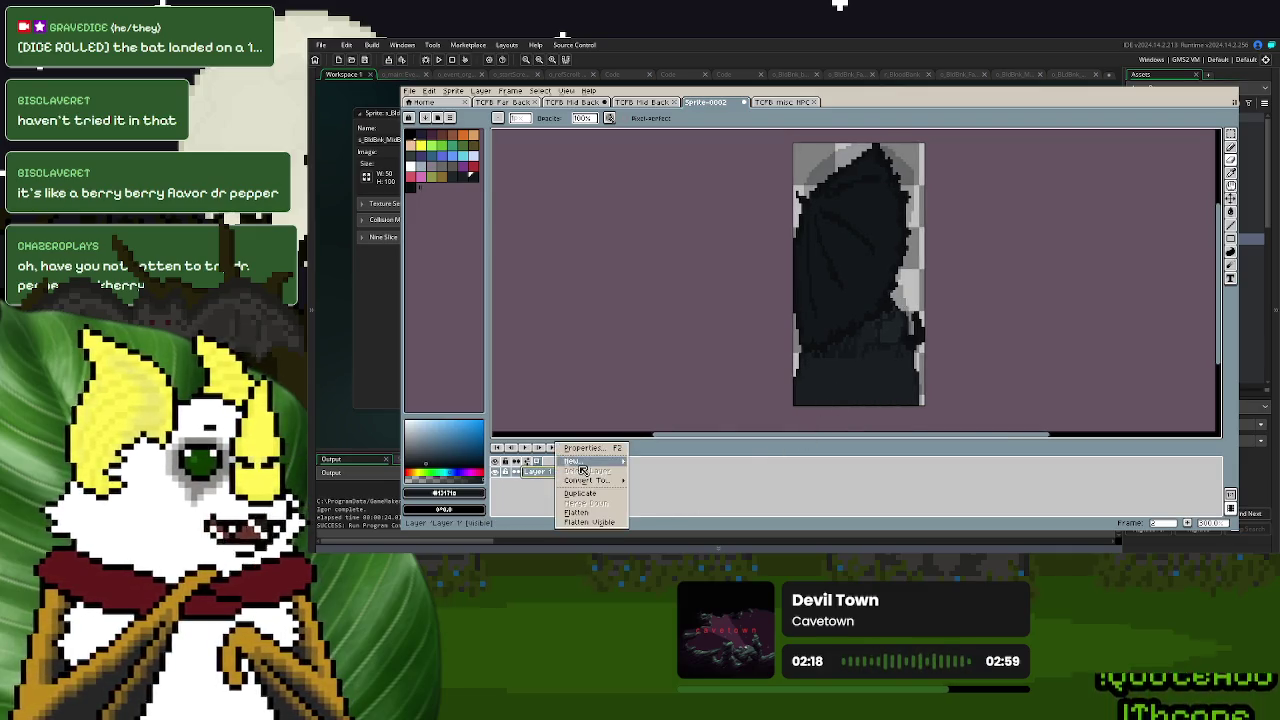
# - Add a new layer, choose bright green, and trace the wing's top edge
pyautogui.click(584, 468)
pyautogui.click(441, 146)
pyautogui.click(1230, 147)
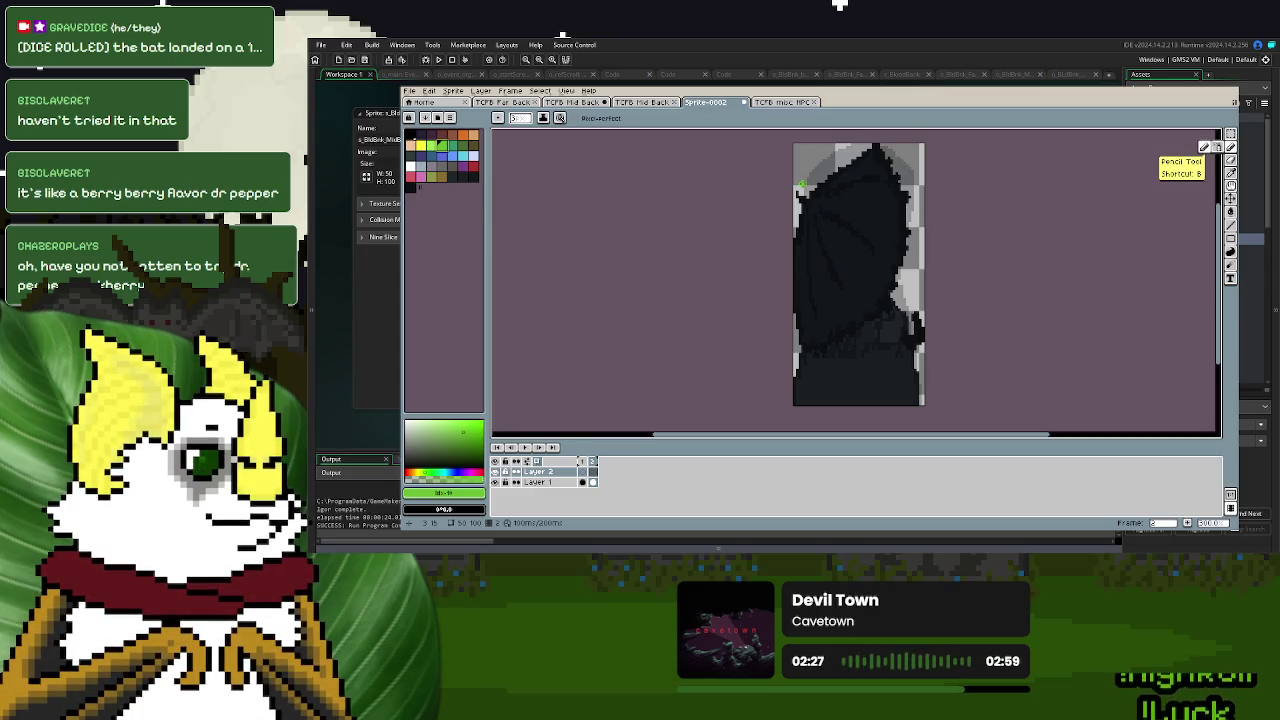
pyautogui.scroll(1, 805, 186)
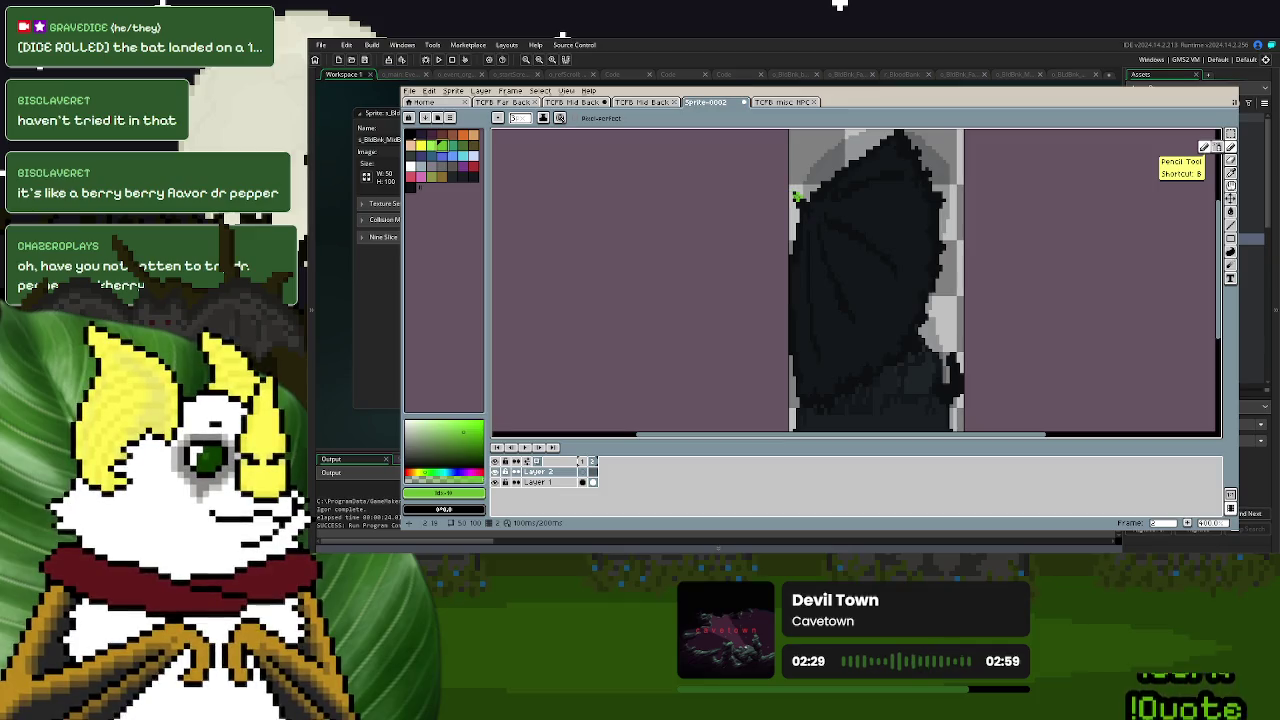
pyautogui.click(806, 208)
pyautogui.hotkey('ctrl', 'z')
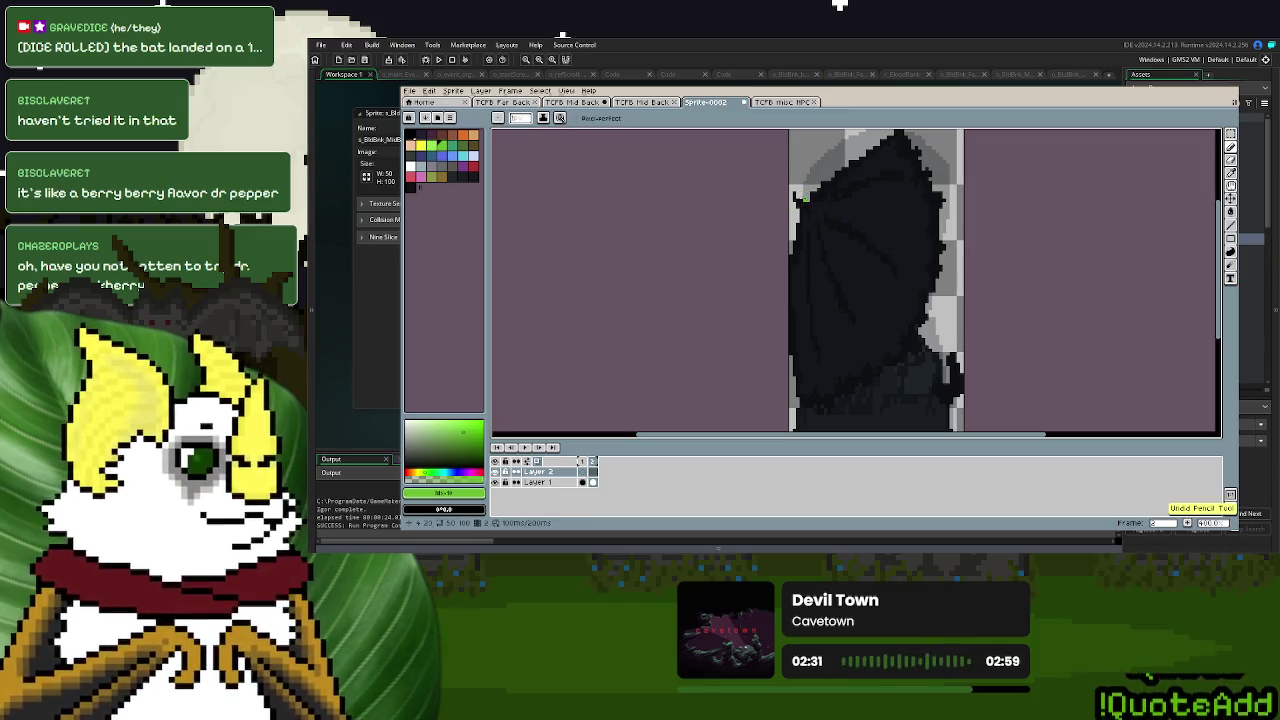
pyautogui.click(800, 200)
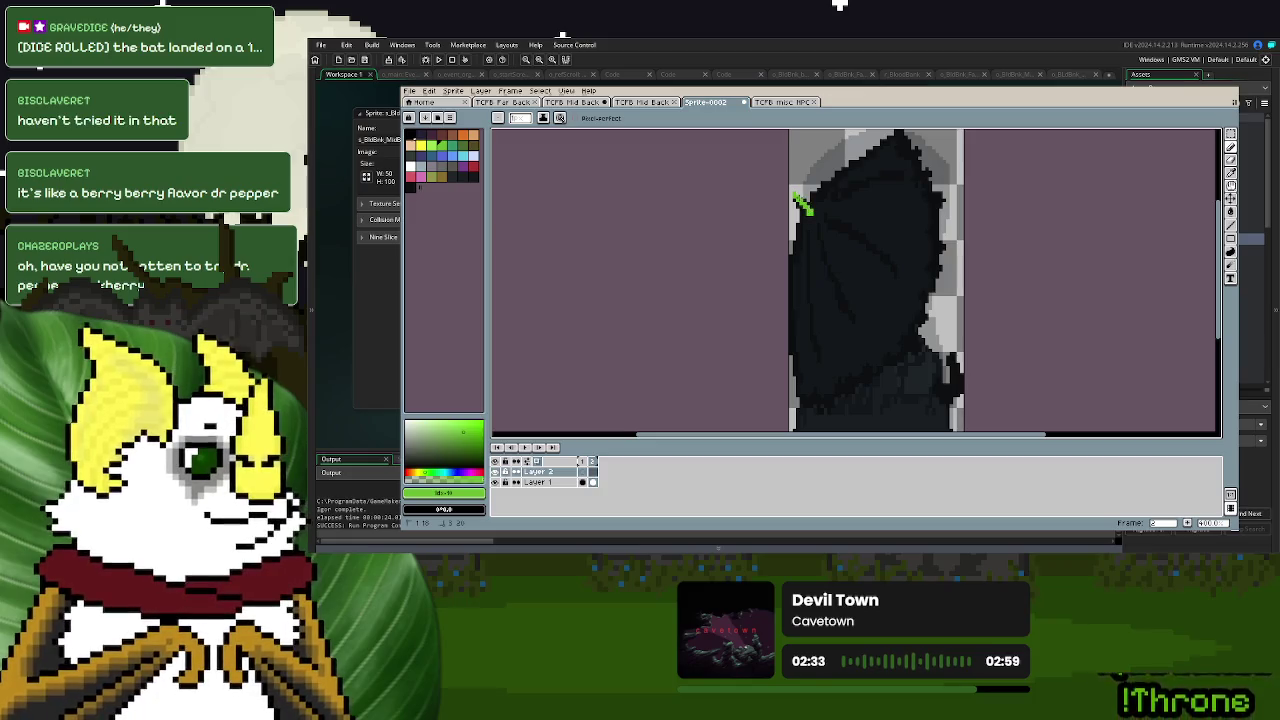
pyautogui.moveTo(843, 167); pyautogui.dragTo(872, 147)
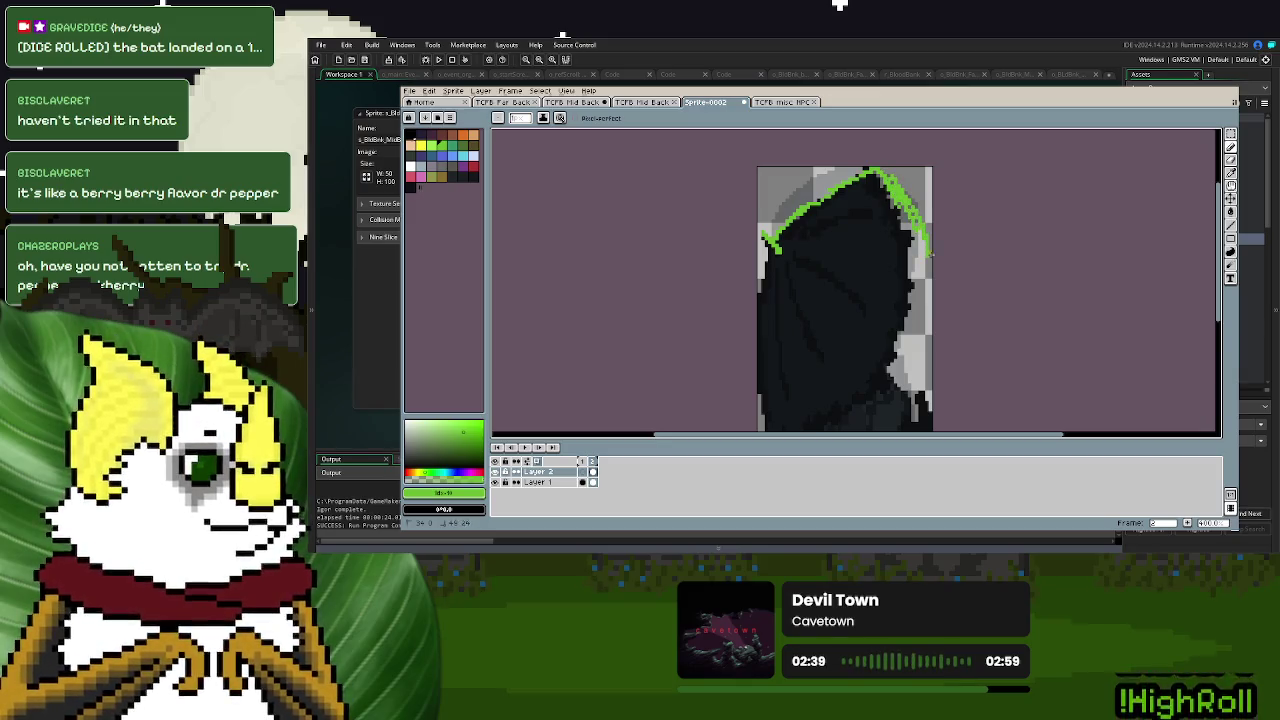
# - Extend the green wing outline down-left and draw several rib strokes across the wing
pyautogui.moveTo(930, 277); pyautogui.dragTo(940, 228)
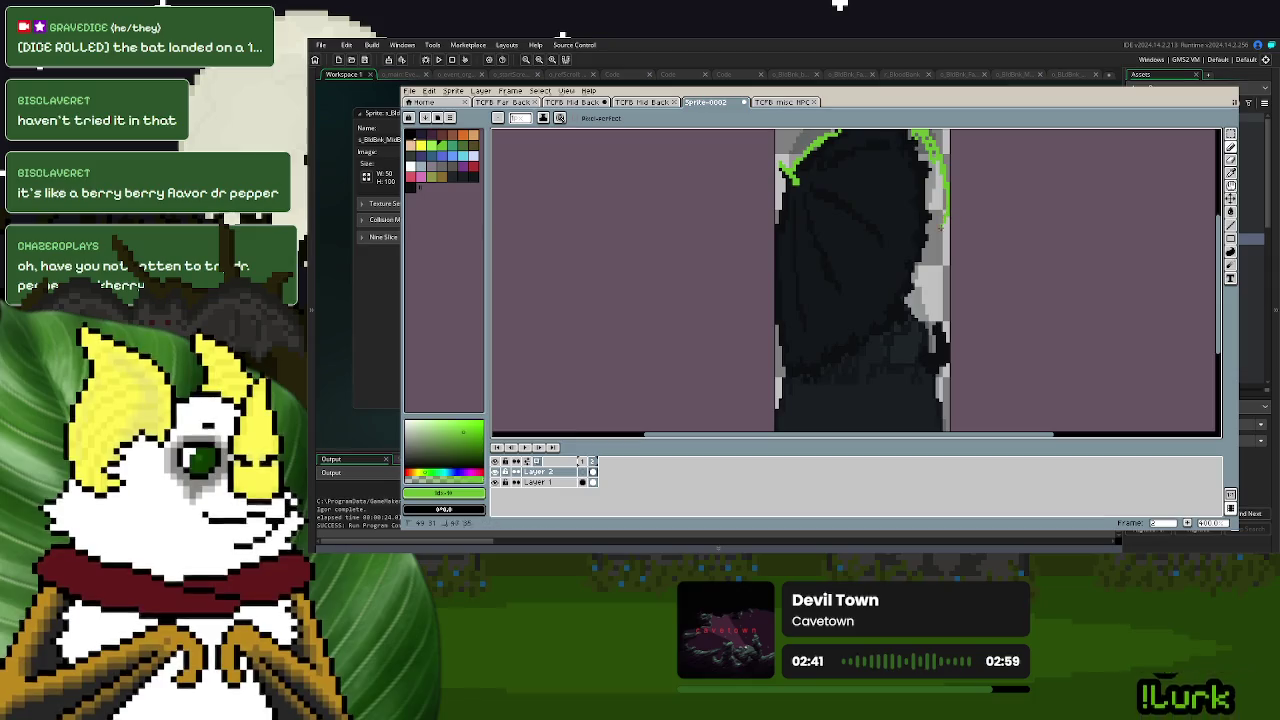
pyautogui.moveTo(913, 282)
pyautogui.mouseDown()
pyautogui.moveTo(876, 321)
pyautogui.moveTo(880, 335)
pyautogui.moveTo(836, 352)
pyautogui.moveTo(852, 323)
pyautogui.mouseUp()
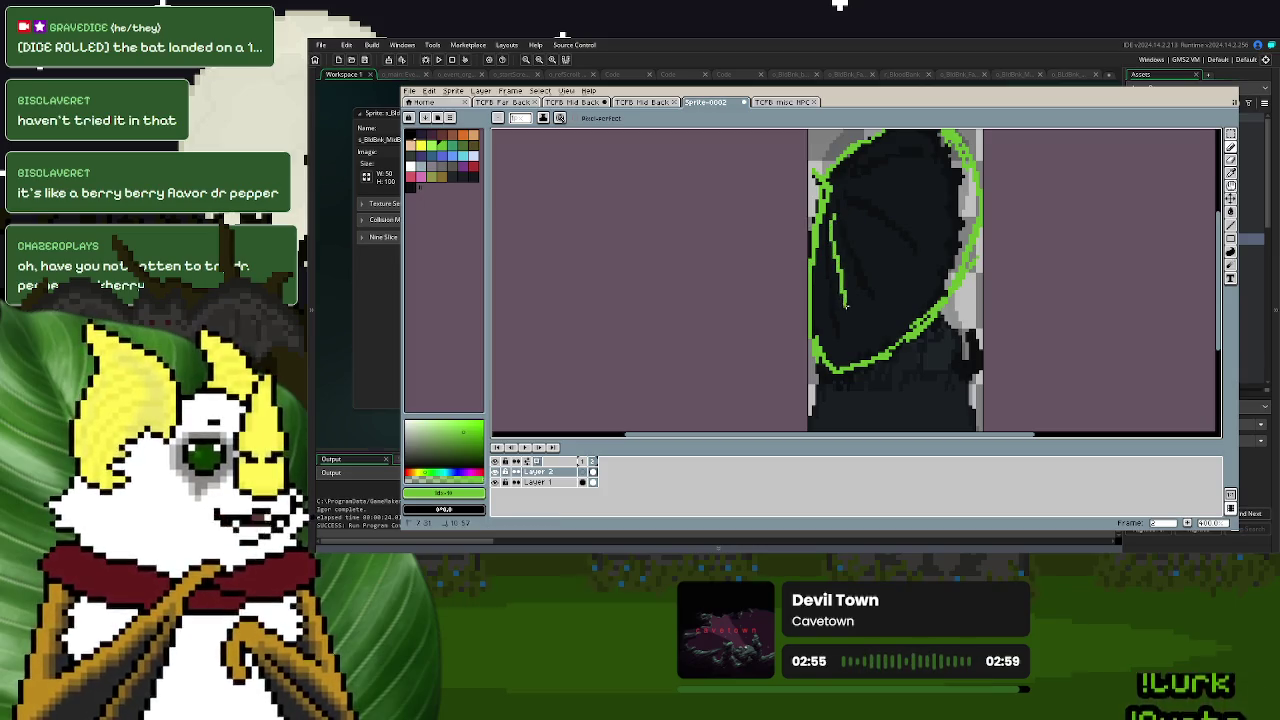
pyautogui.moveTo(846, 306); pyautogui.dragTo(831, 216)
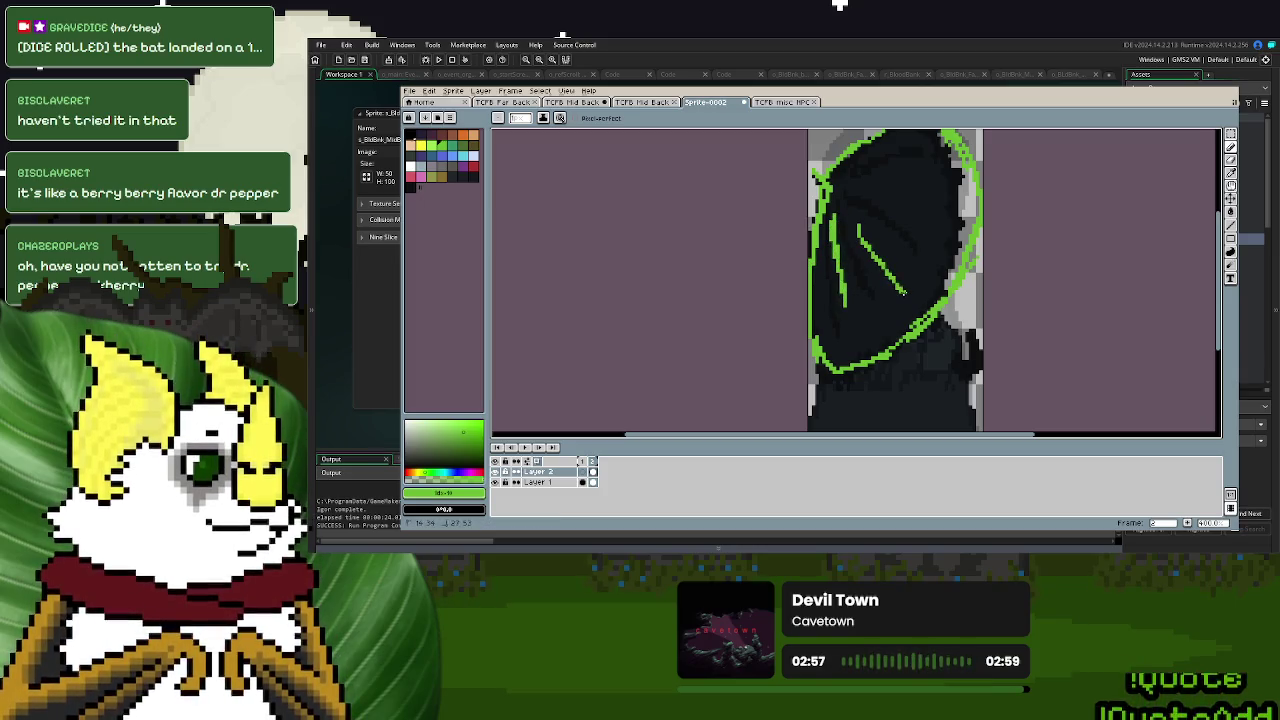
pyautogui.moveTo(847, 197); pyautogui.dragTo(919, 251)
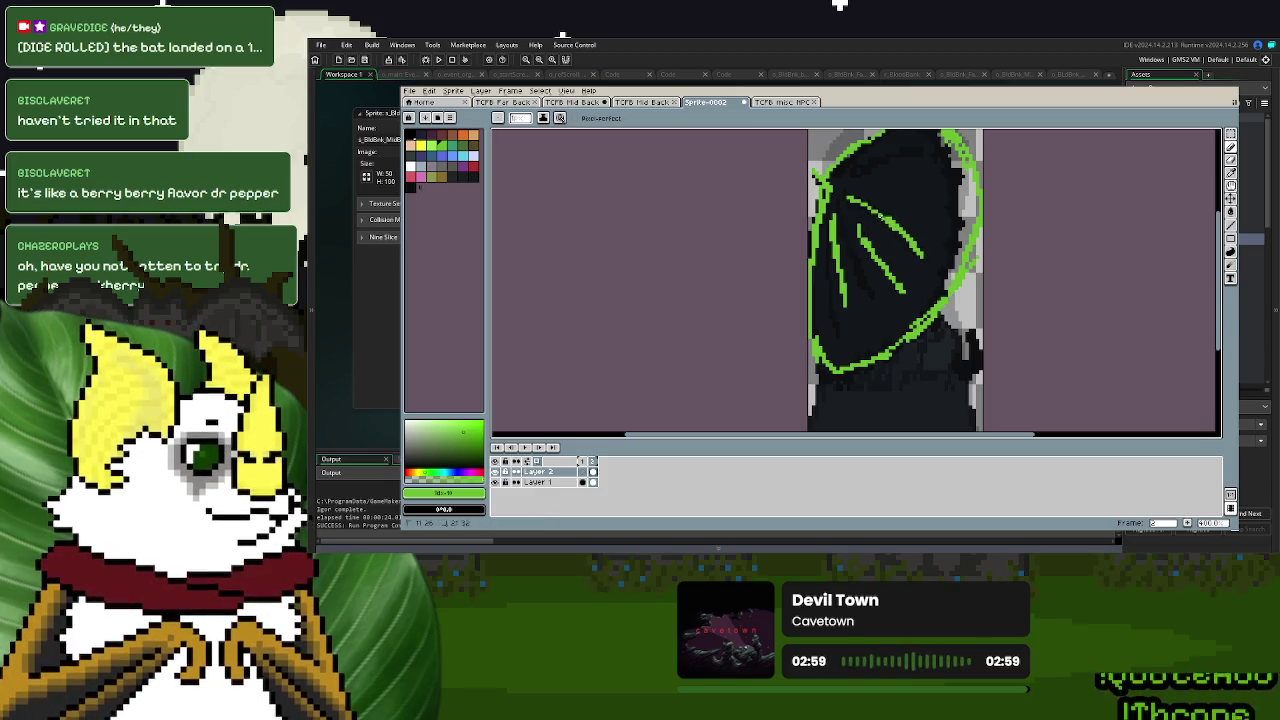
pyautogui.moveTo(930, 152); pyautogui.dragTo(855, 170)
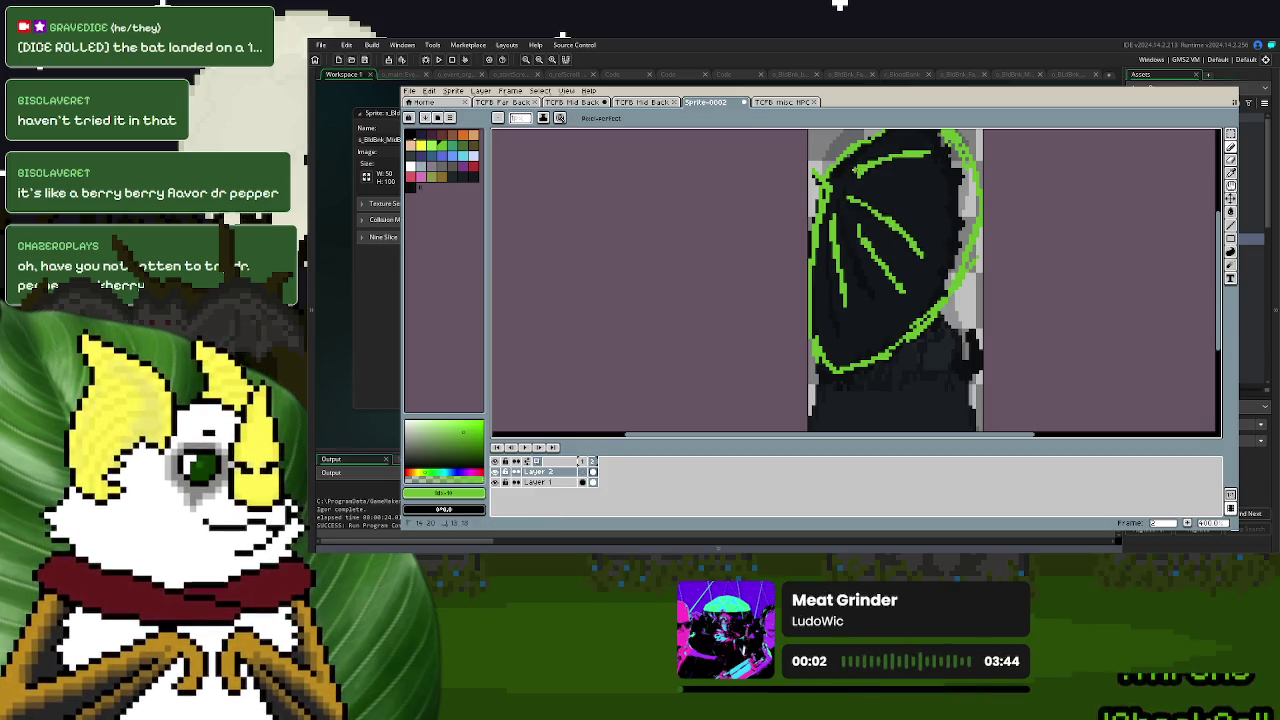
pyautogui.scroll(2, 890, 244)
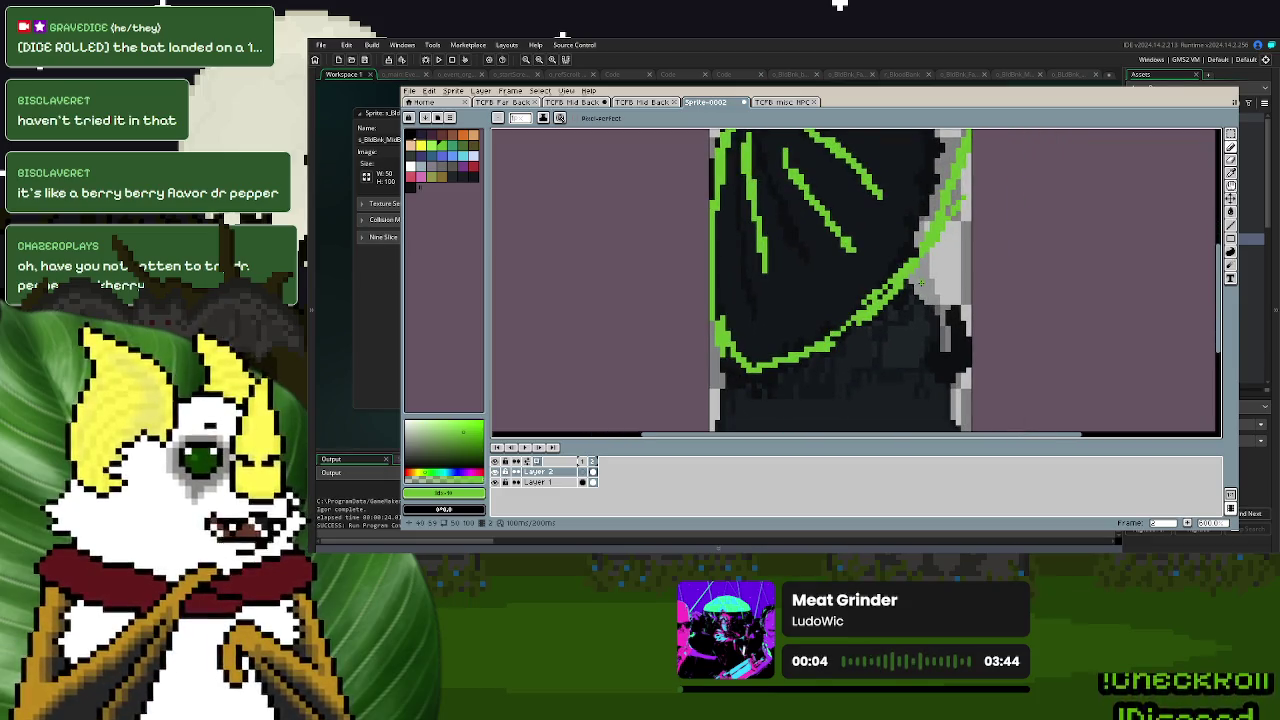
pyautogui.moveTo(905, 286); pyautogui.dragTo(938, 341)
pyautogui.moveTo(915, 297)
pyautogui.mouseDown()
pyautogui.moveTo(929, 344)
pyautogui.moveTo(953, 313)
pyautogui.mouseUp()
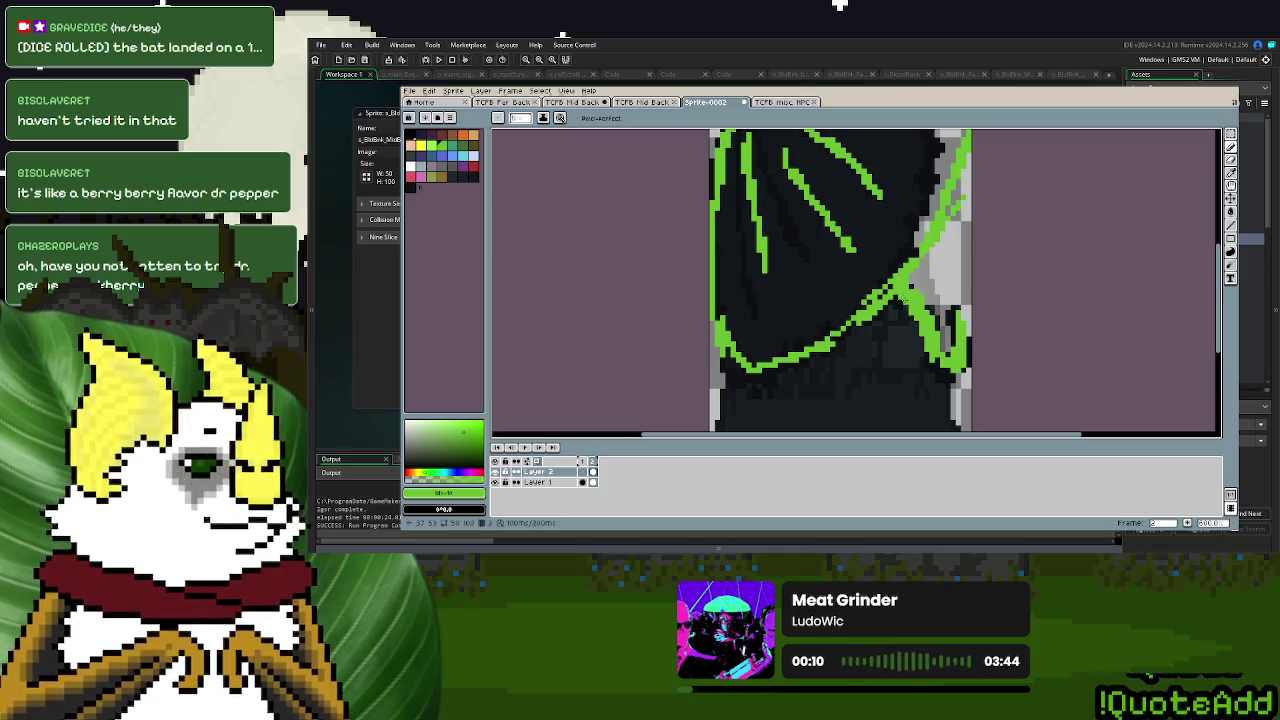
pyautogui.scroll(-2, 900, 292)
pyautogui.scroll(1, 858, 339)
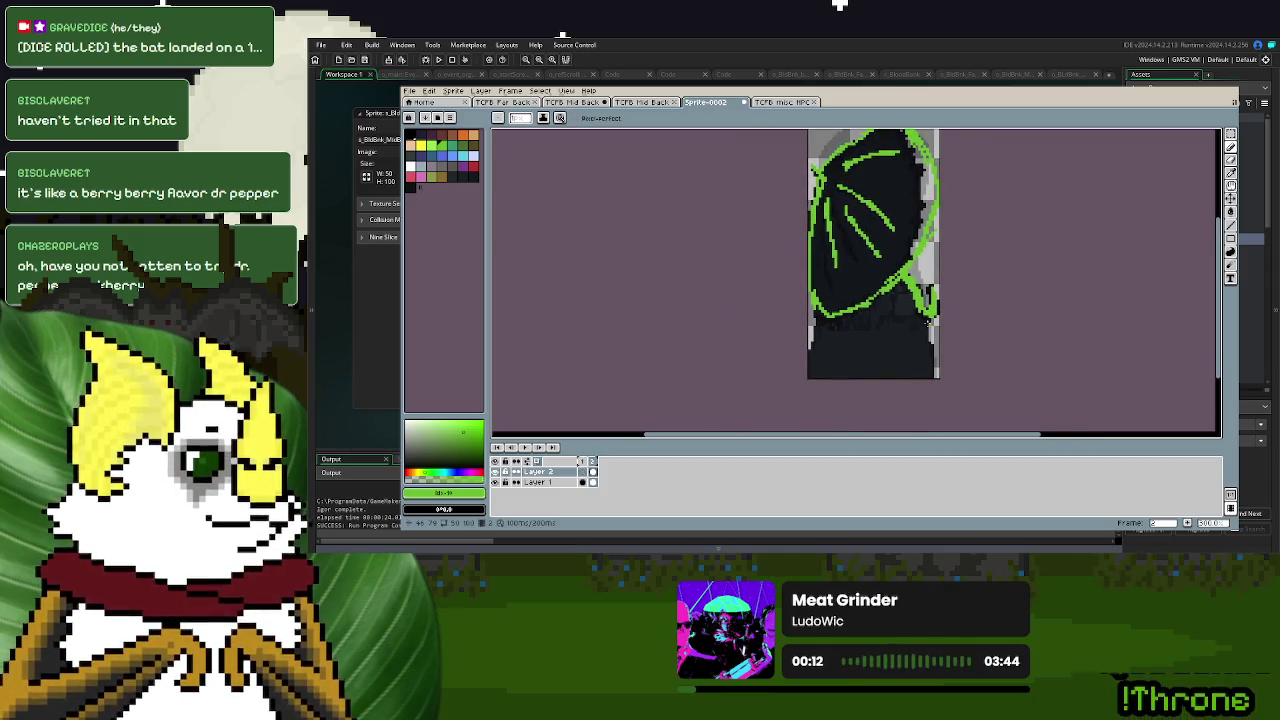
pyautogui.scroll(1, 858, 339)
pyautogui.moveTo(868, 318); pyautogui.dragTo(858, 383)
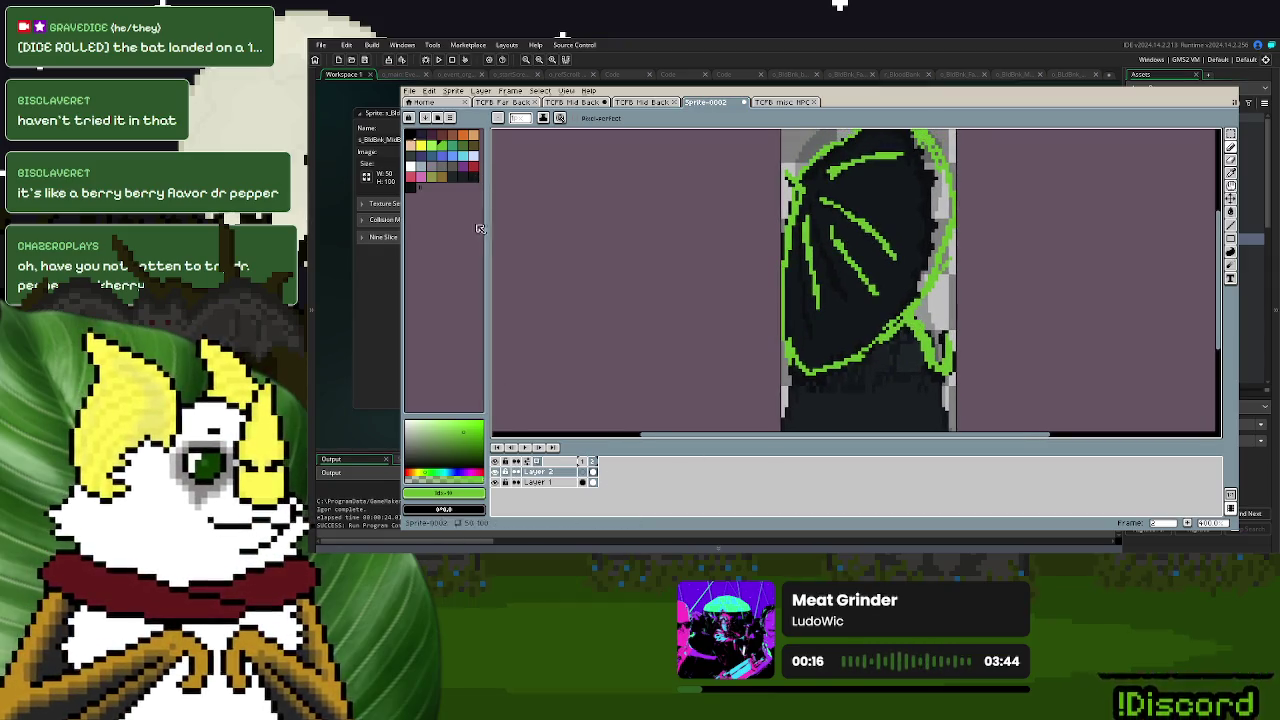
pyautogui.click(1231, 172)
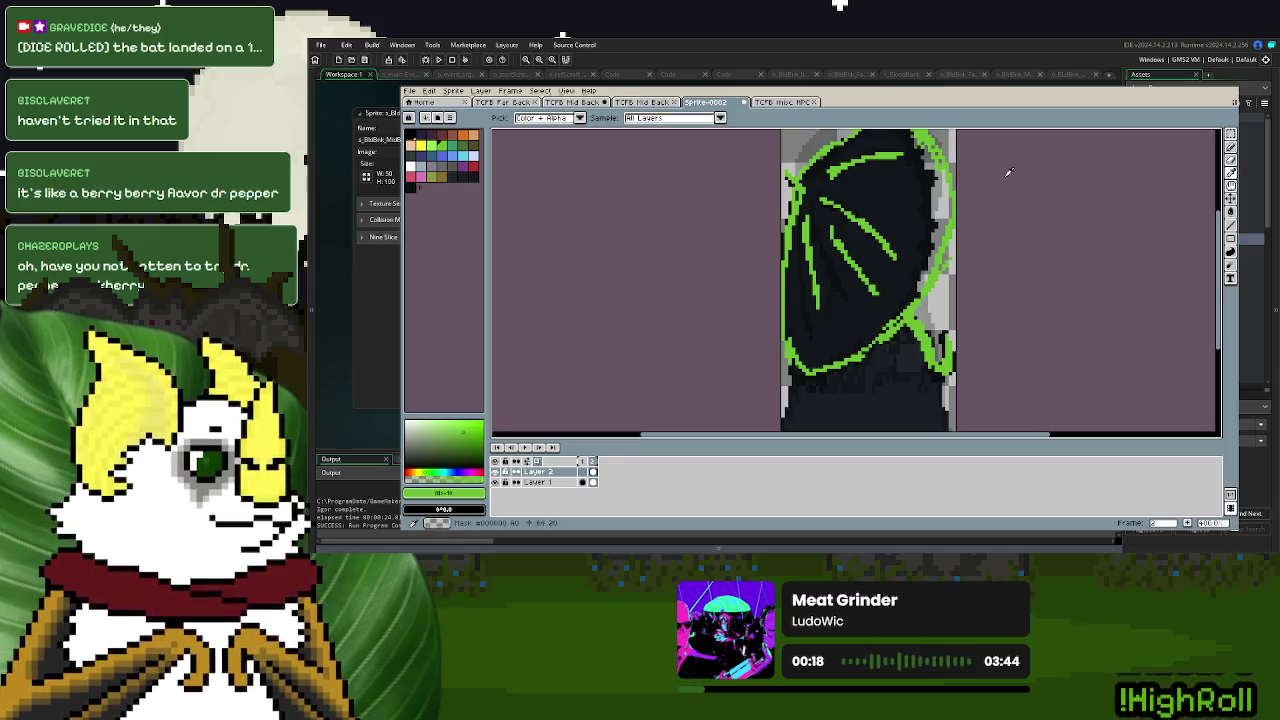
# - Hide Layer 1 and recolour all the green sketch strokes with the near-black cloak colour
pyautogui.click(860, 330)
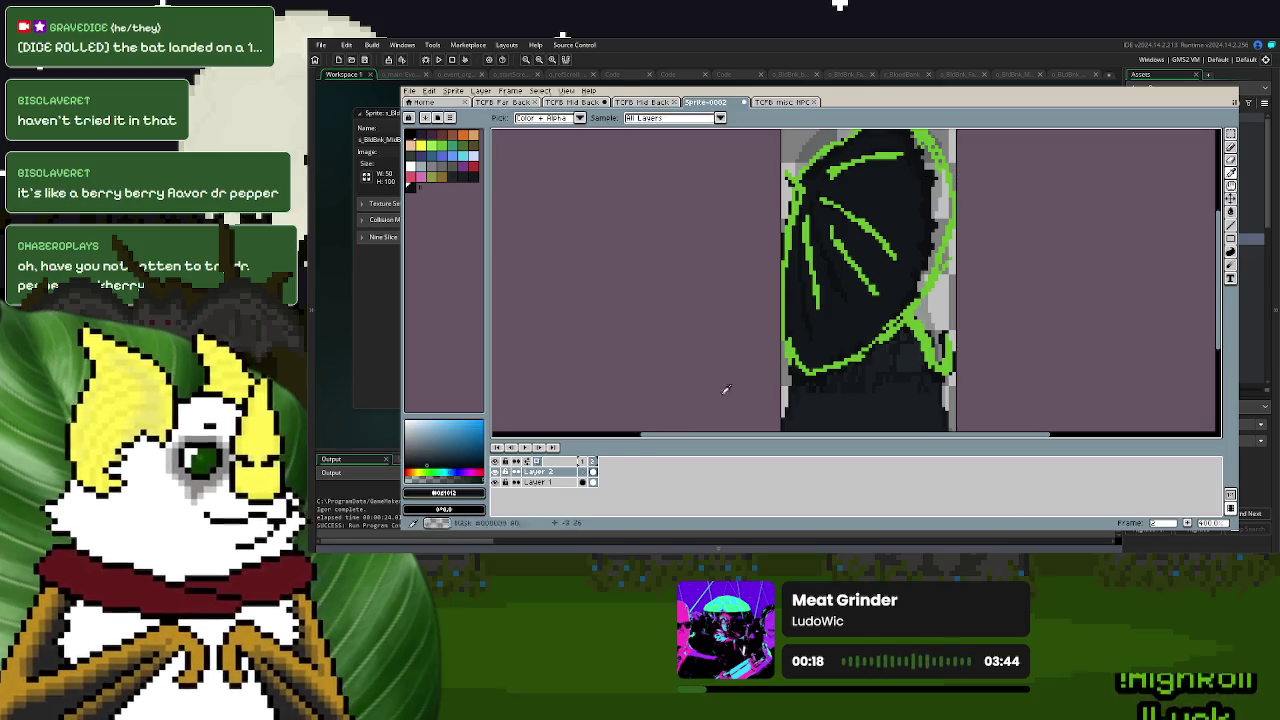
pyautogui.click(495, 482)
pyautogui.click(1231, 135)
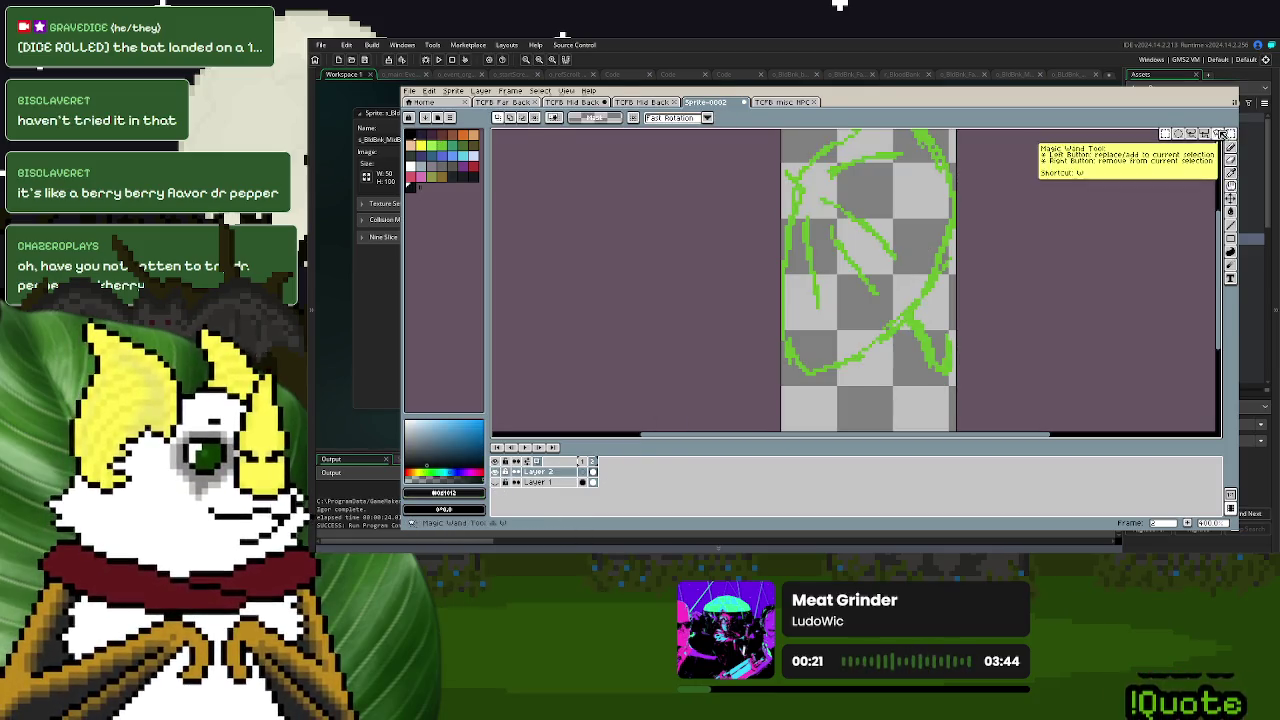
pyautogui.click(911, 342)
pyautogui.click(1231, 147)
pyautogui.moveTo(812, 243)
pyautogui.mouseDown()
pyautogui.moveTo(940, 360)
pyautogui.moveTo(967, 211)
pyautogui.mouseUp()
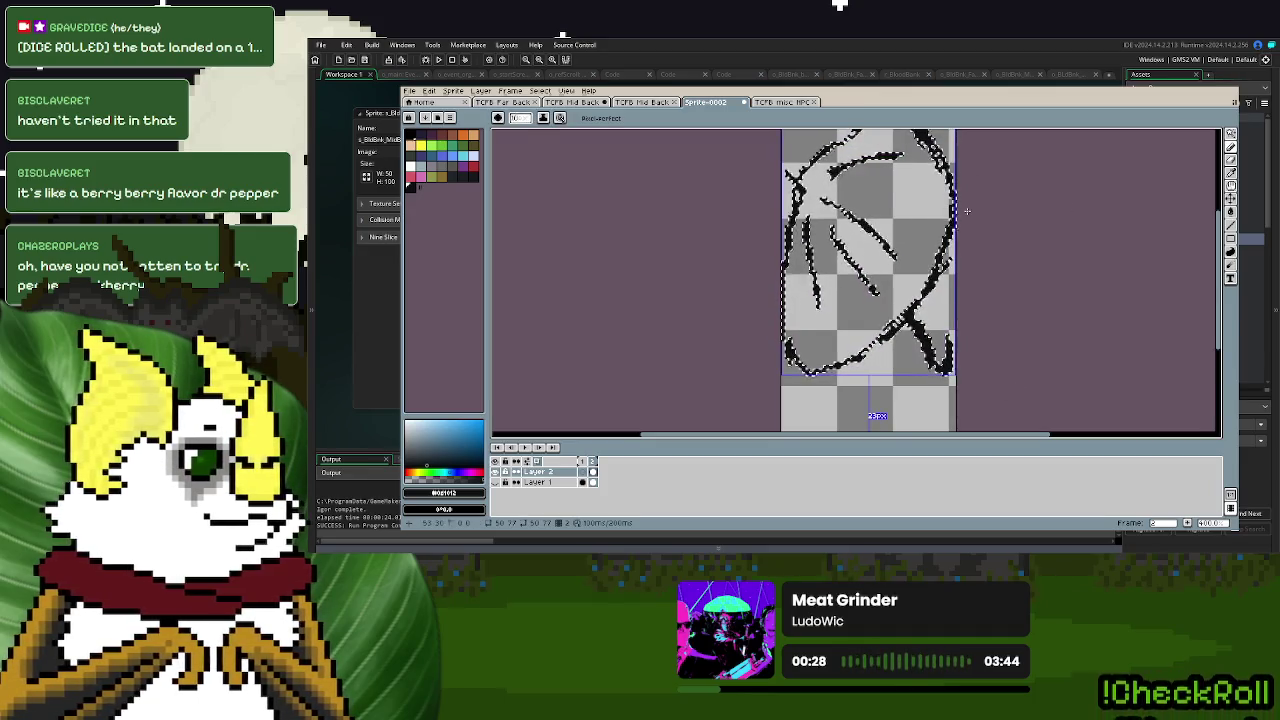
pyautogui.press('m')
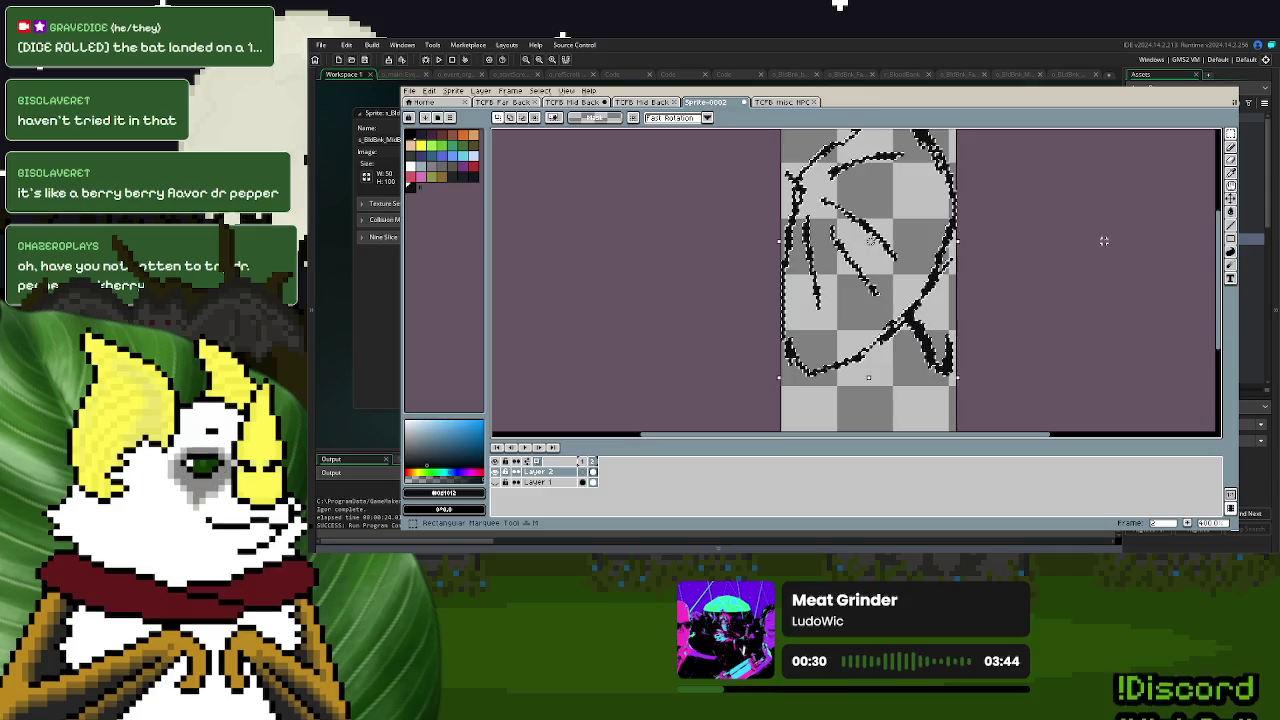
pyautogui.press('d')
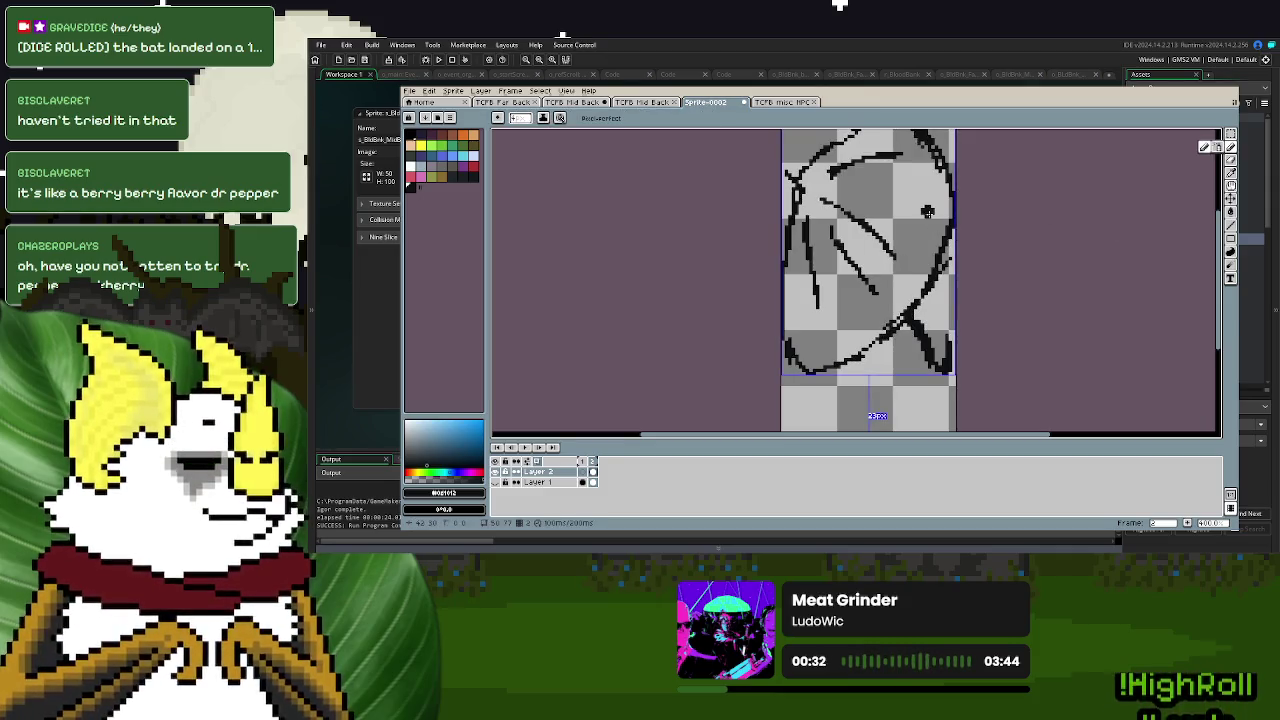
# - Thicken and extend the diagonal black stroke, undo one stroke, and show Layer 1 again
pyautogui.scroll(1, 829, 361)
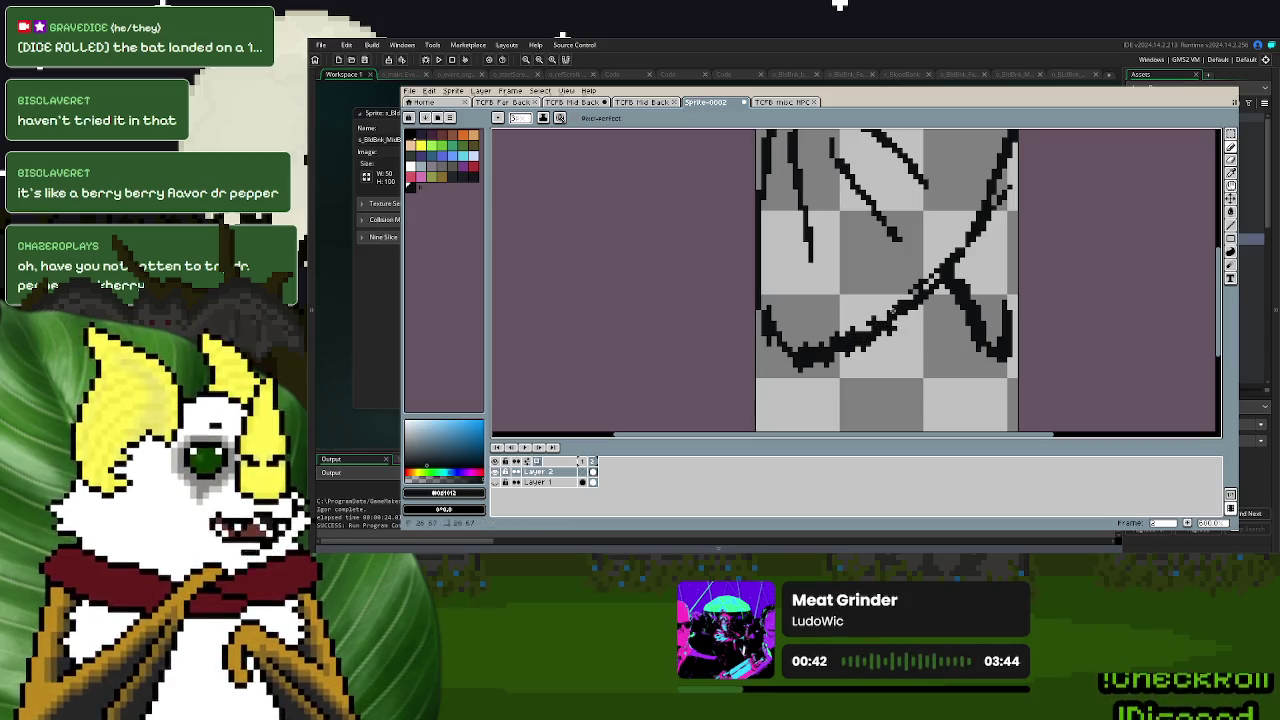
pyautogui.moveTo(916, 296); pyautogui.dragTo(962, 250)
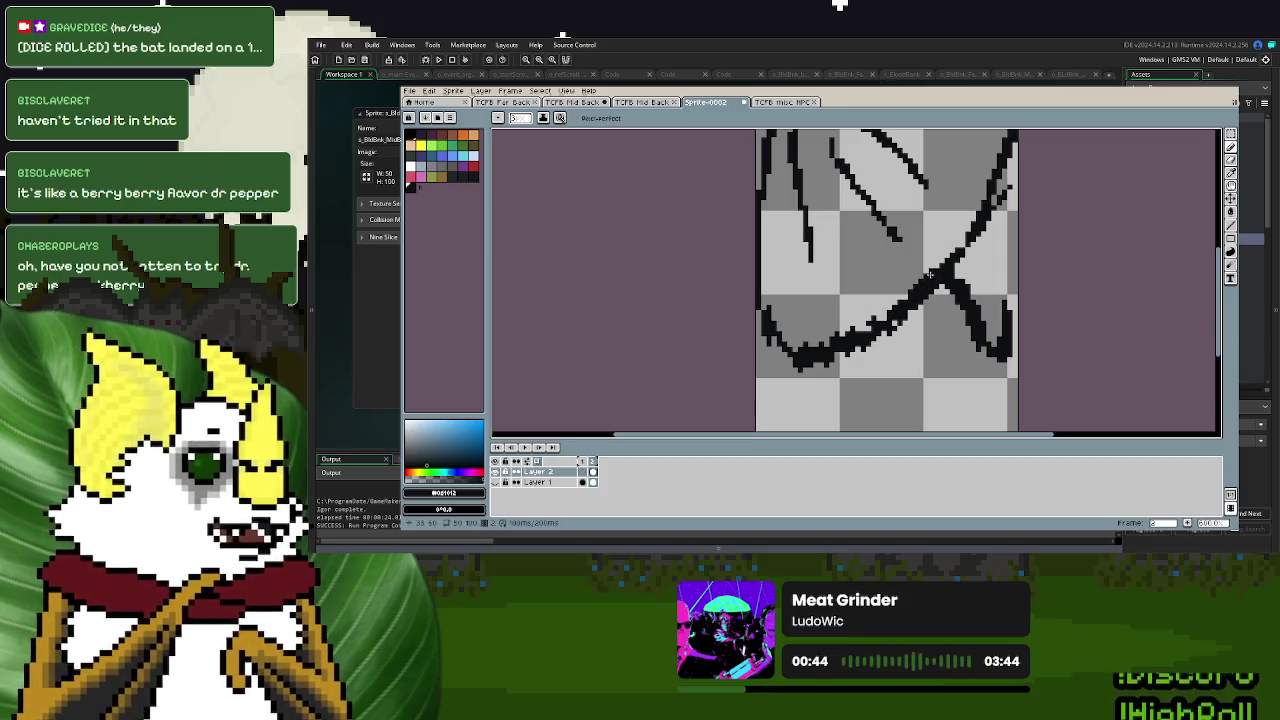
pyautogui.scroll(2, 962, 258)
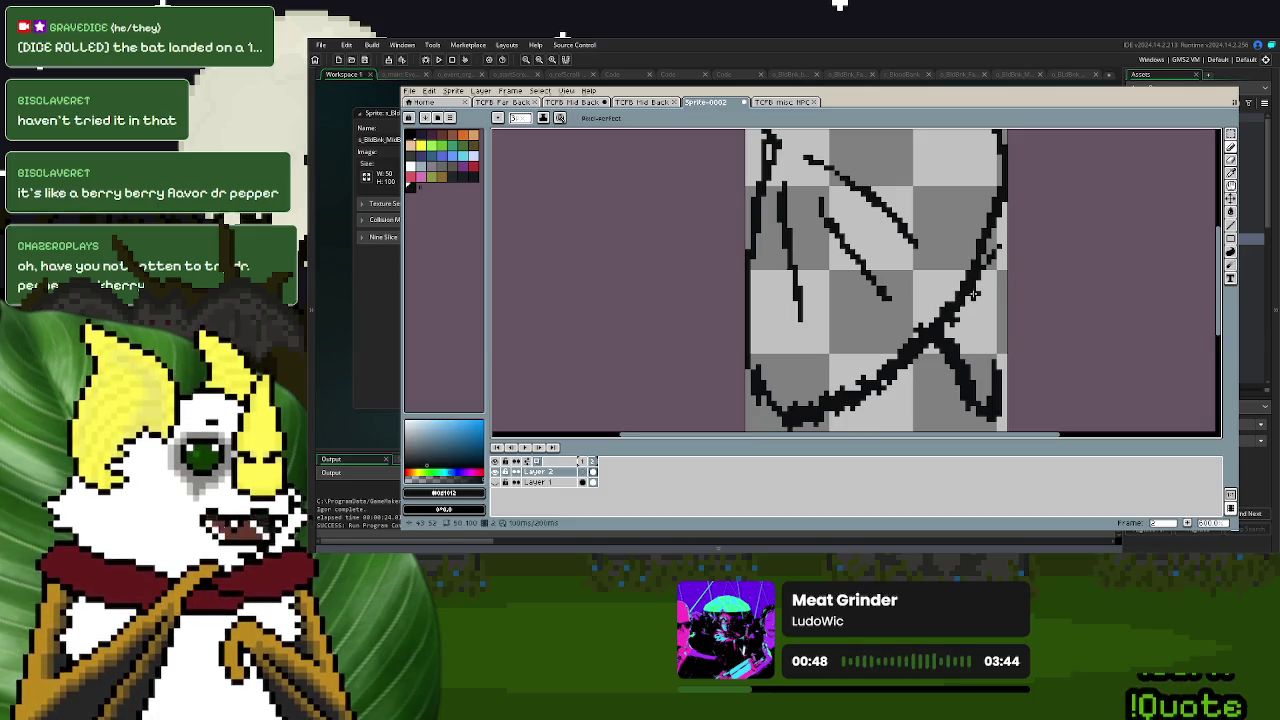
pyautogui.moveTo(963, 272); pyautogui.dragTo(985, 232)
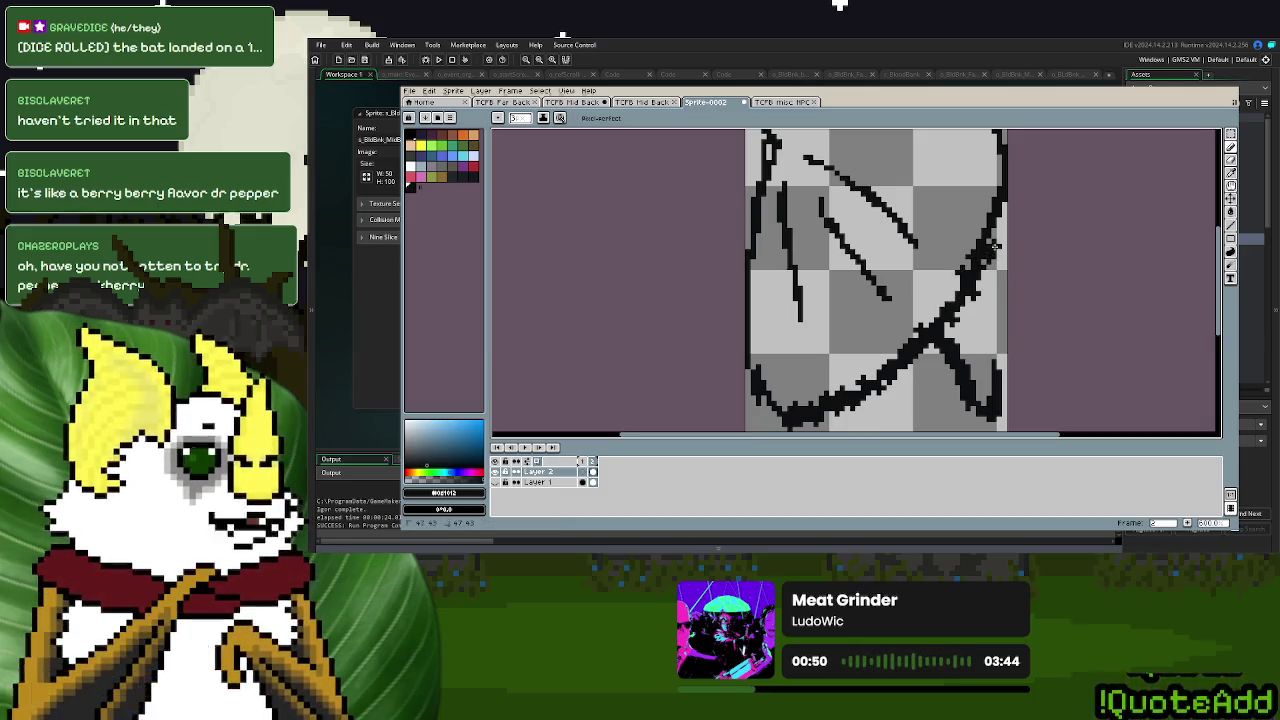
pyautogui.scroll(3, 988, 245)
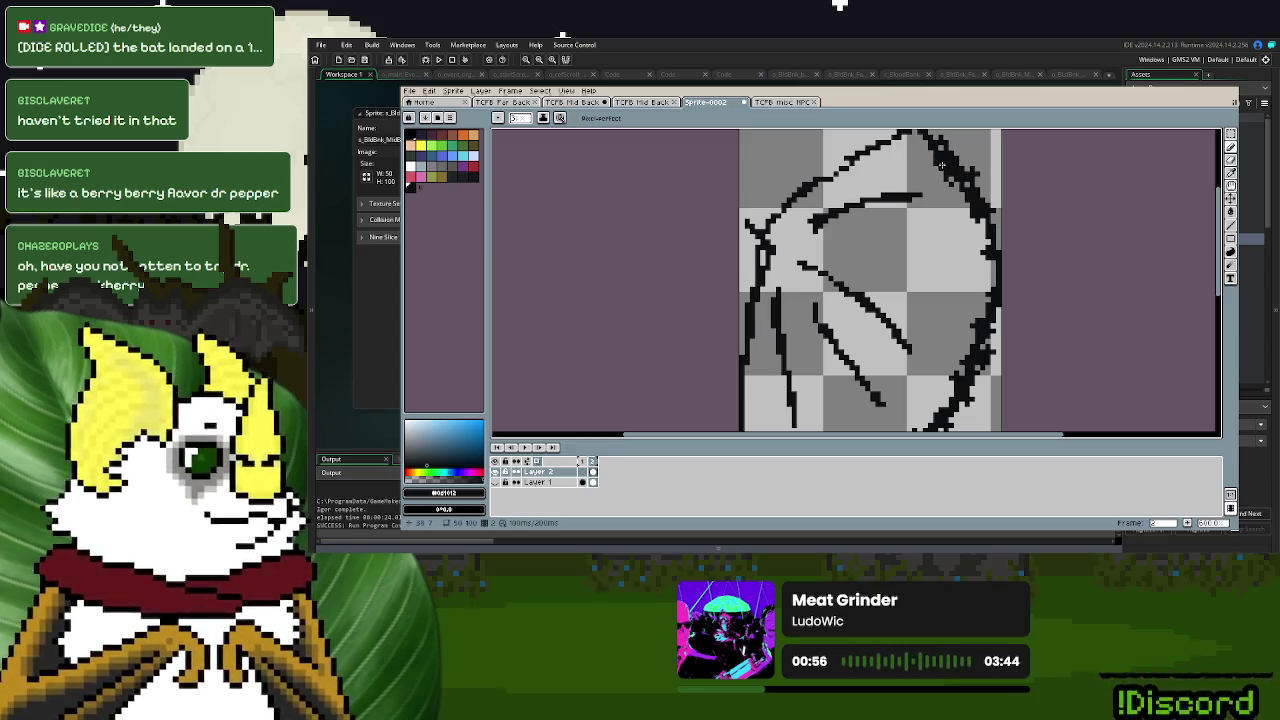
pyautogui.scroll(2, 921, 143)
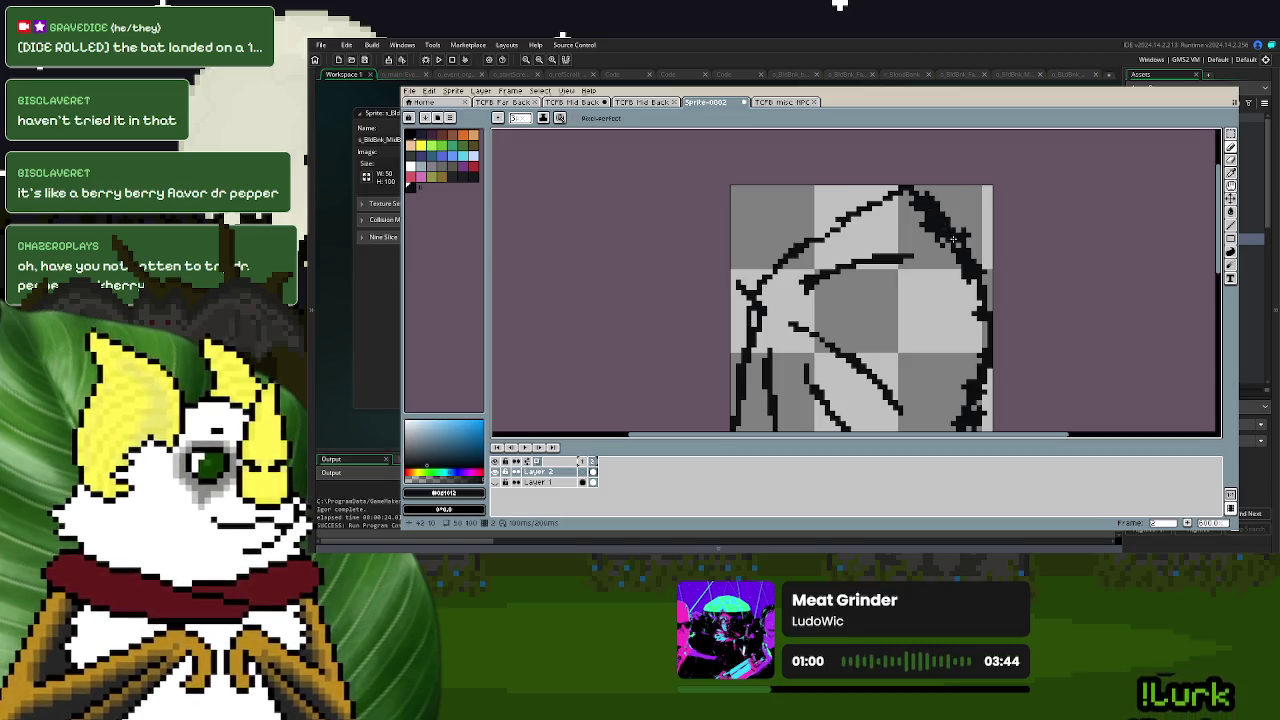
pyautogui.scroll(-2, 958, 243)
pyautogui.hotkey('ctrl', 'z')
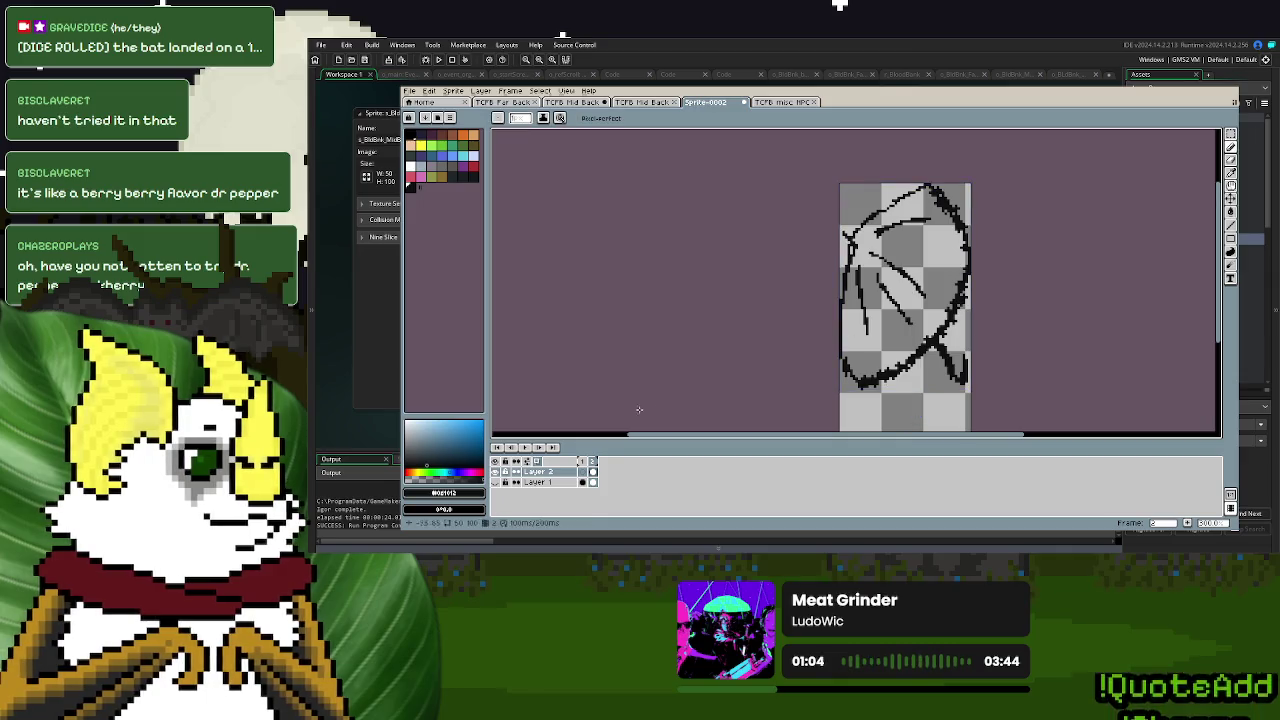
pyautogui.click(504, 483)
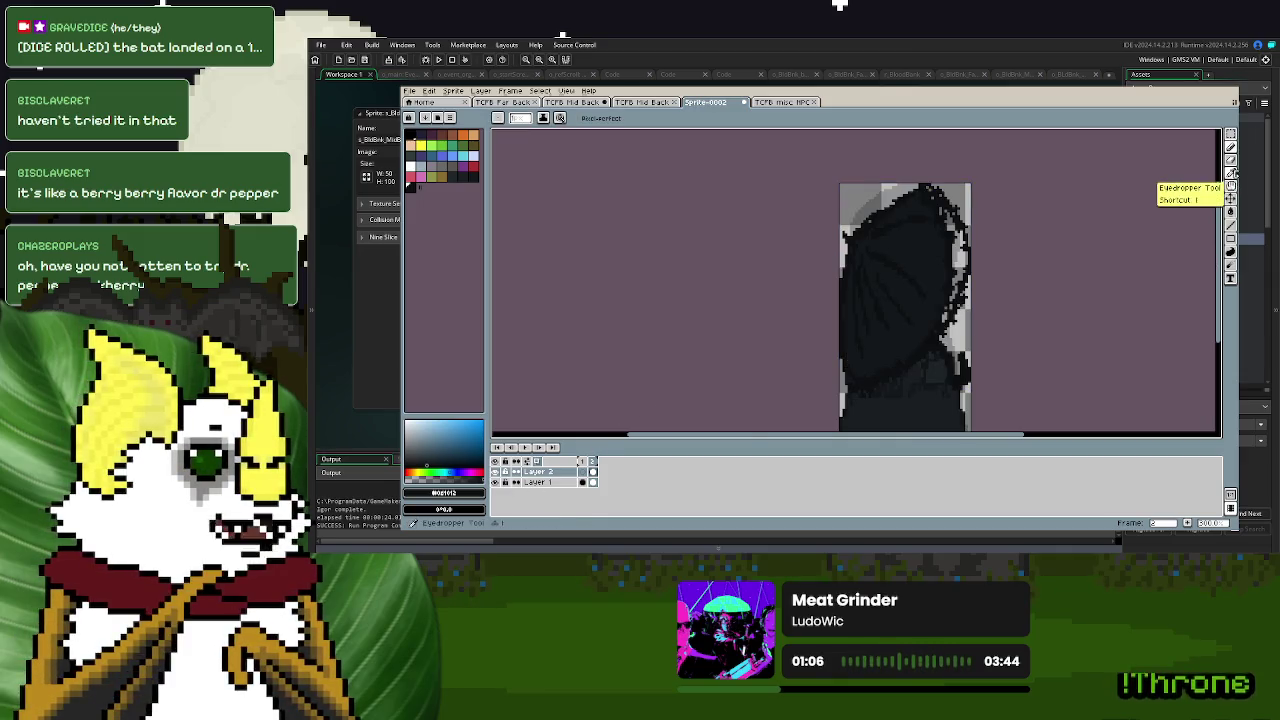
# - Magic Wand the black wing line art and fill the wing layer near-black
pyautogui.click(1231, 186)
pyautogui.click(498, 482)
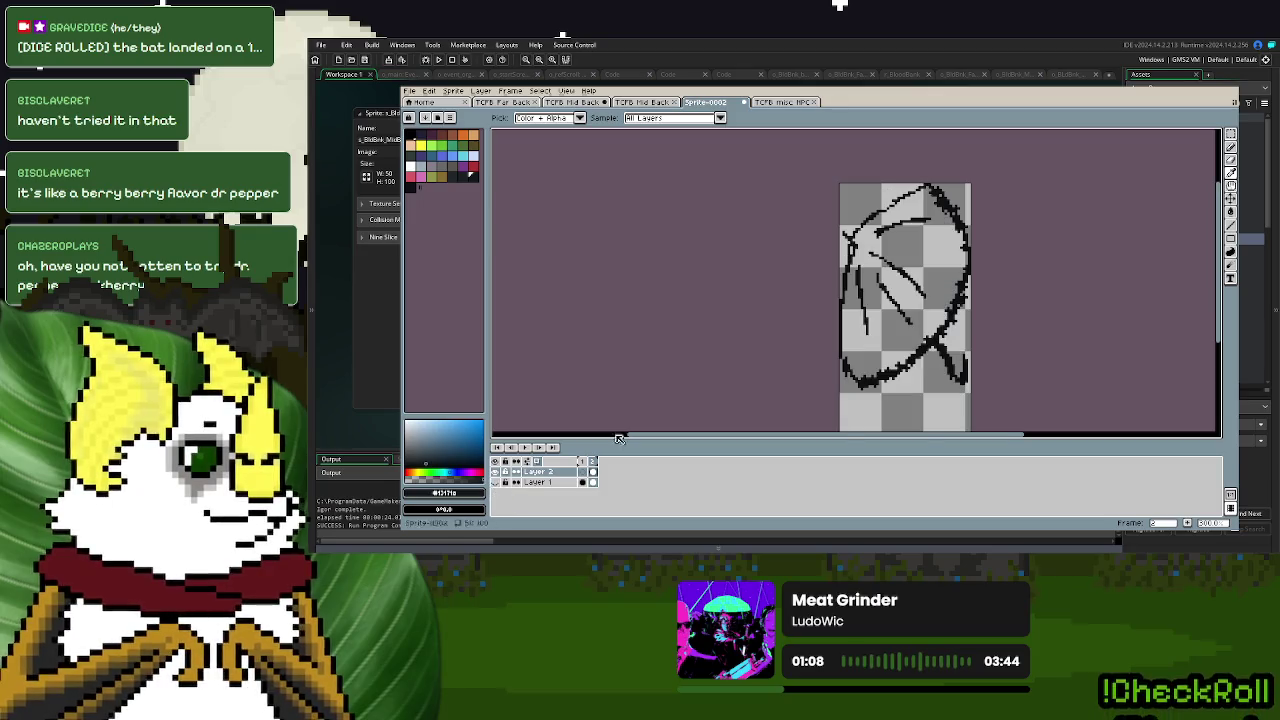
pyautogui.click(1231, 147)
pyautogui.click(980, 255)
pyautogui.click(1231, 147)
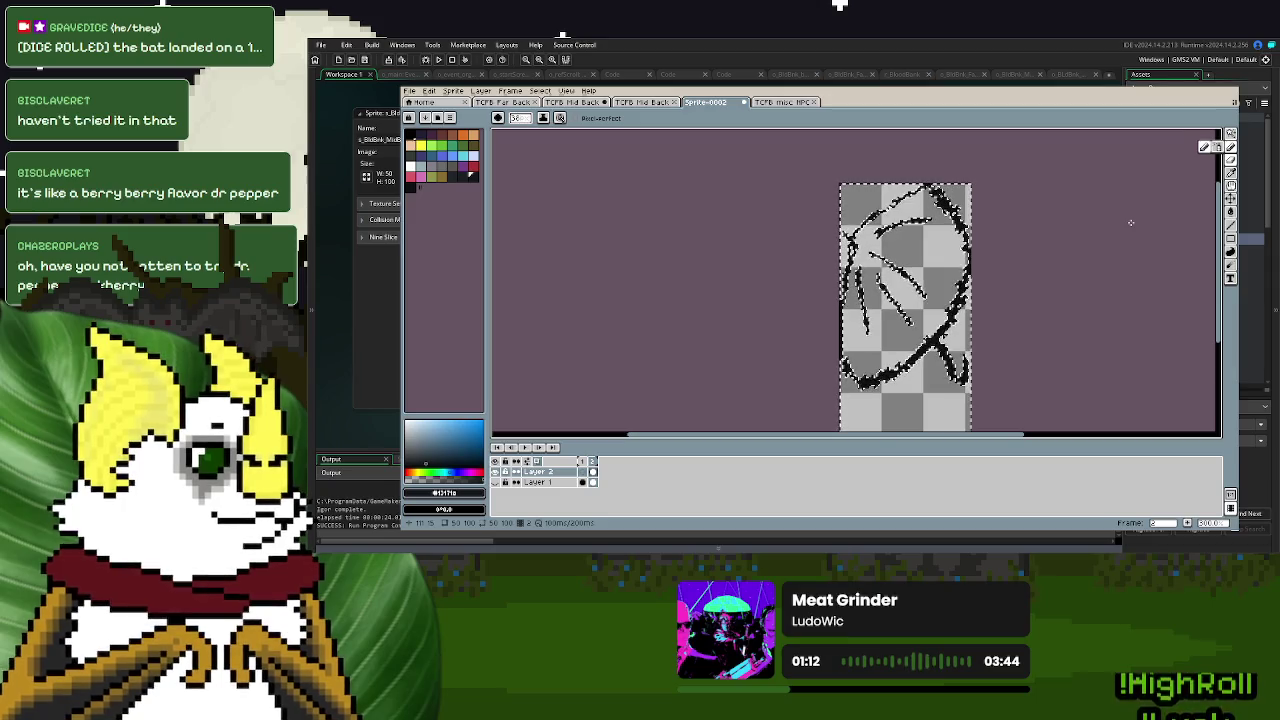
pyautogui.hotkey('ctrl', 'z')
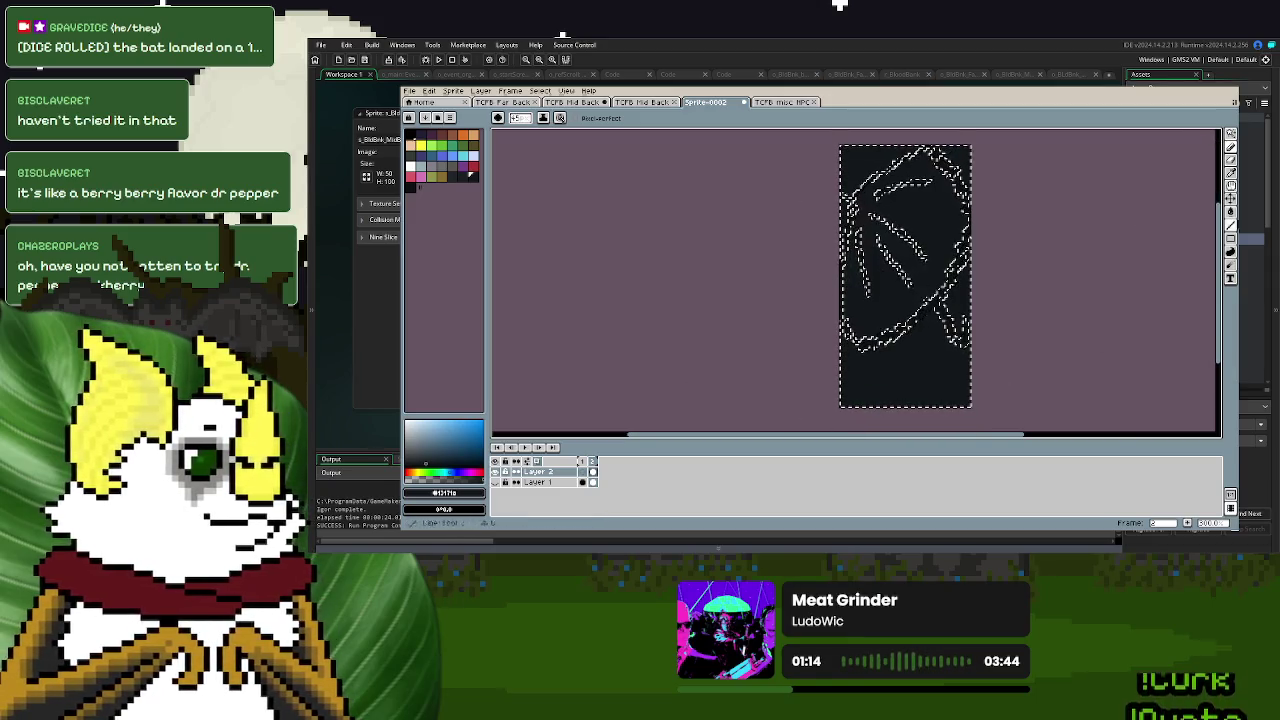
# - Wand-select and delete the fill outside the wing, undoing the accidental wing deletion
pyautogui.click(1231, 185)
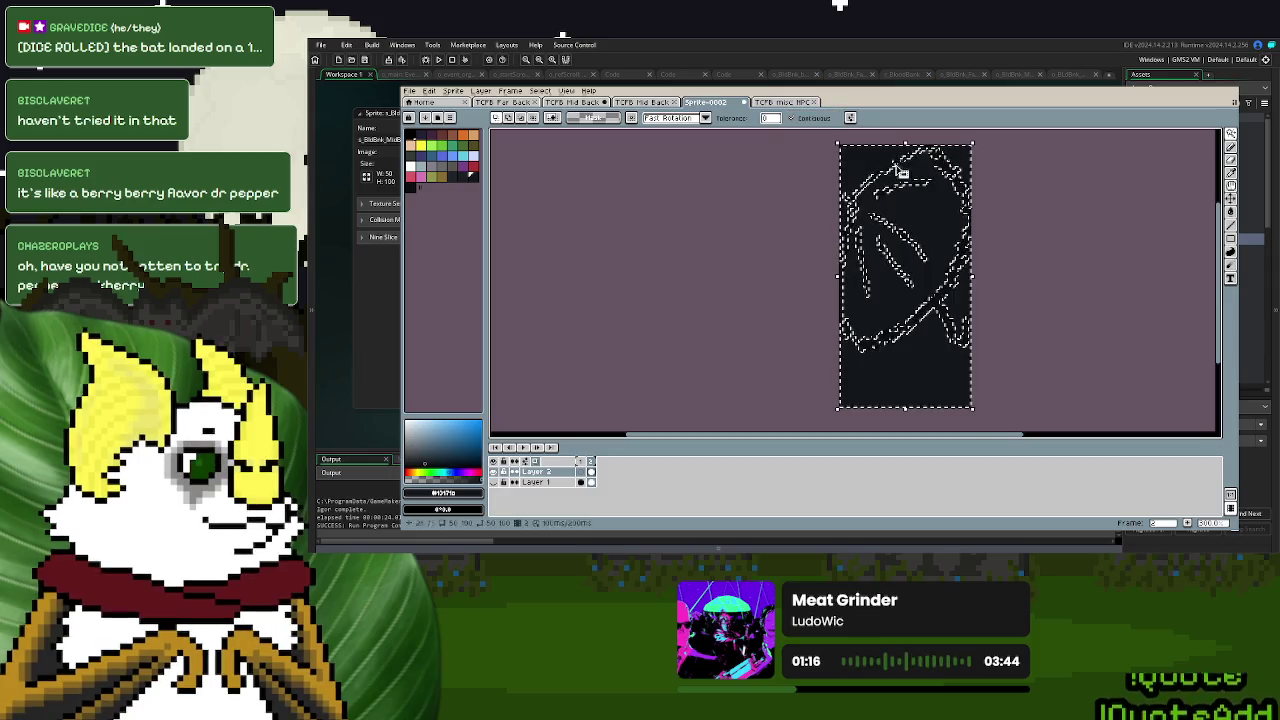
pyautogui.click(942, 392)
pyautogui.press('Delete')
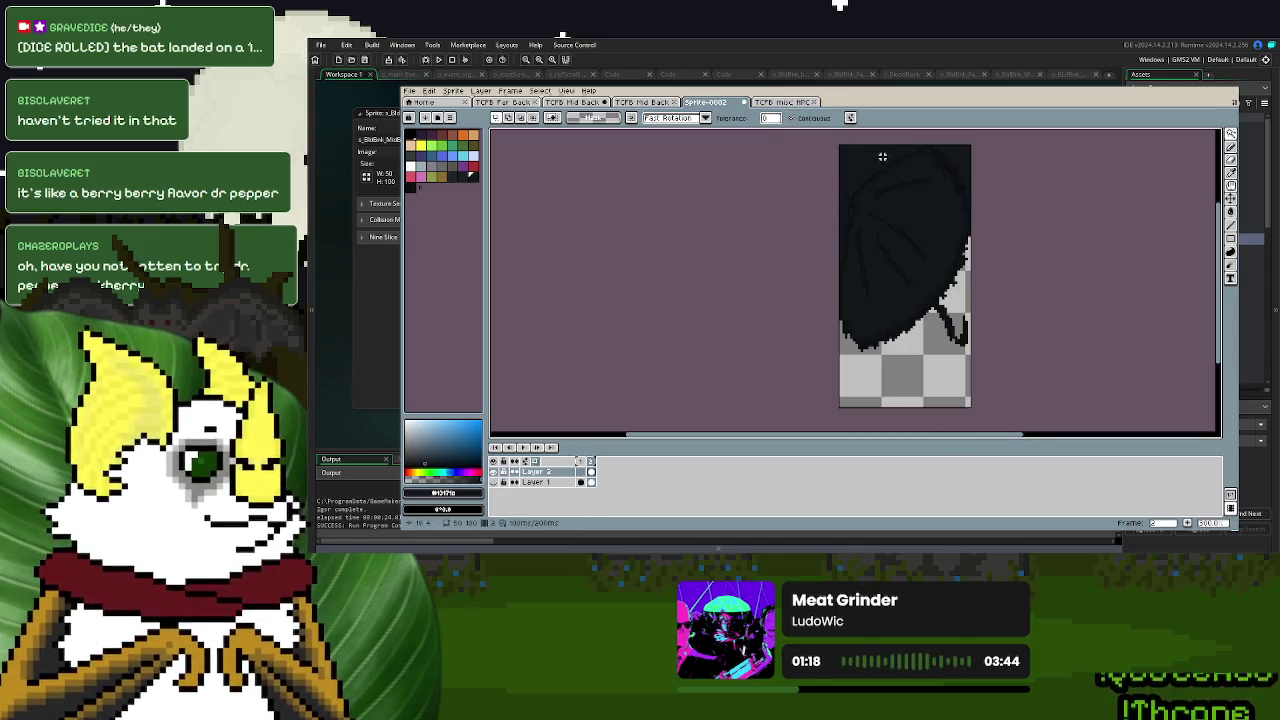
pyautogui.click(883, 157)
pyautogui.press('Delete')
pyautogui.click(971, 153)
pyautogui.press('Delete')
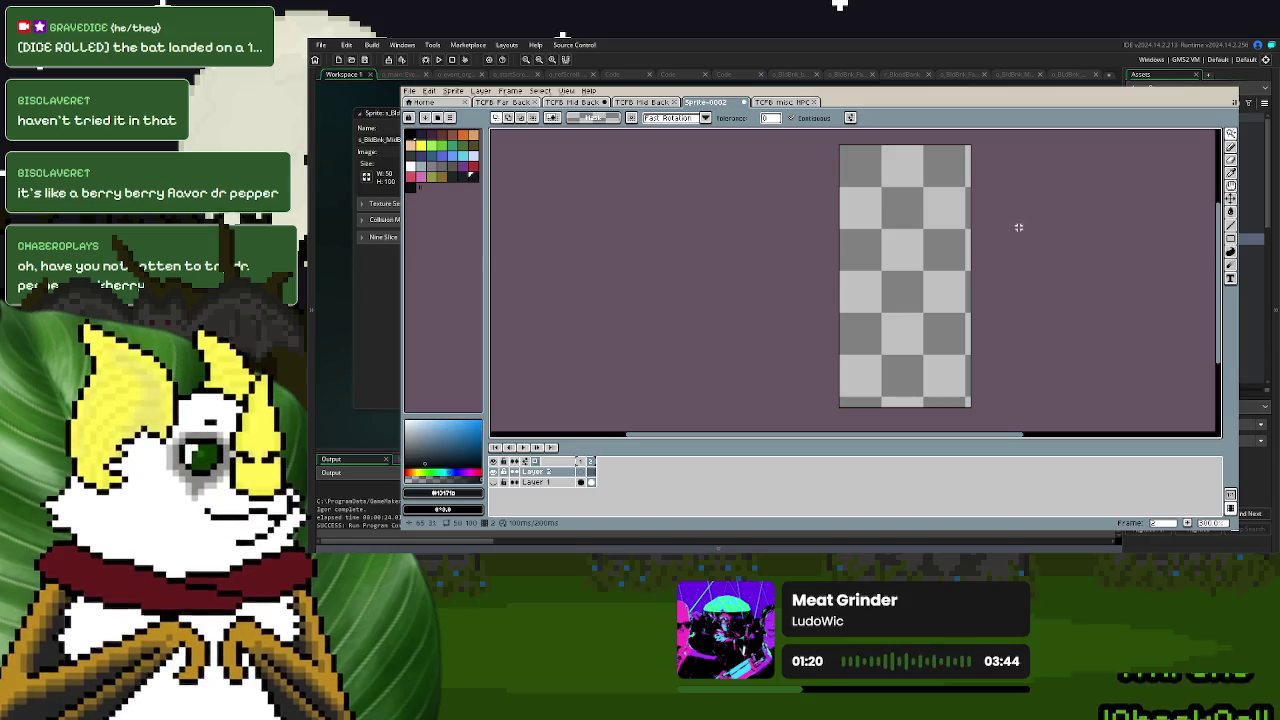
pyautogui.hotkey('ctrl', 'z')
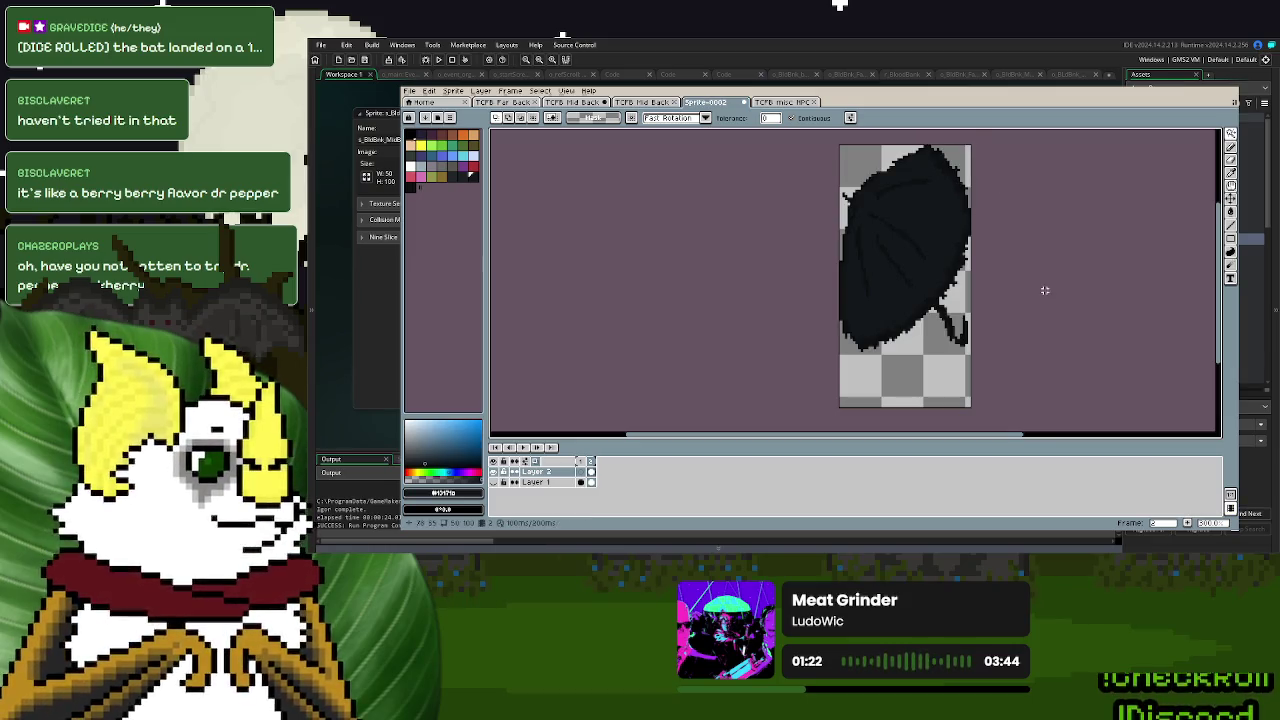
# - Erase part of the wing and draw dark strokes below it and down the sprite's right edge
pyautogui.click(1231, 147)
pyautogui.moveTo(850, 340); pyautogui.dragTo(911, 377)
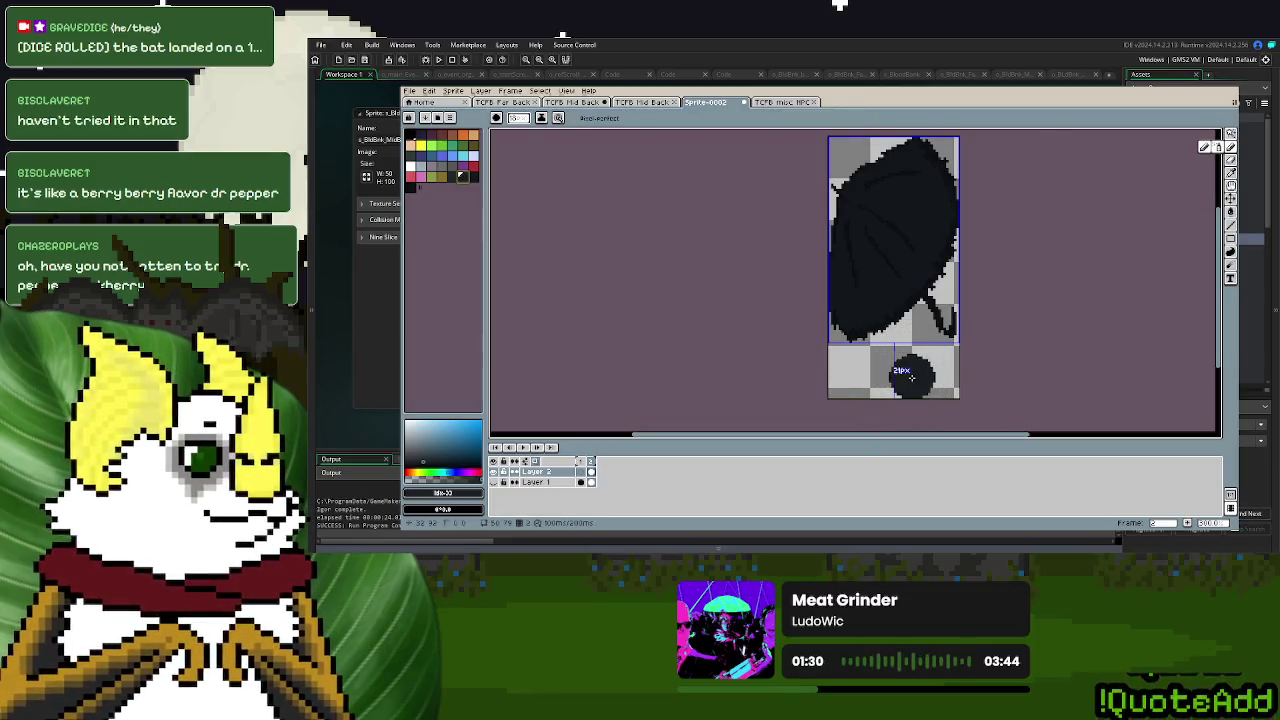
pyautogui.scroll(2, 911, 377)
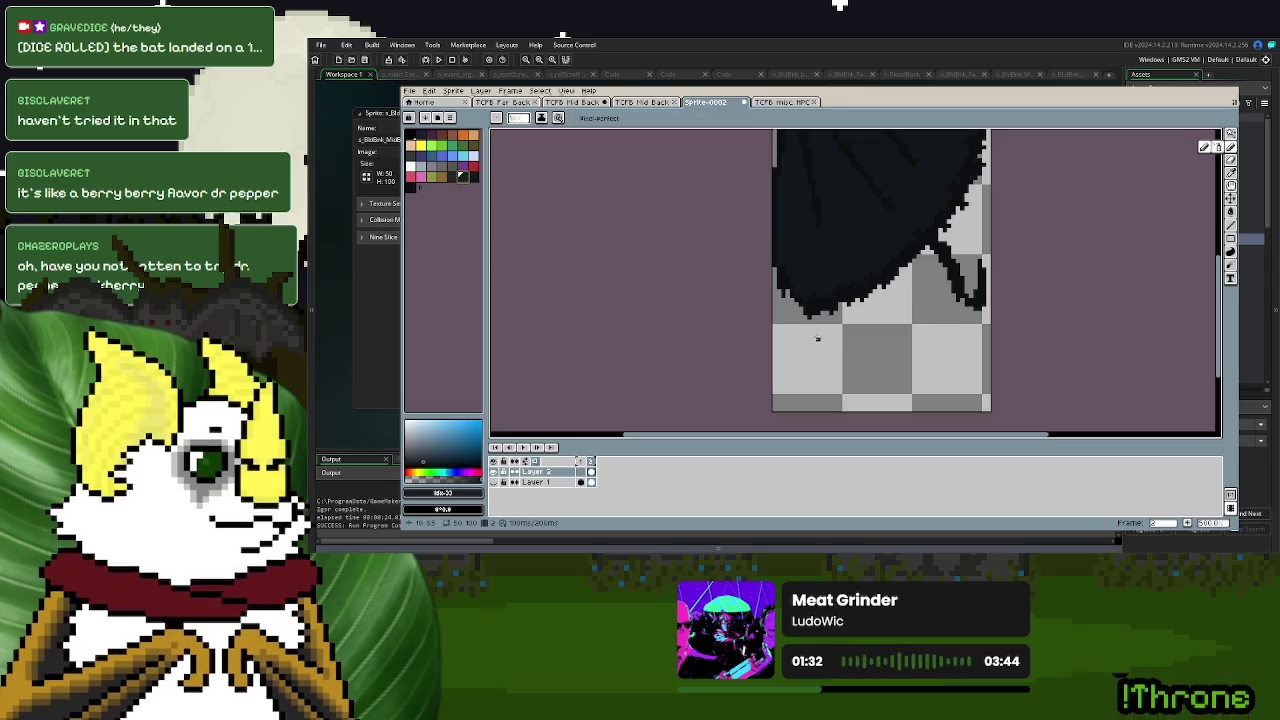
pyautogui.moveTo(813, 320); pyautogui.dragTo(800, 394)
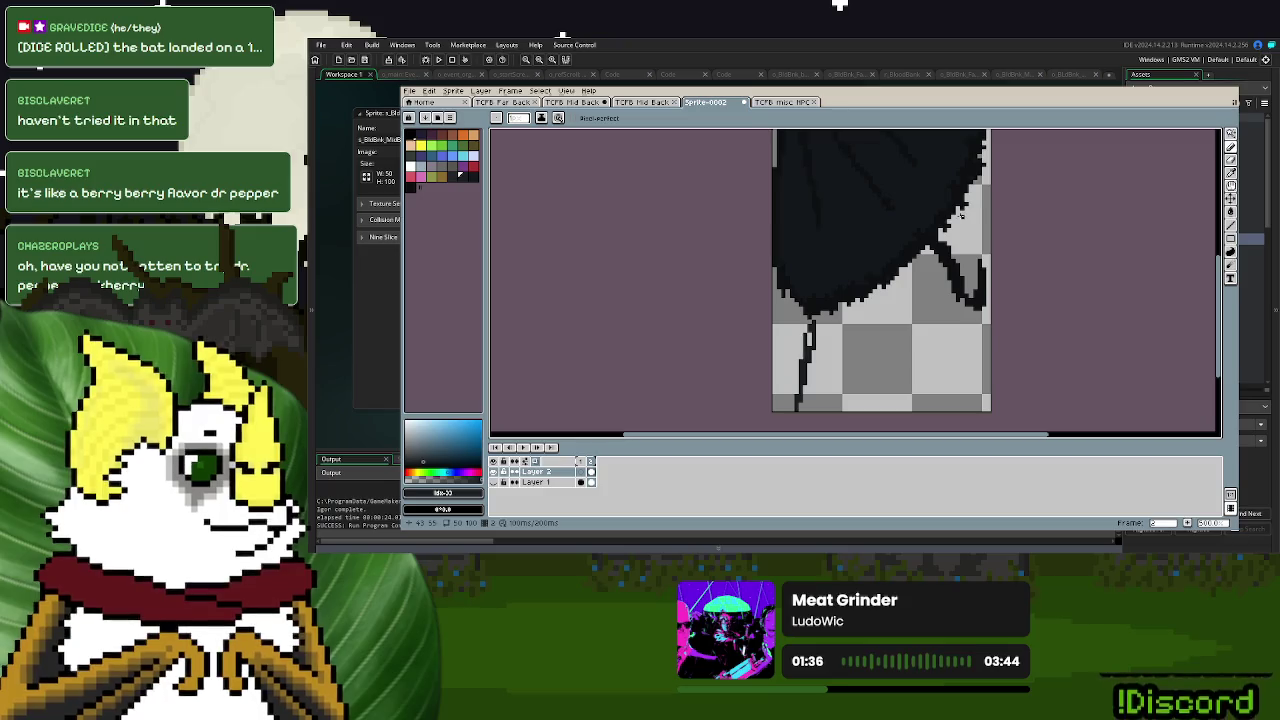
pyautogui.moveTo(967, 280); pyautogui.dragTo(970, 426)
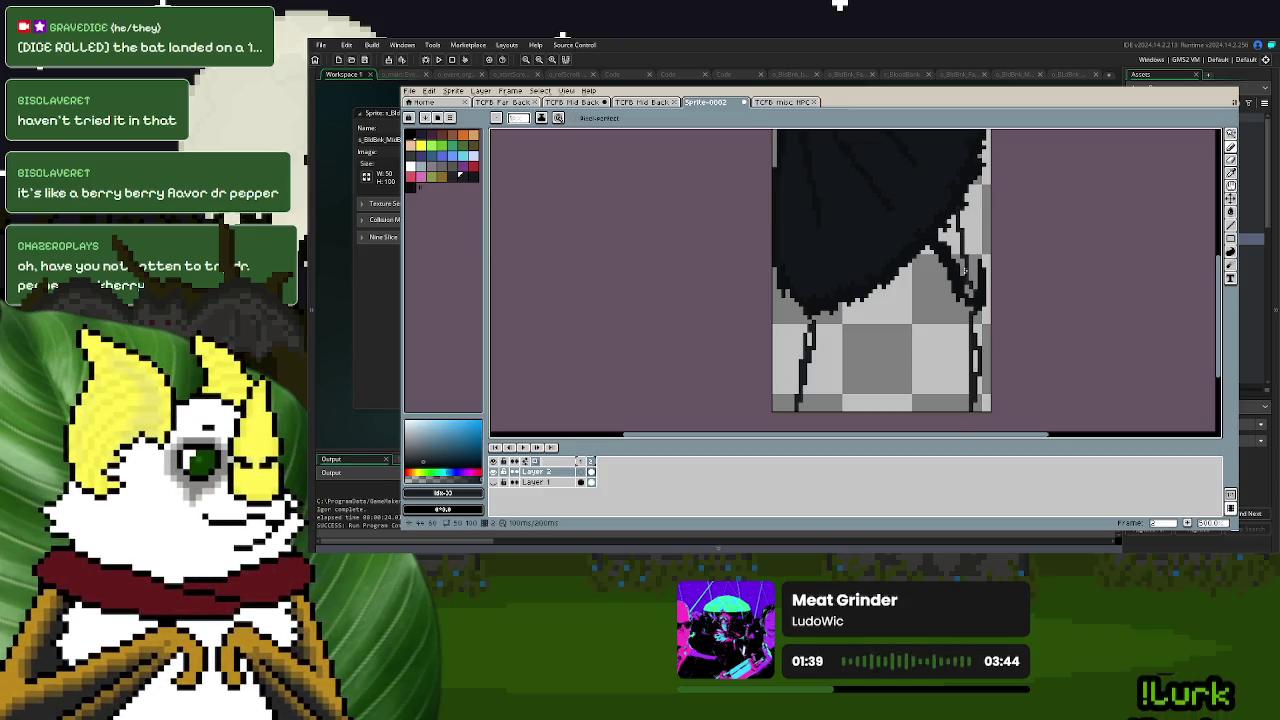
pyautogui.click(452, 177)
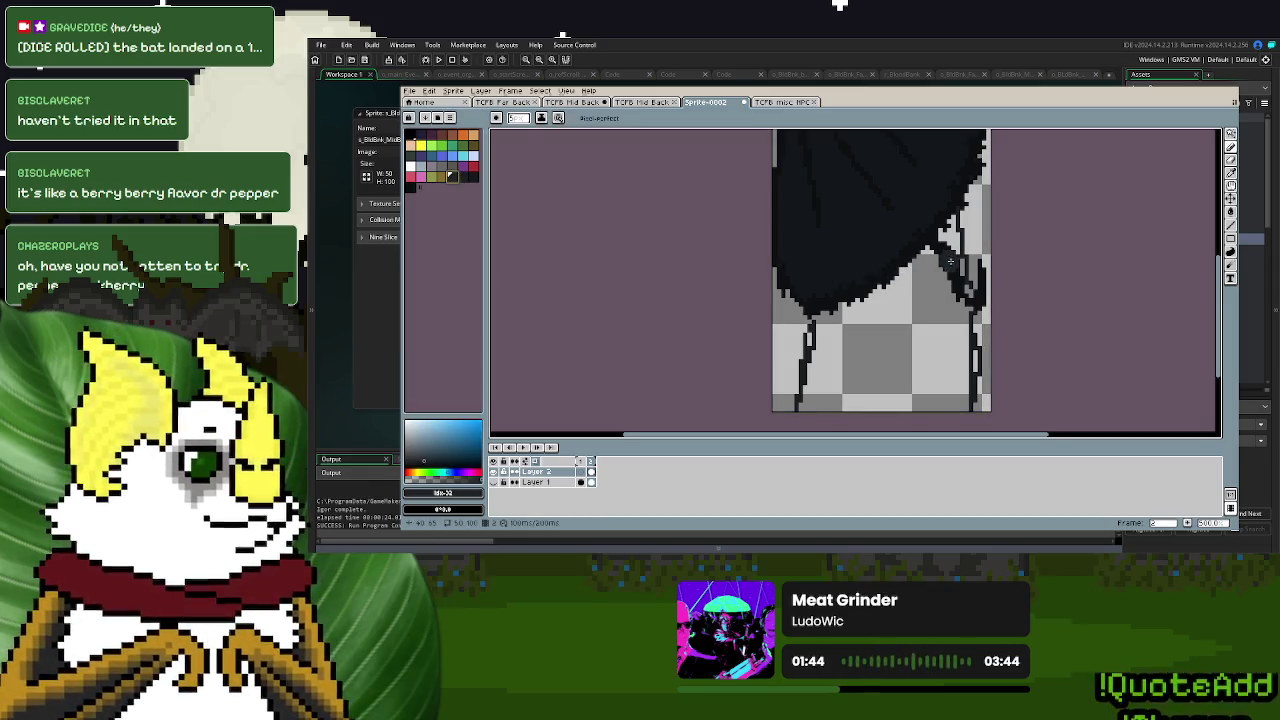
pyautogui.moveTo(952, 264); pyautogui.dragTo(944, 278)
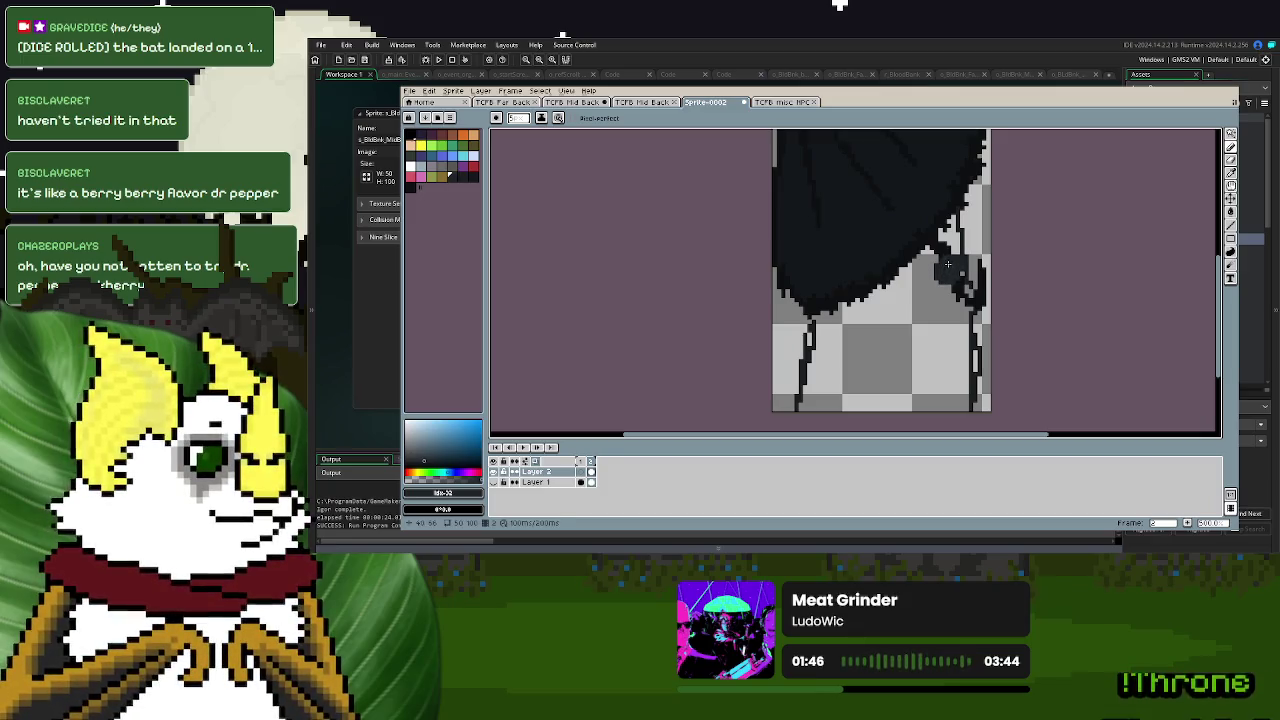
# - Paint dark pixels and an outline along the cloak's edge and side
pyautogui.press('m')
pyautogui.press('d')
pyautogui.click(462, 177)
pyautogui.scroll(2, 998, 282)
pyautogui.moveTo(910, 210)
pyautogui.mouseDown()
pyautogui.moveTo(902, 230)
pyautogui.moveTo(846, 244)
pyautogui.mouseUp()
pyautogui.moveTo(916, 274); pyautogui.dragTo(860, 326)
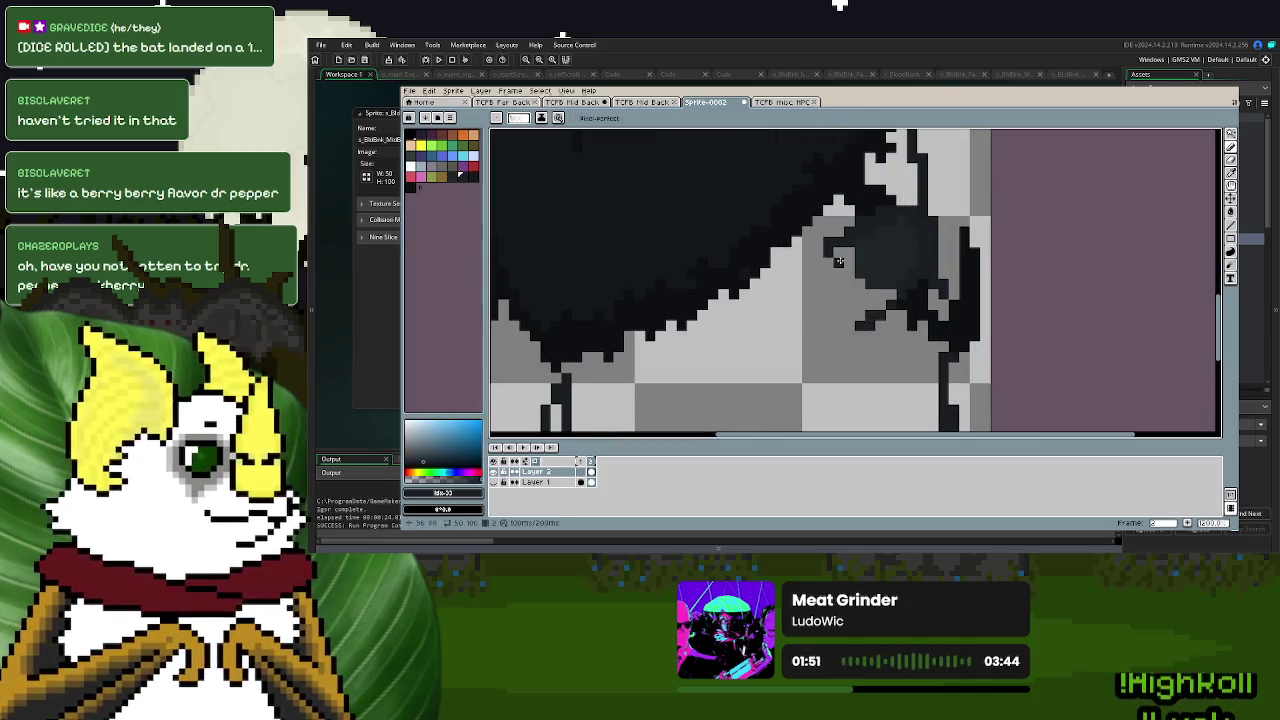
pyautogui.moveTo(810, 233); pyautogui.dragTo(856, 322)
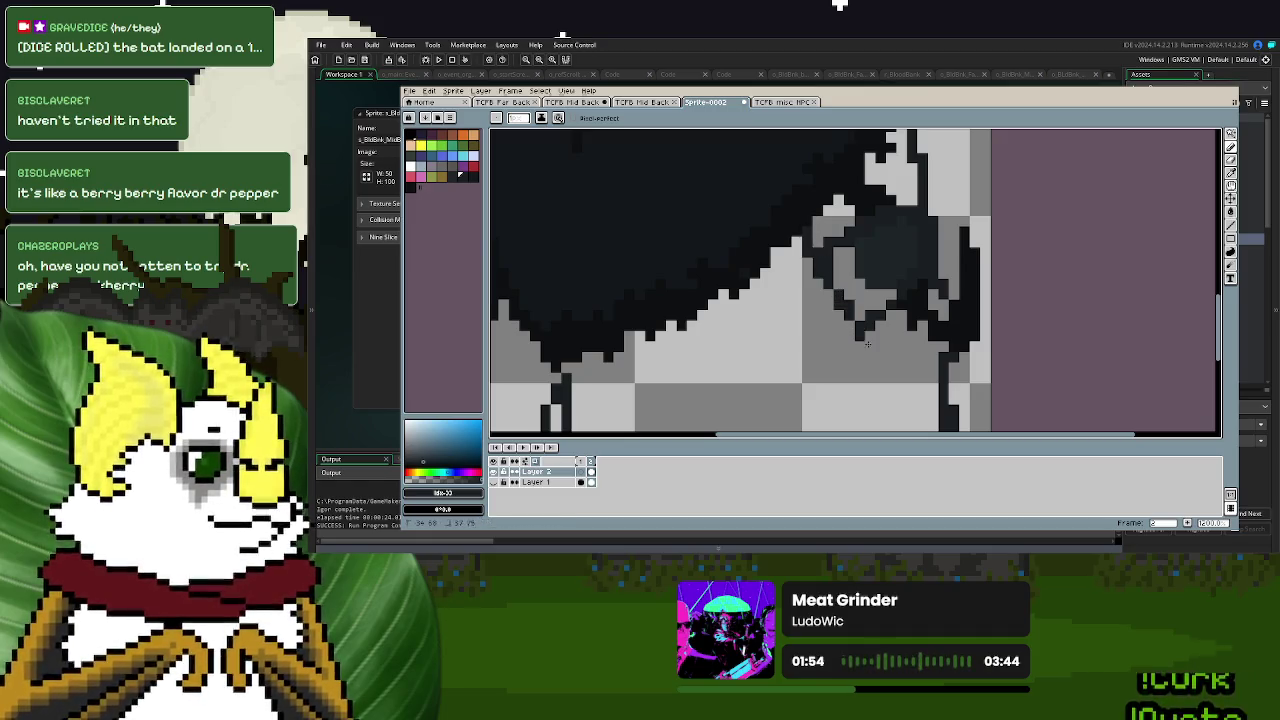
pyautogui.scroll(-3, 870, 357)
pyautogui.scroll(1, 815, 337)
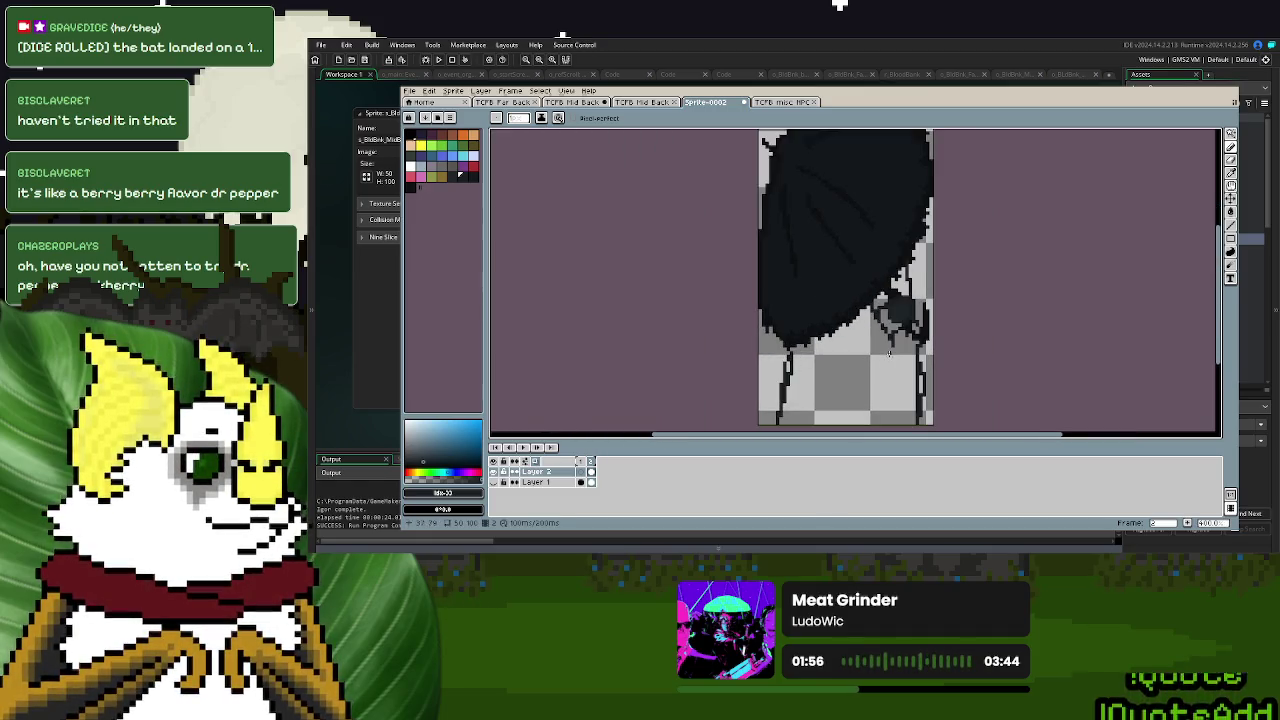
# - Bucket-fill the checkered lower body and the light hair patch with near-black
pyautogui.click(451, 176)
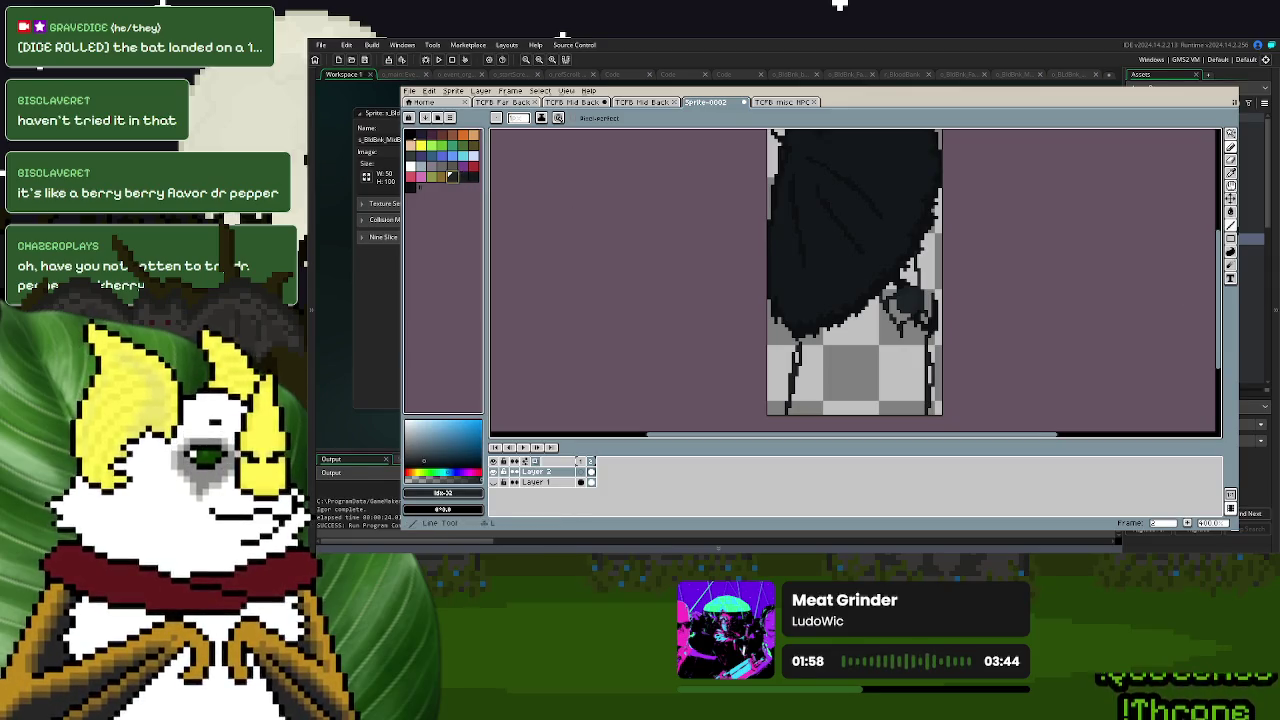
pyautogui.click(1235, 216)
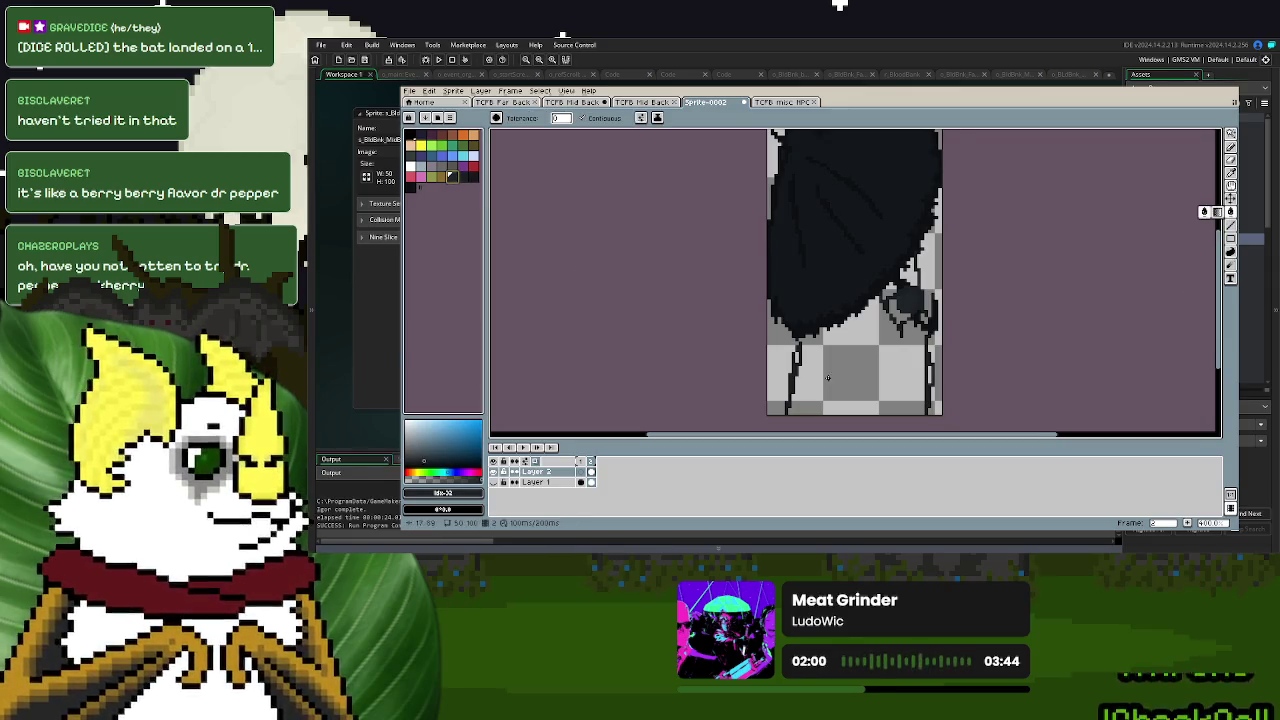
pyautogui.click(902, 362)
pyautogui.scroll(1, 902, 362)
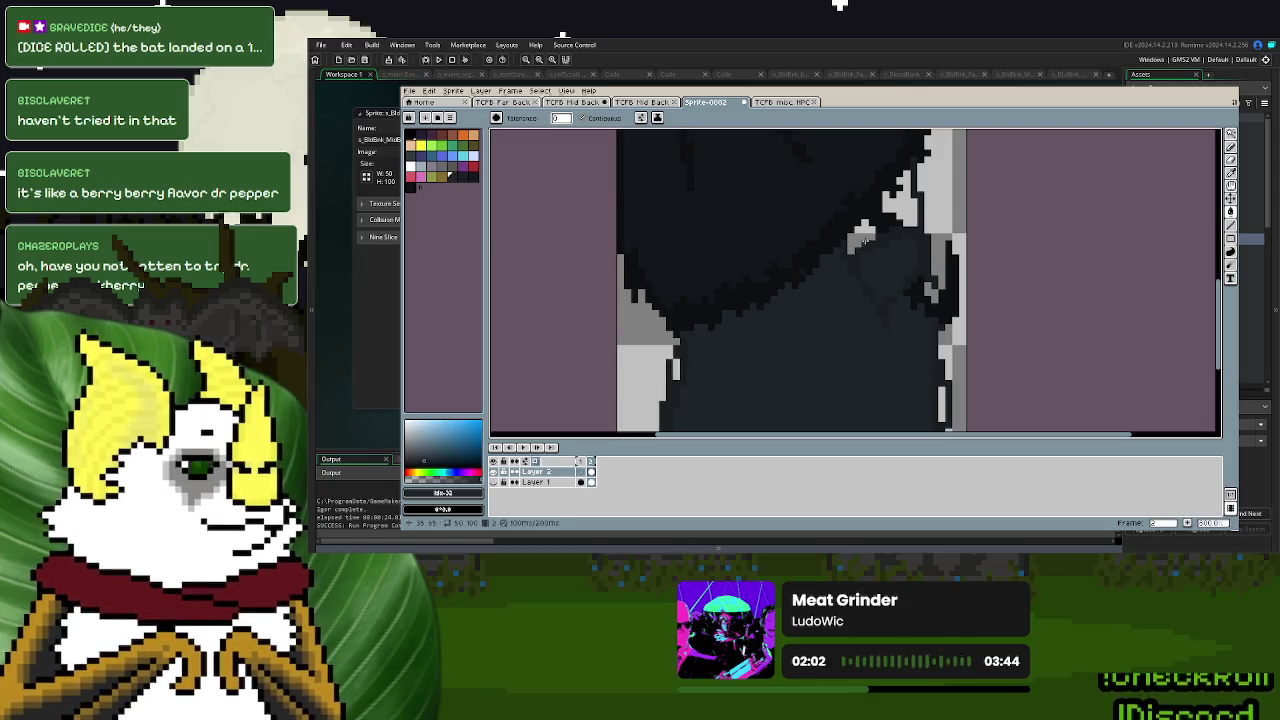
pyautogui.click(906, 202)
pyautogui.scroll(-2, 900, 340)
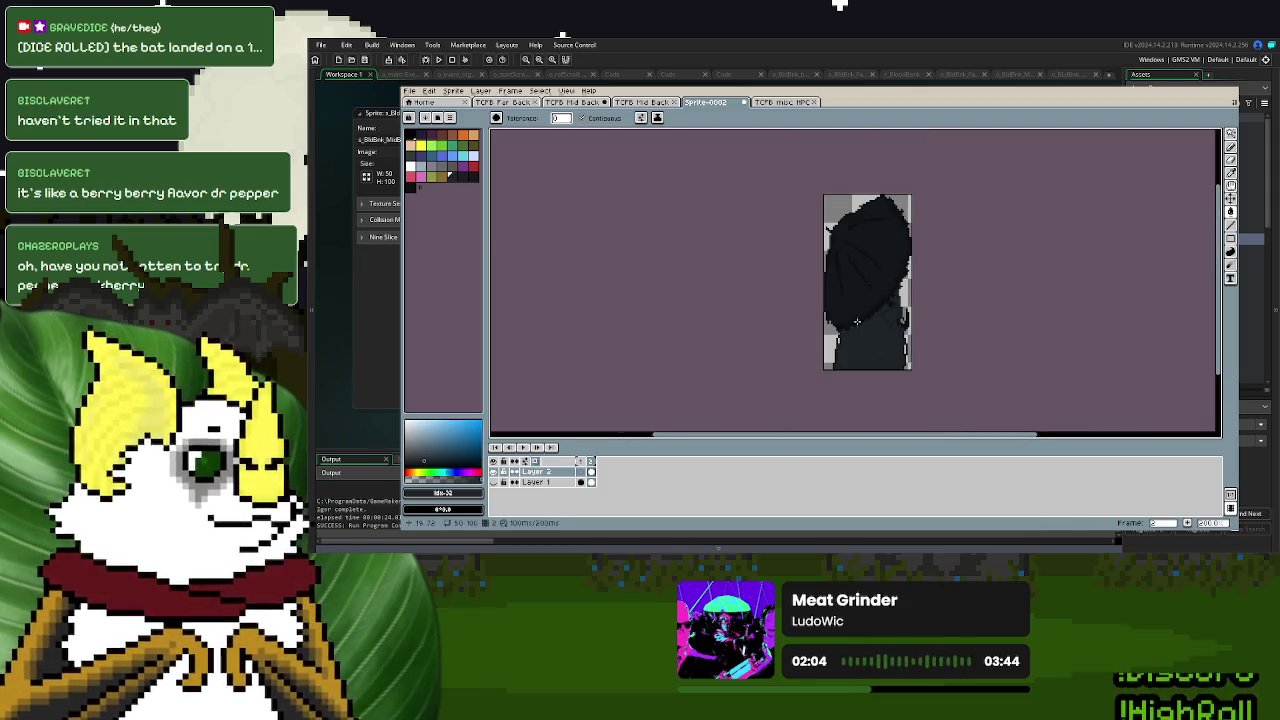
pyautogui.scroll(1, 857, 321)
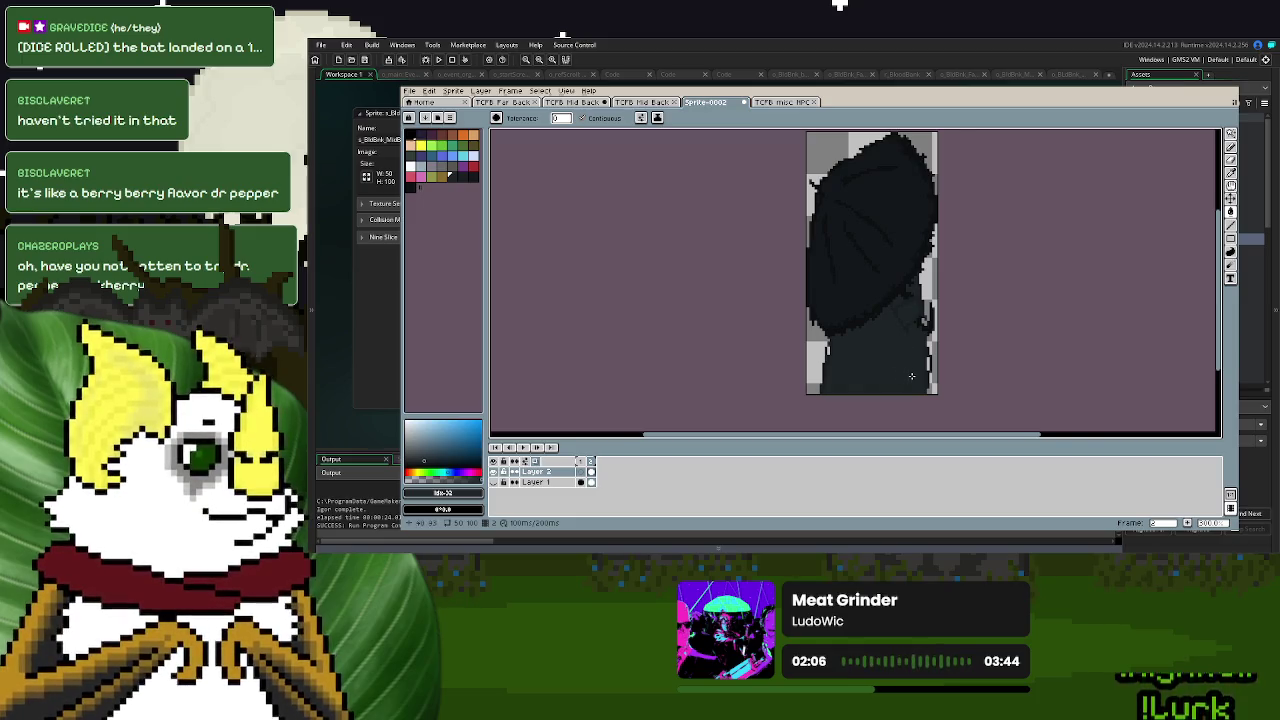
pyautogui.scroll(1, 911, 376)
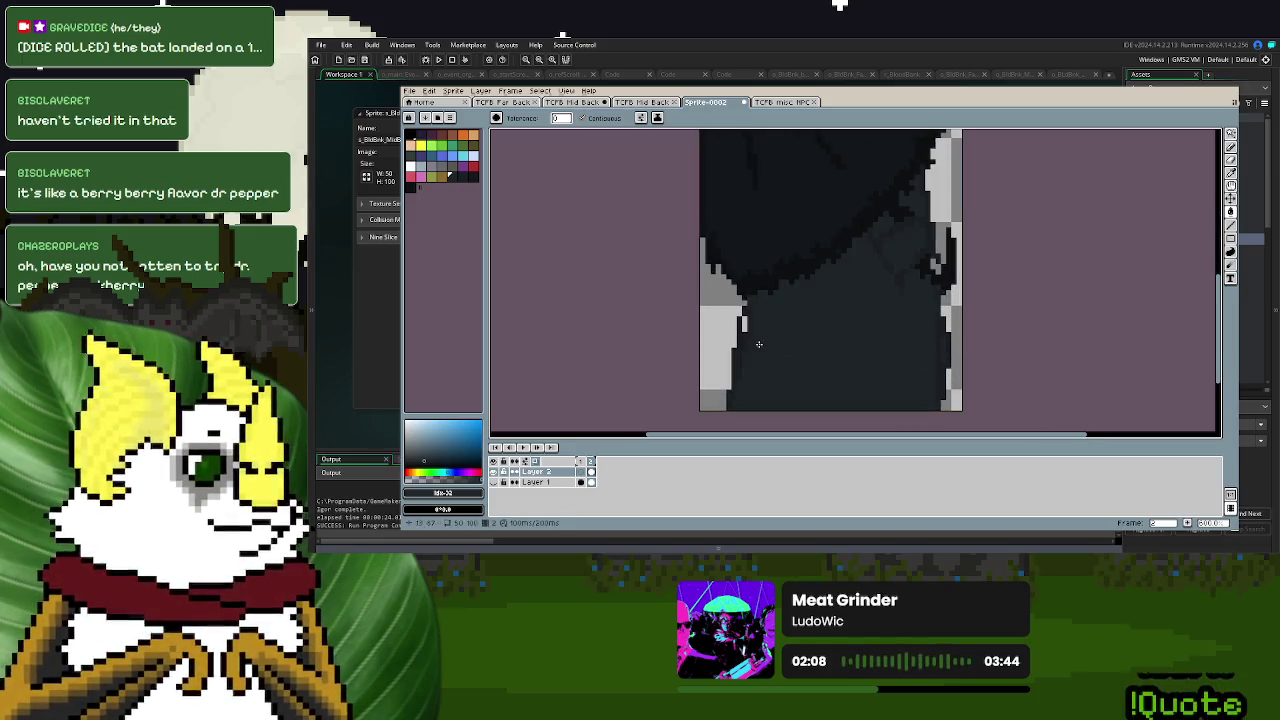
pyautogui.scroll(-3, 895, 357)
pyautogui.scroll(1, 885, 359)
pyautogui.scroll(1, 881, 360)
pyautogui.press('Right')
pyautogui.press('Left')
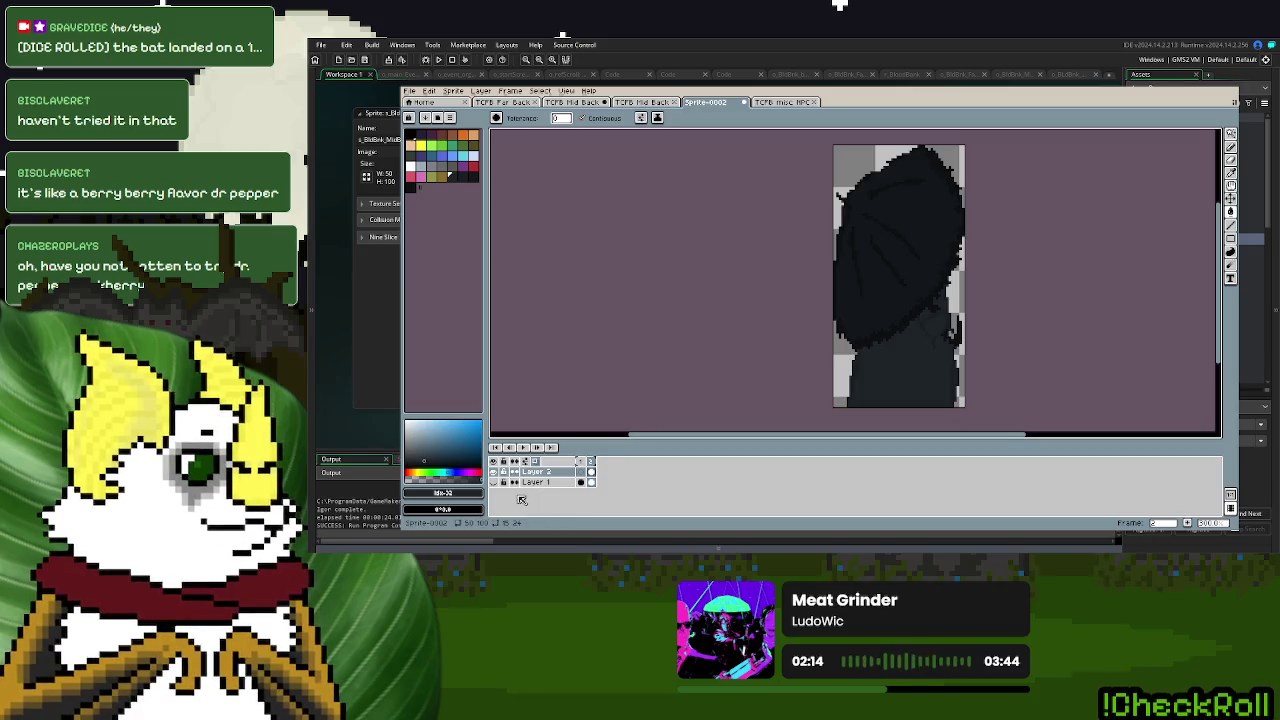
# - Merge Layer 2 down into Layer 1
pyautogui.click(492, 482)
pyautogui.click(590, 482)
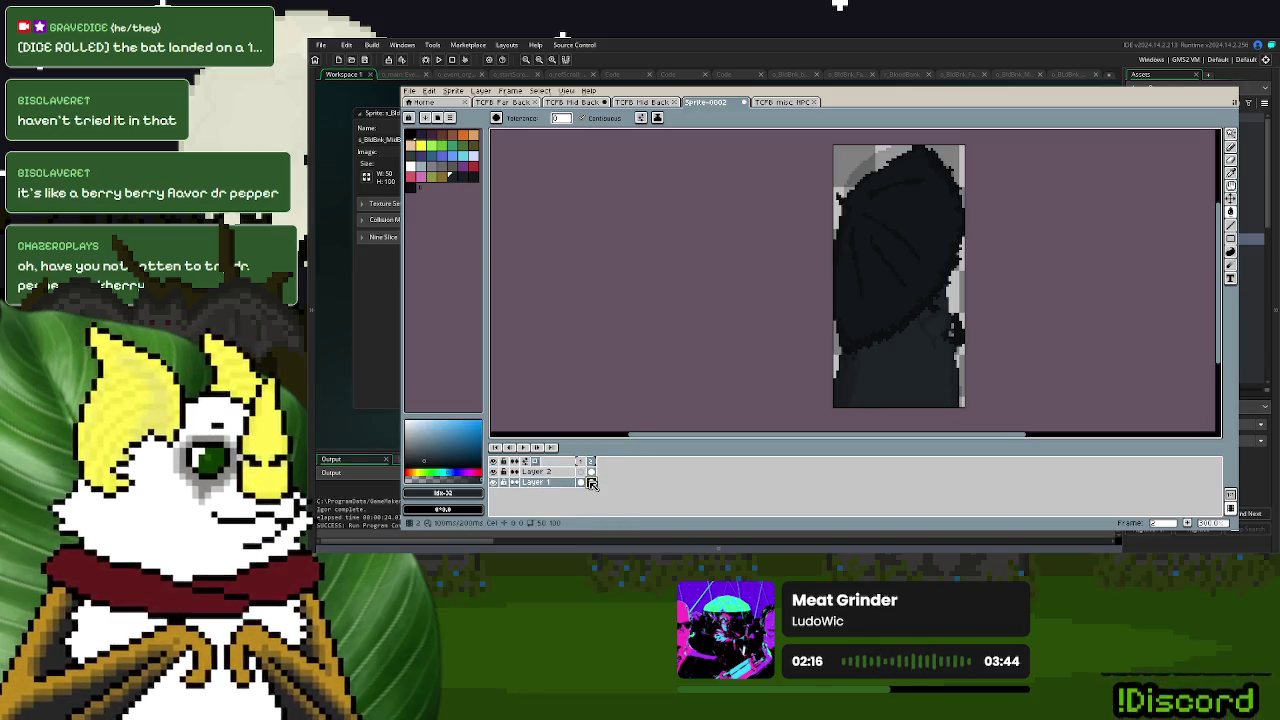
pyautogui.click(540, 471)
pyautogui.rightClick(560, 471)
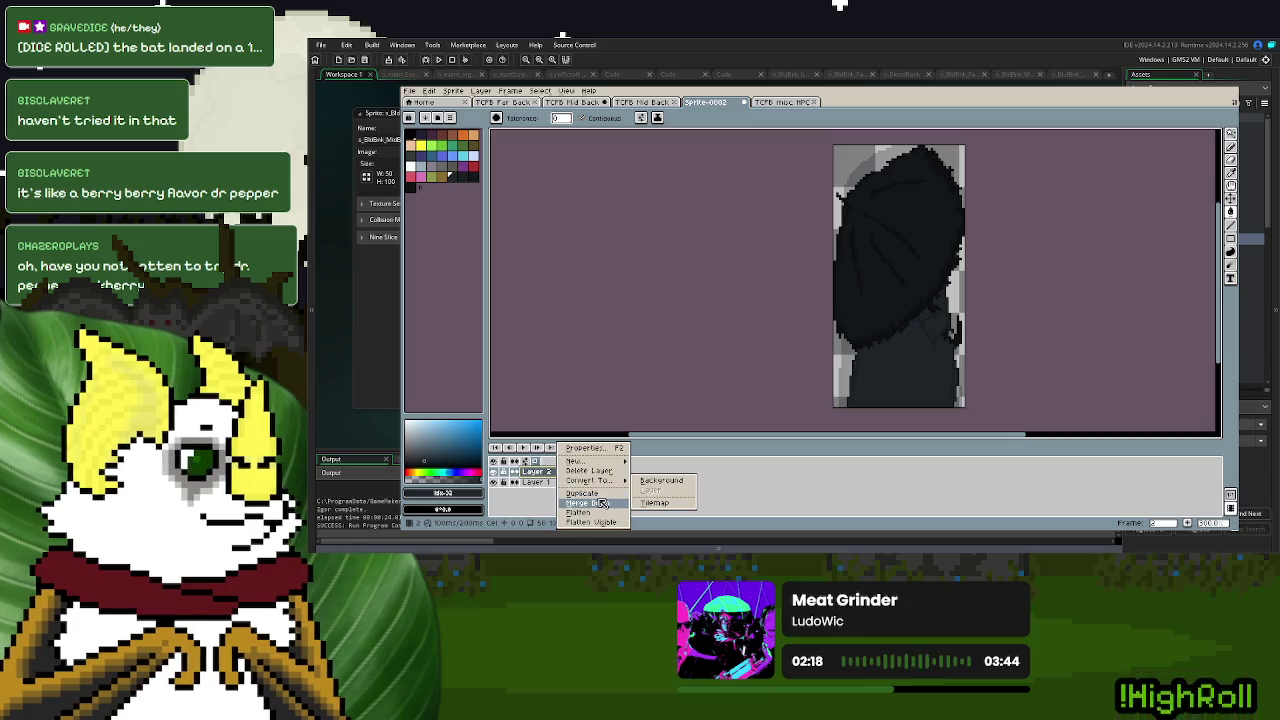
pyautogui.click(601, 503)
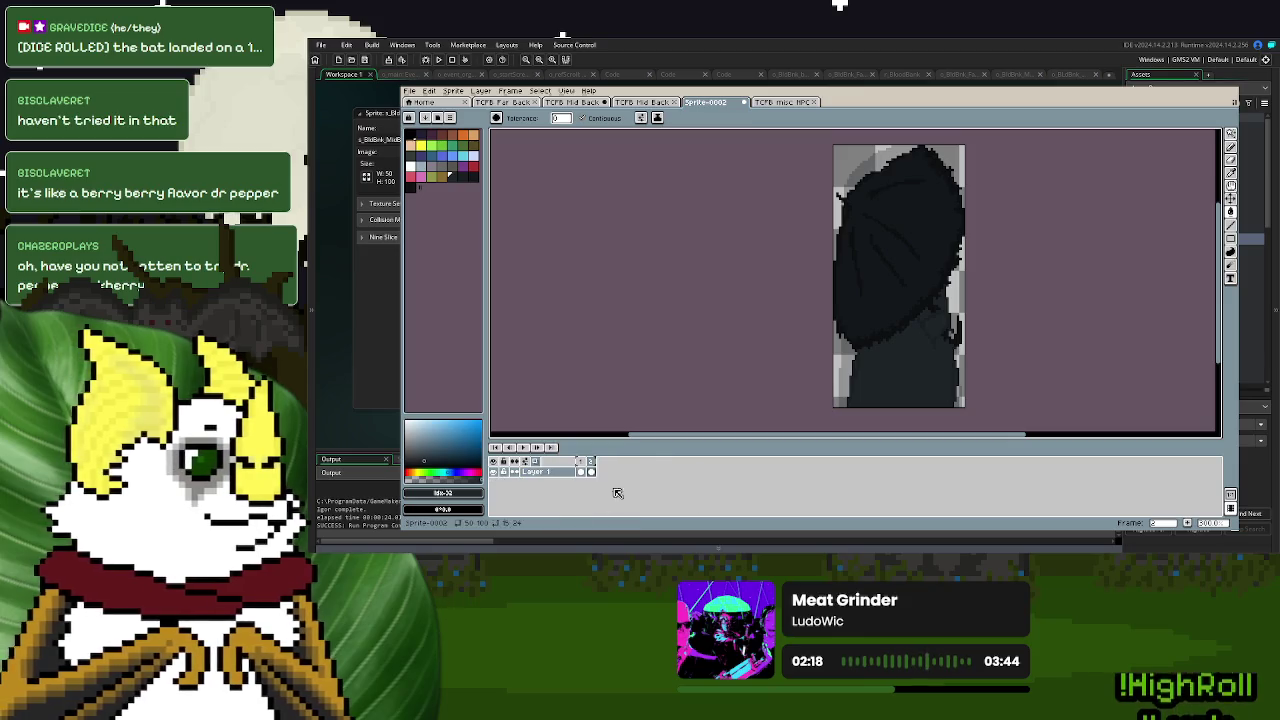
# - Open the Export File dialog from the File menu's Export As option
pyautogui.click(418, 92)
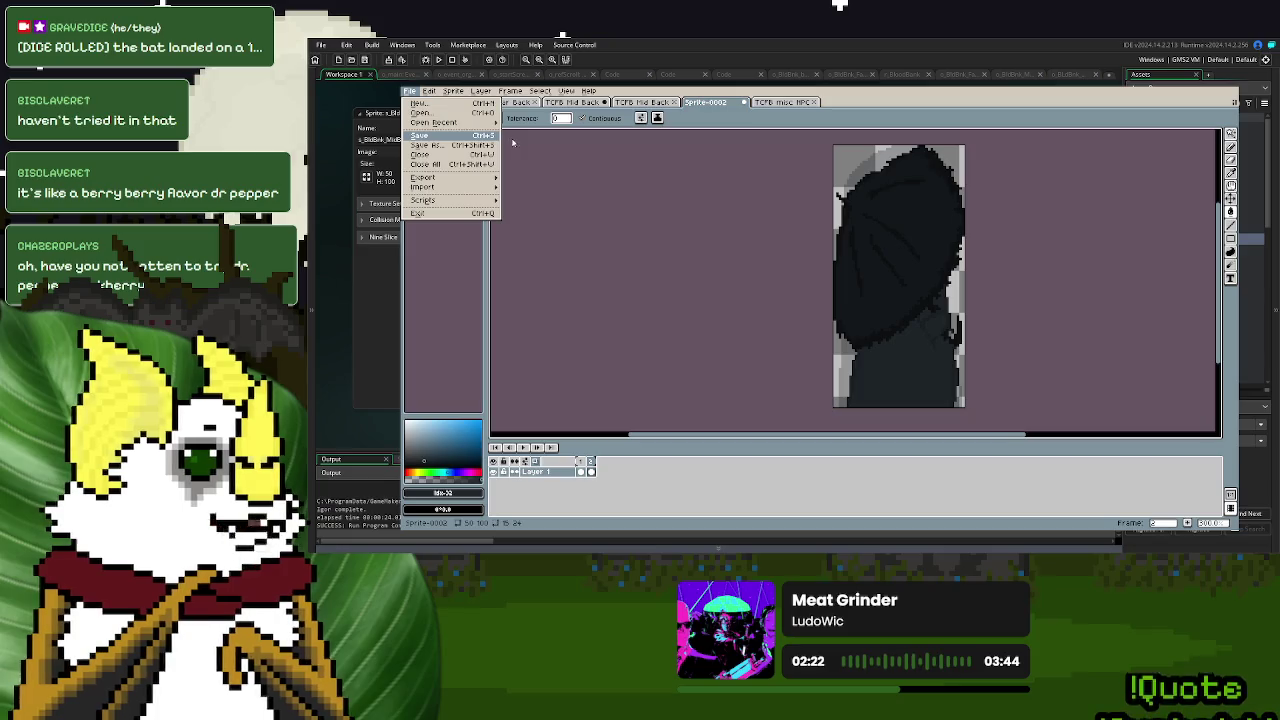
pyautogui.click(894, 372)
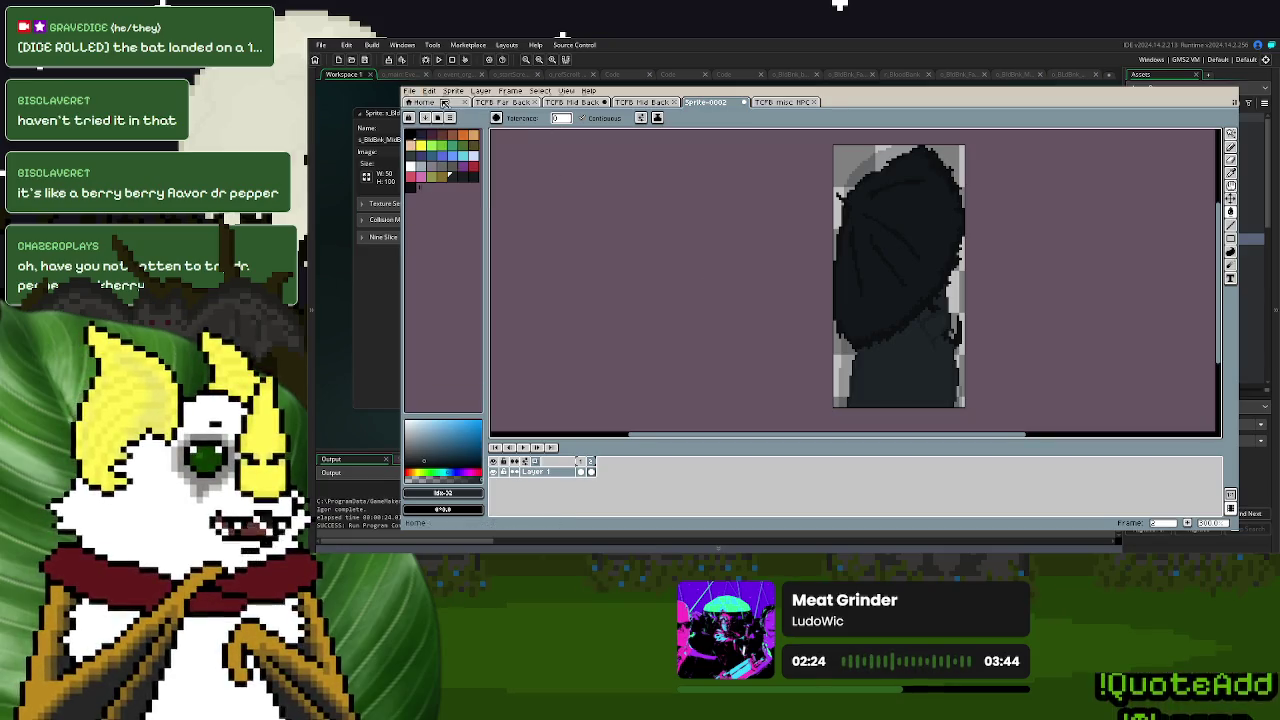
pyautogui.click(410, 91)
pyautogui.click(530, 180)
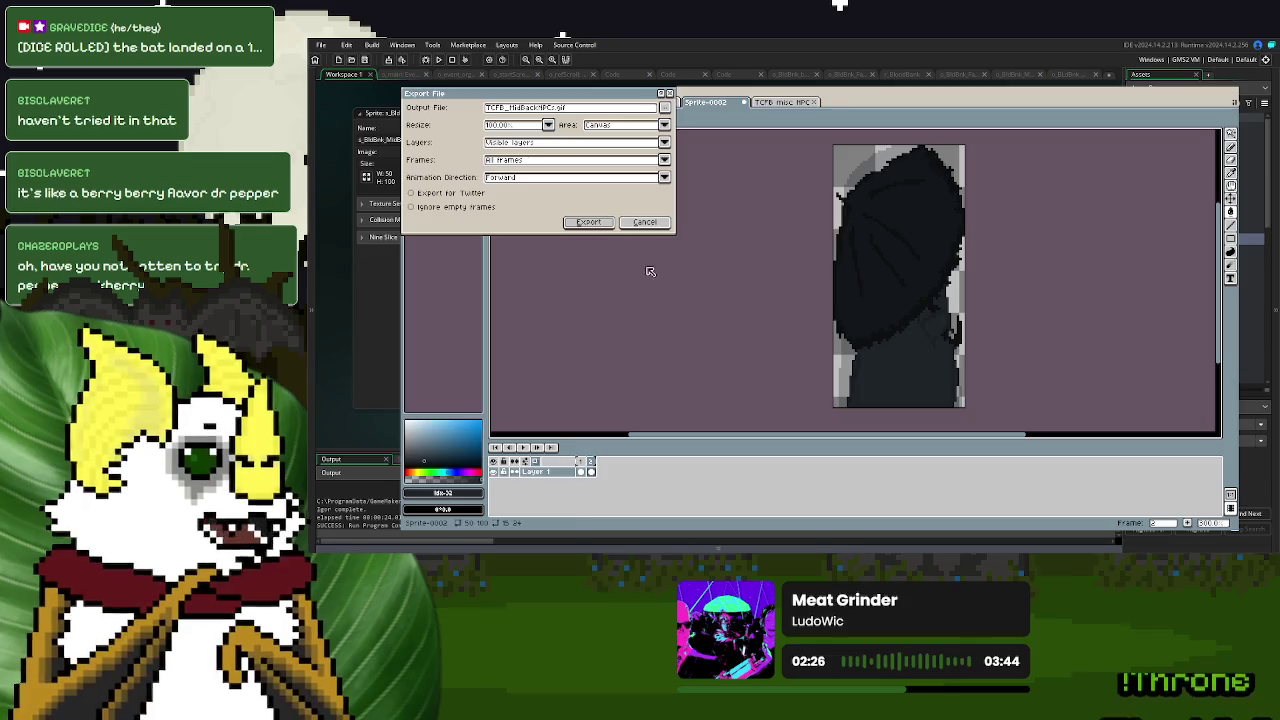
# - Export the animation as a GIF over the existing file, then save the sprite as TCFB MidBack
pyautogui.click(589, 222)
pyautogui.click(786, 334)
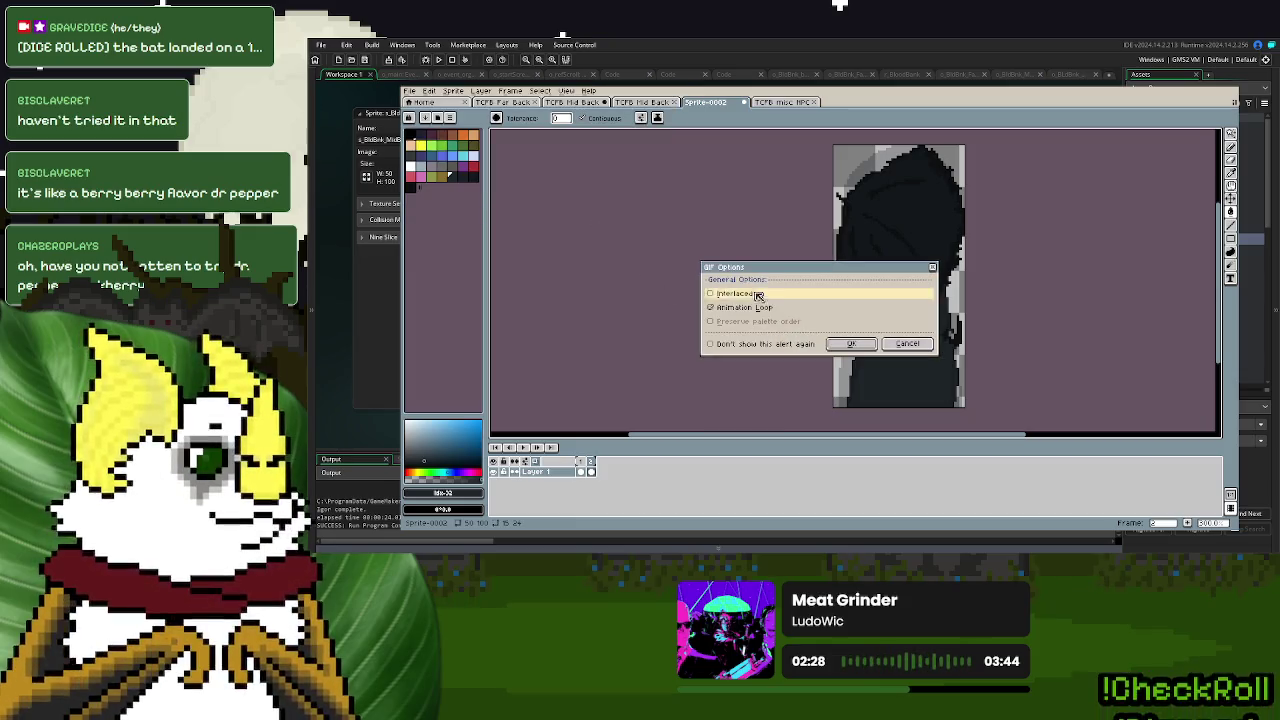
pyautogui.click(840, 343)
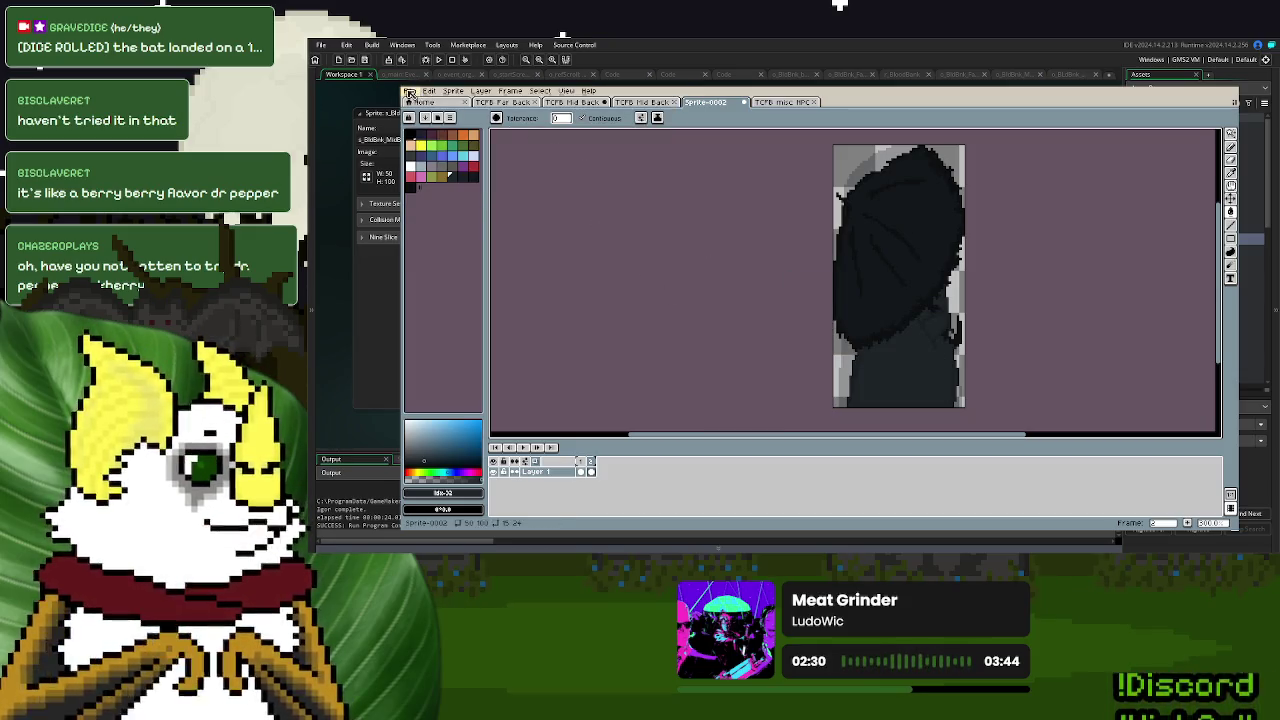
pyautogui.click(409, 91)
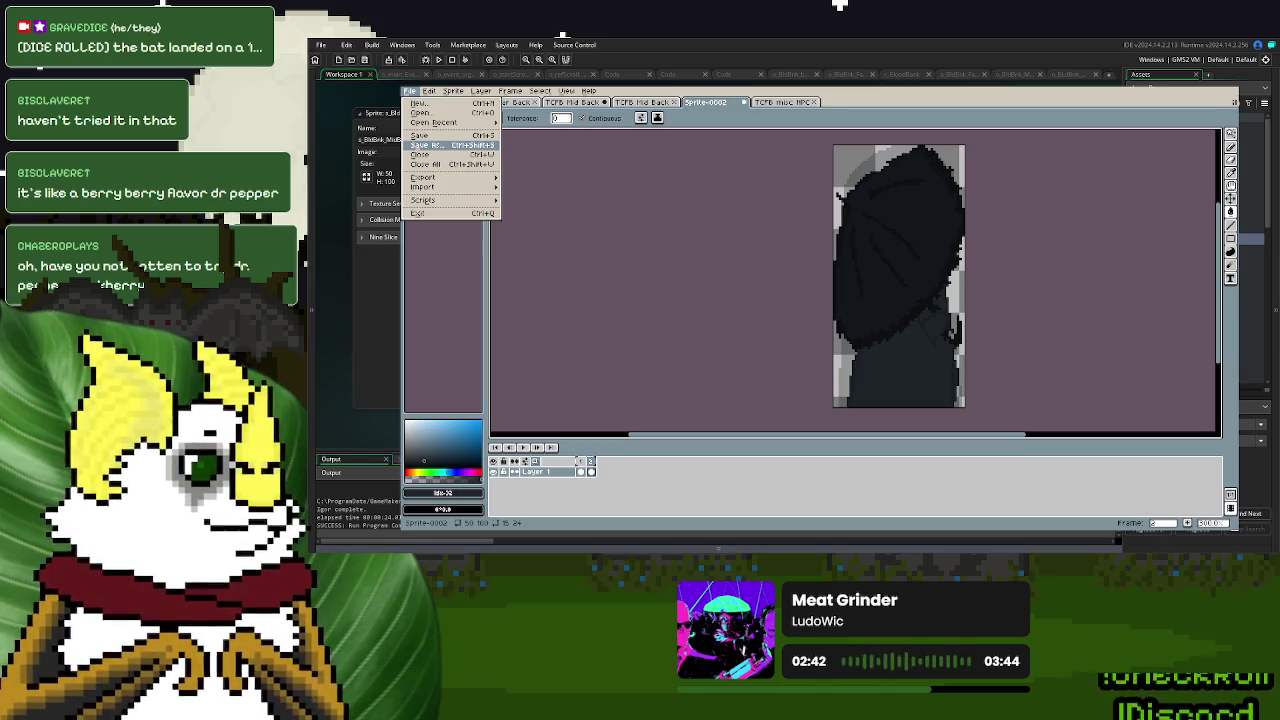
pyautogui.press('Return')
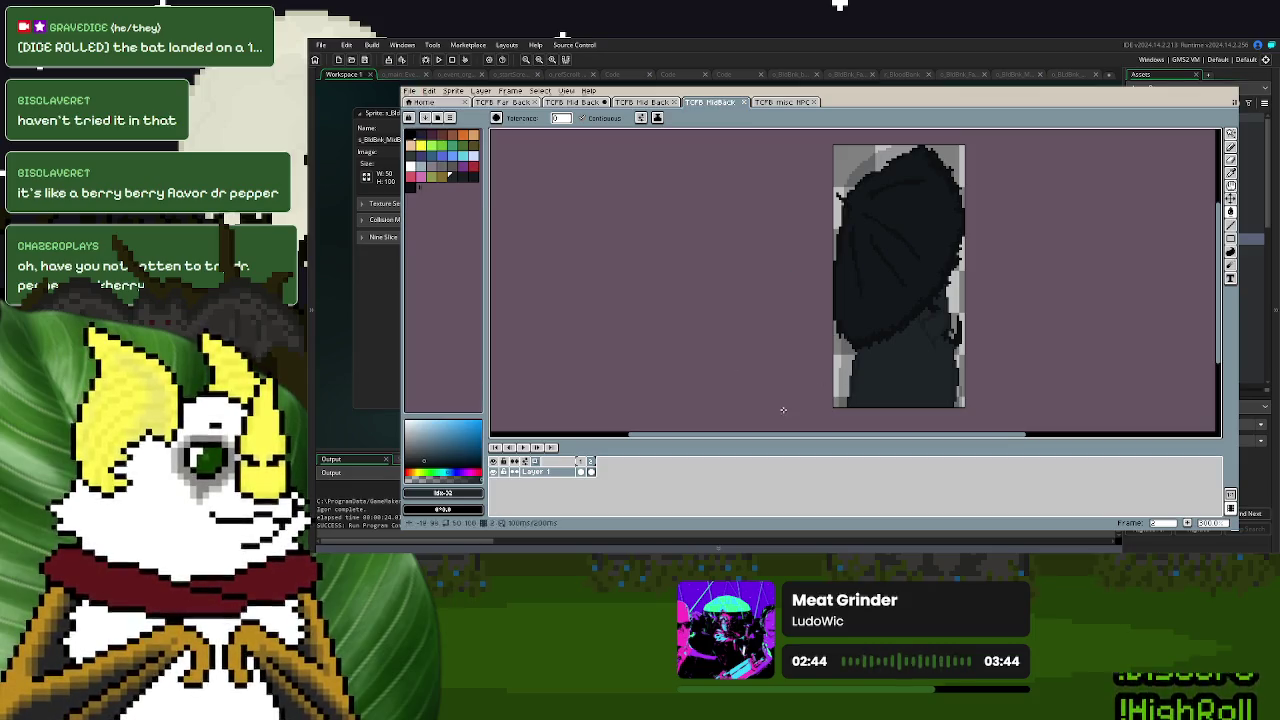
# - Re-import the exported GIF into s_BldBlnk_MidBackNPCs, then run the game and start New Game
pyautogui.click(1187, 89)
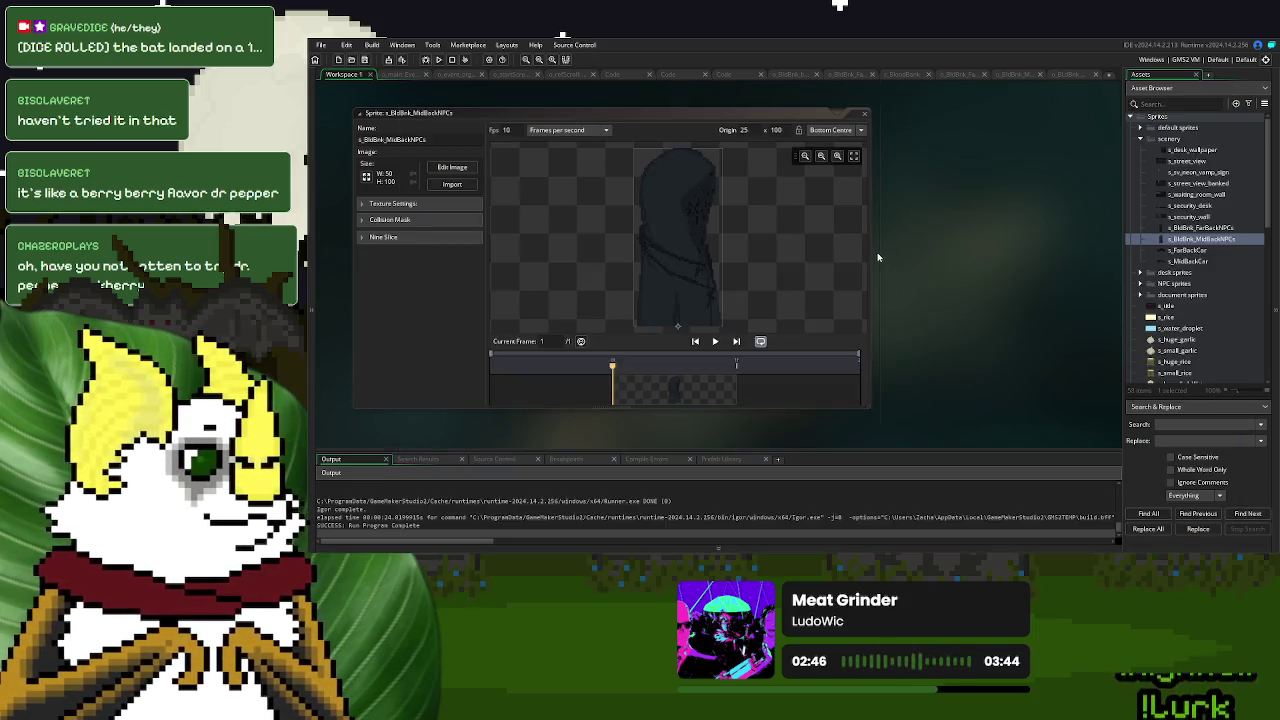
pyautogui.click(434, 192)
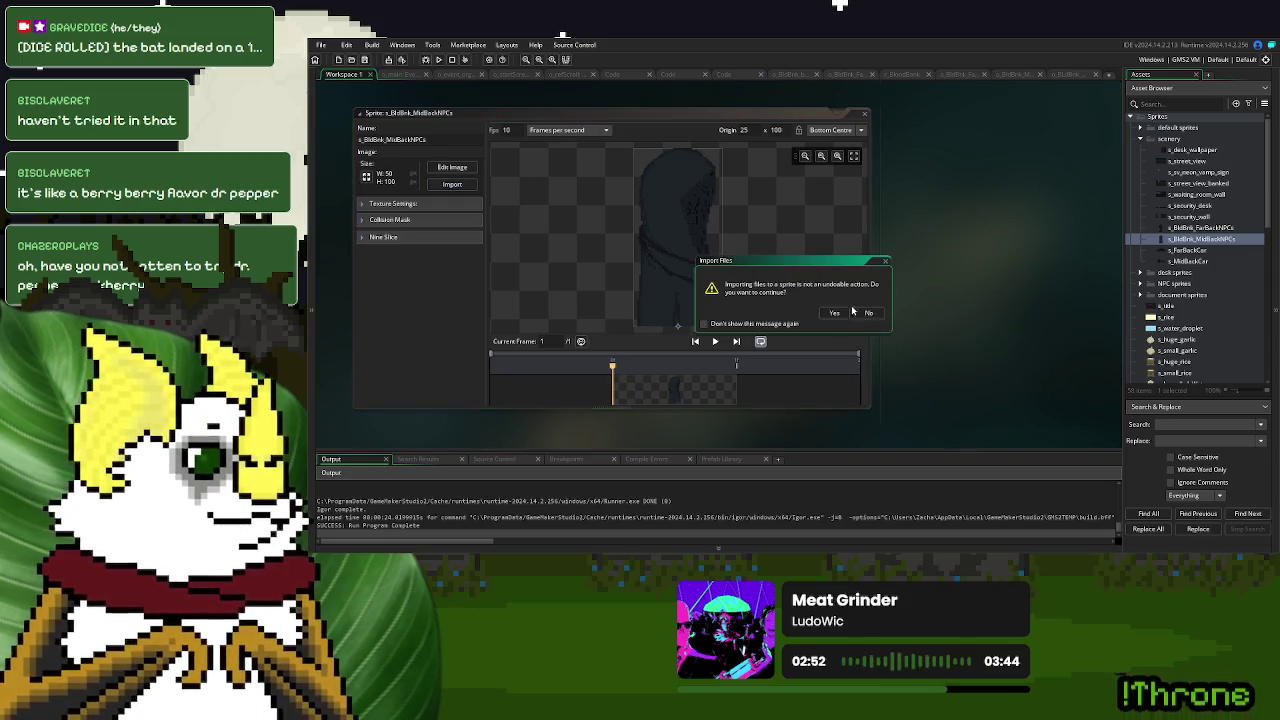
pyautogui.click(837, 313)
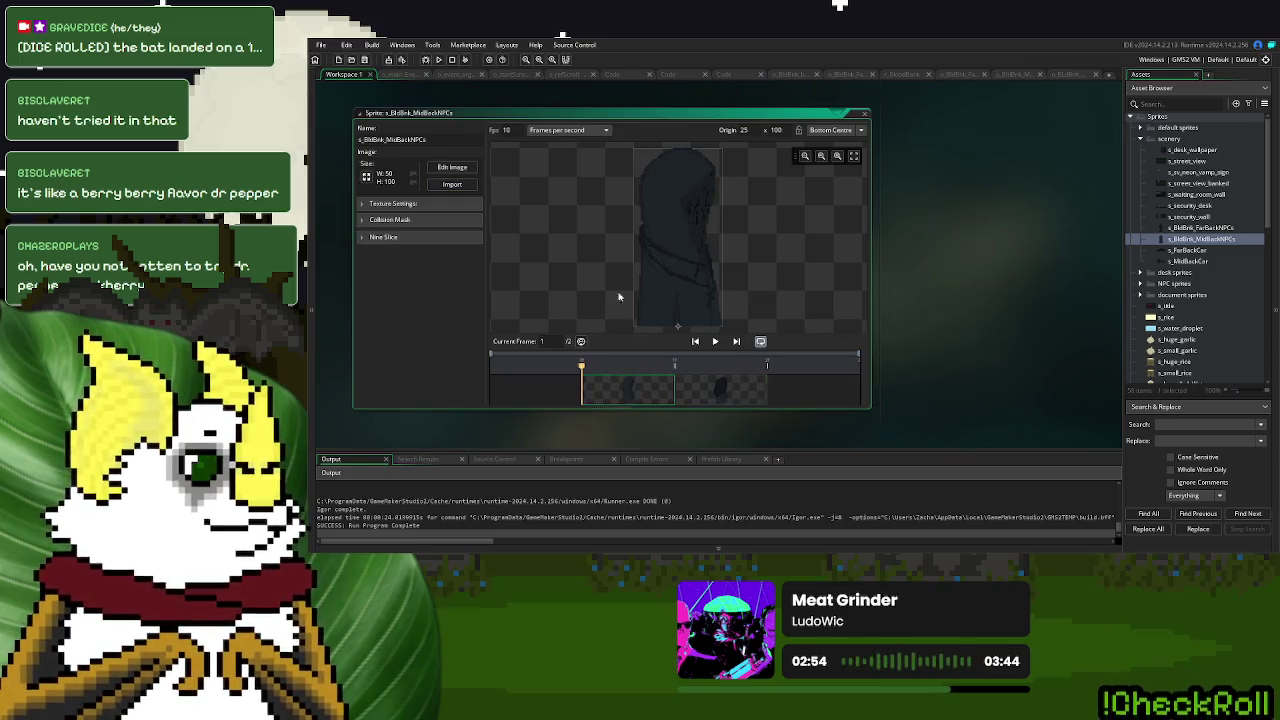
pyautogui.click(438, 59)
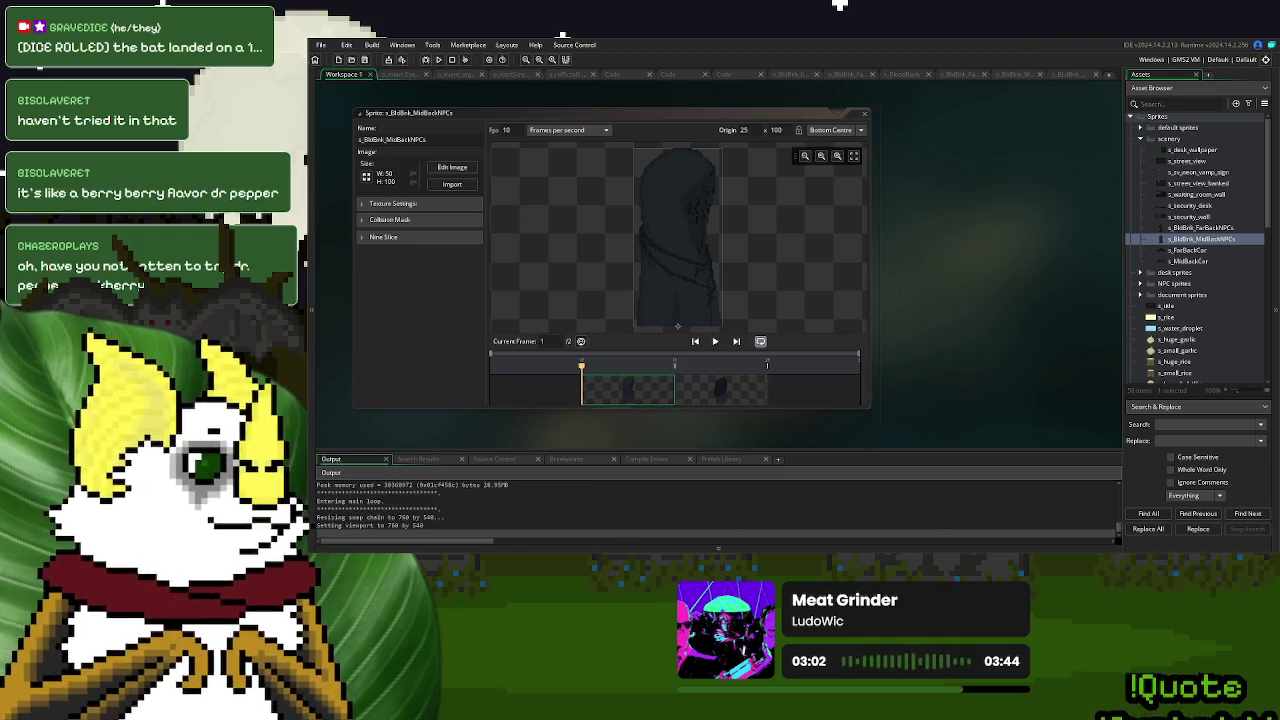
pyautogui.press('Return')
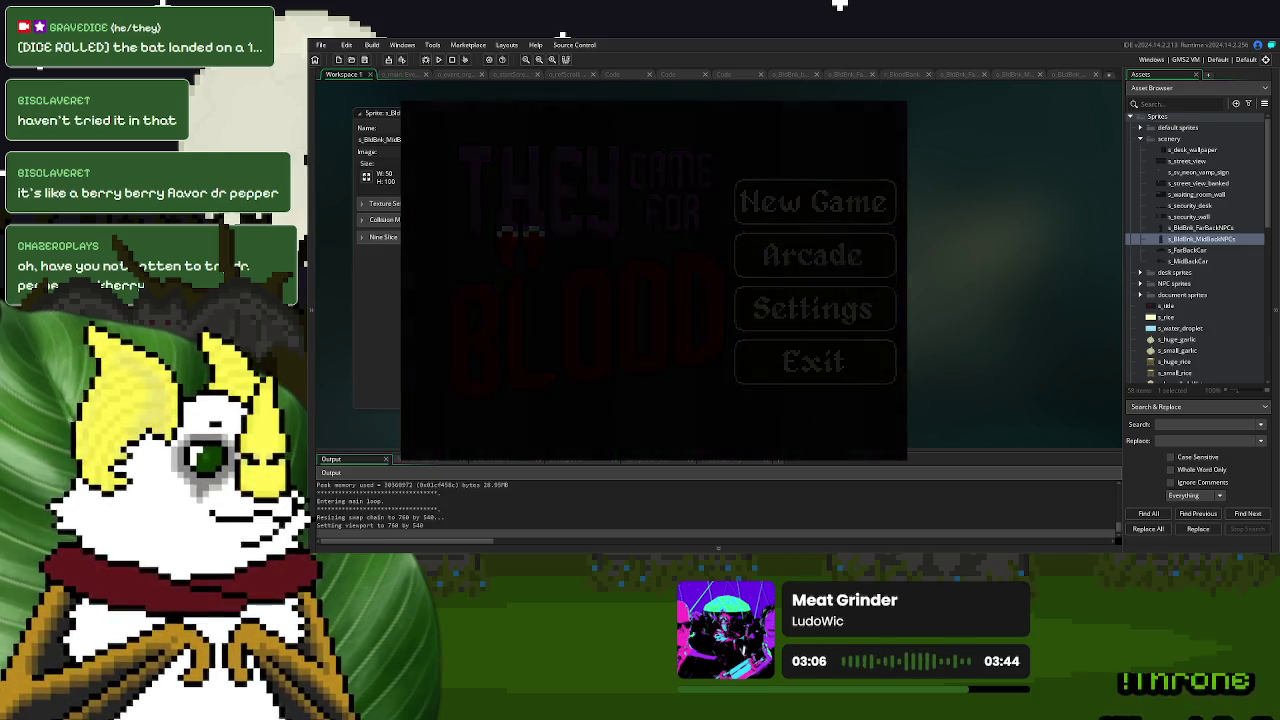
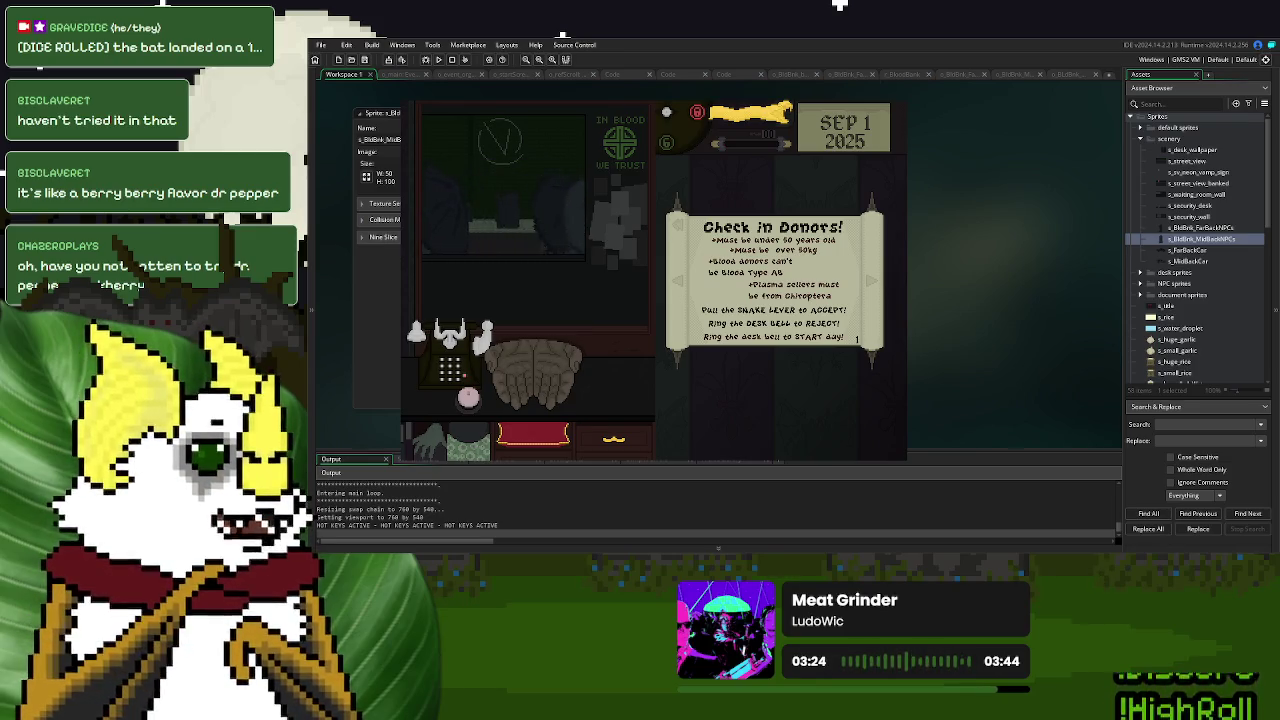
# - End the GameMaker test run and bring up the MidBack NPC sprite in Aseprite
pyautogui.press('Escape')
pyautogui.hotkey('alt', 'Tab')
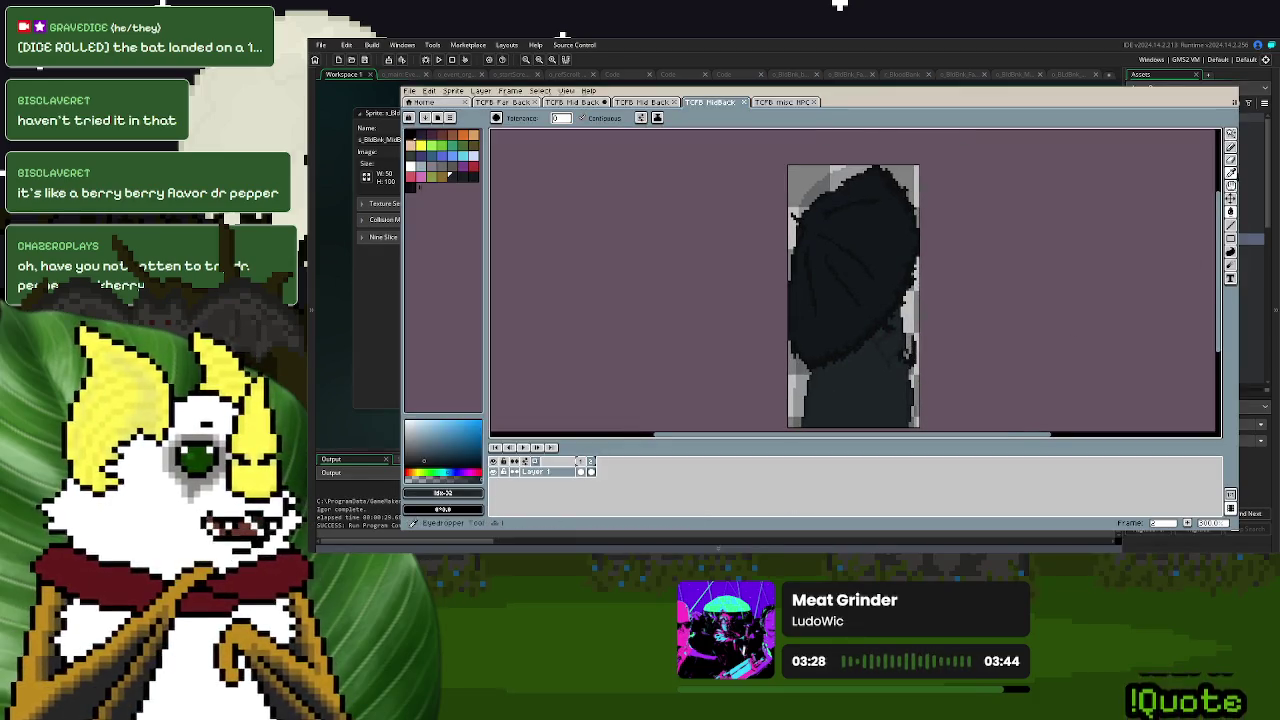
# - Select a taller strip along the figure's left edge, transform it and commit
pyautogui.click(1231, 134)
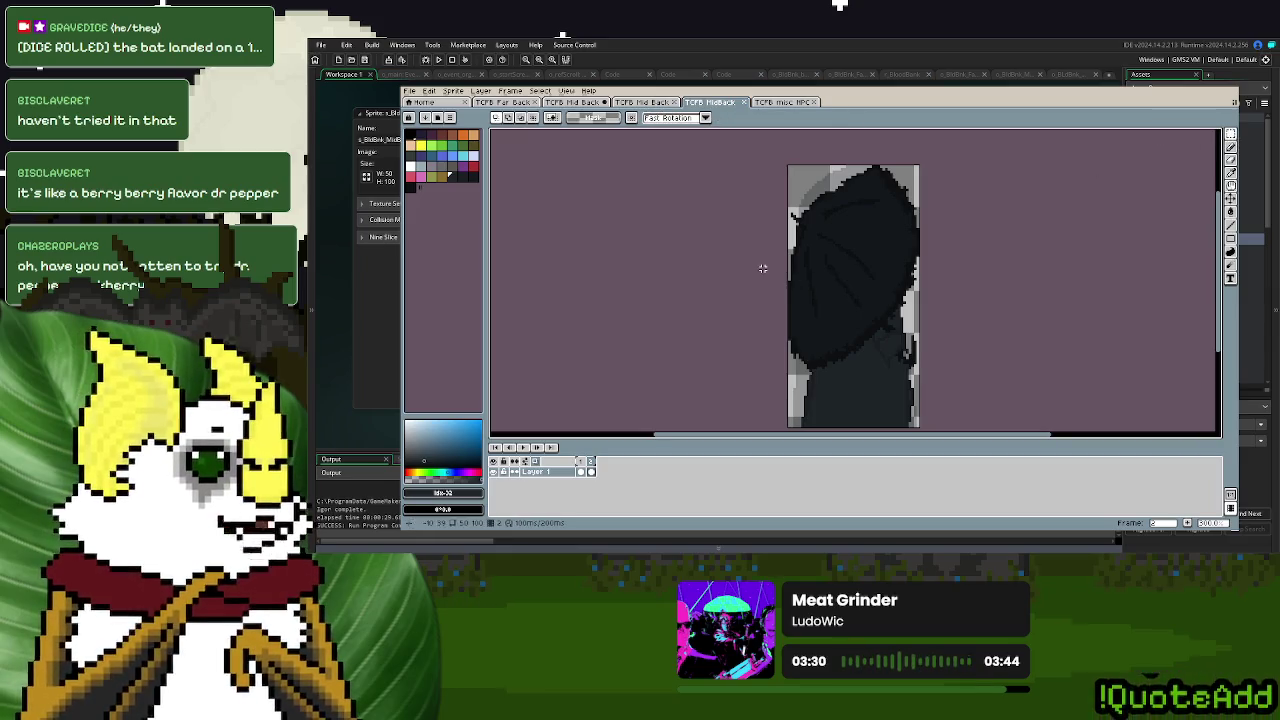
pyautogui.scroll(-1, 764, 262)
pyautogui.moveTo(788, 218); pyautogui.dragTo(838, 390)
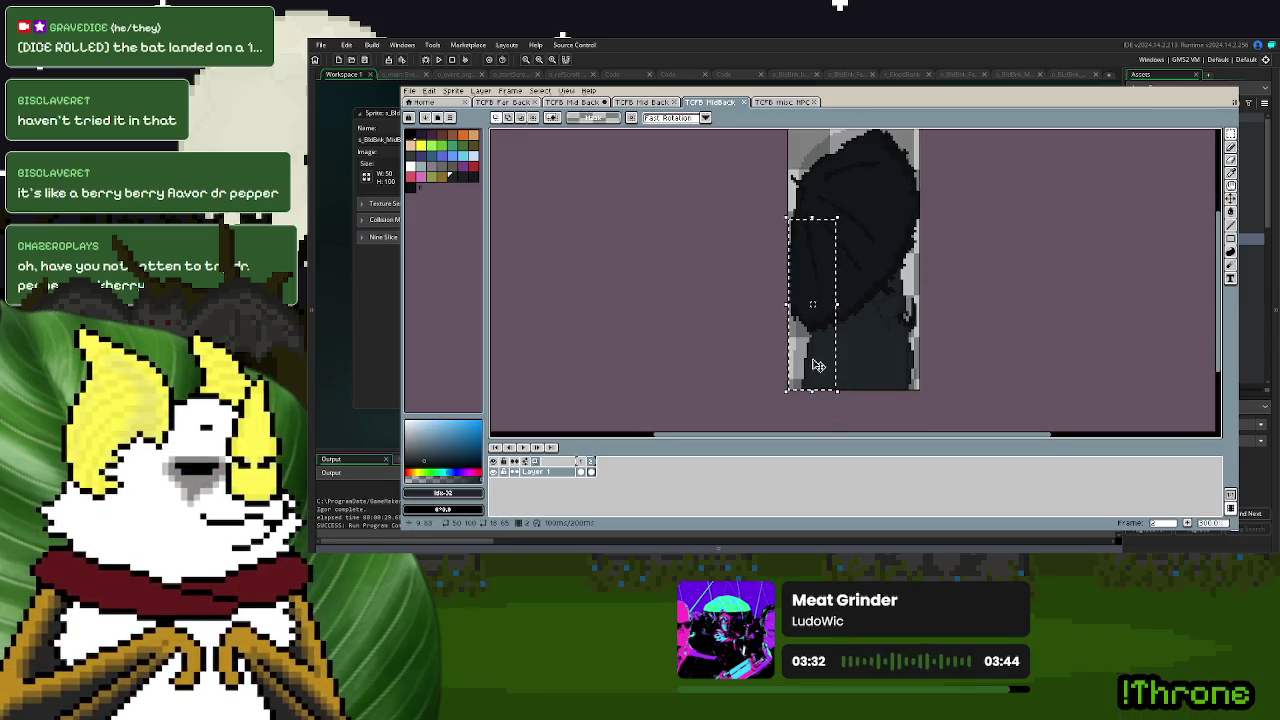
pyautogui.hotkey('ctrl', 'd')
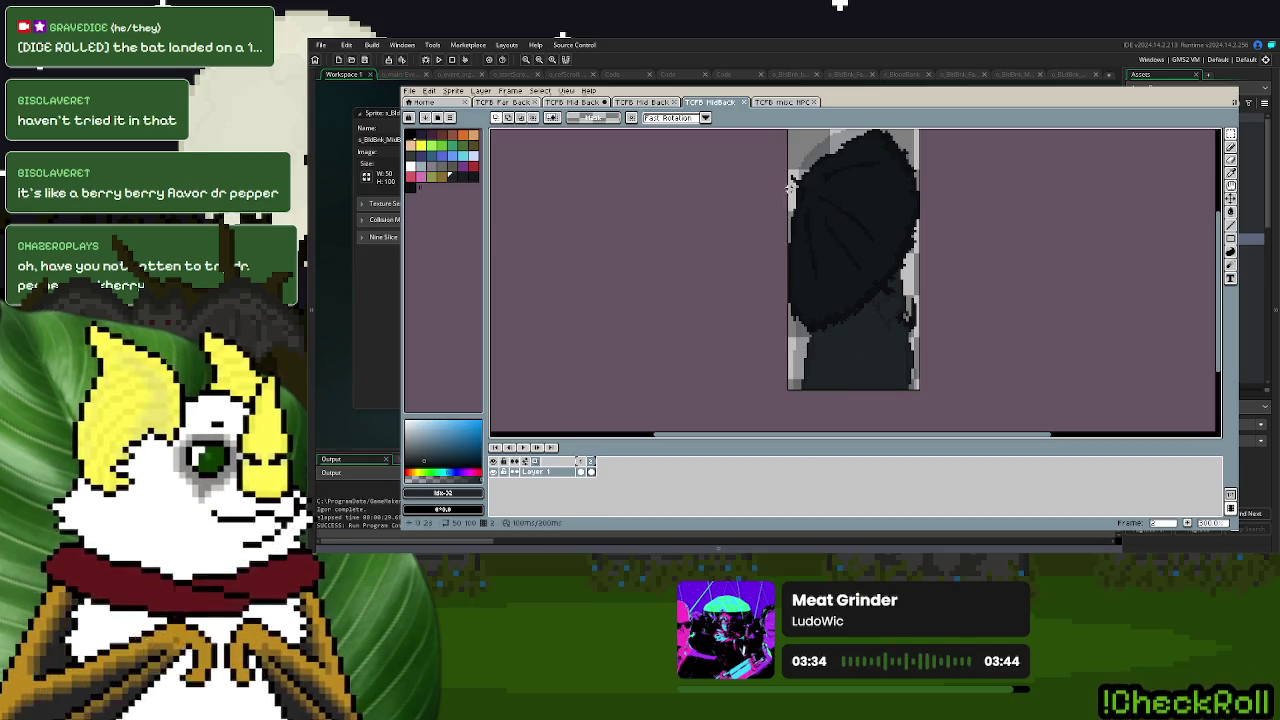
pyautogui.moveTo(788, 186)
pyautogui.mouseDown()
pyautogui.moveTo(830, 390)
pyautogui.moveTo(828, 356)
pyautogui.mouseUp()
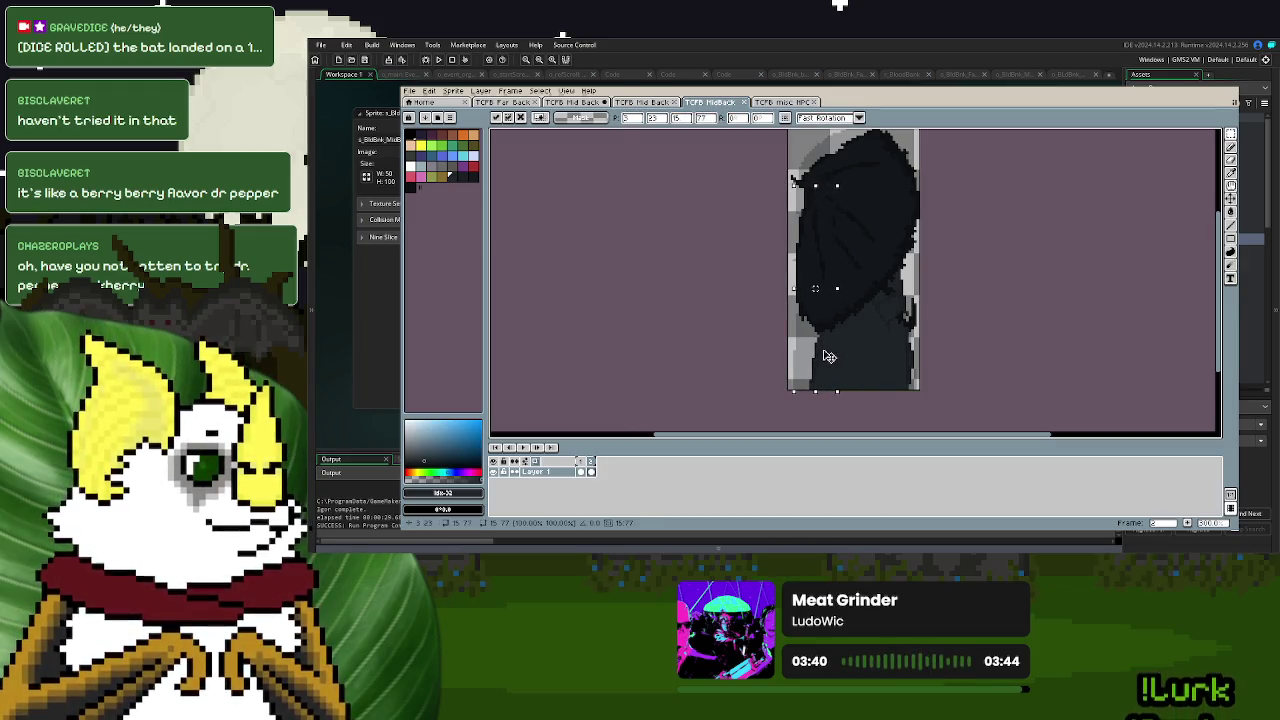
pyautogui.click(1017, 303)
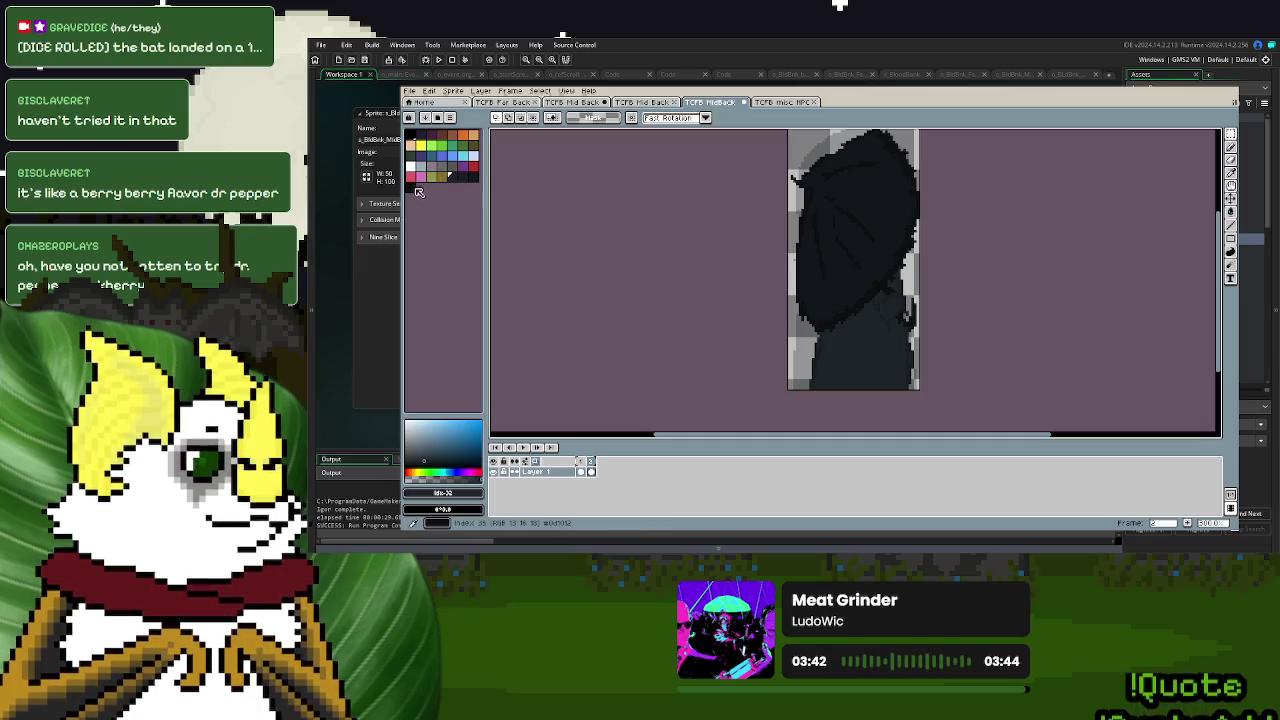
# - Sample the cloak's near-black #0d1012 as the Pencil colour
pyautogui.click(1231, 198)
pyautogui.click(884, 280)
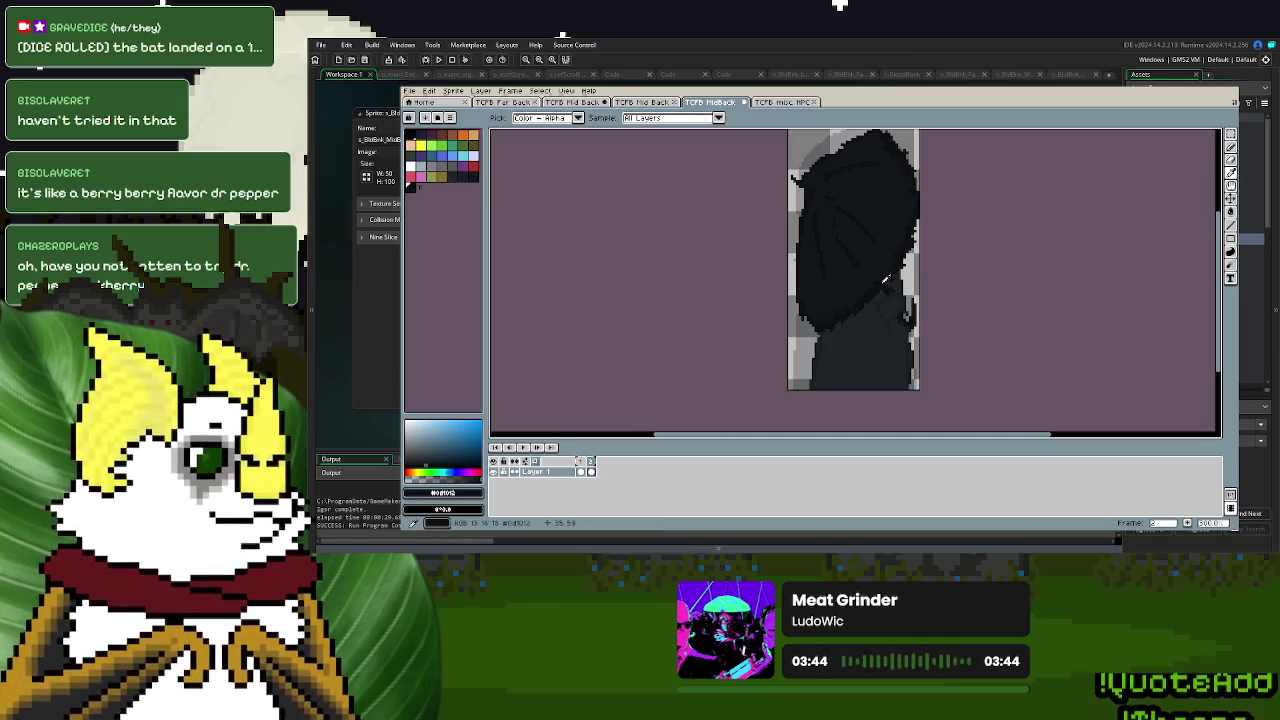
pyautogui.click(1231, 160)
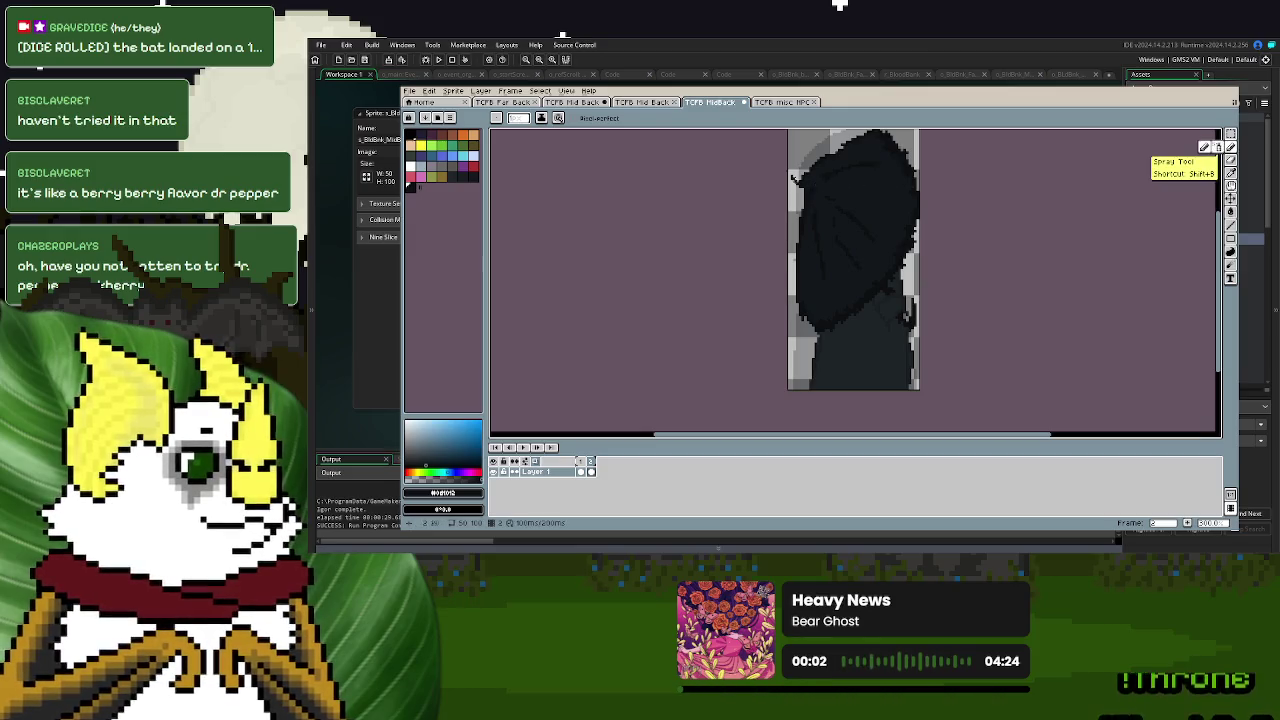
# - Paint dark pixels up the cloak's left edge and over the nearby grey gaps
pyautogui.moveTo(795, 246); pyautogui.dragTo(795, 270)
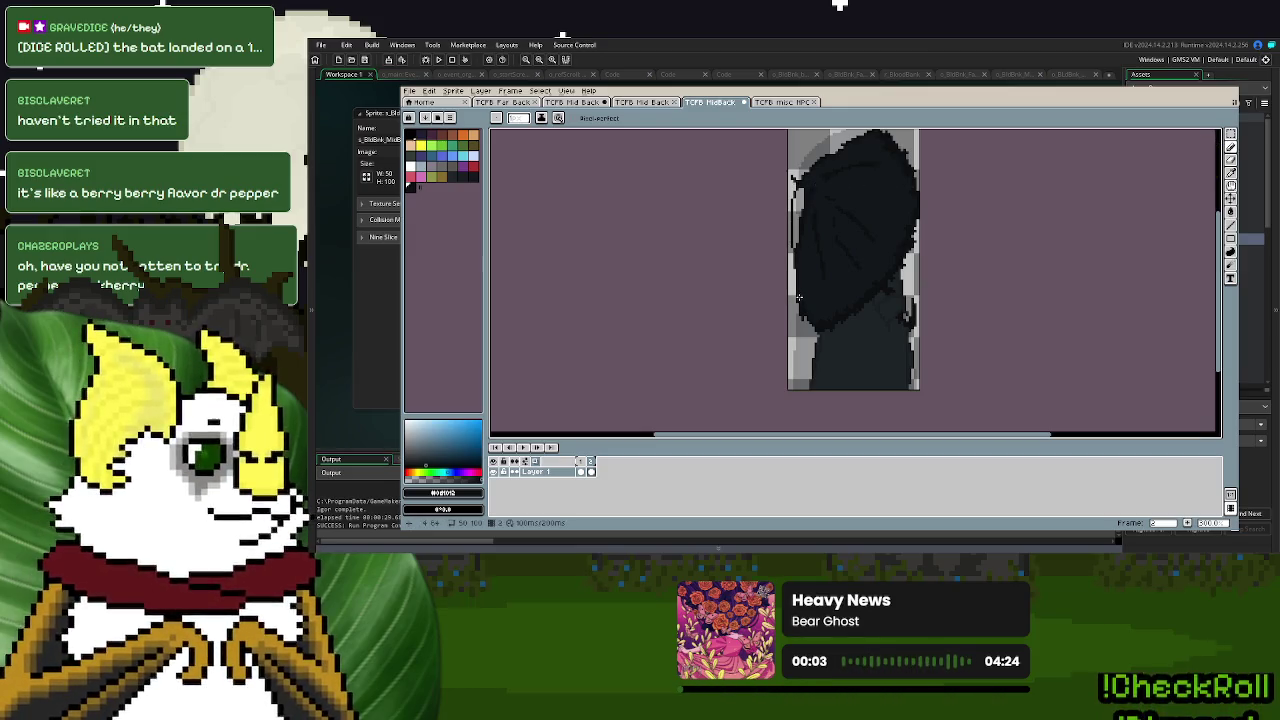
pyautogui.moveTo(794, 198); pyautogui.dragTo(794, 246)
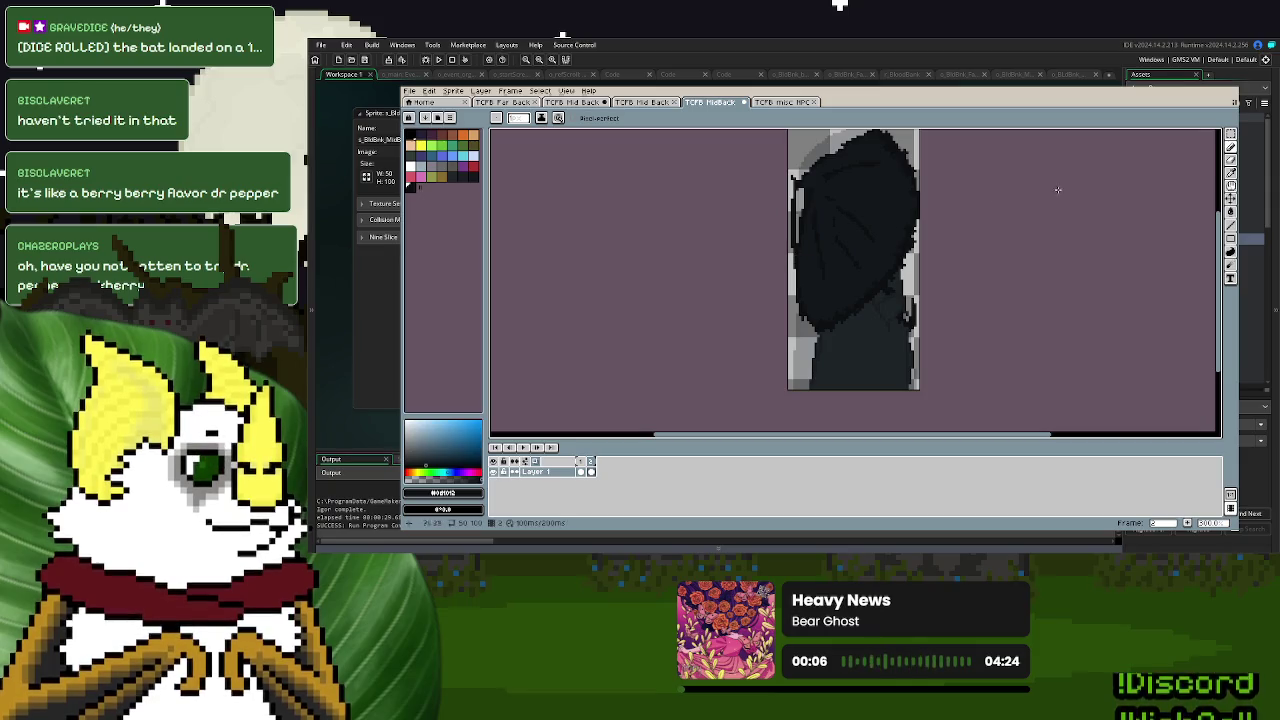
pyautogui.click(1233, 171)
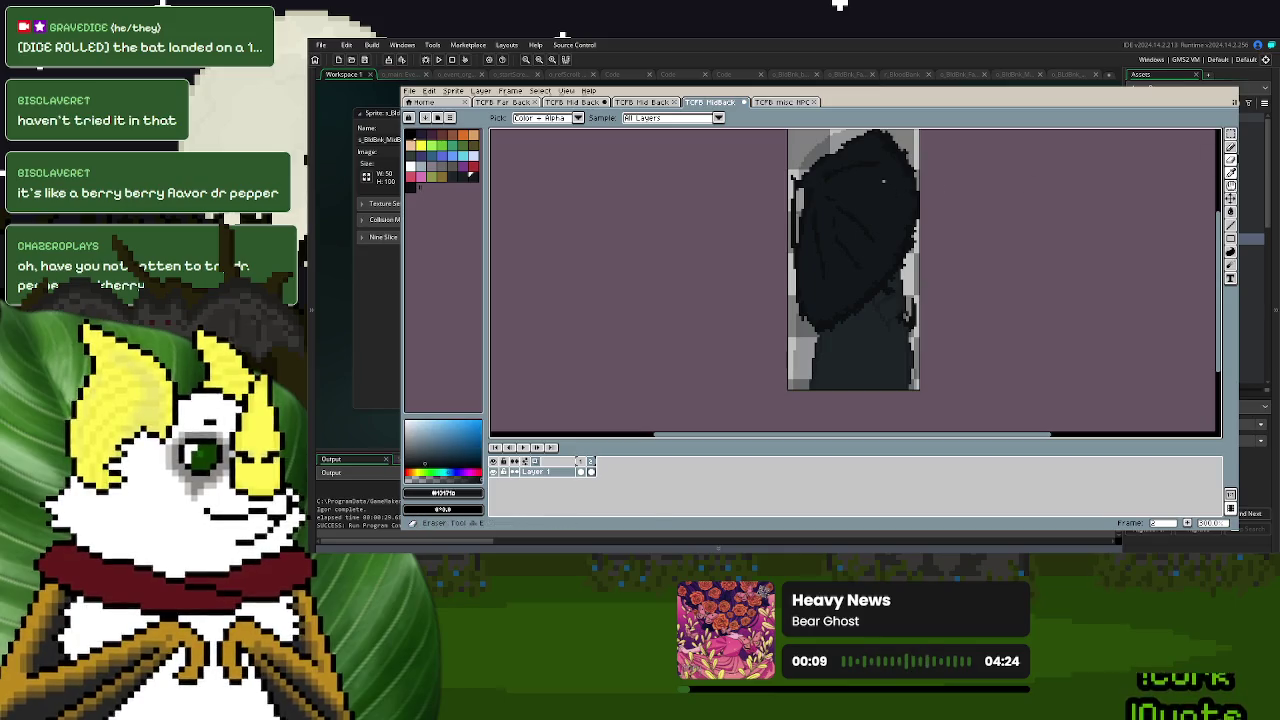
pyautogui.click(1230, 147)
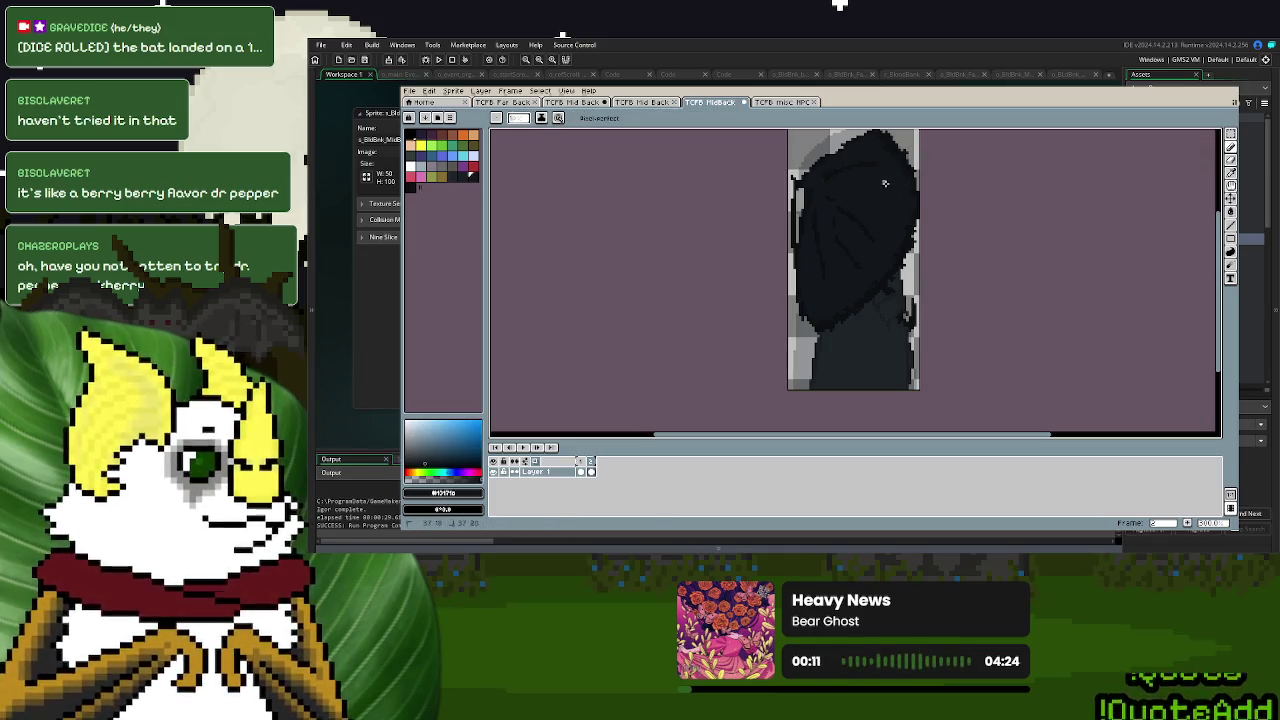
pyautogui.scroll(2, 780, 200)
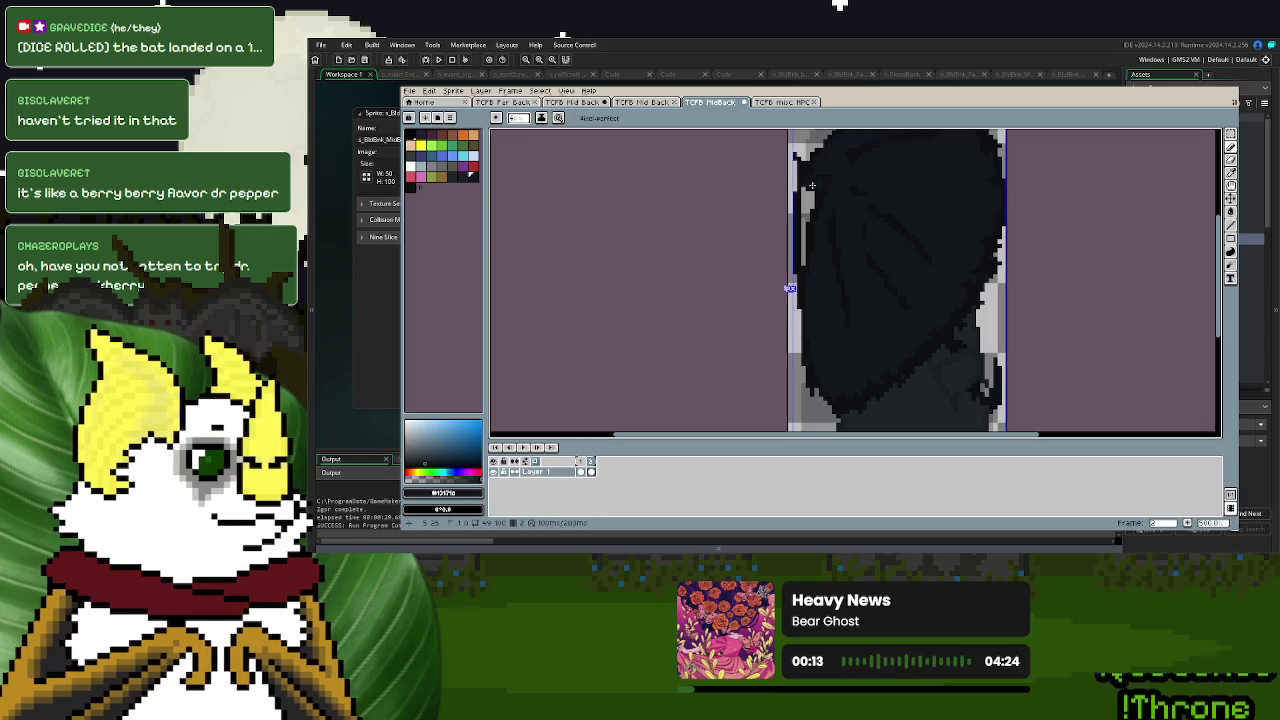
pyautogui.moveTo(811, 188)
pyautogui.mouseDown()
pyautogui.moveTo(822, 201)
pyautogui.moveTo(805, 220)
pyautogui.mouseUp()
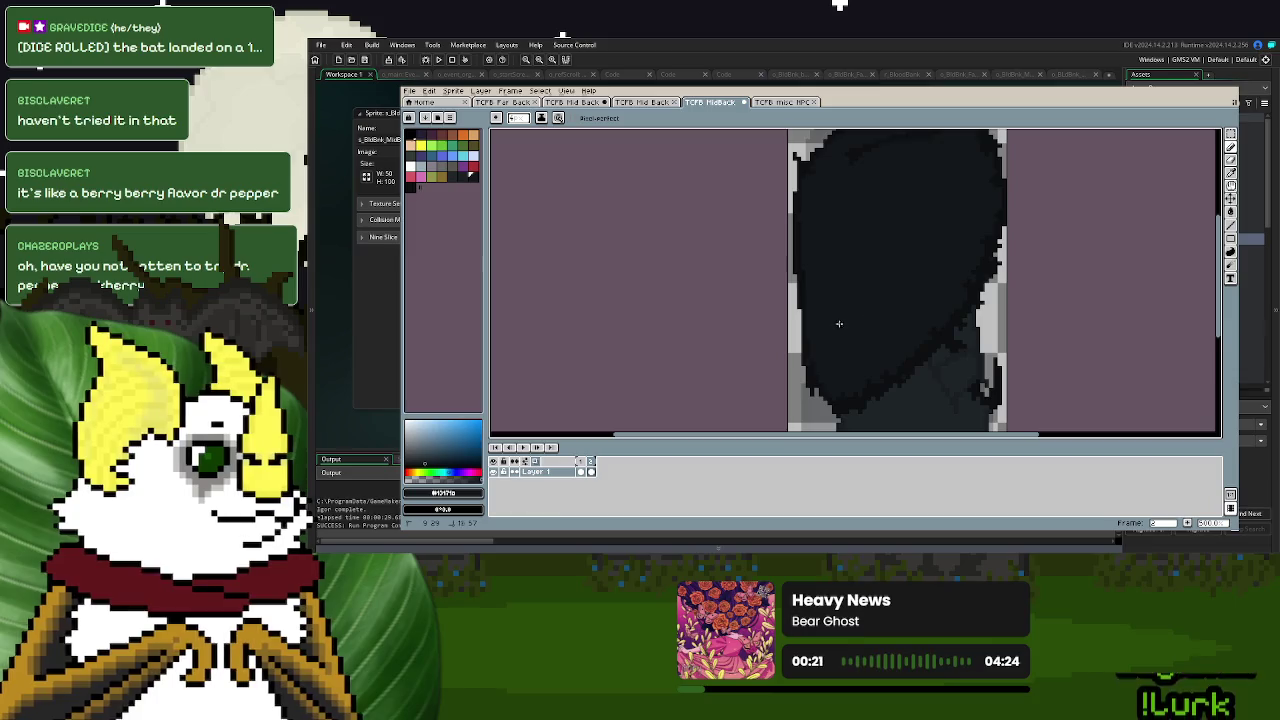
# - Darken the remaining grey edge pixels along the cloak's left side
pyautogui.scroll(-2, 839, 323)
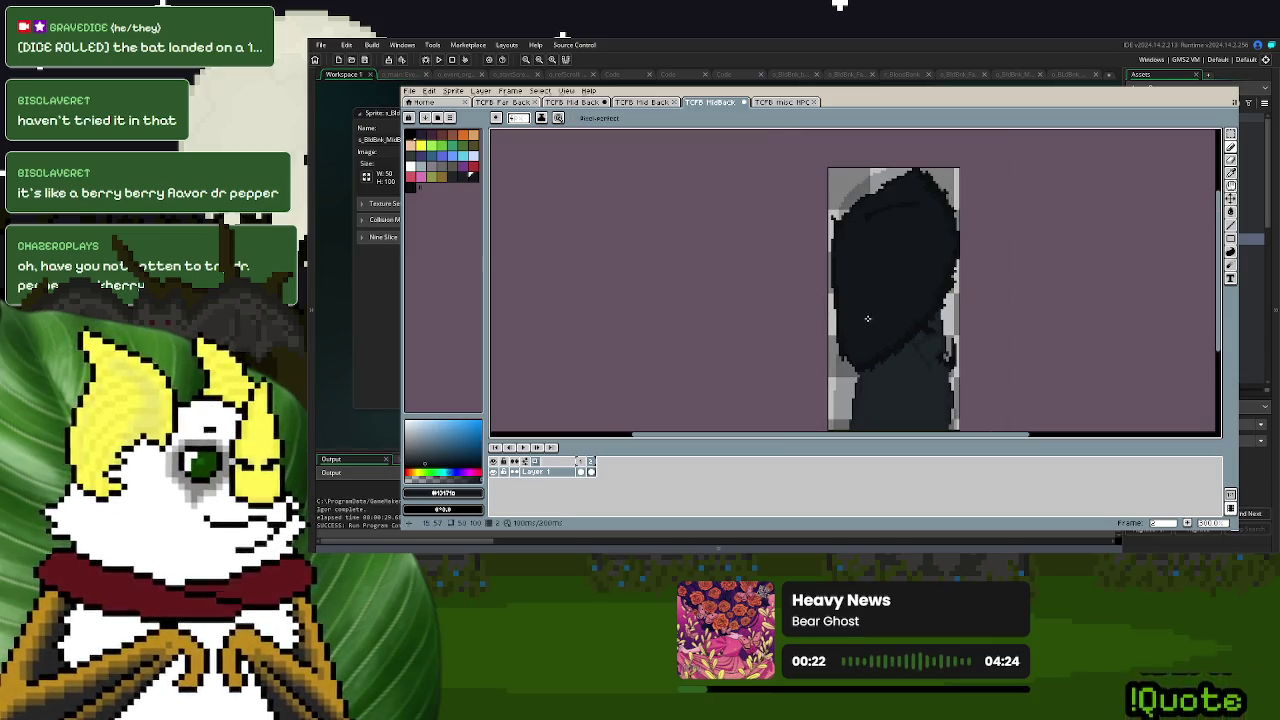
pyautogui.click(1233, 173)
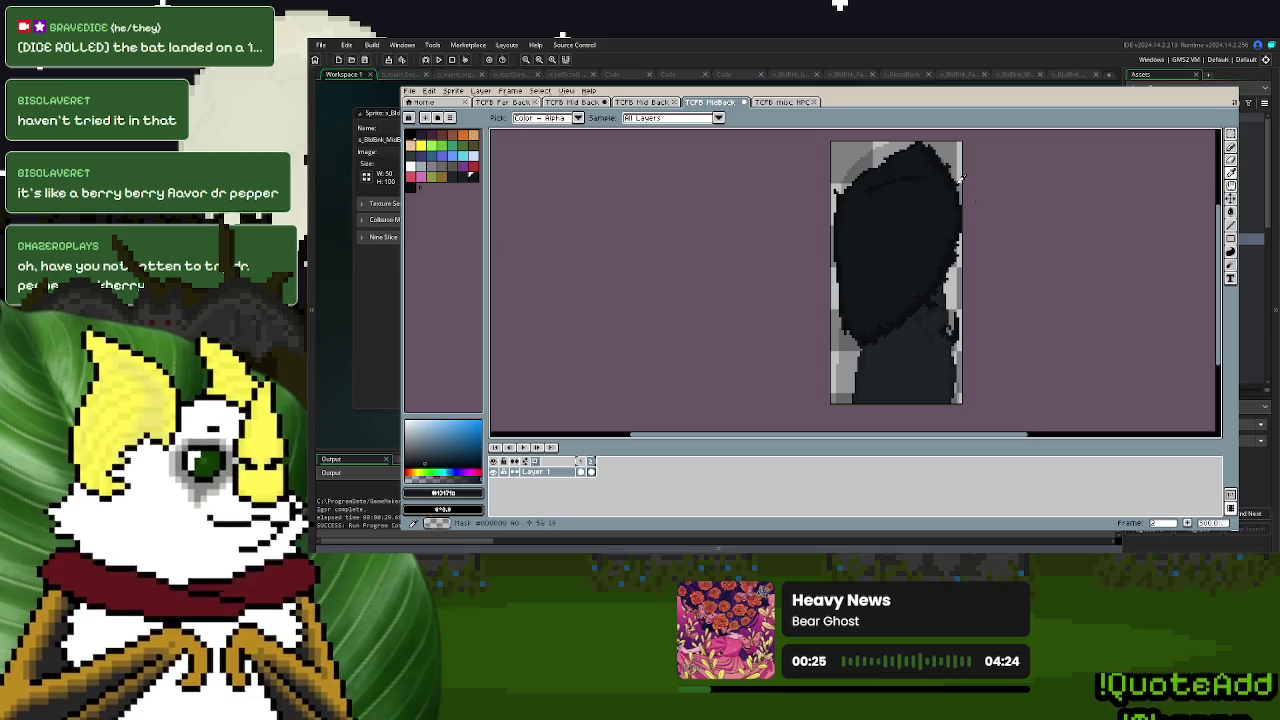
pyautogui.click(1233, 148)
pyautogui.scroll(2, 855, 229)
pyautogui.moveTo(830, 213); pyautogui.dragTo(720, 243)
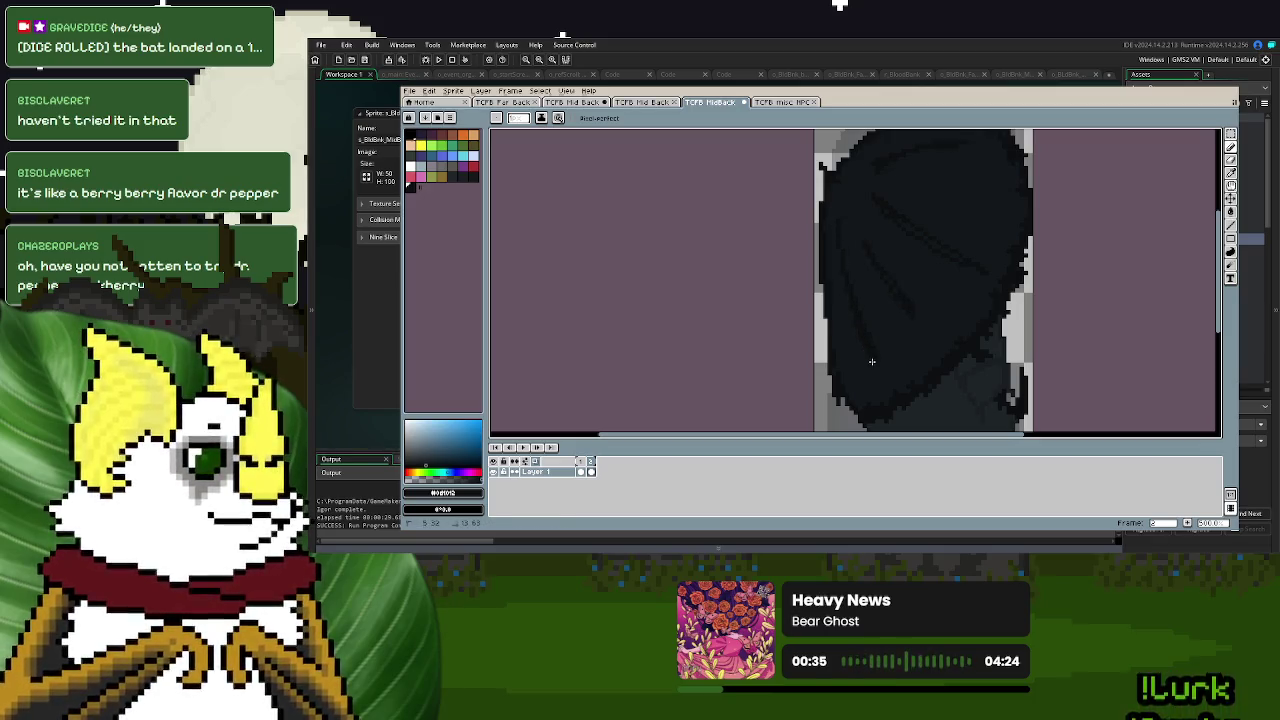
pyautogui.scroll(-1, 871, 361)
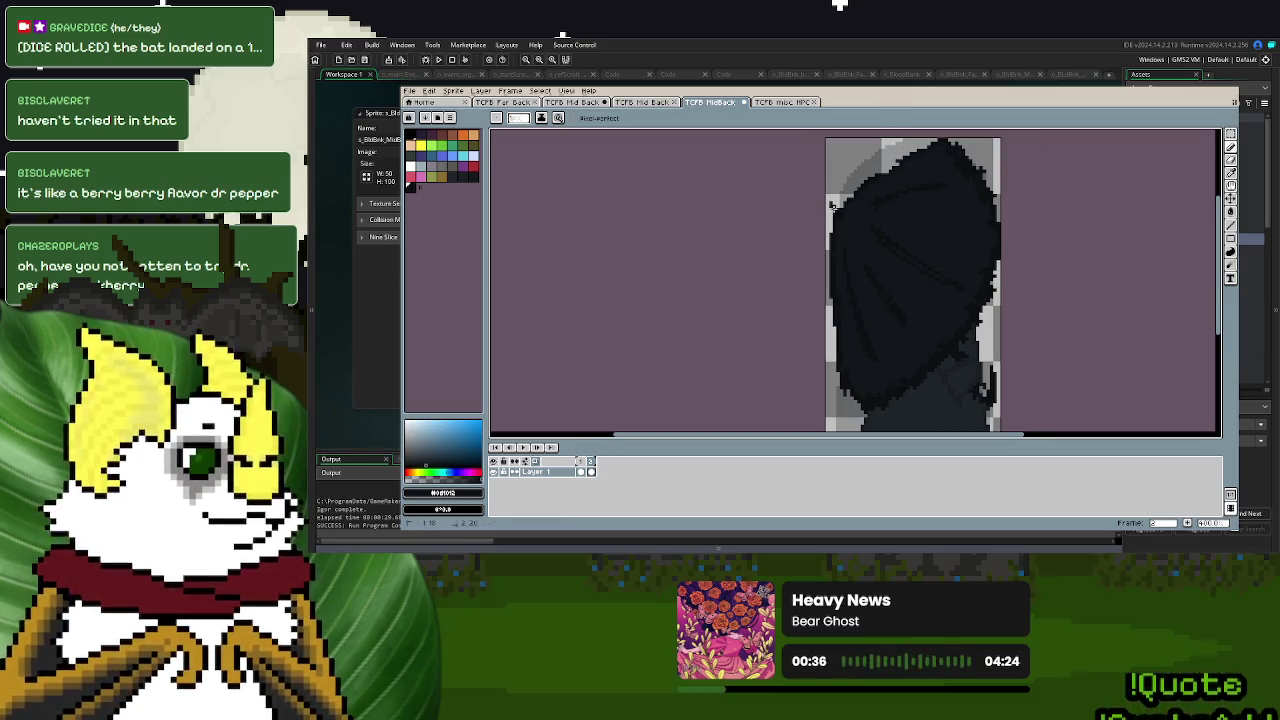
pyautogui.scroll(-1, 832, 205)
pyautogui.scroll(1, 916, 337)
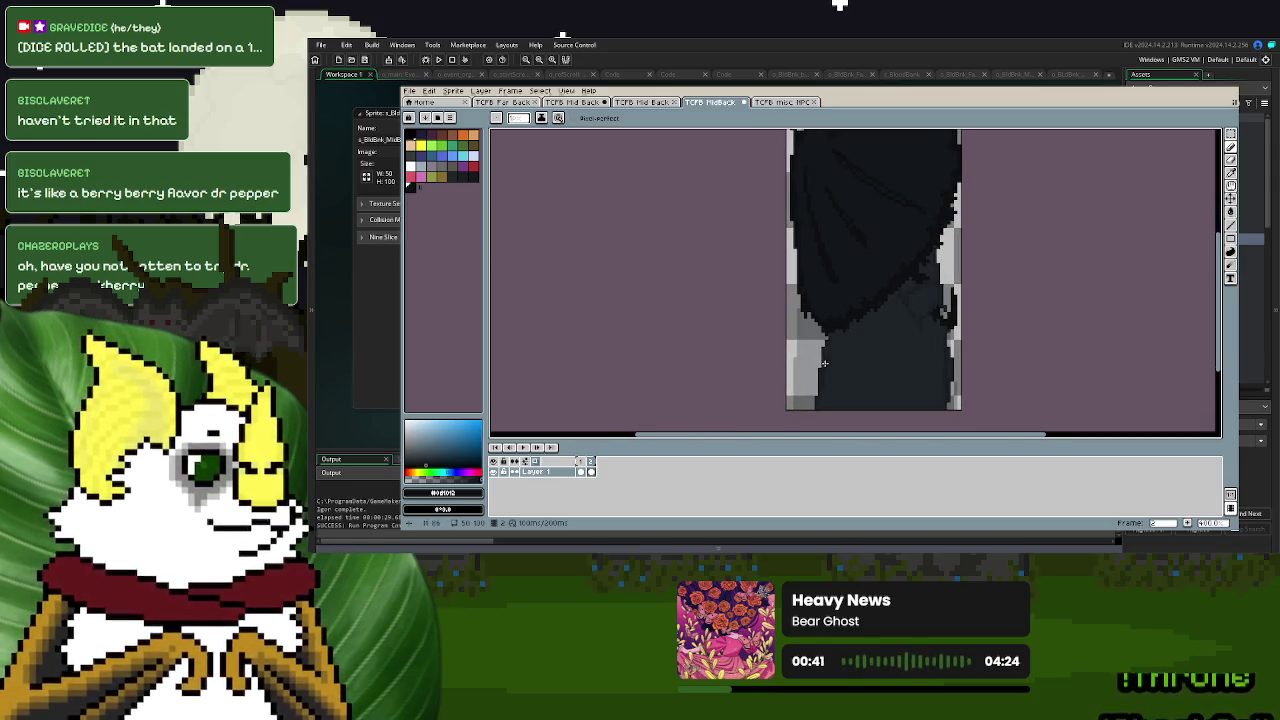
pyautogui.click(1230, 187)
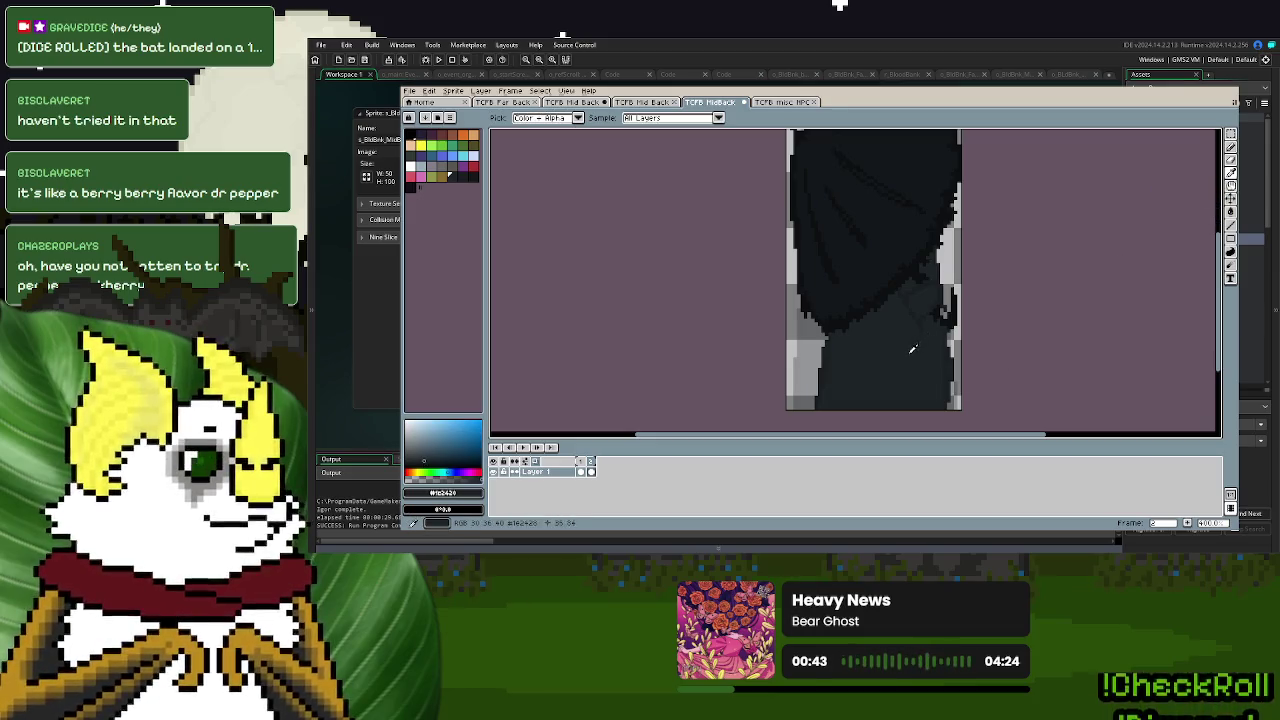
# - Try a Magic Wand selection on the dark cloak, then sample a new dark shade from it
pyautogui.click(1230, 172)
pyautogui.click(844, 237)
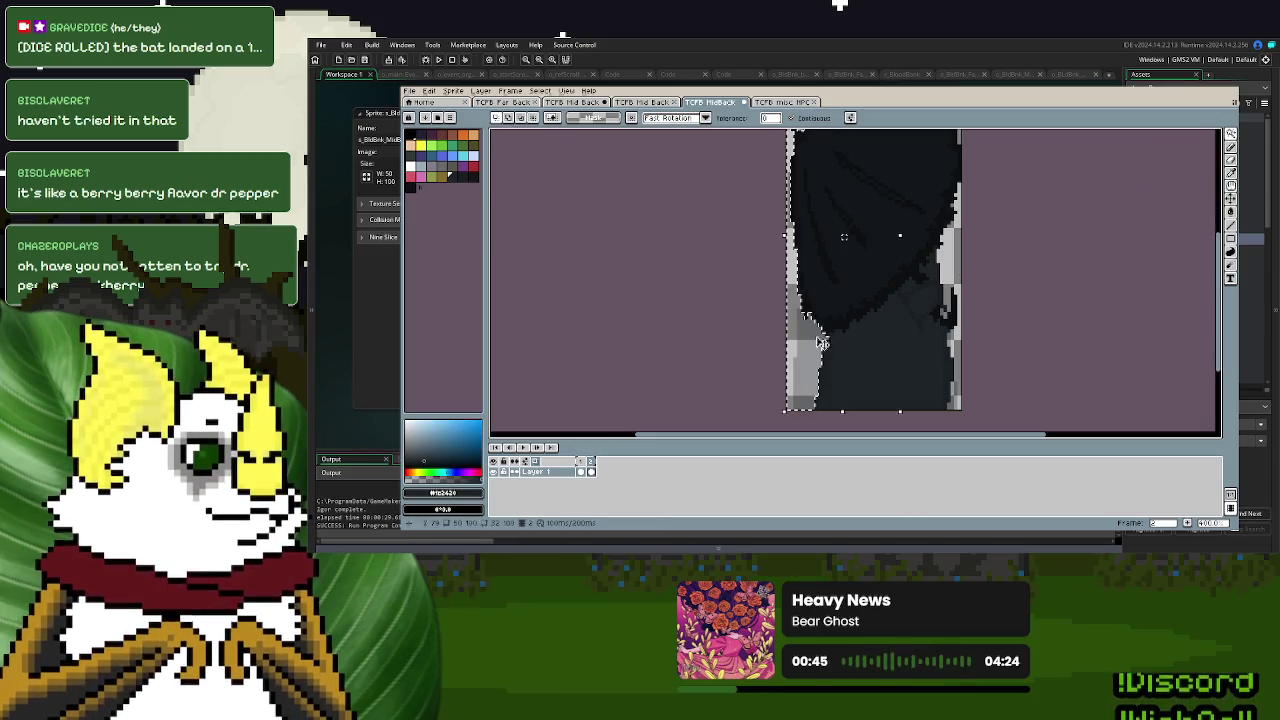
pyautogui.click(1230, 159)
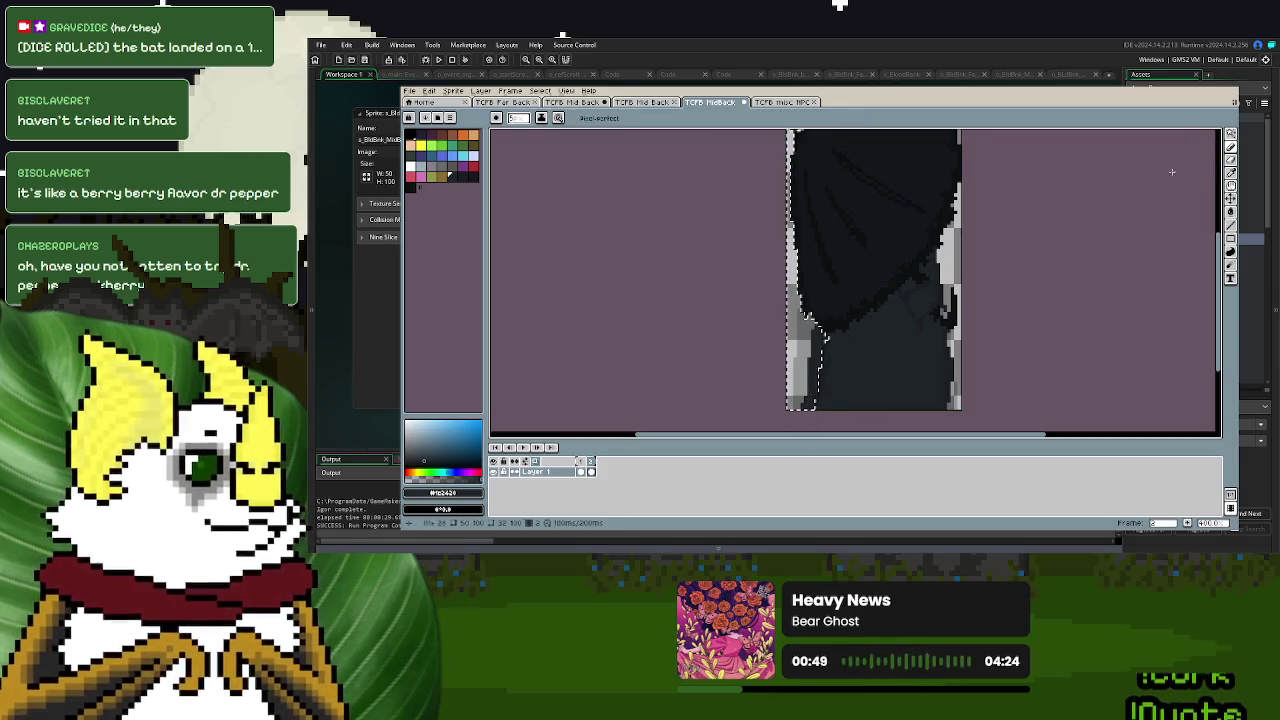
pyautogui.click(1231, 140)
pyautogui.scroll(-4, 949, 421)
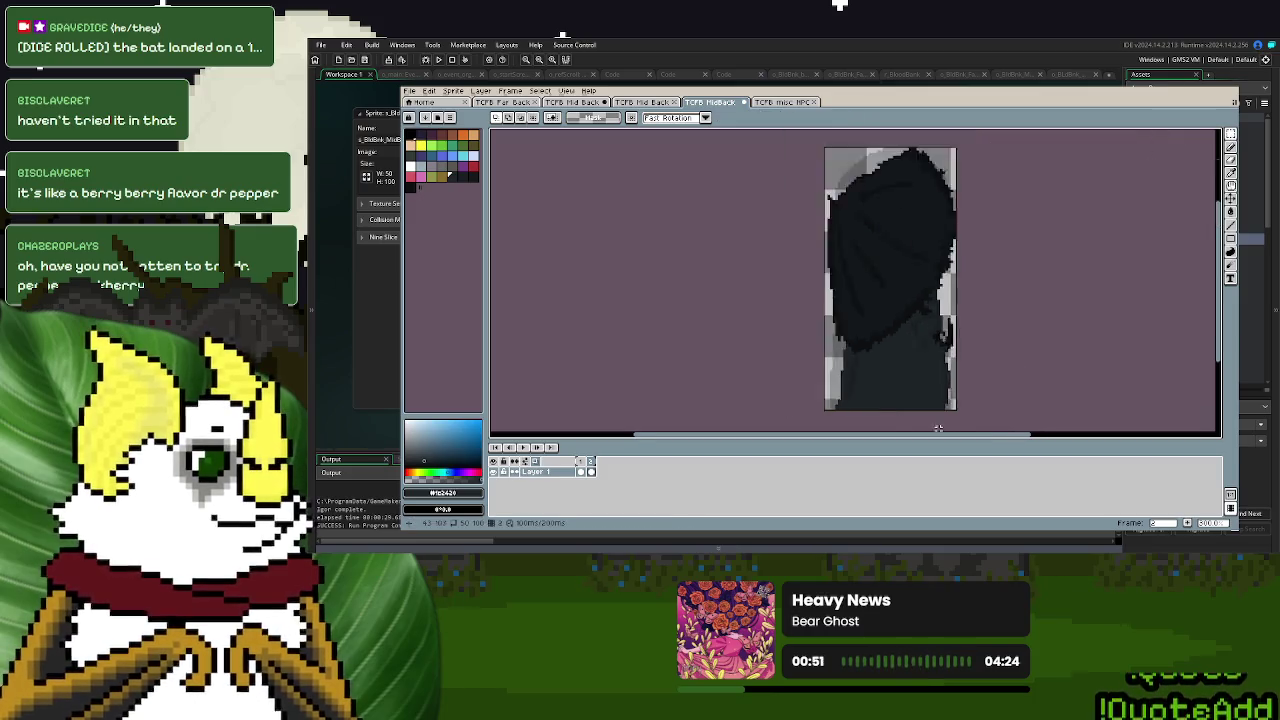
pyautogui.scroll(3, 949, 421)
pyautogui.click(1230, 172)
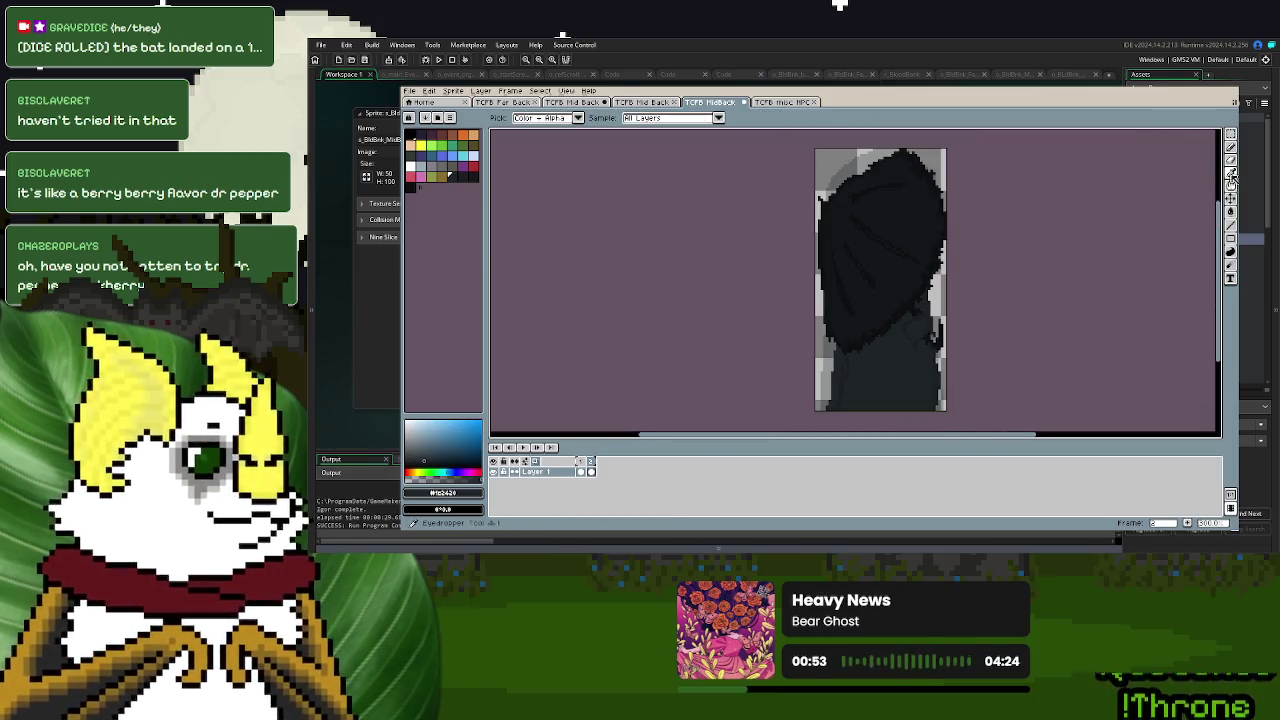
pyautogui.scroll(2, 940, 328)
pyautogui.click(940, 328)
pyautogui.scroll(-1, 900, 340)
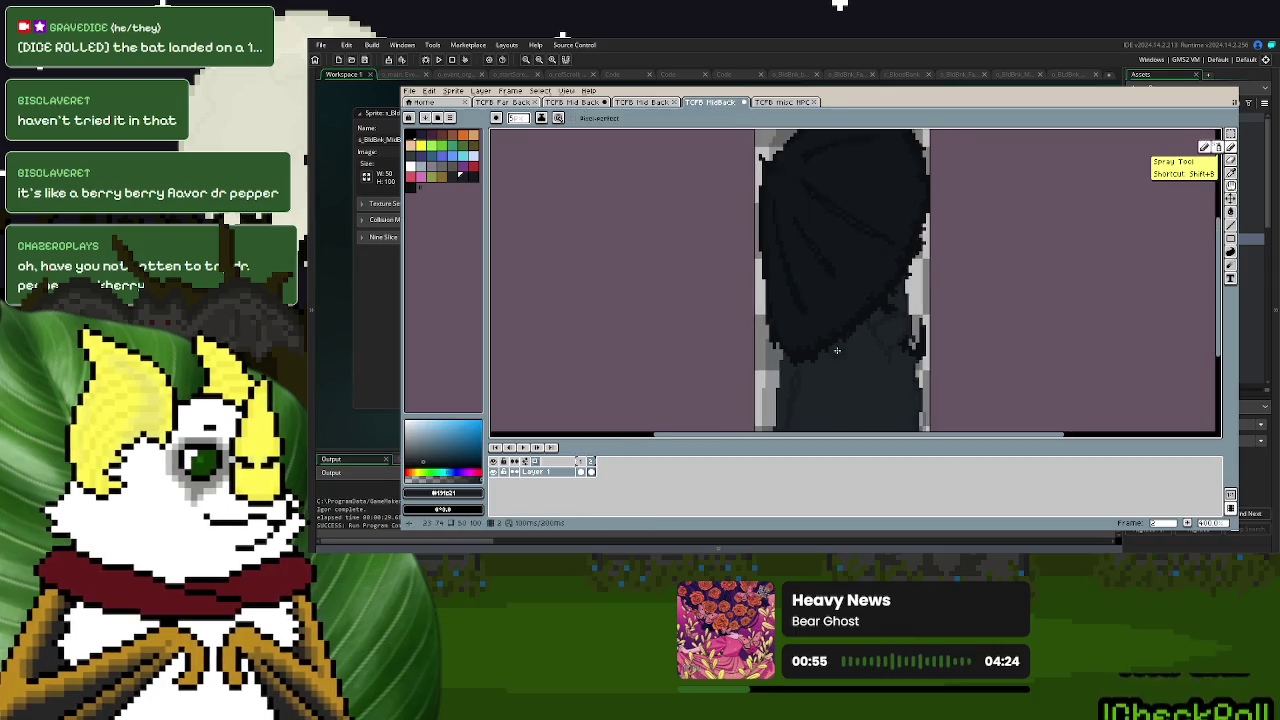
# - Pan to the hood and darken its upper-left edge with a sampled dark colour
pyautogui.press('b')
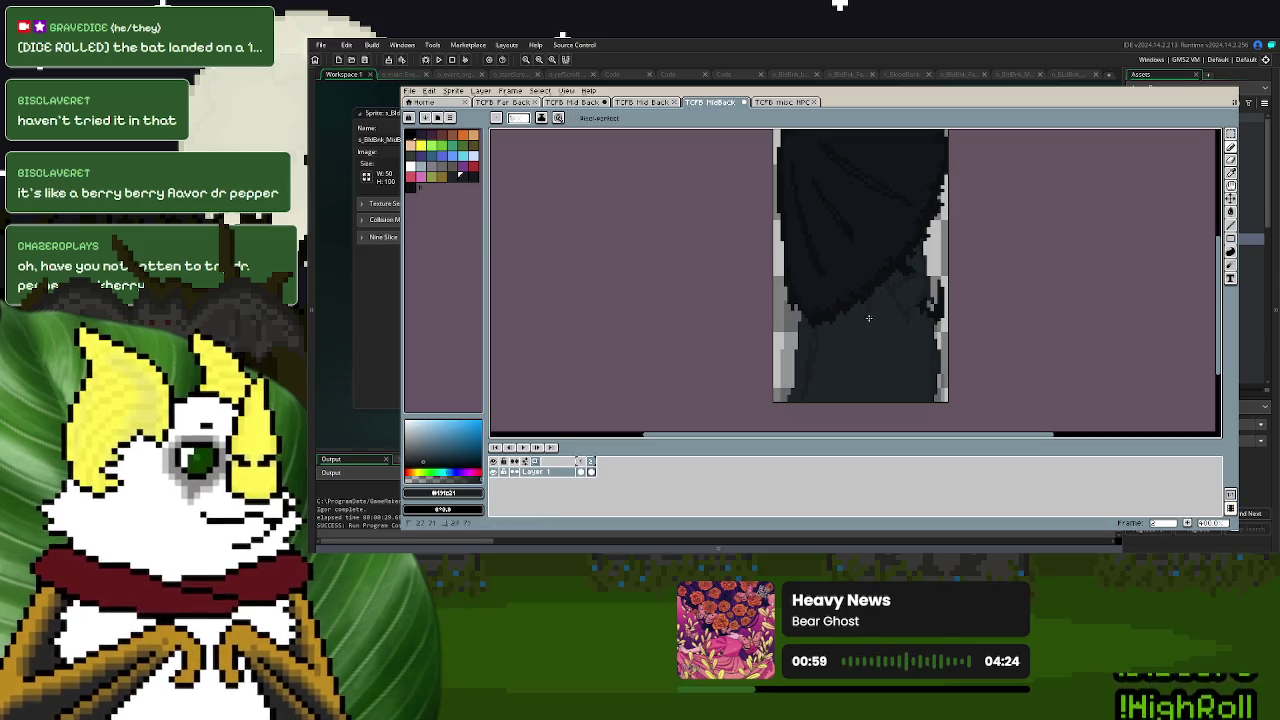
pyautogui.scroll(-2, 889, 411)
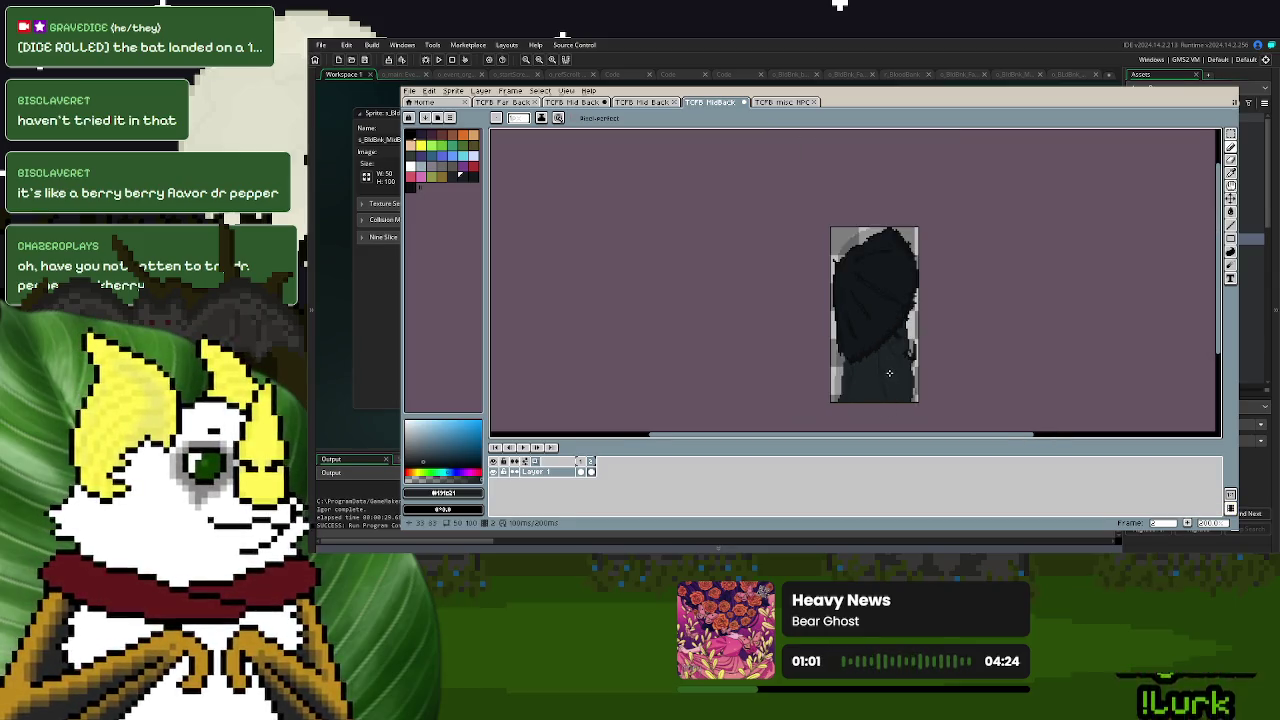
pyautogui.scroll(1, 889, 373)
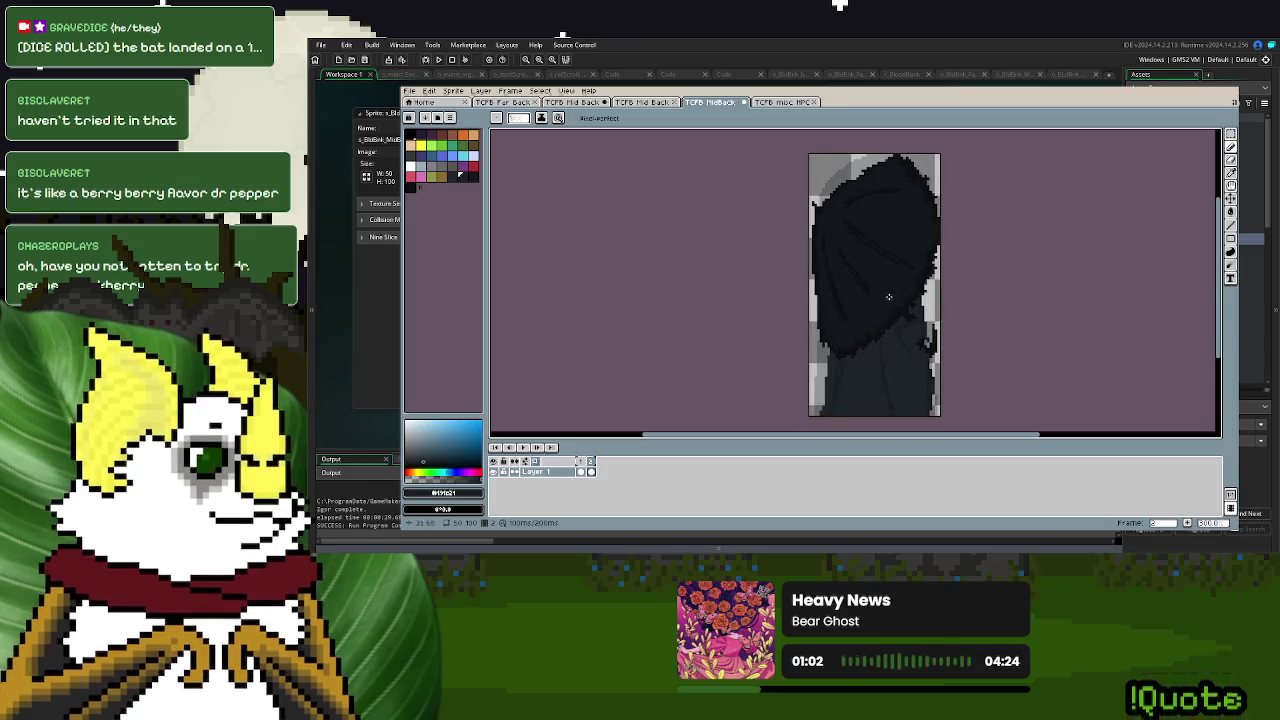
pyautogui.scroll(1, 859, 332)
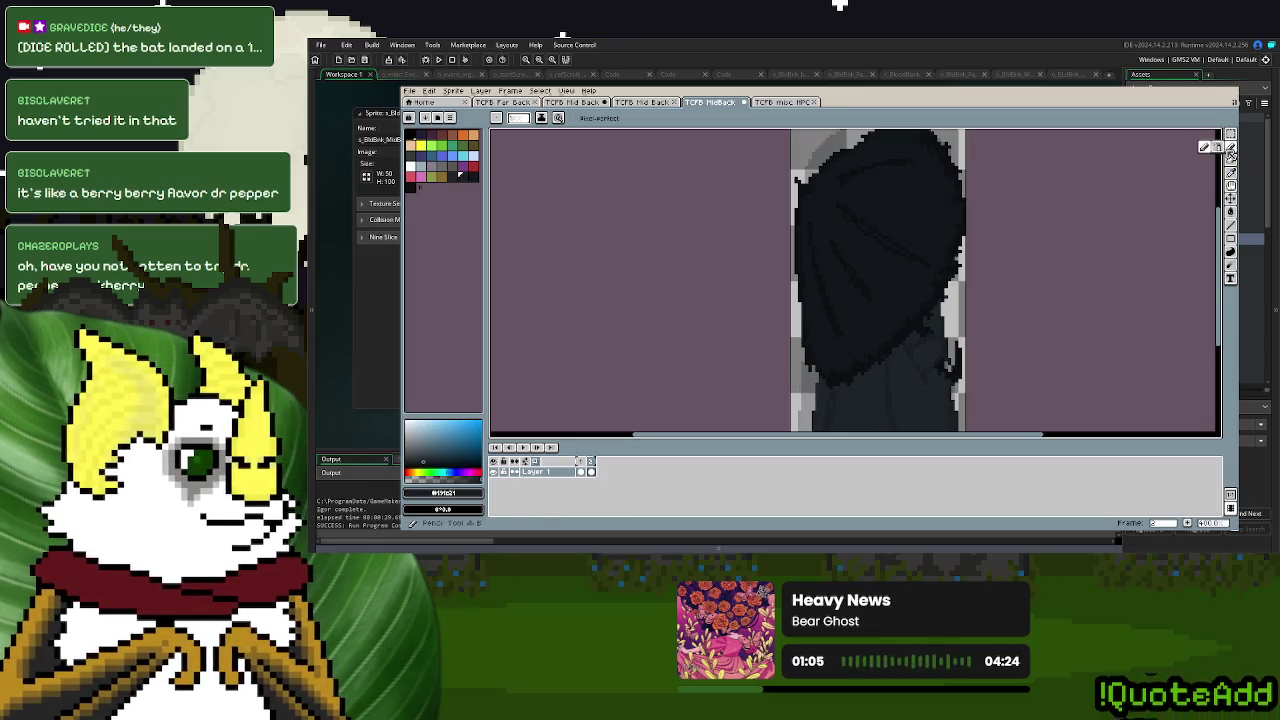
pyautogui.moveTo(832, 342); pyautogui.dragTo(844, 378)
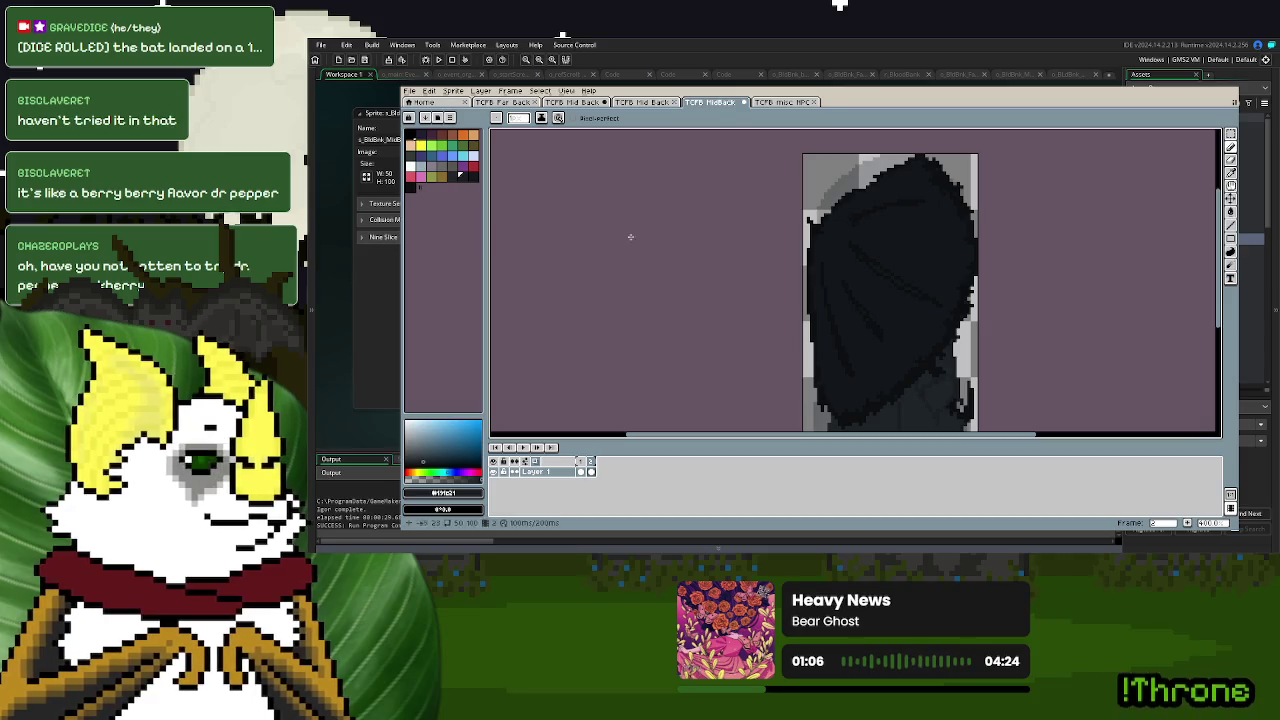
pyautogui.keyDown('alt'); pyautogui.click(925, 235); pyautogui.keyUp('alt')
pyautogui.moveTo(848, 192); pyautogui.dragTo(897, 168)
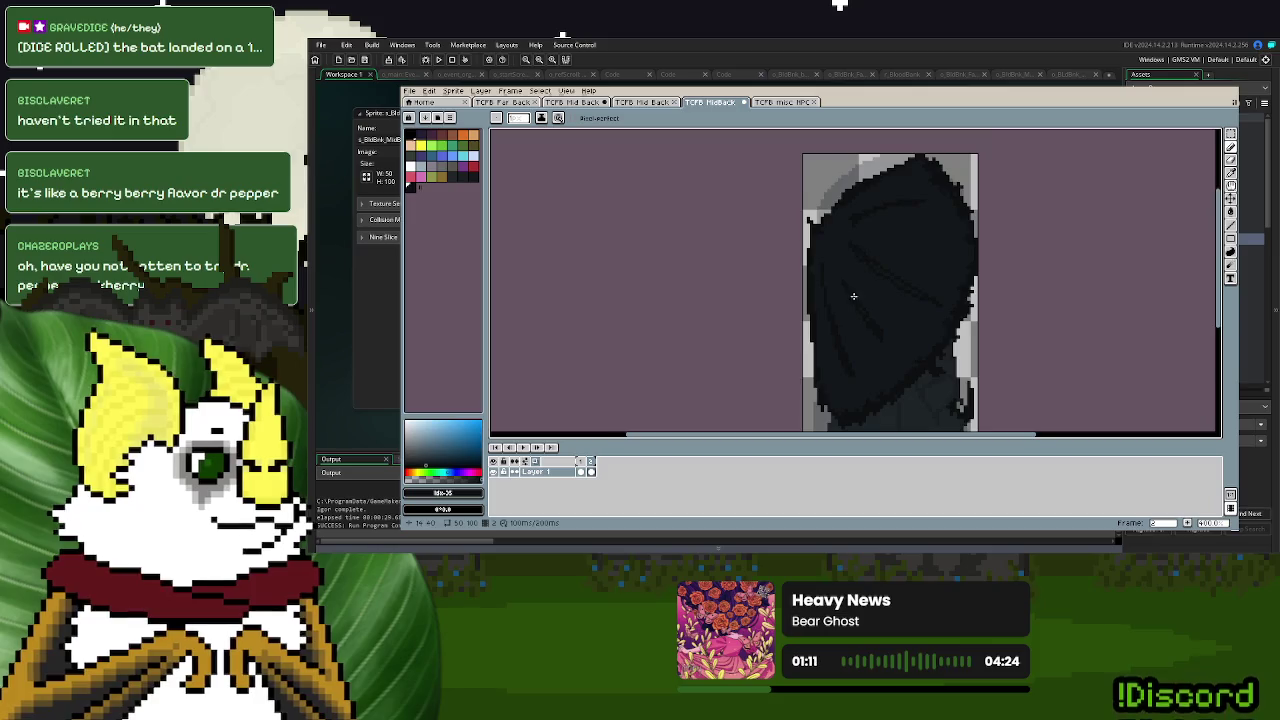
pyautogui.moveTo(851, 291); pyautogui.dragTo(860, 246)
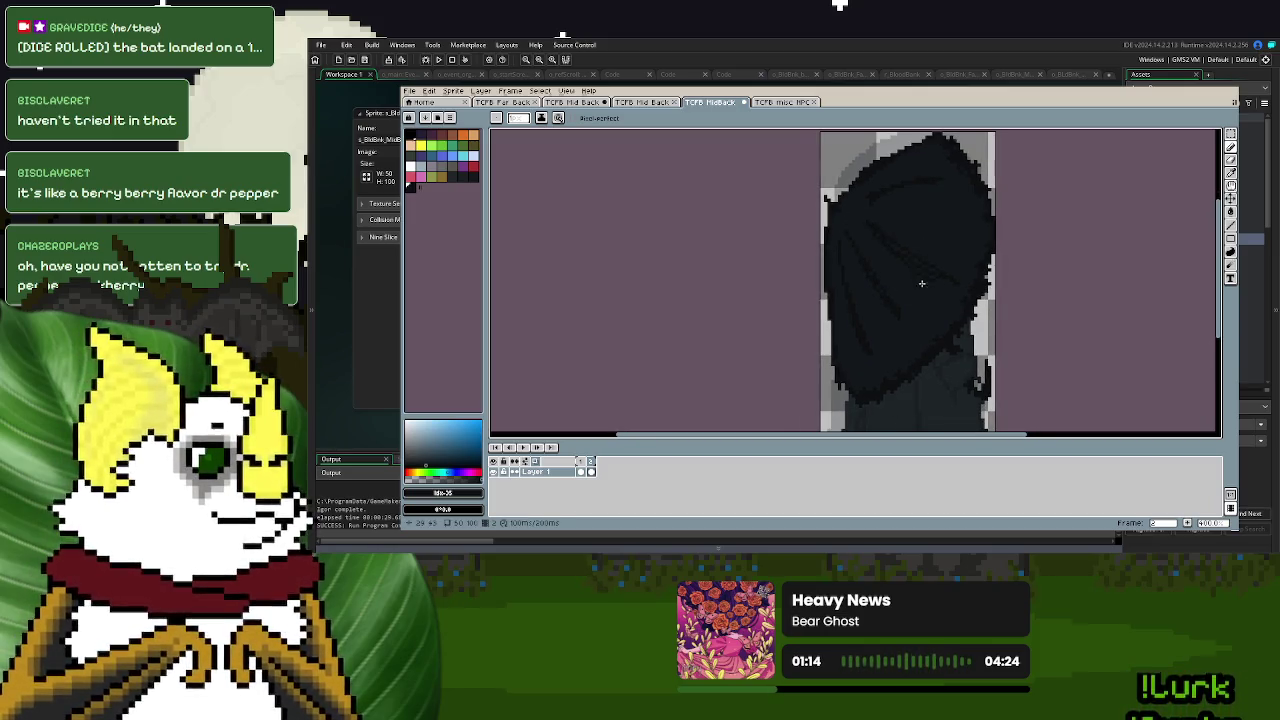
pyautogui.moveTo(922, 284); pyautogui.dragTo(930, 316)
# - Choose a new dark colour from the palette for the hood
pyautogui.press('m')
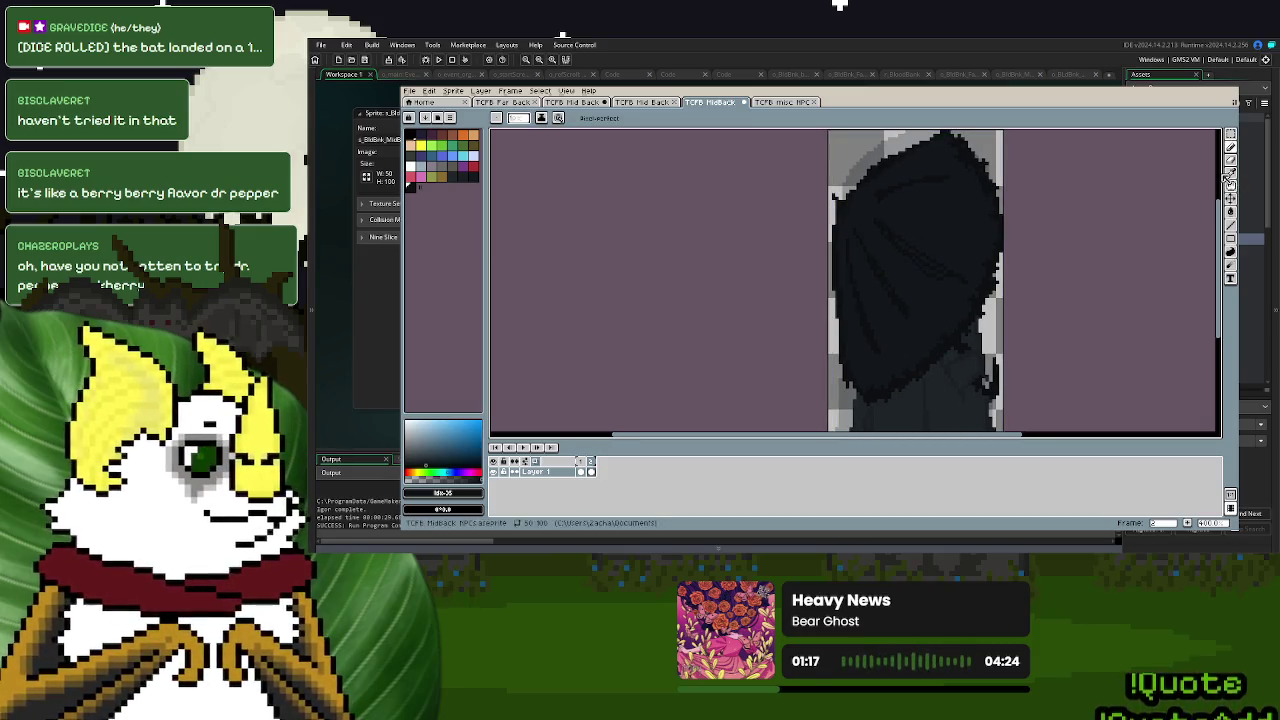
pyautogui.click(1231, 147)
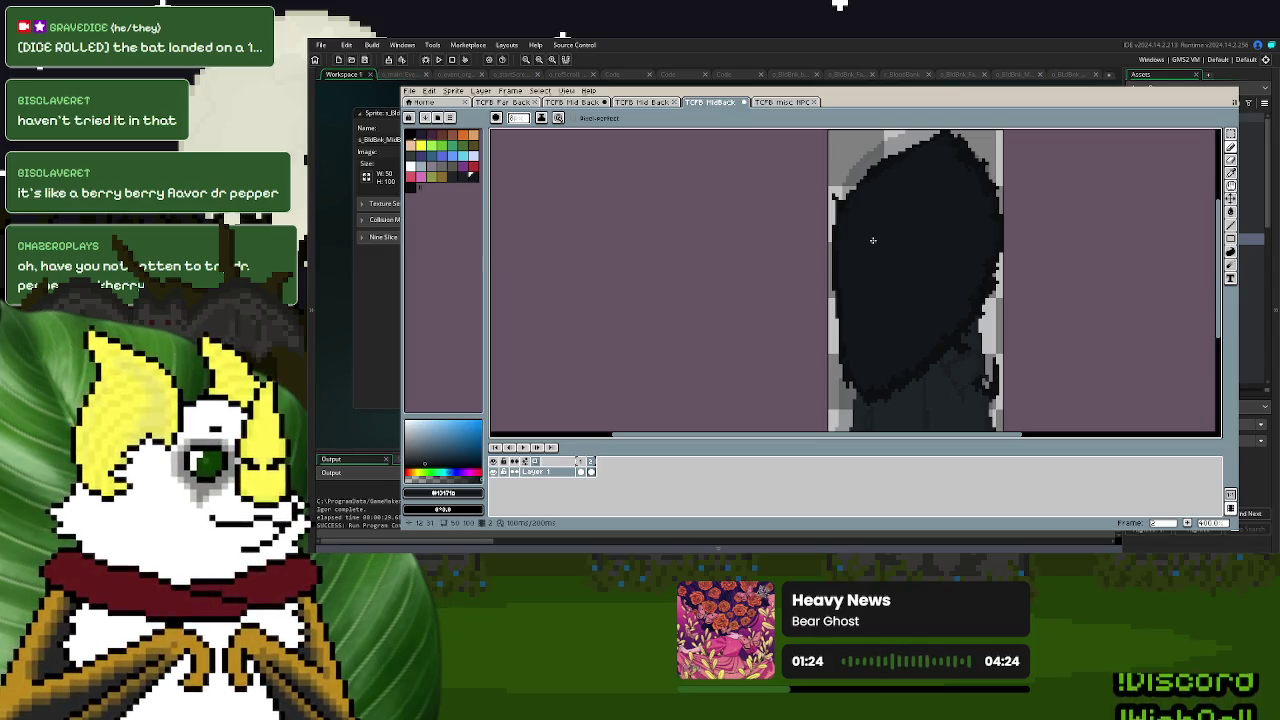
pyautogui.press('i')
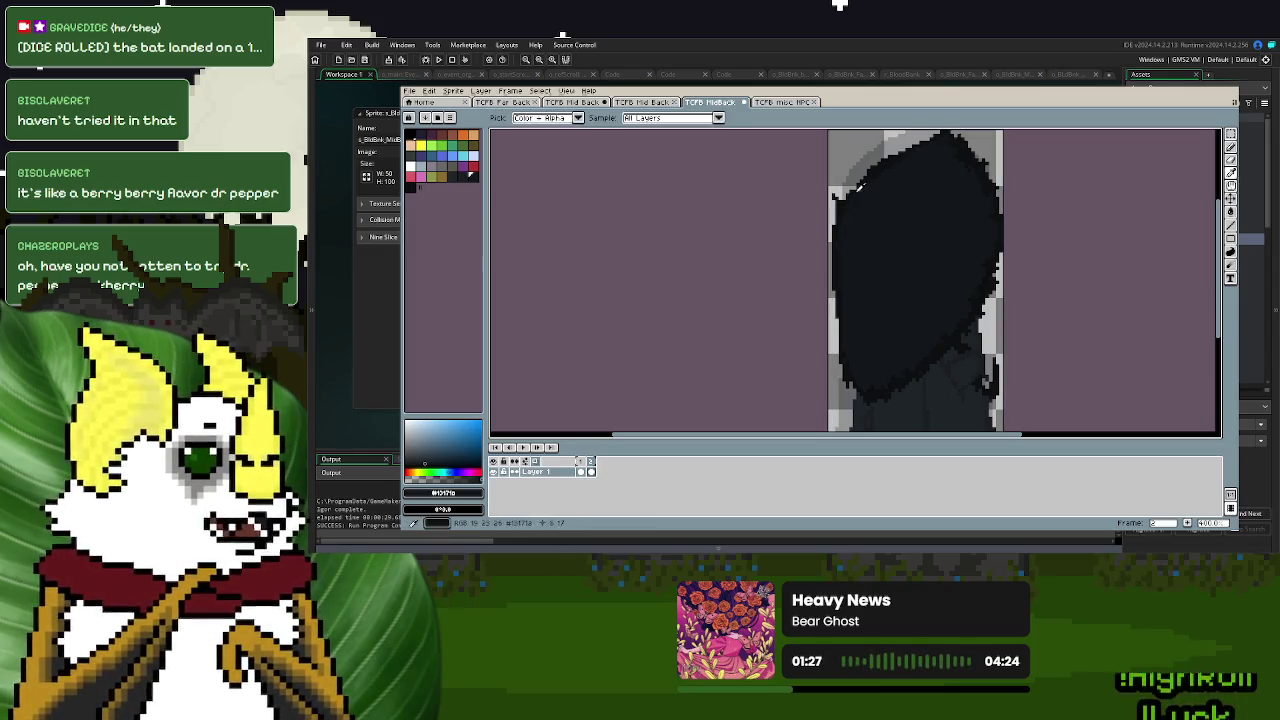
pyautogui.press('d')
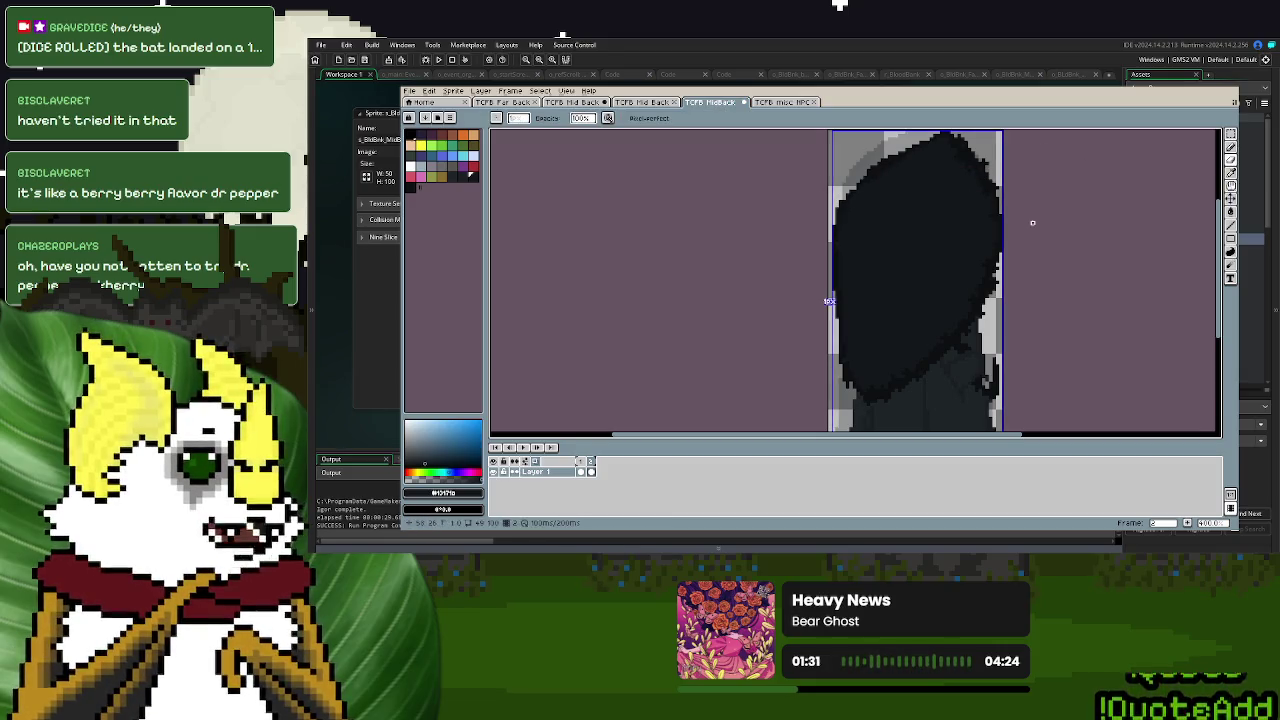
pyautogui.click(1232, 172)
pyautogui.click(413, 187)
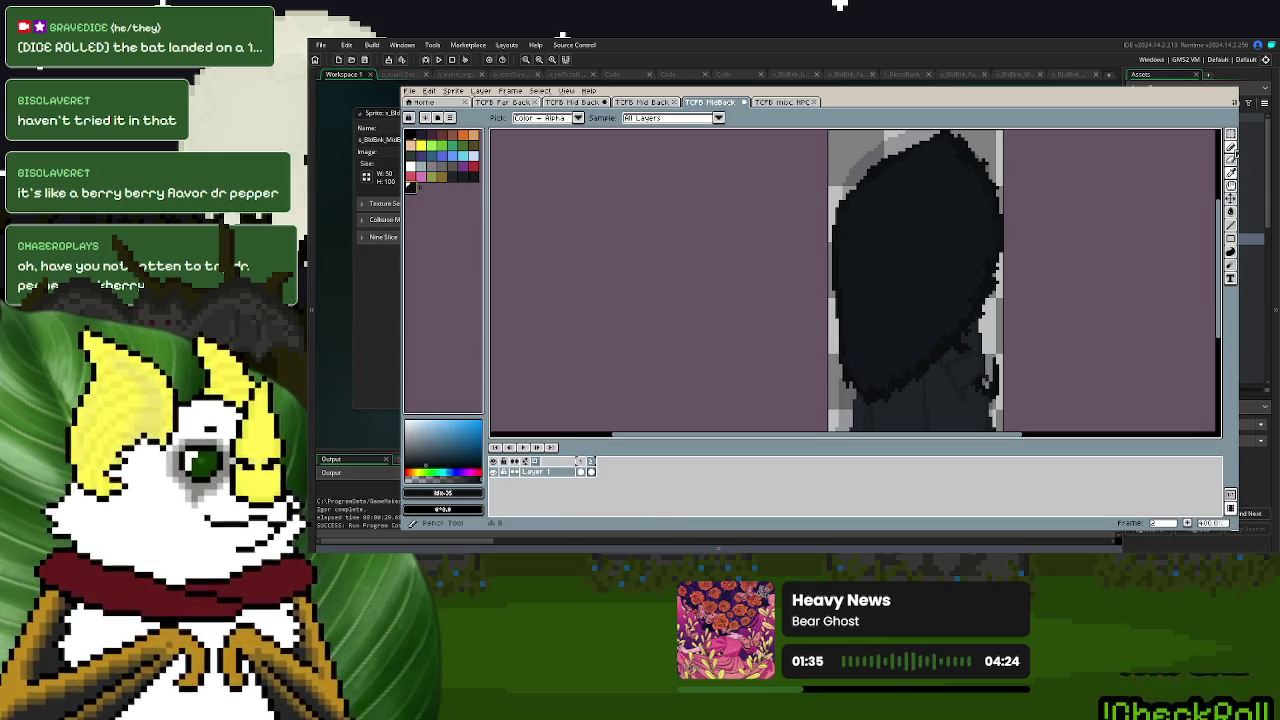
pyautogui.click(1231, 147)
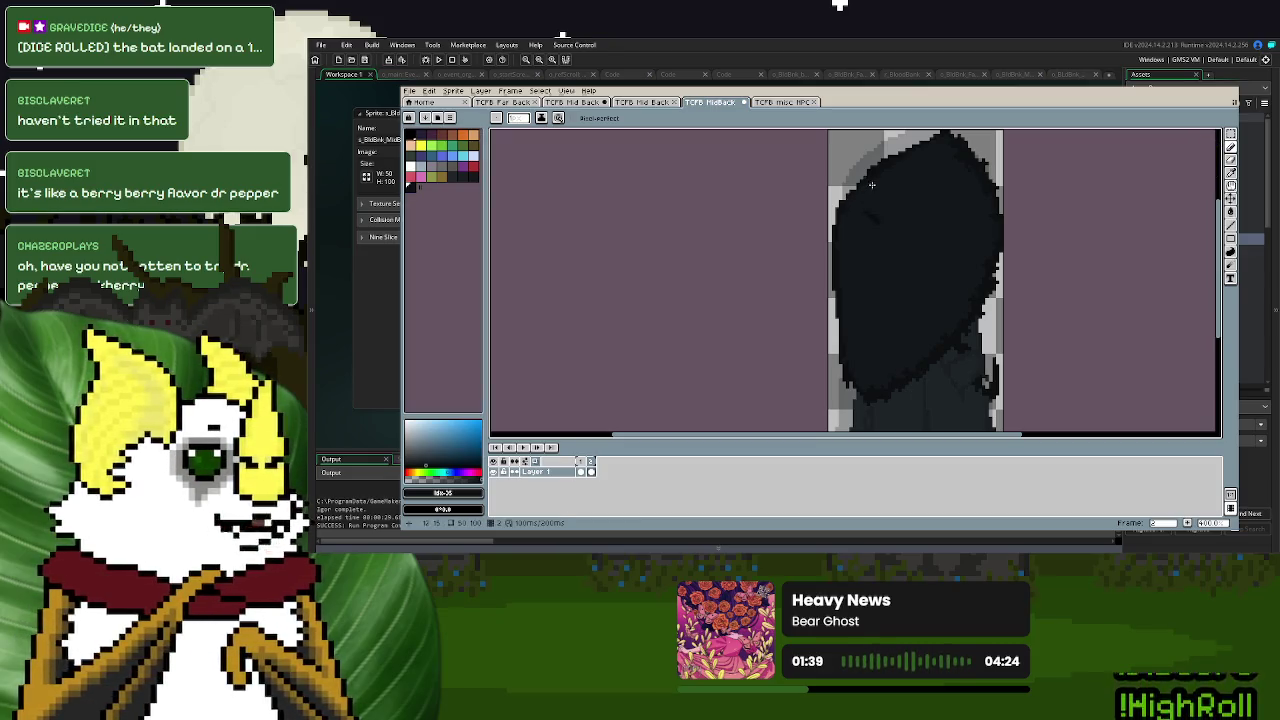
# - Paint over the hood's upper-left grey, undo that stroke, and erase a hair strip at right
pyautogui.moveTo(880, 199); pyautogui.dragTo(903, 206)
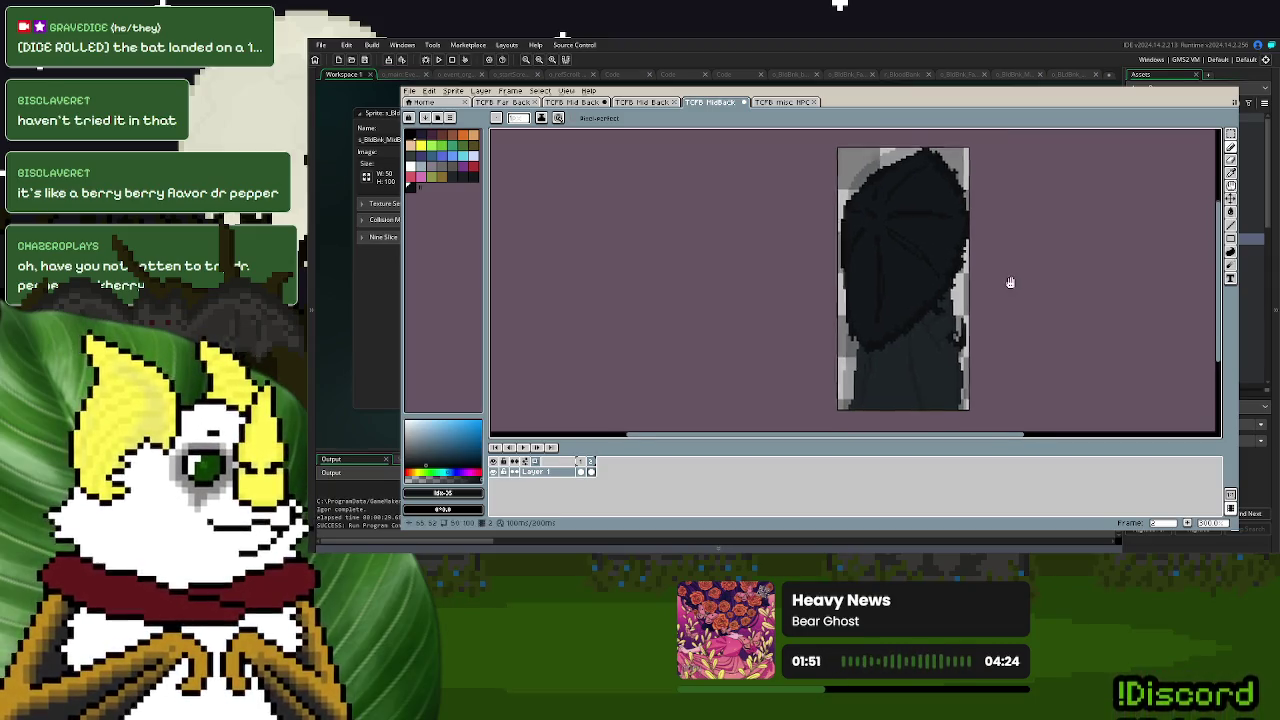
pyautogui.hscroll(2, 999, 289)
pyautogui.scroll(1, 999, 289)
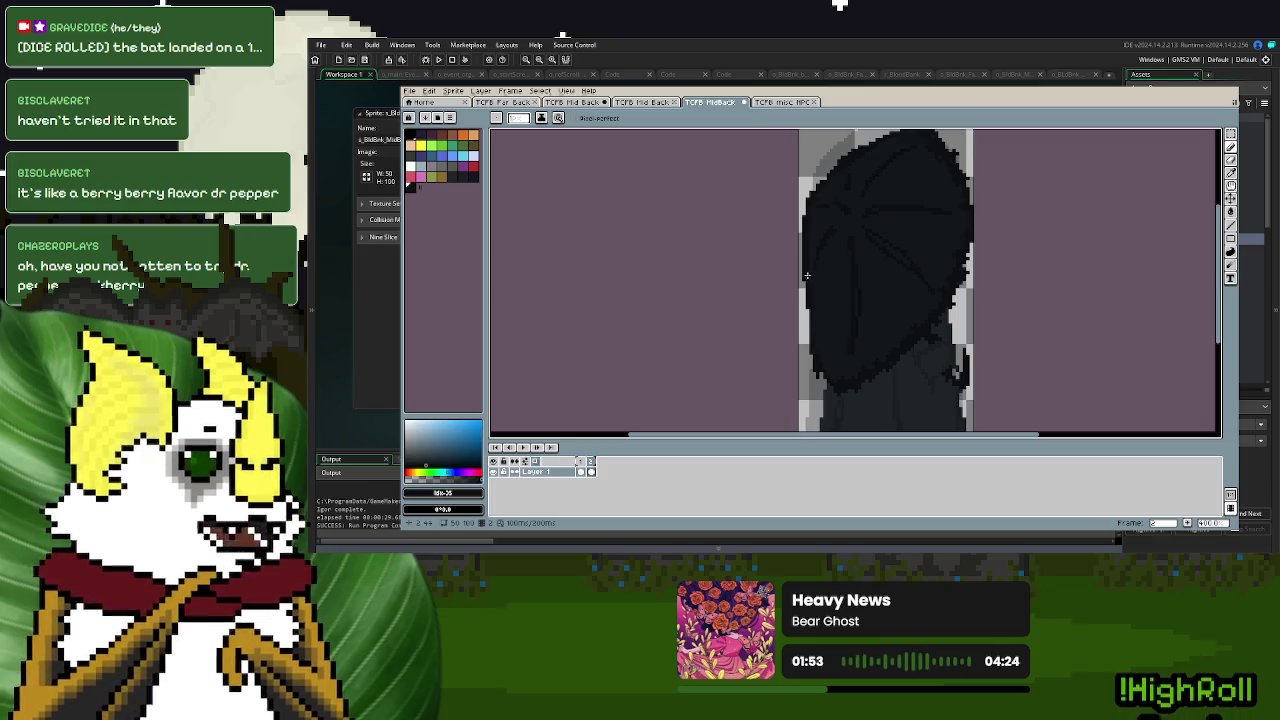
pyautogui.hotkey('ctrl', 'z')
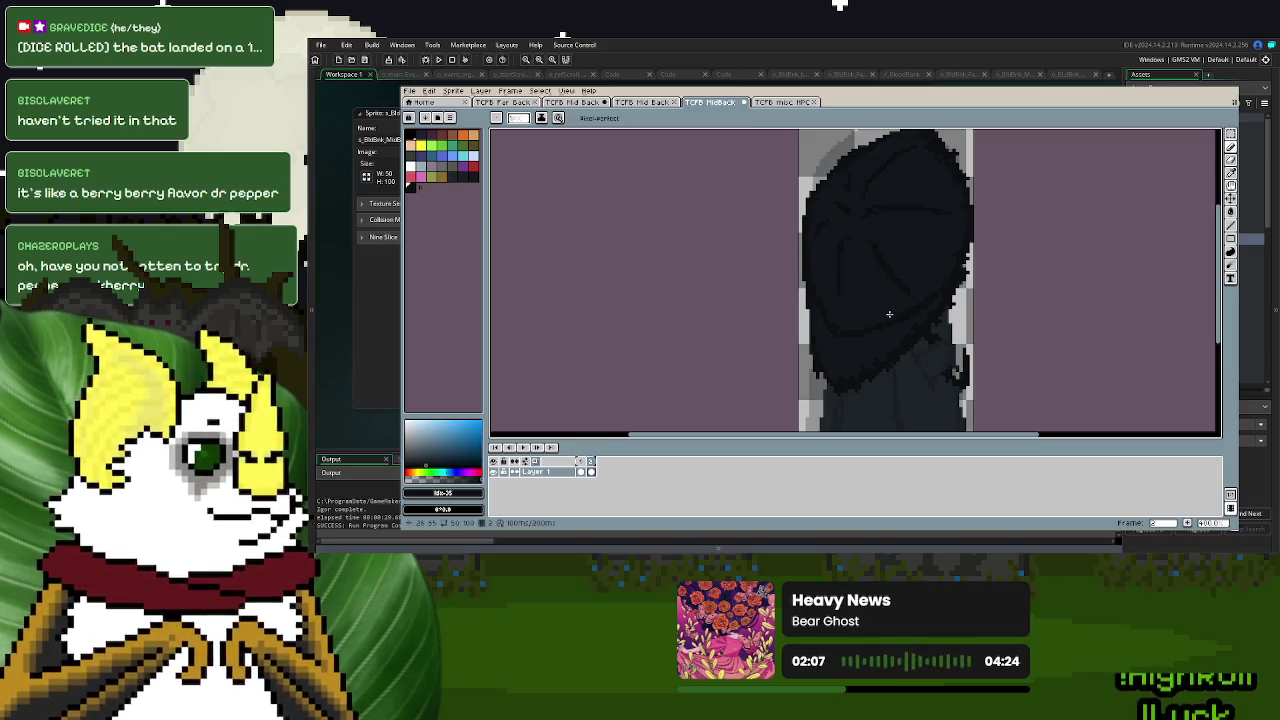
pyautogui.scroll(2, 940, 280)
pyautogui.press('e')
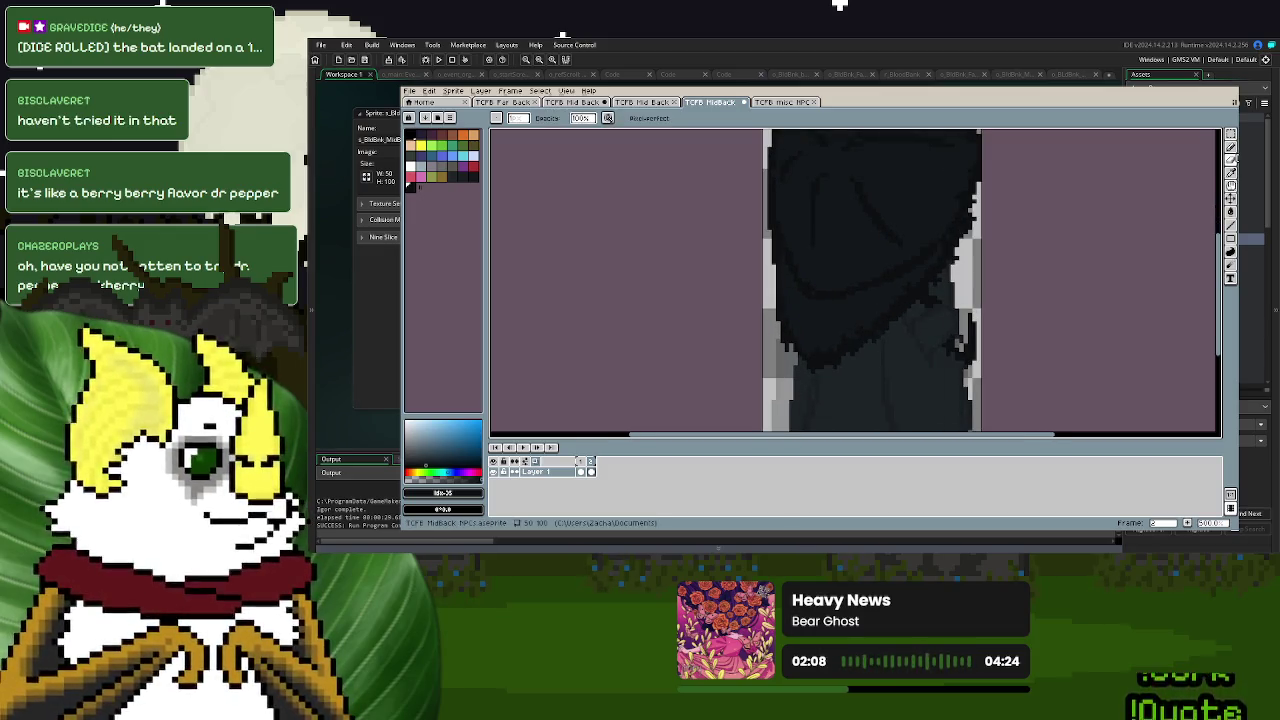
pyautogui.moveTo(963, 236); pyautogui.dragTo(904, 297)
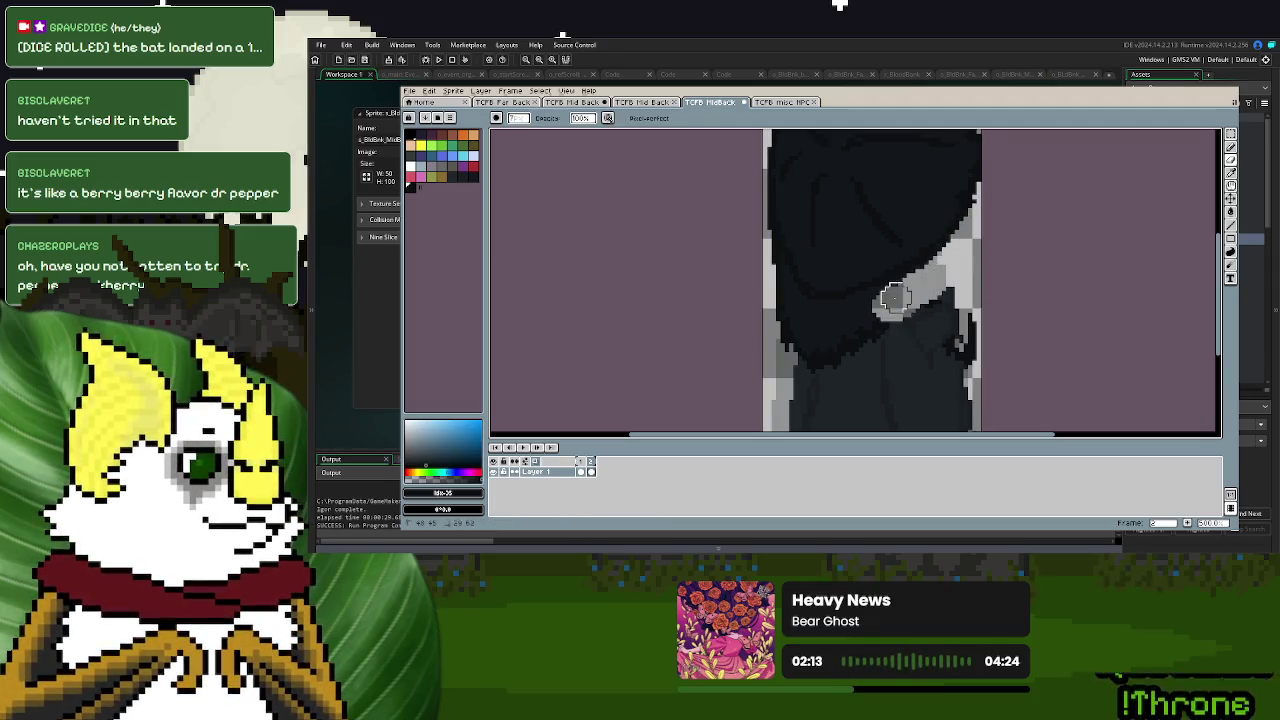
# - Extend the erased strip leftward across the hair and draw a short dark line at its edge
pyautogui.moveTo(904, 297)
pyautogui.mouseDown()
pyautogui.moveTo(773, 285)
pyautogui.moveTo(816, 337)
pyautogui.moveTo(809, 357)
pyautogui.mouseUp()
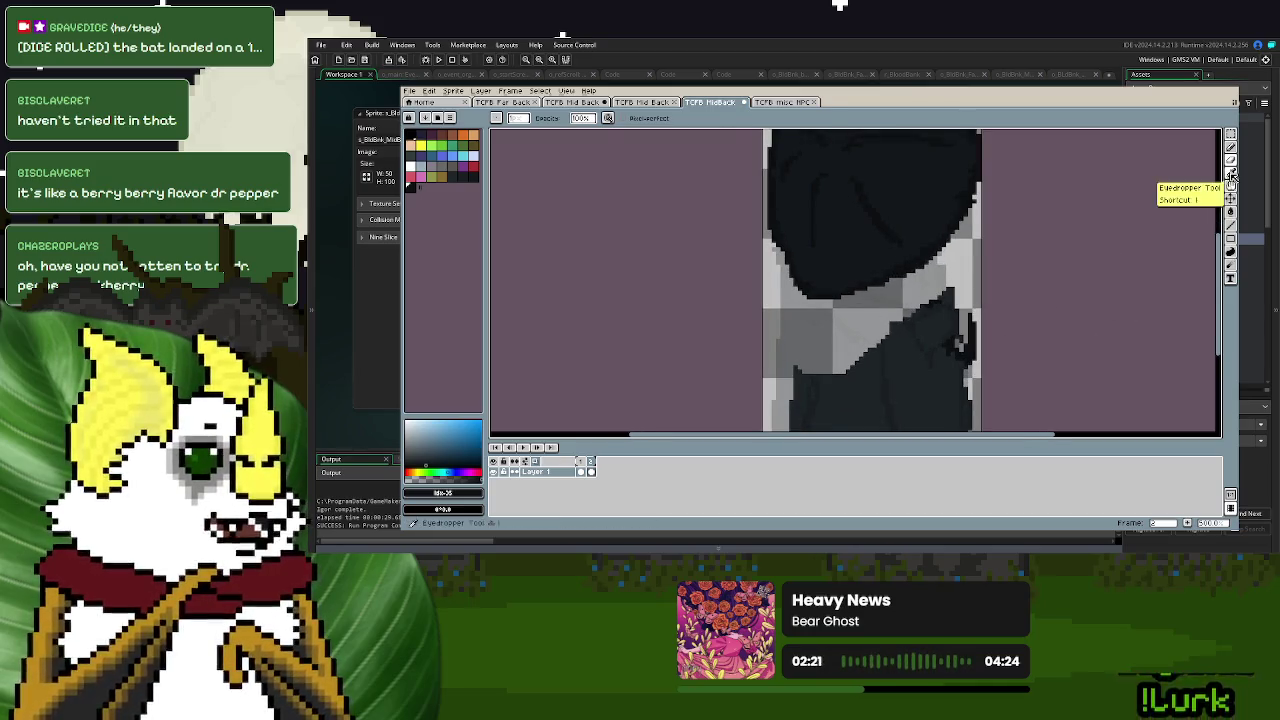
pyautogui.click(1230, 181)
pyautogui.click(1230, 147)
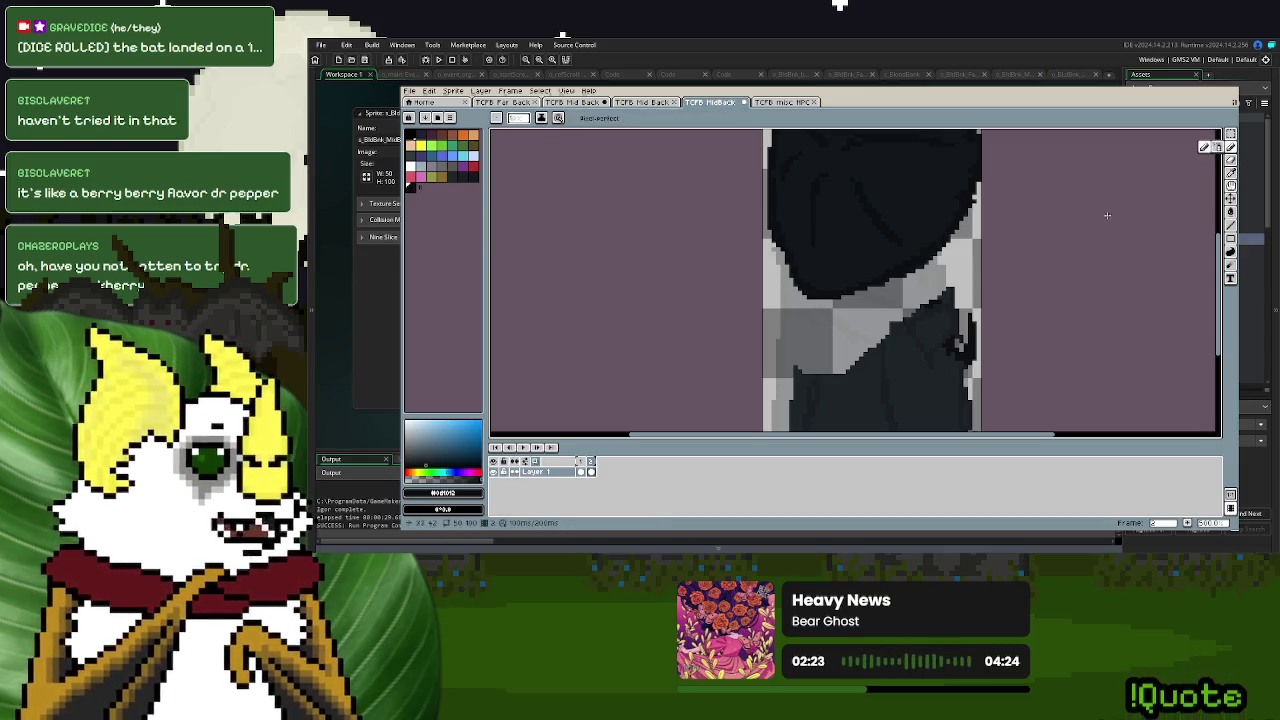
pyautogui.scroll(1, 912, 268)
pyautogui.scroll(1, 912, 268)
pyautogui.moveTo(912, 268); pyautogui.dragTo(935, 308)
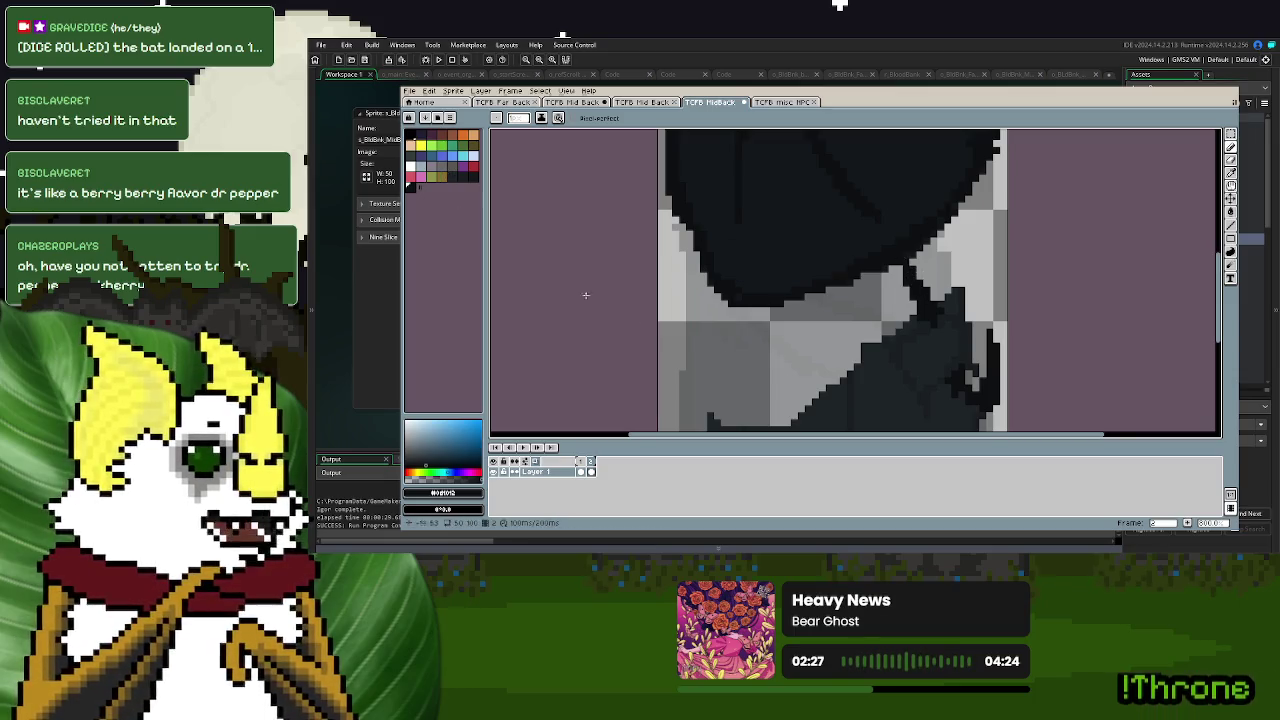
# - Draw a thick vertical dark line down the grey gap and paint light grey over the right edge
pyautogui.click(1230, 172)
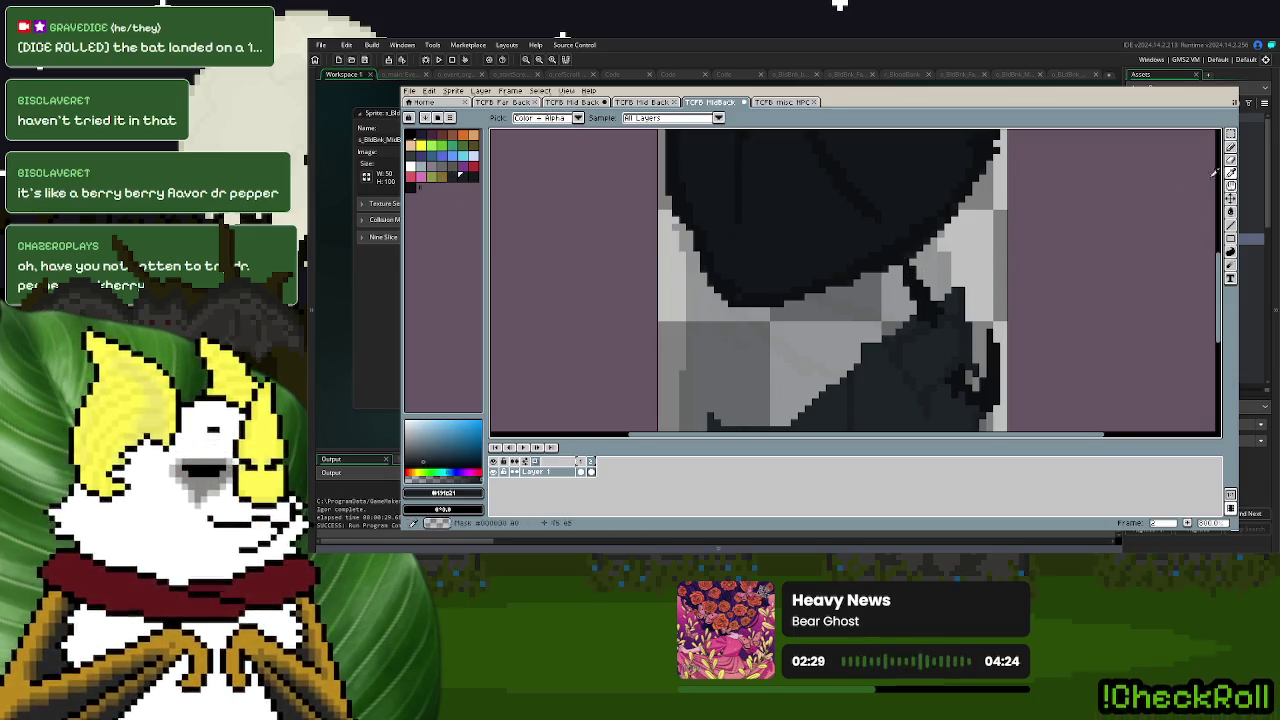
pyautogui.click(1230, 146)
pyautogui.moveTo(711, 420)
pyautogui.mouseDown()
pyautogui.moveTo(710, 303)
pyautogui.moveTo(716, 346)
pyautogui.mouseUp()
pyautogui.moveTo(714, 398); pyautogui.dragTo(715, 372)
pyautogui.moveTo(946, 283); pyautogui.dragTo(940, 228)
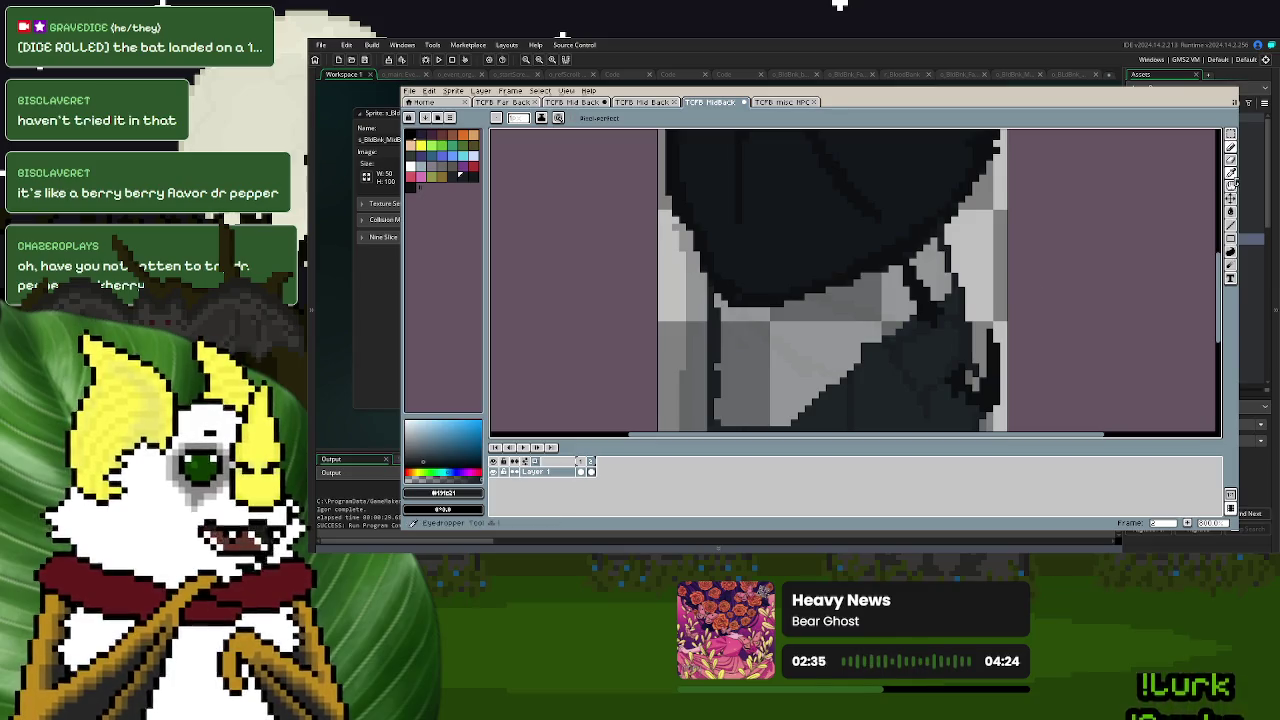
pyautogui.click(1234, 184)
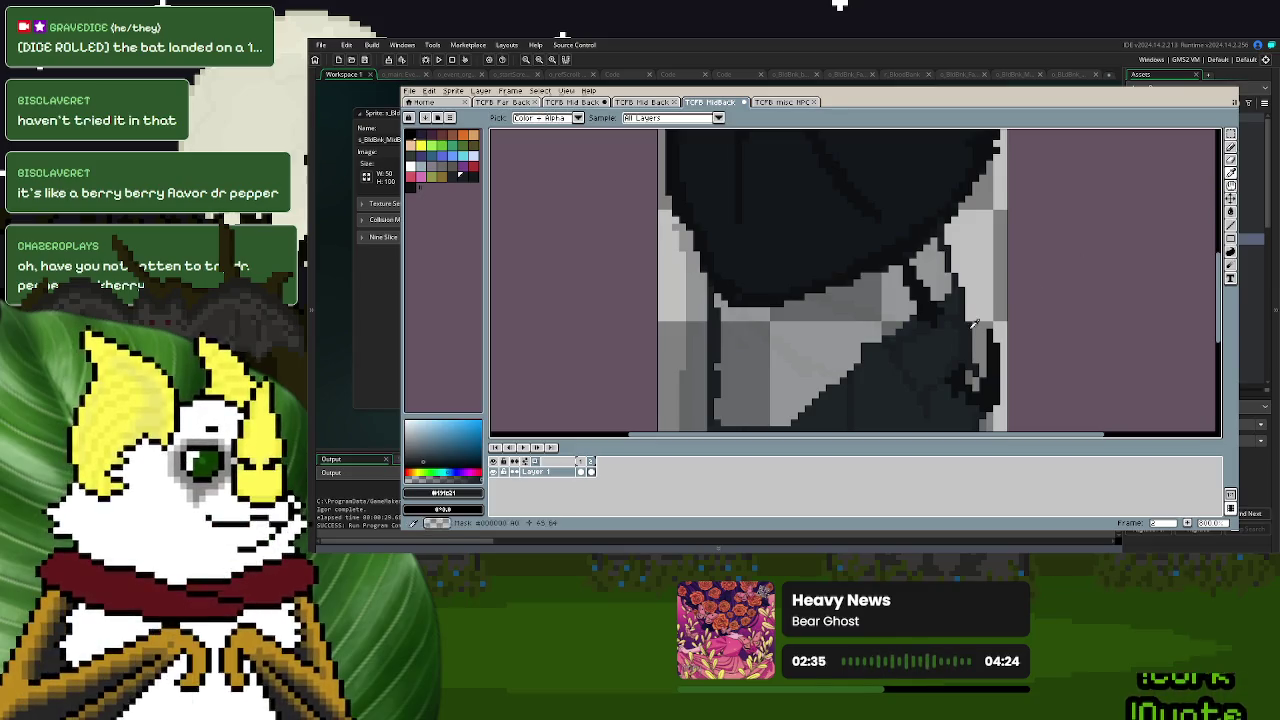
# - Bucket-fill the two light-grey patches below the hair with dark
pyautogui.click(865, 325)
pyautogui.click(940, 262)
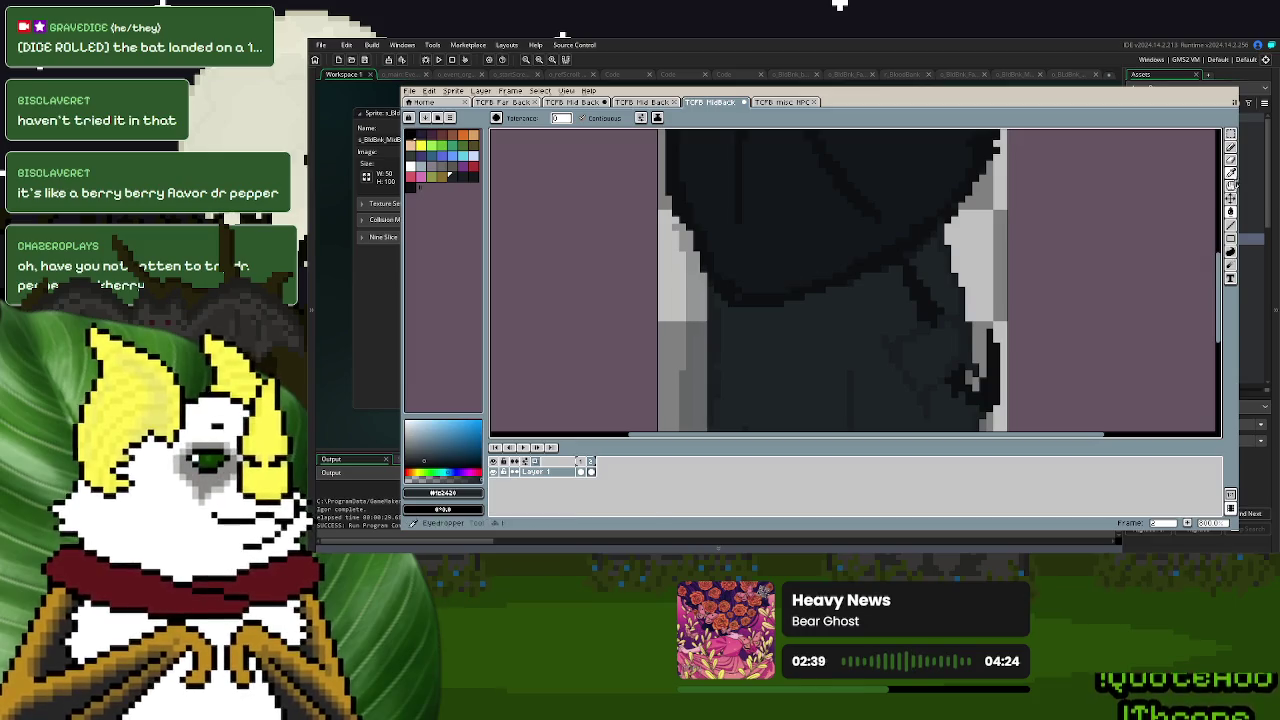
pyautogui.click(1231, 172)
pyautogui.click(984, 318)
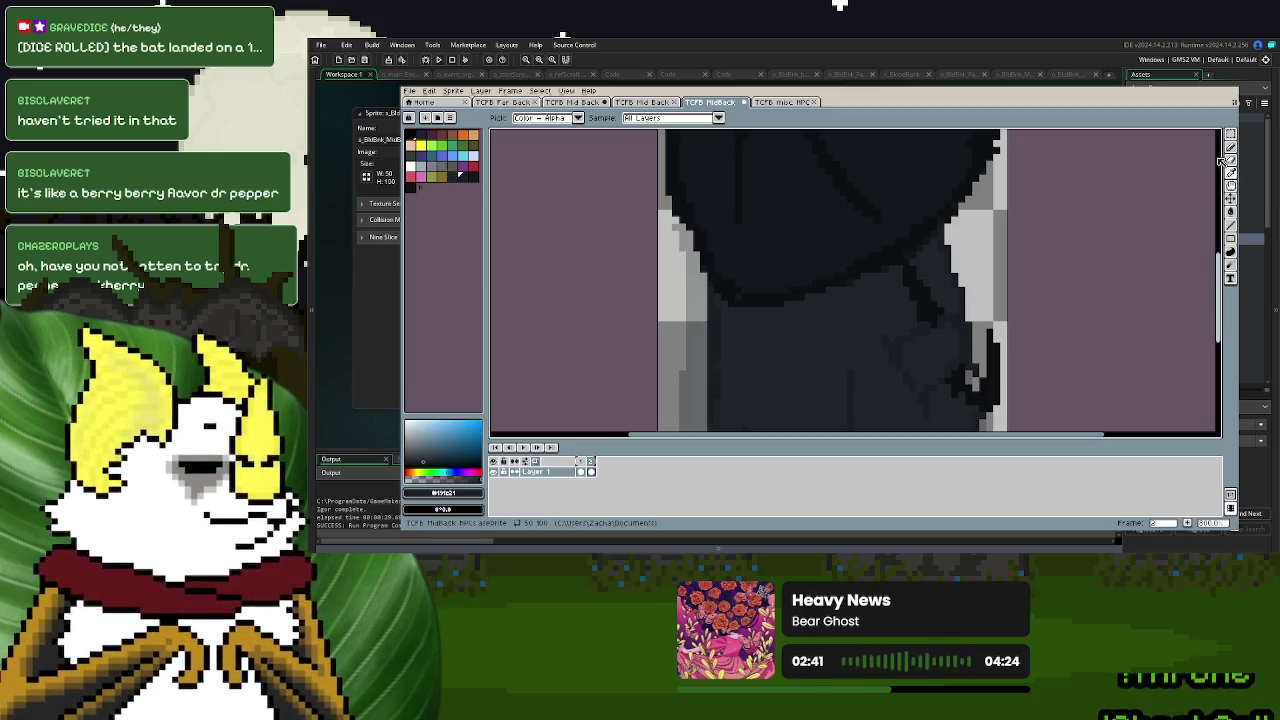
pyautogui.press('s')
# - Undo two unwanted pencil strokes and make one more mark on the lower cloak
pyautogui.hscroll(-2, 794, 303)
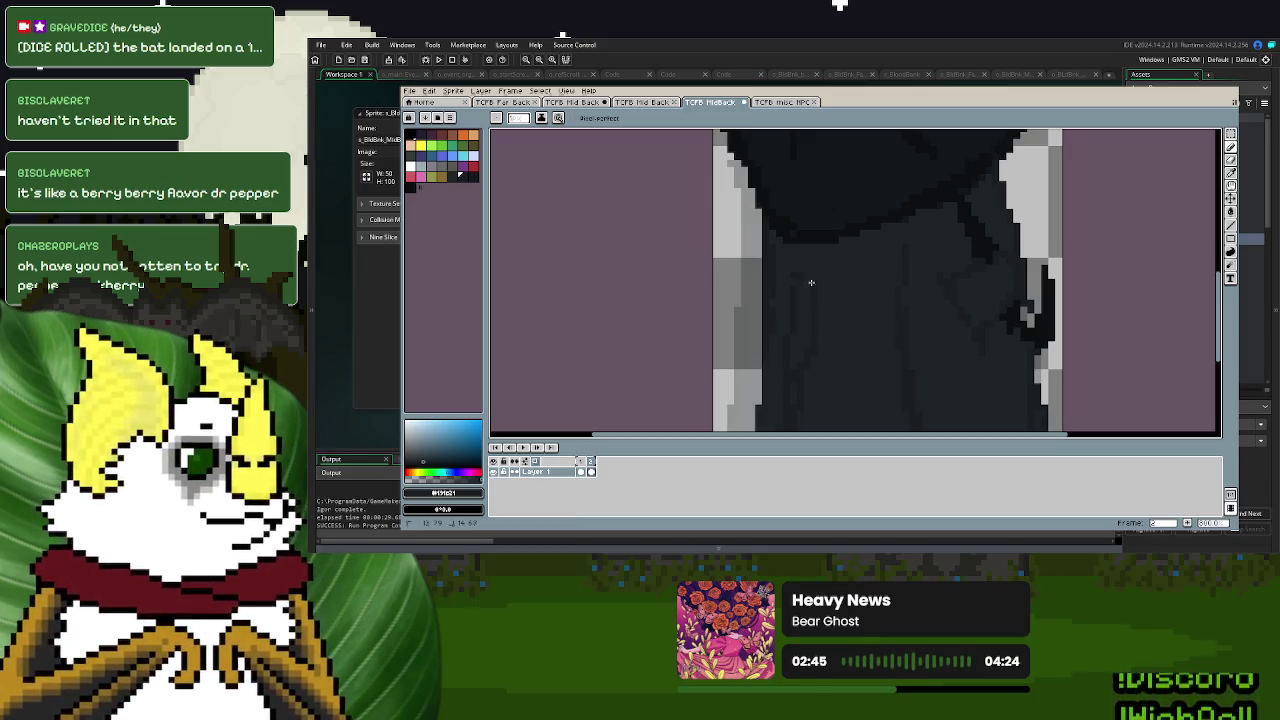
pyautogui.scroll(-2, 803, 402)
pyautogui.hotkey('ctrl', 'z')
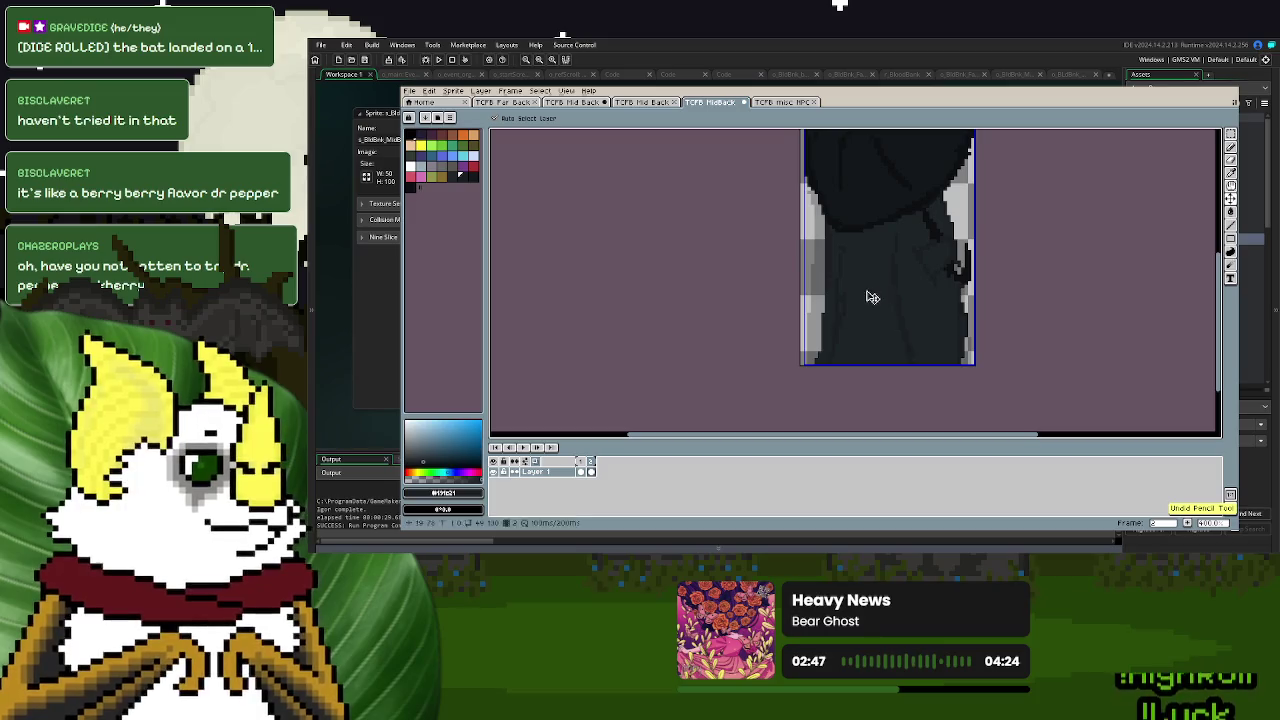
pyautogui.scroll(3, 856, 285)
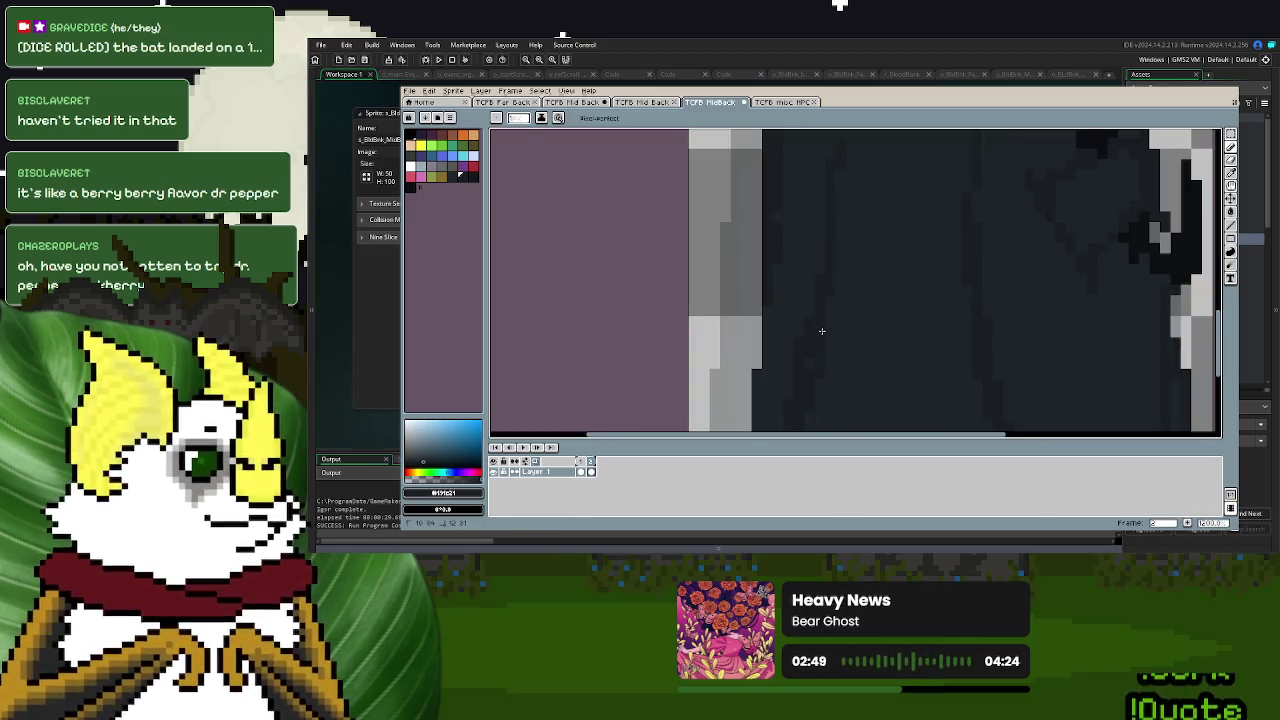
pyautogui.scroll(-2, 821, 331)
pyautogui.scroll(2, 866, 336)
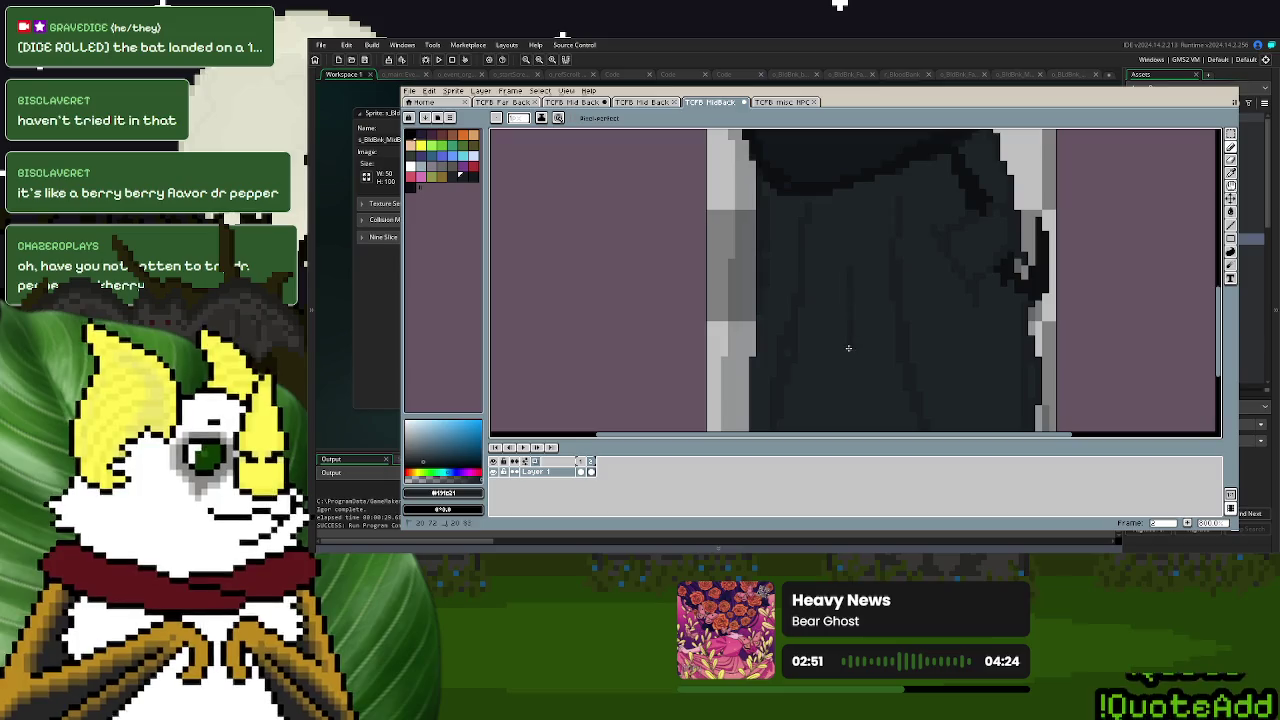
pyautogui.scroll(-1, 908, 367)
pyautogui.scroll(1, 895, 355)
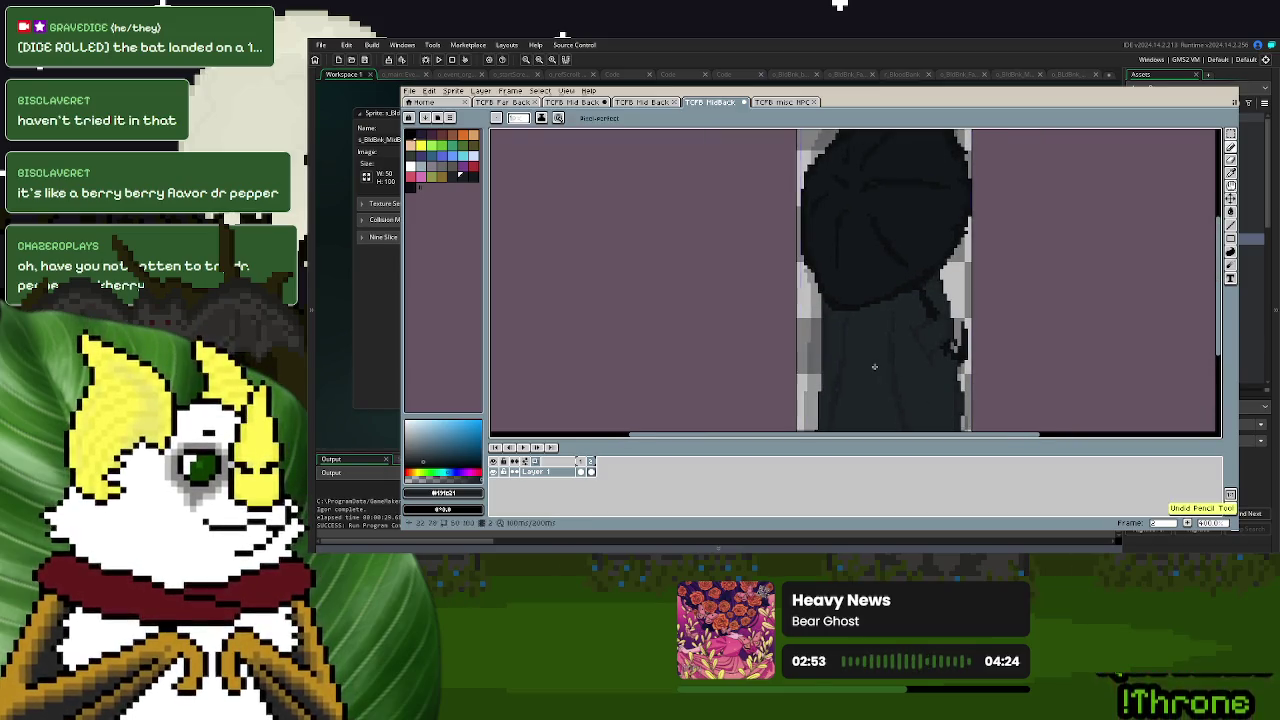
pyautogui.hotkey('ctrl', 'z')
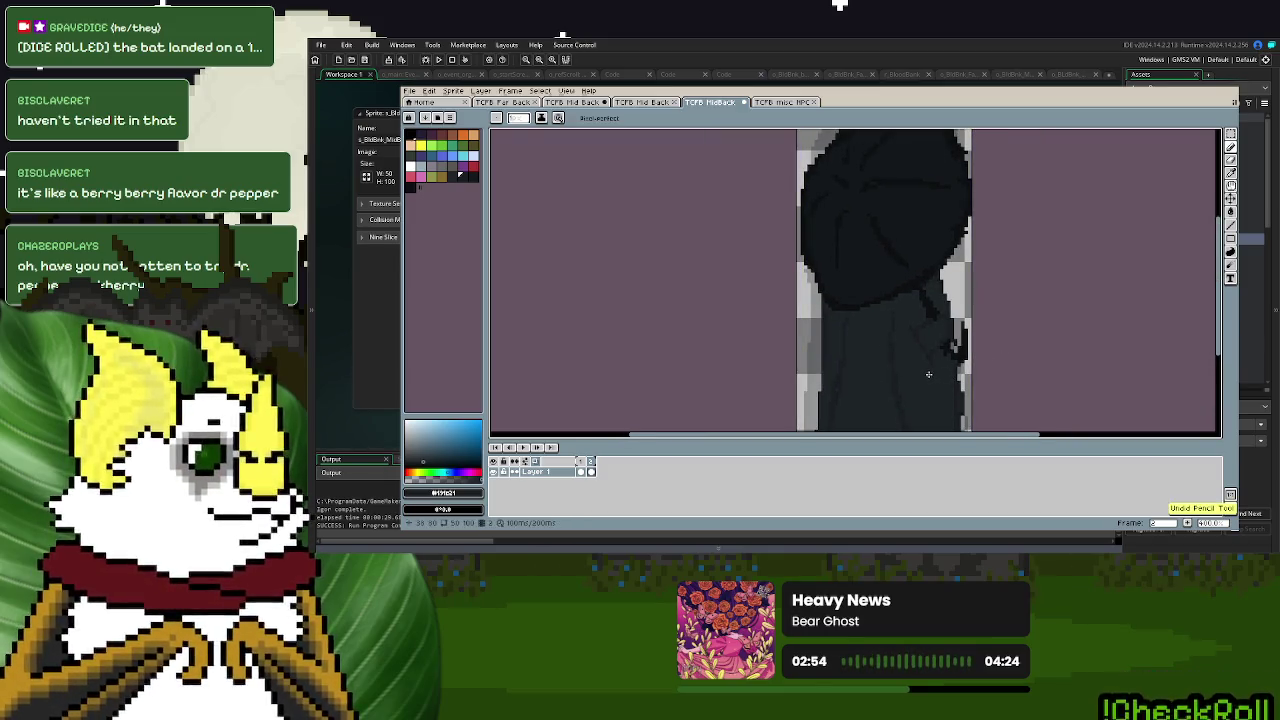
pyautogui.scroll(1, 925, 395)
pyautogui.moveTo(928, 408); pyautogui.dragTo(950, 389)
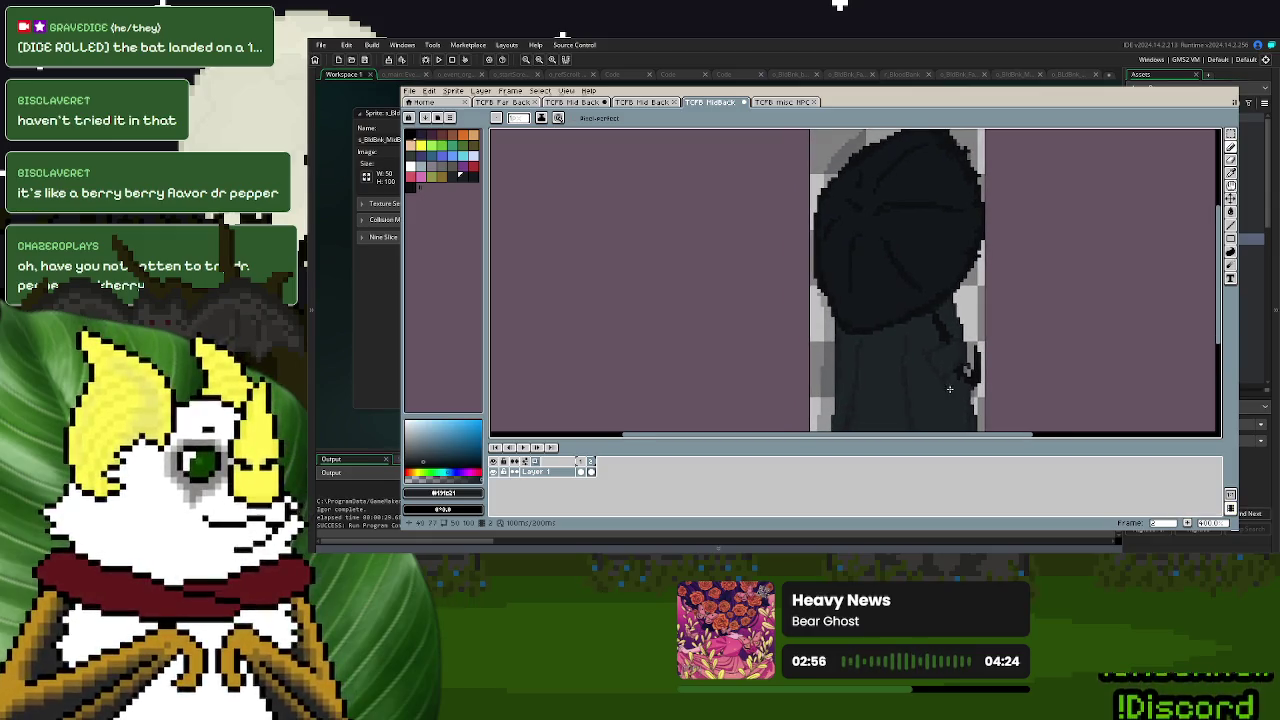
pyautogui.click(1231, 172)
# - Erase the light streak on the figure's right side and redraw dark pixels on its edge
pyautogui.moveTo(949, 323)
pyautogui.mouseDown()
pyautogui.moveTo(936, 383)
pyautogui.moveTo(956, 311)
pyautogui.mouseUp()
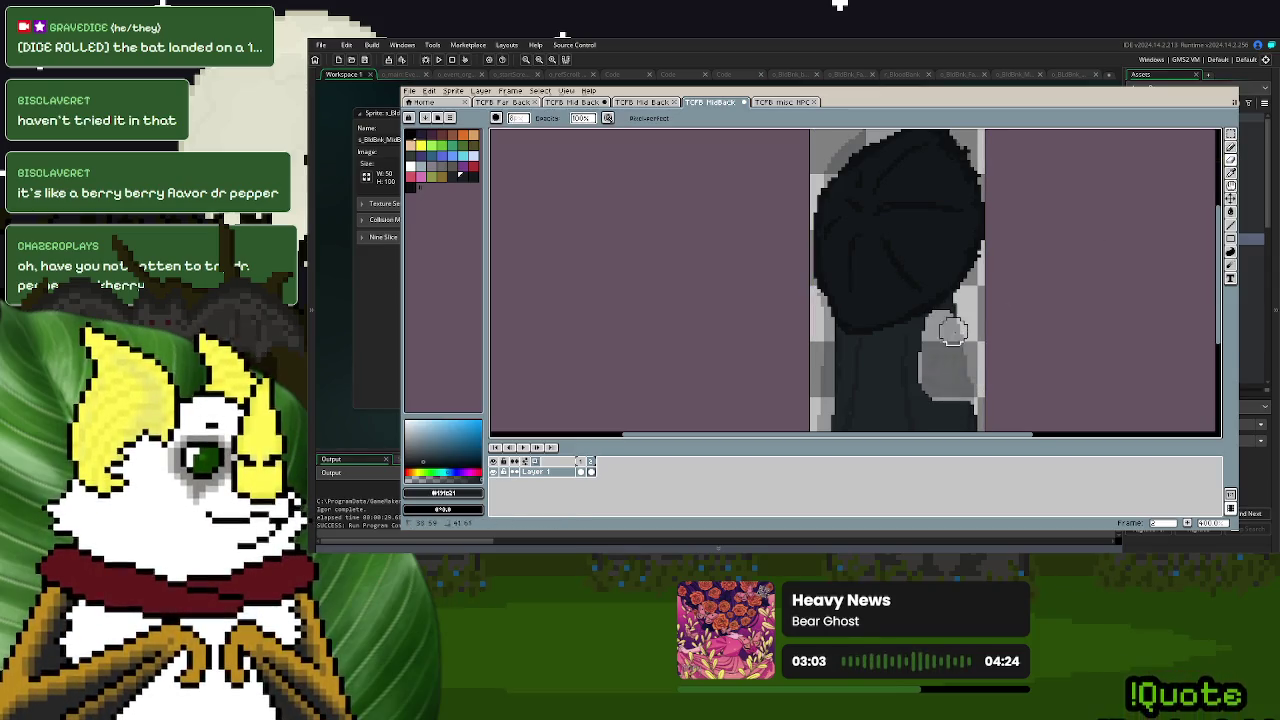
pyautogui.moveTo(956, 311); pyautogui.dragTo(932, 345)
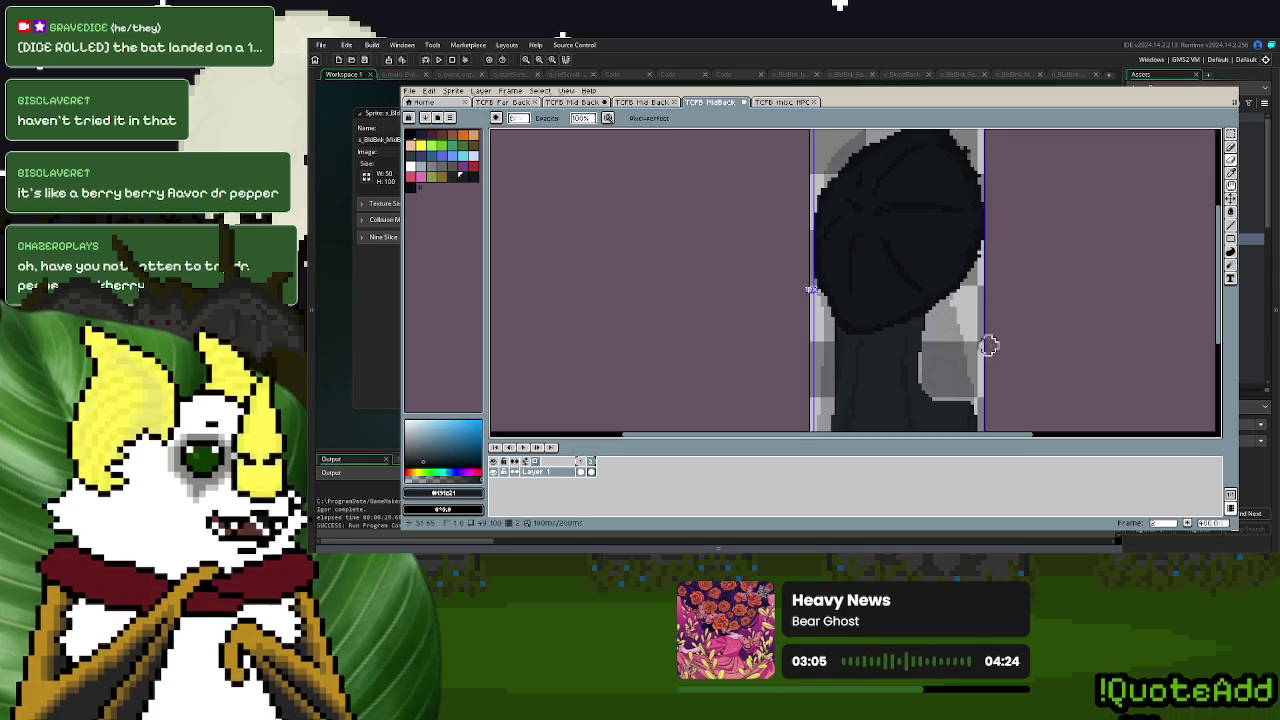
pyautogui.click(1231, 159)
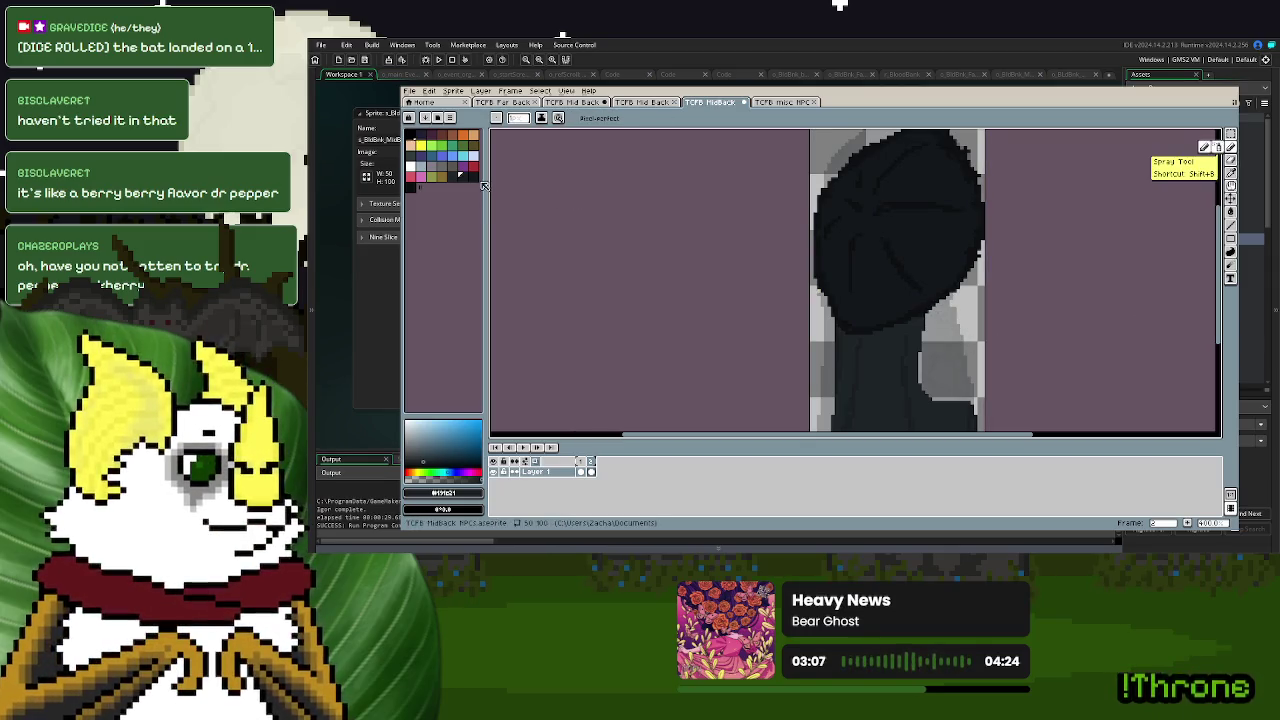
pyautogui.scroll(1, 970, 270)
pyautogui.scroll(1, 970, 270)
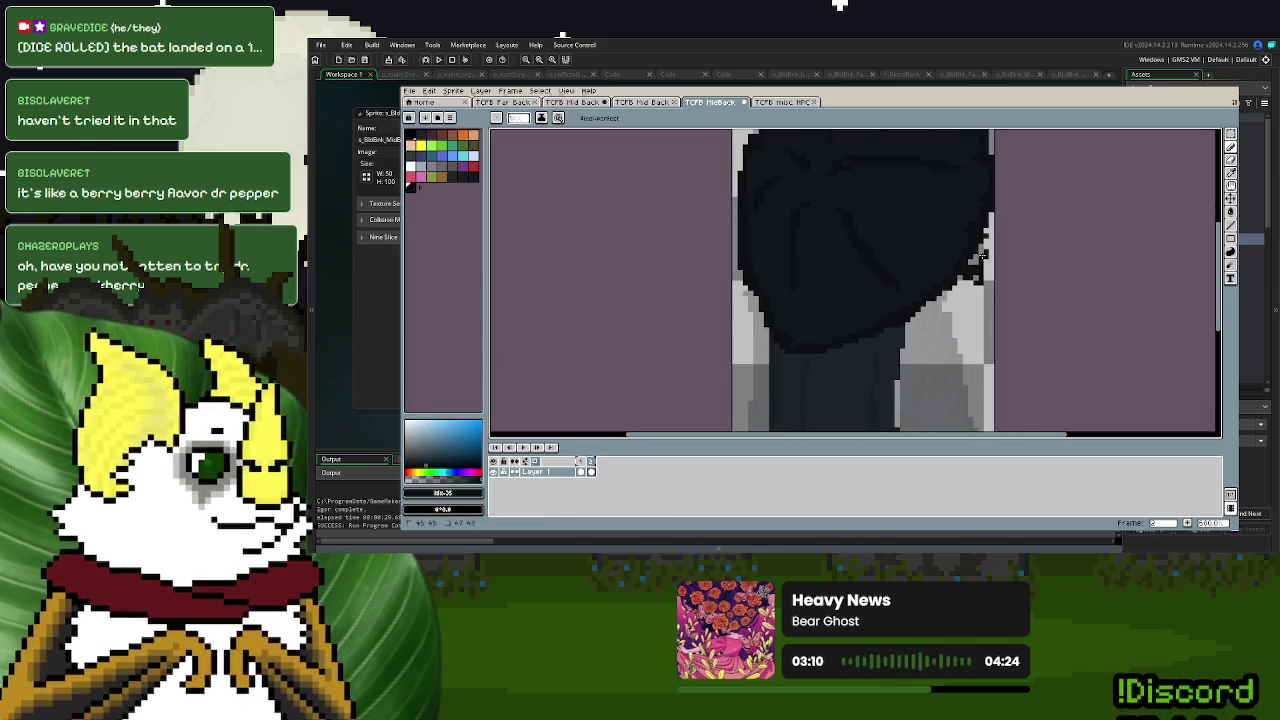
pyautogui.hotkey('ctrl', 'z')
pyautogui.moveTo(962, 276); pyautogui.dragTo(980, 290)
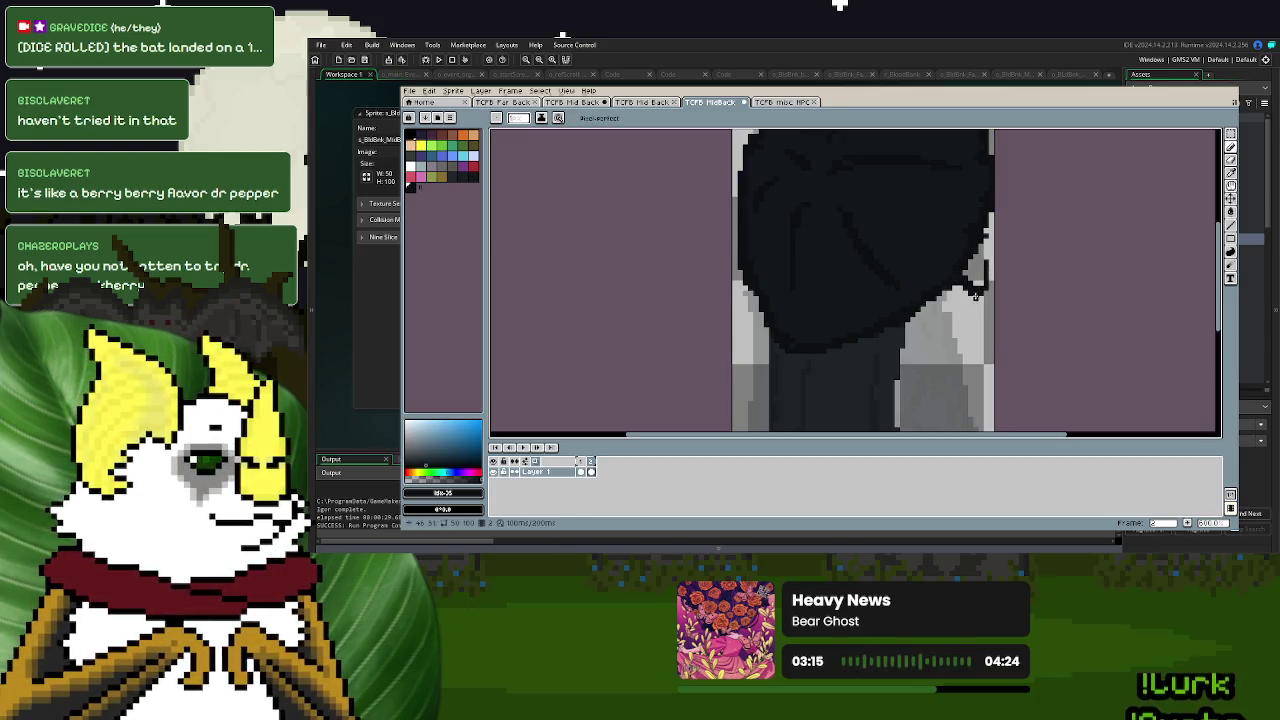
# - Paint the light area and right-edge pixels with a darker cloak shade
pyautogui.scroll(-1, 960, 335)
pyautogui.scroll(-1, 960, 335)
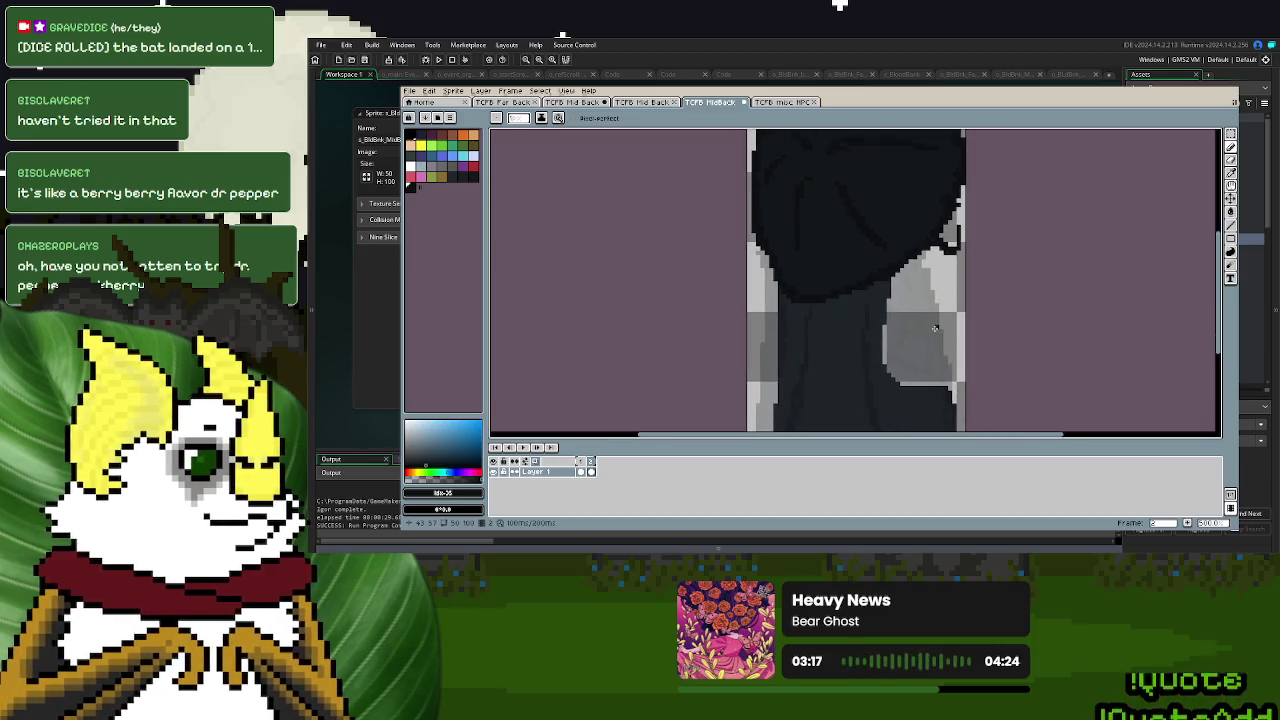
pyautogui.scroll(-1, 960, 335)
pyautogui.click(451, 176)
pyautogui.moveTo(884, 302)
pyautogui.mouseDown()
pyautogui.moveTo(890, 326)
pyautogui.moveTo(925, 335)
pyautogui.moveTo(905, 260)
pyautogui.moveTo(890, 330)
pyautogui.mouseUp()
pyautogui.moveTo(928, 240); pyautogui.dragTo(928, 212)
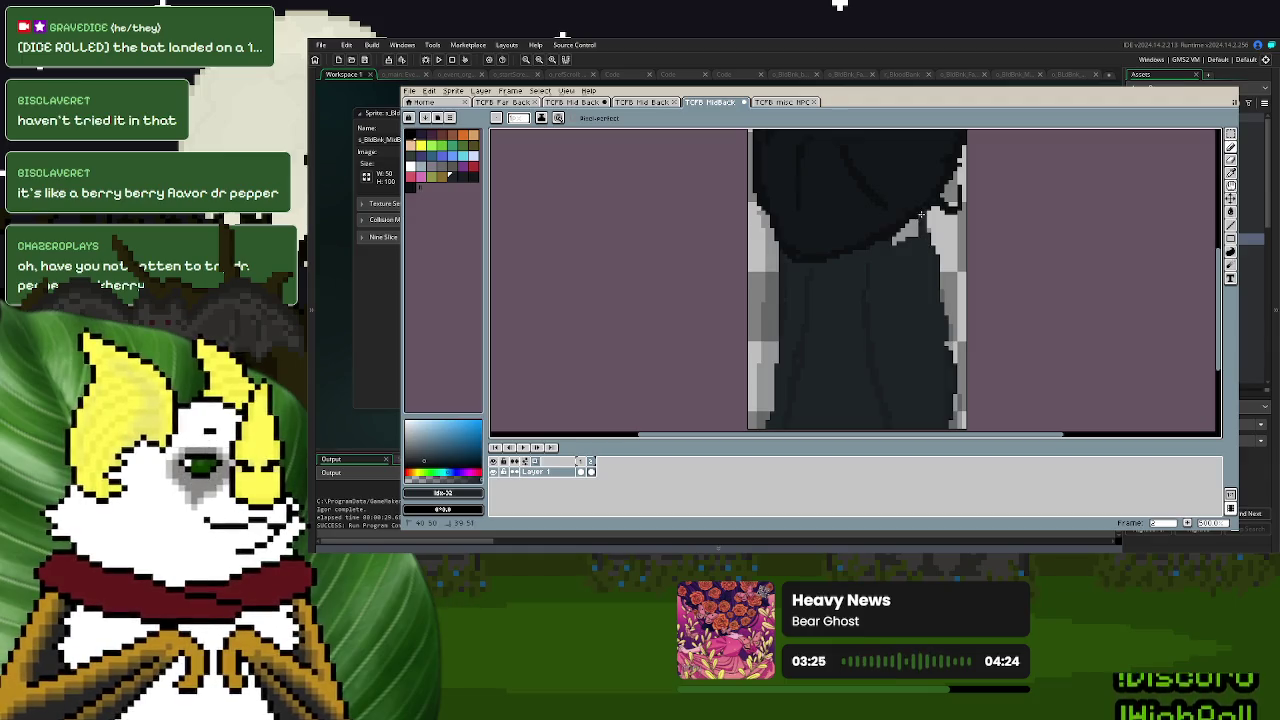
pyautogui.scroll(3, 910, 228)
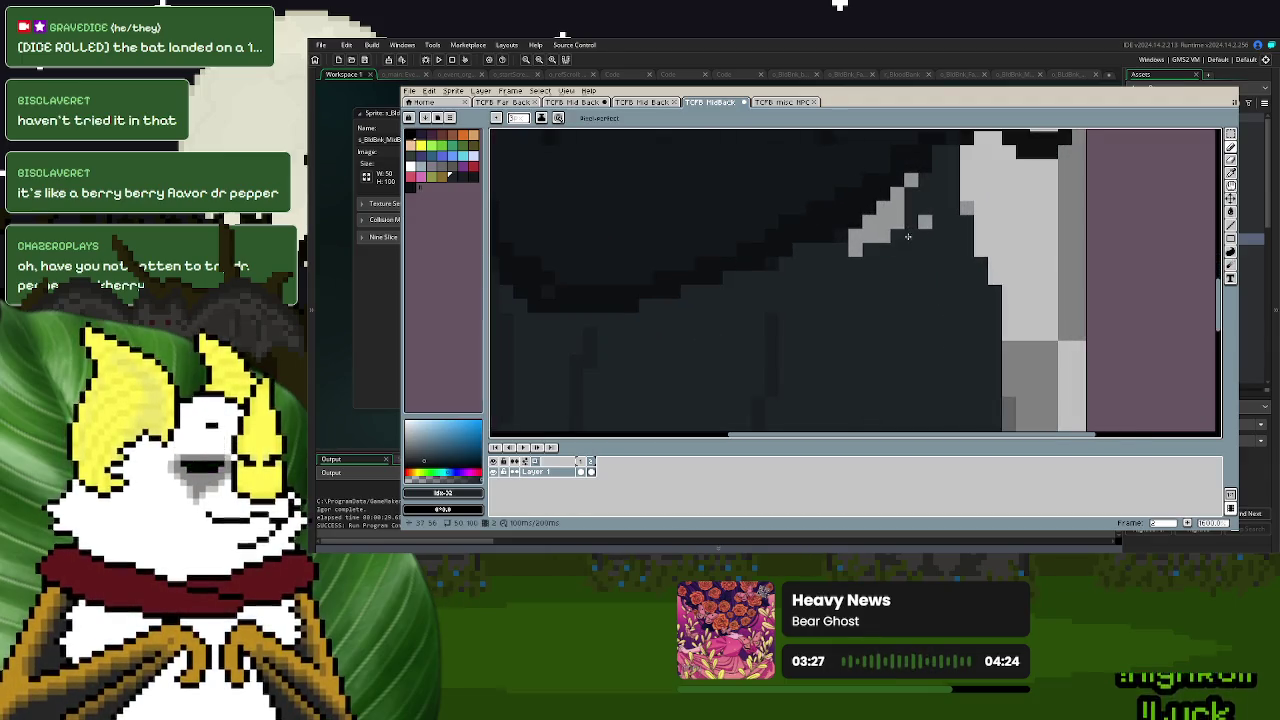
# - Darken the remaining light pixels along the figure's right edge using darker swatches
pyautogui.moveTo(876, 230); pyautogui.dragTo(912, 178)
pyautogui.click(925, 222)
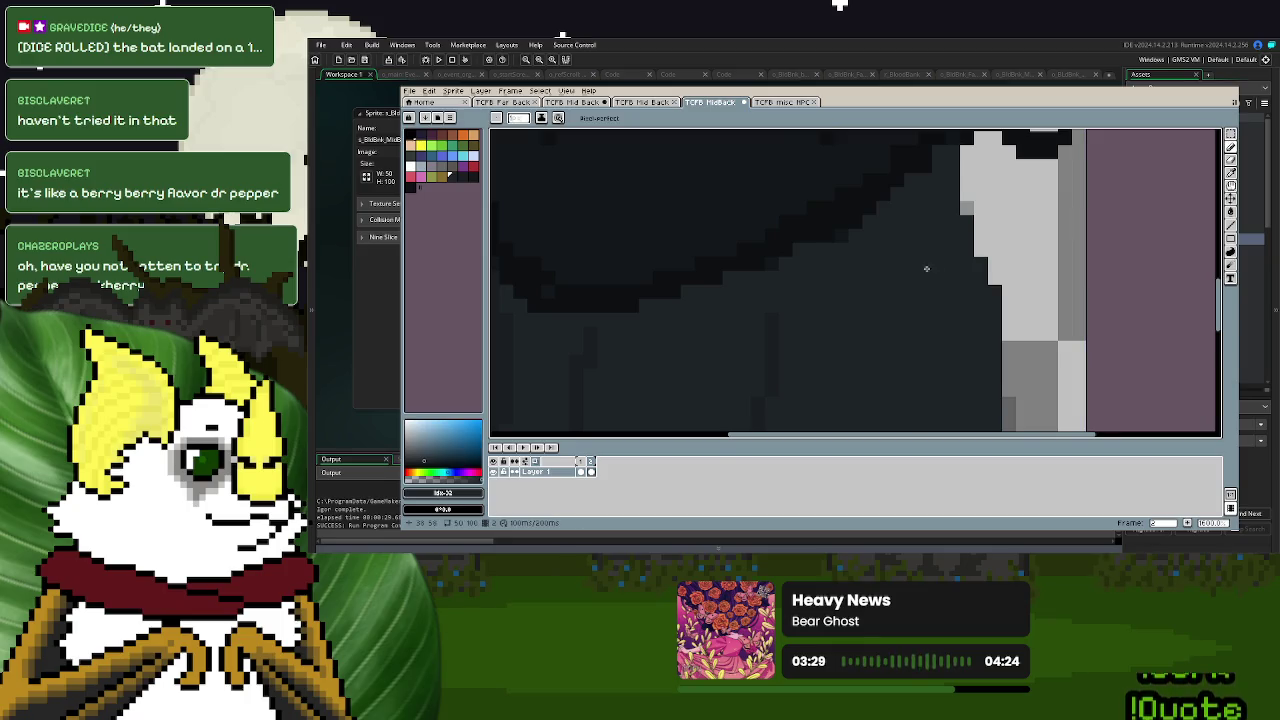
pyautogui.scroll(-3, 765, 270)
pyautogui.keyDown('alt'); pyautogui.click(970, 365); pyautogui.keyUp('alt')
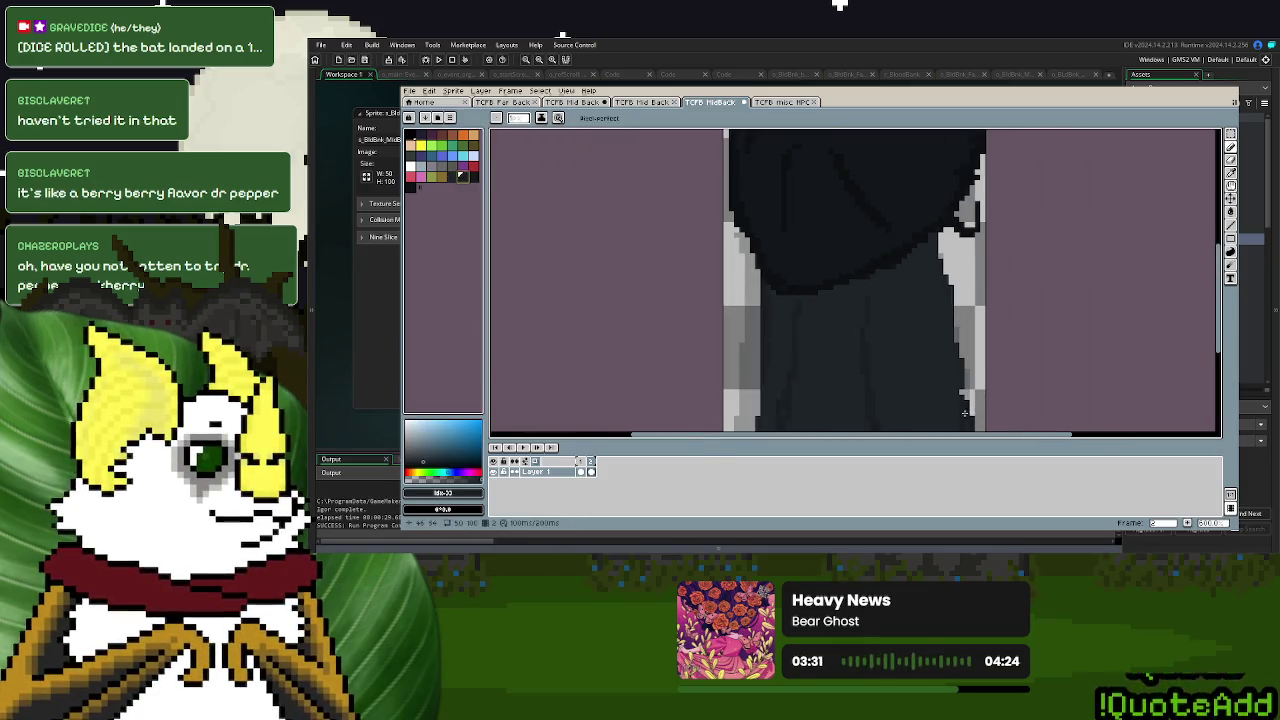
pyautogui.moveTo(968, 402); pyautogui.dragTo(956, 307)
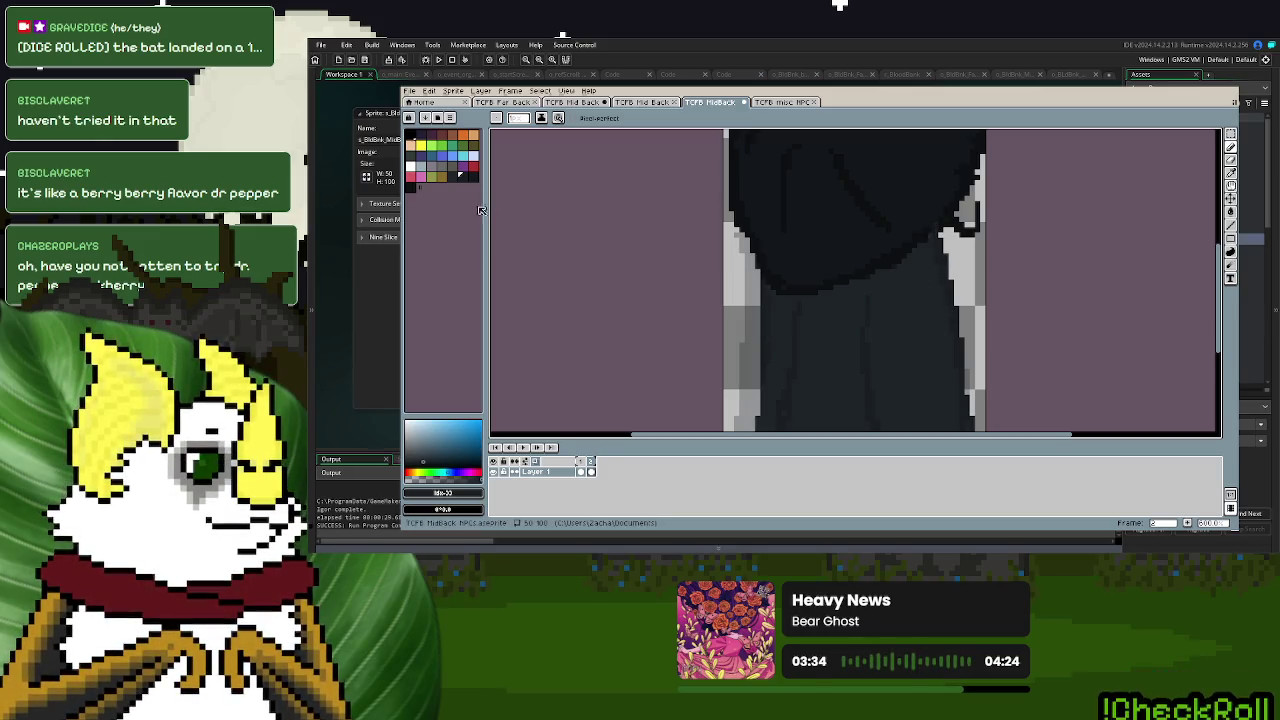
pyautogui.click(416, 178)
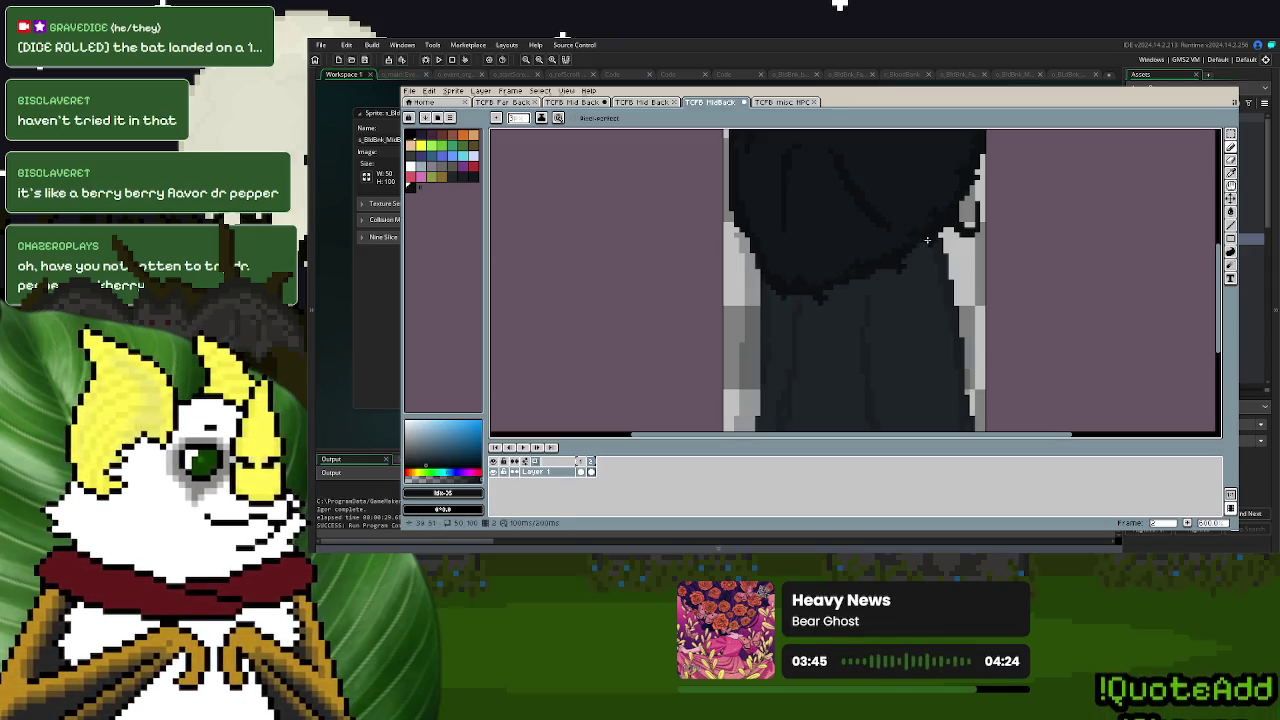
pyautogui.scroll(3, 872, 194)
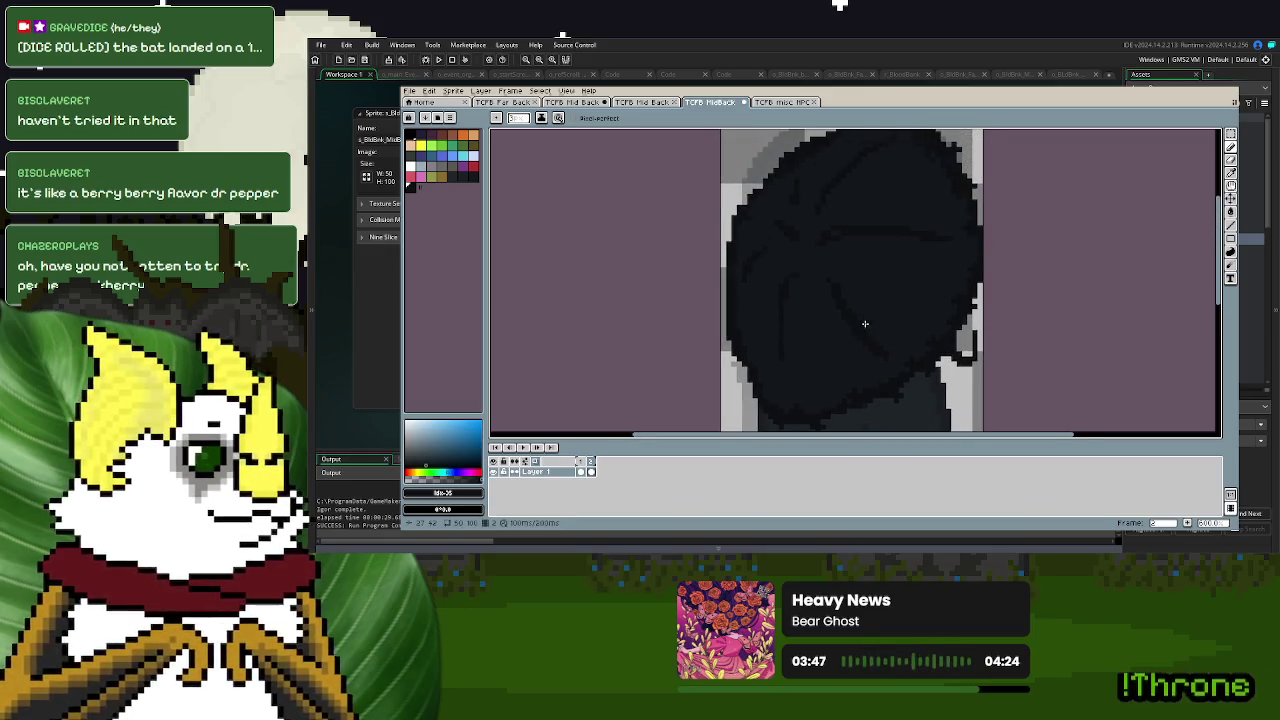
# - Zoom around the head, undo the last change and return to the Pencil
pyautogui.scroll(-1, 865, 323)
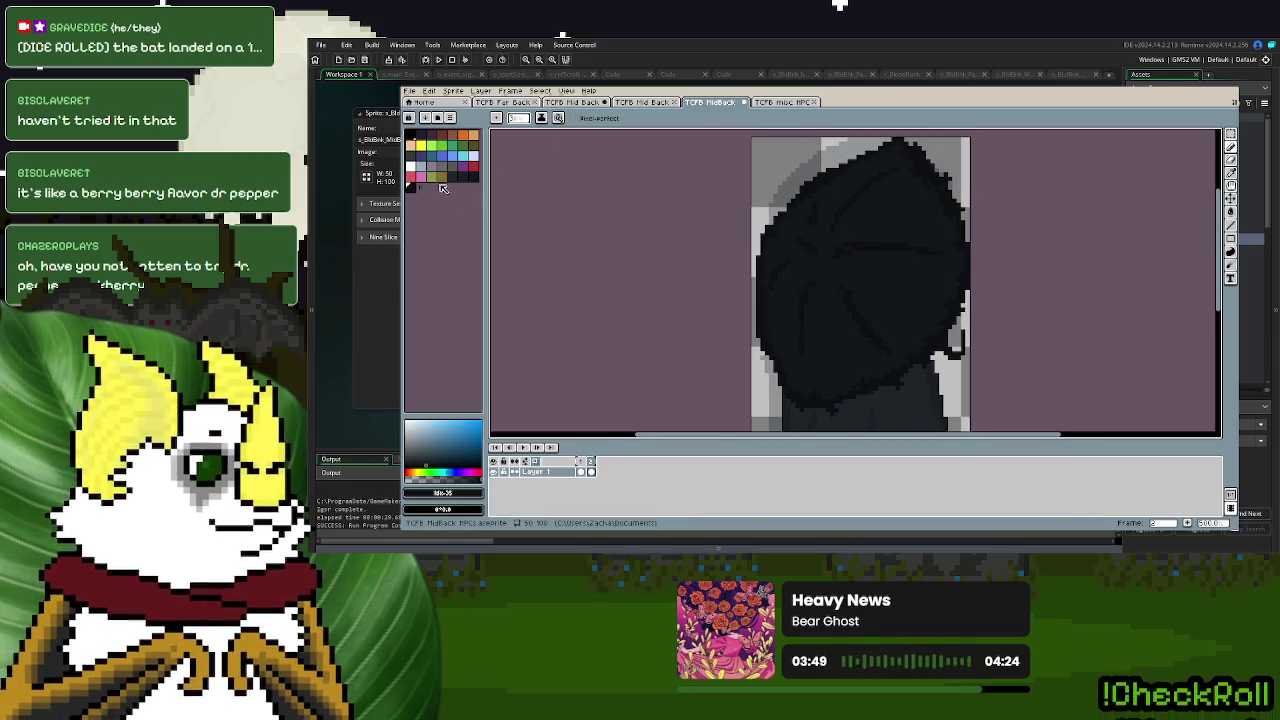
pyautogui.scroll(2, 893, 185)
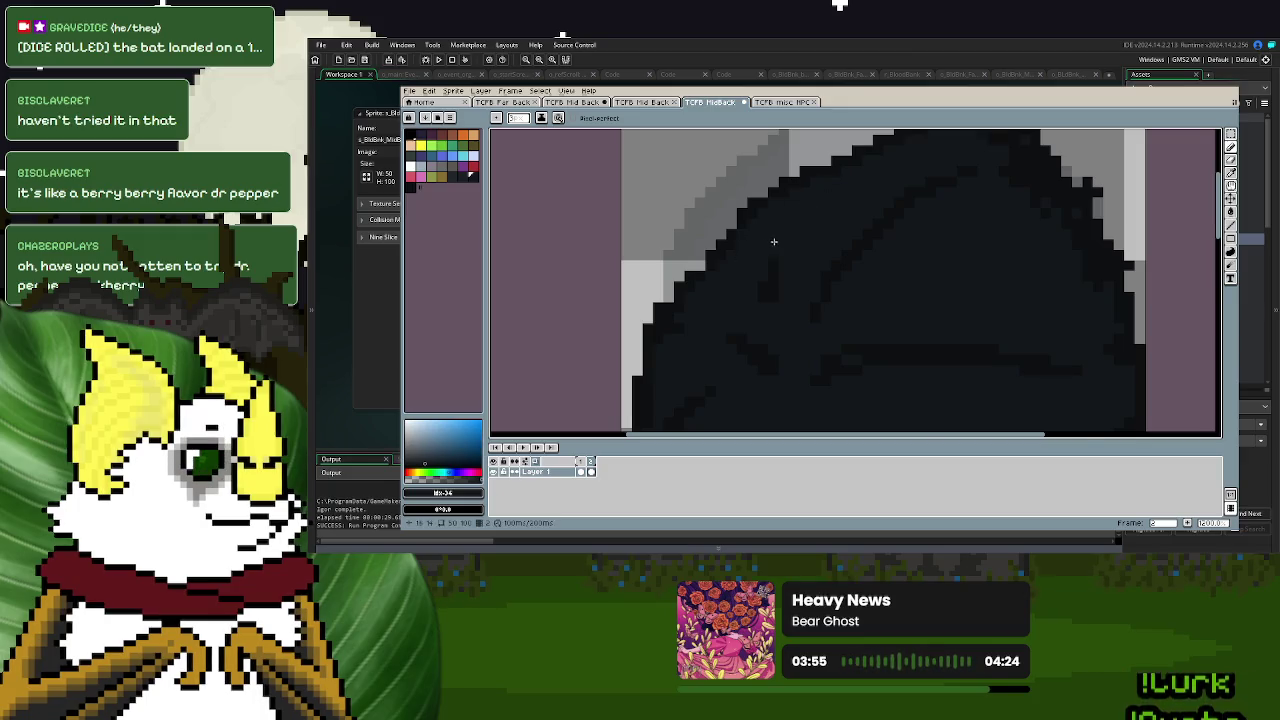
pyautogui.scroll(-2, 835, 234)
pyautogui.scroll(-1, 866, 239)
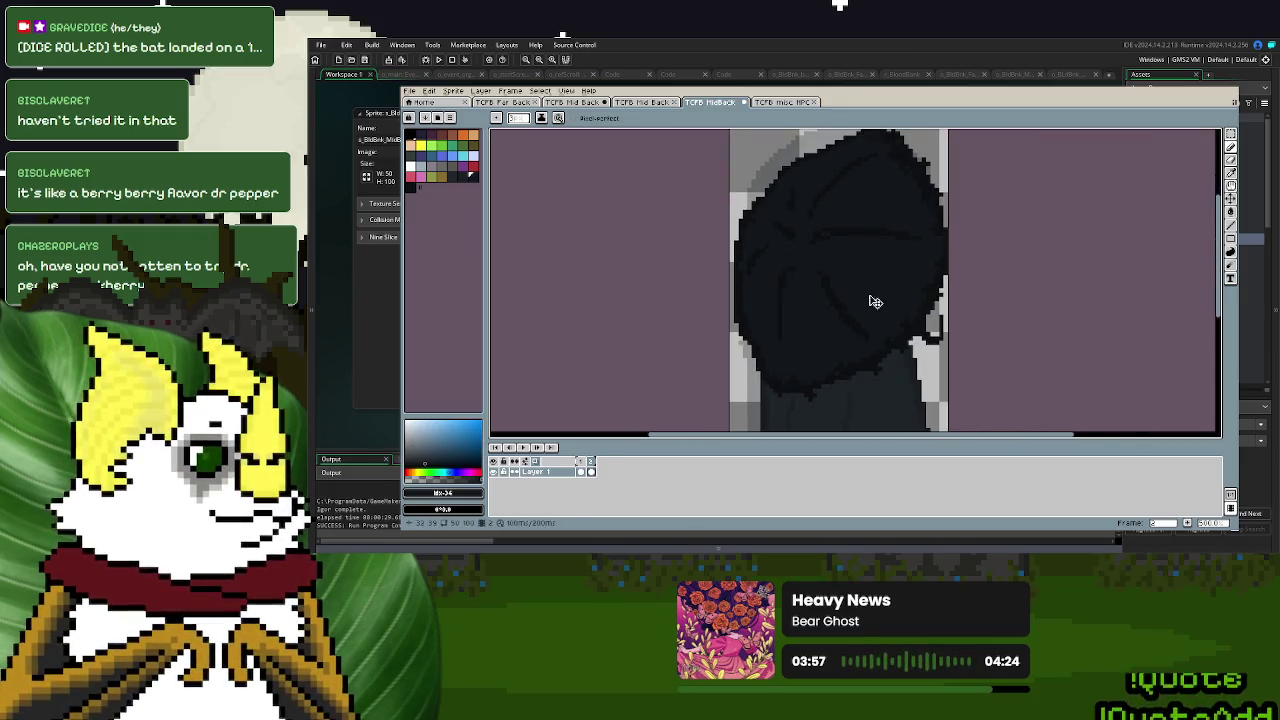
pyautogui.scroll(-1, 871, 291)
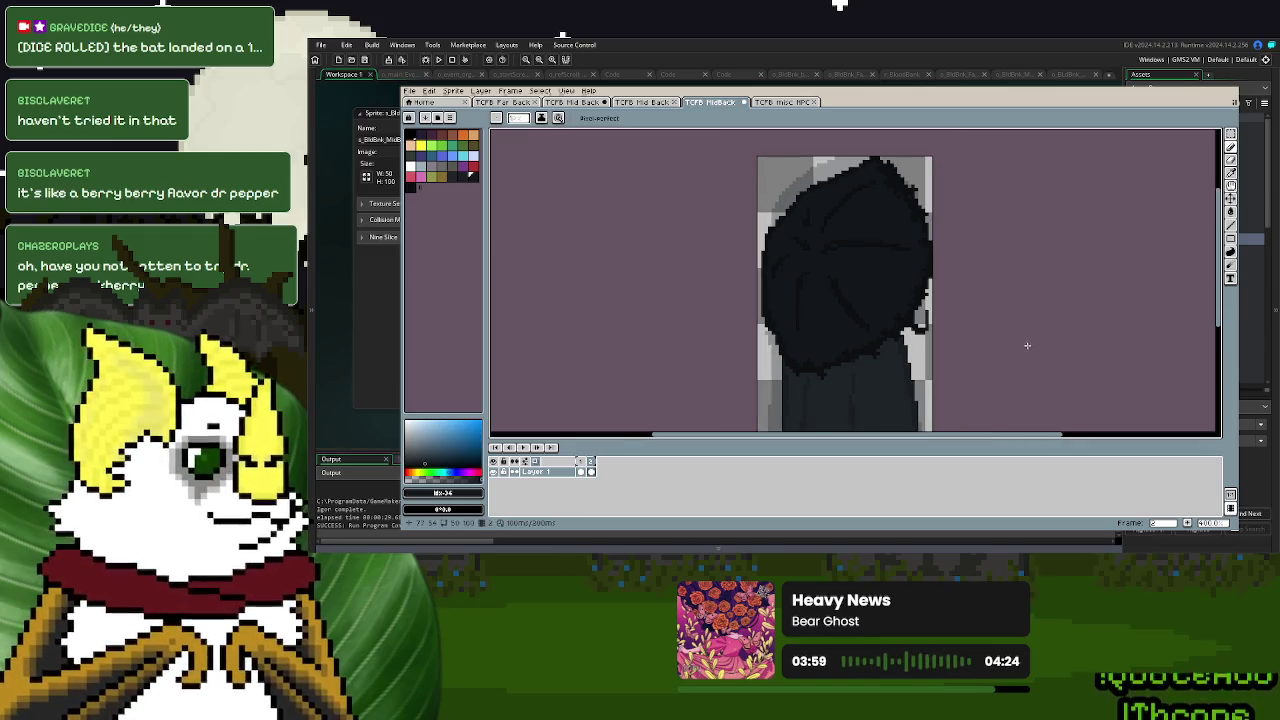
pyautogui.hotkey('ctrl', 'z')
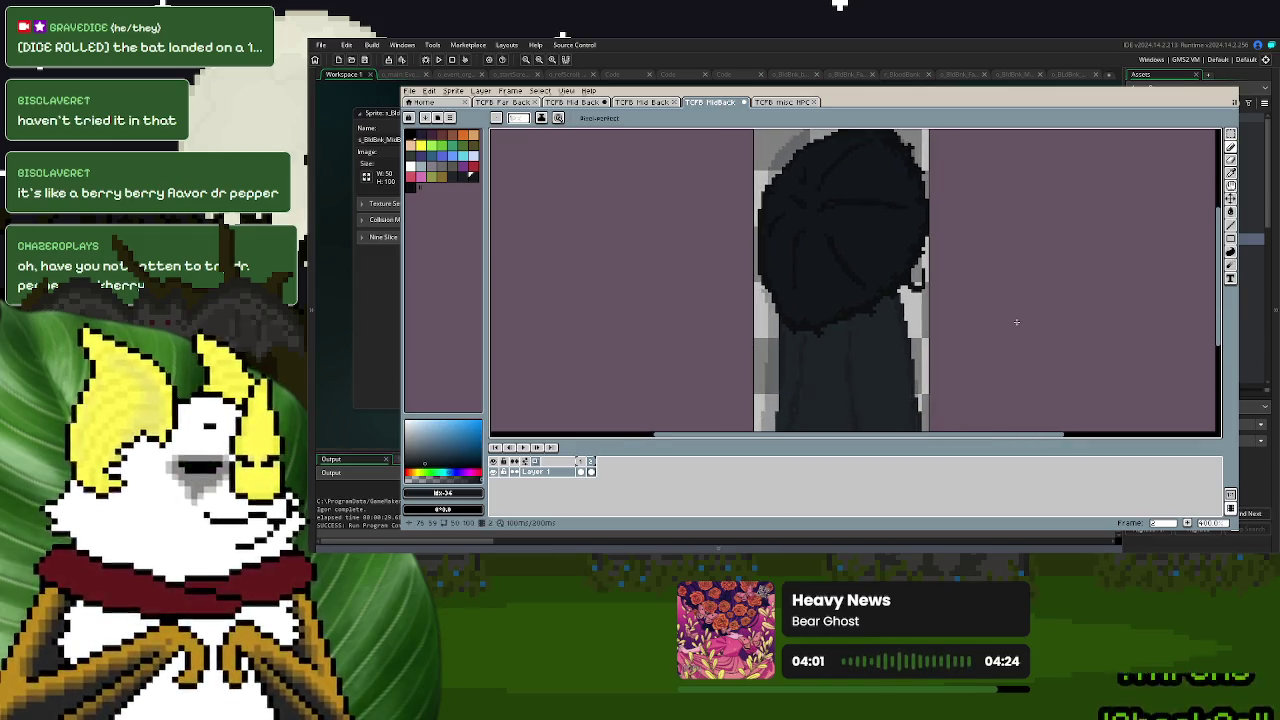
pyautogui.scroll(2, 900, 290)
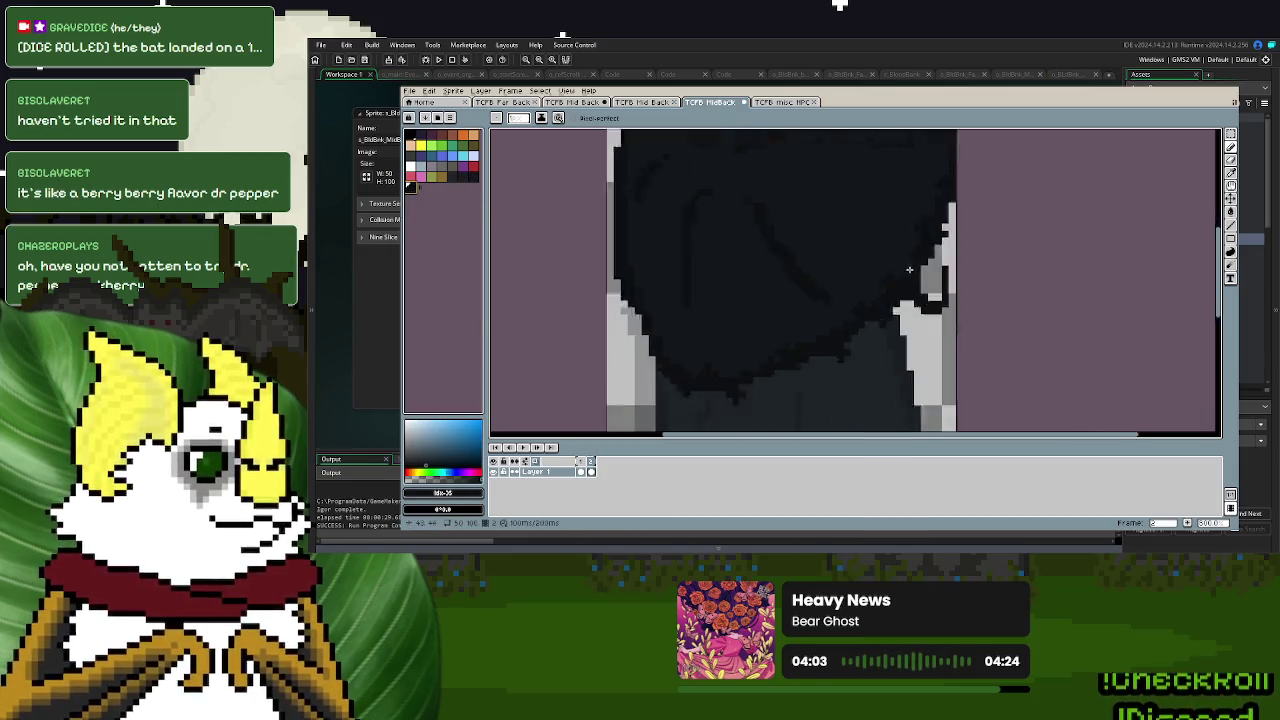
pyautogui.scroll(2, 930, 307)
pyautogui.press('d')
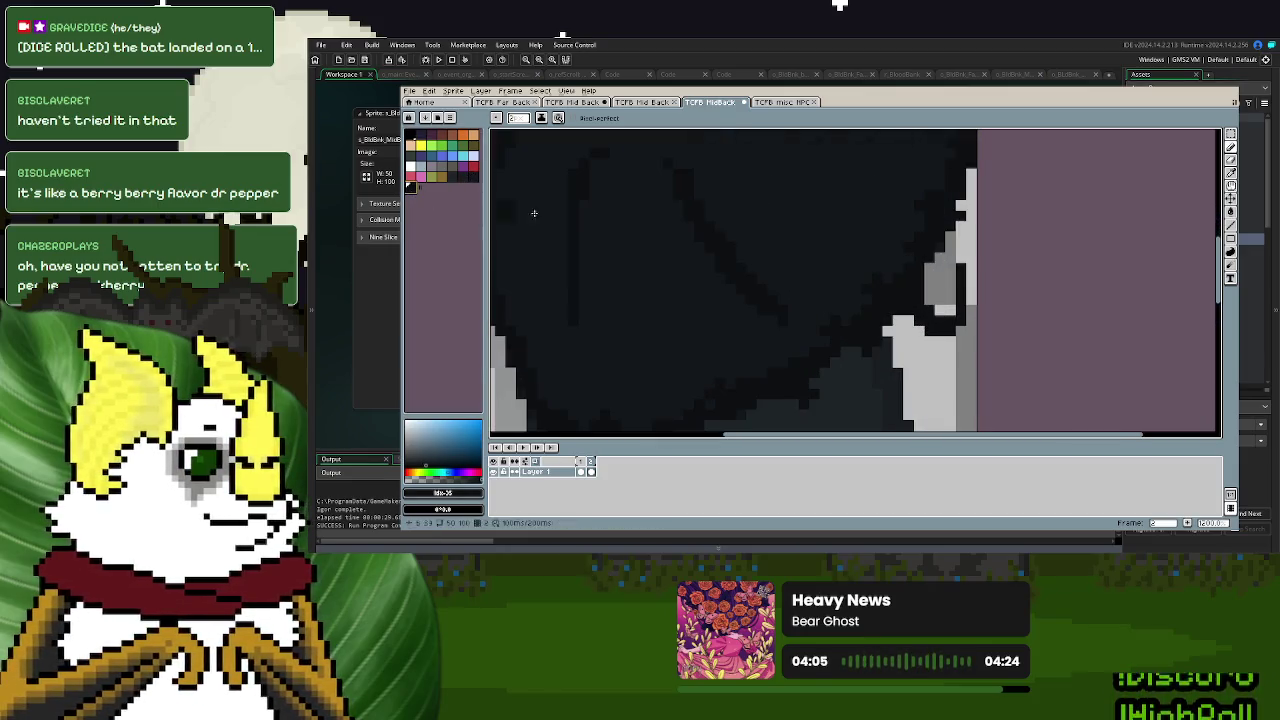
# - Paint the head's grey edge dark with a new dark shade, redoing one stroke
pyautogui.keyDown('alt'); pyautogui.click(900, 290); pyautogui.keyUp('alt')
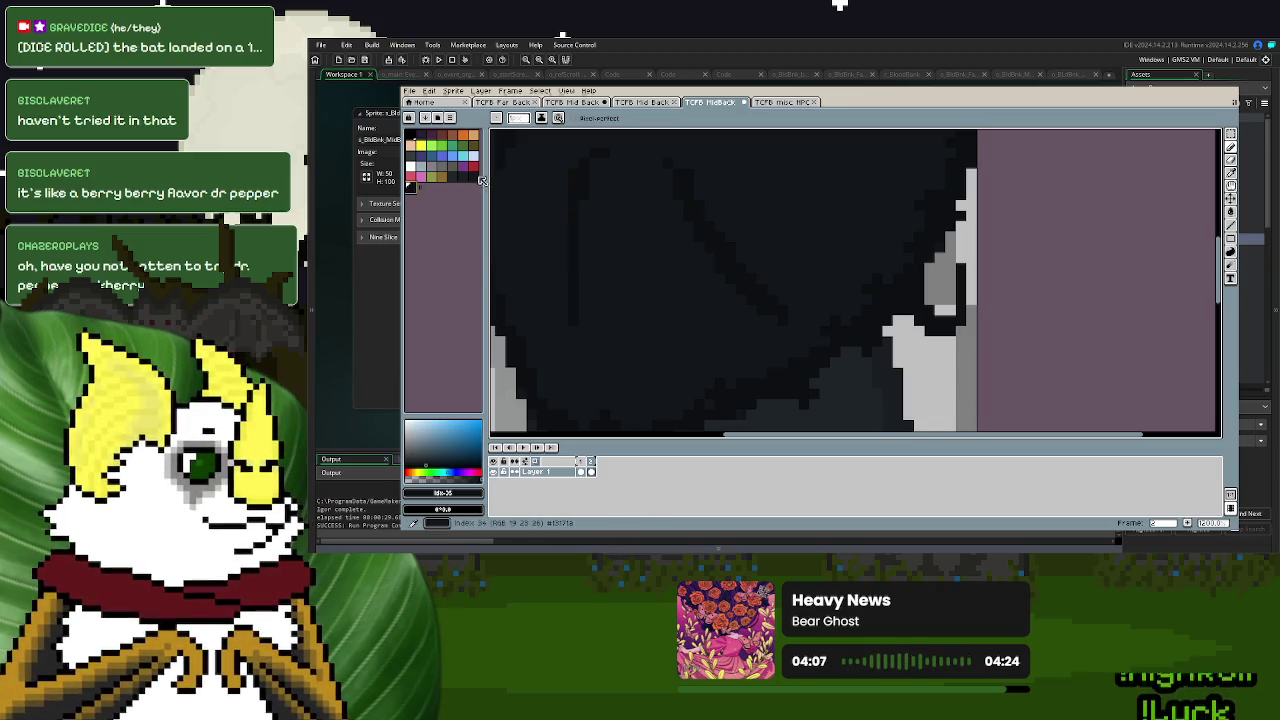
pyautogui.moveTo(938, 318); pyautogui.dragTo(955, 276)
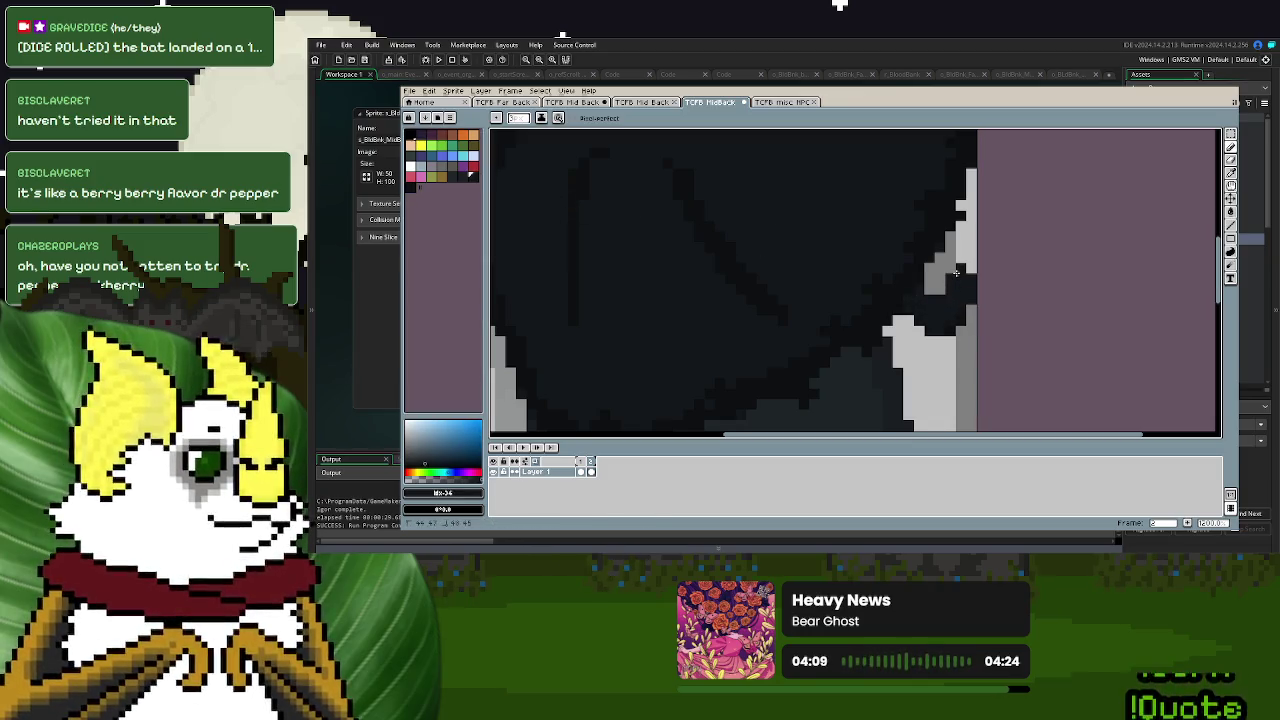
pyautogui.hotkey('ctrl', 'z')
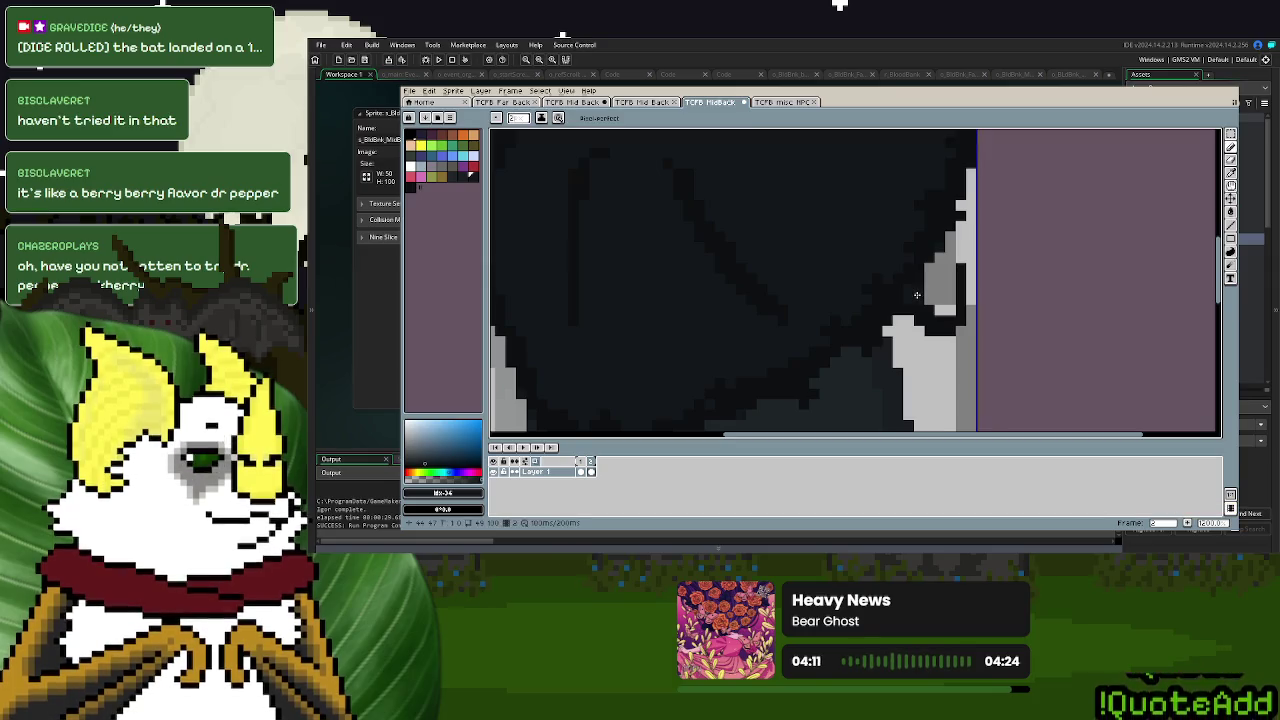
pyautogui.moveTo(916, 297)
pyautogui.mouseDown()
pyautogui.moveTo(946, 310)
pyautogui.moveTo(956, 268)
pyautogui.moveTo(950, 328)
pyautogui.mouseUp()
pyautogui.scroll(-3, 930, 323)
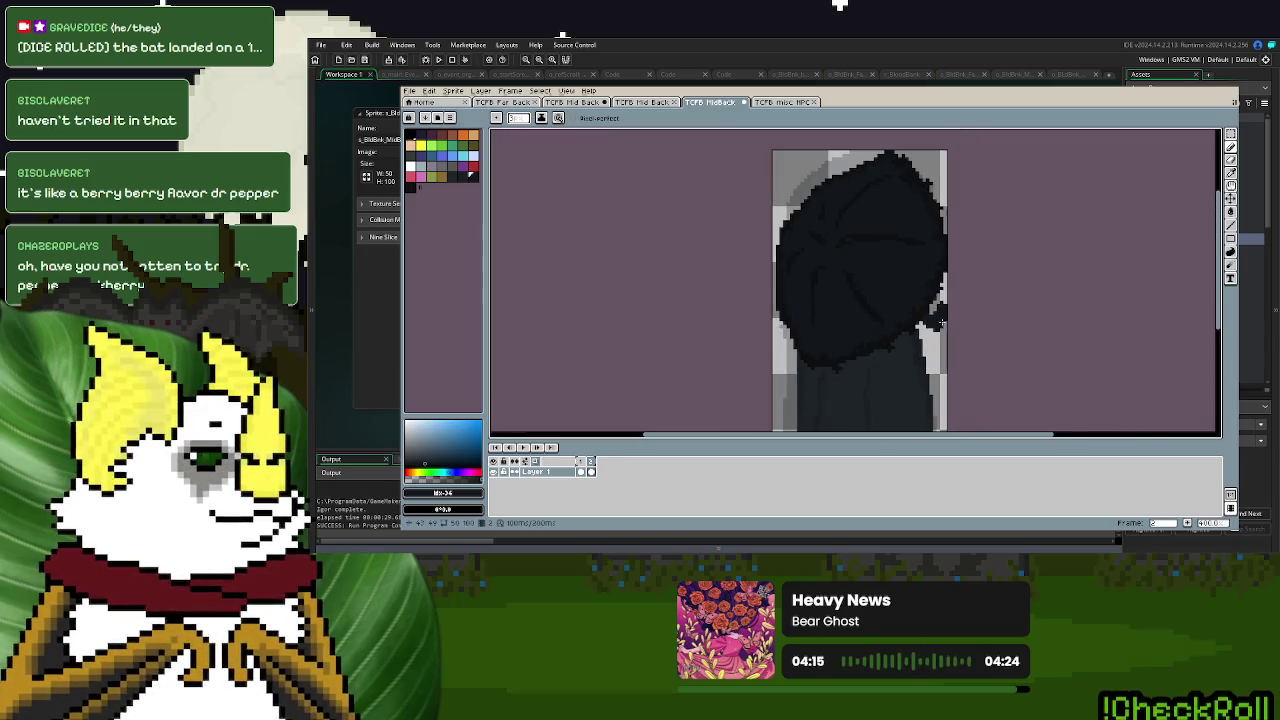
pyautogui.moveTo(1015, 316); pyautogui.dragTo(986, 300)
# - Export the sprite through File > Export As and confirm
pyautogui.click(410, 91)
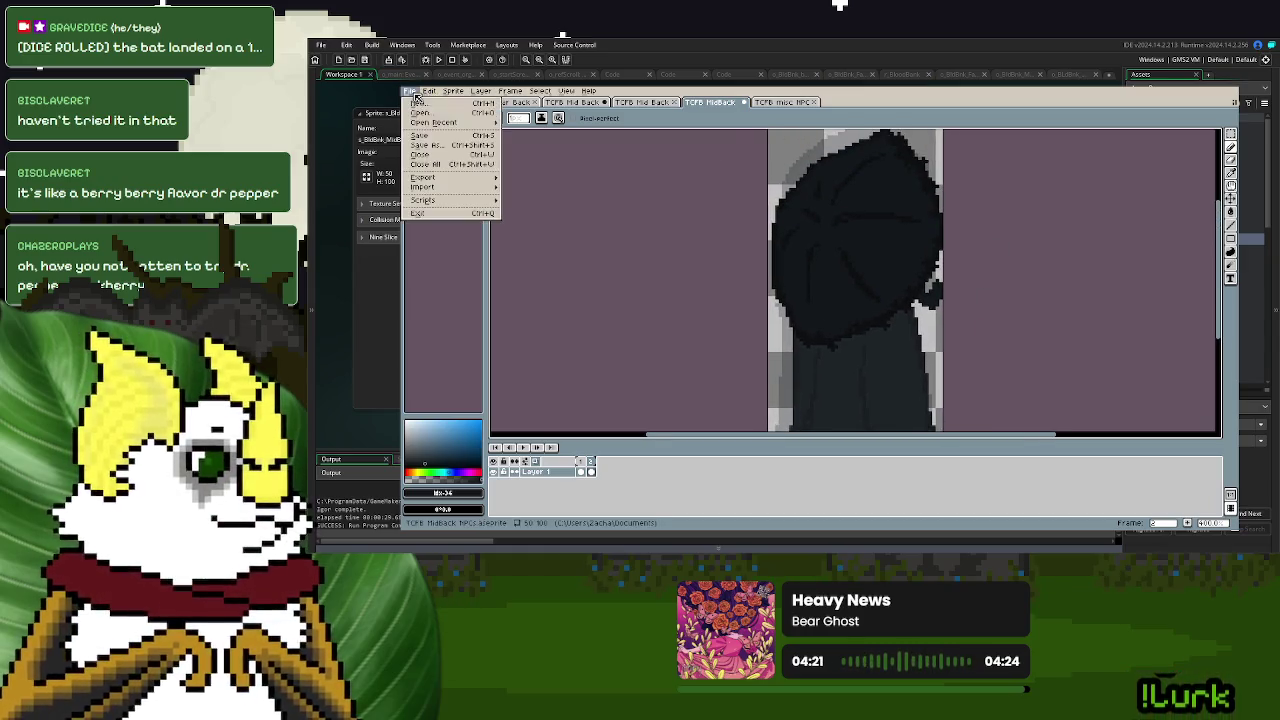
pyautogui.click(410, 91)
pyautogui.click(410, 93)
pyautogui.moveTo(423, 177)
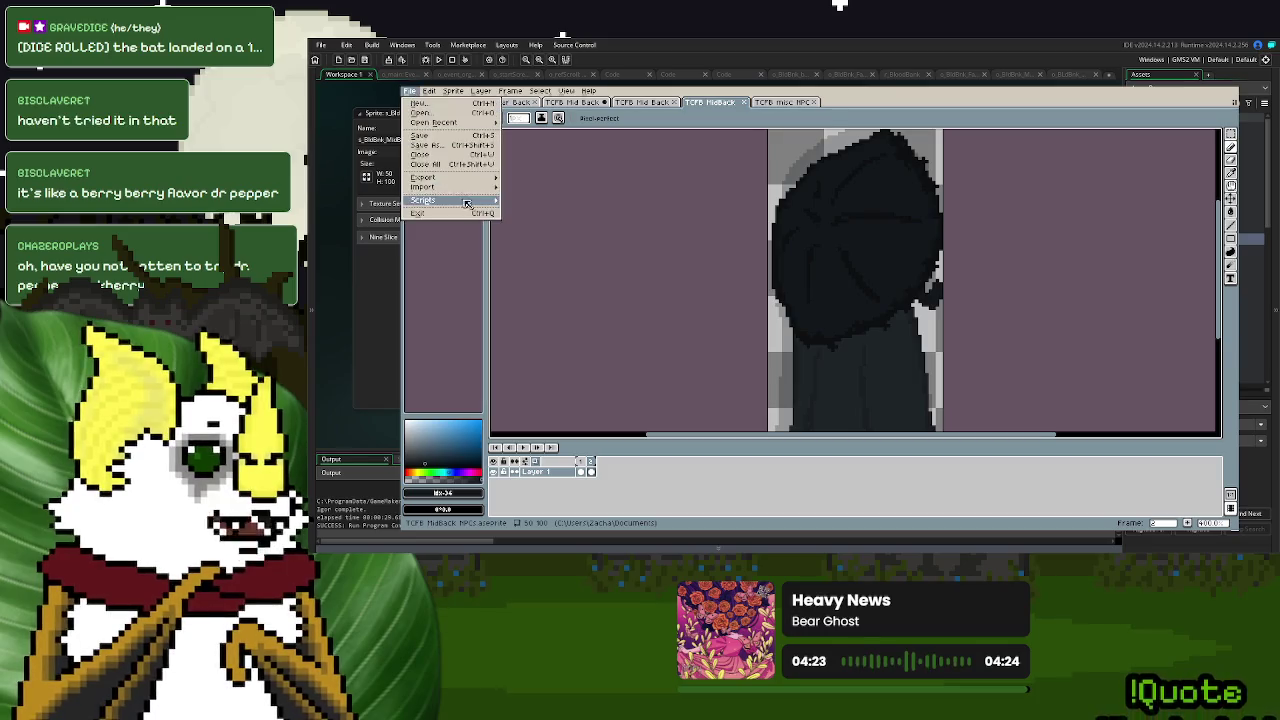
pyautogui.click(540, 183)
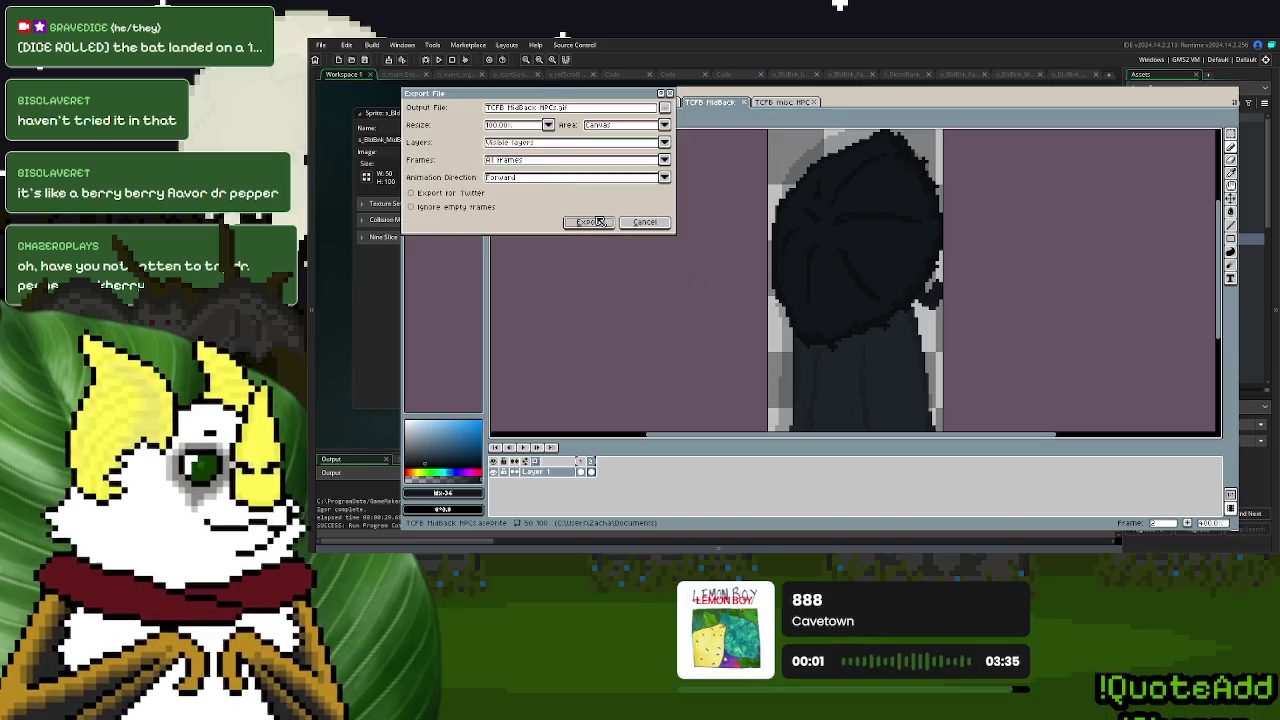
pyautogui.click(600, 222)
pyautogui.click(858, 348)
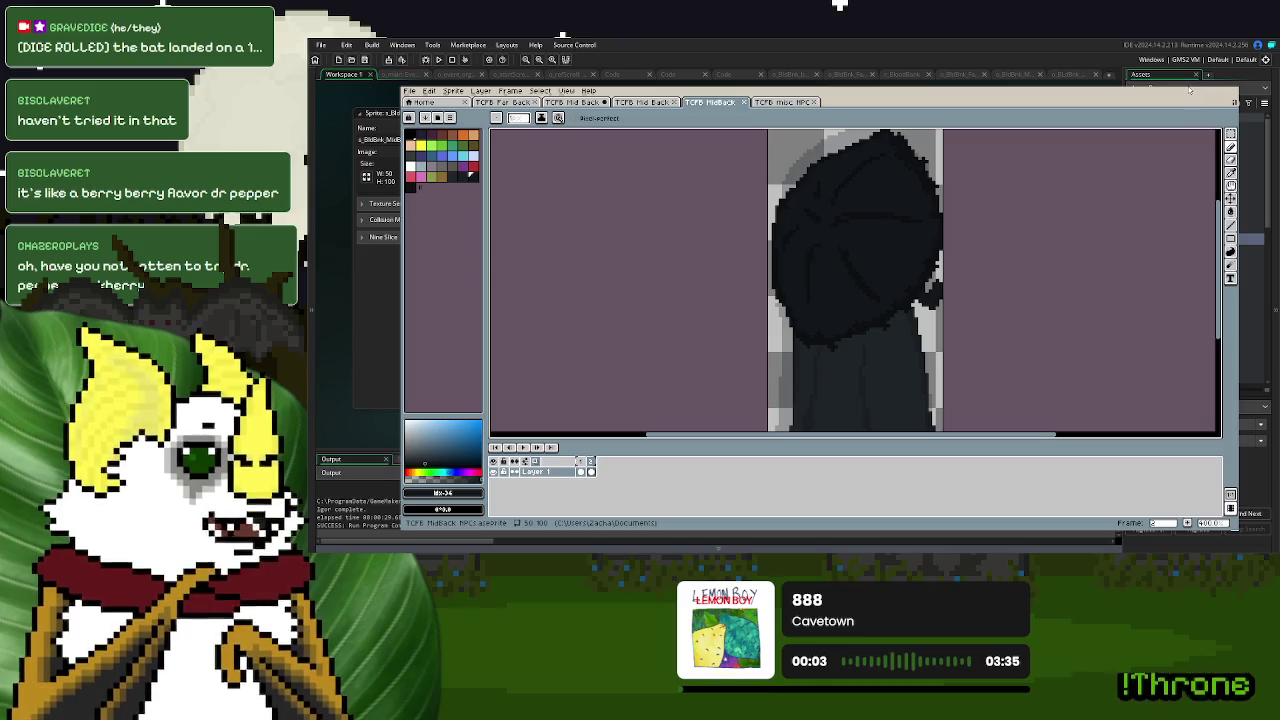
# - Close the image editor and reimport the exported sprite image, replacing its frames
pyautogui.hotkey('ctrl', 'w')
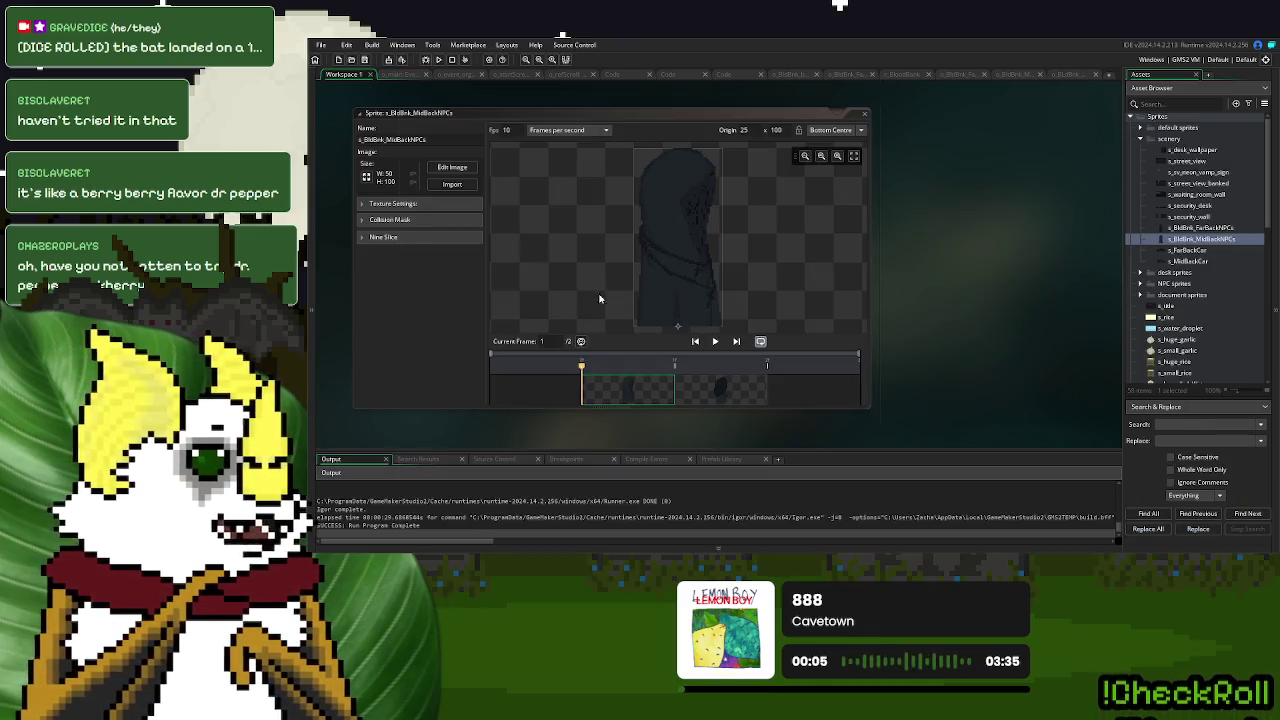
pyautogui.click(746, 387)
pyautogui.click(450, 188)
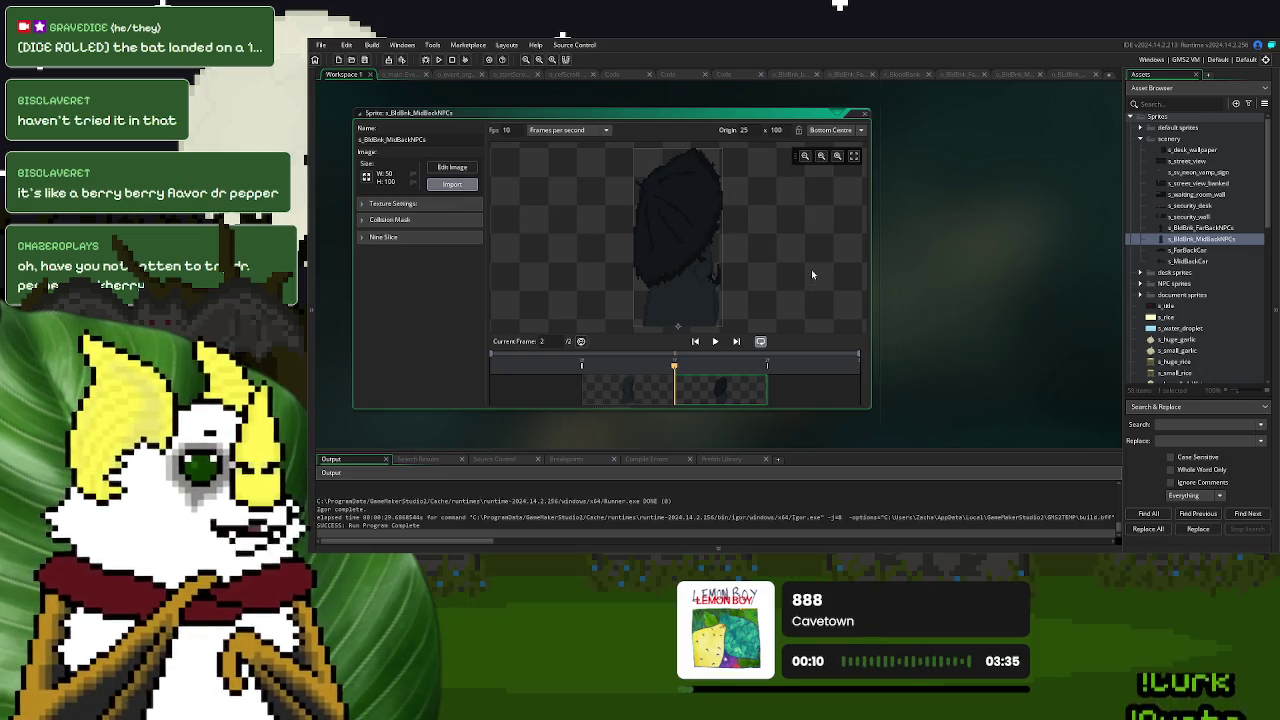
pyautogui.click(835, 313)
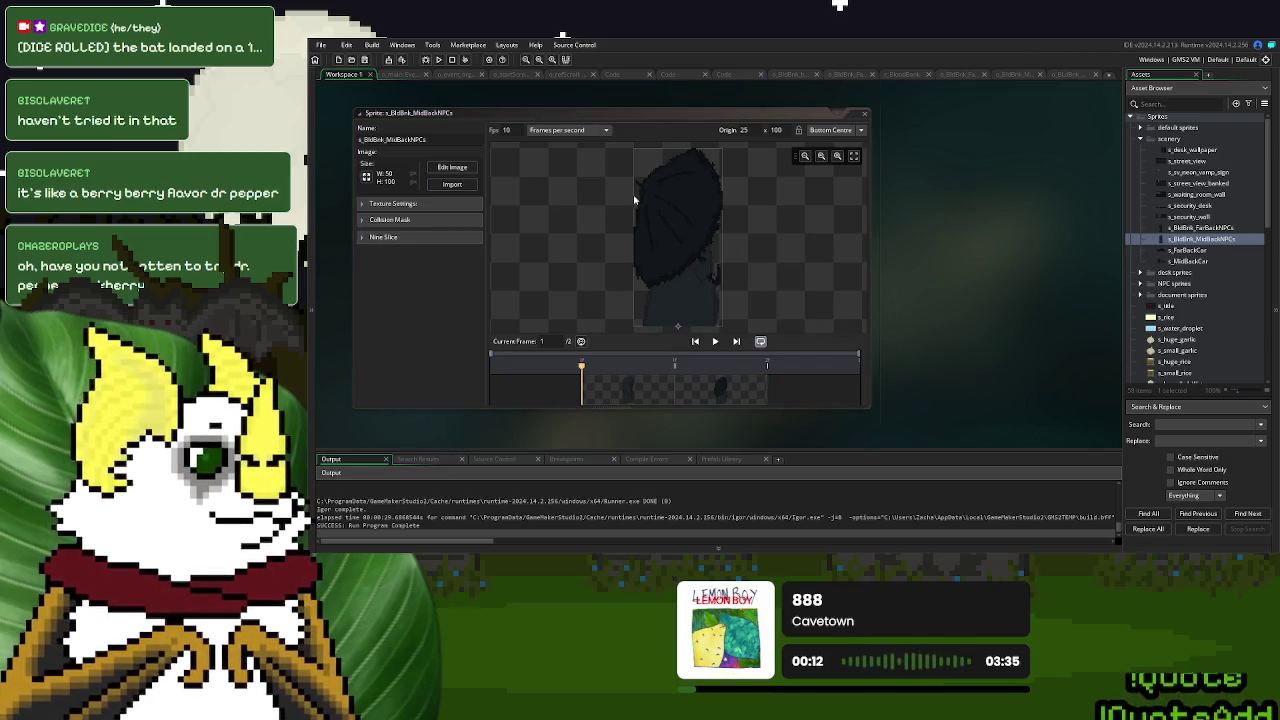
# - Test-run and stop the game, then reload the sprite's two frames past the warning
pyautogui.click(438, 59)
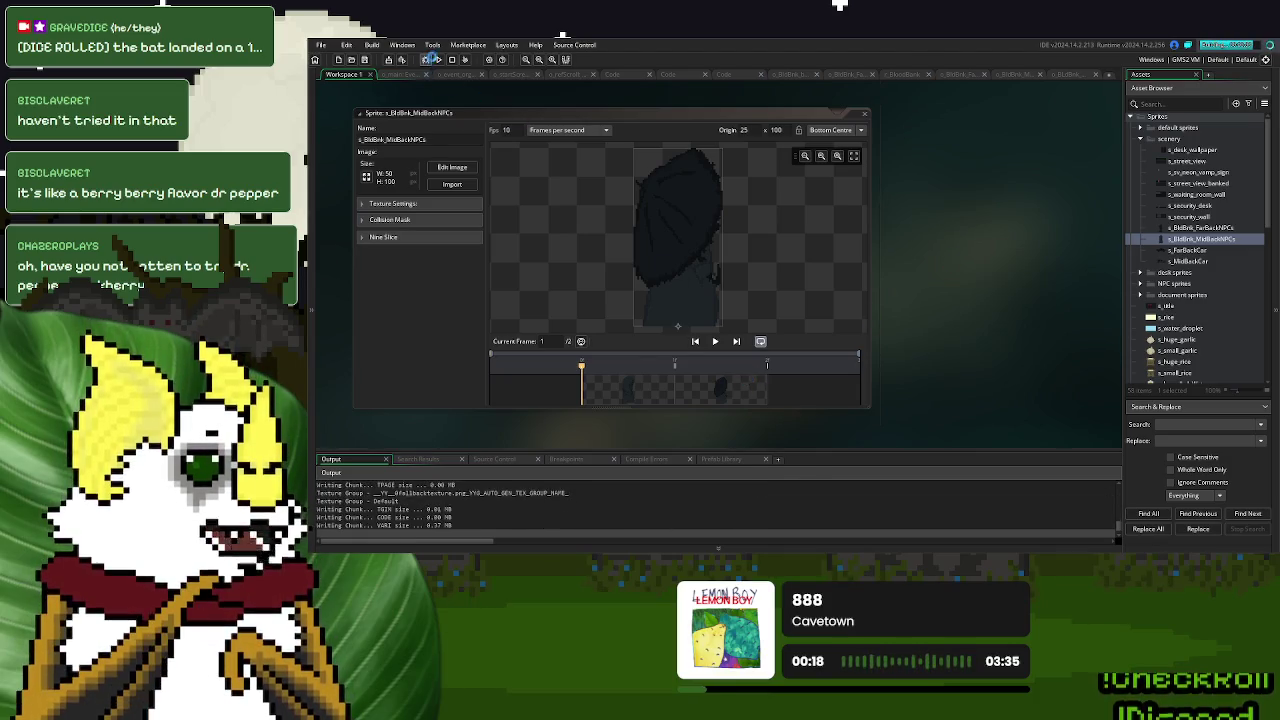
pyautogui.click(452, 59)
pyautogui.click(645, 391)
pyautogui.click(714, 390)
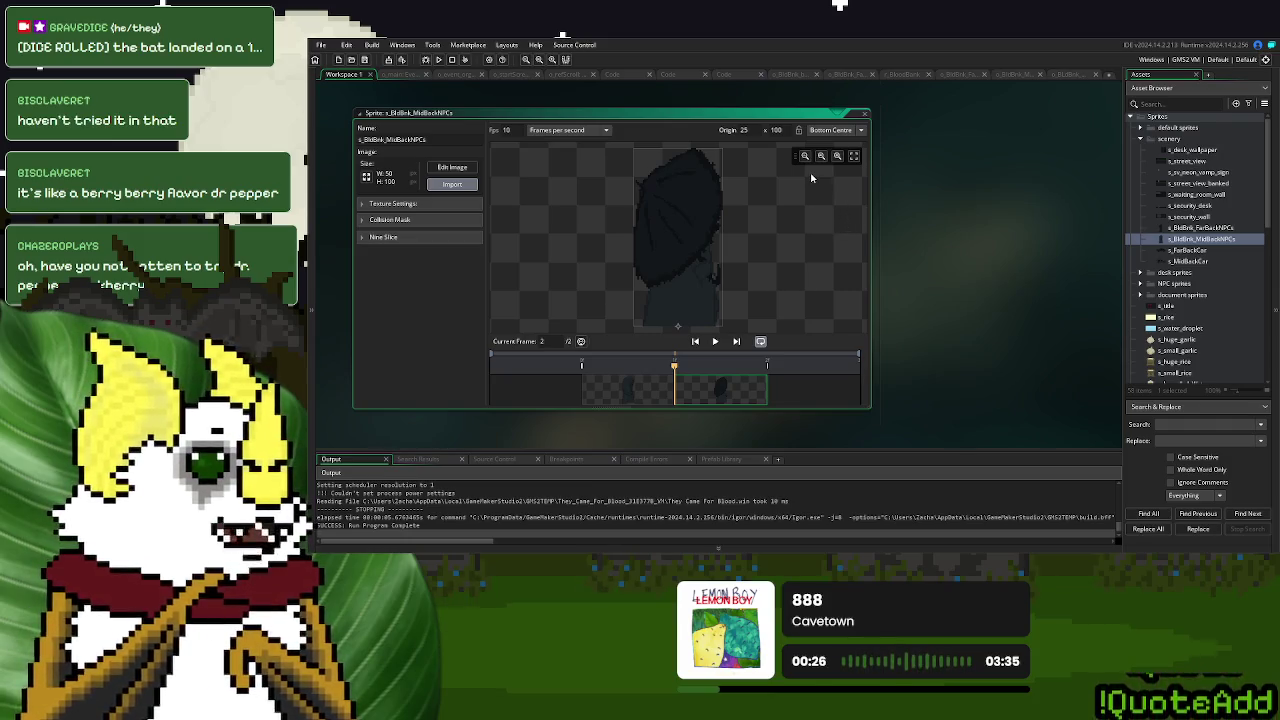
pyautogui.click(841, 306)
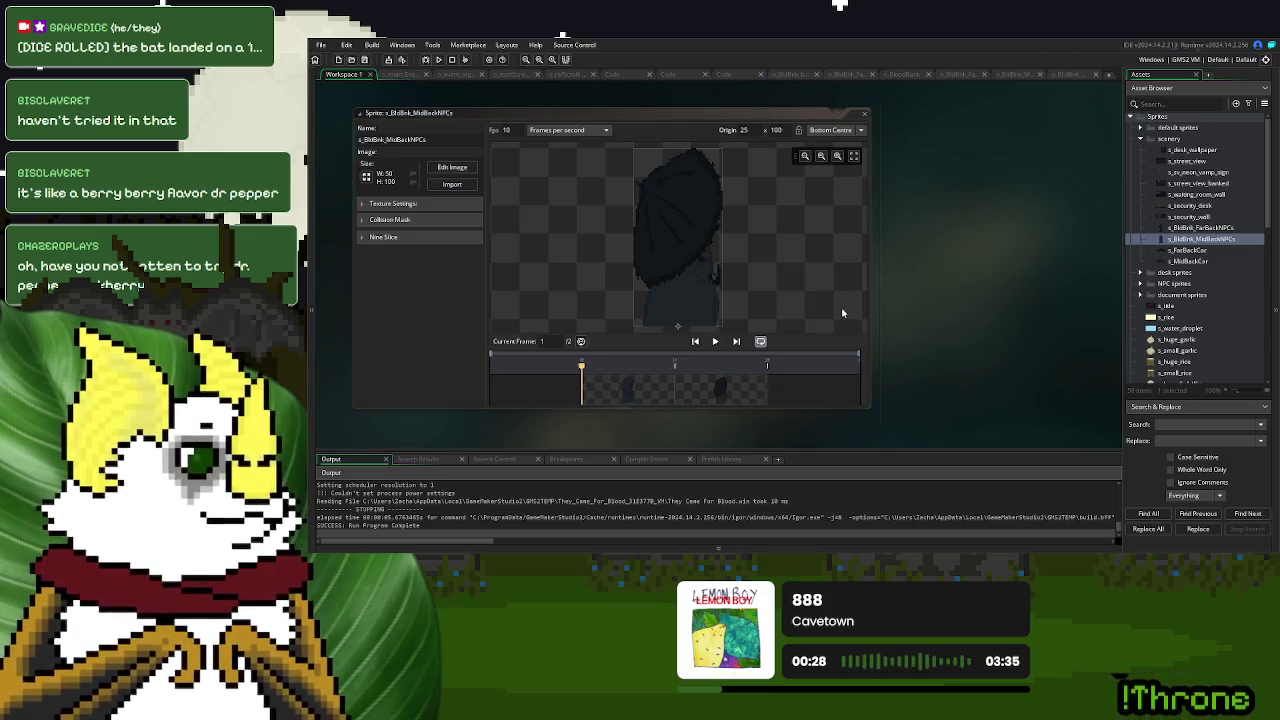
pyautogui.click(716, 392)
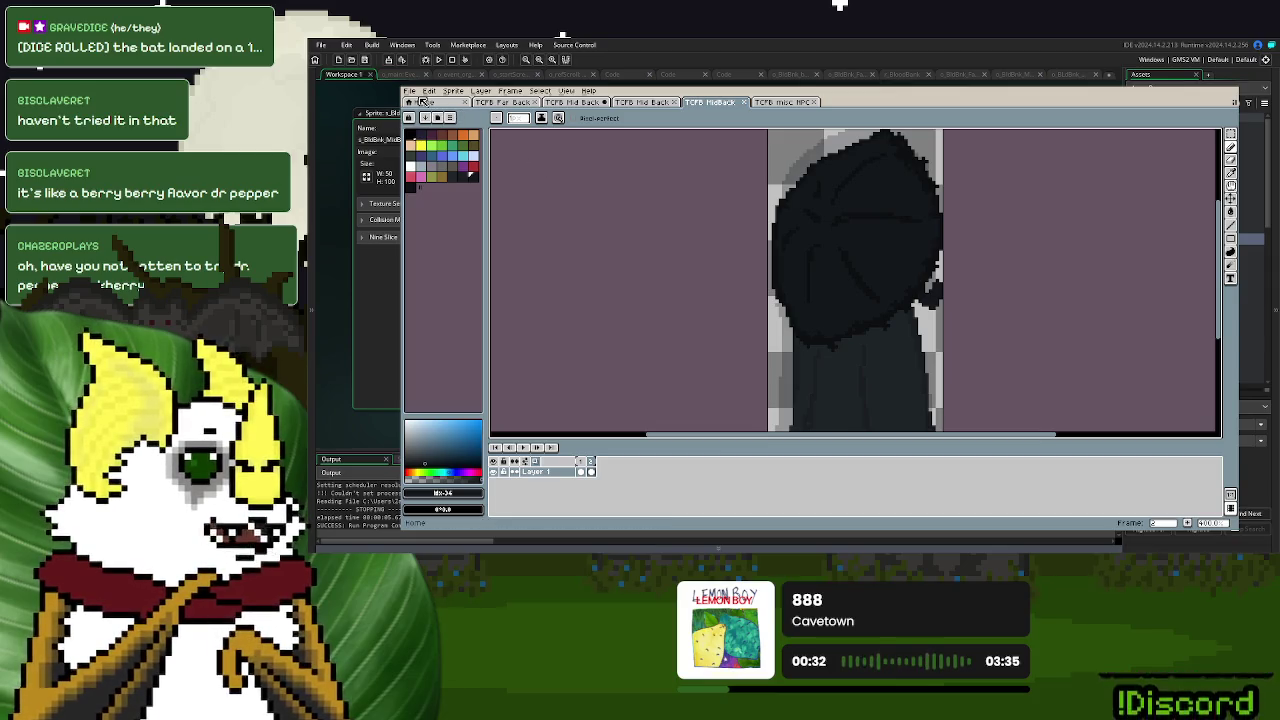
# - Export all frames and visible layers as a GIF with Animation Loop enabled
pyautogui.click(411, 91)
pyautogui.click(530, 185)
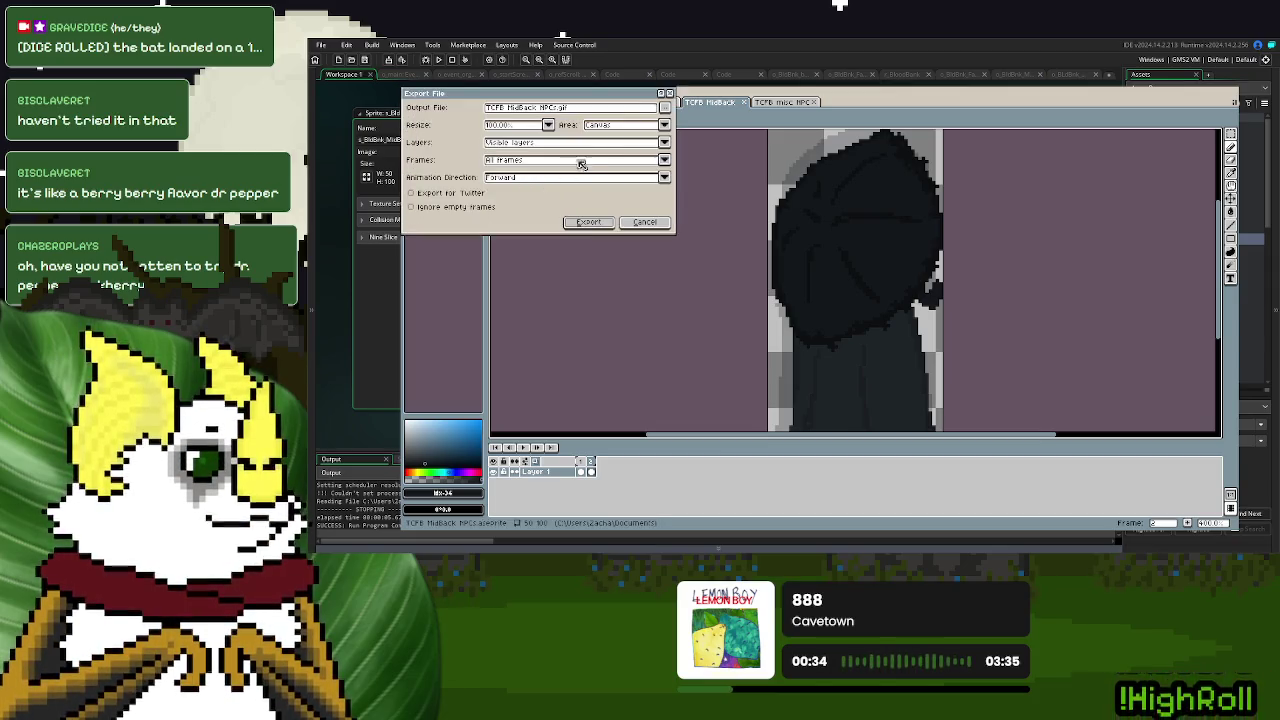
pyautogui.click(665, 108)
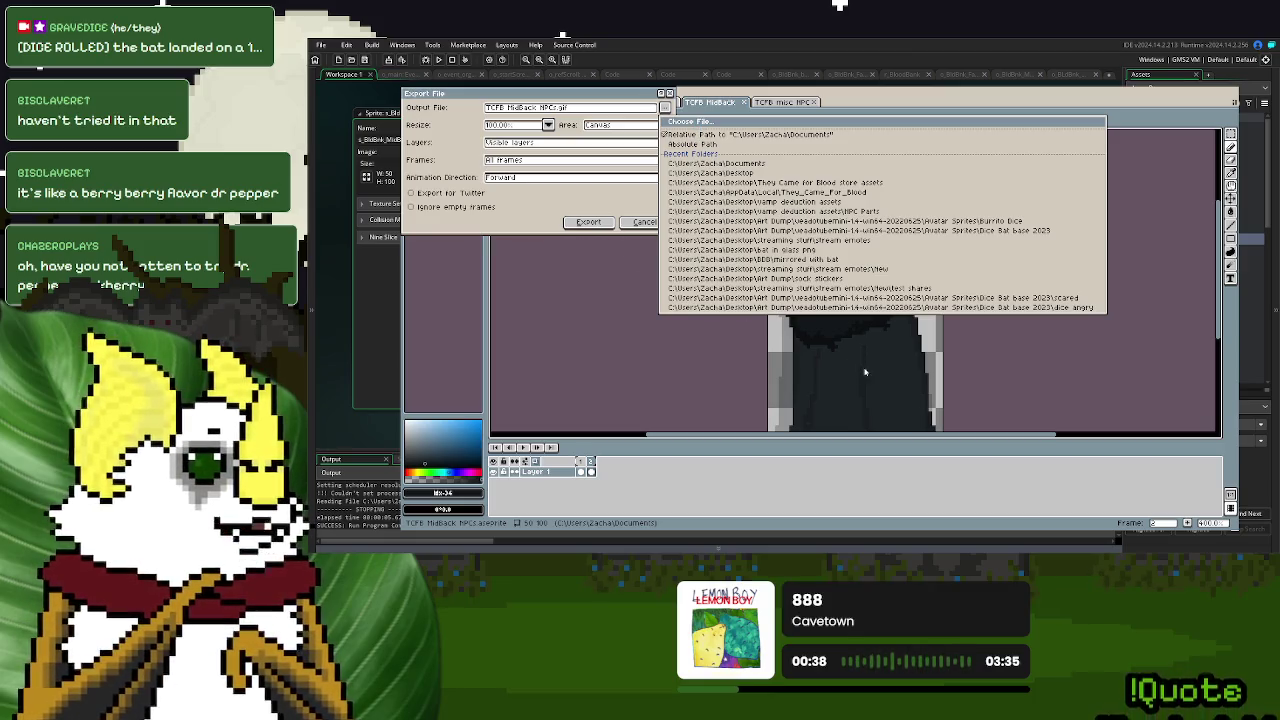
pyautogui.click(587, 222)
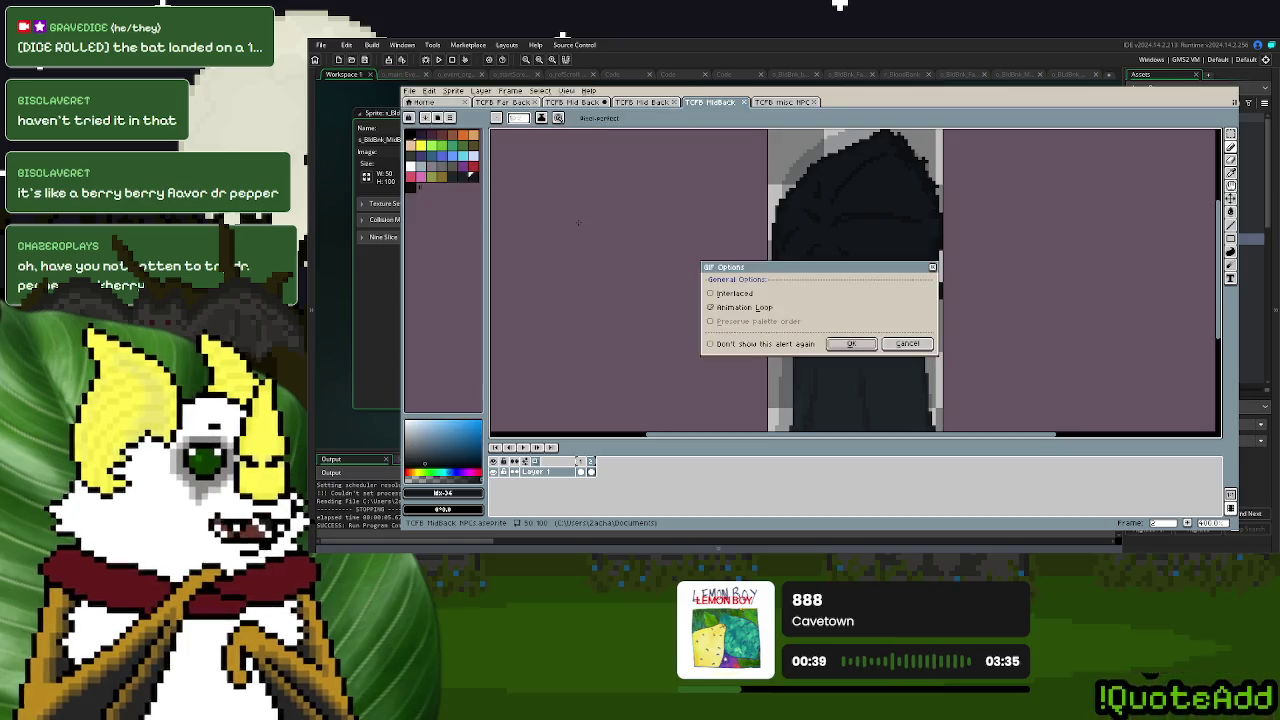
pyautogui.click(851, 344)
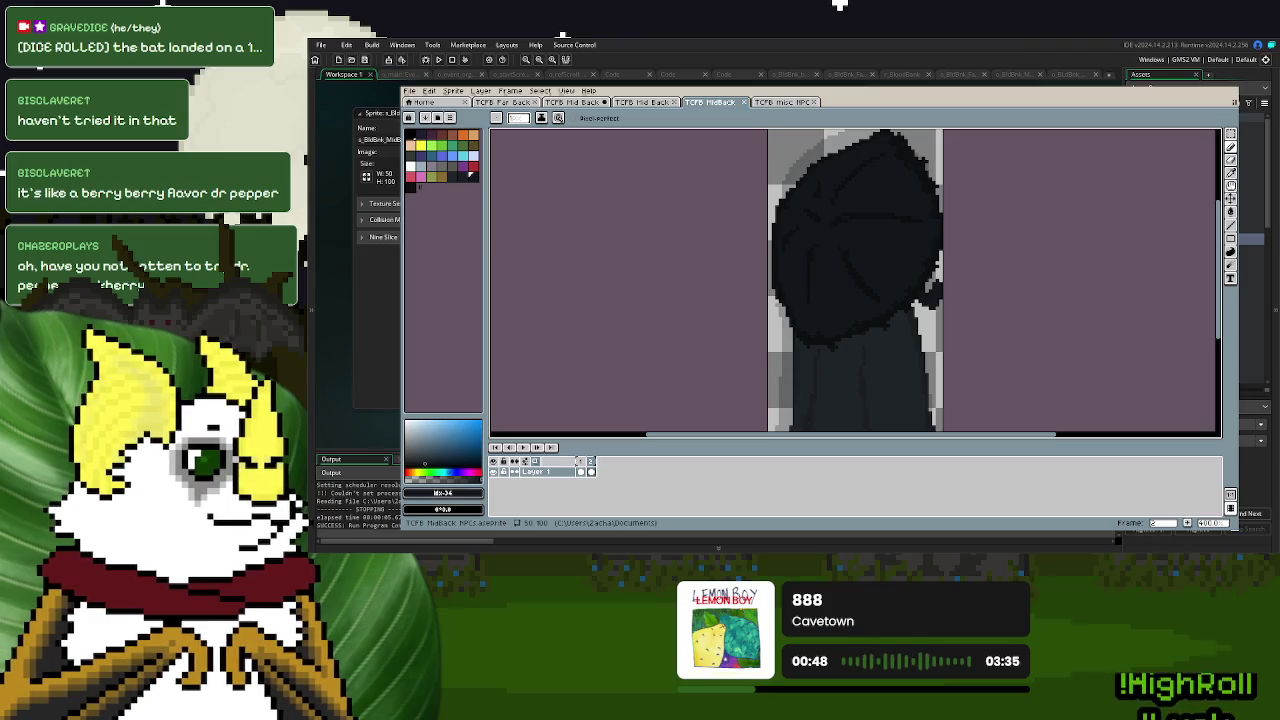
pyautogui.click(448, 63)
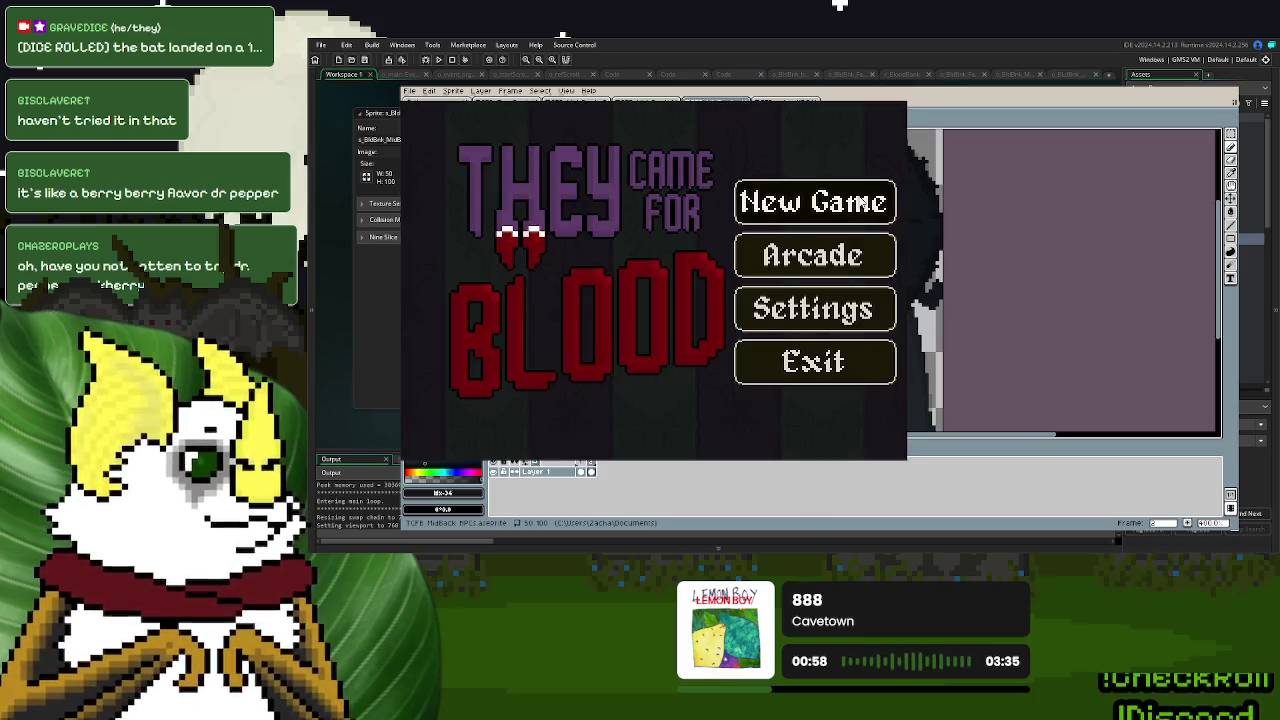
pyautogui.click(866, 178)
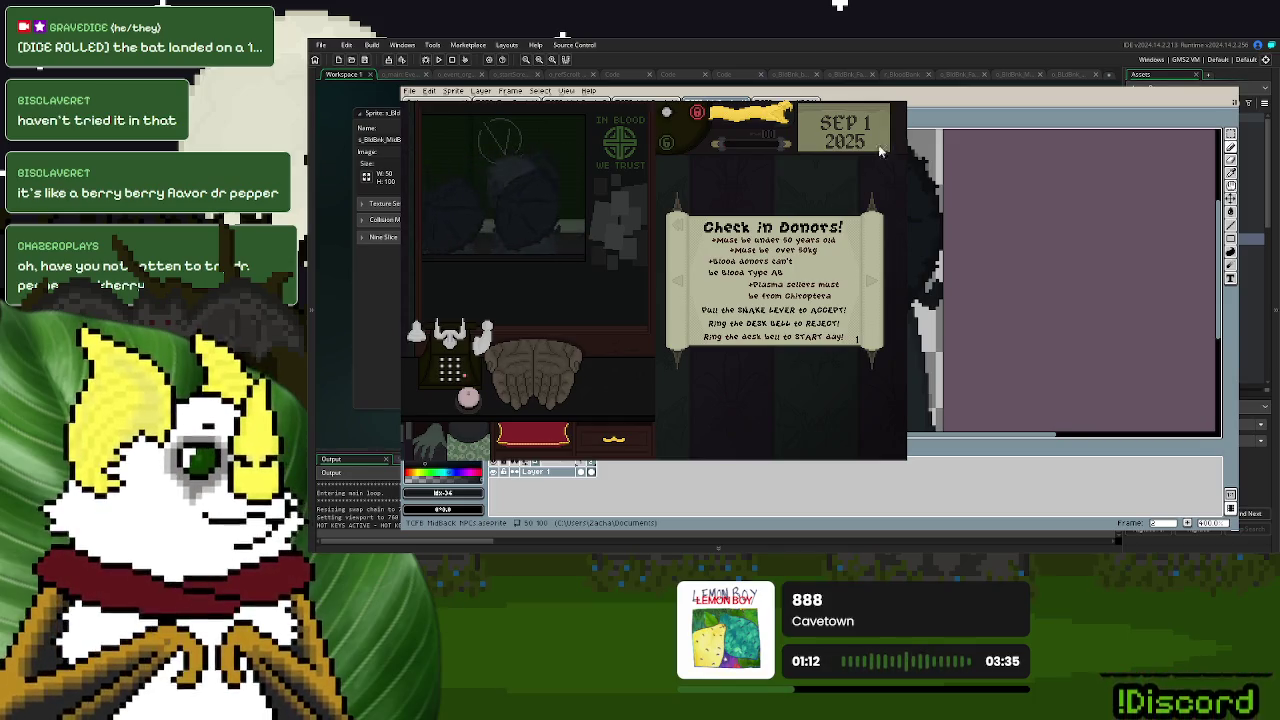
pyautogui.press('Escape')
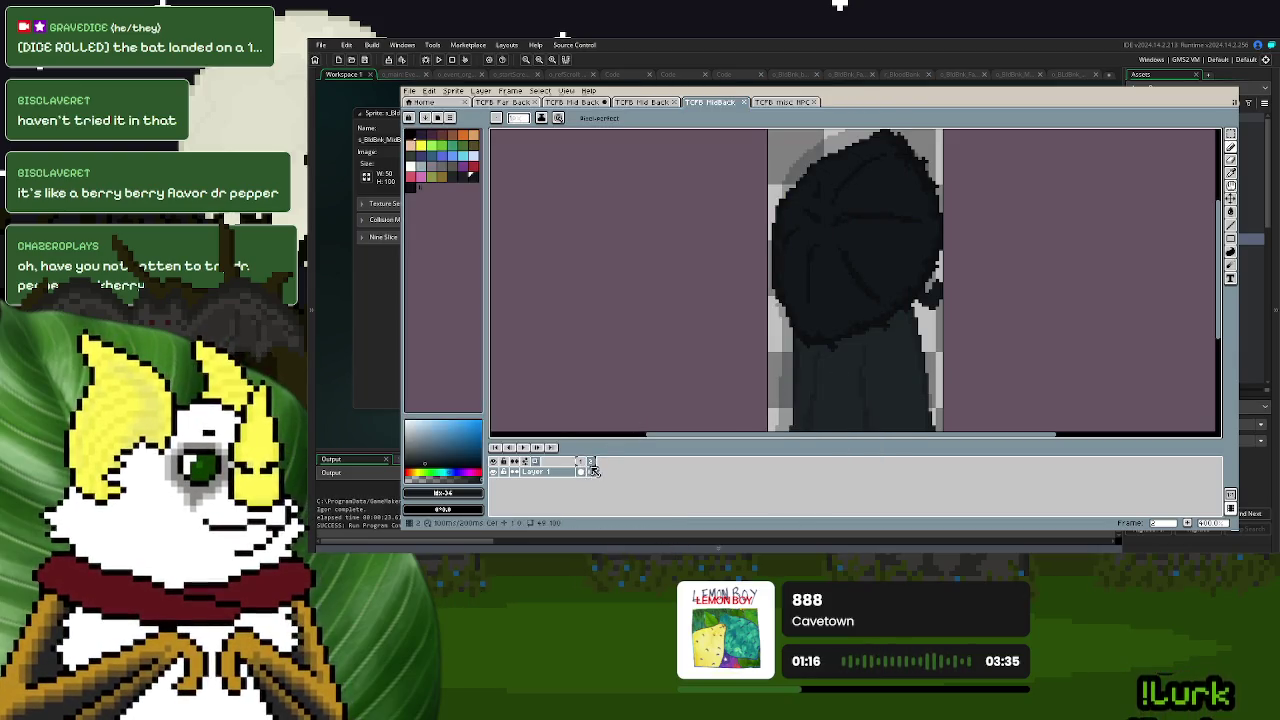
# - Turn on onion skinning, add a new frame after the current one, and pick a dark swatch
pyautogui.click(535, 463)
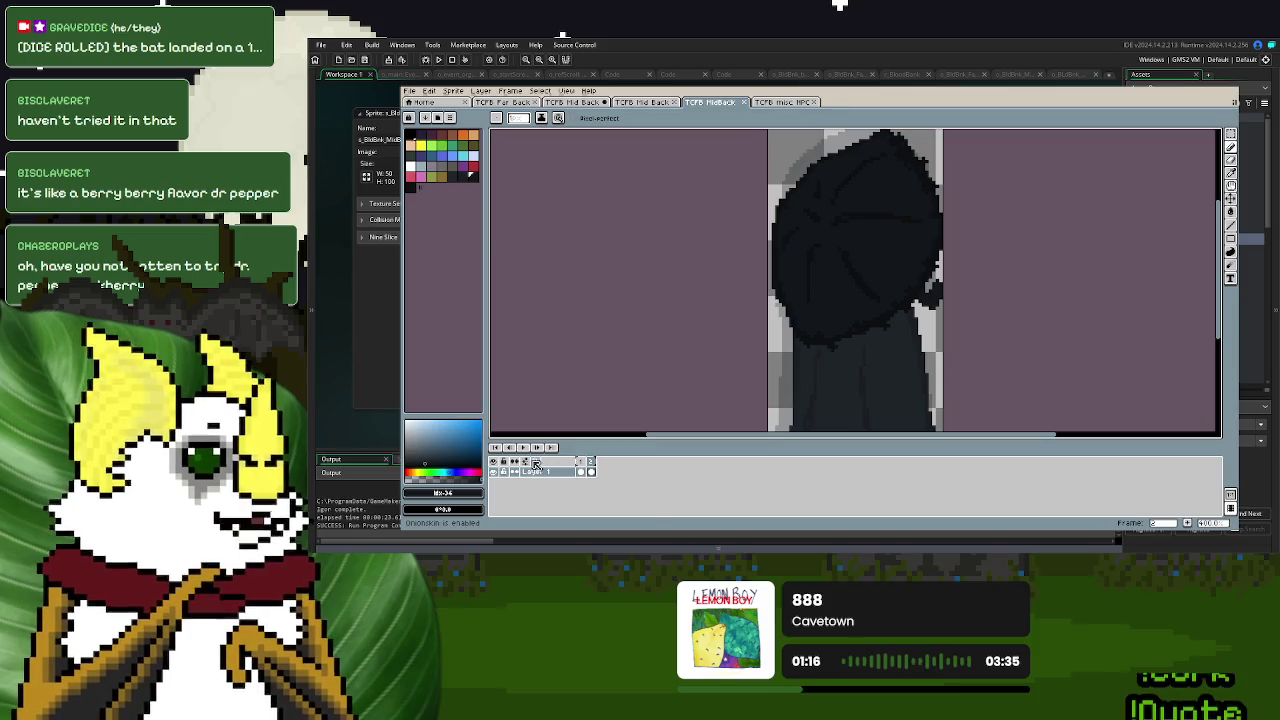
pyautogui.click(1187, 524)
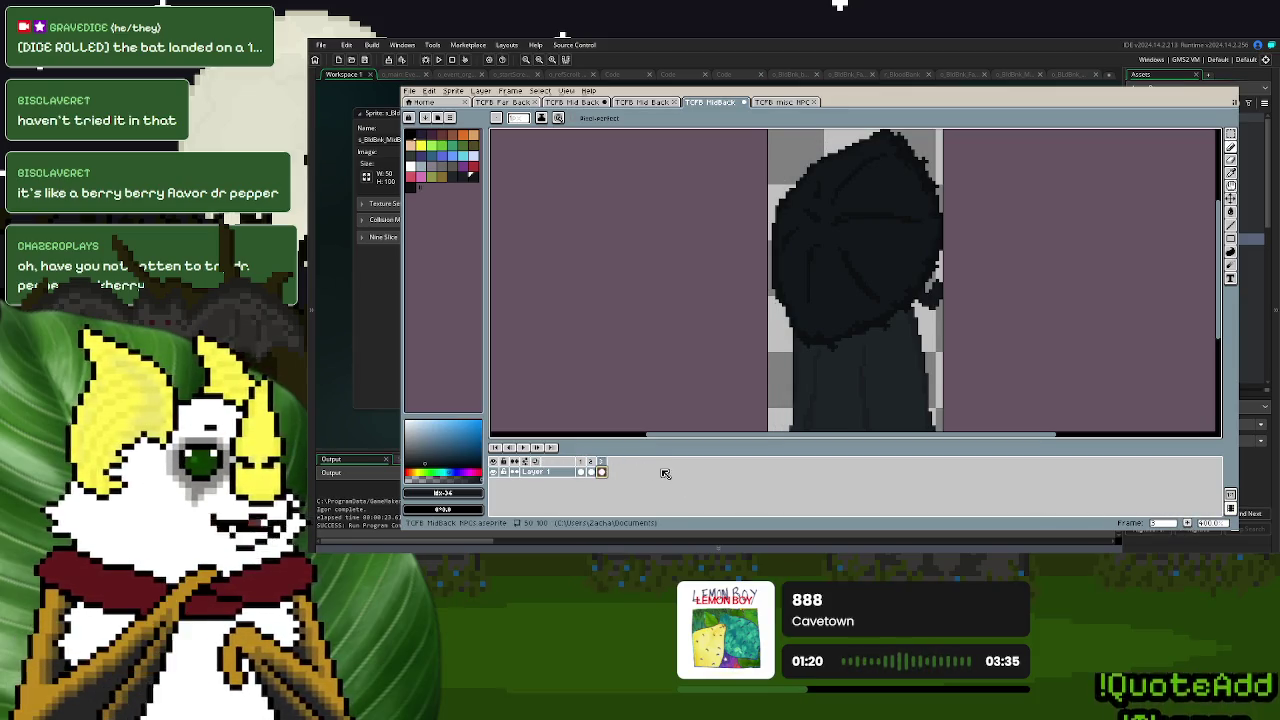
pyautogui.scroll(-2, 966, 217)
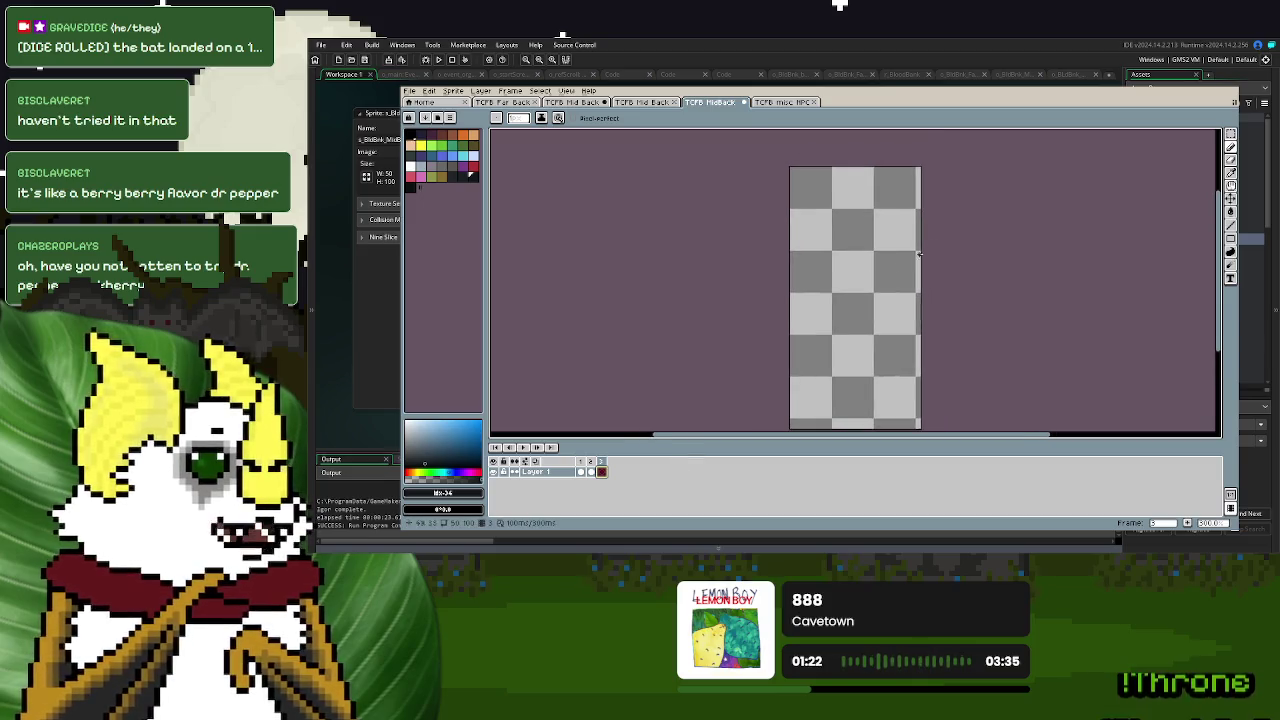
pyautogui.click(451, 176)
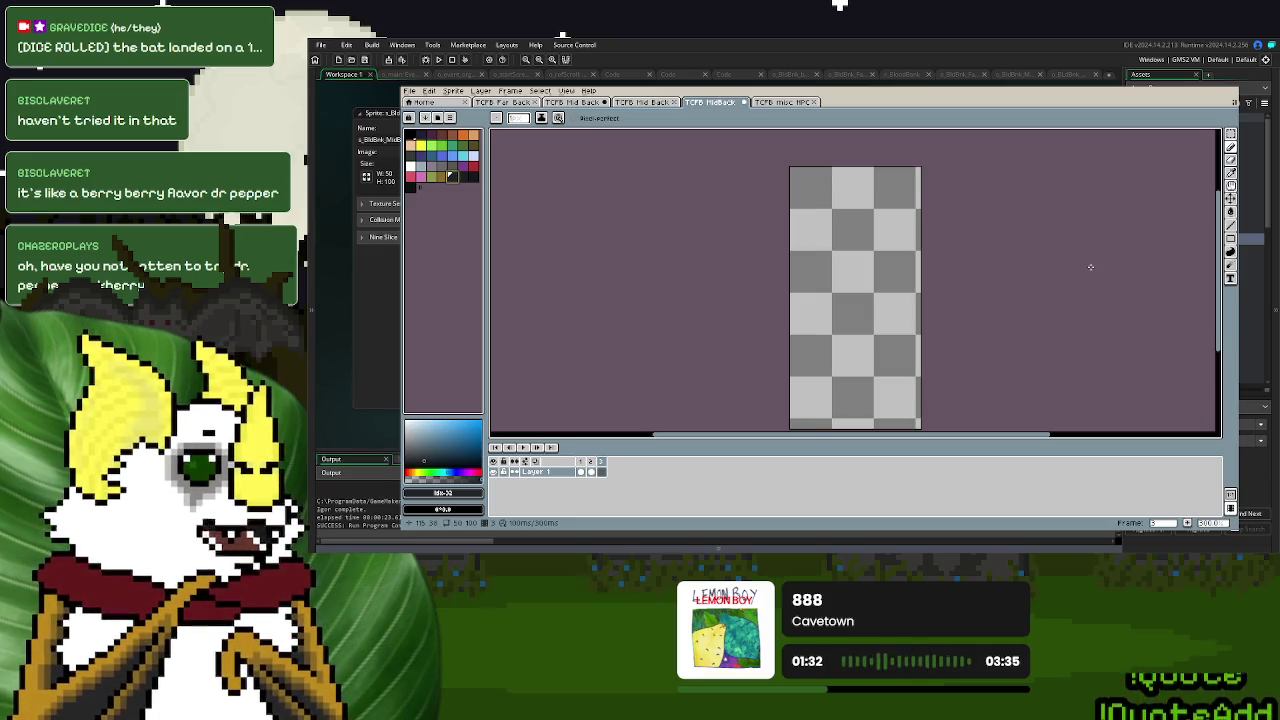
# - Compare the new blank frame with the previous hooded figure, ending on the new frame
pyautogui.click(525, 462)
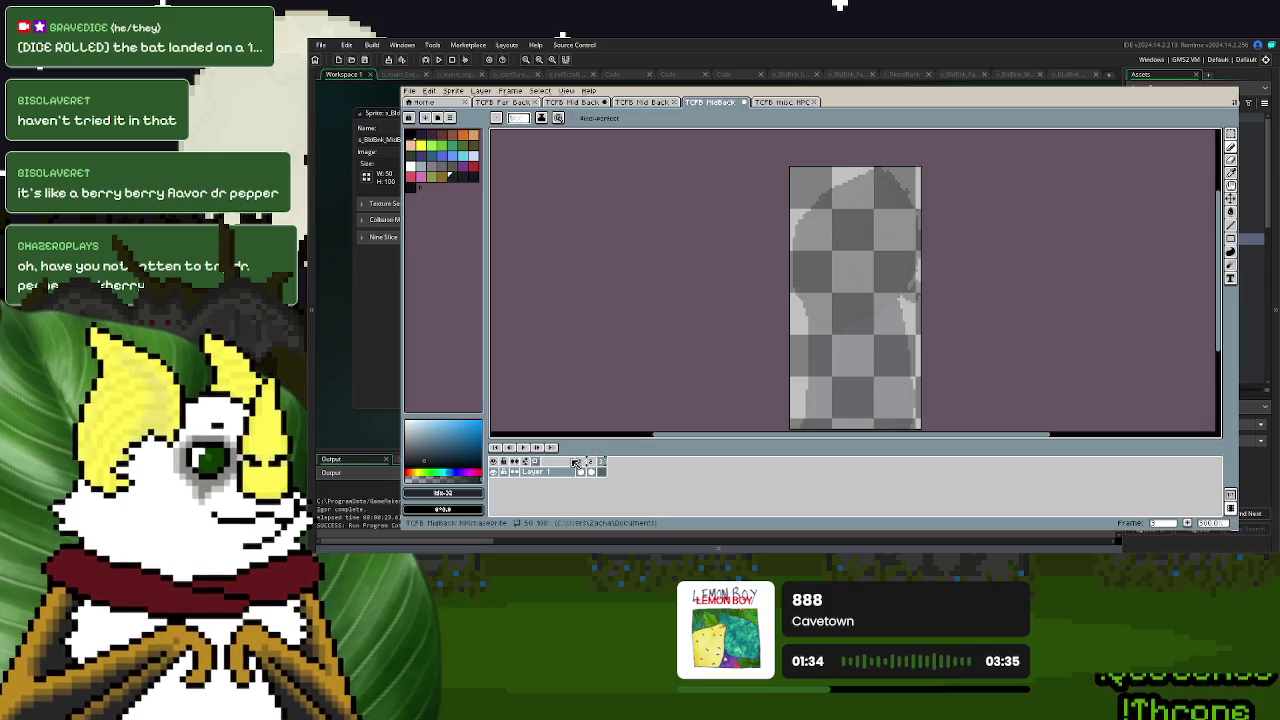
pyautogui.click(597, 465)
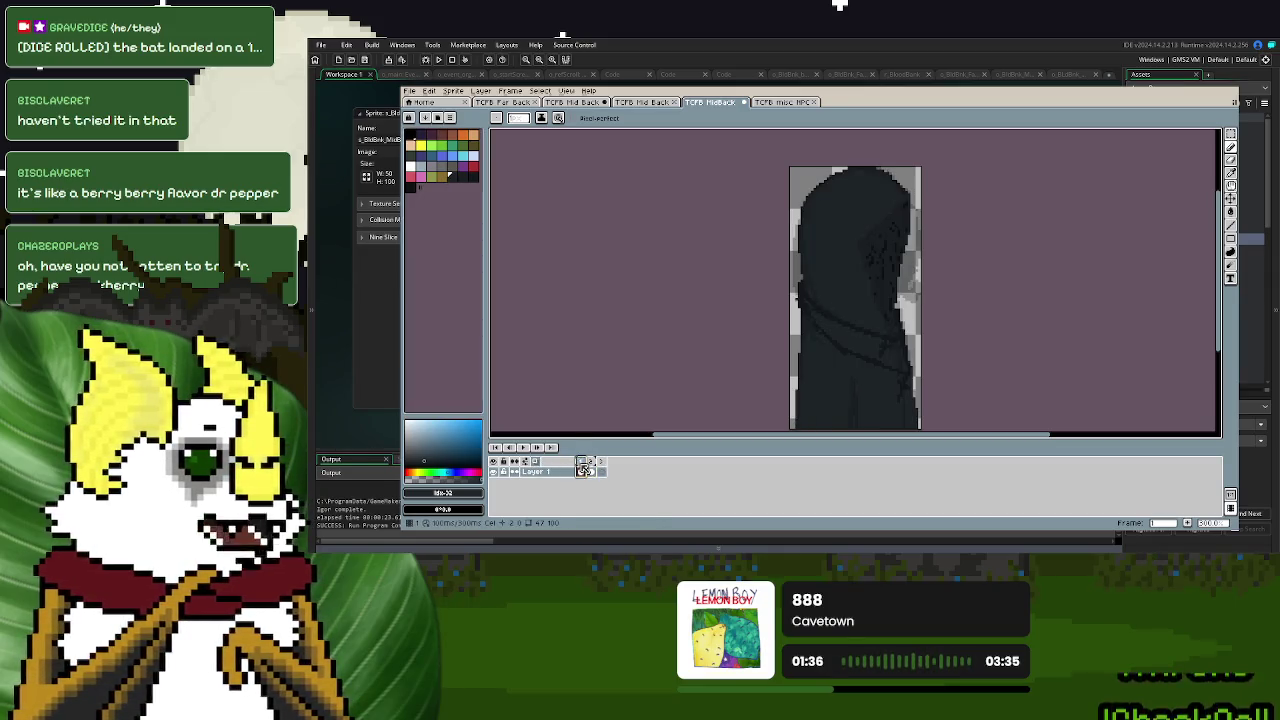
pyautogui.click(604, 467)
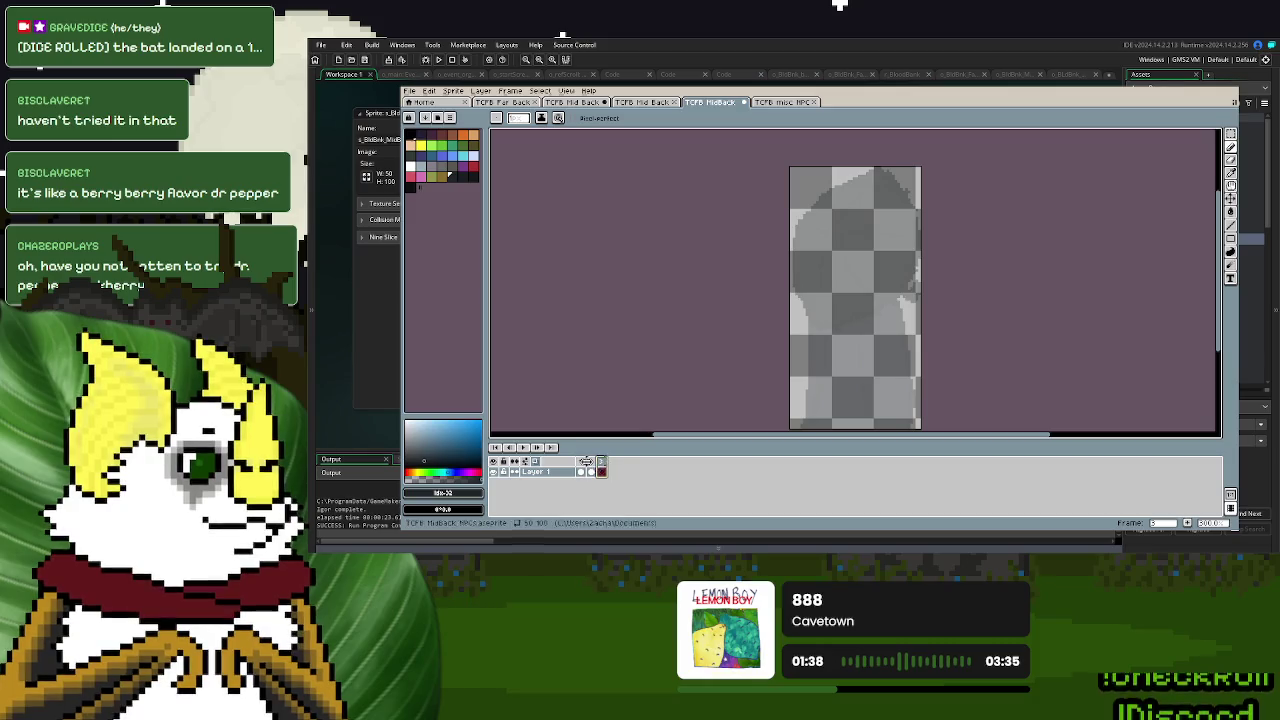
pyautogui.click(591, 466)
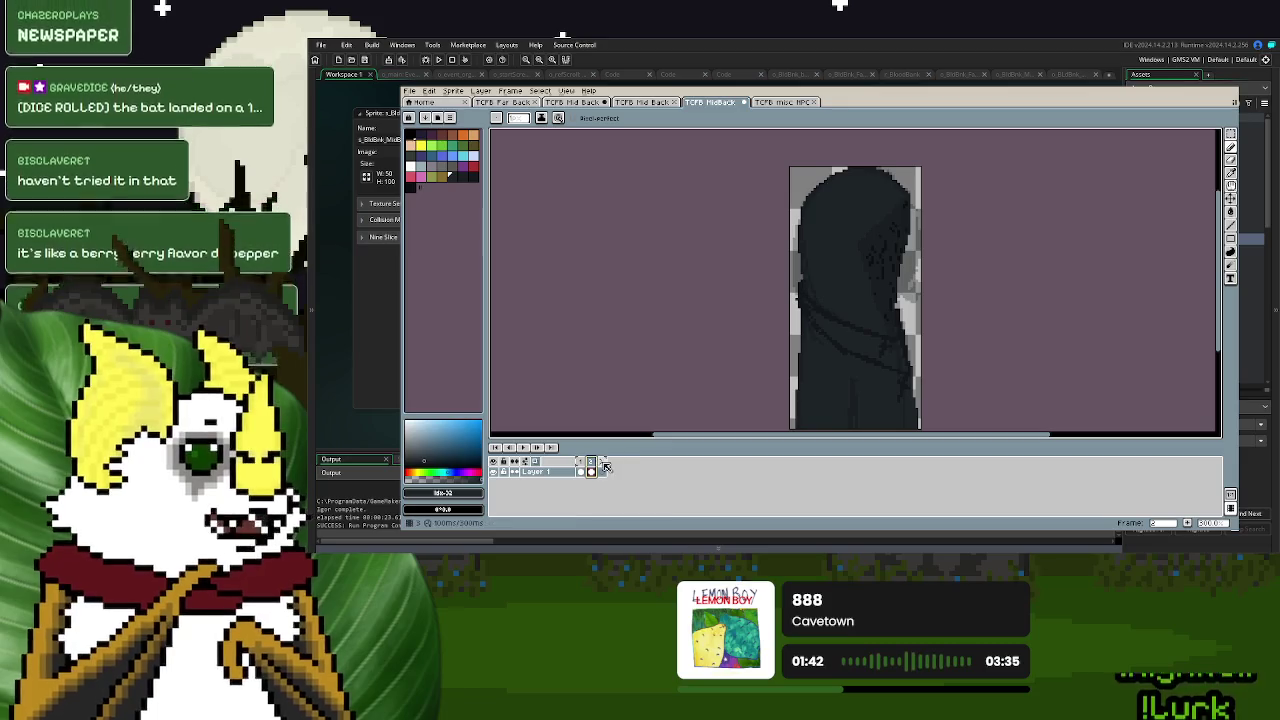
pyautogui.click(601, 467)
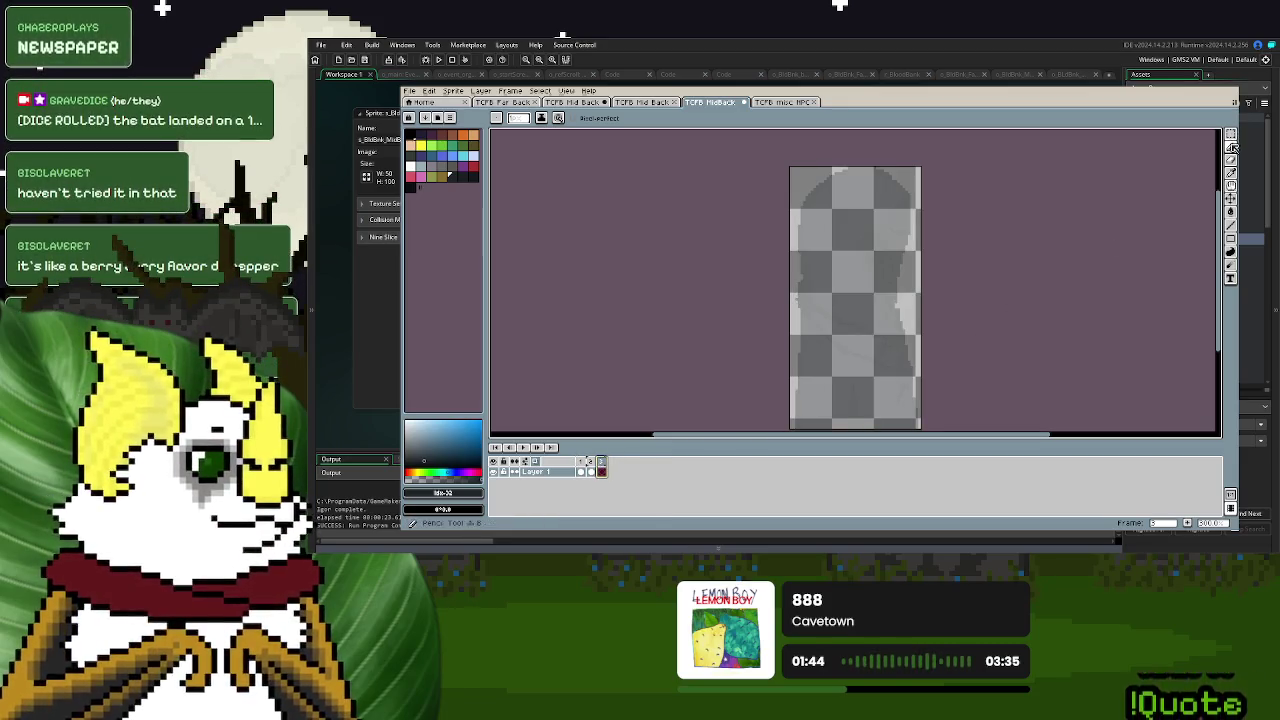
# - Bring the new frame into view and draw the cloak's zigzag left edge with the pencil
pyautogui.moveTo(983, 286); pyautogui.dragTo(974, 258)
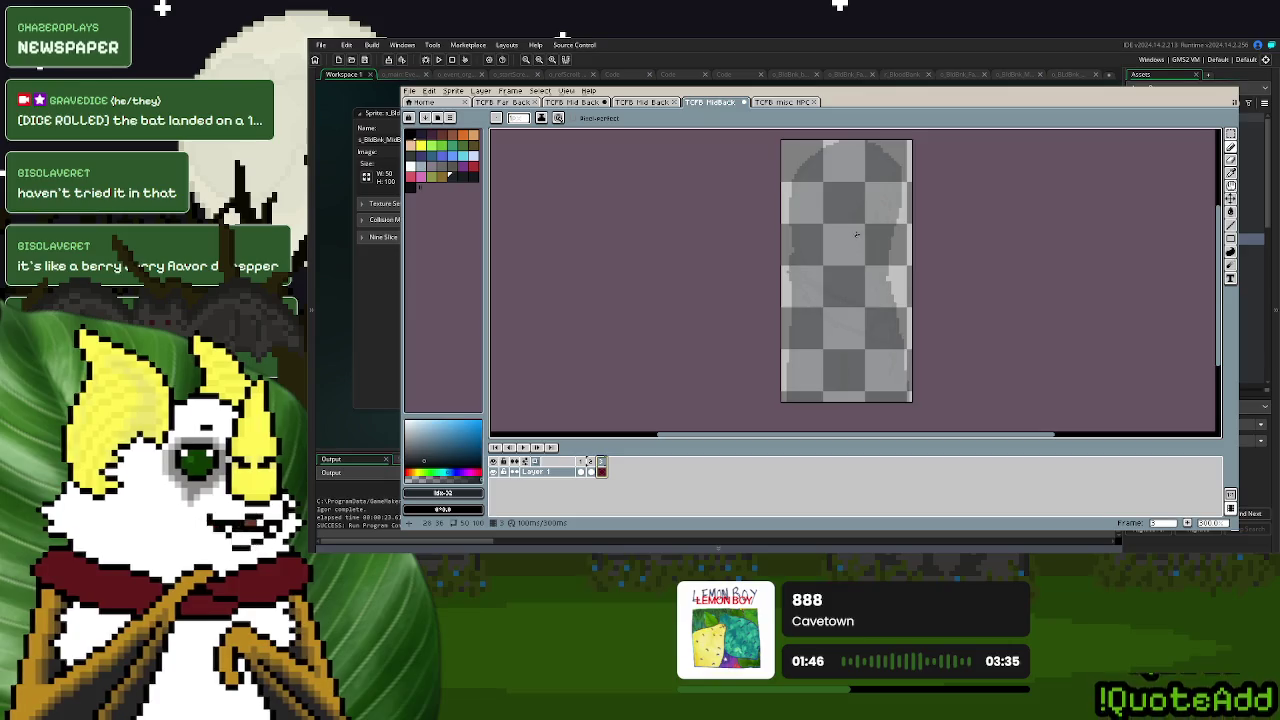
pyautogui.moveTo(804, 248); pyautogui.dragTo(794, 266)
pyautogui.press('e')
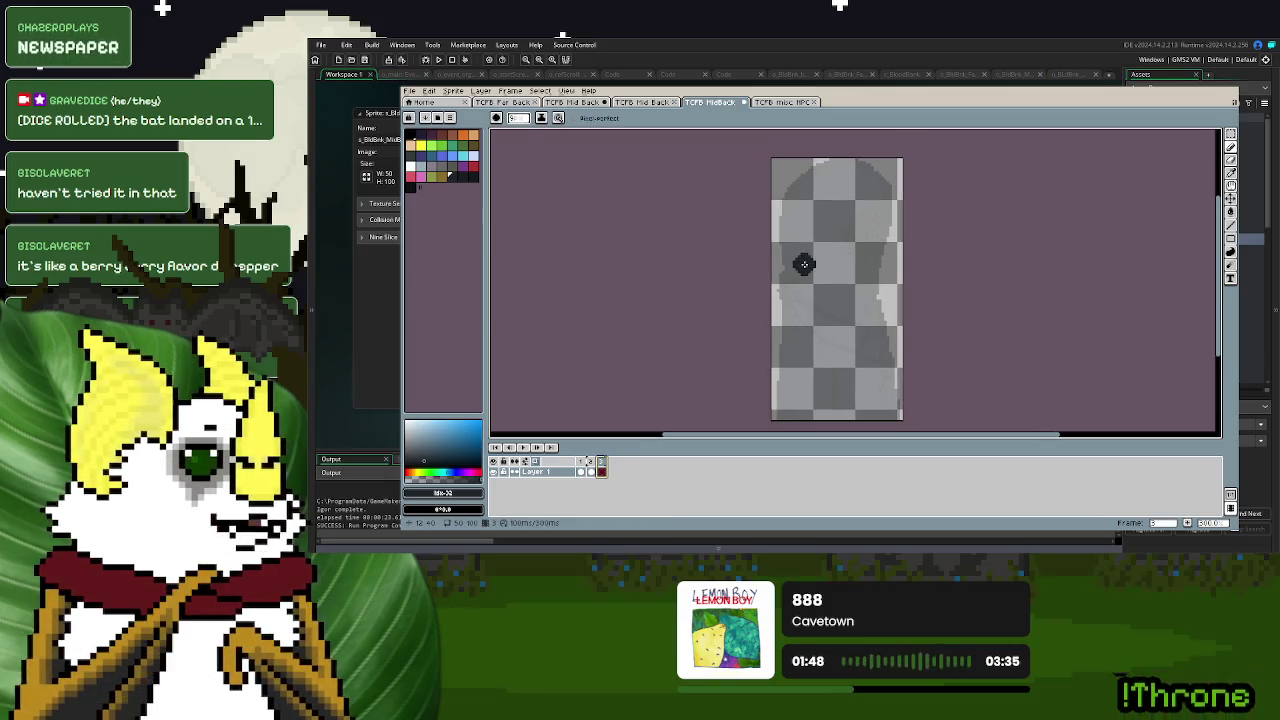
pyautogui.press('p')
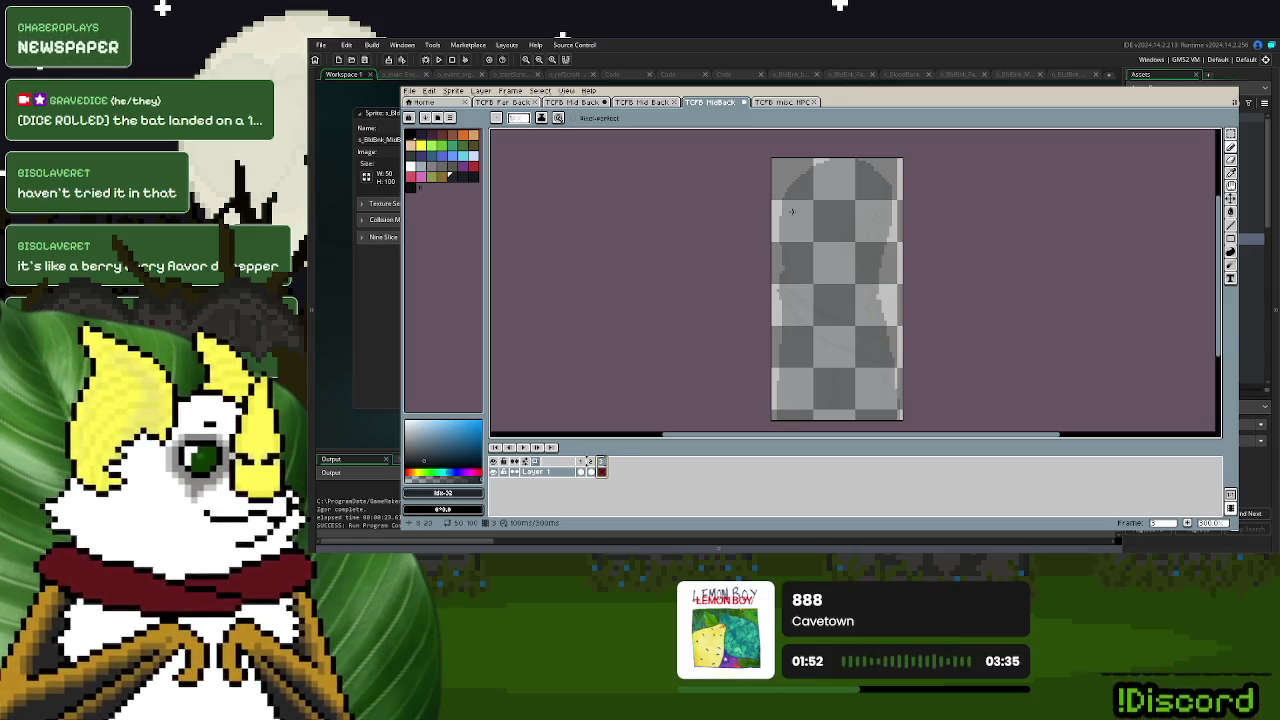
pyautogui.moveTo(792, 212)
pyautogui.mouseDown()
pyautogui.moveTo(824, 300)
pyautogui.moveTo(790, 376)
pyautogui.moveTo(893, 408)
pyautogui.moveTo(893, 163)
pyautogui.moveTo(794, 210)
pyautogui.mouseUp()
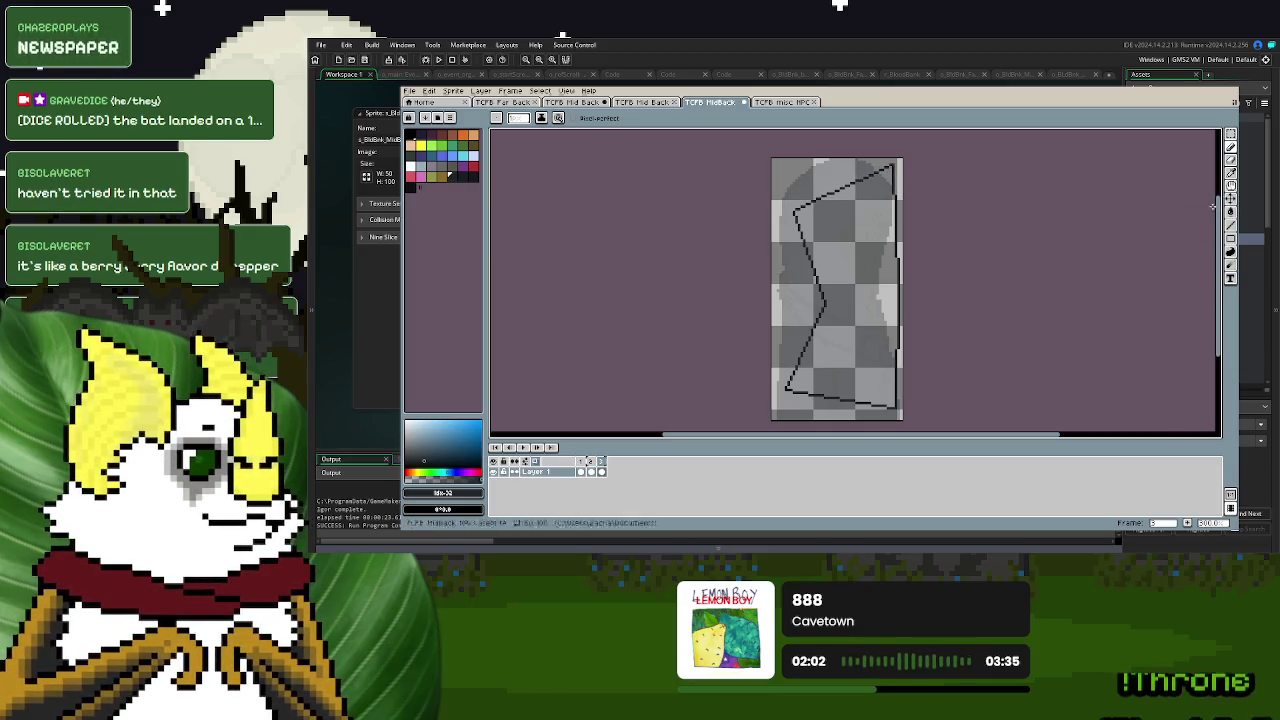
# - Trace the cloak outline's diagonal, right edge down to the corner, and bottom edge
pyautogui.scroll(1, 863, 206)
pyautogui.moveTo(748, 214)
pyautogui.mouseDown()
pyautogui.moveTo(898, 146)
pyautogui.moveTo(918, 200)
pyautogui.mouseUp()
pyautogui.moveTo(917, 263); pyautogui.dragTo(918, 320)
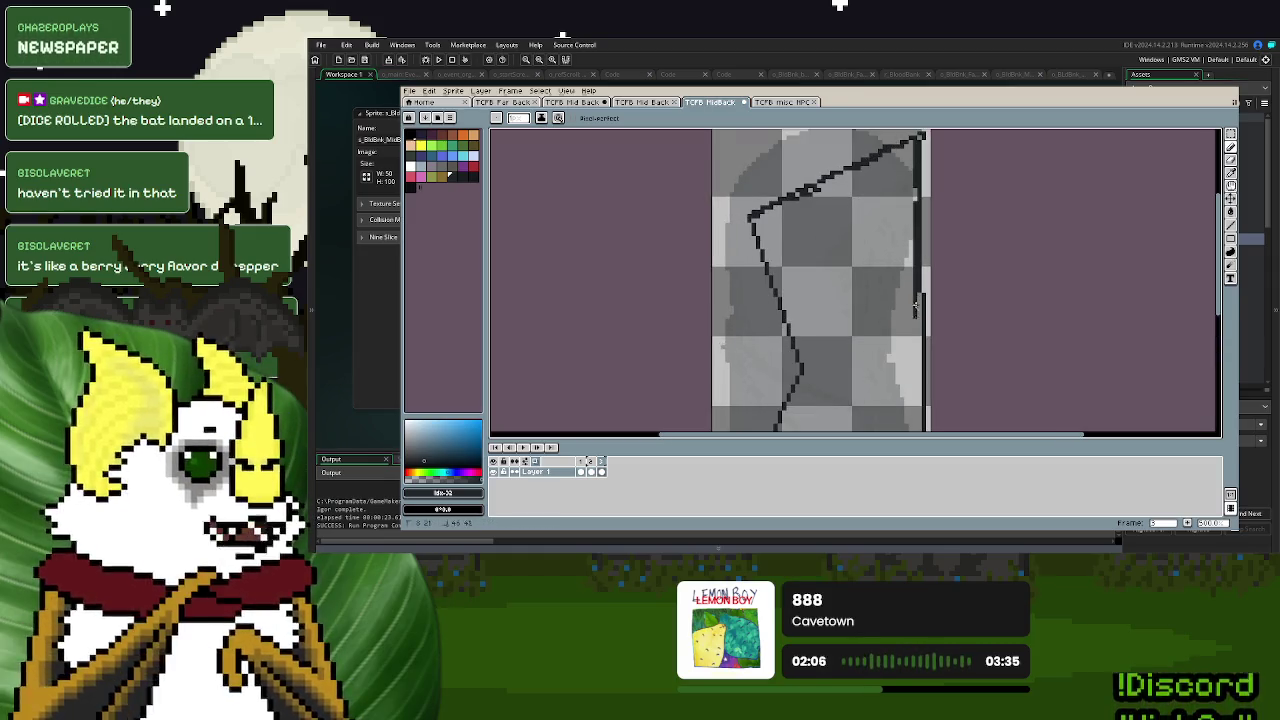
pyautogui.scroll(1, 918, 300)
pyautogui.moveTo(916, 208); pyautogui.dragTo(917, 330)
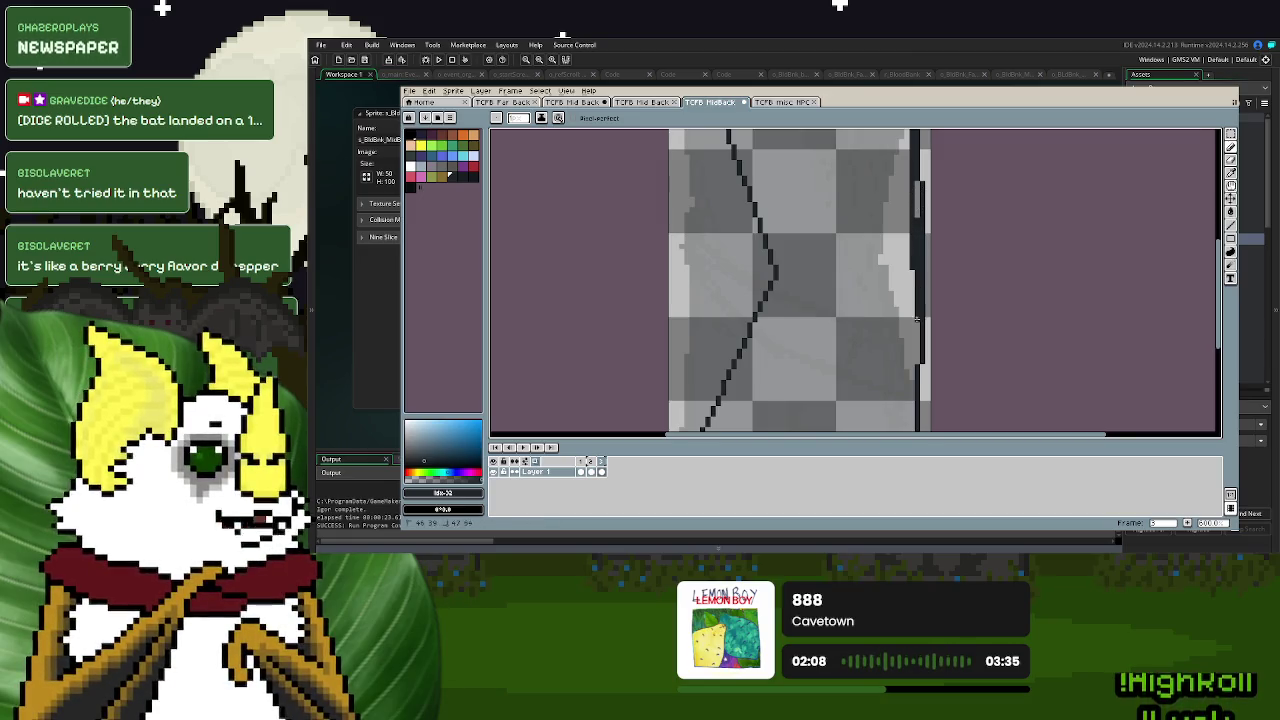
pyautogui.scroll(-1, 917, 330)
pyautogui.moveTo(911, 212)
pyautogui.mouseDown()
pyautogui.moveTo(911, 366)
pyautogui.moveTo(770, 331)
pyautogui.mouseUp()
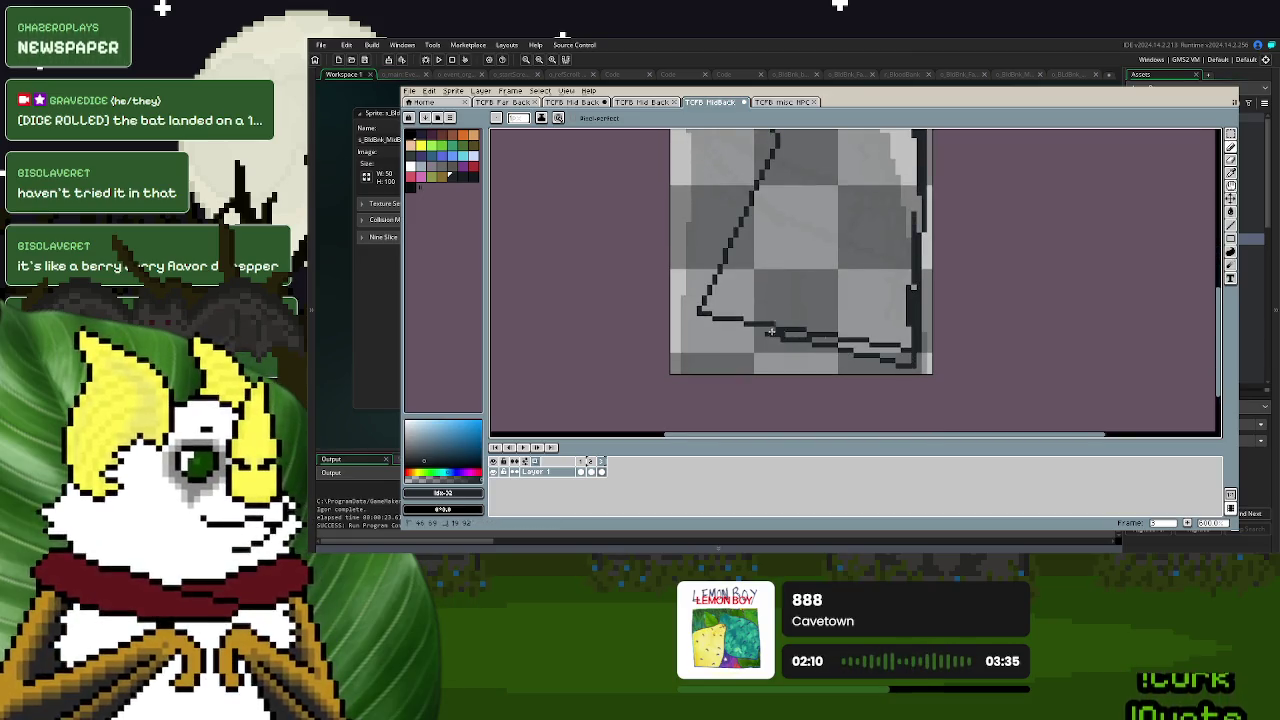
pyautogui.moveTo(903, 352)
pyautogui.mouseDown()
pyautogui.moveTo(731, 314)
pyautogui.moveTo(770, 160)
pyautogui.mouseUp()
pyautogui.scroll(3, 847, 235)
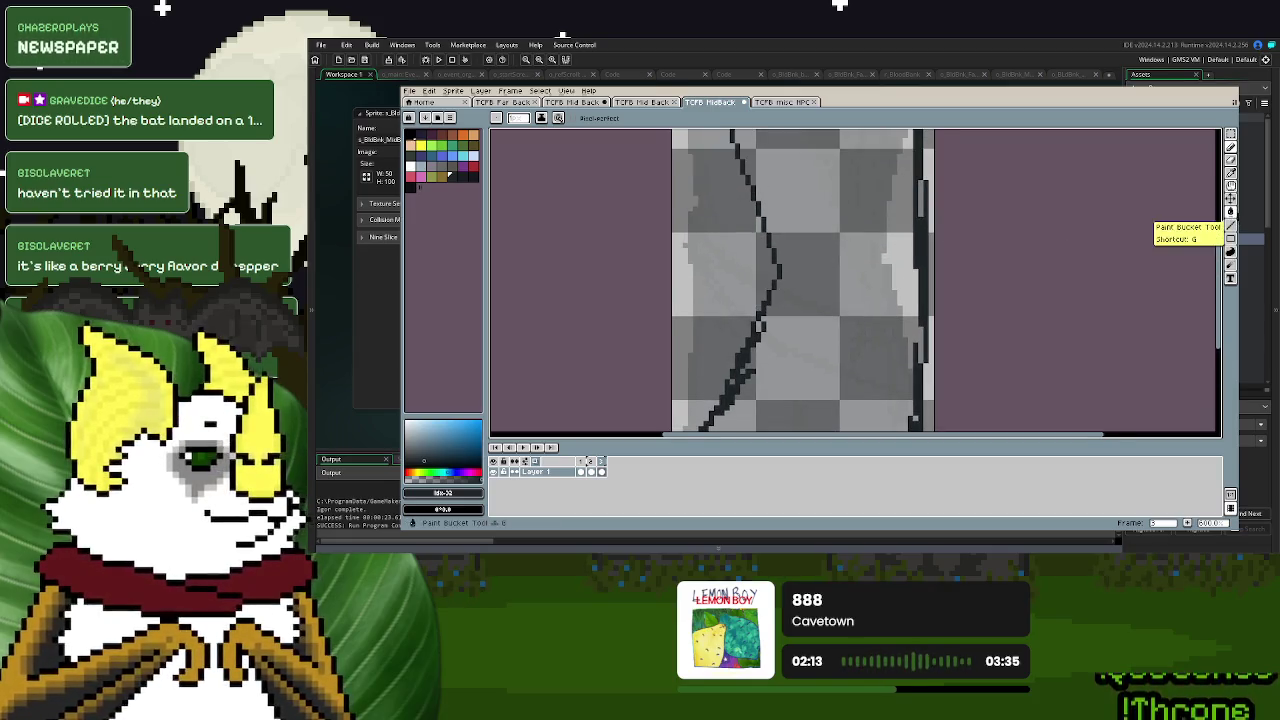
# - Flood-fill the cloak area between the outlines dark and try several dark shades
pyautogui.click(1231, 211)
pyautogui.click(856, 204)
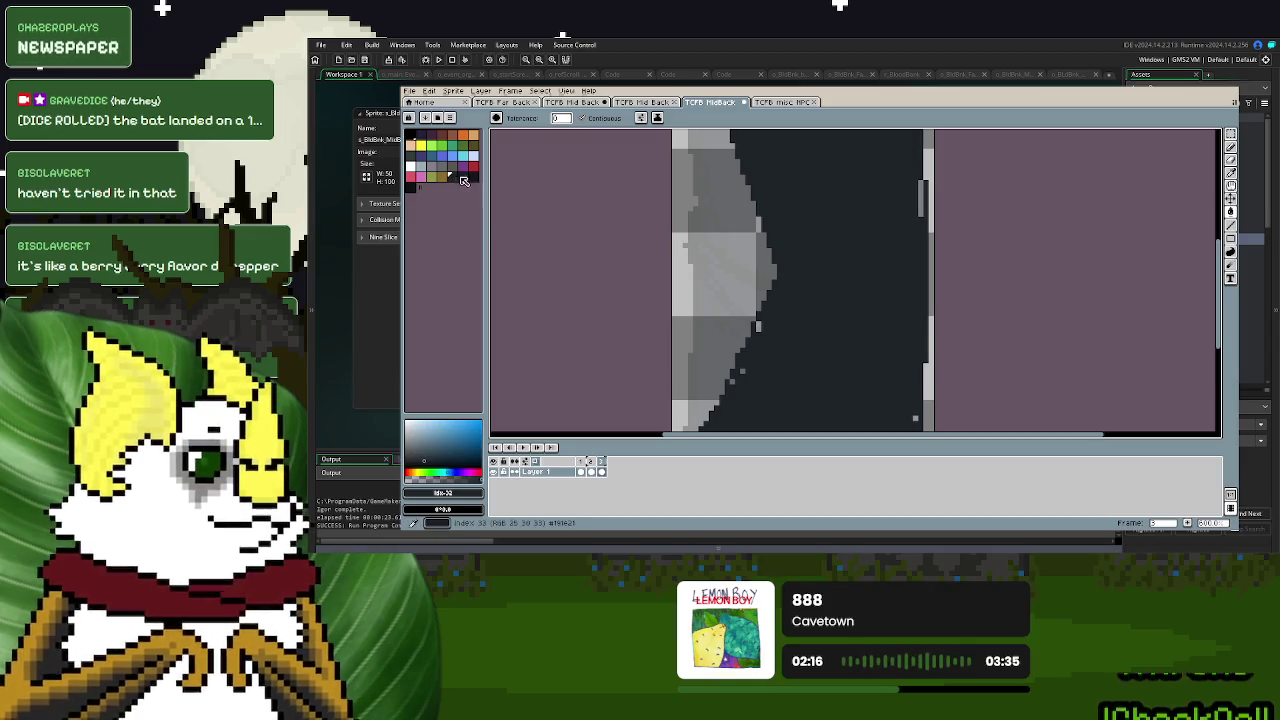
pyautogui.click(462, 176)
pyautogui.click(411, 188)
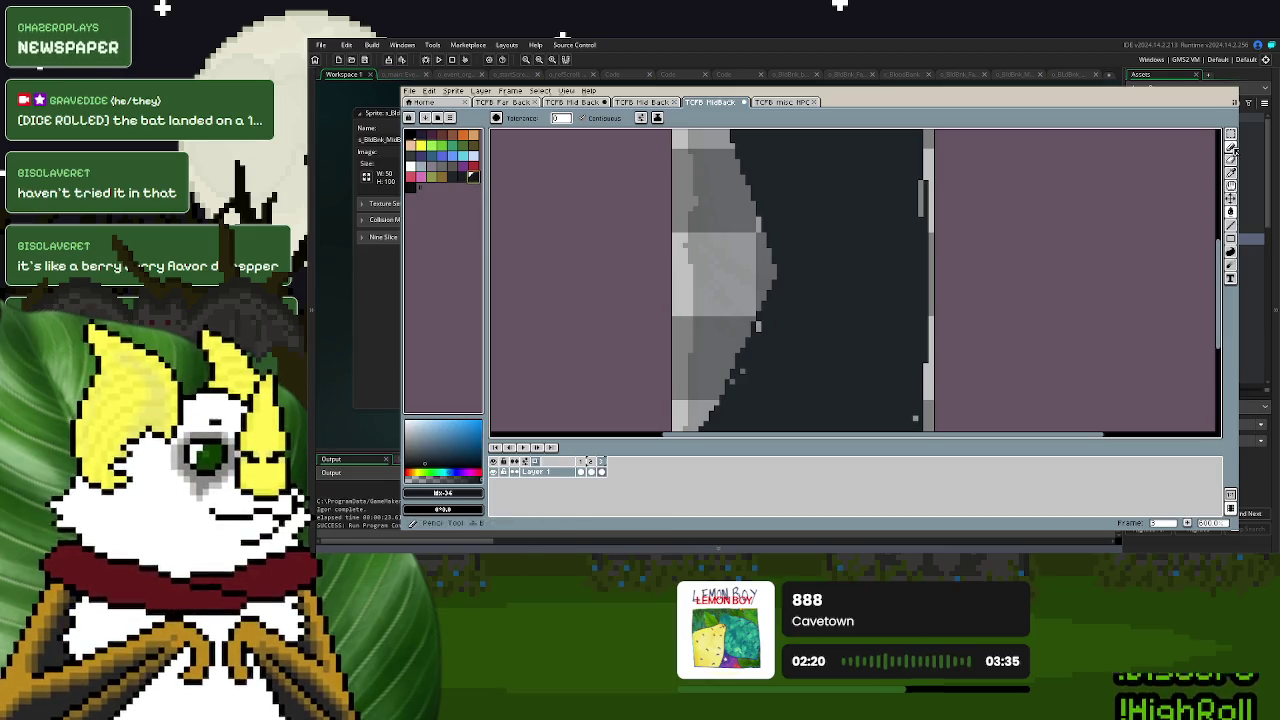
pyautogui.click(410, 191)
pyautogui.click(411, 186)
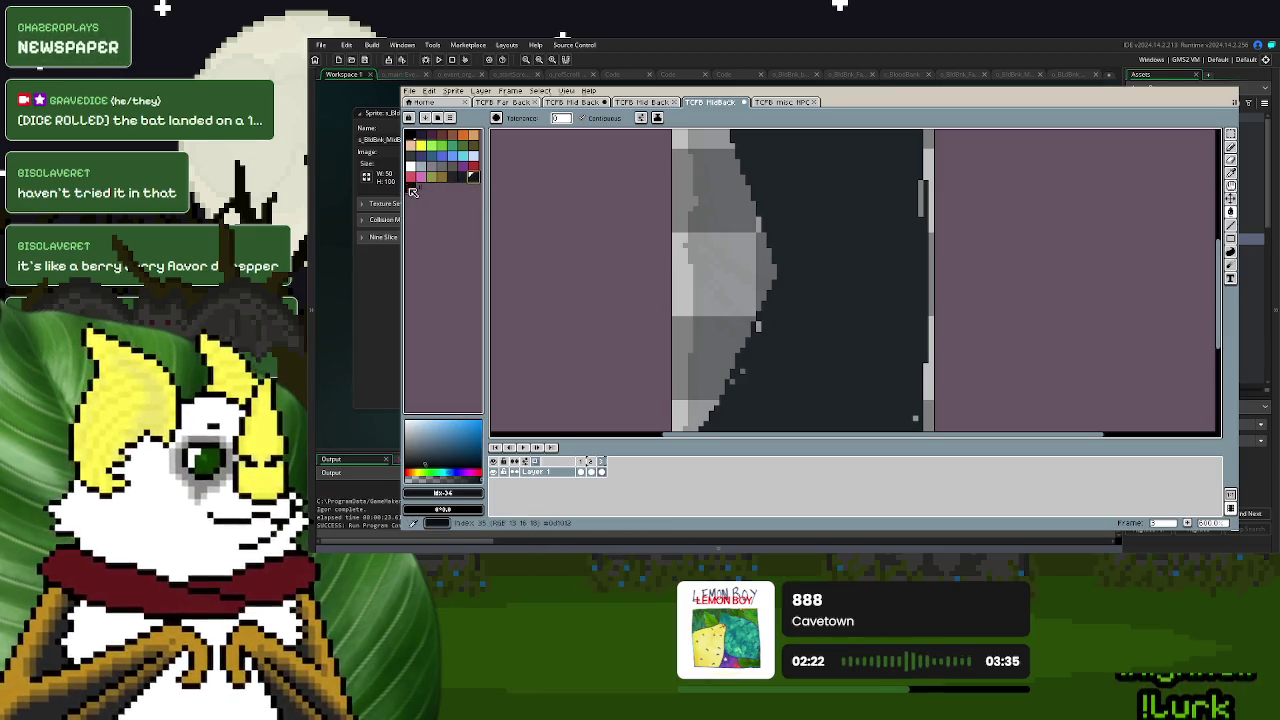
# - Outline the cloak's lower edge in dark pixels with the pencil
pyautogui.click(1230, 156)
pyautogui.scroll(-2, 848, 248)
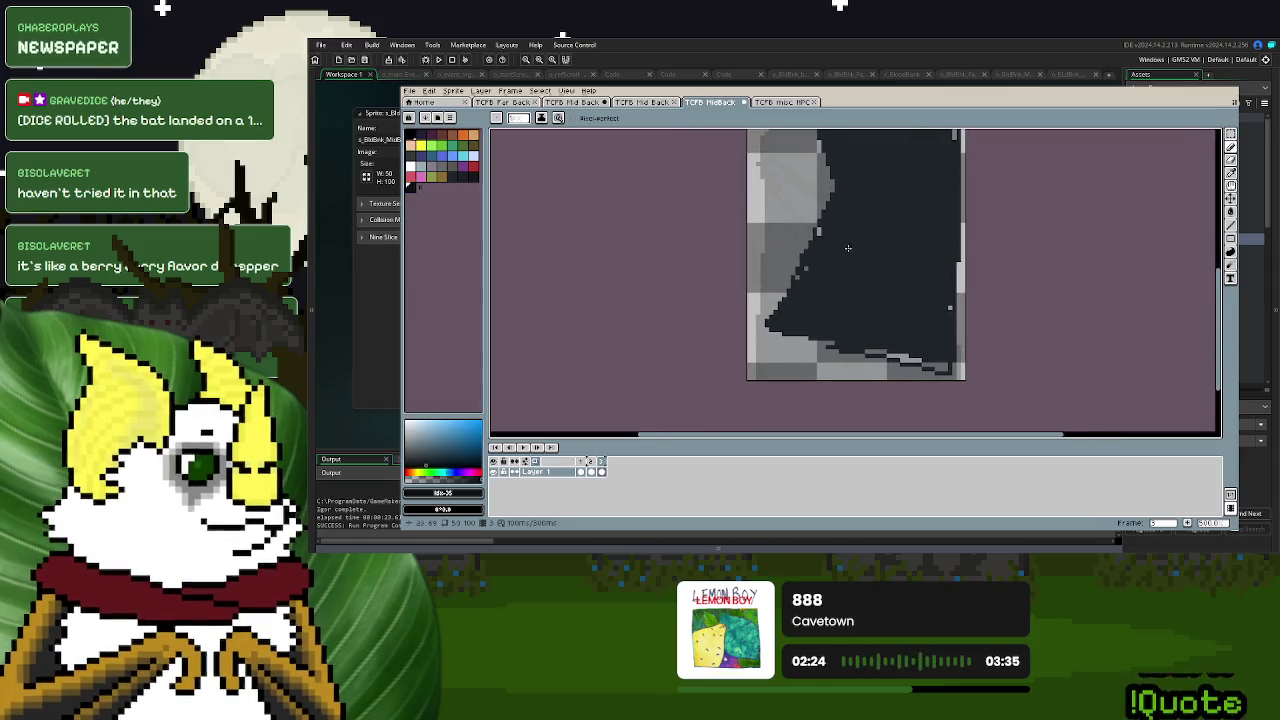
pyautogui.moveTo(764, 321)
pyautogui.mouseDown()
pyautogui.moveTo(905, 358)
pyautogui.moveTo(958, 316)
pyautogui.mouseUp()
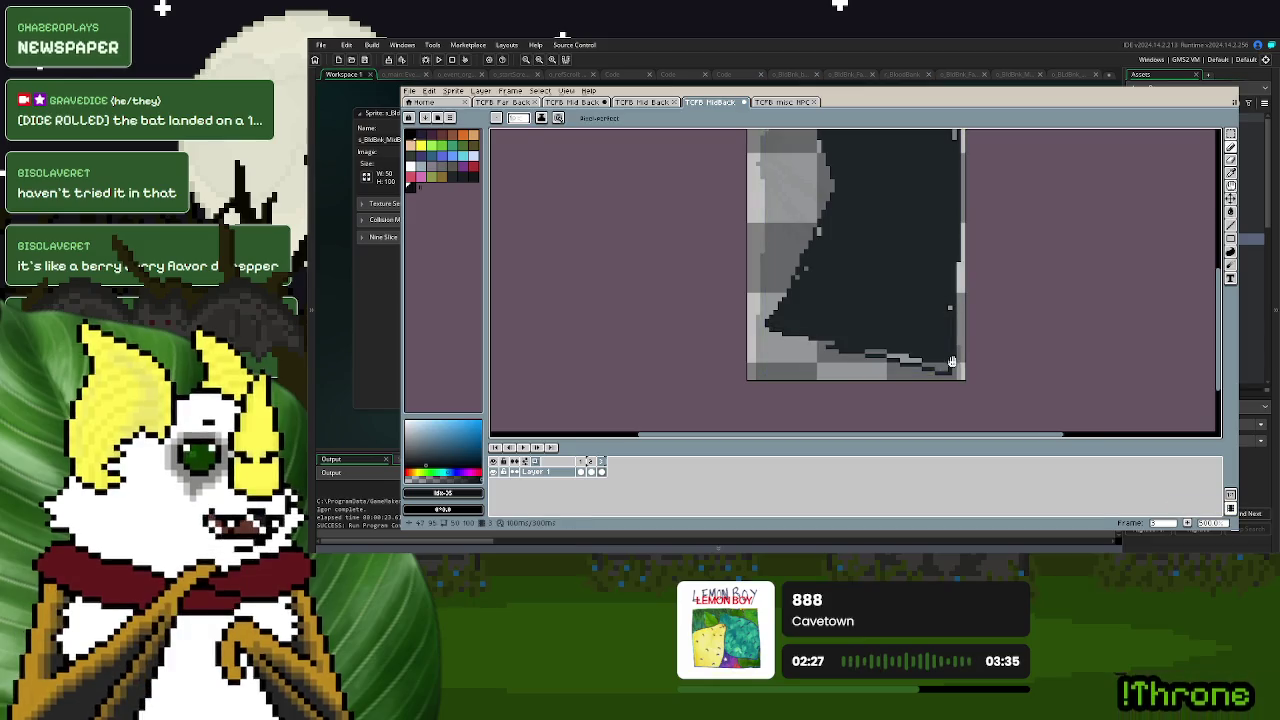
pyautogui.scroll(2, 862, 178)
pyautogui.scroll(3, 862, 178)
pyautogui.press('m')
pyautogui.press('d')
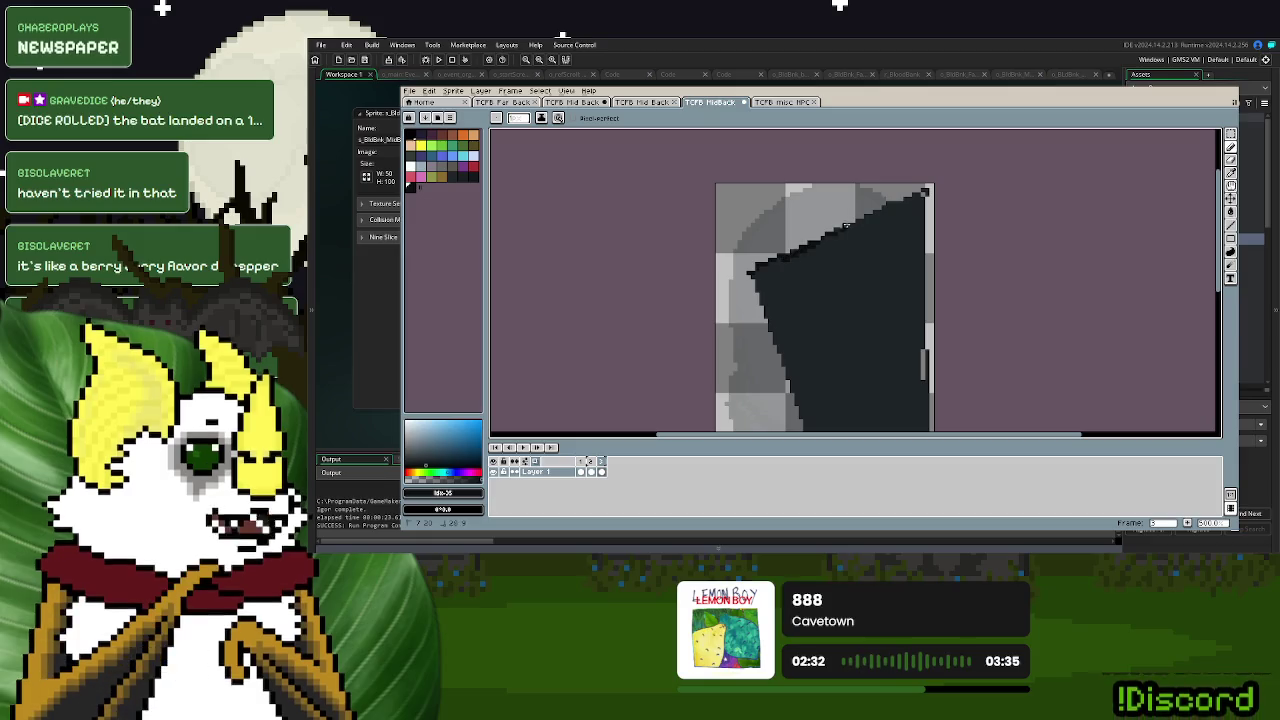
# - Darken the diagonal outline and the right edge, undoing a left-edge stroke
pyautogui.moveTo(856, 218); pyautogui.dragTo(870, 217)
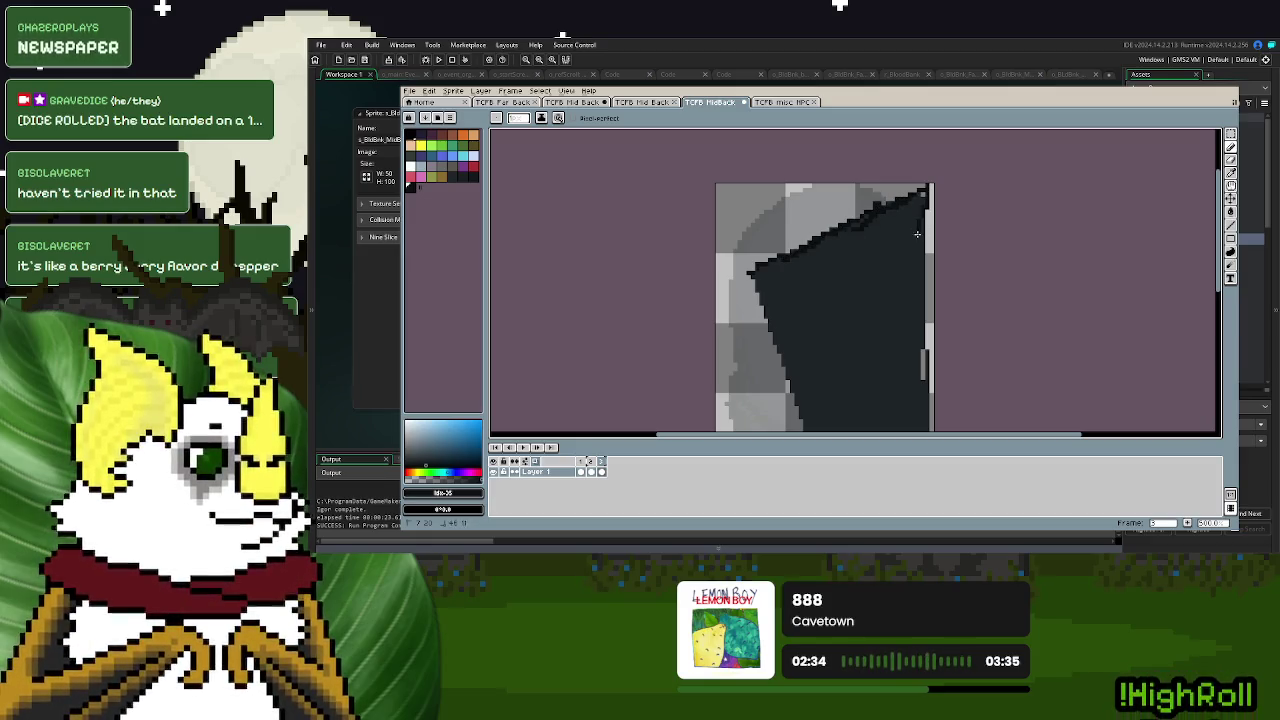
pyautogui.scroll(-1, 917, 220)
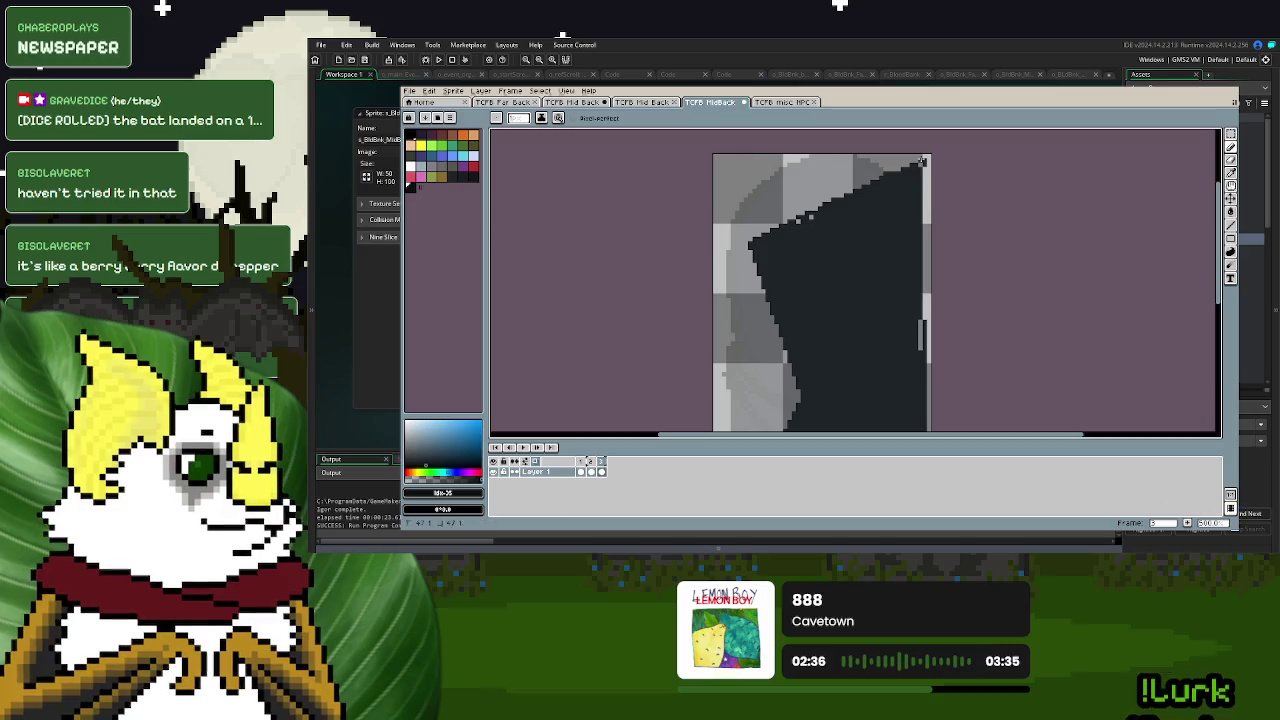
pyautogui.moveTo(922, 165); pyautogui.dragTo(926, 283)
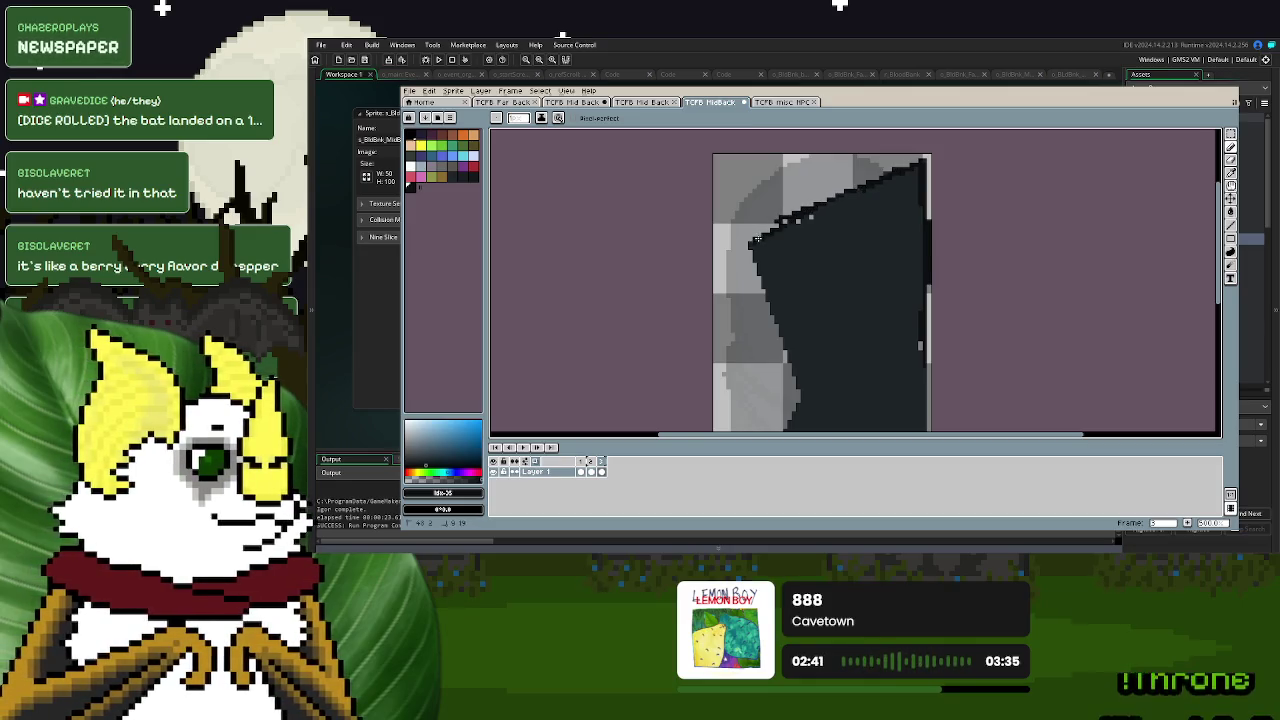
pyautogui.scroll(-2, 790, 225)
pyautogui.moveTo(793, 221); pyautogui.dragTo(786, 226)
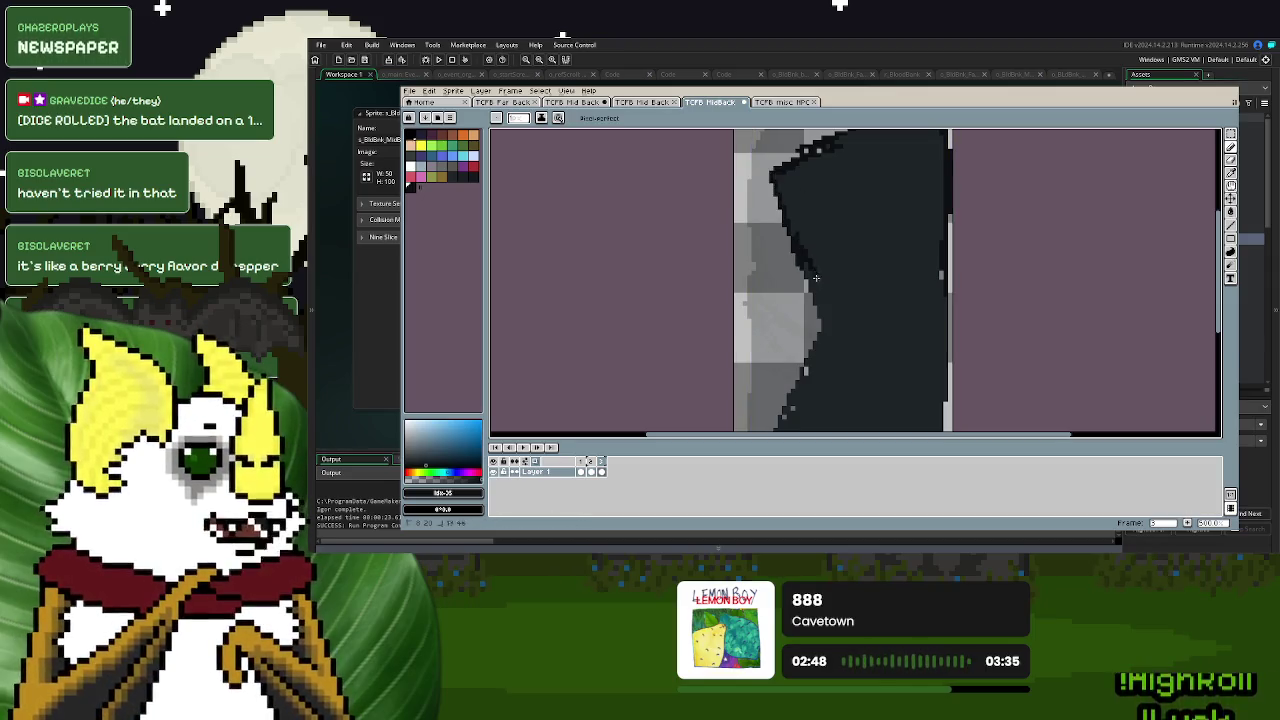
pyautogui.hotkey('ctrl', 'z')
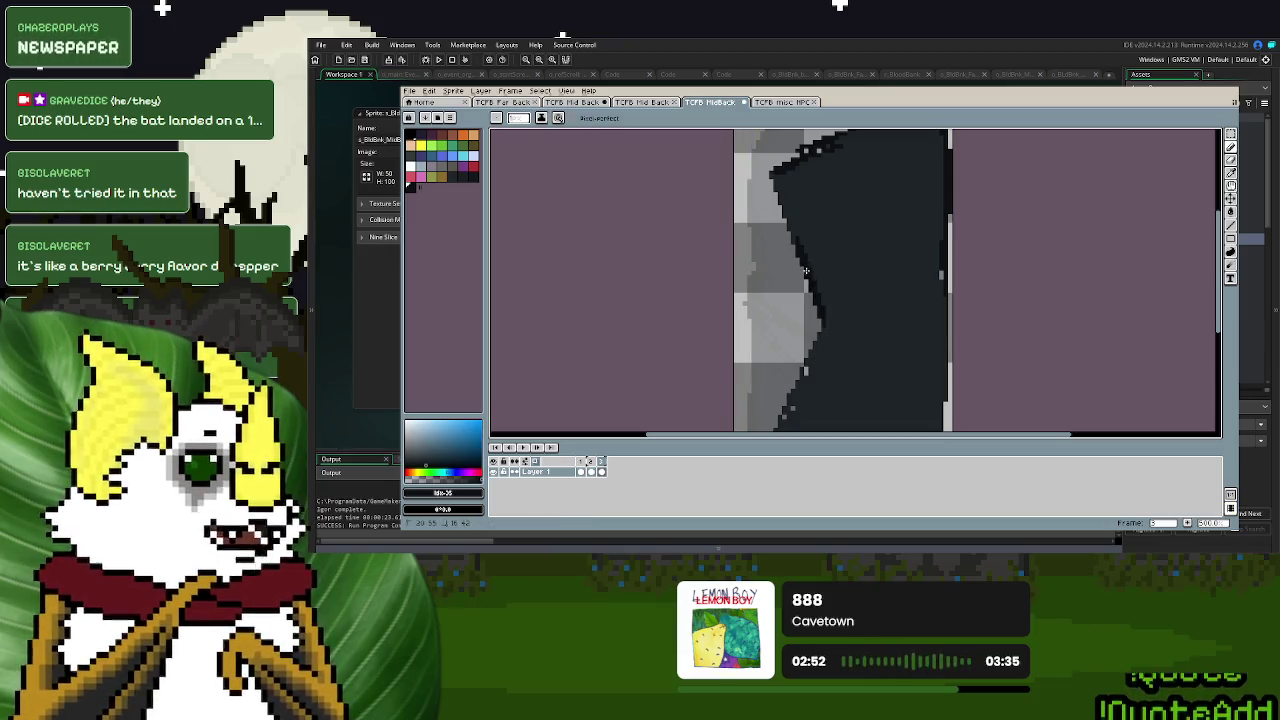
# - Outline the cloak's bottom and right edges and add a thin inner fold line
pyautogui.scroll(-2, 824, 144)
pyautogui.scroll(-2, 838, 216)
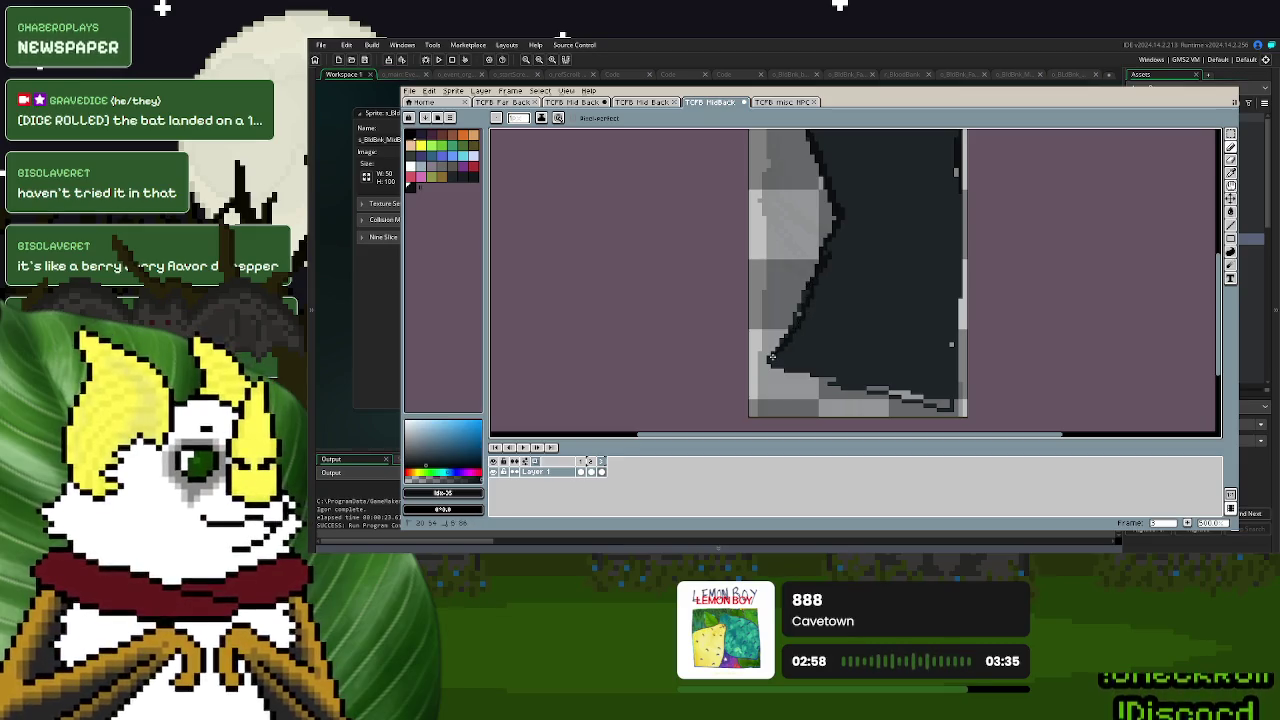
pyautogui.moveTo(768, 362); pyautogui.dragTo(886, 396)
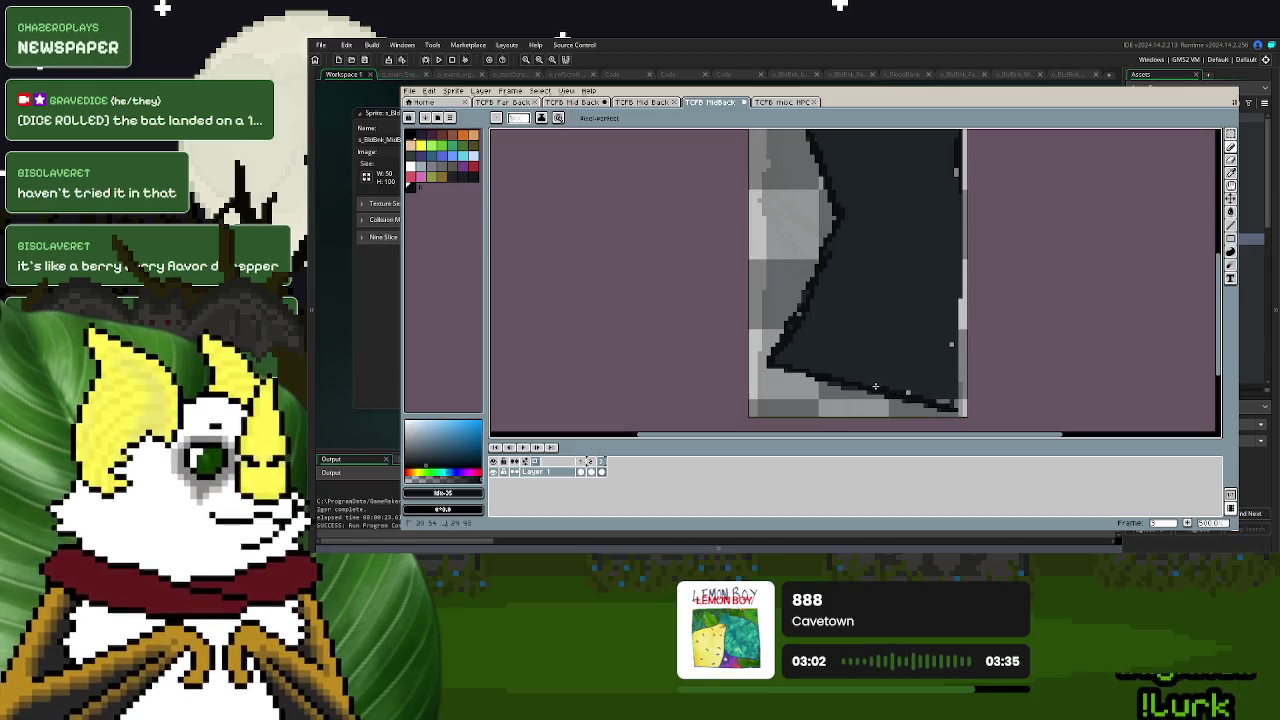
pyautogui.moveTo(952, 407); pyautogui.dragTo(961, 322)
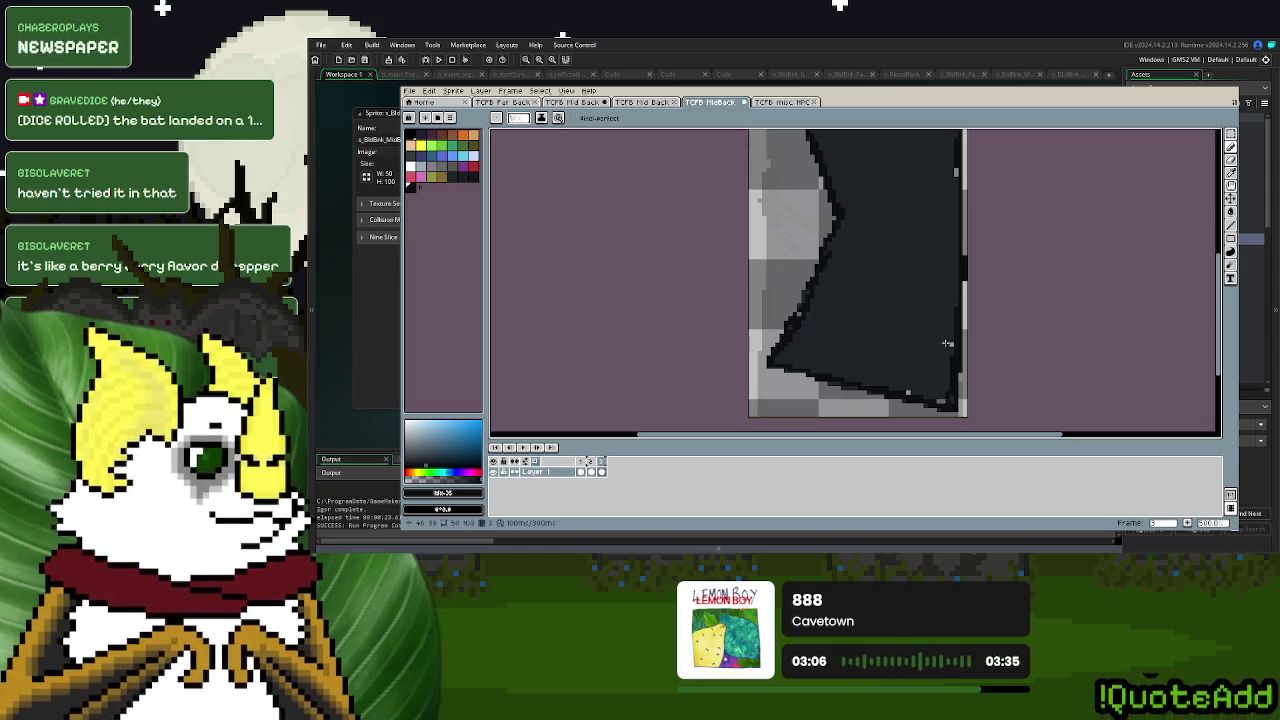
pyautogui.scroll(1, 920, 345)
pyautogui.scroll(1, 895, 310)
pyautogui.scroll(1, 870, 284)
pyautogui.scroll(2, 850, 280)
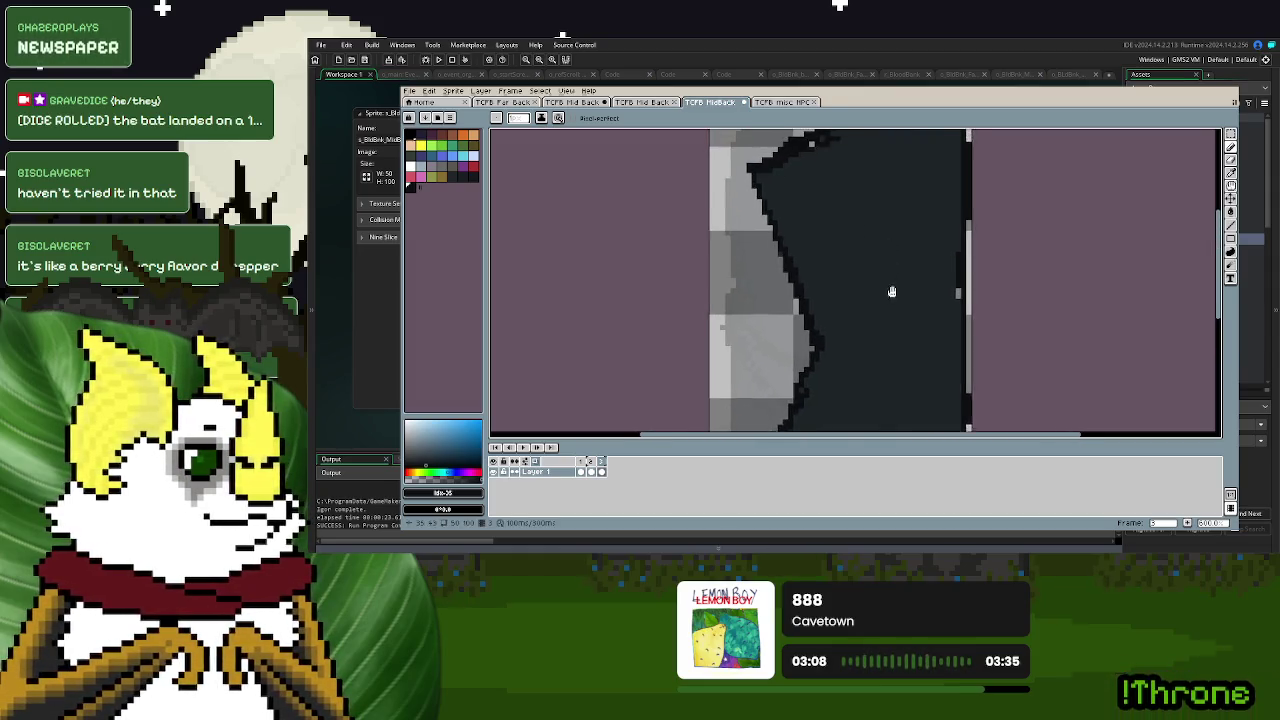
pyautogui.moveTo(822, 248)
pyautogui.mouseDown()
pyautogui.moveTo(857, 338)
pyautogui.moveTo(886, 252)
pyautogui.mouseUp()
pyautogui.scroll(-2, 870, 340)
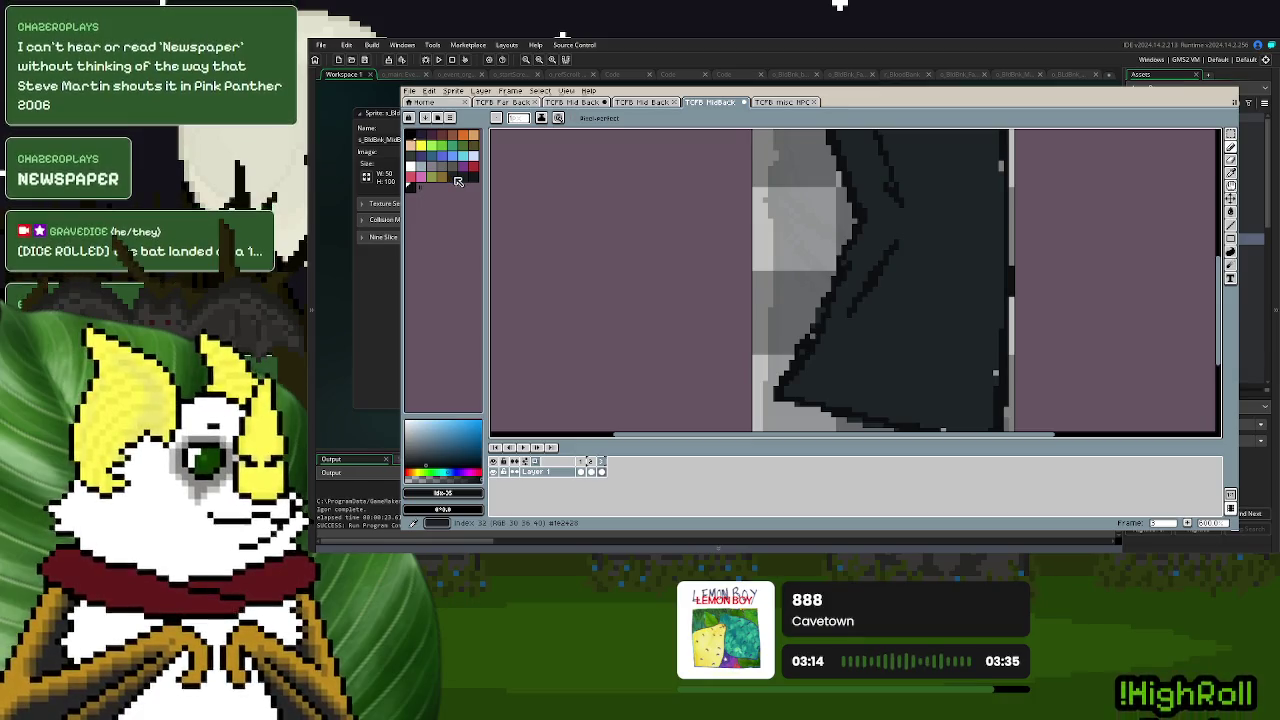
pyautogui.click(476, 177)
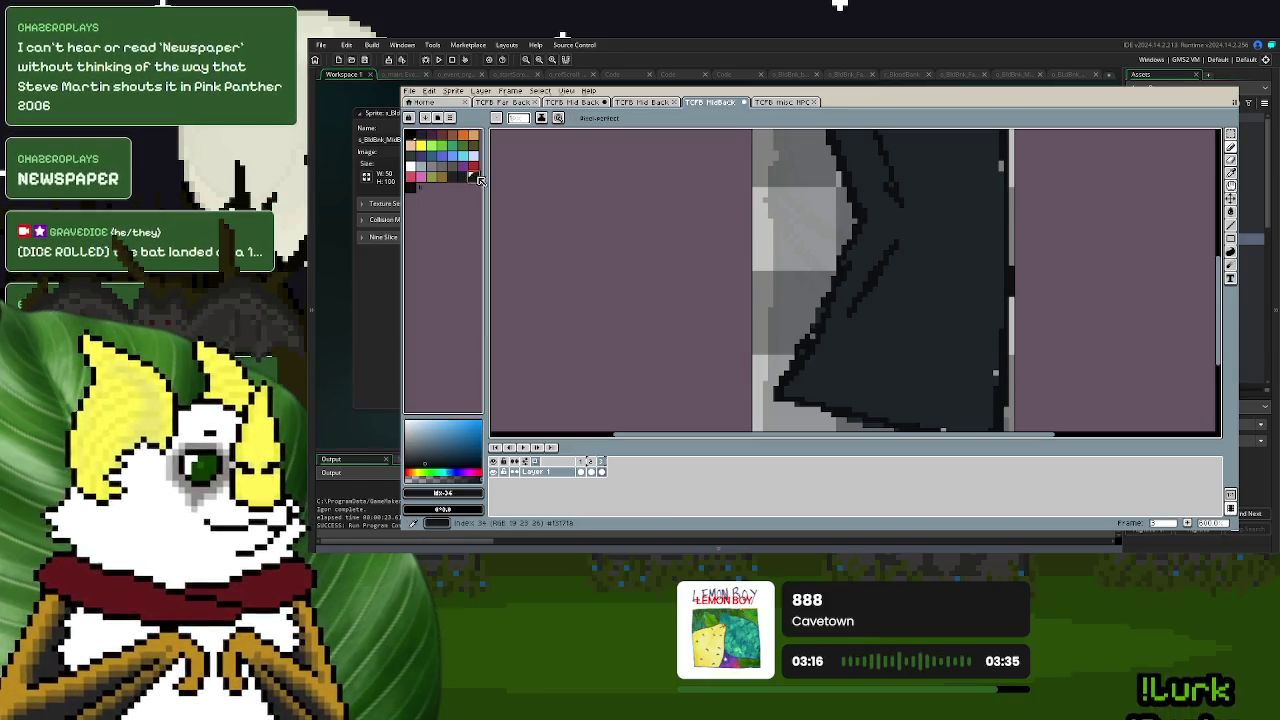
# - Undo the last stroke, switch to a neighbouring dark shade, and draw a faint diagonal fold
pyautogui.scroll(1, 833, 214)
pyautogui.hotkey('ctrl', 'z')
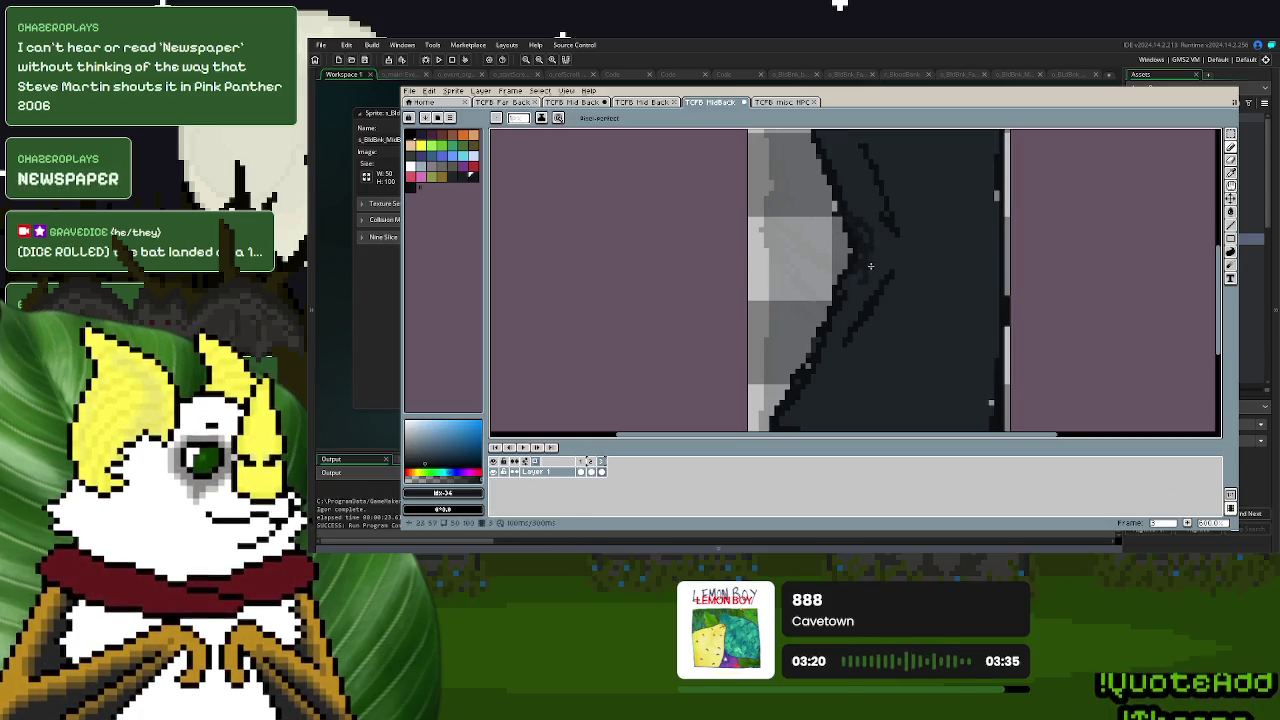
pyautogui.click(462, 176)
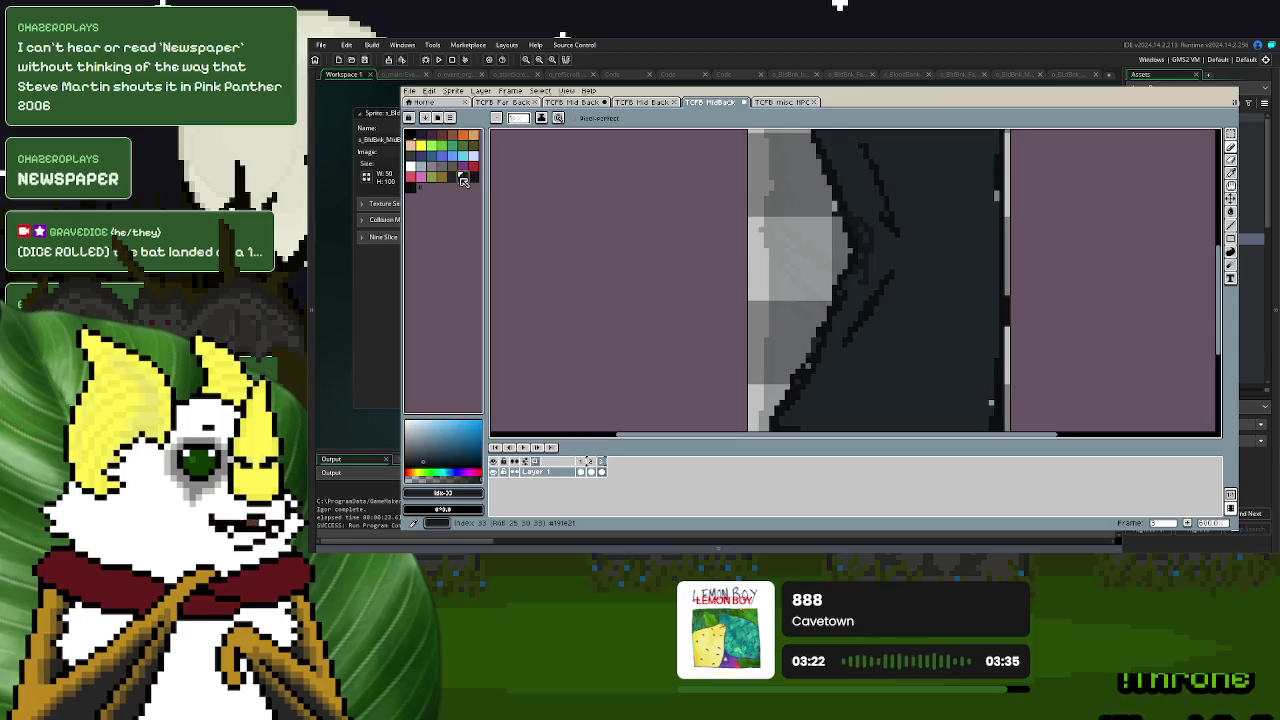
pyautogui.scroll(-2, 811, 204)
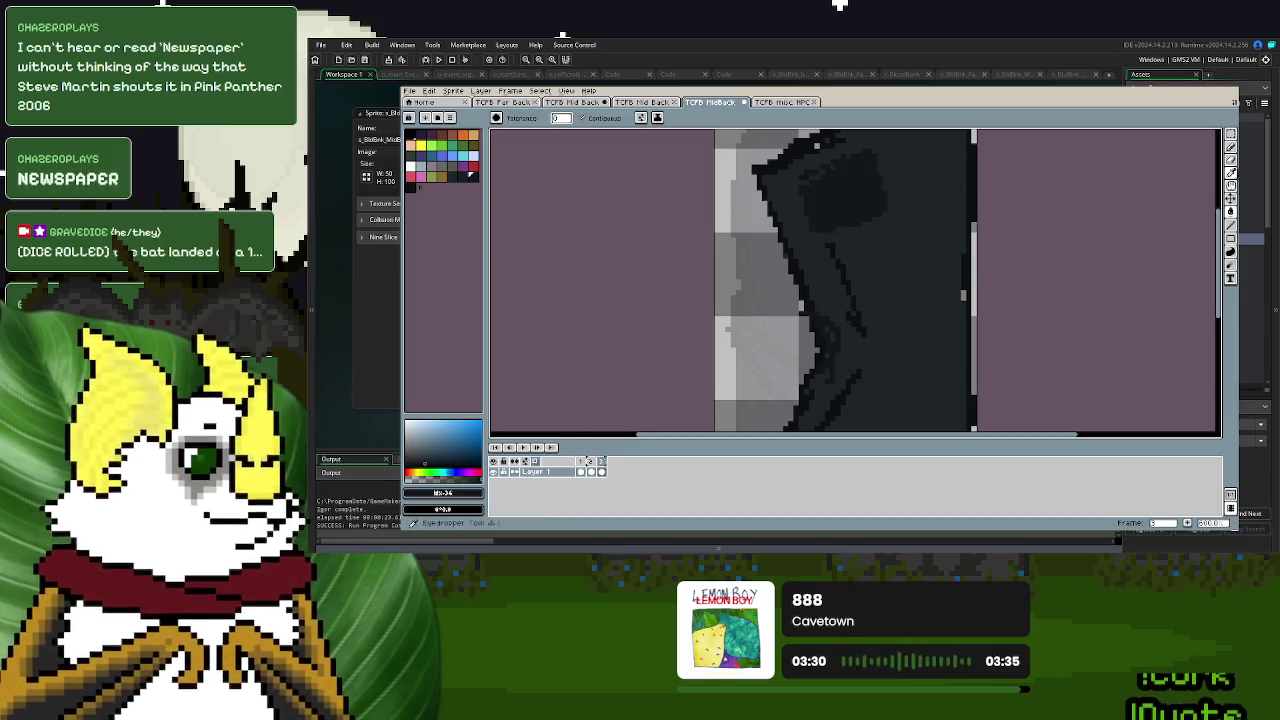
pyautogui.click(1231, 159)
pyautogui.press('d')
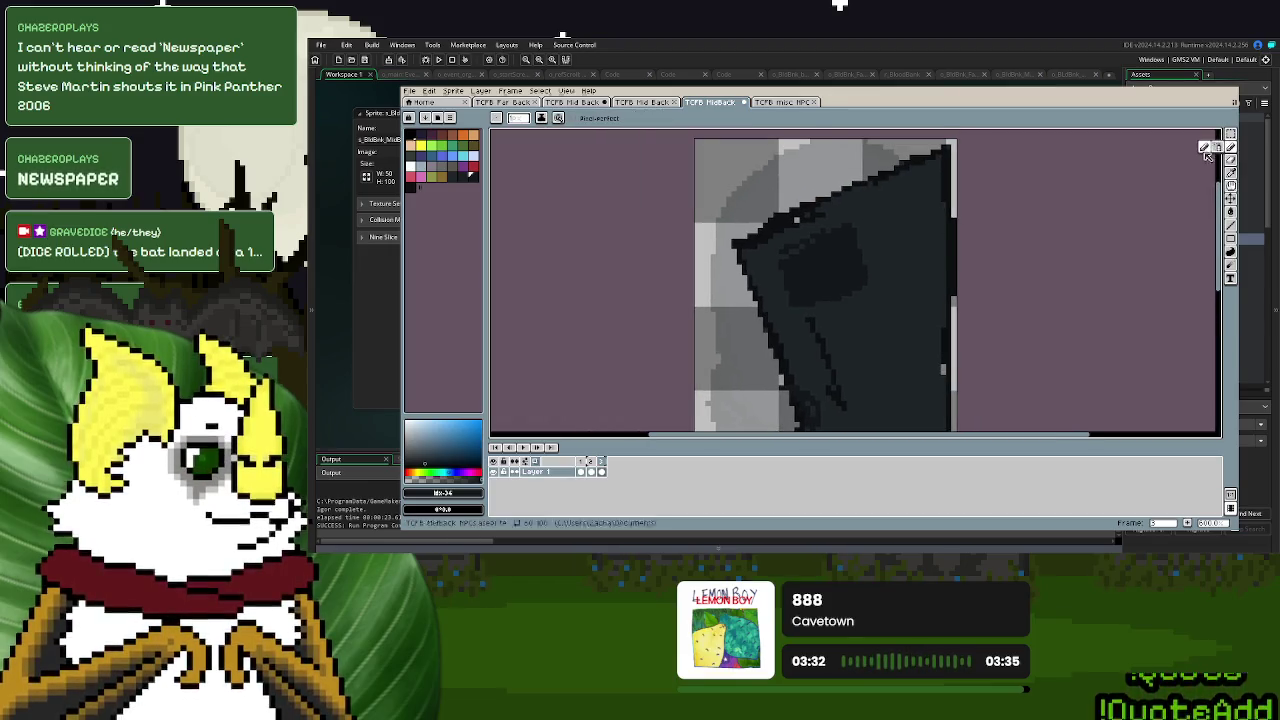
pyautogui.moveTo(890, 230); pyautogui.dragTo(940, 203)
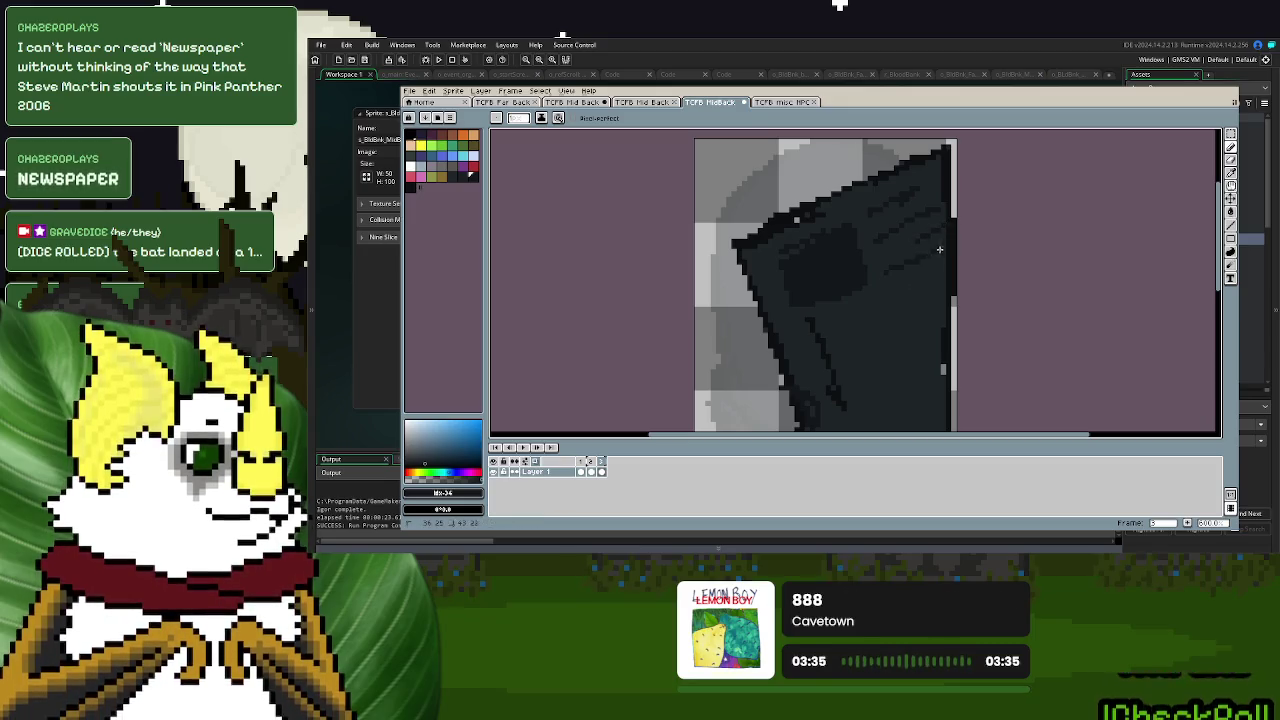
pyautogui.moveTo(887, 276); pyautogui.dragTo(941, 239)
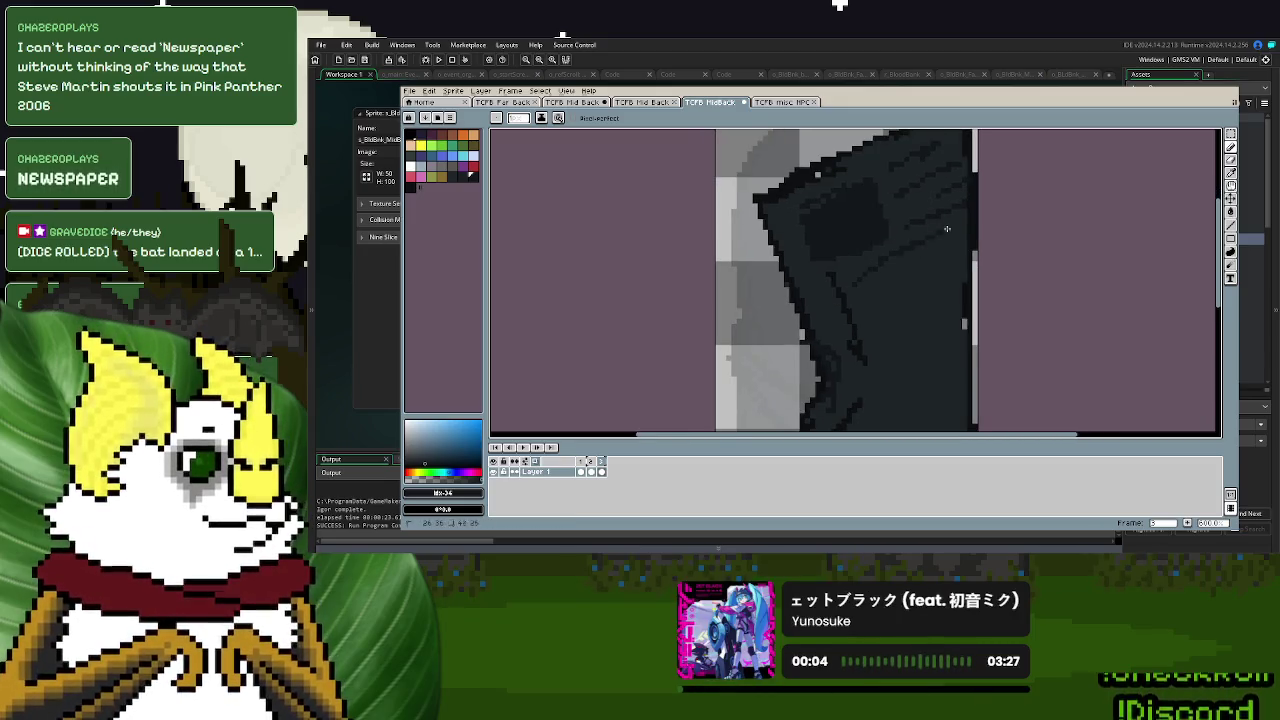
pyautogui.moveTo(911, 326); pyautogui.dragTo(944, 249)
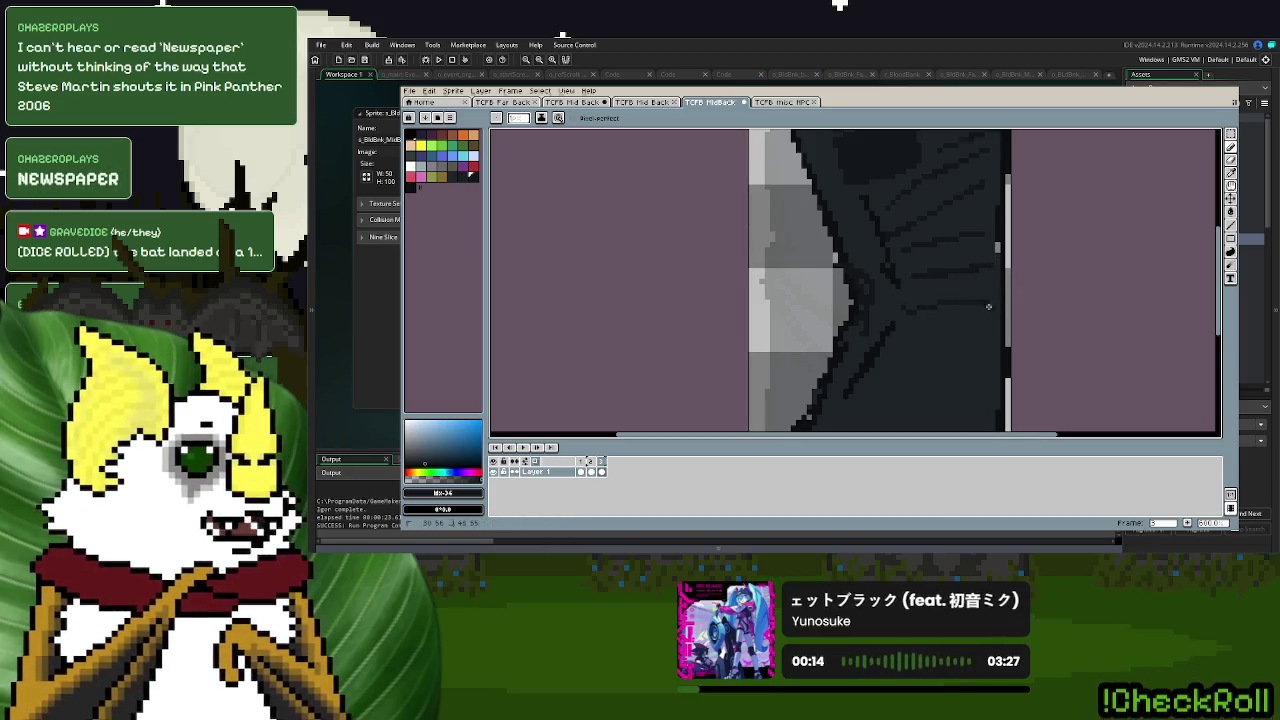
# - Add several short darker diagonal folds across the cloak's middle and bottom
pyautogui.scroll(-2, 950, 290)
pyautogui.moveTo(952, 270); pyautogui.dragTo(992, 288)
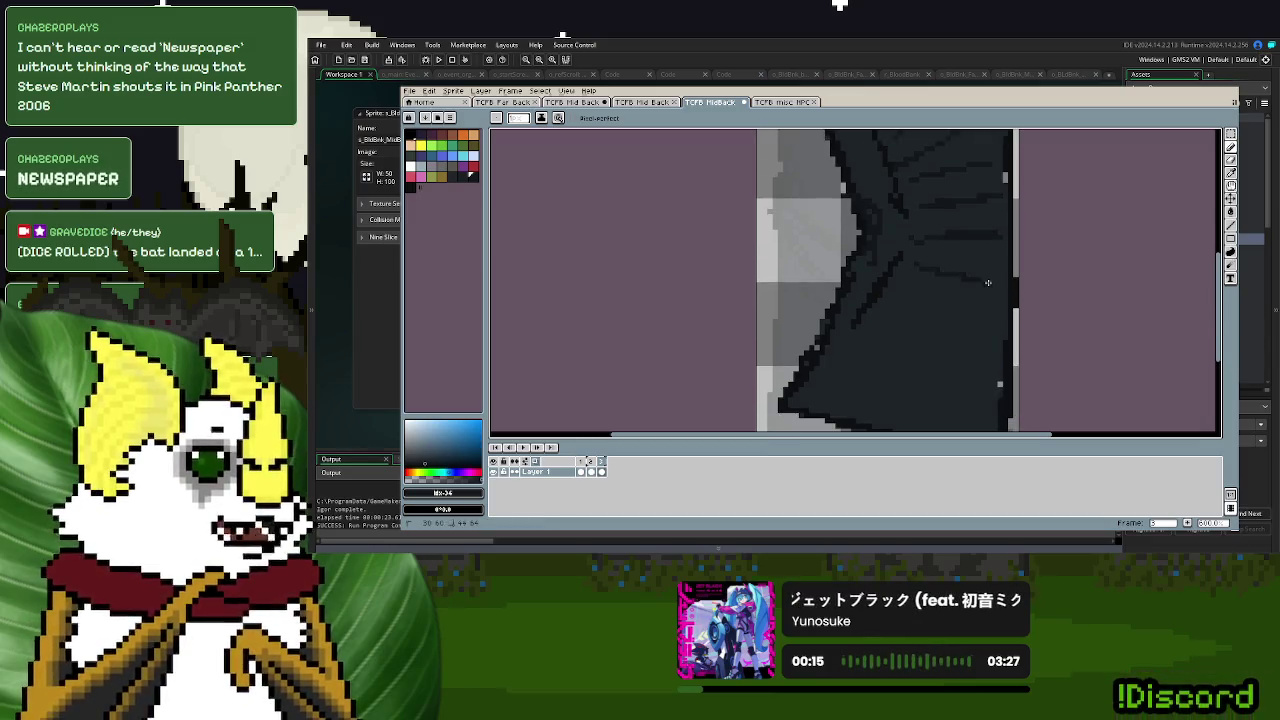
pyautogui.moveTo(894, 288); pyautogui.dragTo(918, 302)
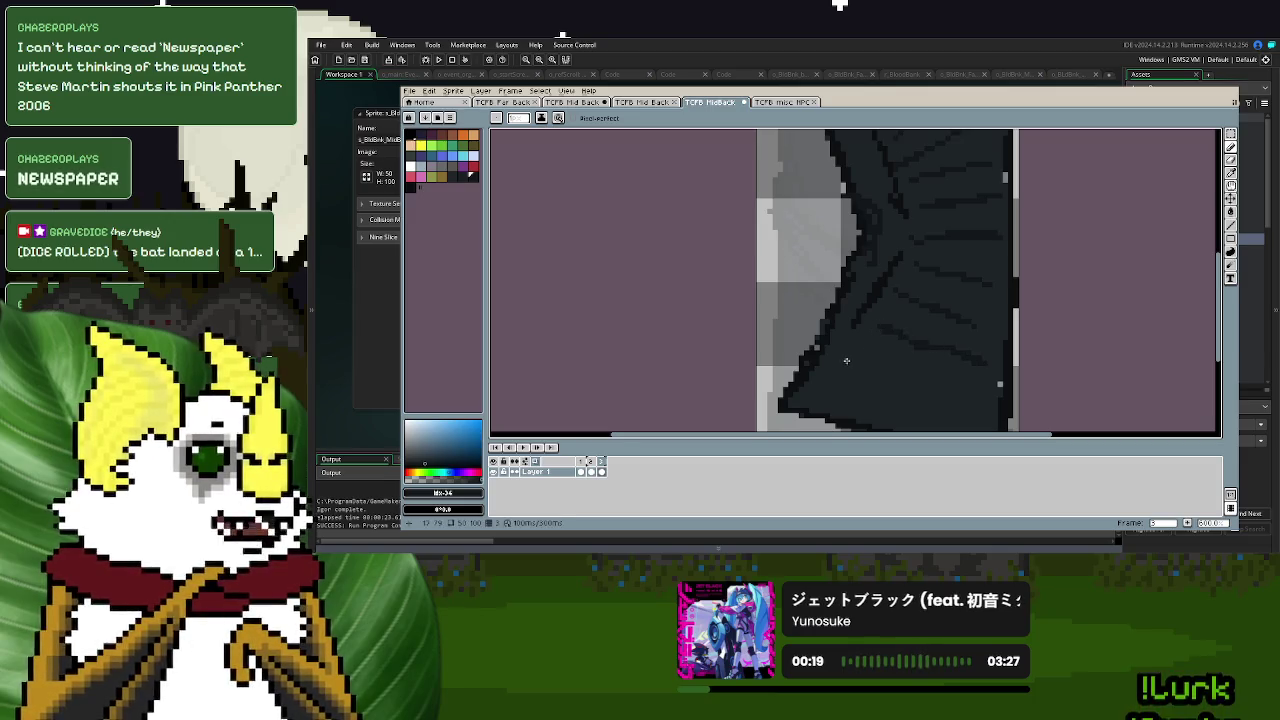
pyautogui.moveTo(862, 362); pyautogui.dragTo(928, 385)
pyautogui.scroll(-1, 972, 399)
pyautogui.hscroll(-1, 922, 362)
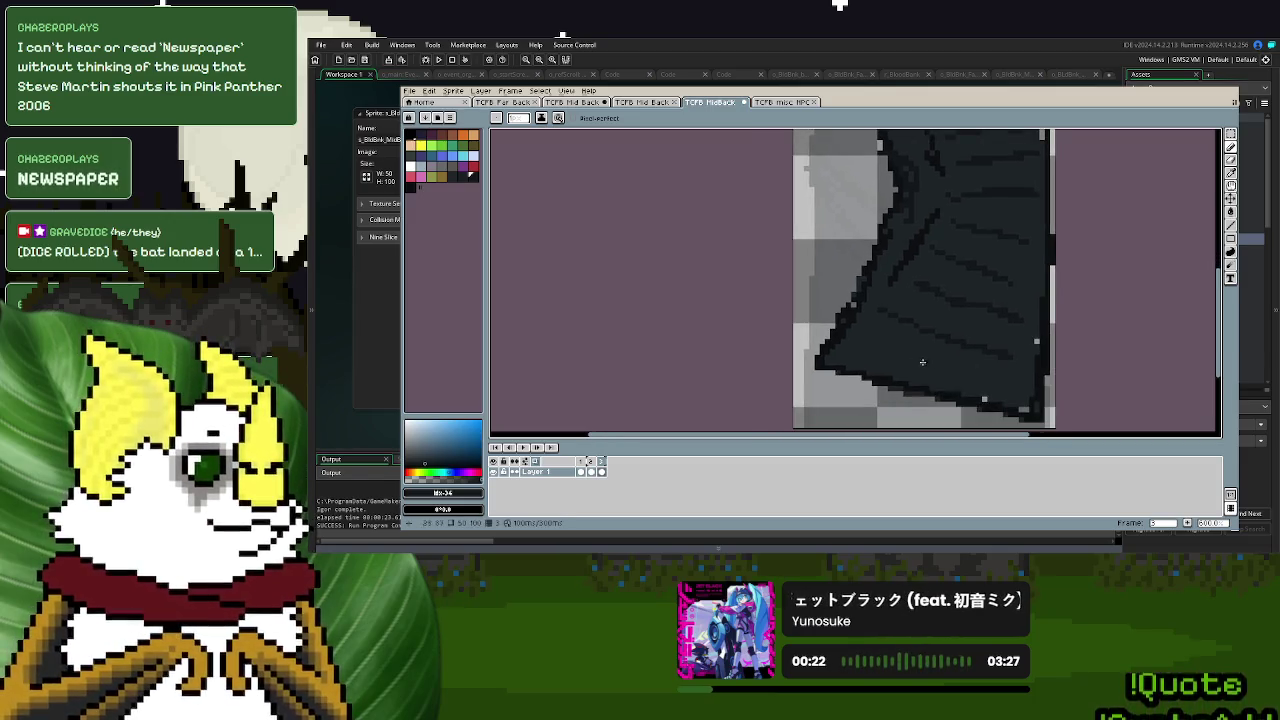
pyautogui.click(451, 176)
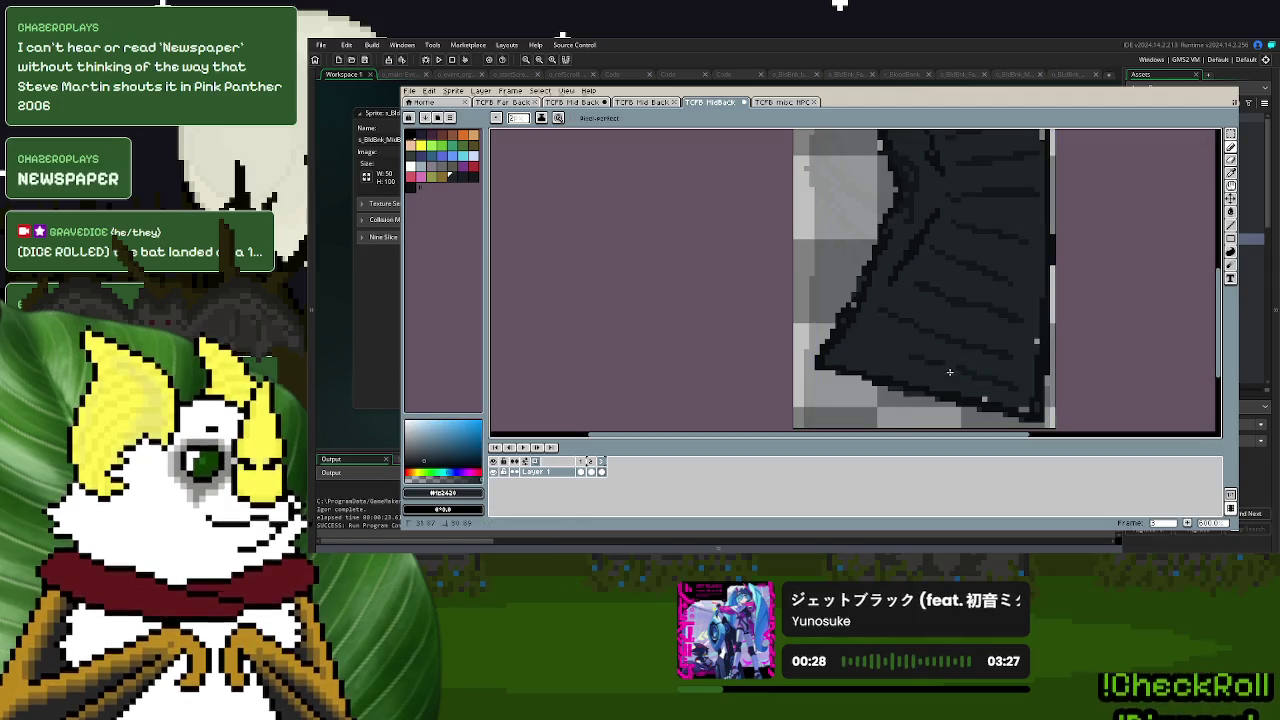
pyautogui.moveTo(994, 312); pyautogui.dragTo(932, 361)
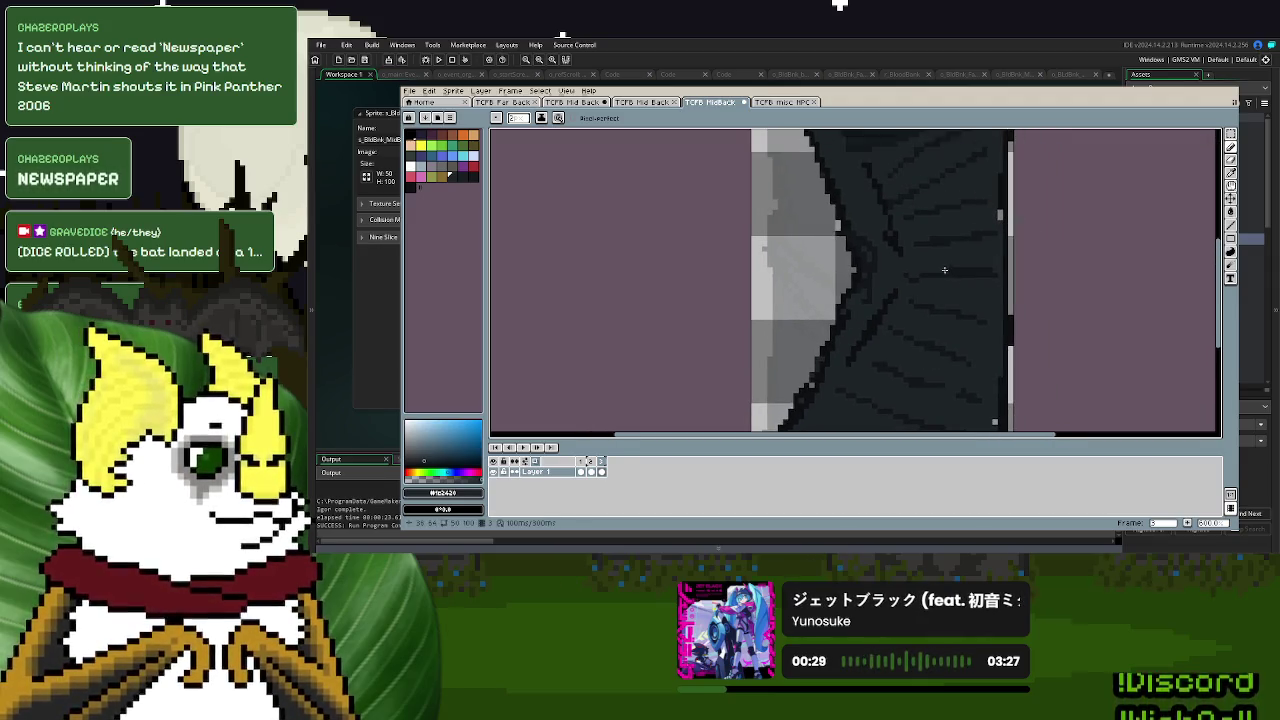
pyautogui.scroll(-1, 969, 291)
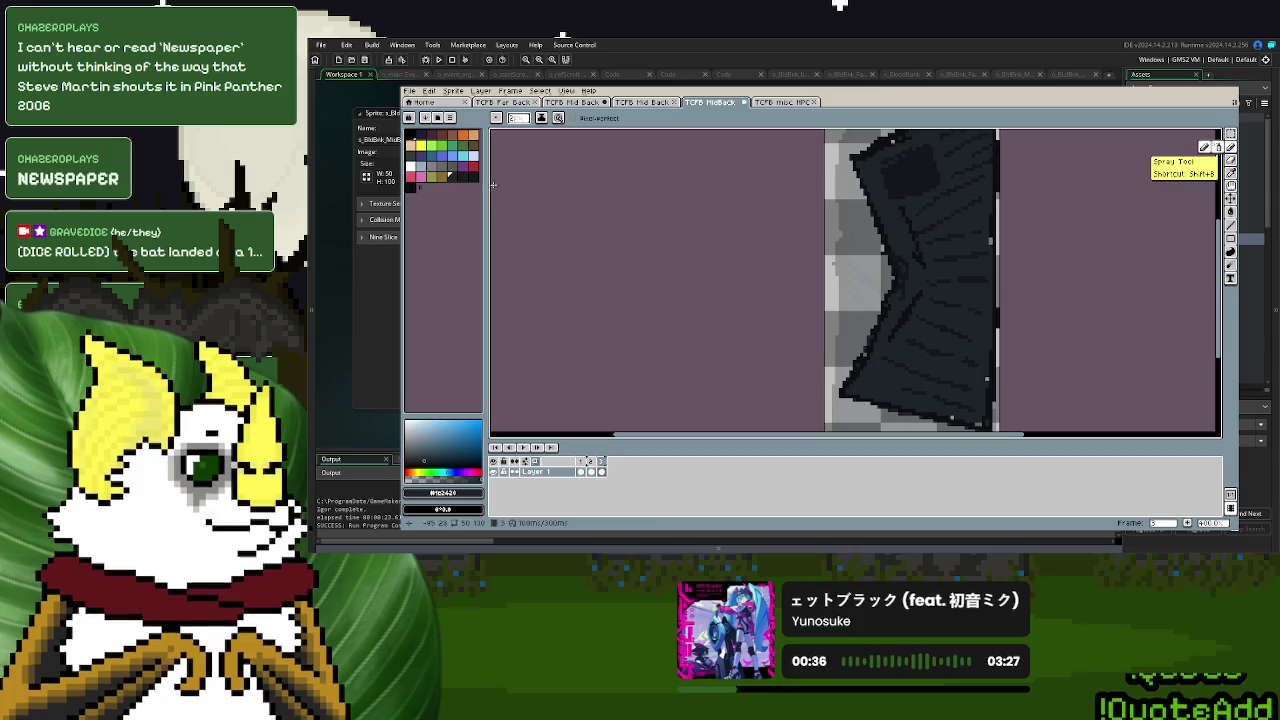
pyautogui.click(461, 175)
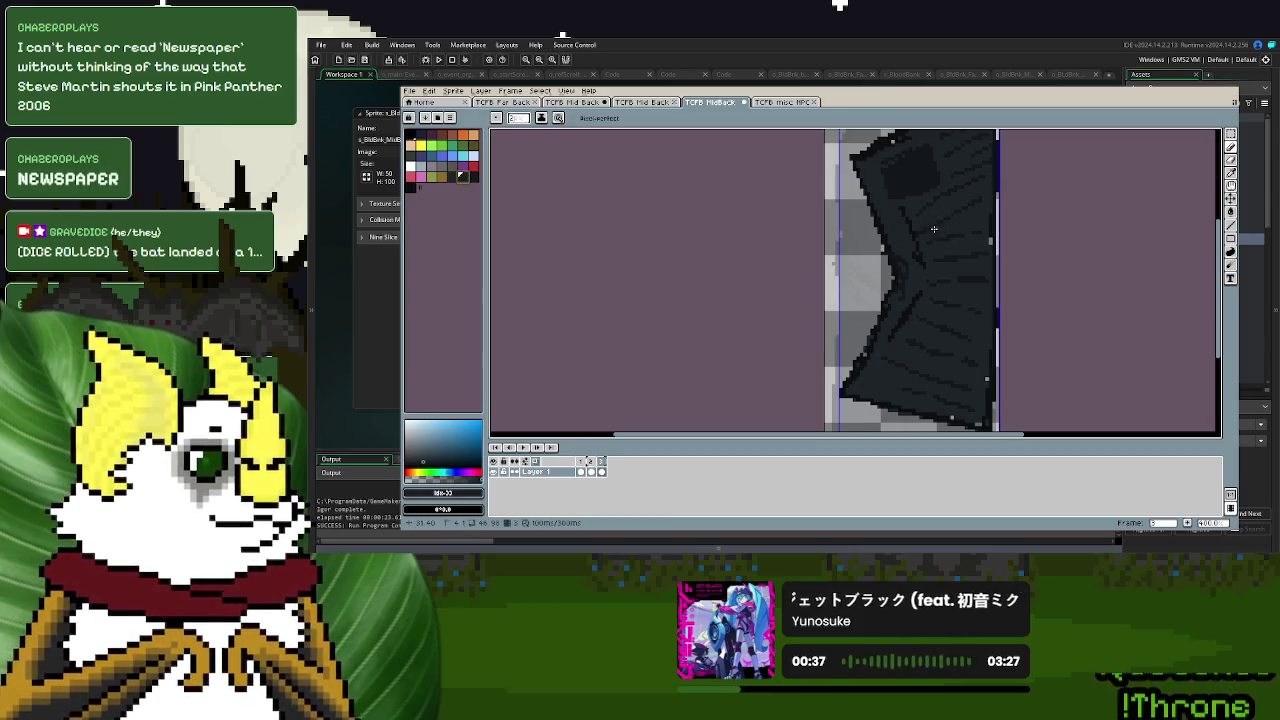
# - Undo two pencil strokes, then dot a dark pixel onto the cloak
pyautogui.click(472, 176)
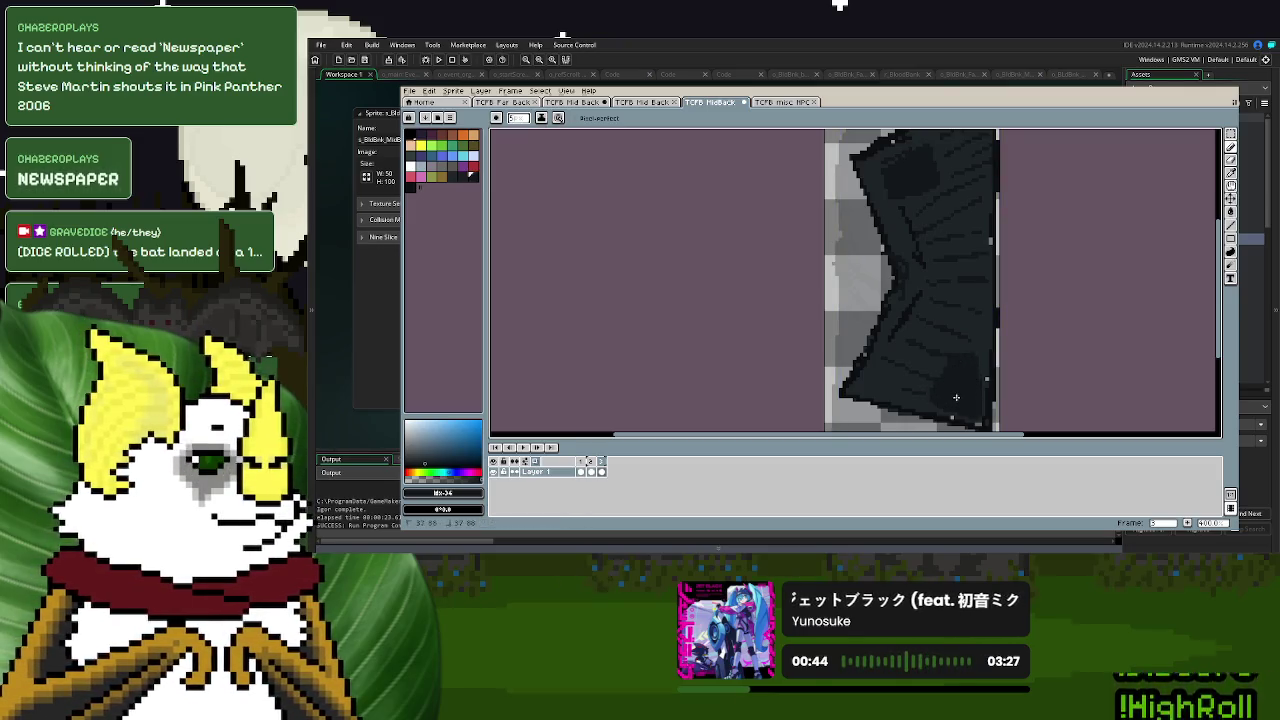
pyautogui.press('m')
pyautogui.hotkey('ctrl', 'z')
pyautogui.press('d')
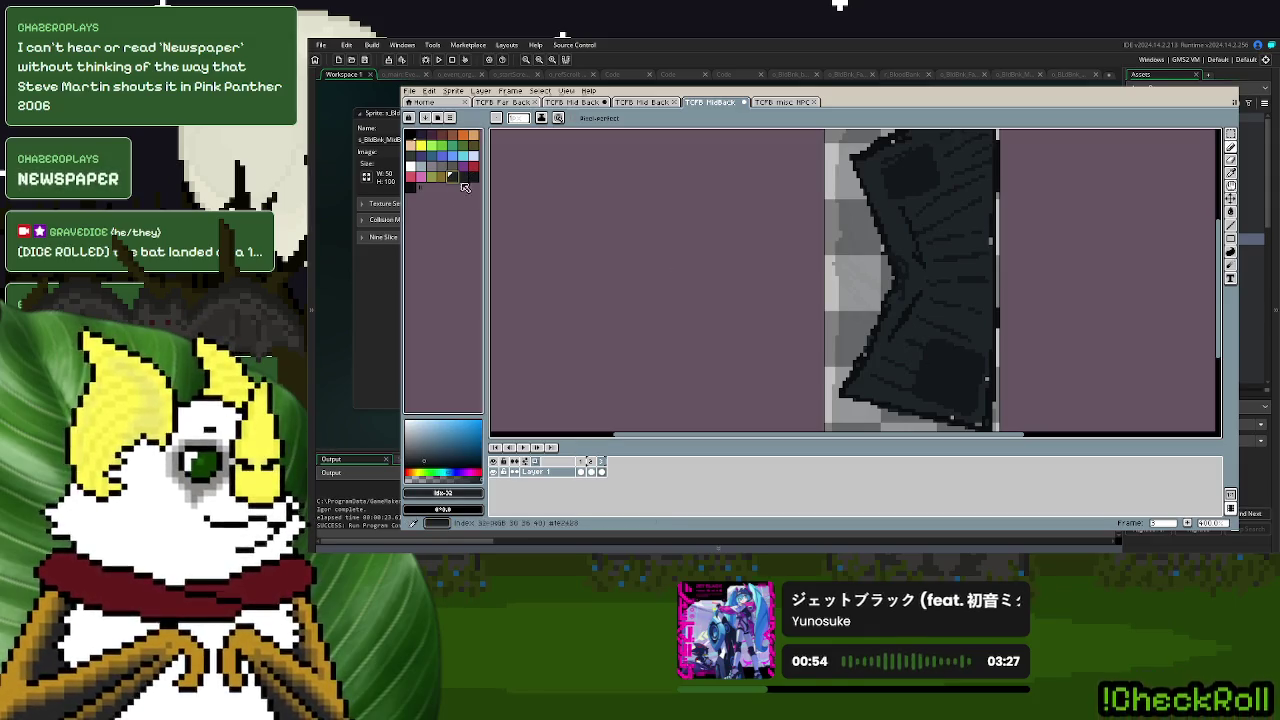
pyautogui.scroll(1, 875, 425)
pyautogui.scroll(1, 875, 425)
pyautogui.scroll(1, 895, 366)
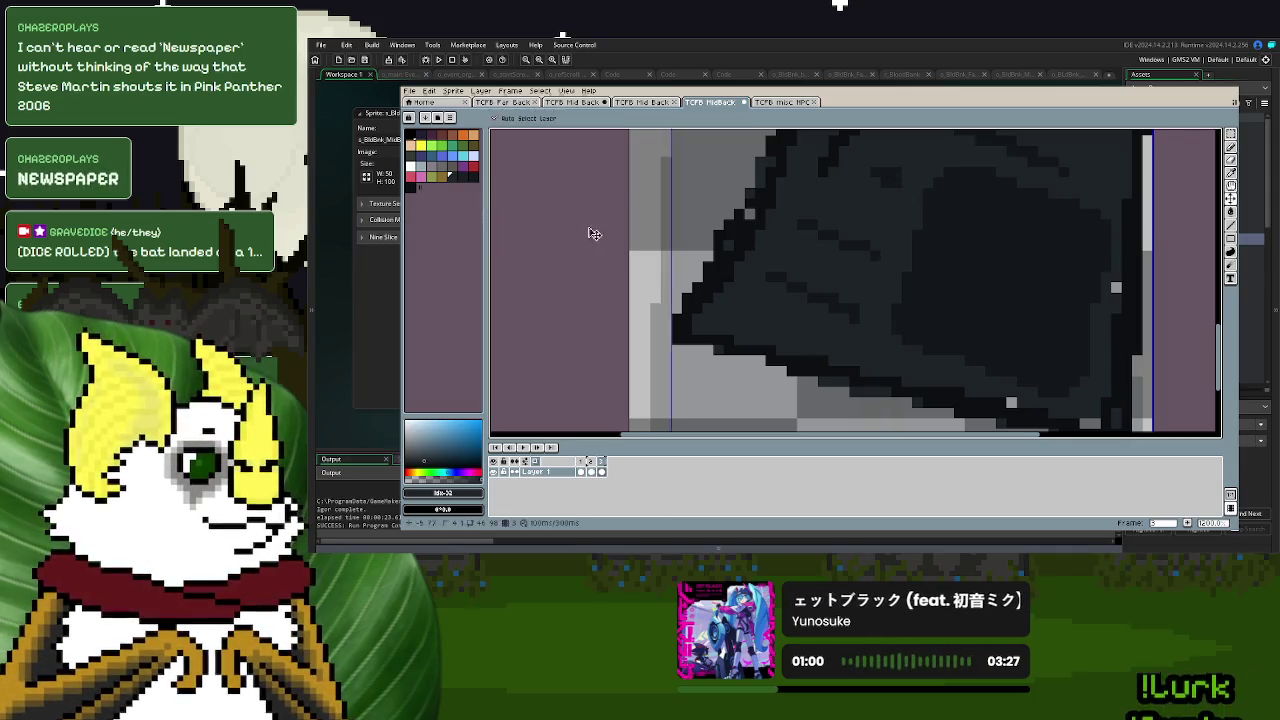
pyautogui.click(472, 180)
pyautogui.click(718, 182)
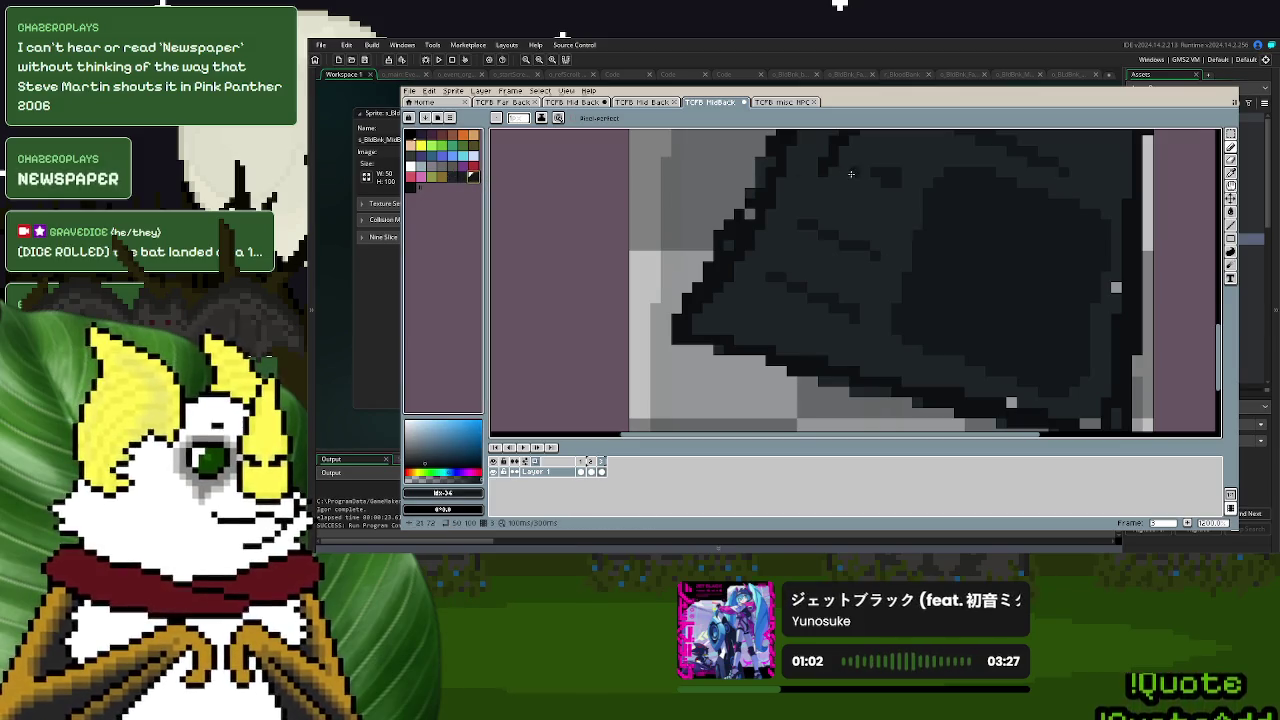
# - Paint the stray light grey pixels near the cloak's lower-right edge dark
pyautogui.scroll(-3, 851, 174)
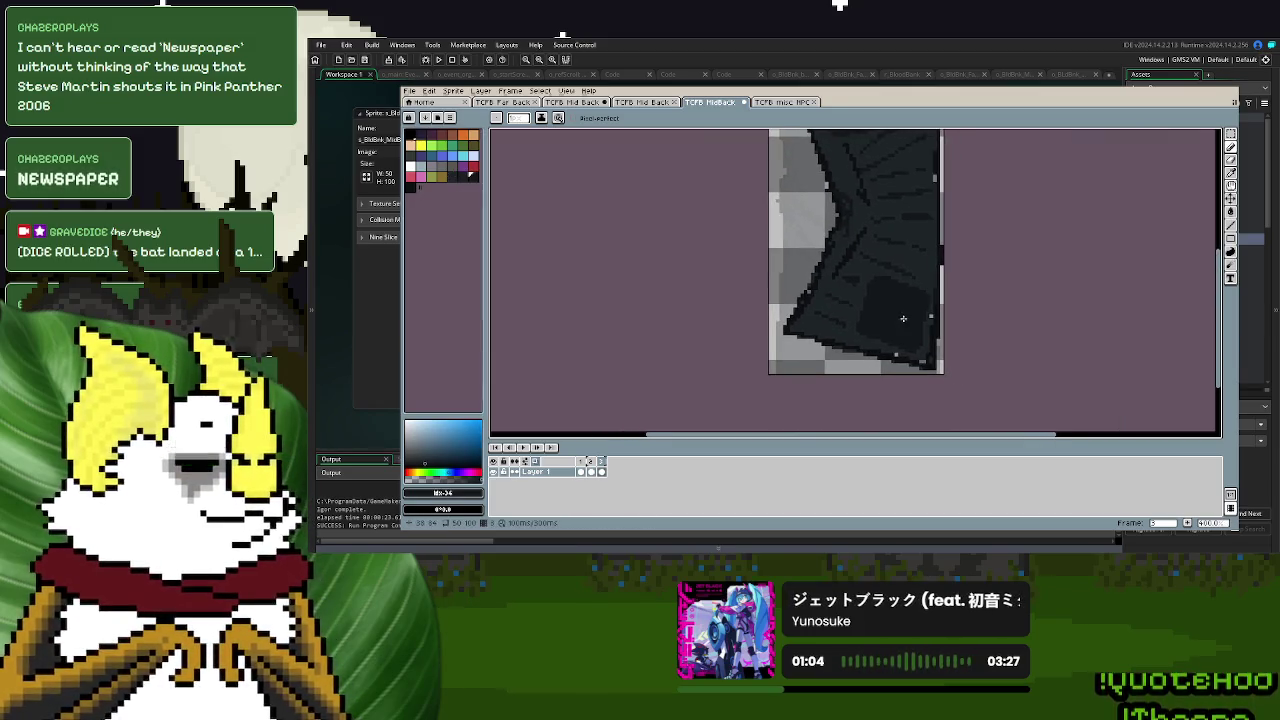
pyautogui.scroll(3, 903, 318)
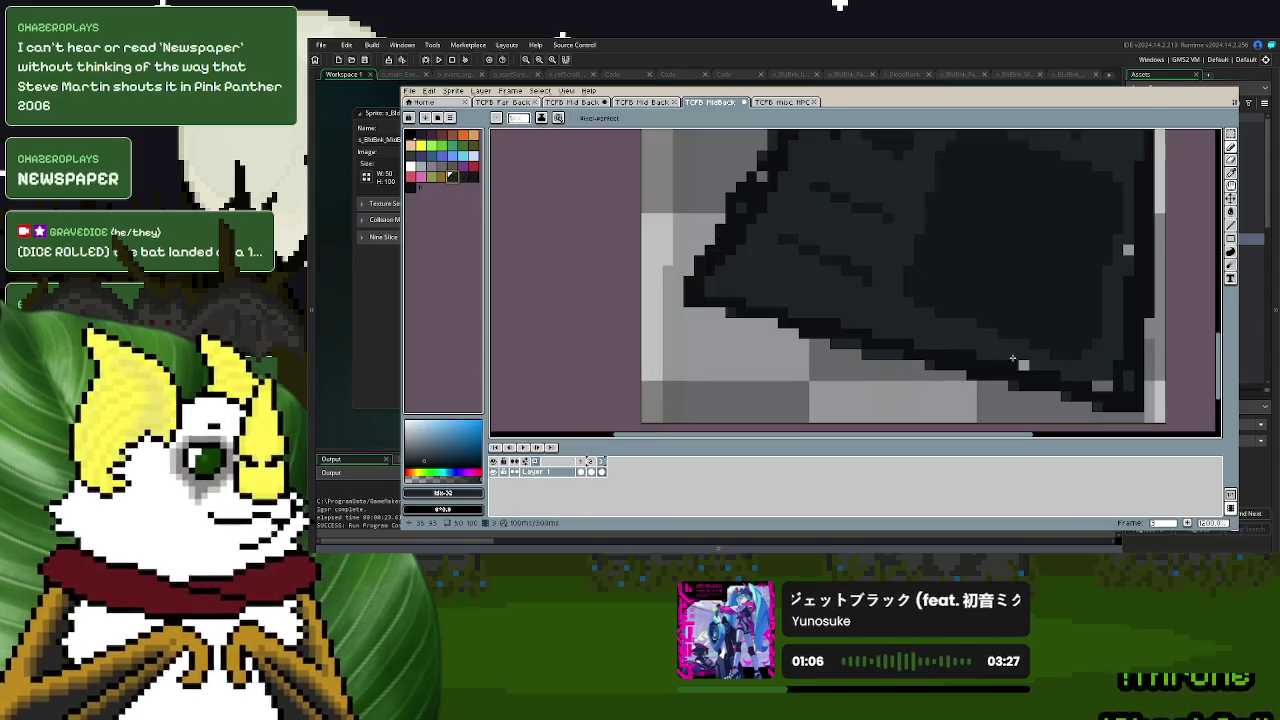
pyautogui.moveTo(1070, 372); pyautogui.dragTo(1107, 386)
pyautogui.click(1128, 249)
pyautogui.scroll(2, 1127, 249)
pyautogui.scroll(-2, 980, 289)
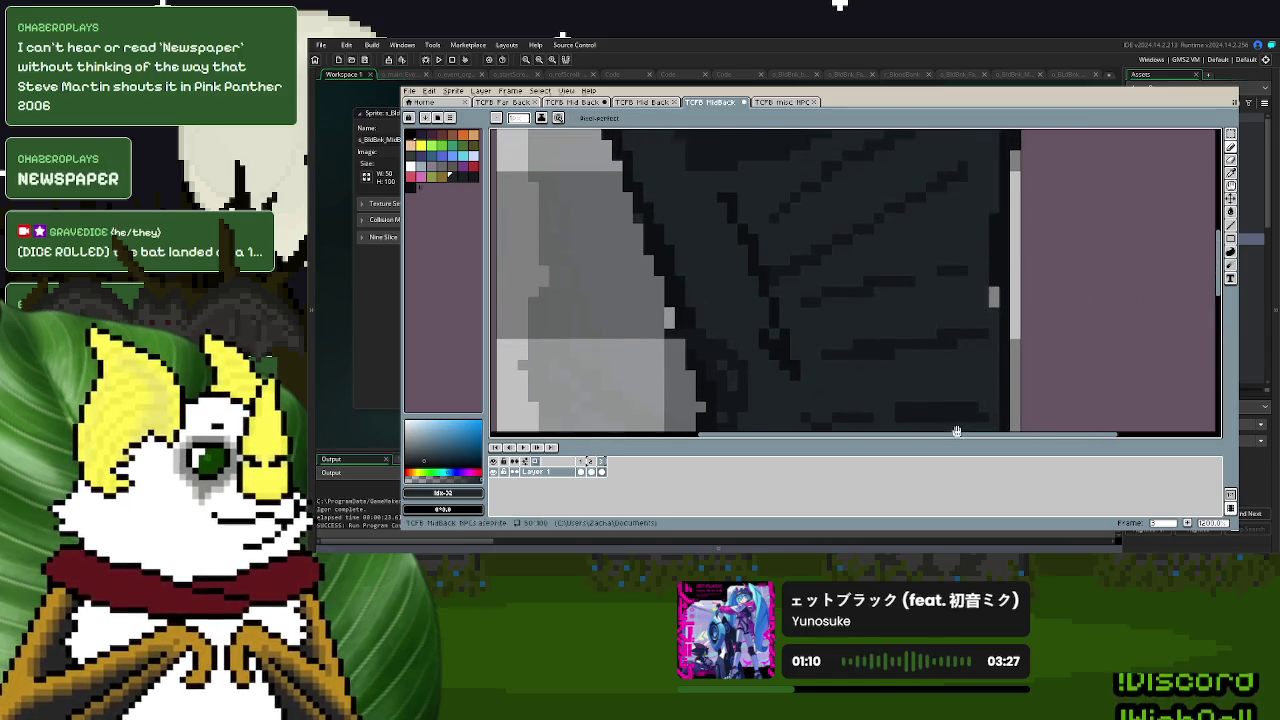
pyautogui.scroll(2, 960, 320)
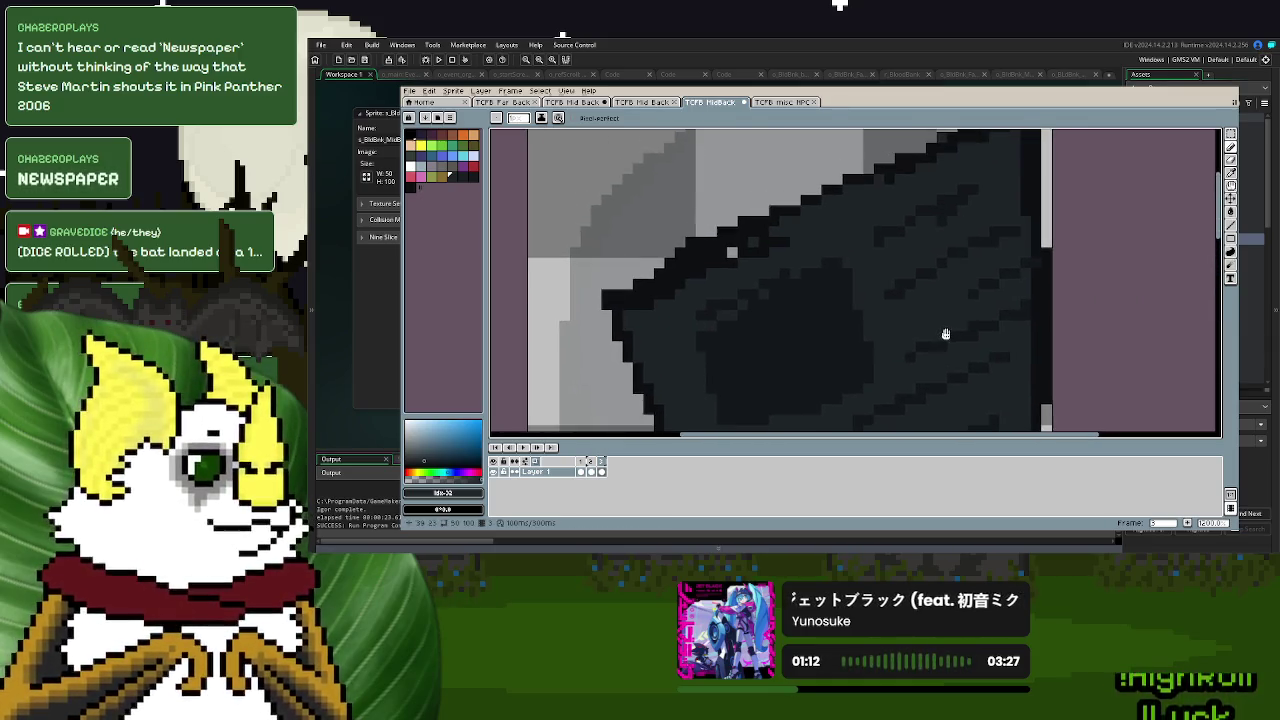
pyautogui.scroll(3, 937, 337)
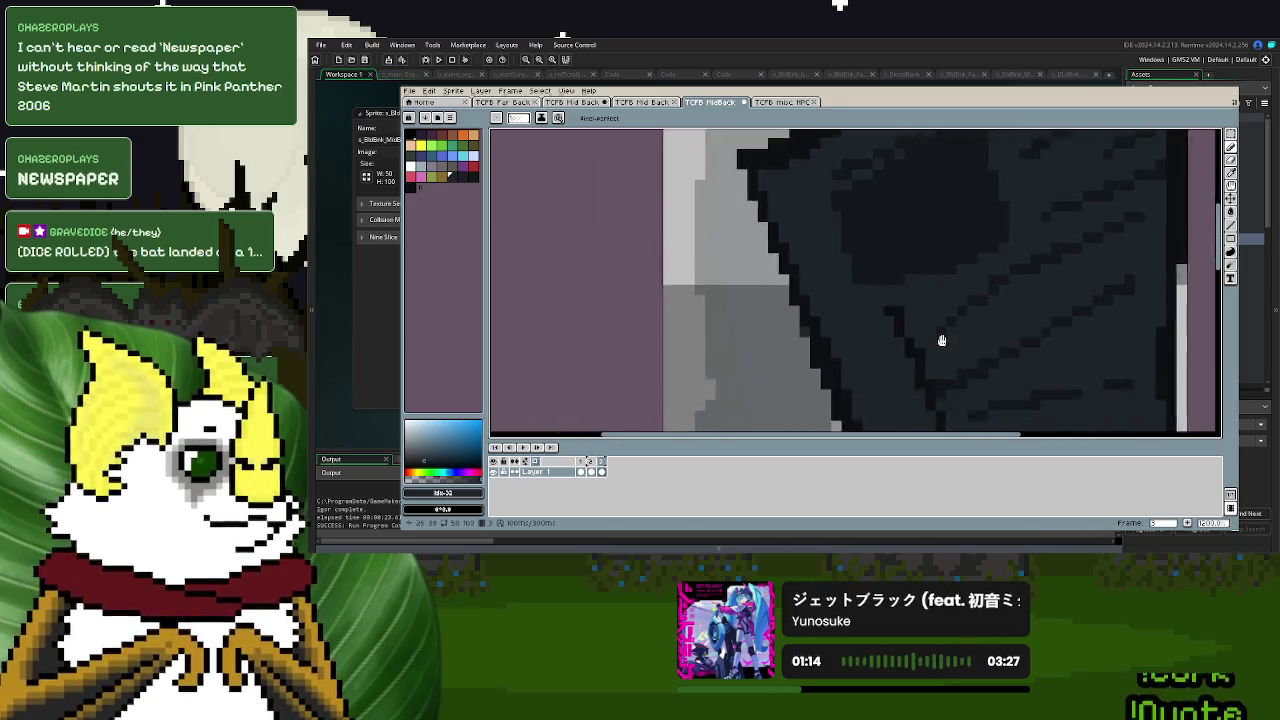
pyautogui.scroll(-1, 934, 262)
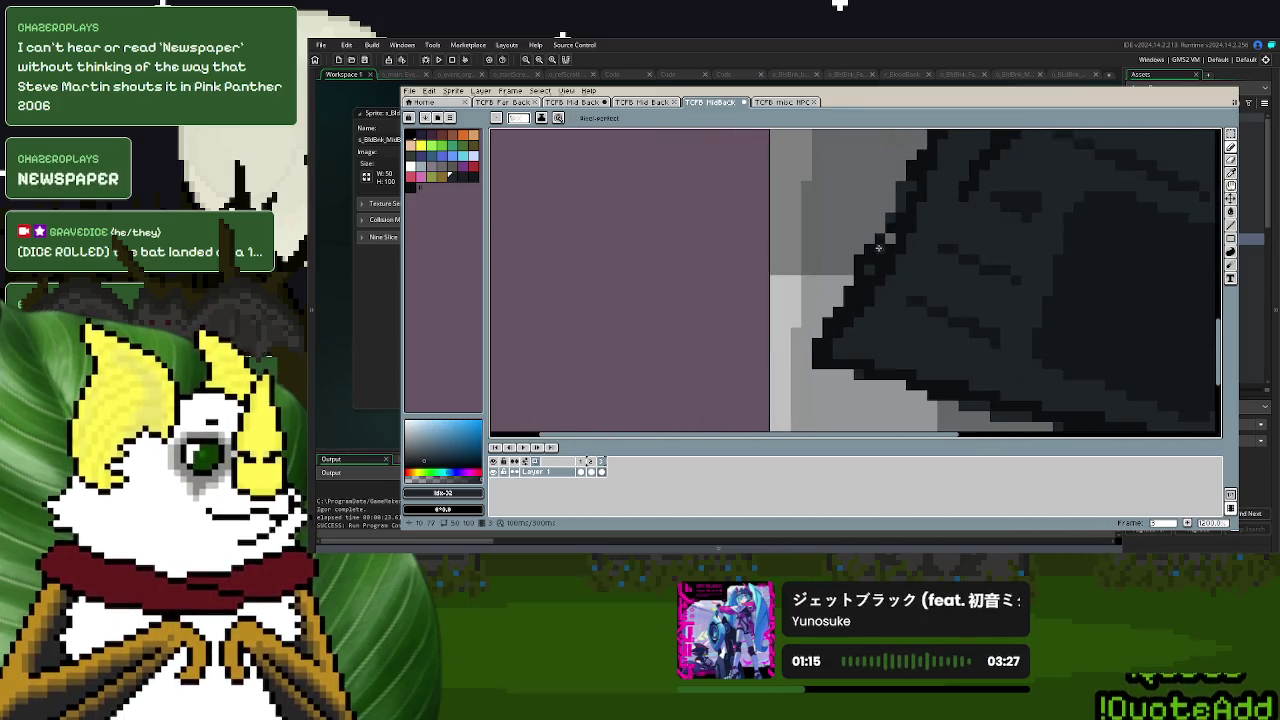
pyautogui.scroll(-3, 968, 275)
pyautogui.scroll(2, 968, 275)
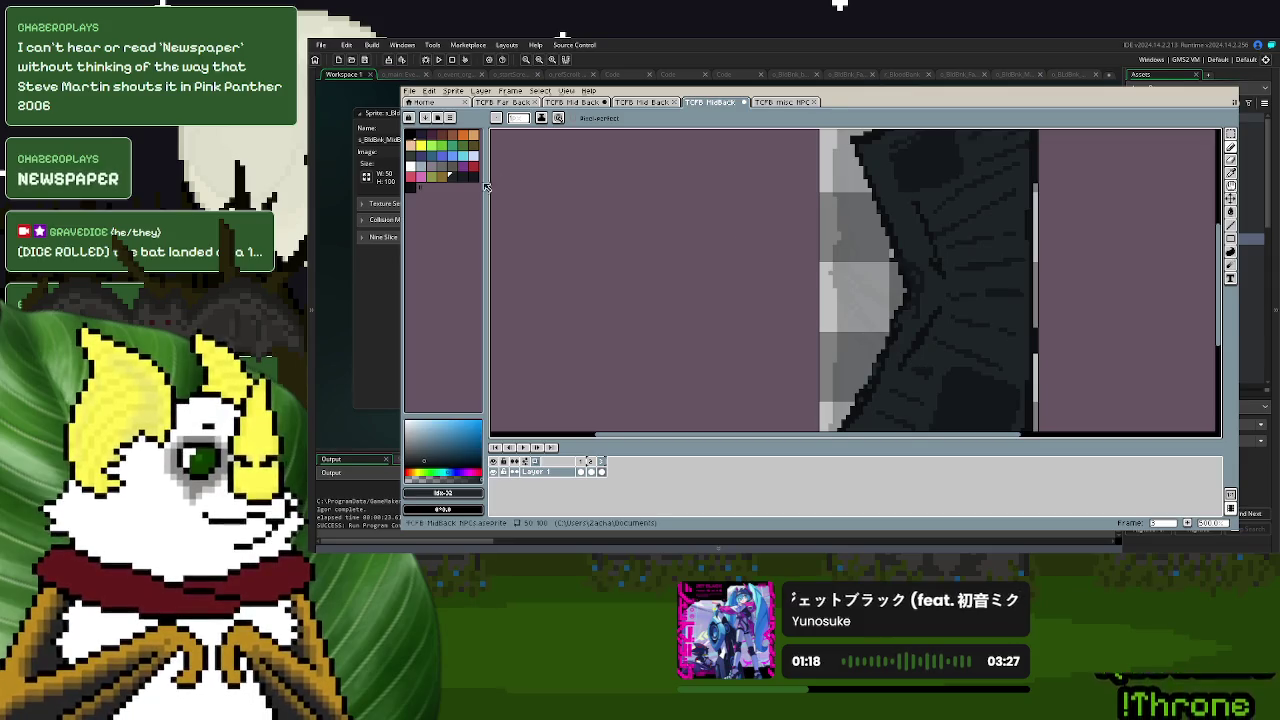
pyautogui.click(469, 180)
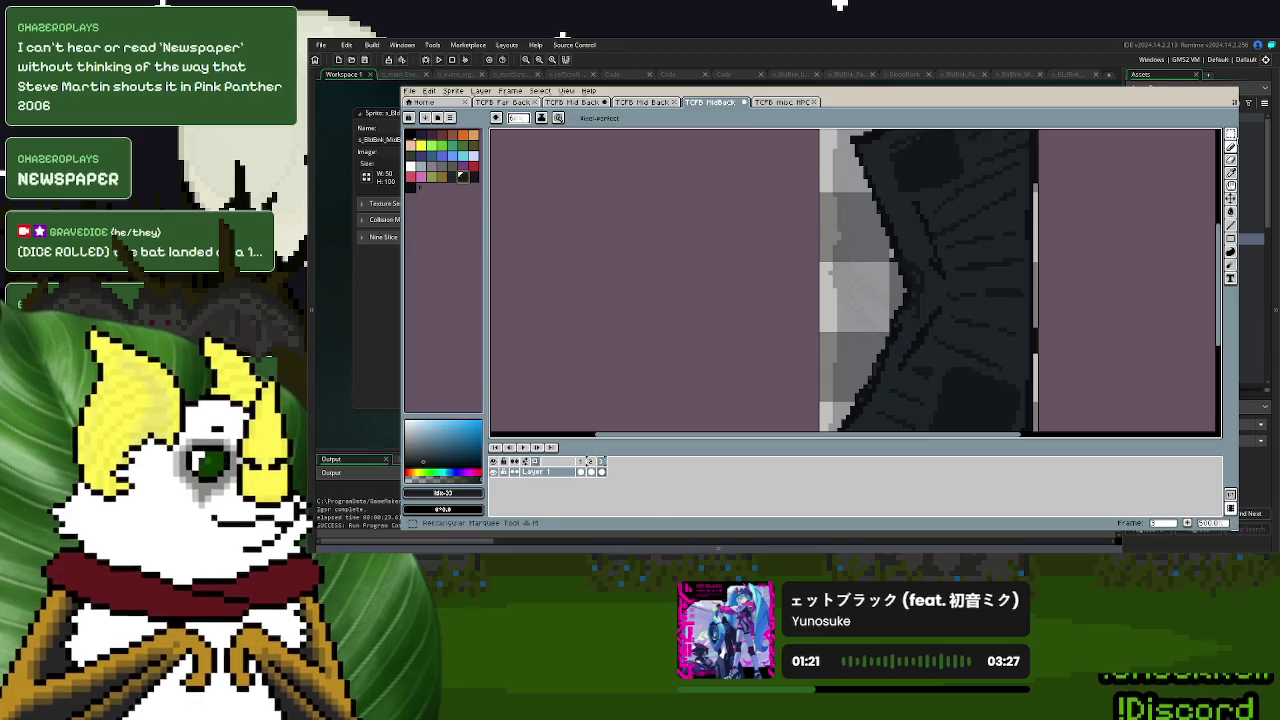
pyautogui.click(1219, 135)
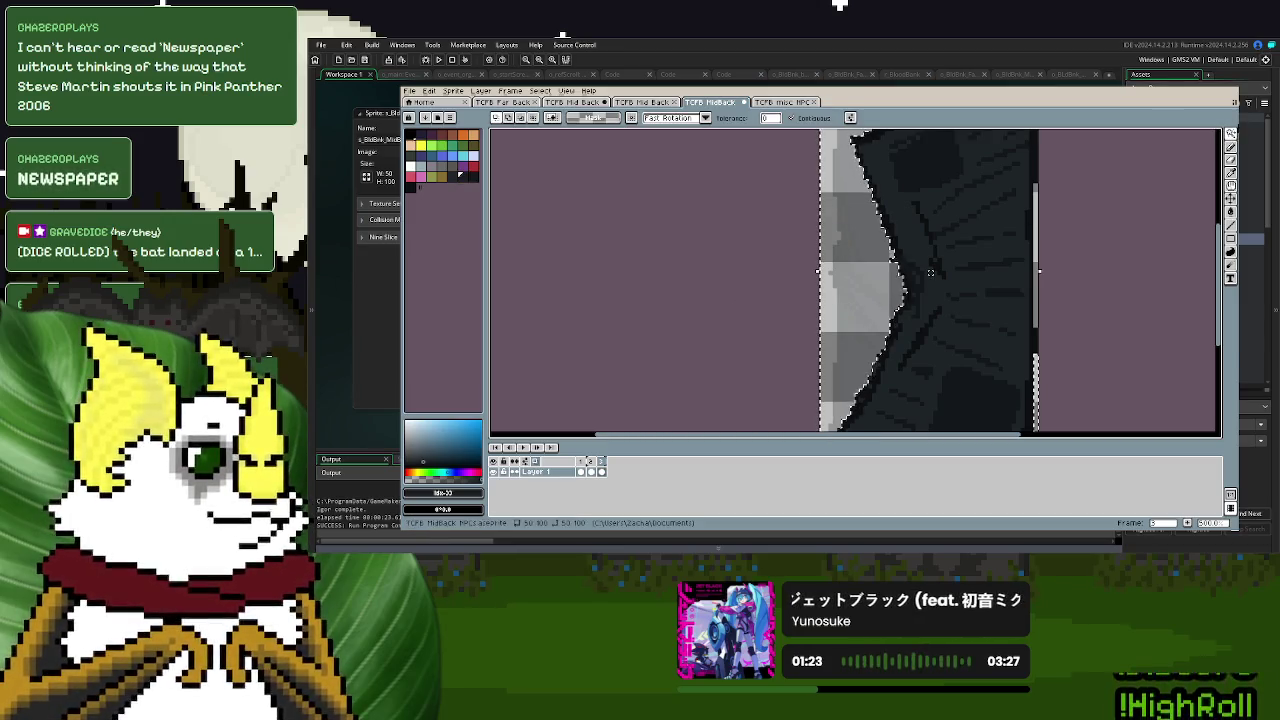
# - Magic-wand the light grey area beside the cloak and paint it dark
pyautogui.click(844, 303)
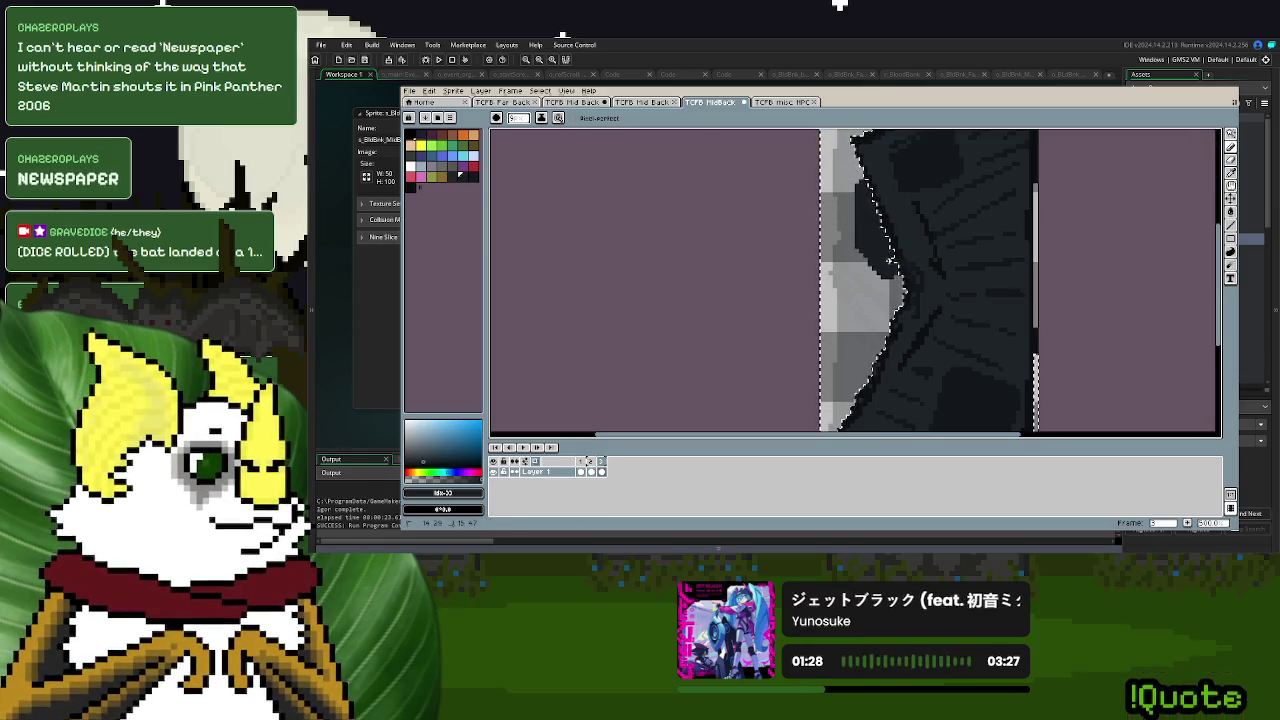
pyautogui.moveTo(881, 271); pyautogui.dragTo(860, 295)
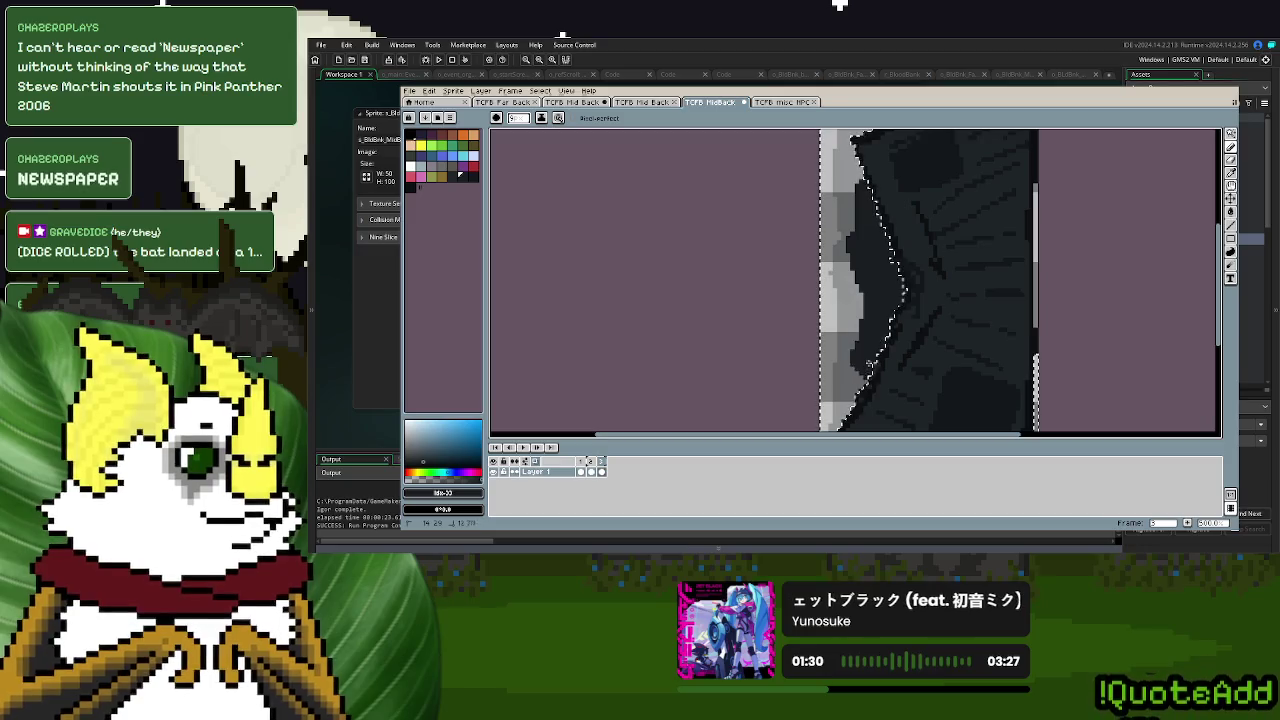
pyautogui.scroll(-3, 860, 295)
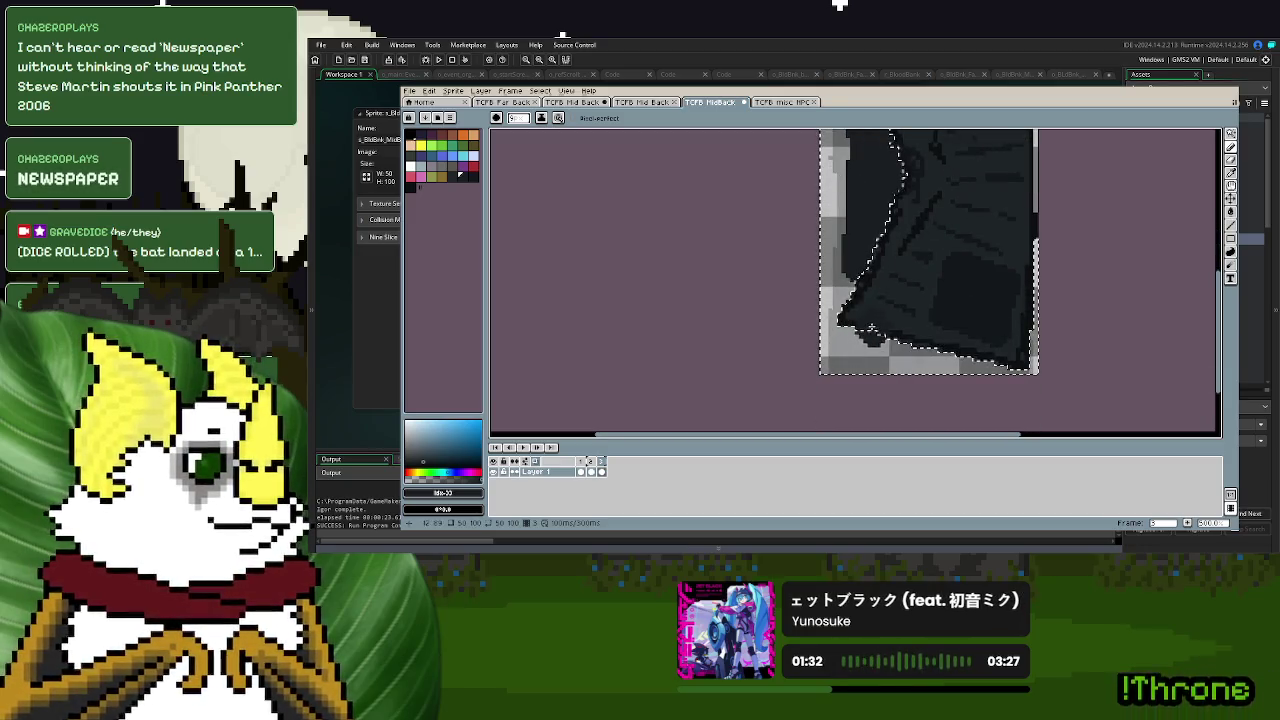
pyautogui.moveTo(875, 347); pyautogui.dragTo(1000, 360)
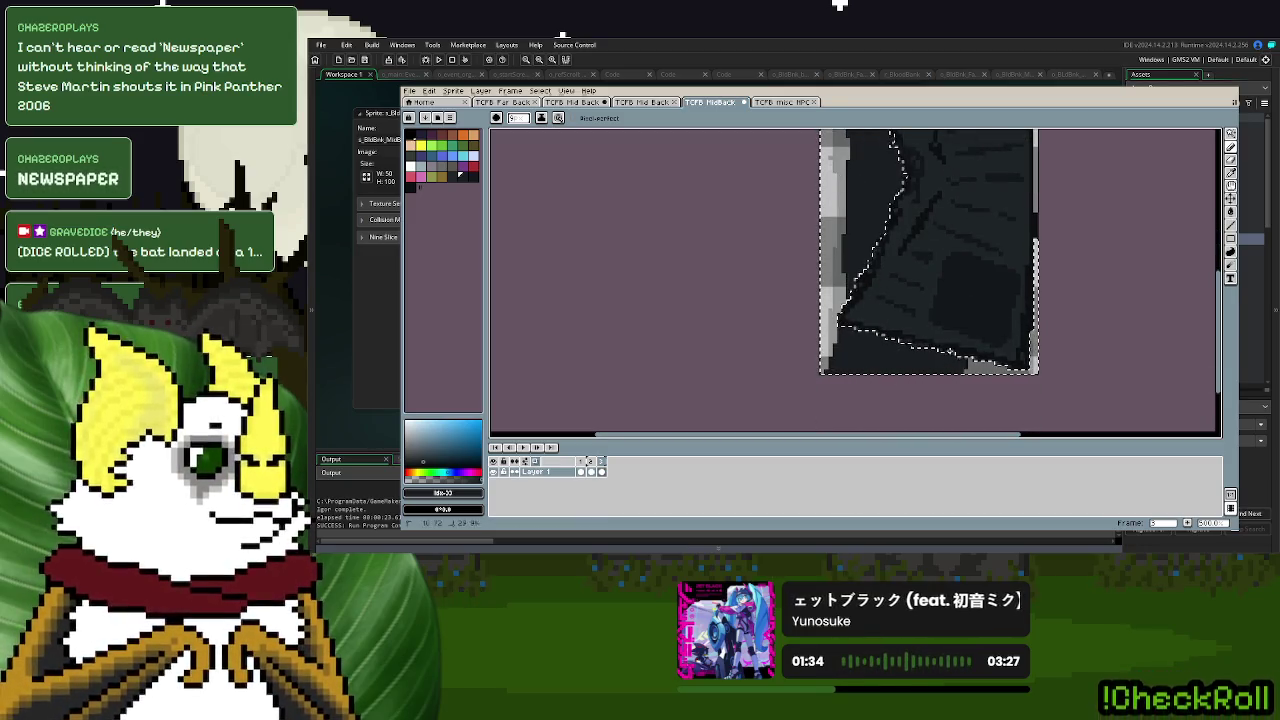
pyautogui.moveTo(937, 287); pyautogui.dragTo(929, 345)
pyautogui.scroll(1, 929, 345)
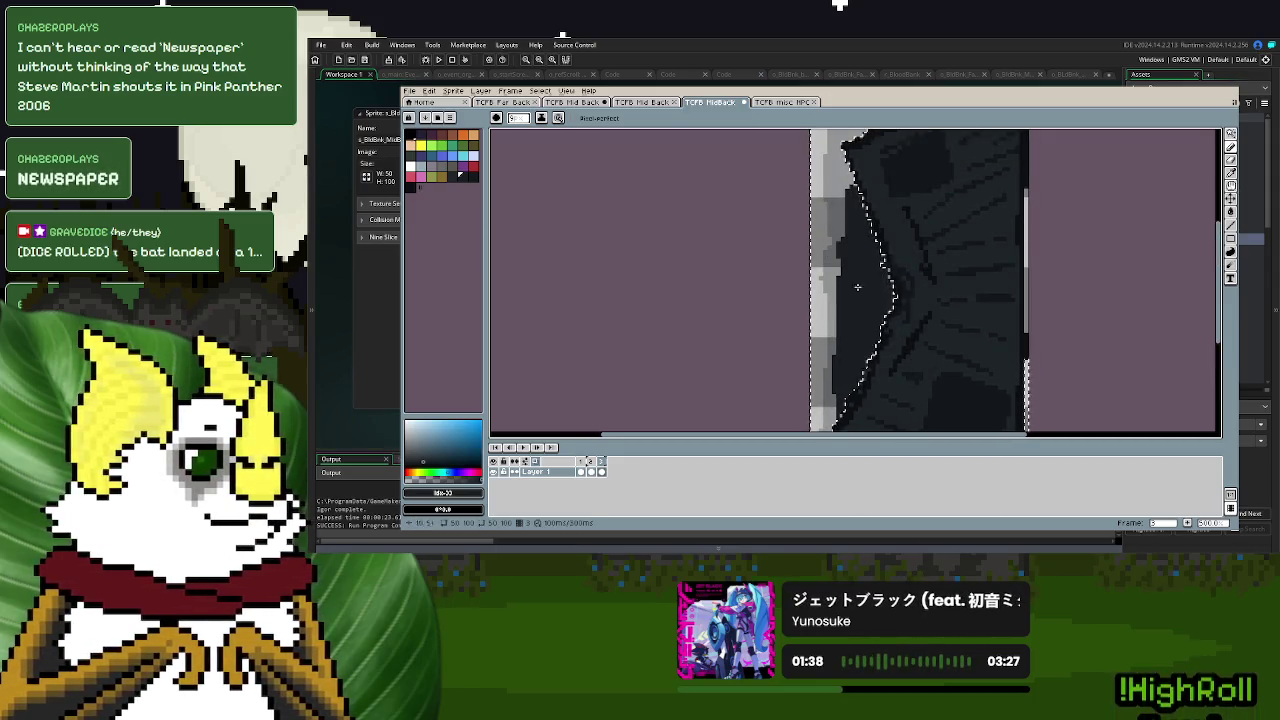
pyautogui.moveTo(846, 351); pyautogui.dragTo(842, 350)
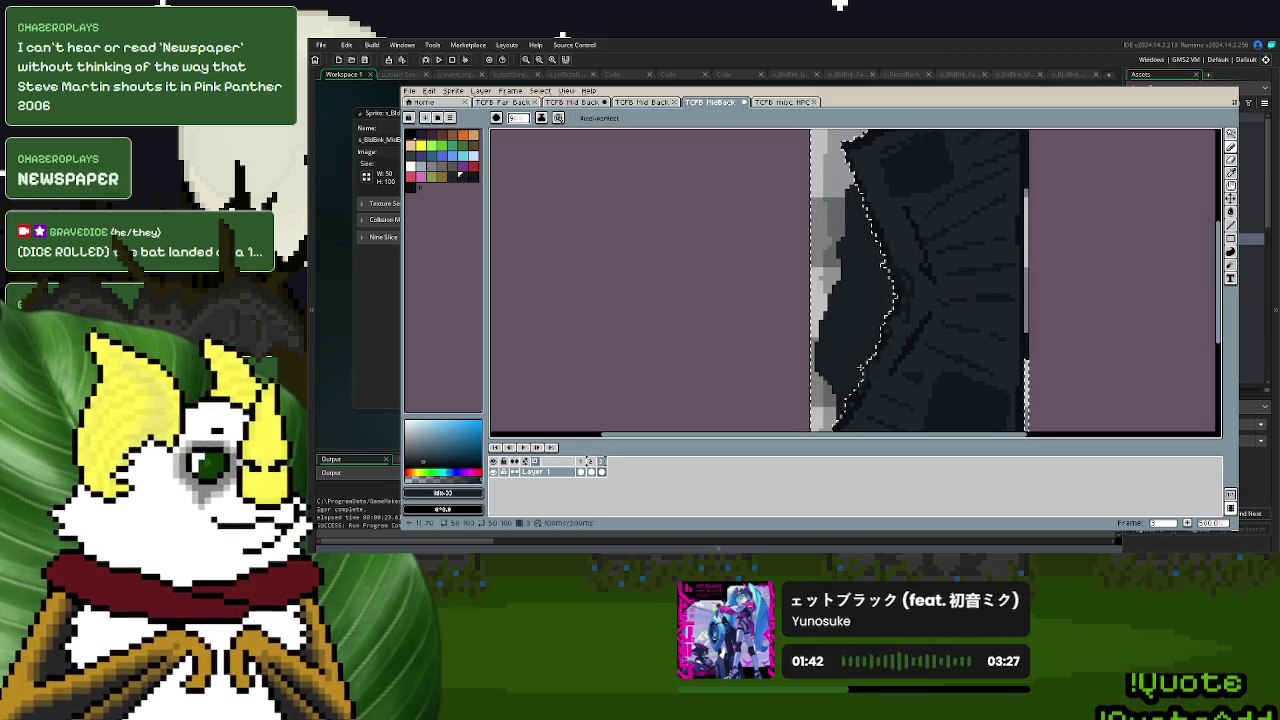
# - Deselect, use a square brush, and paint dark shades along the cloak's left edge
pyautogui.click(1232, 133)
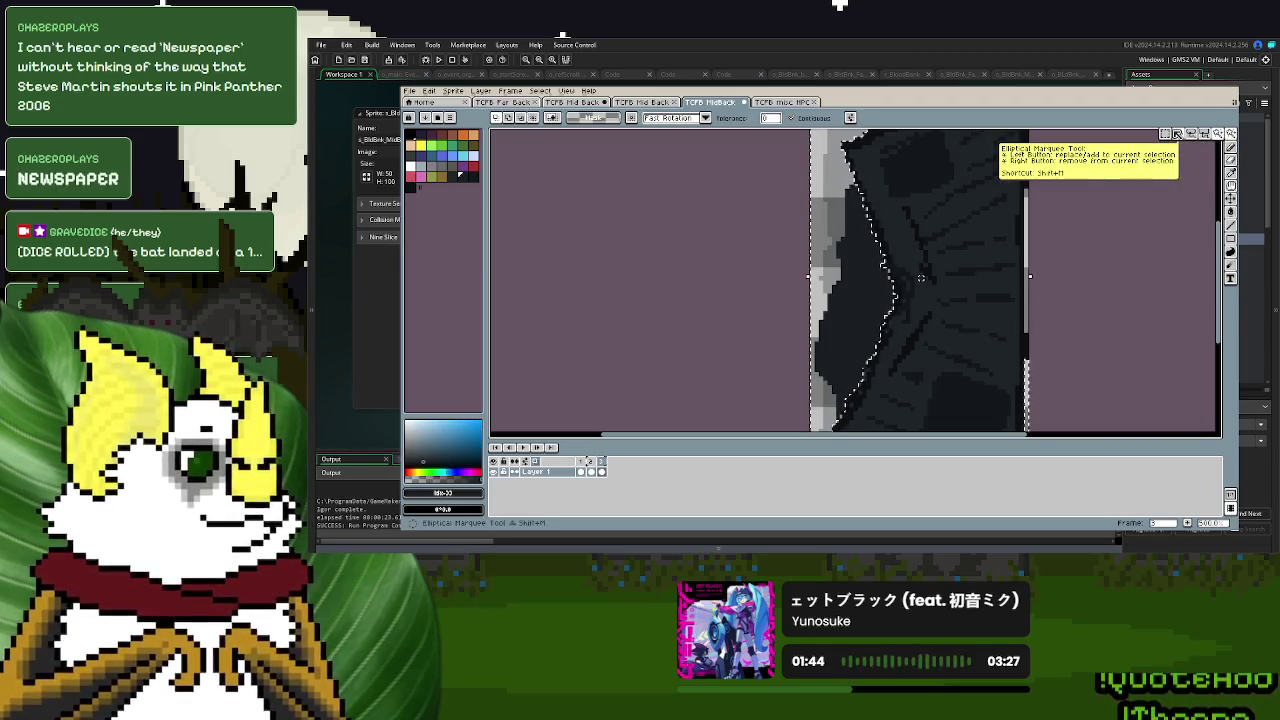
pyautogui.click(1080, 289)
pyautogui.click(1234, 154)
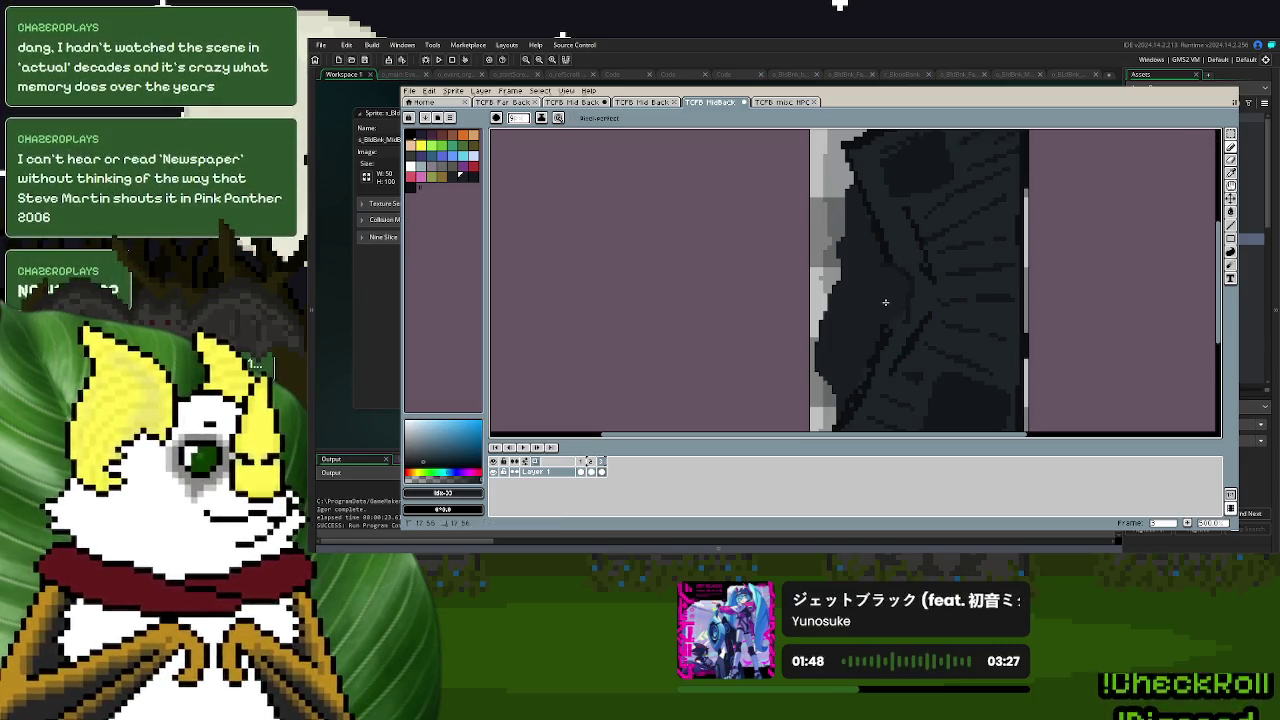
pyautogui.click(518, 118)
pyautogui.click(451, 177)
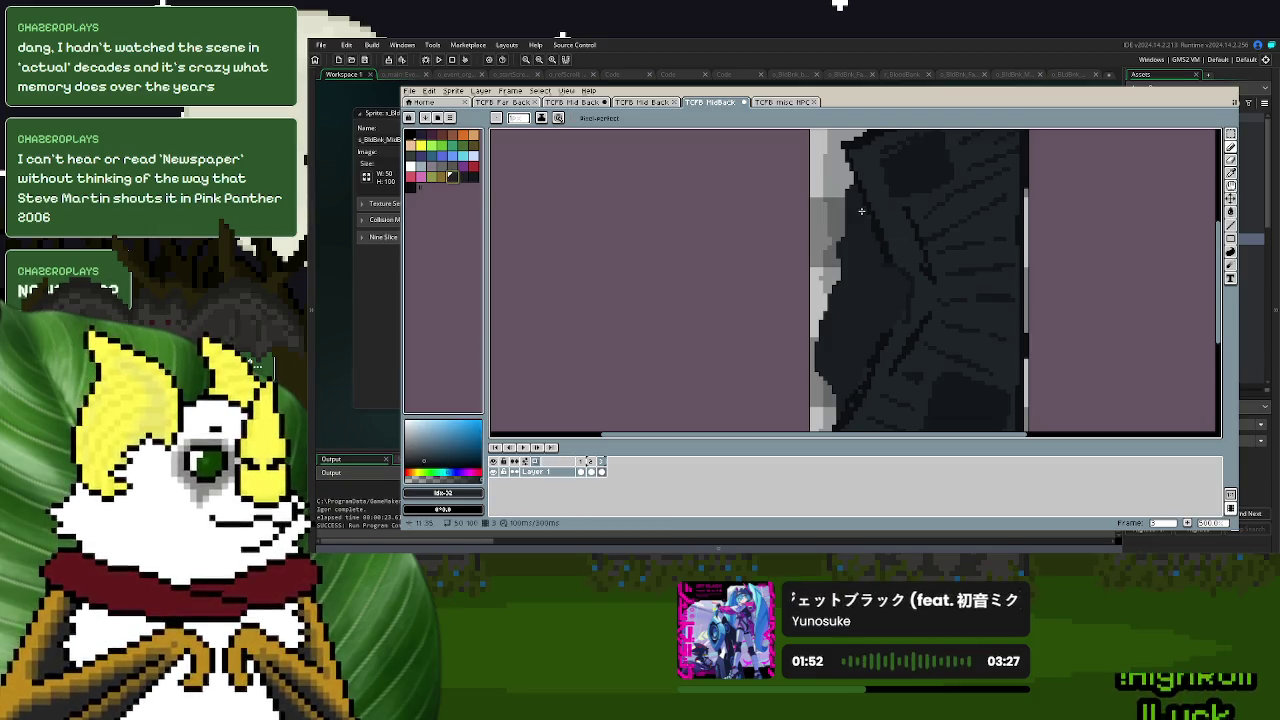
pyautogui.scroll(3, 861, 211)
pyautogui.keyDown('alt'); pyautogui.click(842, 174); pyautogui.keyUp('alt')
pyautogui.moveTo(838, 144); pyautogui.dragTo(814, 220)
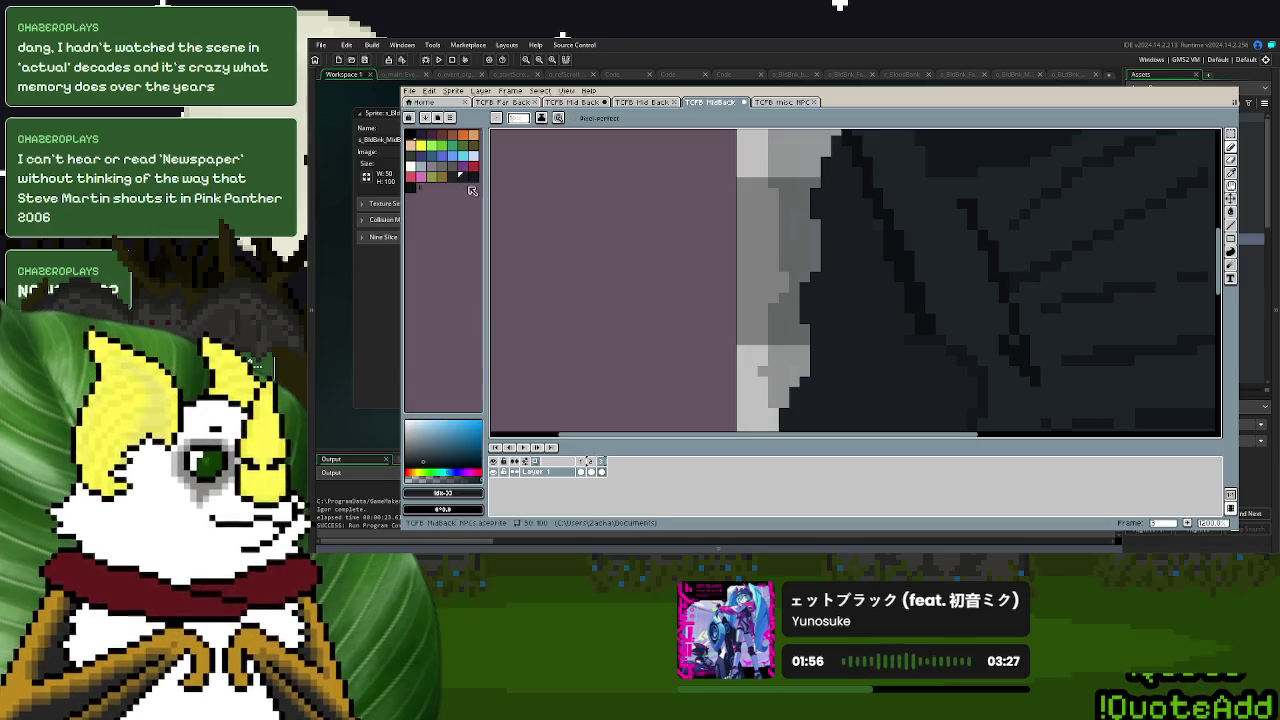
pyautogui.click(475, 181)
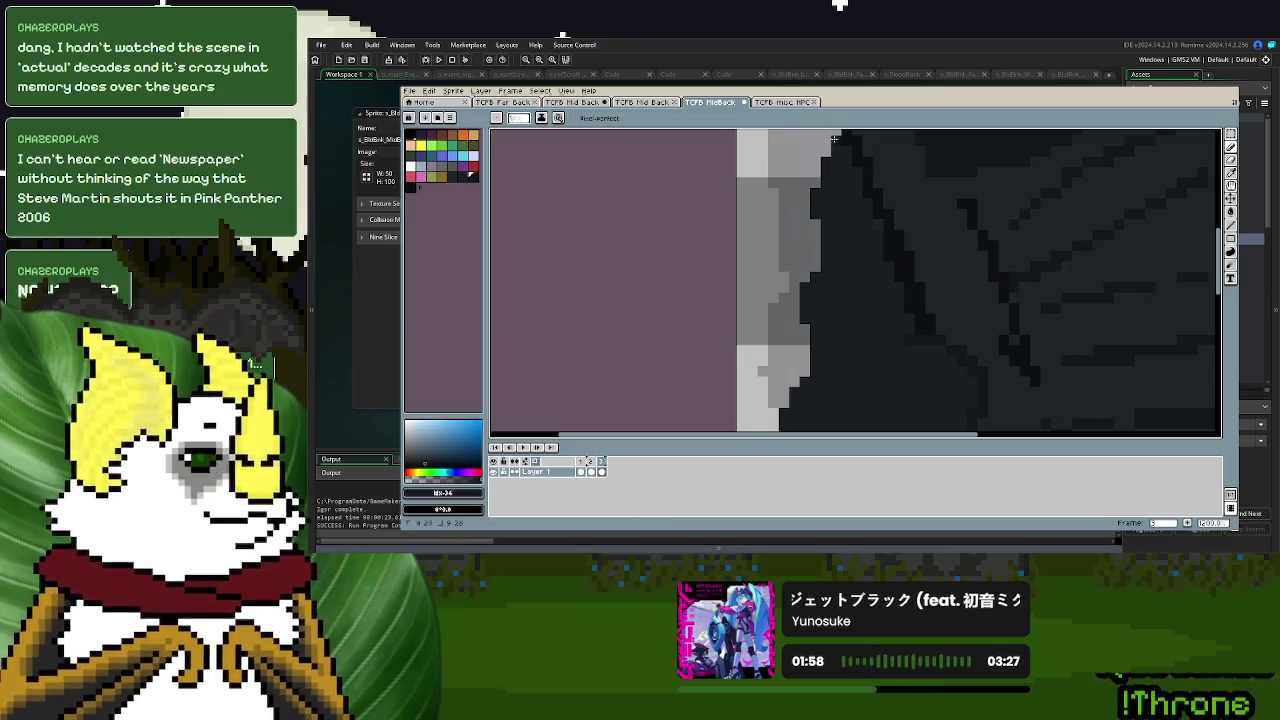
pyautogui.moveTo(828, 150); pyautogui.dragTo(805, 238)
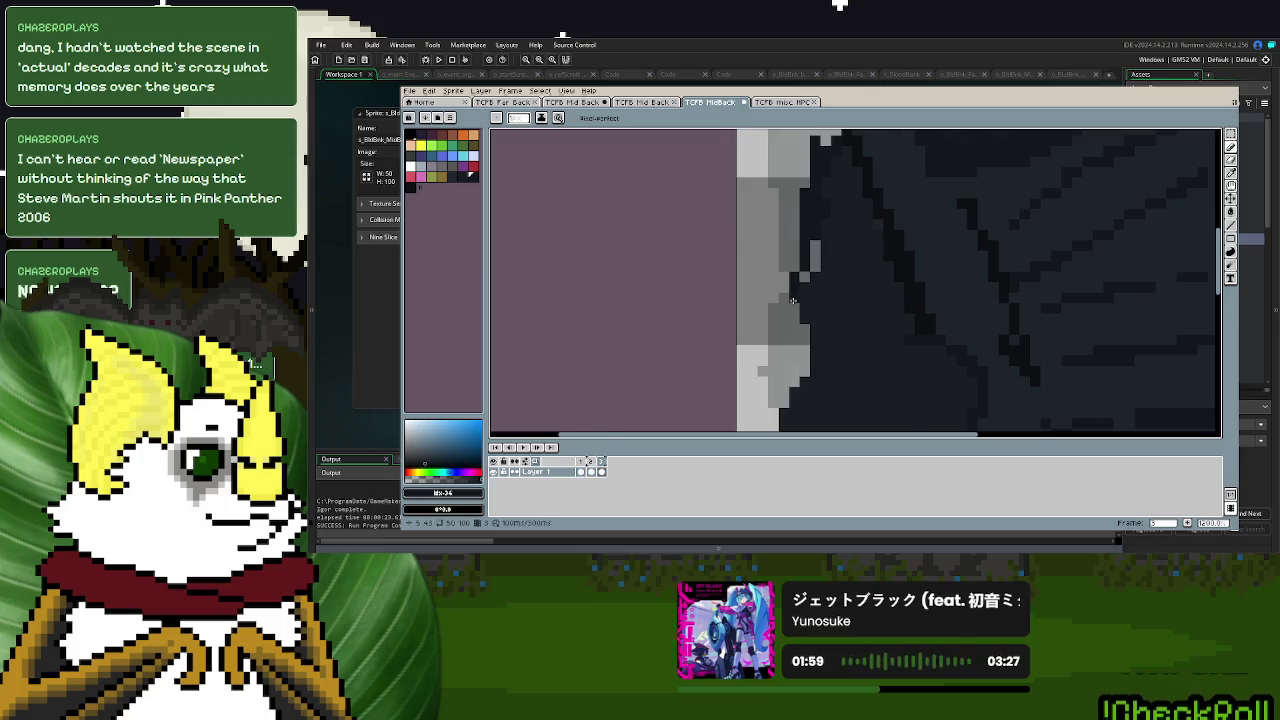
# - Pan and zoom across the cloak artwork to review the smoothed edge
pyautogui.scroll(-3, 793, 300)
pyautogui.scroll(1, 872, 328)
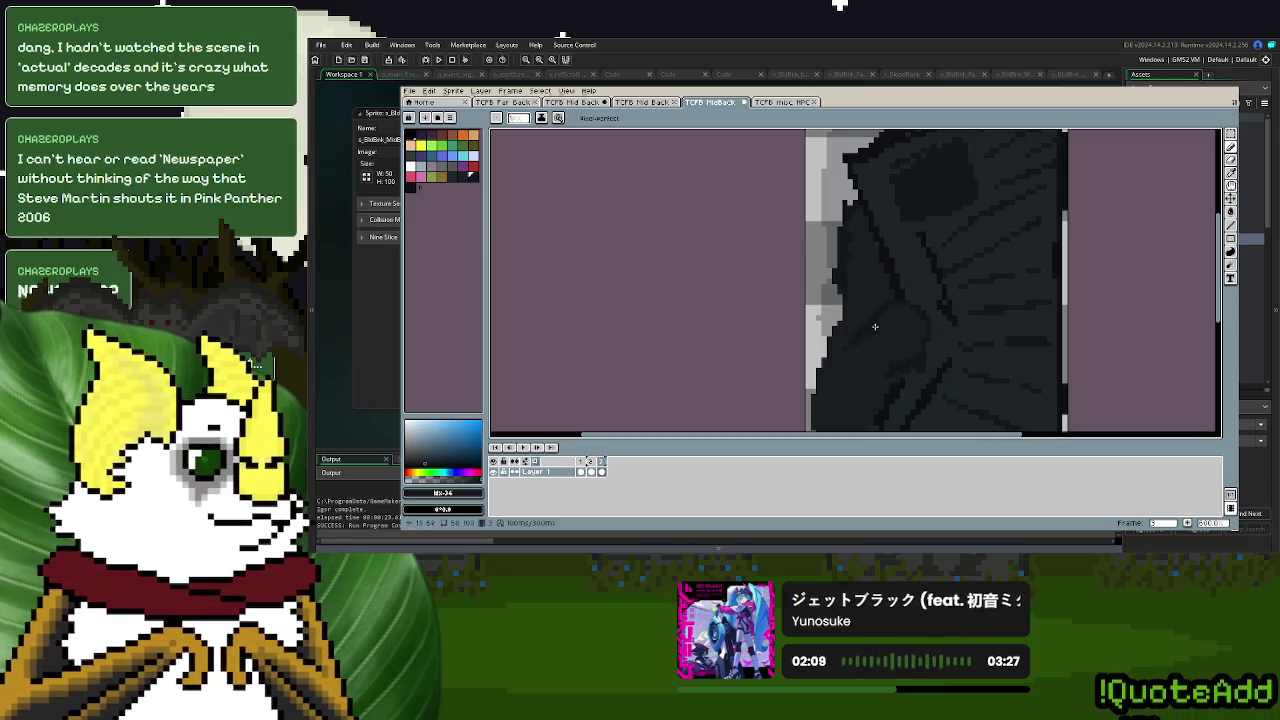
pyautogui.moveTo(895, 379); pyautogui.dragTo(823, 258)
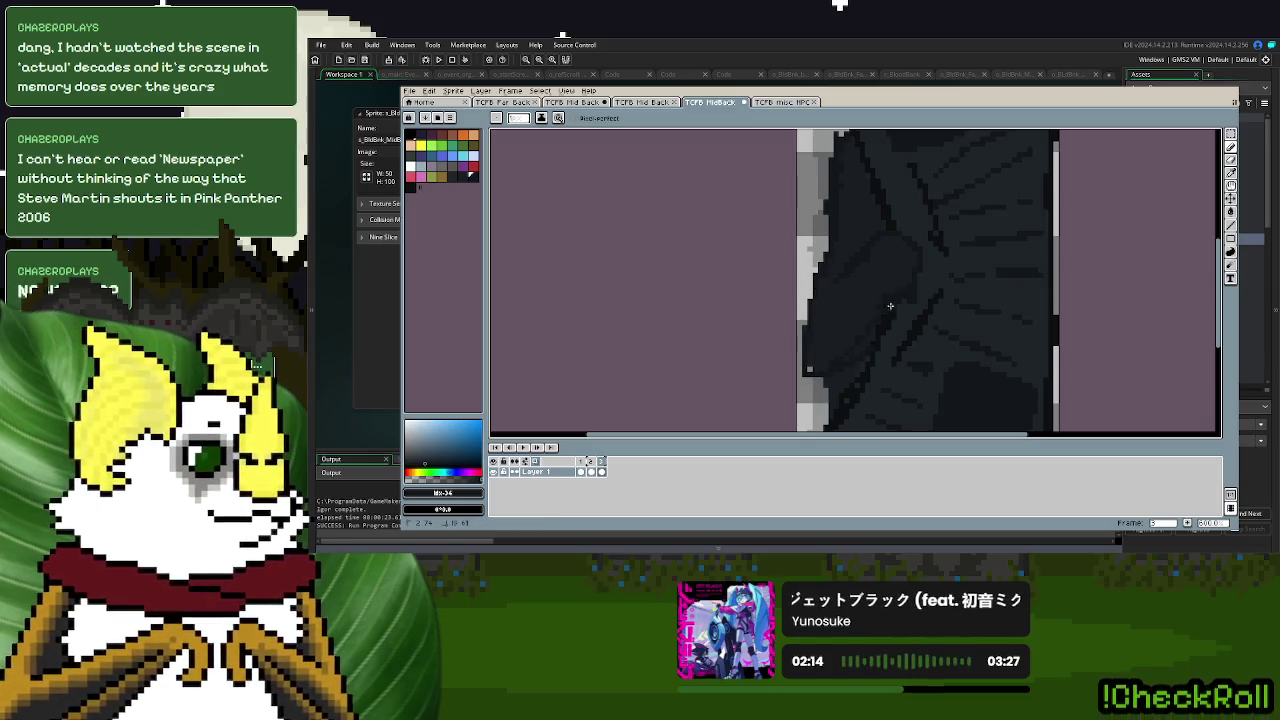
pyautogui.scroll(-1, 865, 360)
pyautogui.scroll(2, 862, 197)
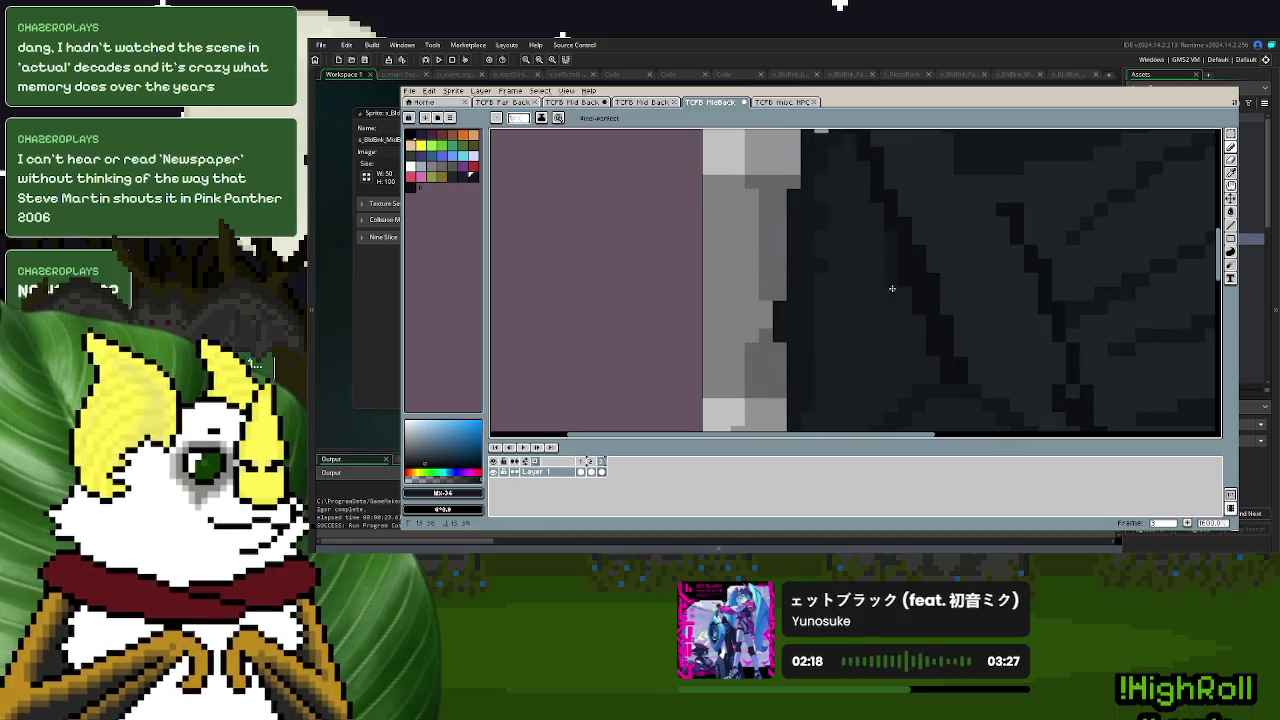
pyautogui.scroll(-4, 895, 300)
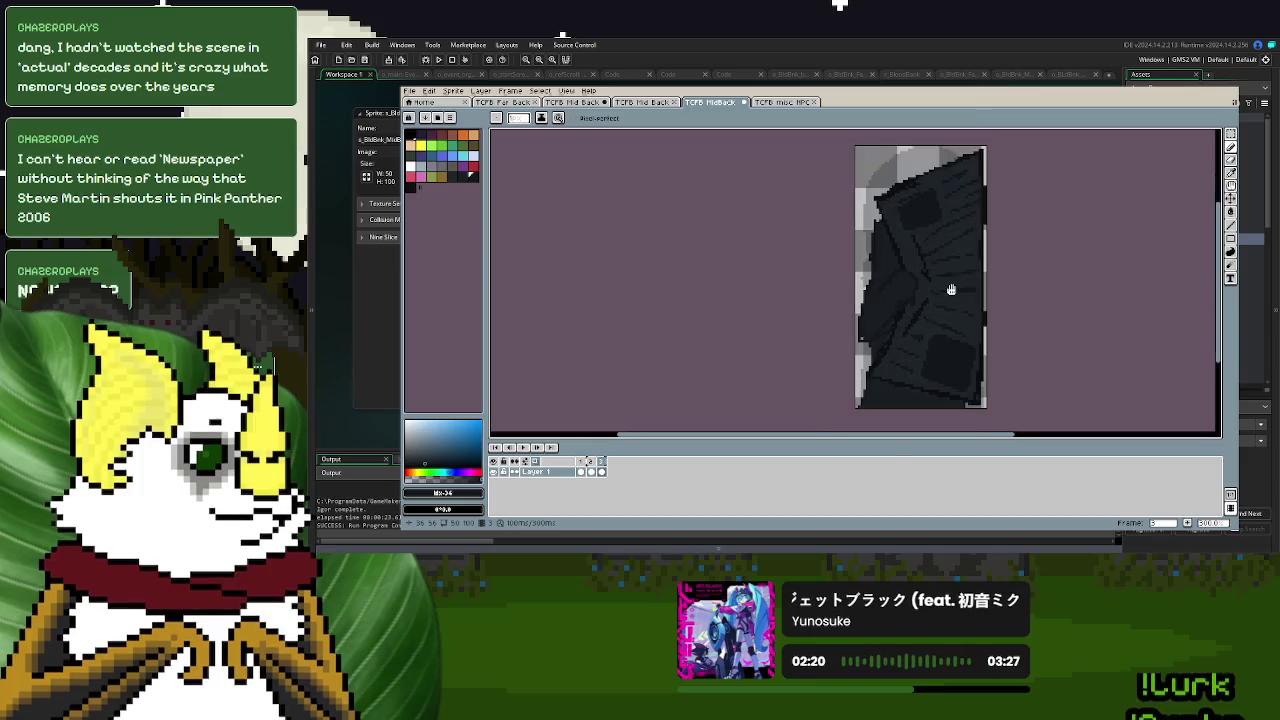
pyautogui.scroll(2, 891, 350)
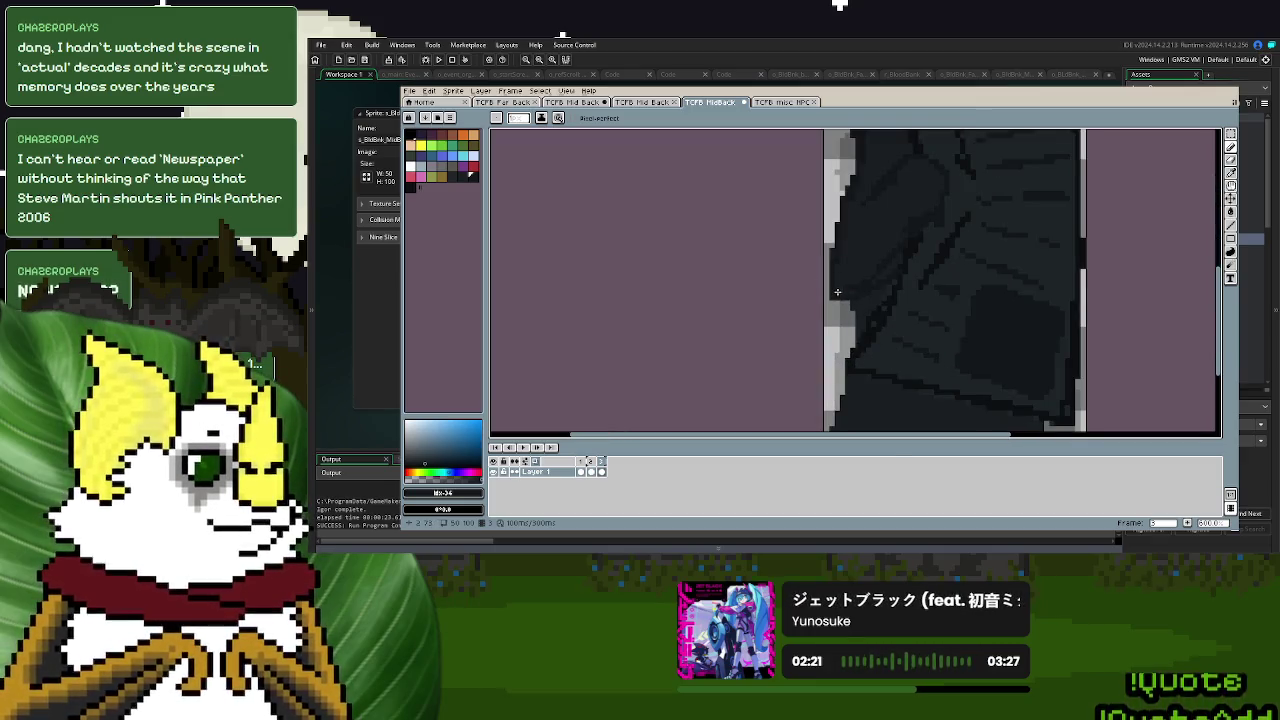
pyautogui.scroll(-2, 888, 291)
pyautogui.scroll(1, 895, 300)
pyautogui.scroll(-1, 900, 305)
pyautogui.scroll(-1, 910, 319)
pyautogui.moveTo(910, 319); pyautogui.dragTo(931, 289)
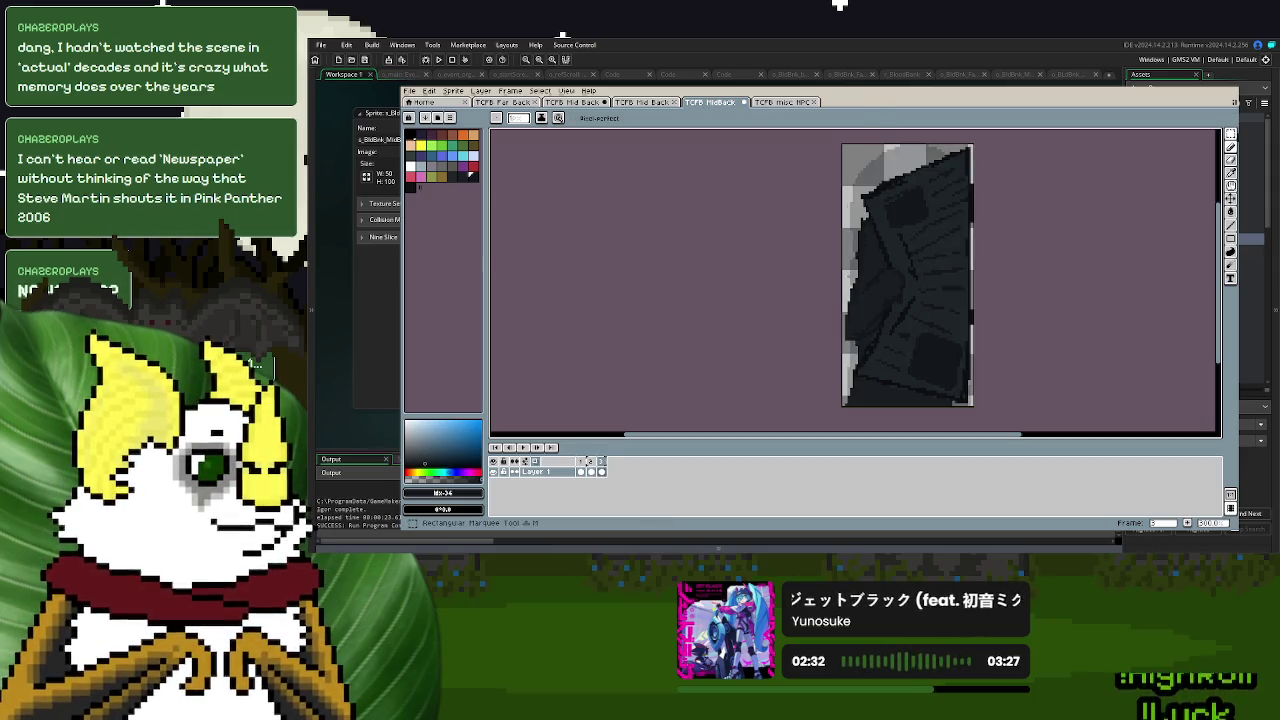
pyautogui.click(1231, 134)
# - Rotate the upper-right cloak piece to lean inward, reshape its top edge, and commit the transform
pyautogui.scroll(1, 967, 235)
pyautogui.moveTo(900, 155); pyautogui.dragTo(965, 313)
pyautogui.moveTo(940, 177); pyautogui.dragTo(970, 173)
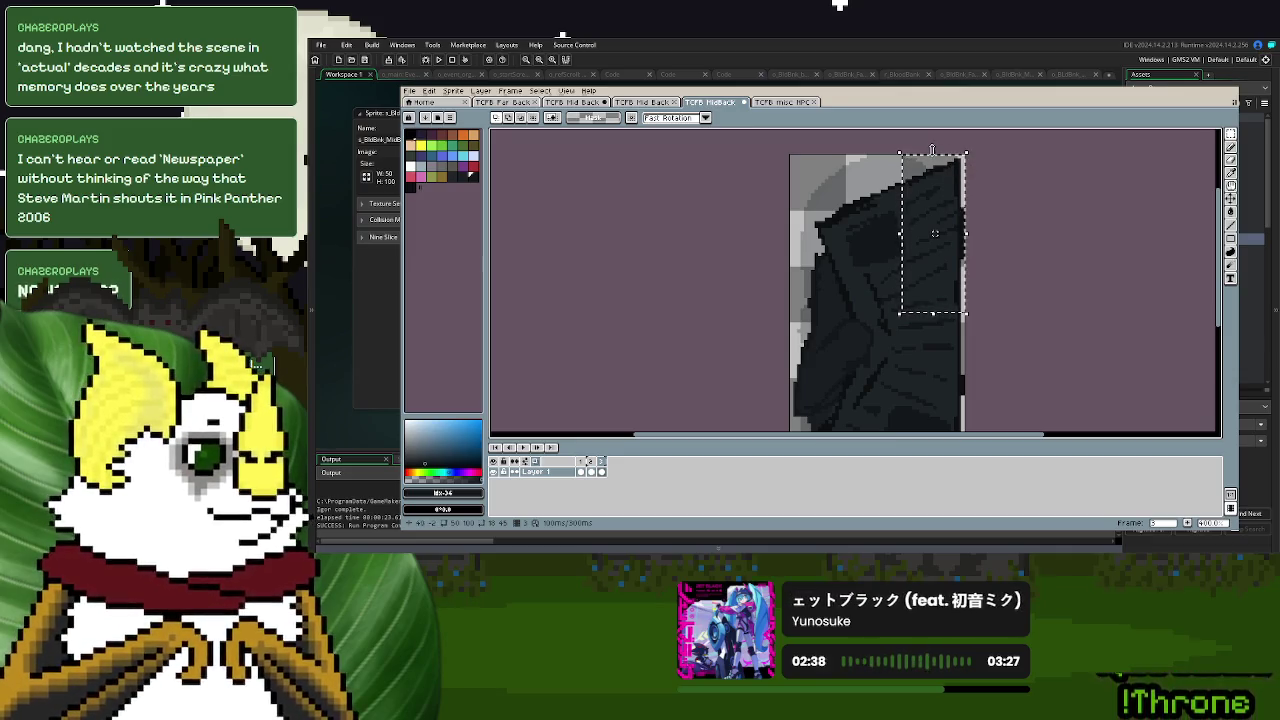
pyautogui.moveTo(970, 173)
pyautogui.mouseDown()
pyautogui.moveTo(935, 151)
pyautogui.moveTo(940, 233)
pyautogui.mouseUp()
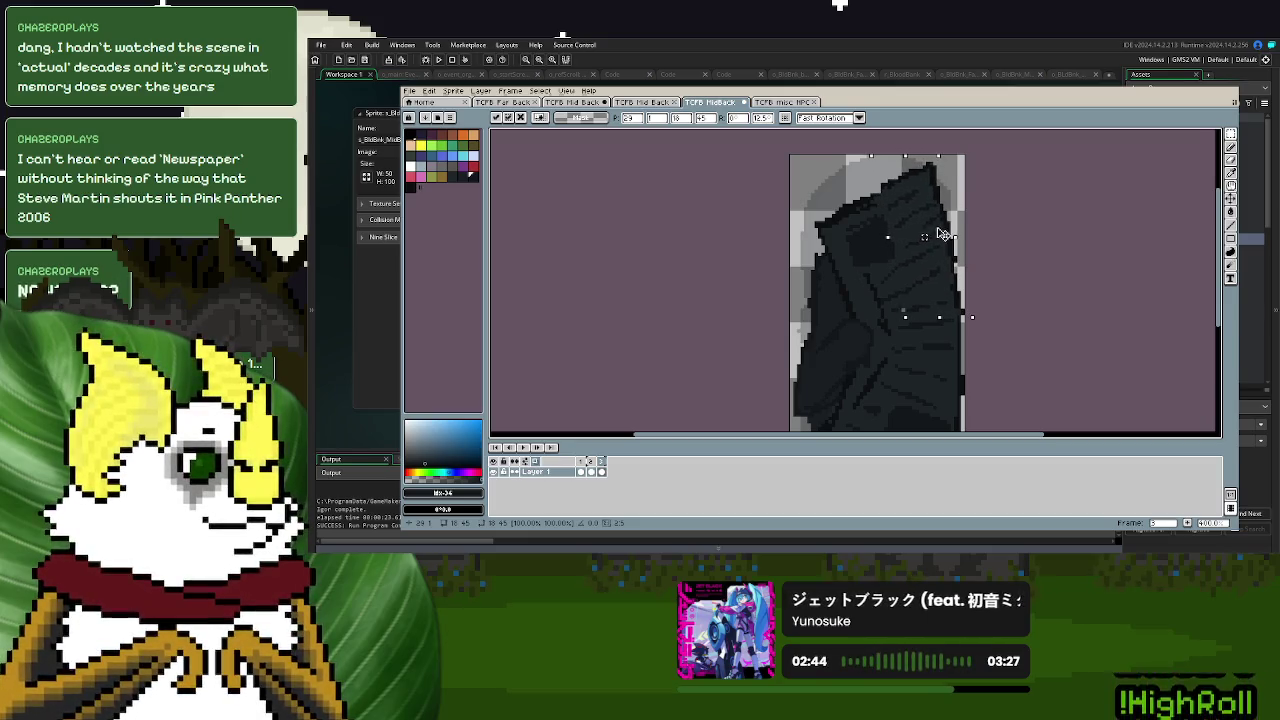
pyautogui.moveTo(940, 233); pyautogui.dragTo(943, 229)
pyautogui.moveTo(911, 151); pyautogui.dragTo(920, 206)
pyautogui.press('Return')
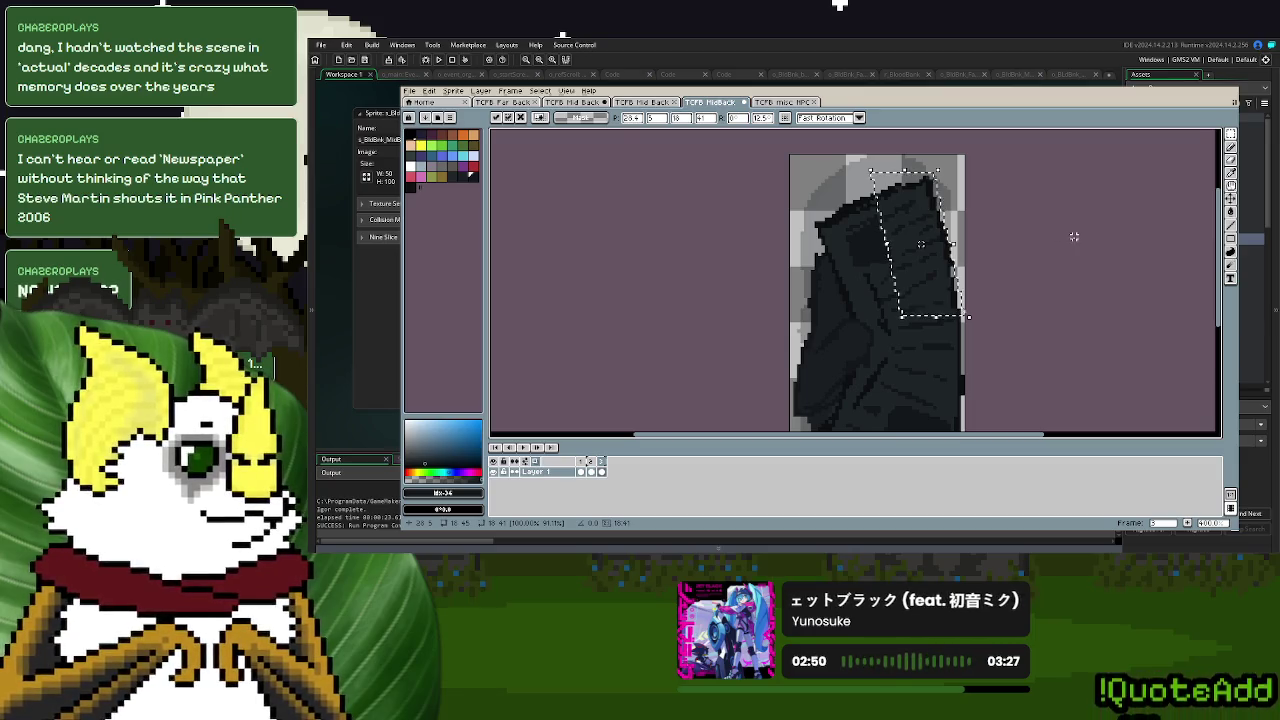
pyautogui.scroll(-1, 986, 321)
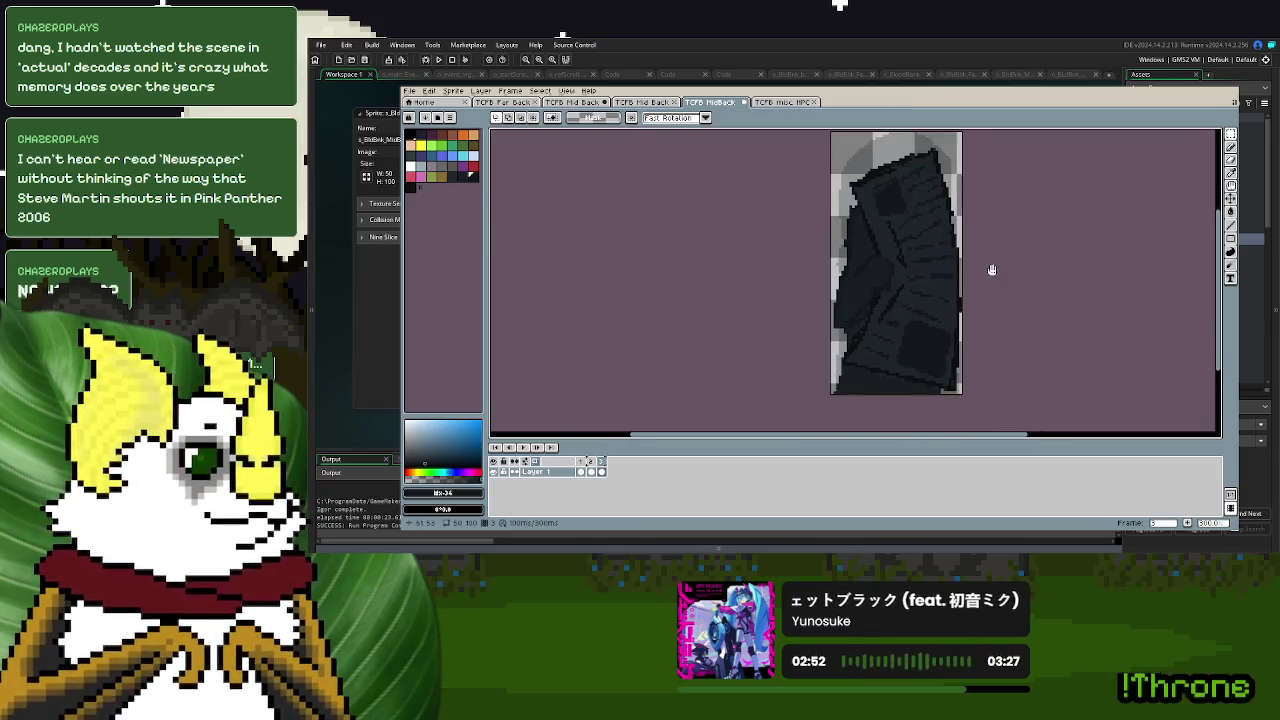
pyautogui.scroll(1, 997, 307)
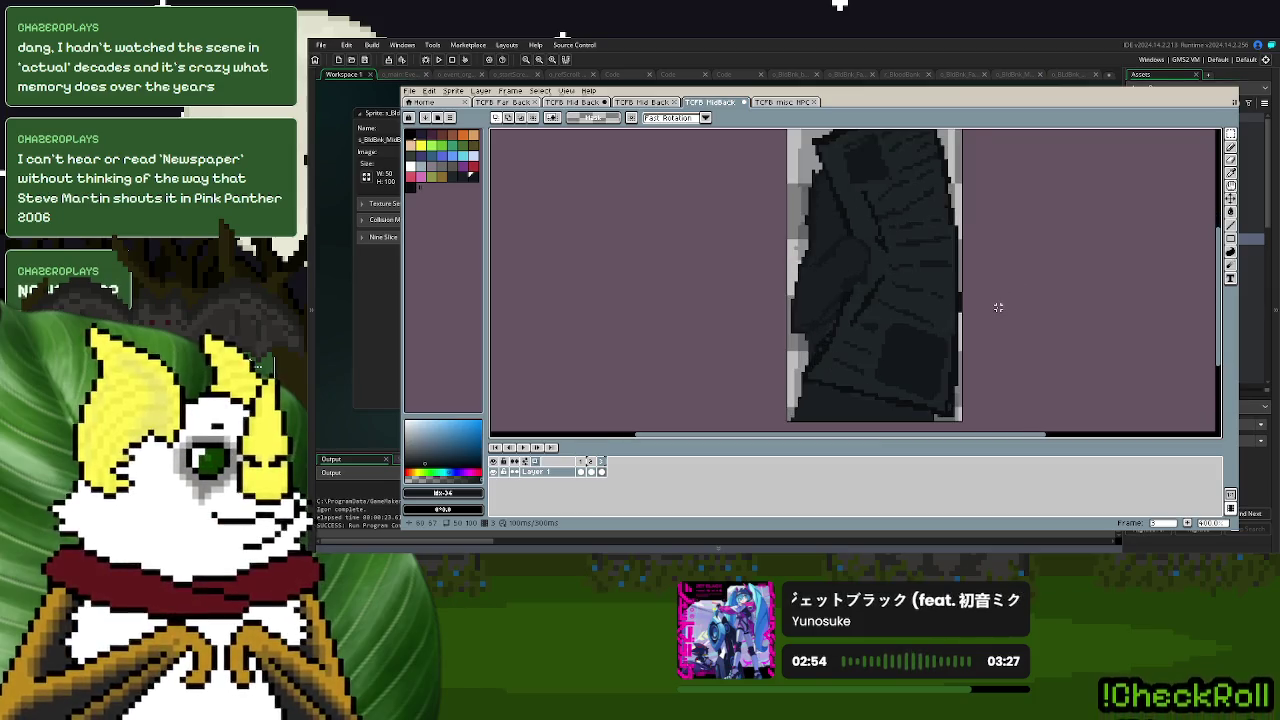
pyautogui.press('d')
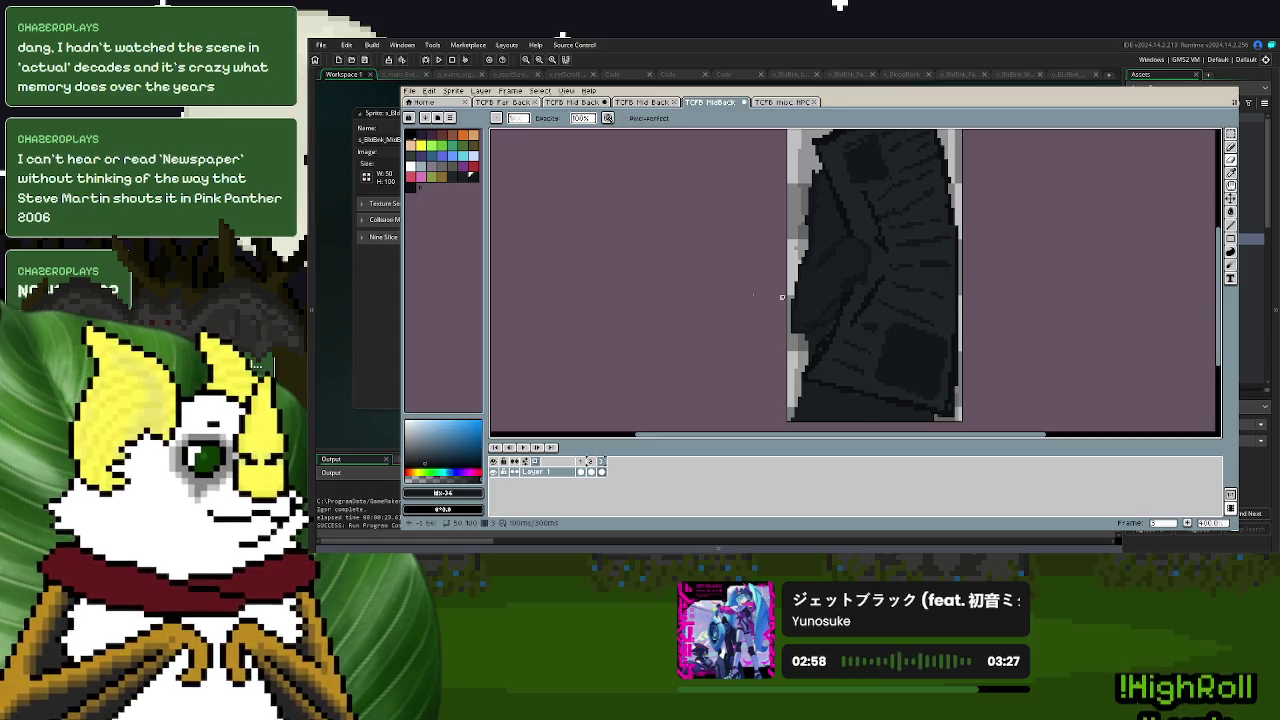
# - Pick a dark palette swatch, then eyedropper the cloak's dark shade as the pencil colour
pyautogui.click(418, 190)
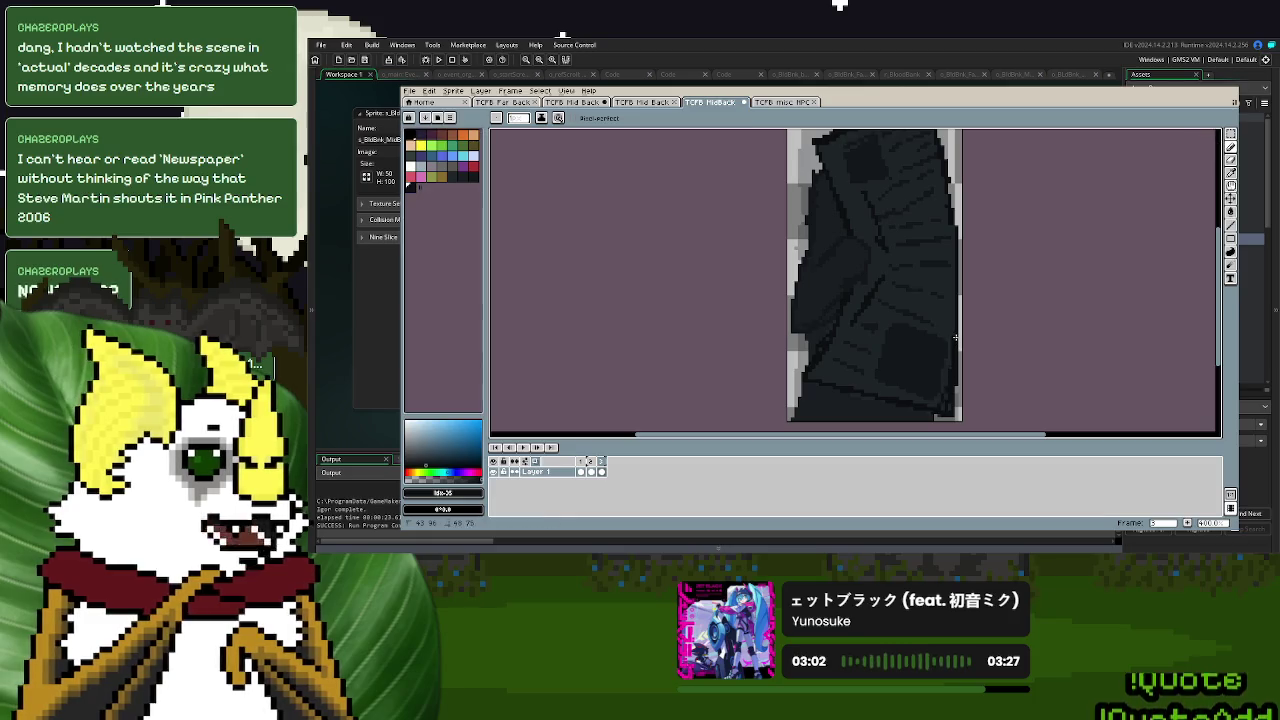
pyautogui.scroll(-2, 953, 300)
pyautogui.scroll(2, 951, 370)
pyautogui.scroll(-1, 950, 388)
pyautogui.scroll(2, 950, 388)
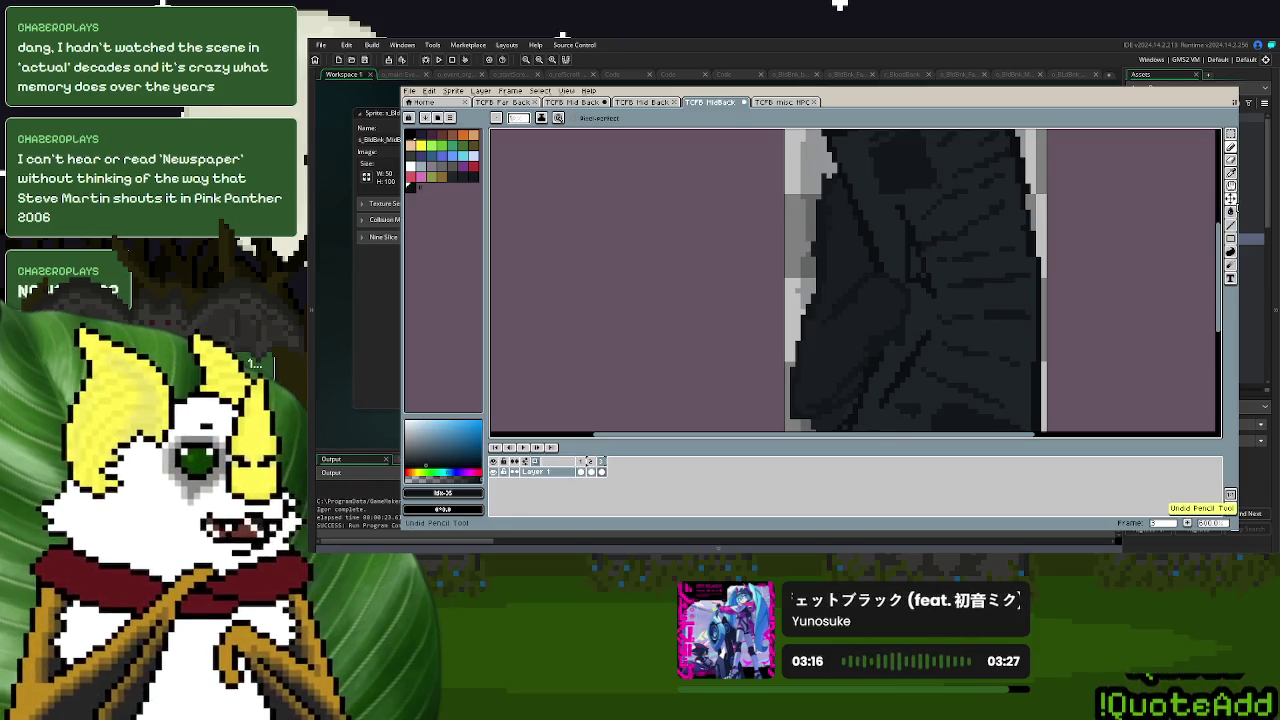
pyautogui.click(1231, 211)
pyautogui.click(964, 220)
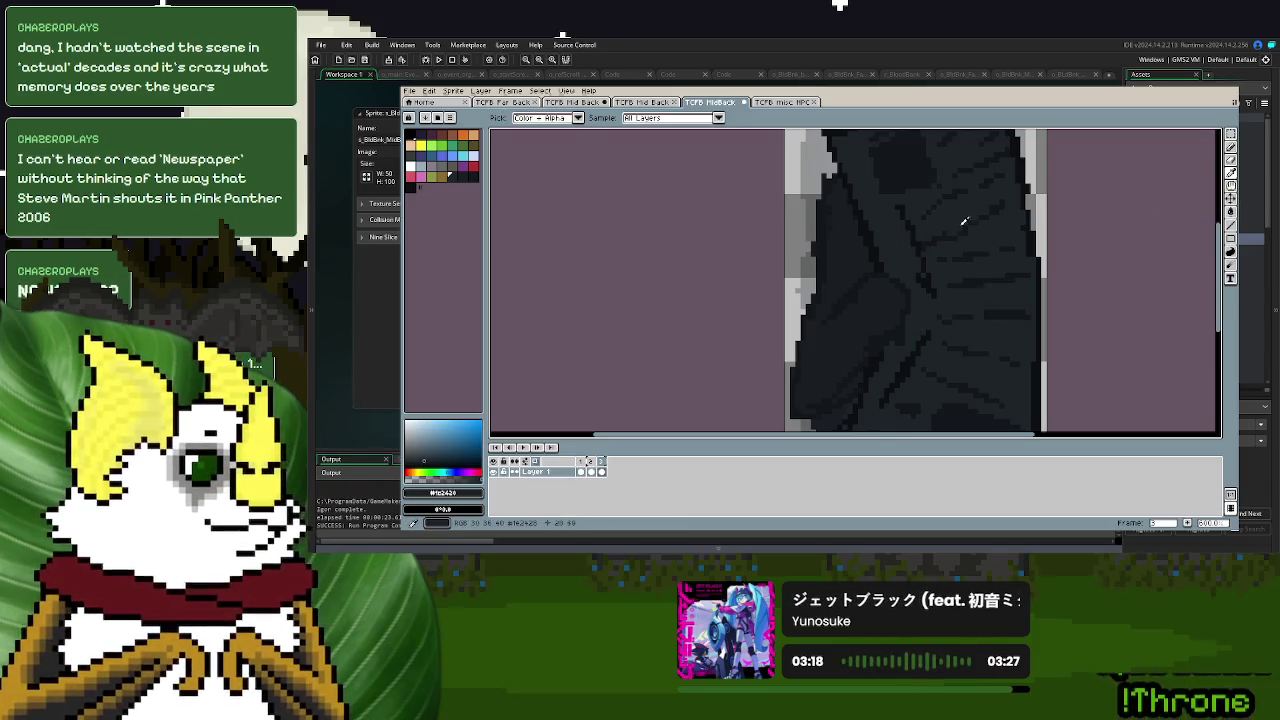
pyautogui.press('d')
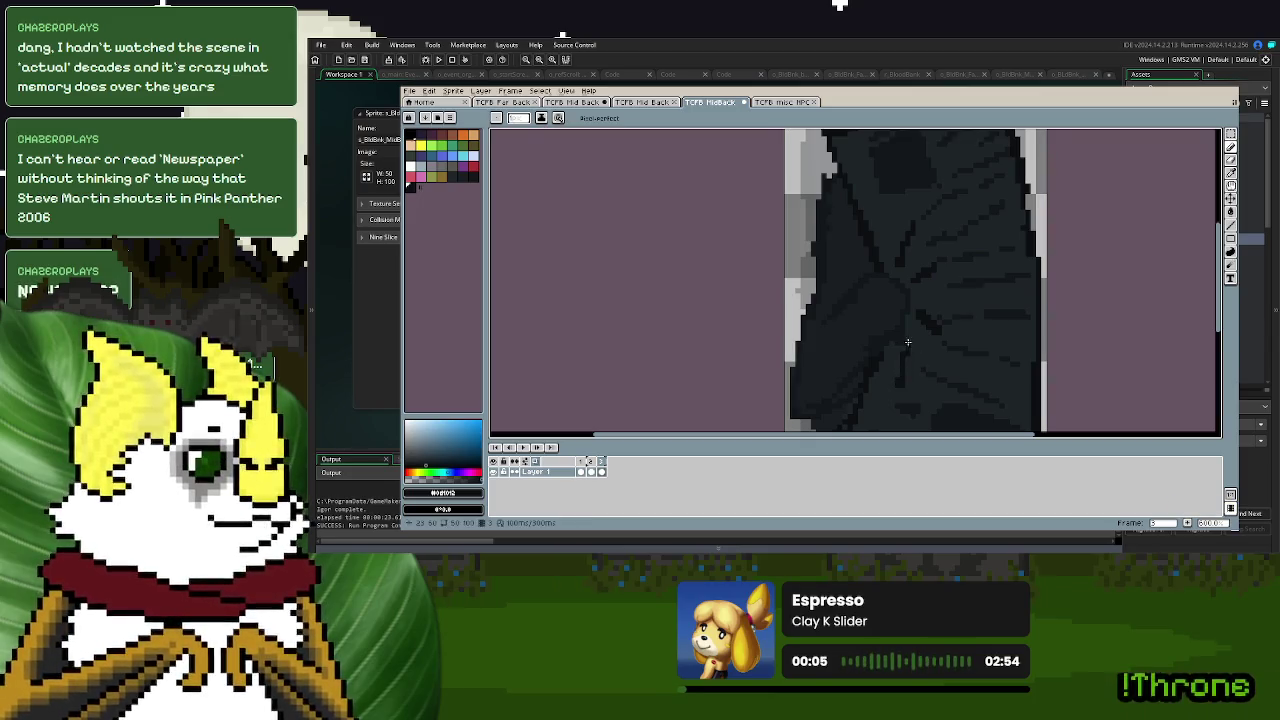
pyautogui.scroll(-2, 907, 342)
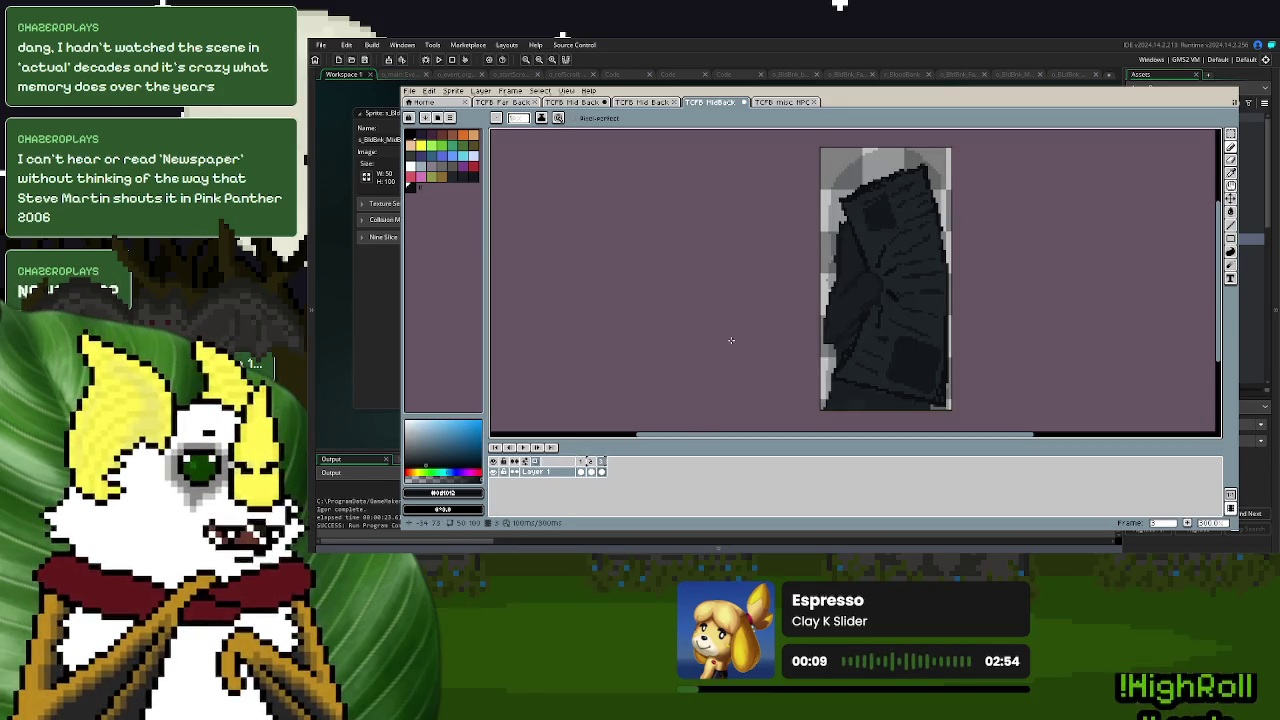
pyautogui.click(1187, 524)
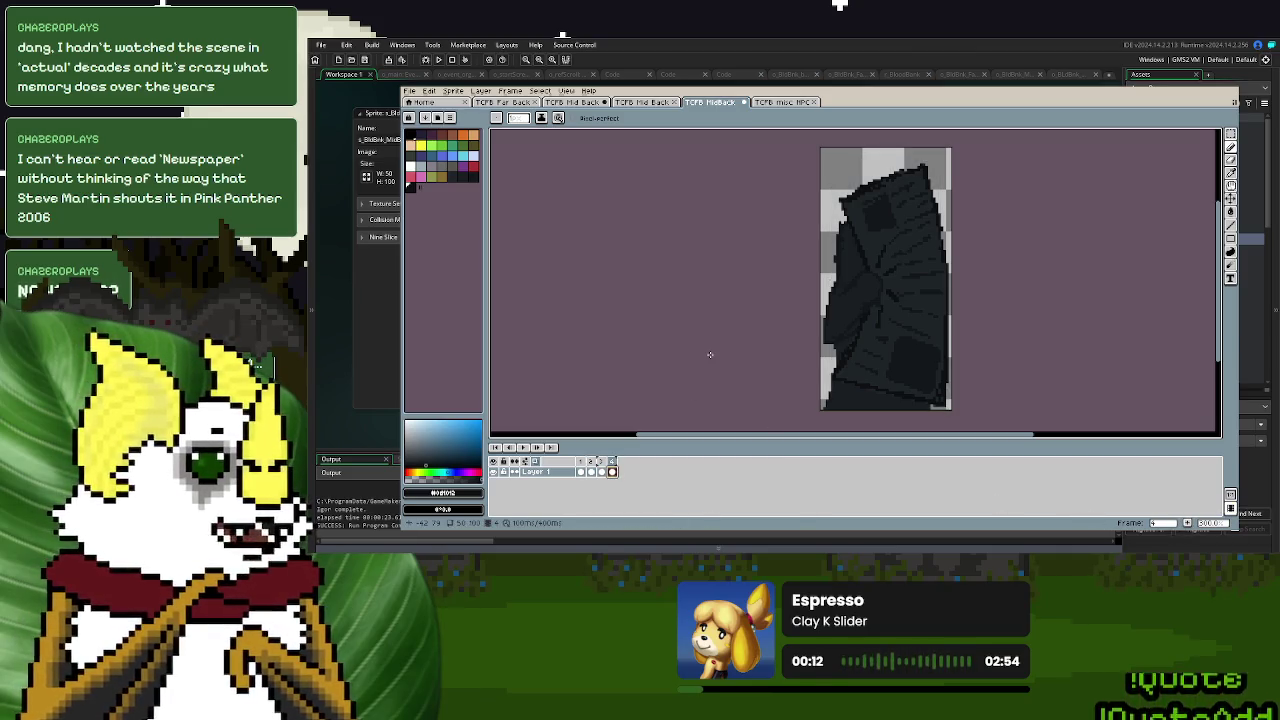
# - Clear the new fourth frame, return to the drawn frame, and sample a dark cloak shade
pyautogui.press('Delete')
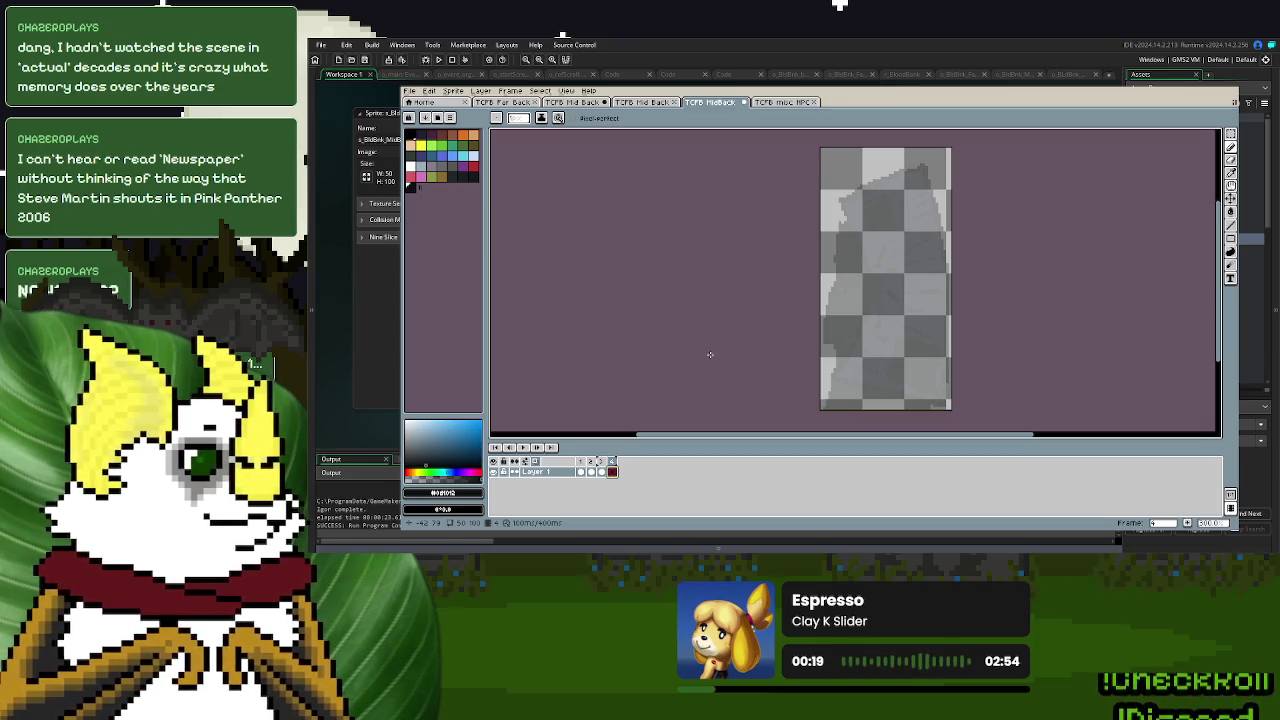
pyautogui.press('Left')
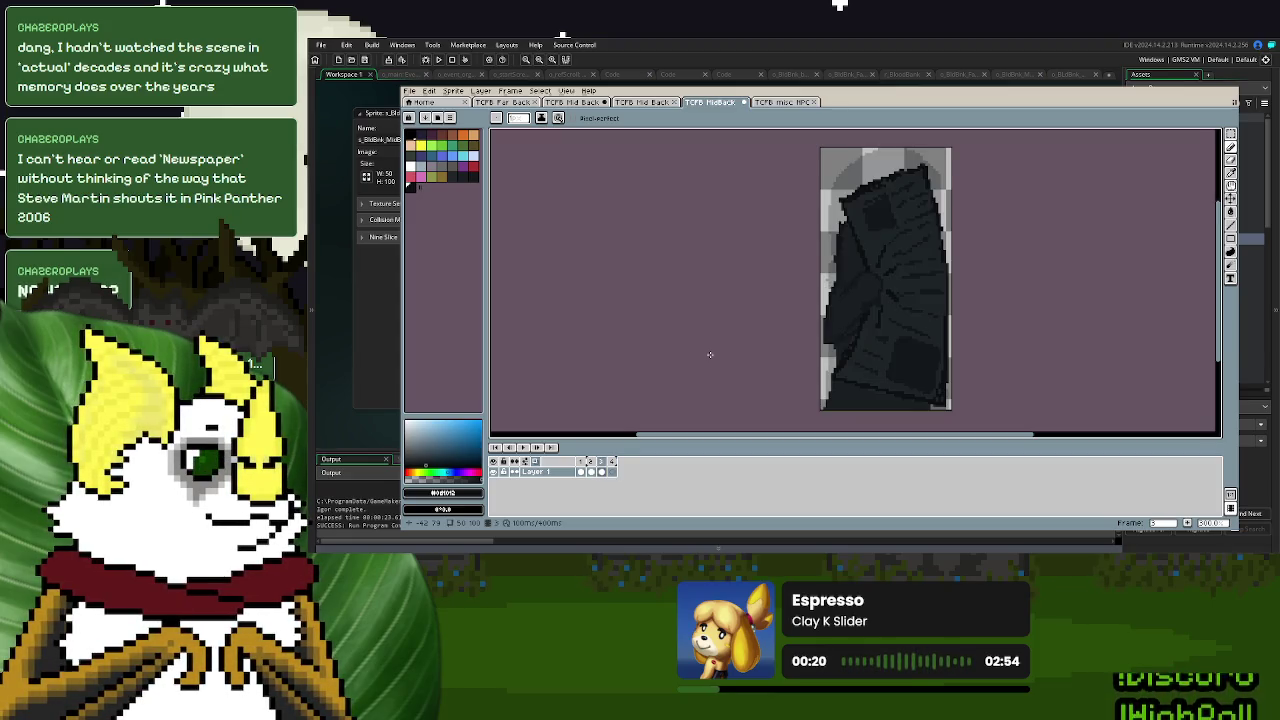
pyautogui.scroll(3, 850, 284)
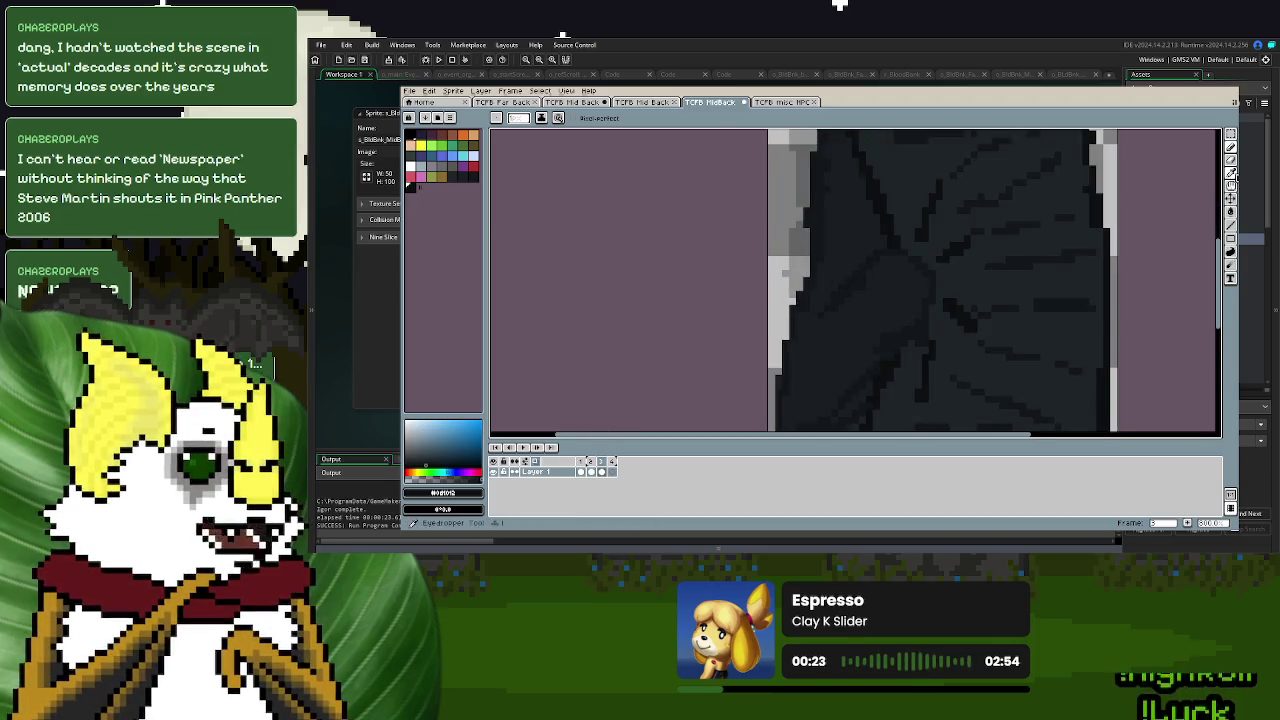
pyautogui.click(1231, 172)
pyautogui.click(858, 287)
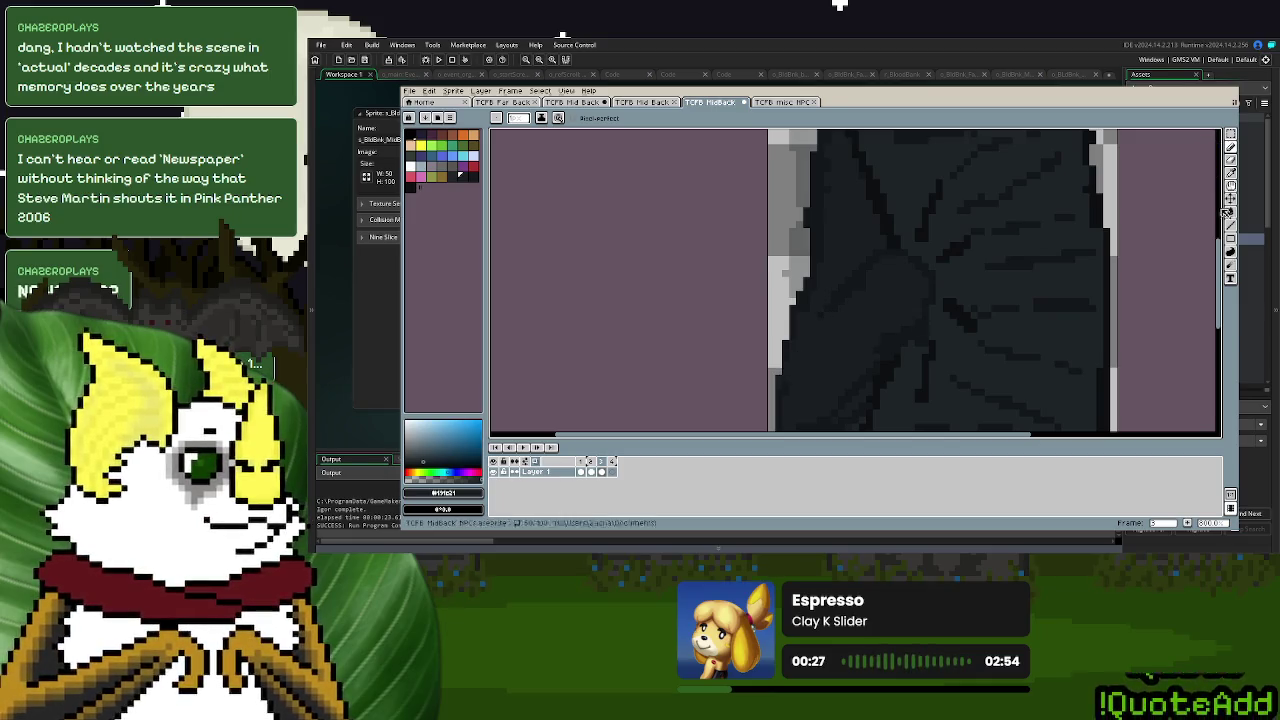
pyautogui.click(1231, 172)
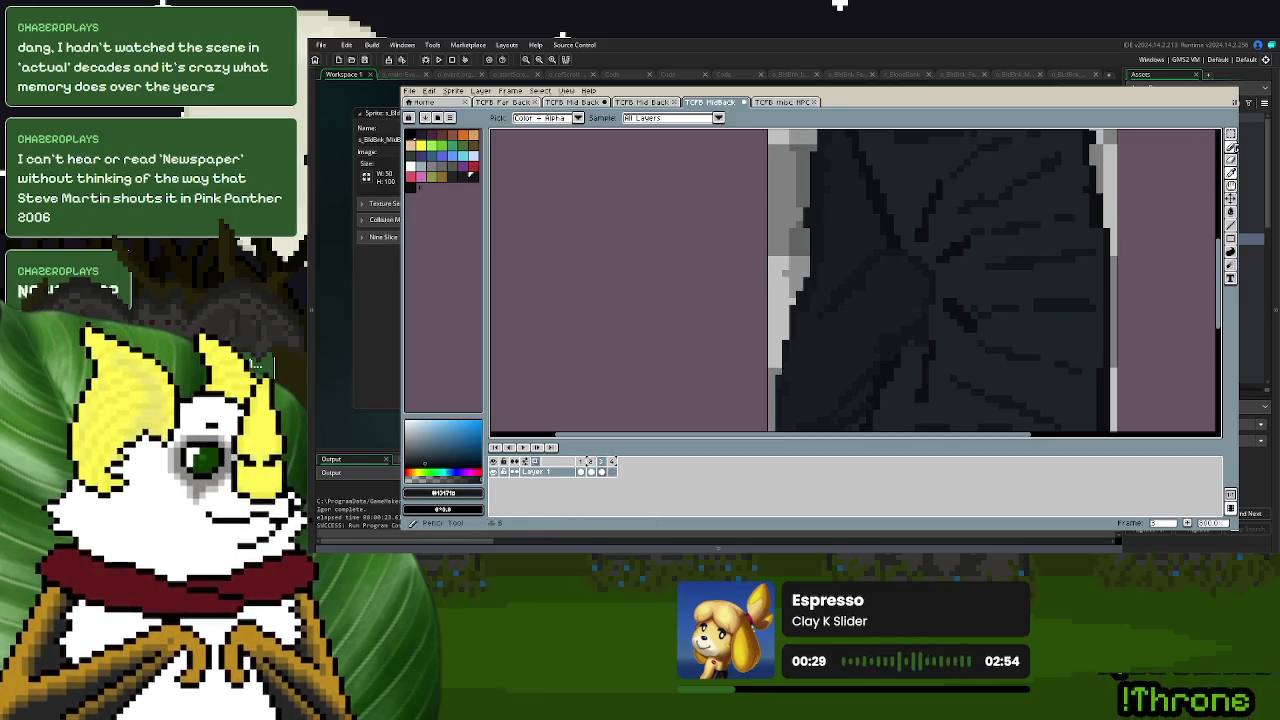
pyautogui.click(1233, 147)
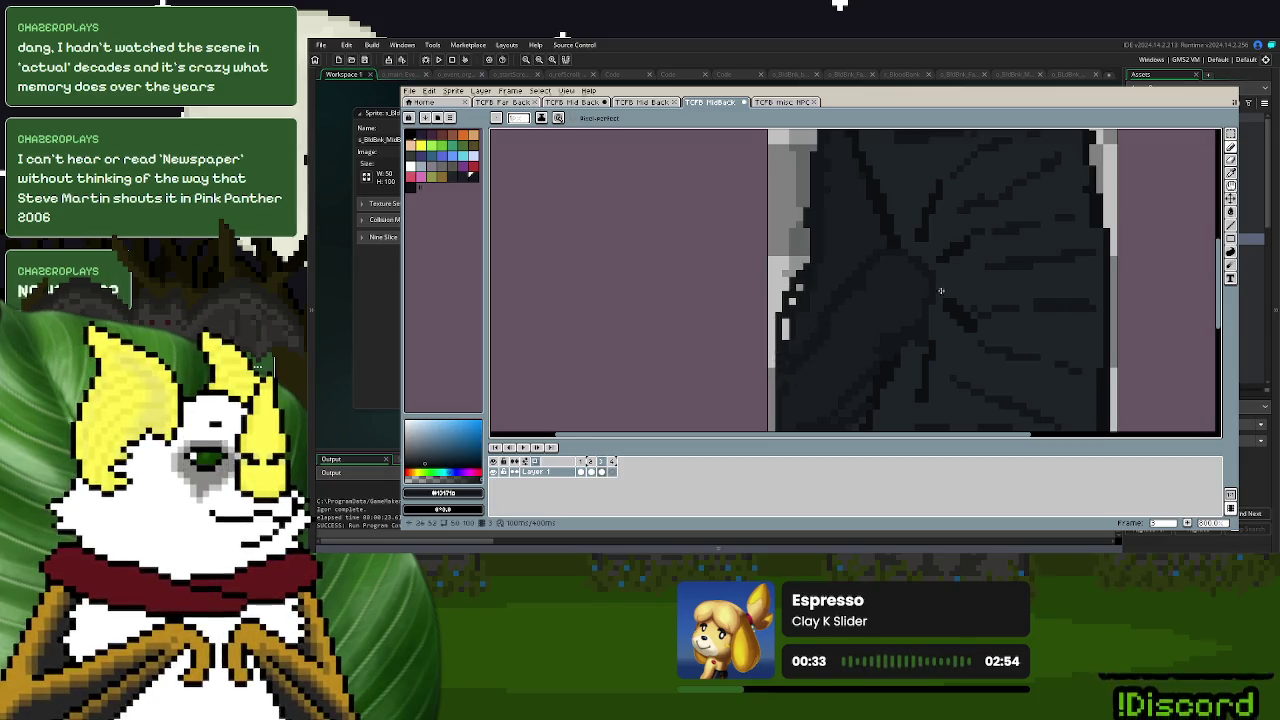
pyautogui.press('i')
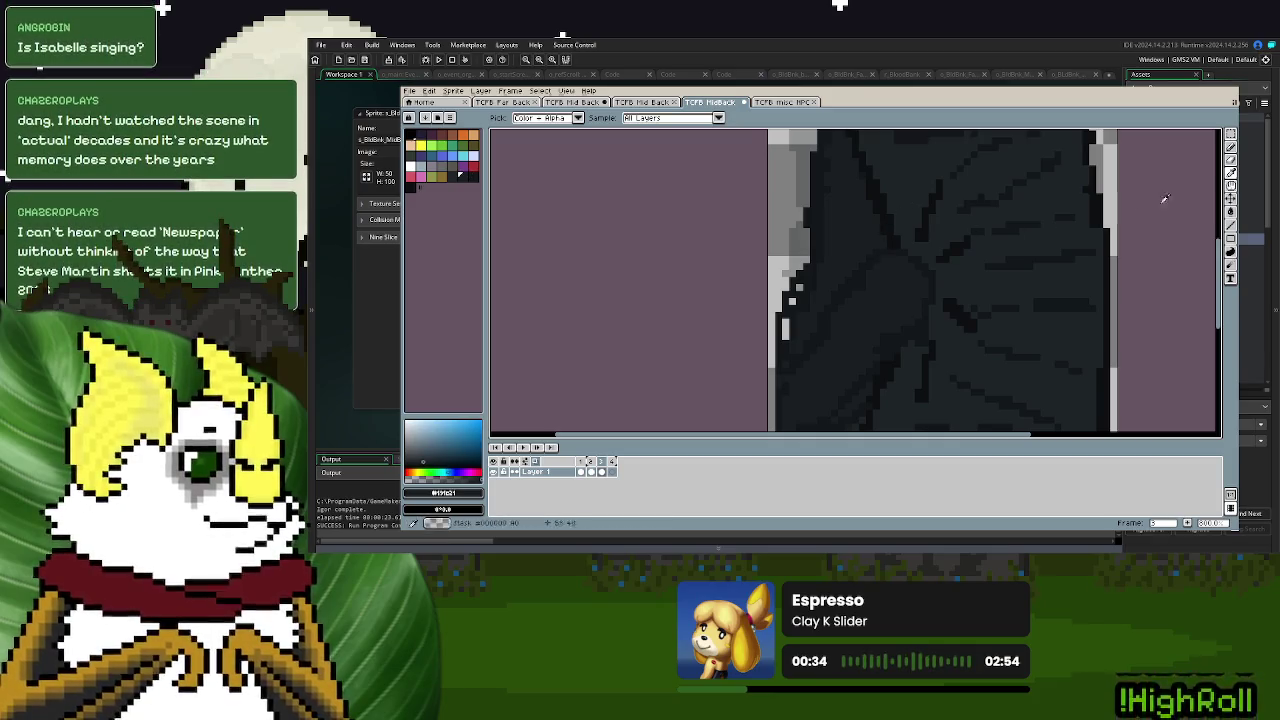
pyautogui.click(1234, 158)
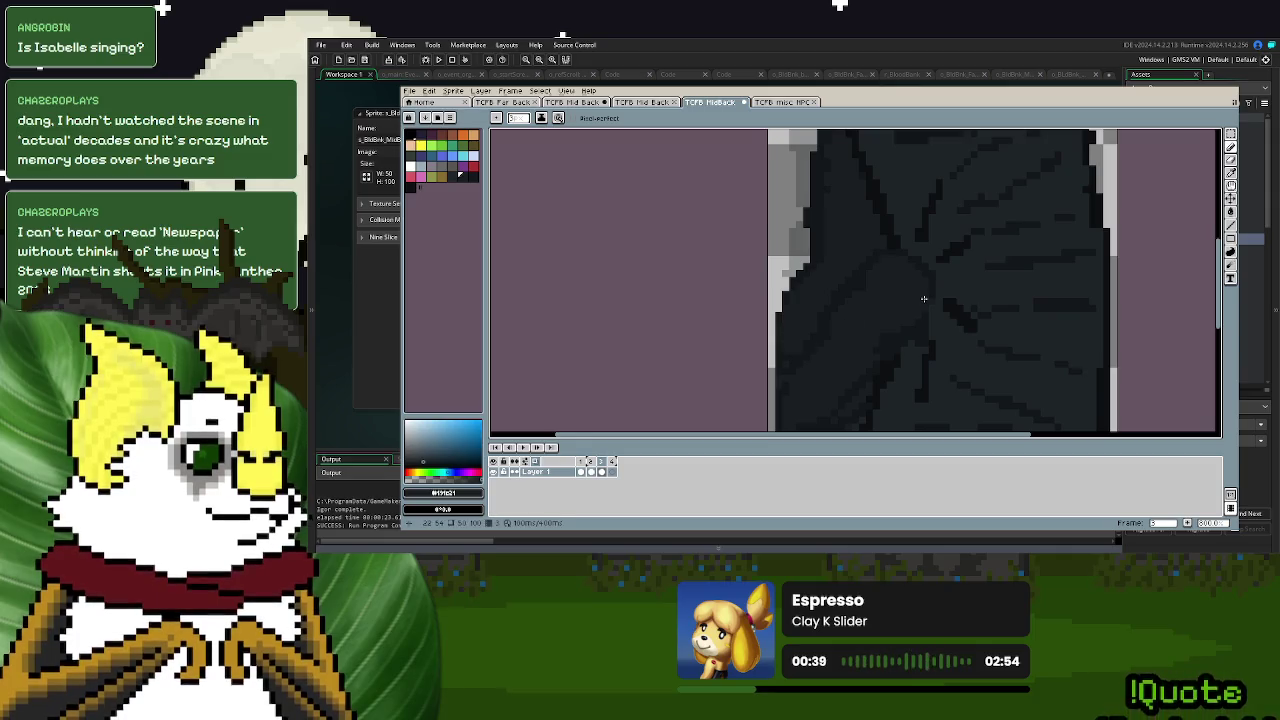
pyautogui.click(1232, 185)
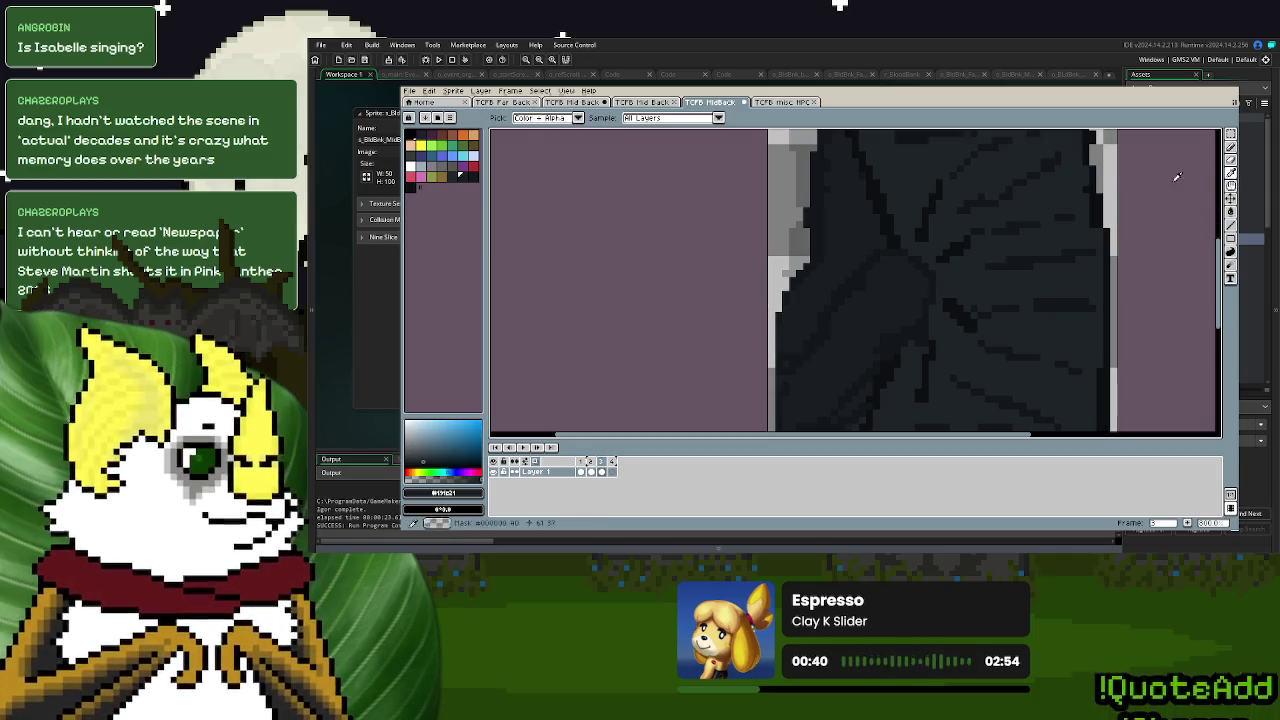
pyautogui.click(1233, 160)
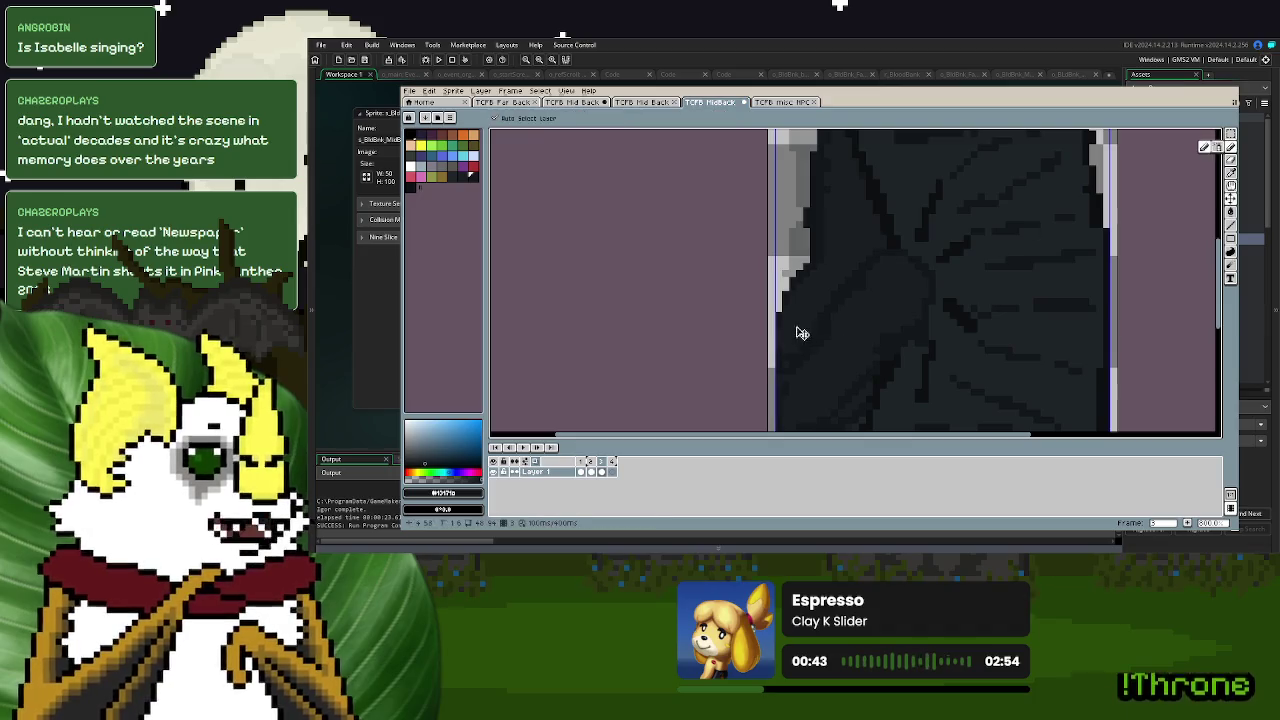
# - Touch up the cloak's left edge with dark pencil pixels
pyautogui.hotkey('ctrl', 'z')
pyautogui.moveTo(789, 285); pyautogui.dragTo(772, 342)
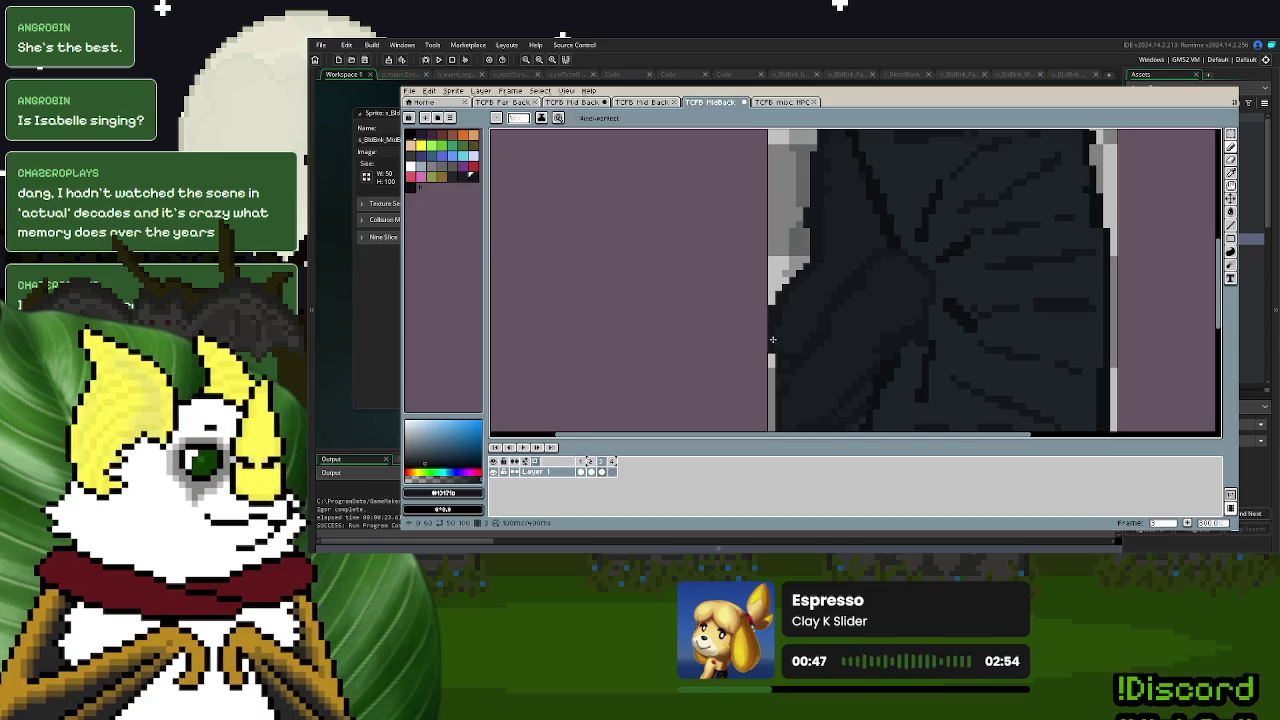
pyautogui.scroll(-2, 826, 340)
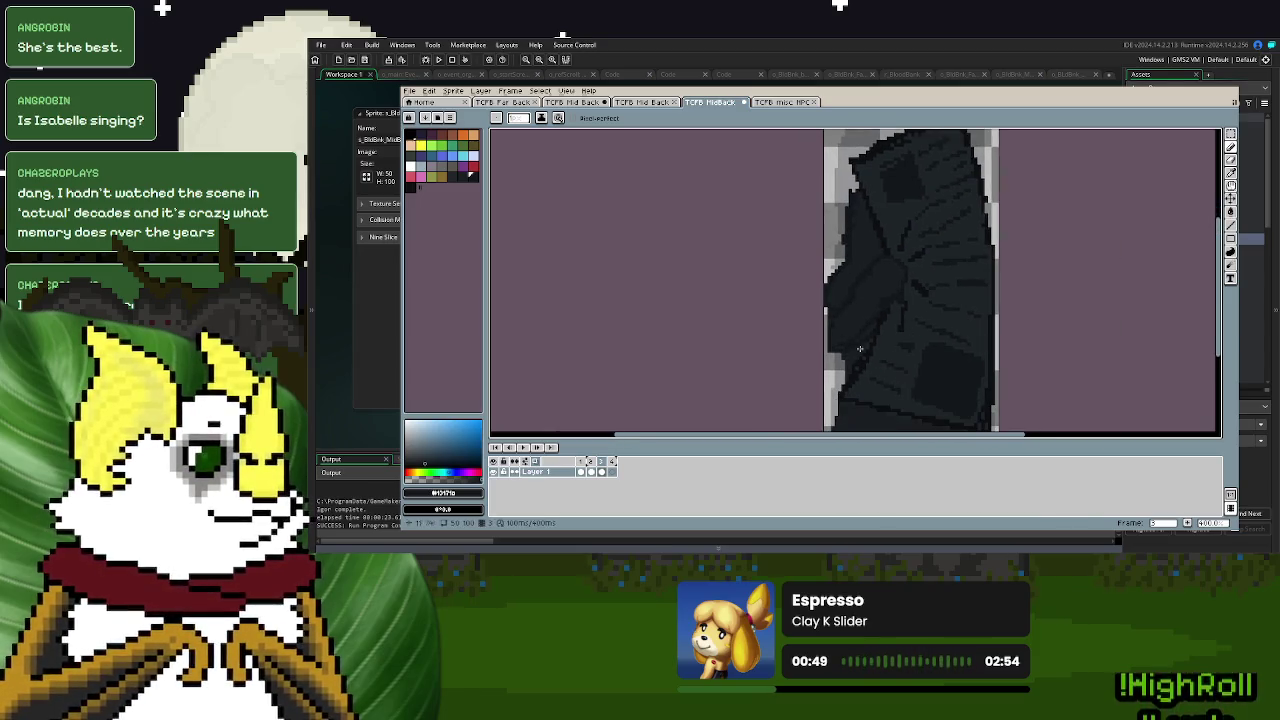
pyautogui.scroll(-1, 888, 348)
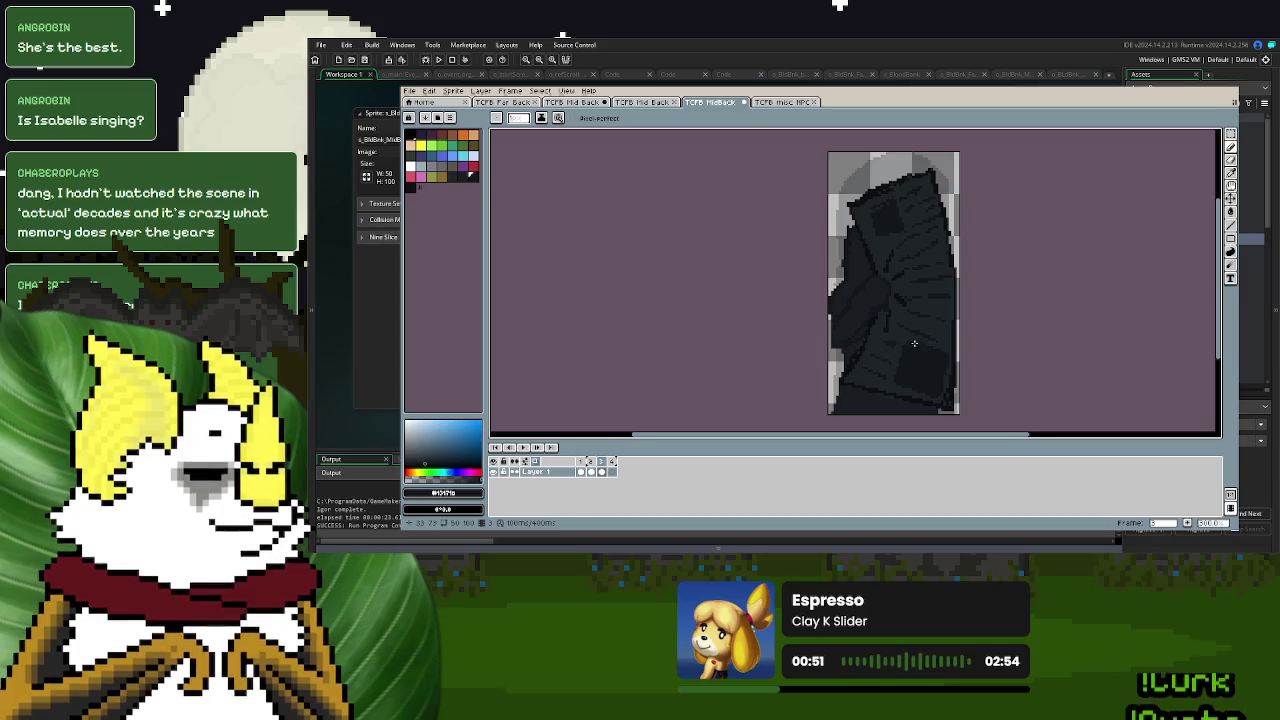
pyautogui.moveTo(913, 343); pyautogui.dragTo(894, 339)
# - Save the MidBack sprite file
pyautogui.click(411, 93)
pyautogui.click(430, 150)
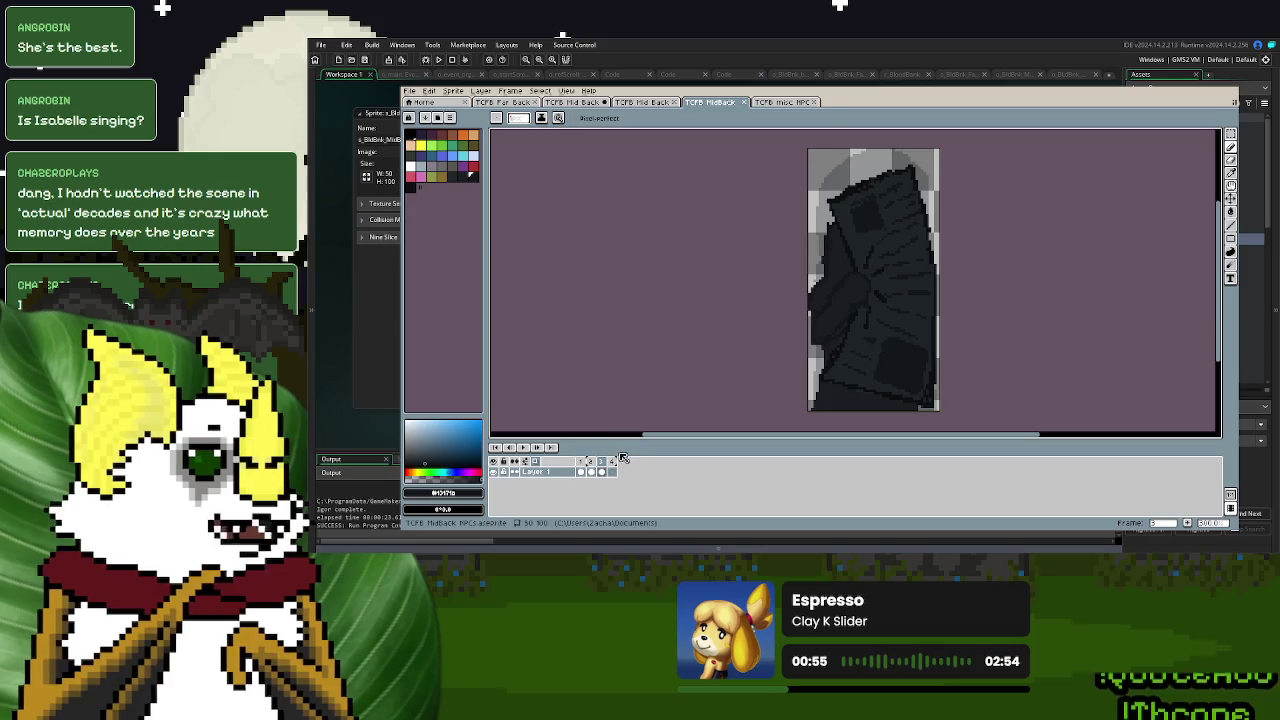
pyautogui.click(613, 464)
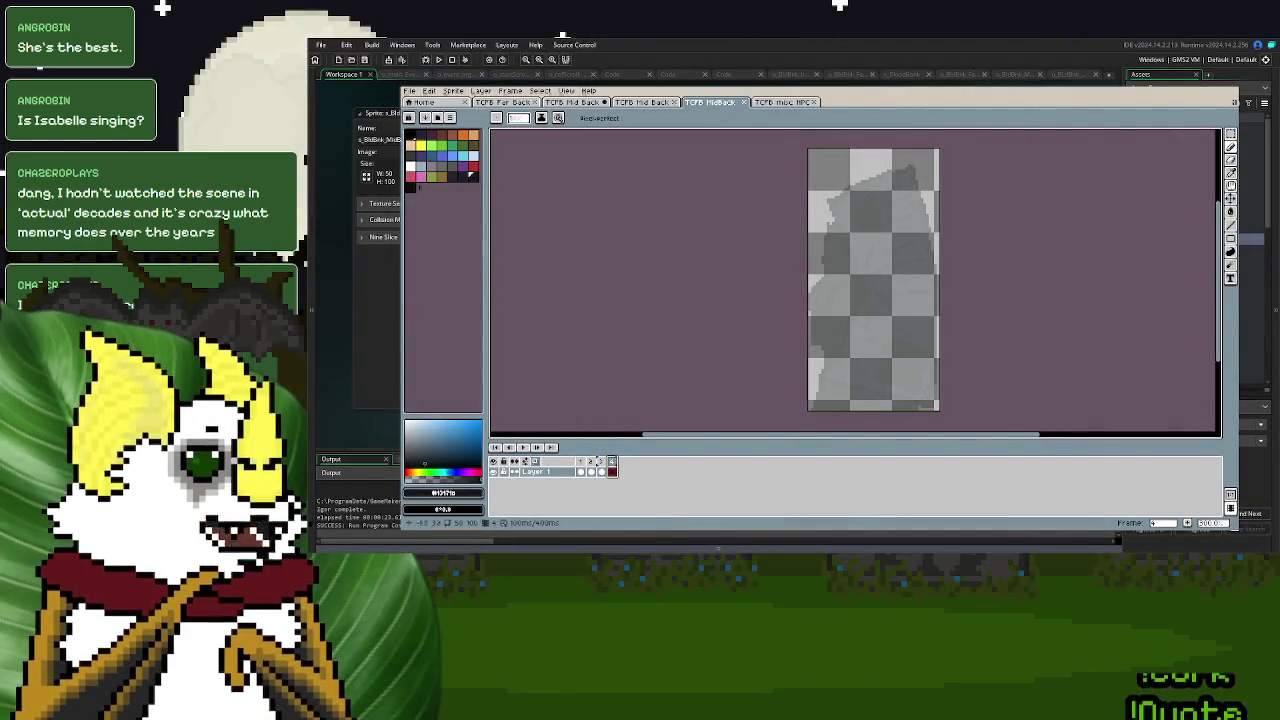
# - Choose black from the palette as the drawing colour
pyautogui.click(410, 186)
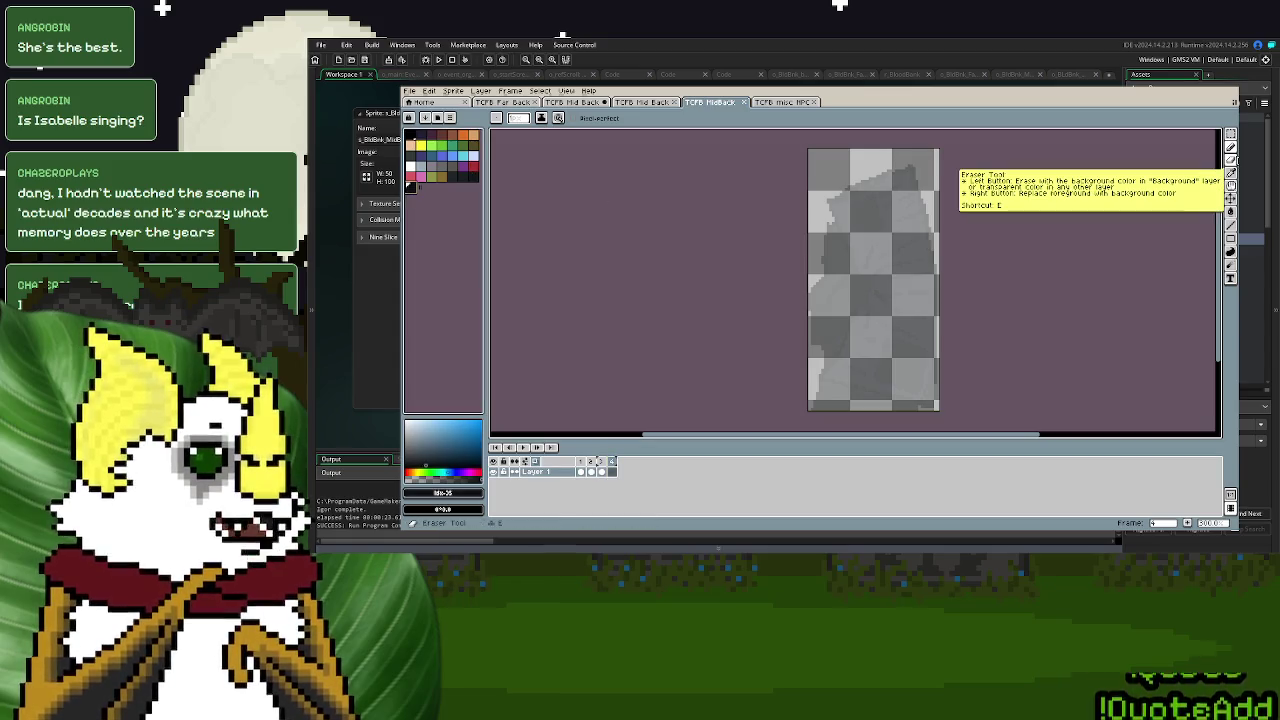
# - Sketch a thick black hood stroke across the face at the top of the new frame
pyautogui.scroll(1, 883, 231)
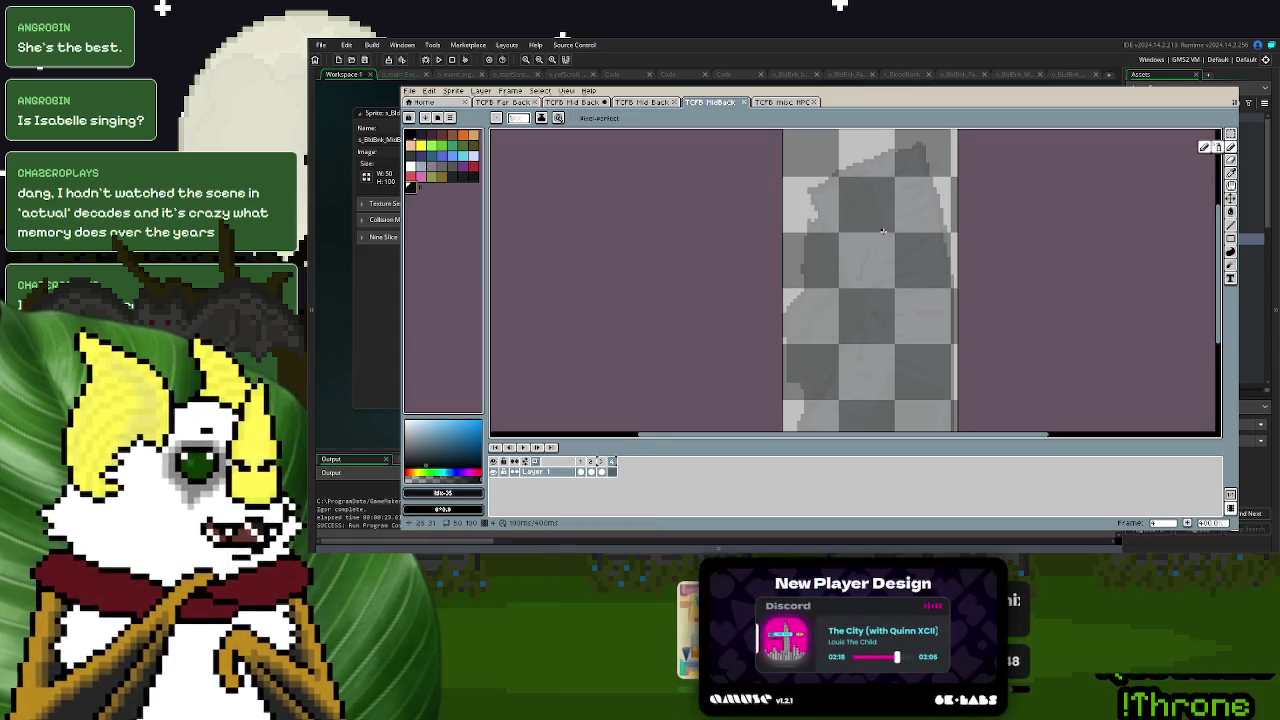
pyautogui.scroll(1, 883, 231)
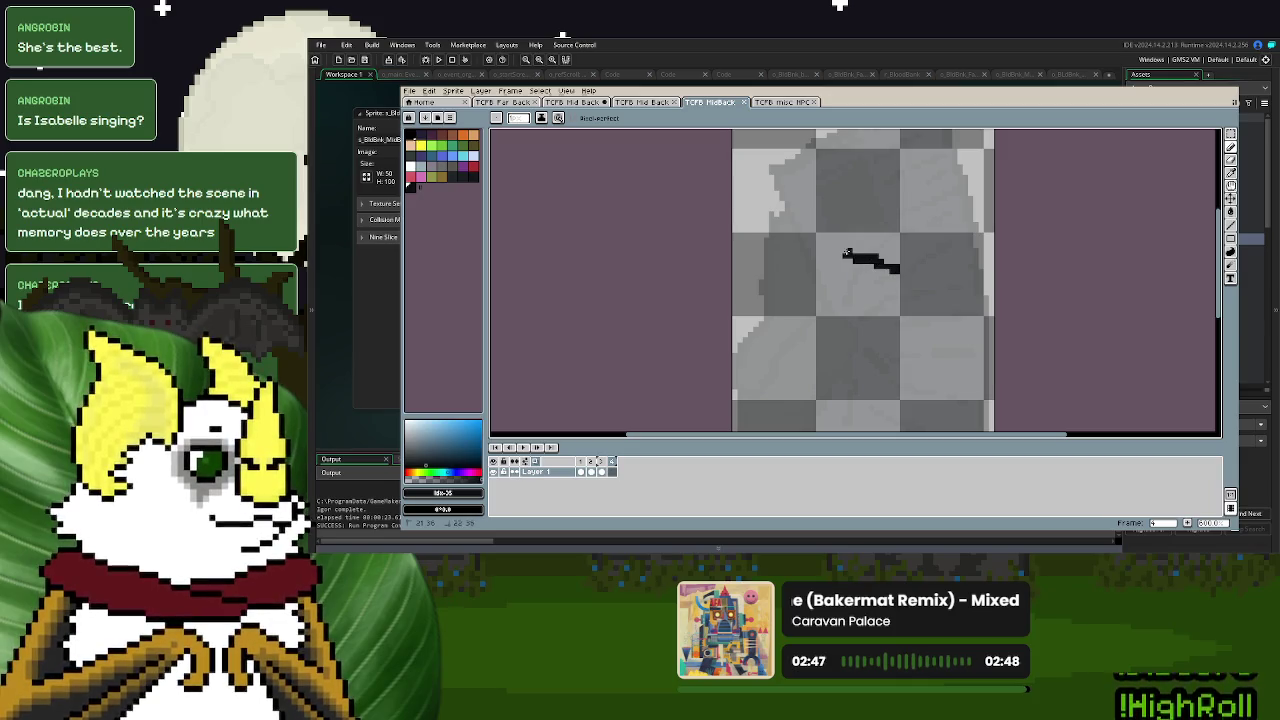
pyautogui.moveTo(888, 266); pyautogui.dragTo(980, 244)
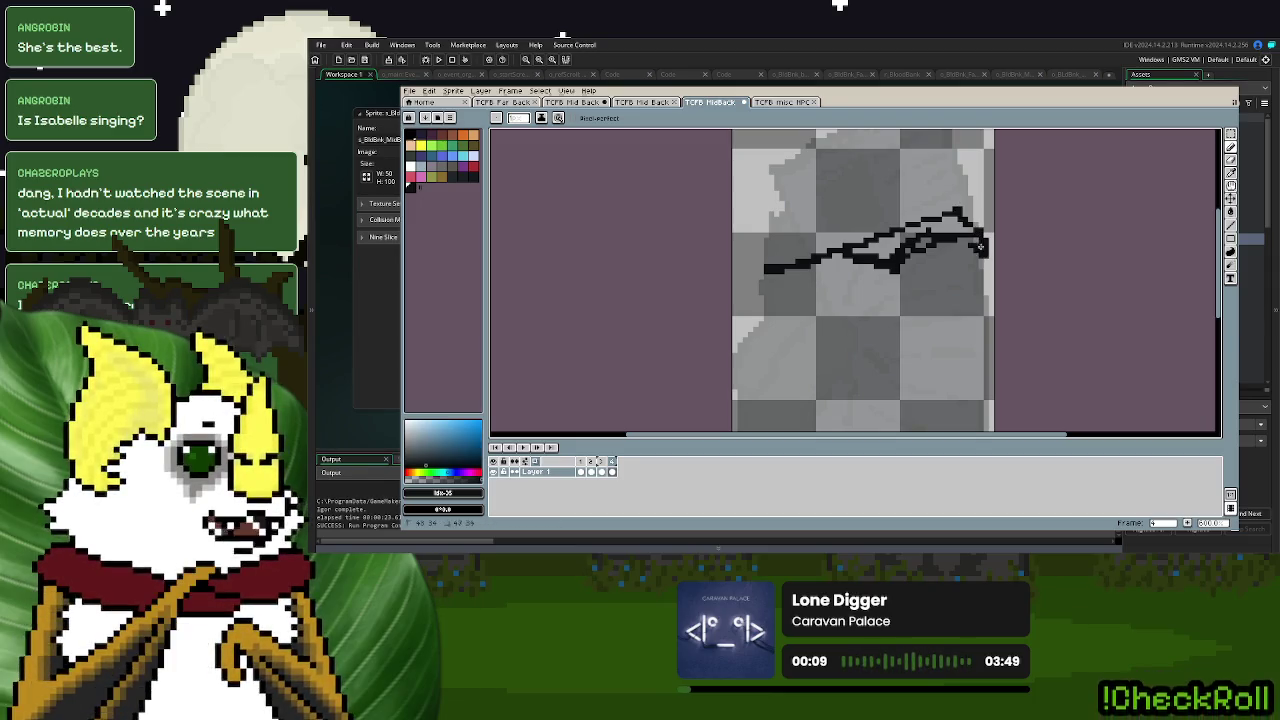
pyautogui.moveTo(803, 244); pyautogui.dragTo(812, 291)
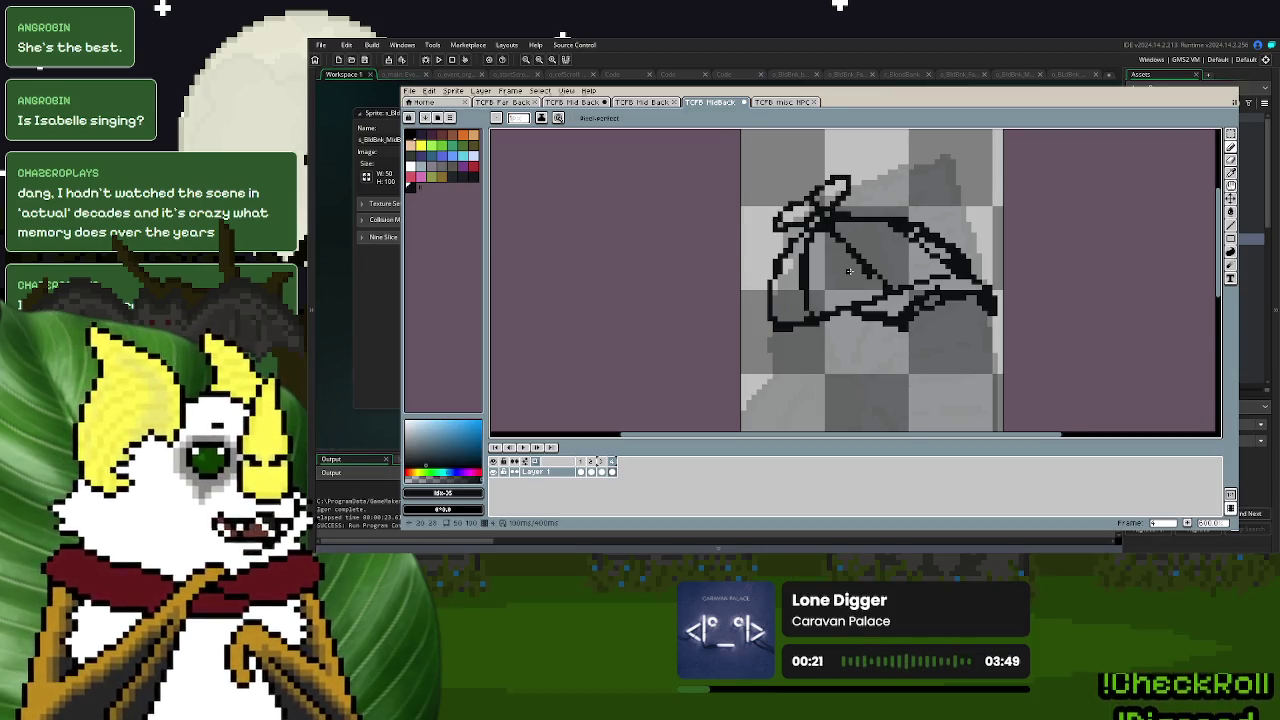
pyautogui.scroll(-3, 848, 270)
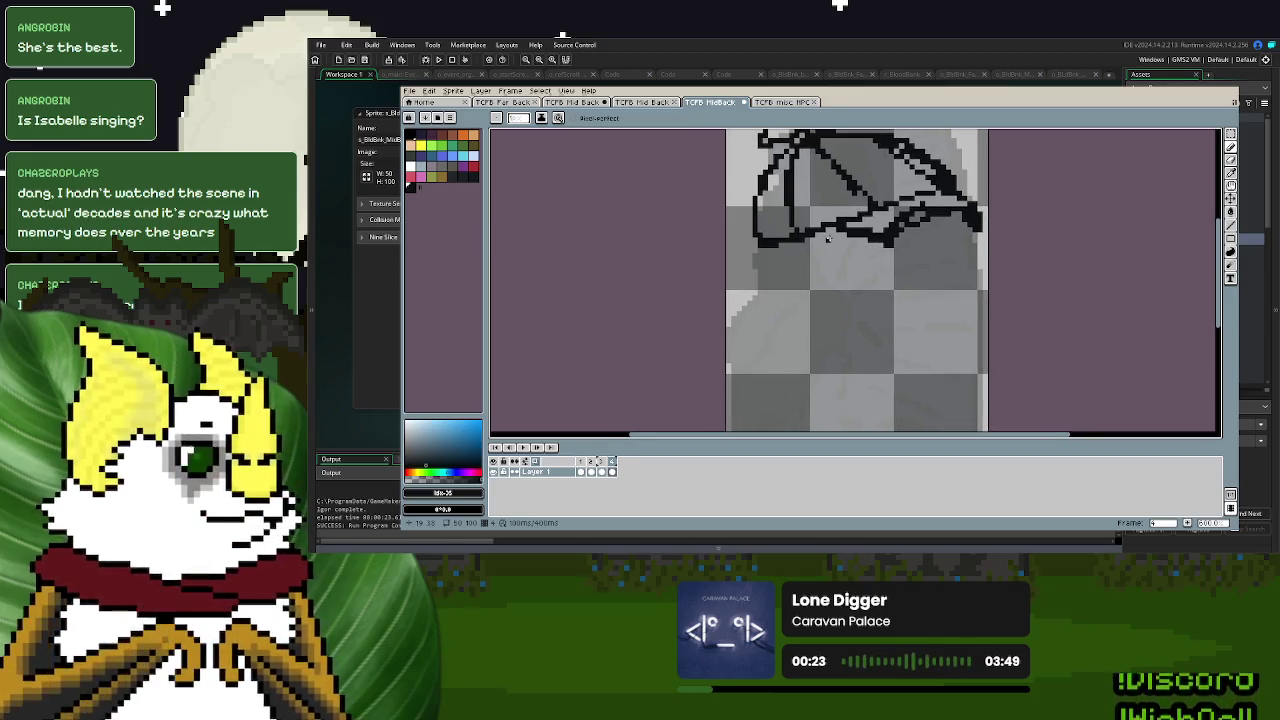
# - Draw a cheek line and diagonal cloak lines below the glasses, undoing stray strokes
pyautogui.hotkey('ctrl', 'z')
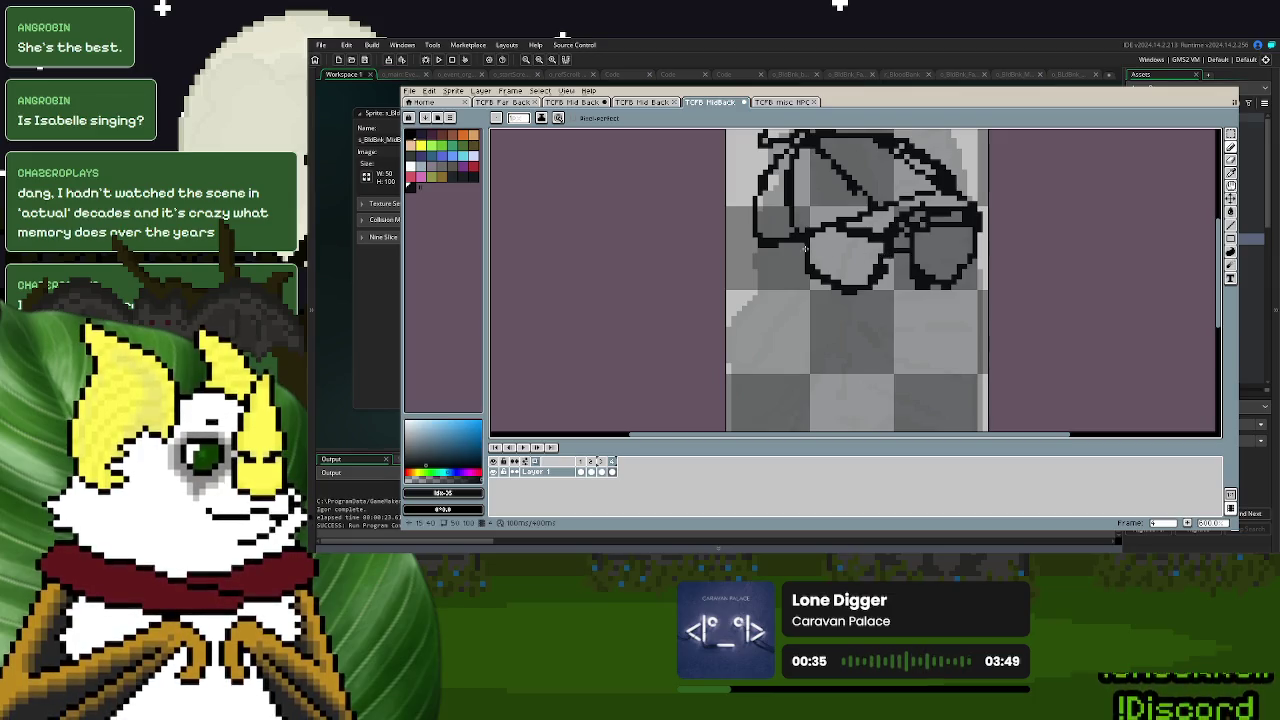
pyautogui.scroll(-1, 880, 318)
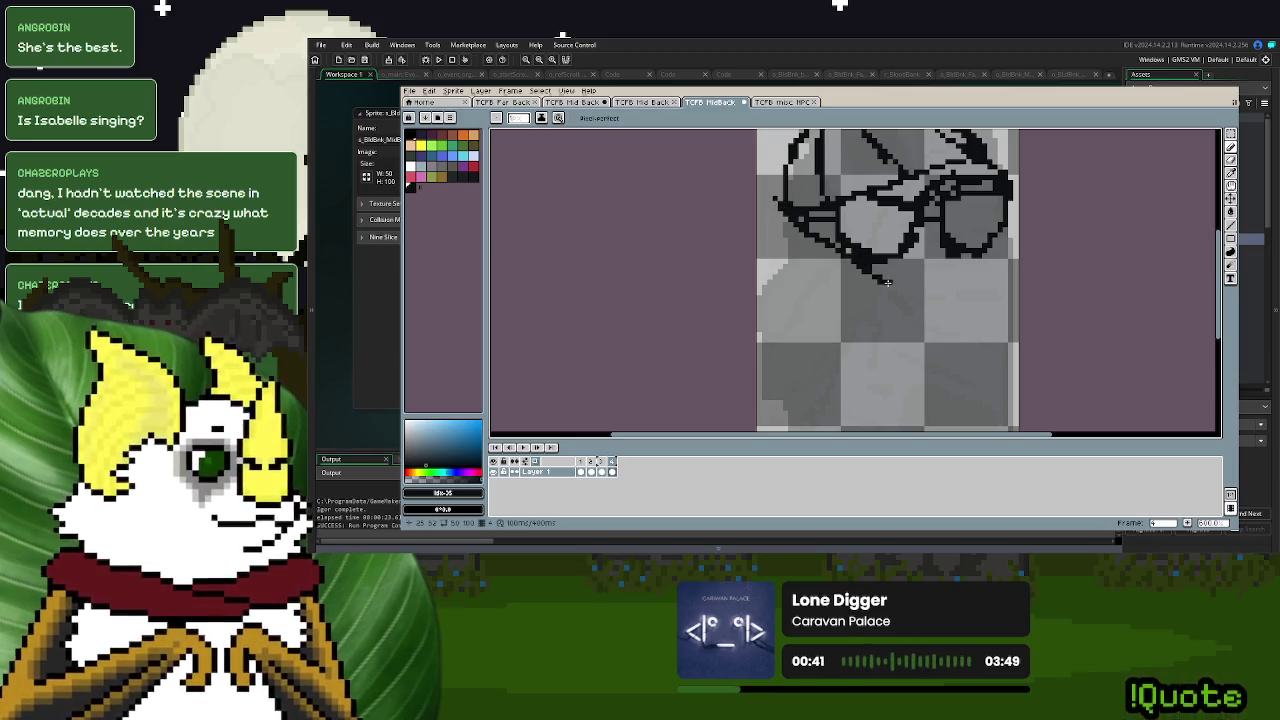
pyautogui.hotkey('ctrl', 'z')
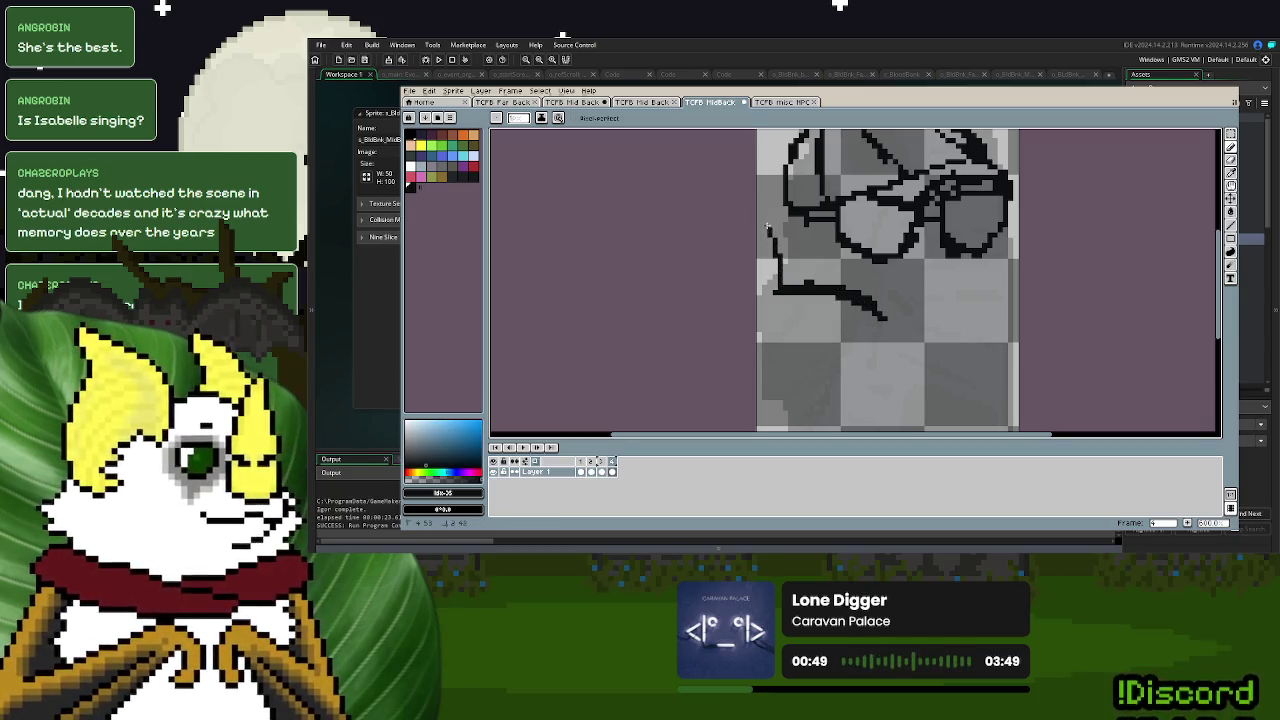
pyautogui.moveTo(769, 209); pyautogui.dragTo(821, 237)
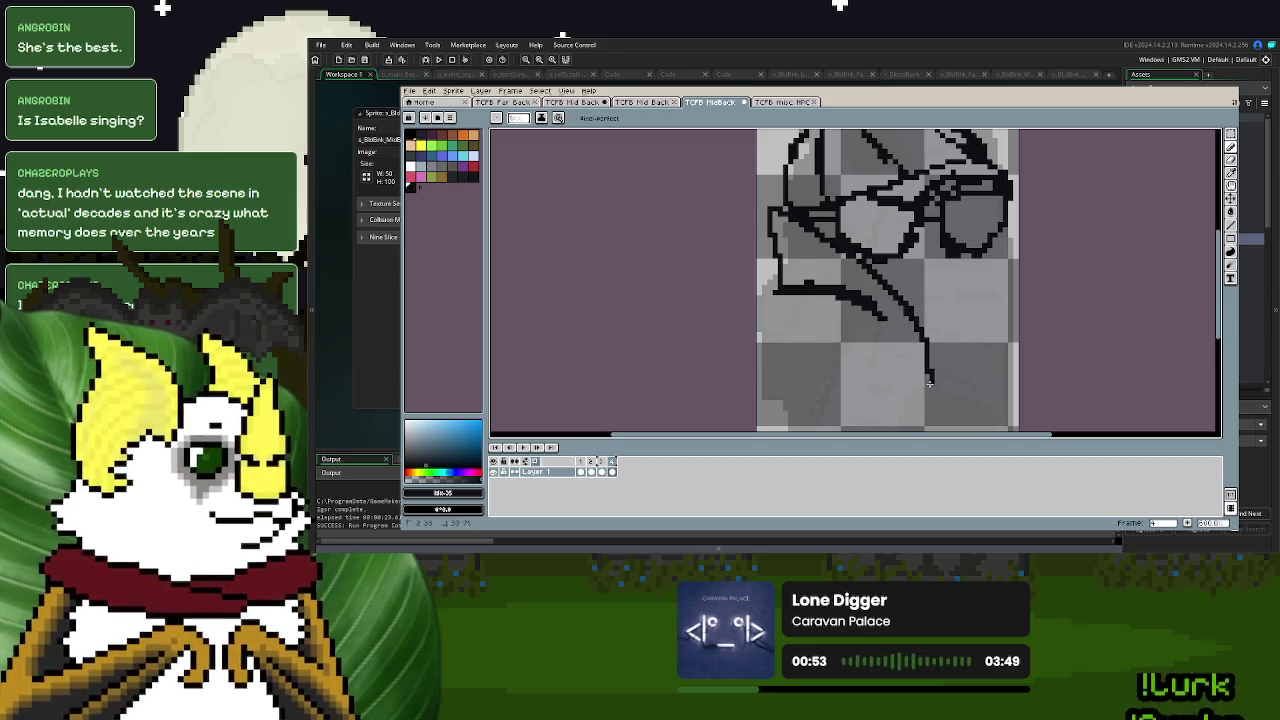
pyautogui.moveTo(929, 382); pyautogui.dragTo(878, 306)
pyautogui.scroll(-2, 941, 270)
pyautogui.hscroll(-2, 900, 265)
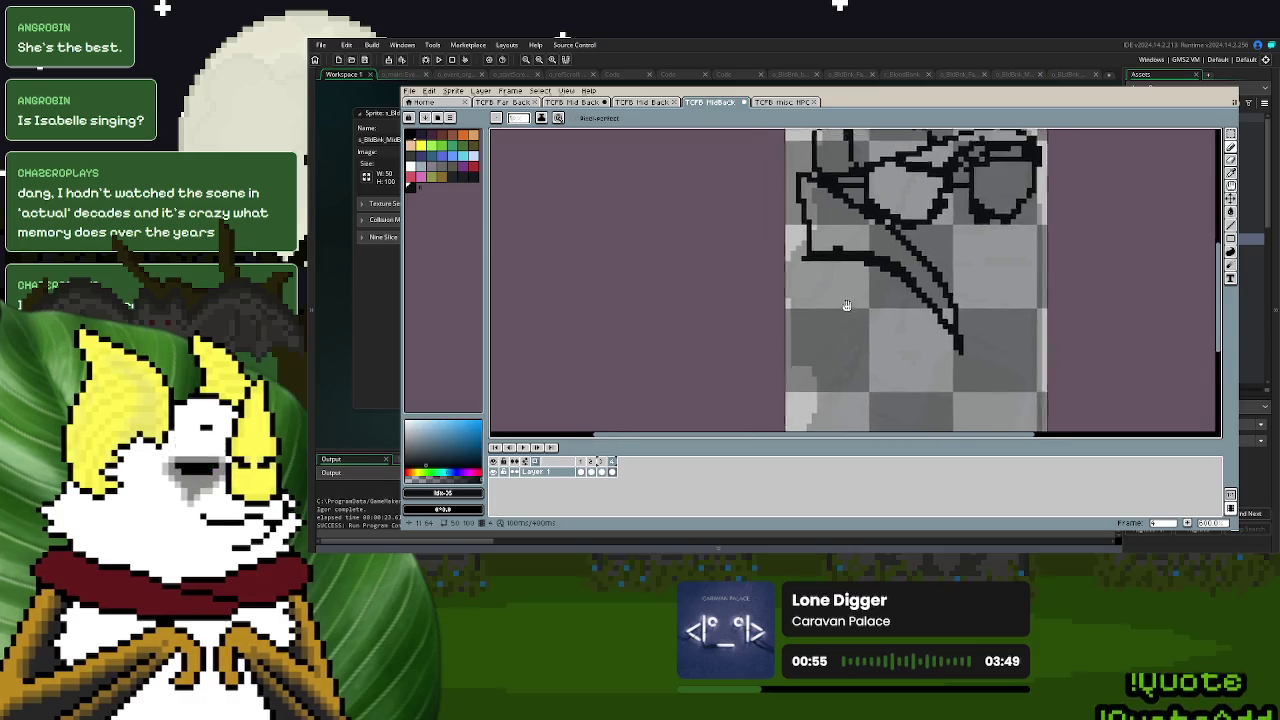
pyautogui.moveTo(981, 270)
pyautogui.mouseDown()
pyautogui.moveTo(907, 320)
pyautogui.moveTo(917, 272)
pyautogui.mouseUp()
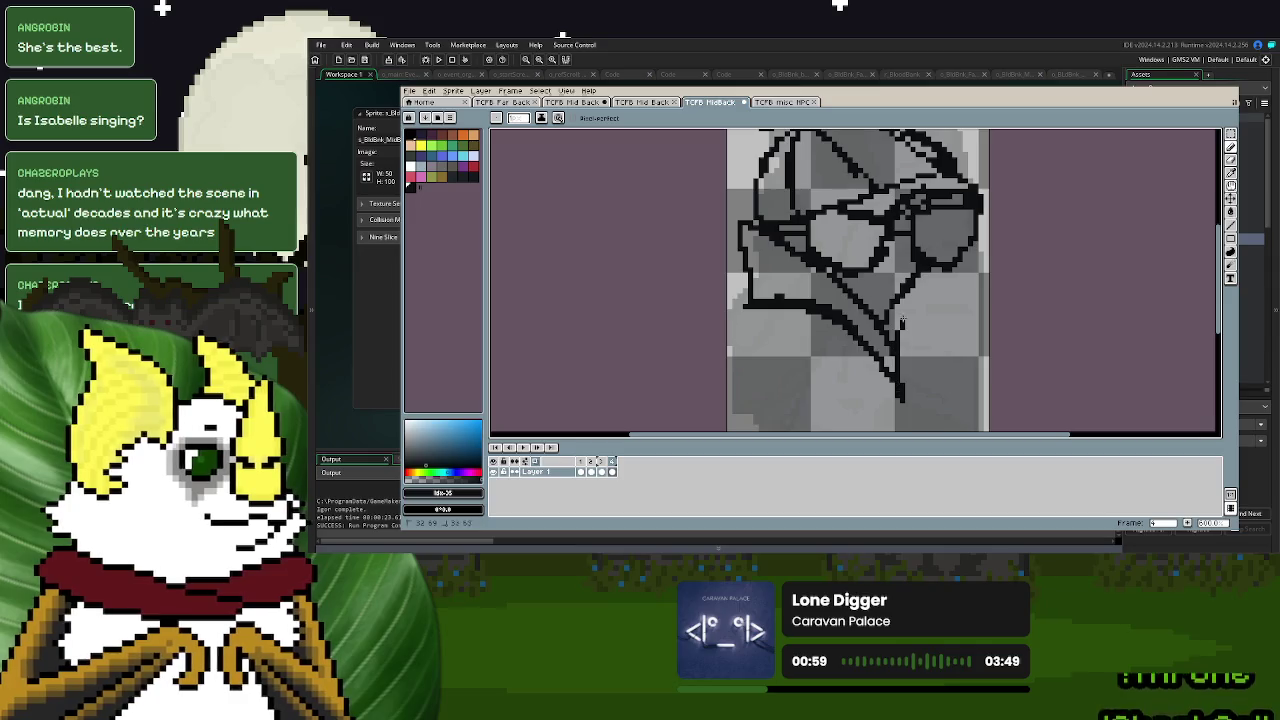
pyautogui.hotkey('ctrl', 'z')
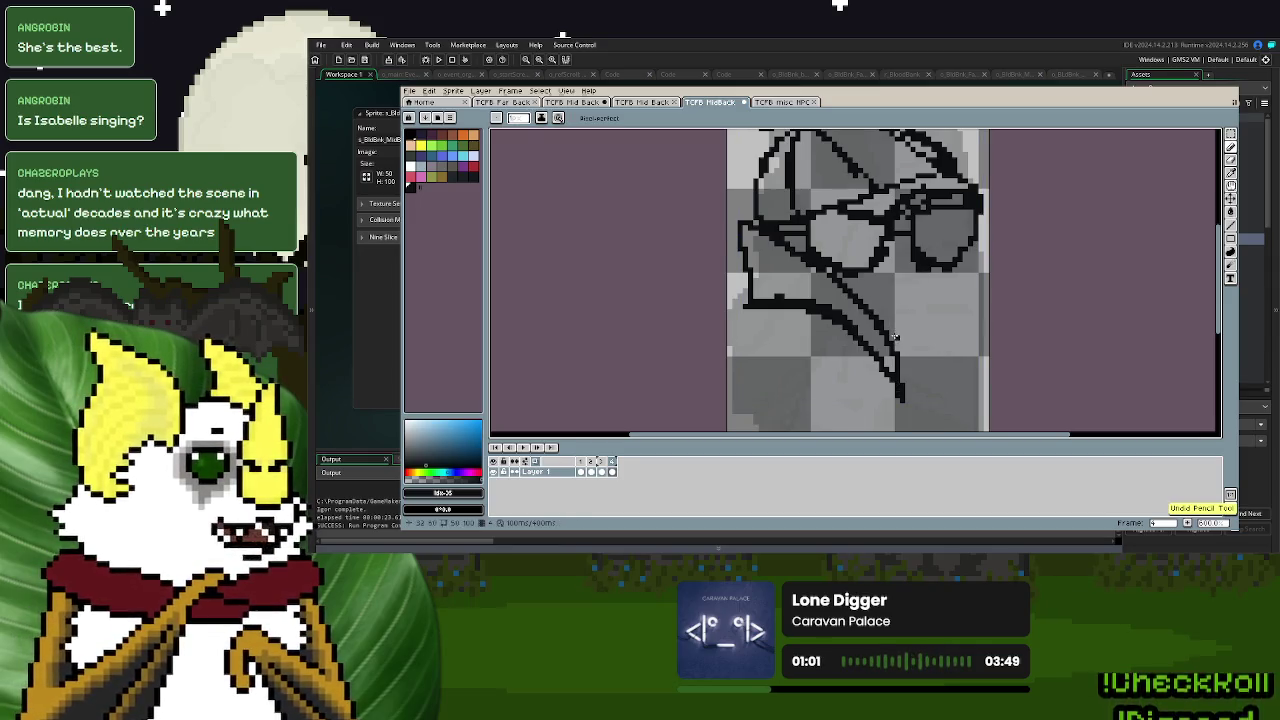
pyautogui.moveTo(904, 388); pyautogui.dragTo(919, 310)
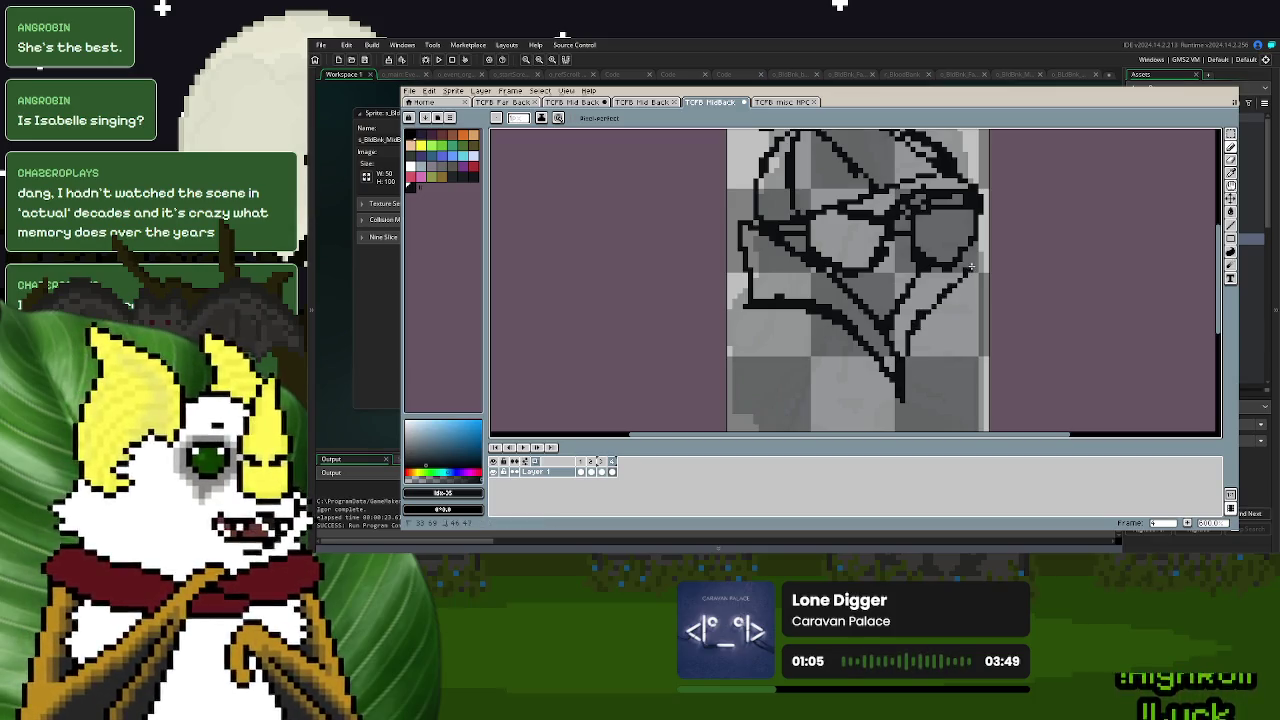
pyautogui.hotkey('ctrl', 'z')
pyautogui.moveTo(972, 276)
pyautogui.mouseDown()
pyautogui.moveTo(918, 332)
pyautogui.moveTo(937, 301)
pyautogui.mouseUp()
pyautogui.hotkey('ctrl', 'z')
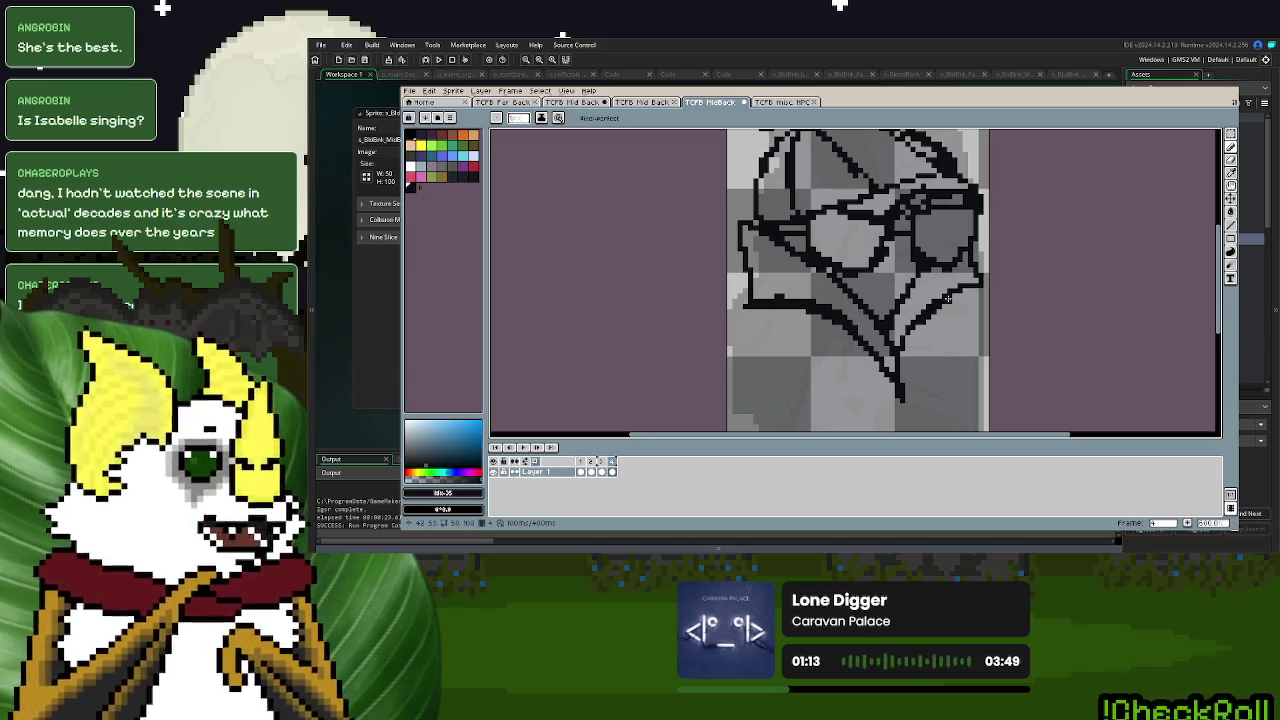
# - Darken the right lens's top edge and draw a dark line beneath the glasses
pyautogui.scroll(-1, 945, 300)
pyautogui.scroll(-1, 942, 302)
pyautogui.scroll(-1, 940, 299)
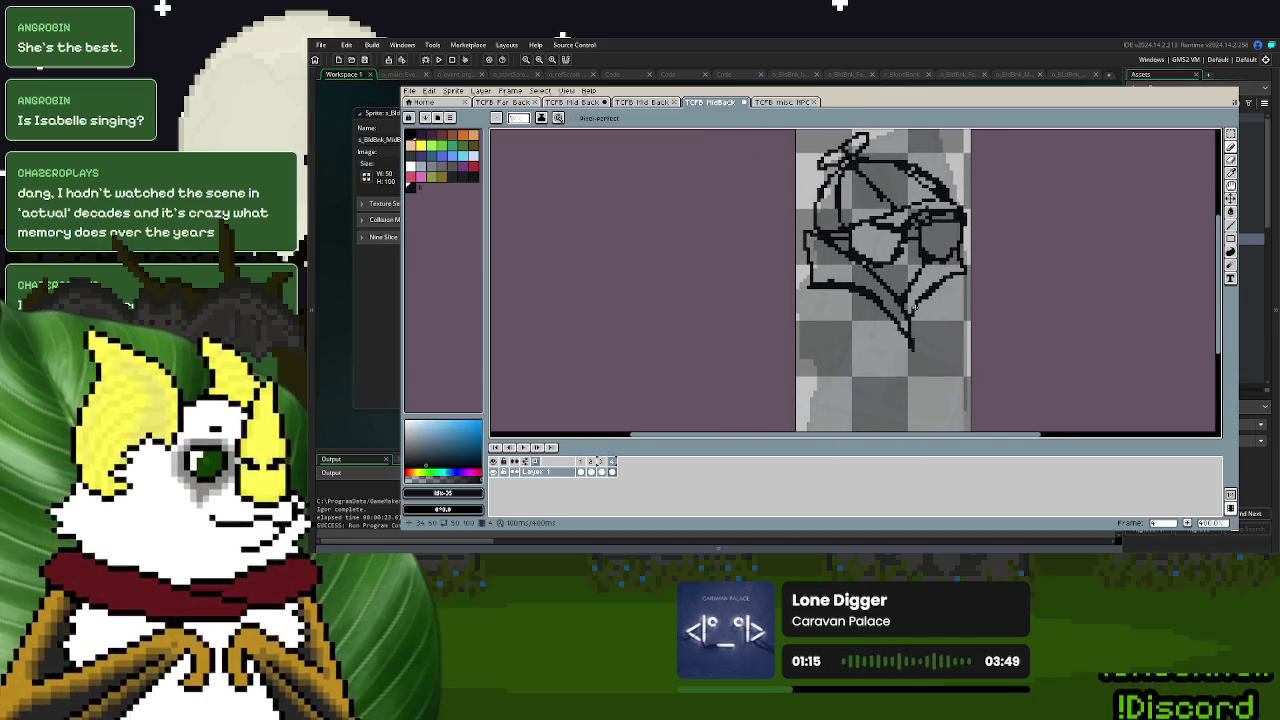
pyautogui.scroll(1, 940, 299)
pyautogui.scroll(-1, 915, 286)
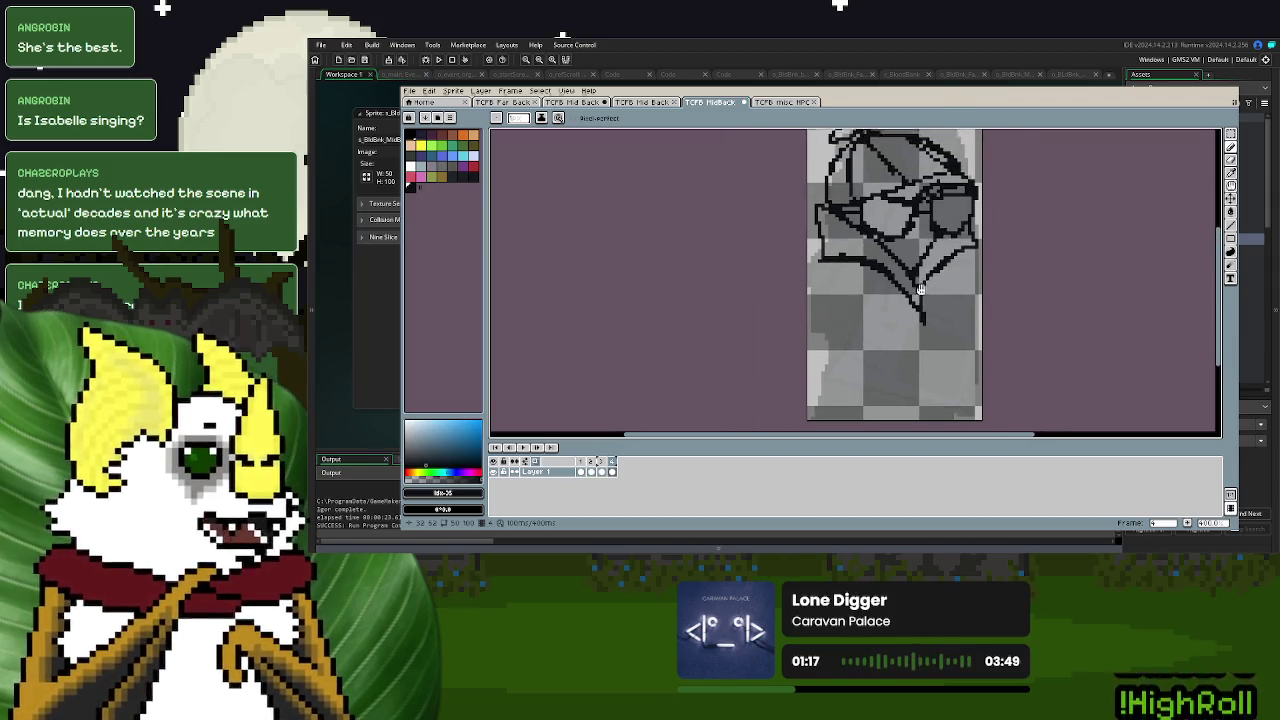
pyautogui.scroll(1, 915, 287)
pyautogui.scroll(1, 915, 287)
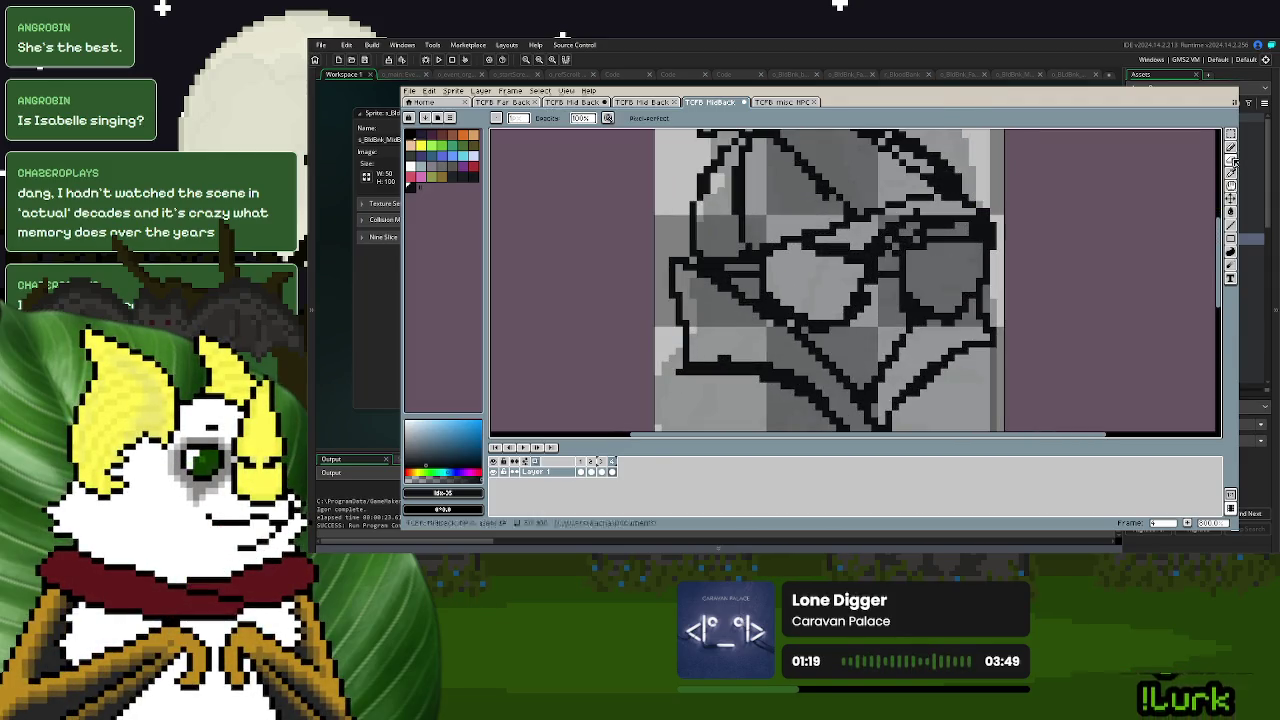
pyautogui.moveTo(943, 257)
pyautogui.mouseDown()
pyautogui.moveTo(932, 246)
pyautogui.moveTo(958, 247)
pyautogui.mouseUp()
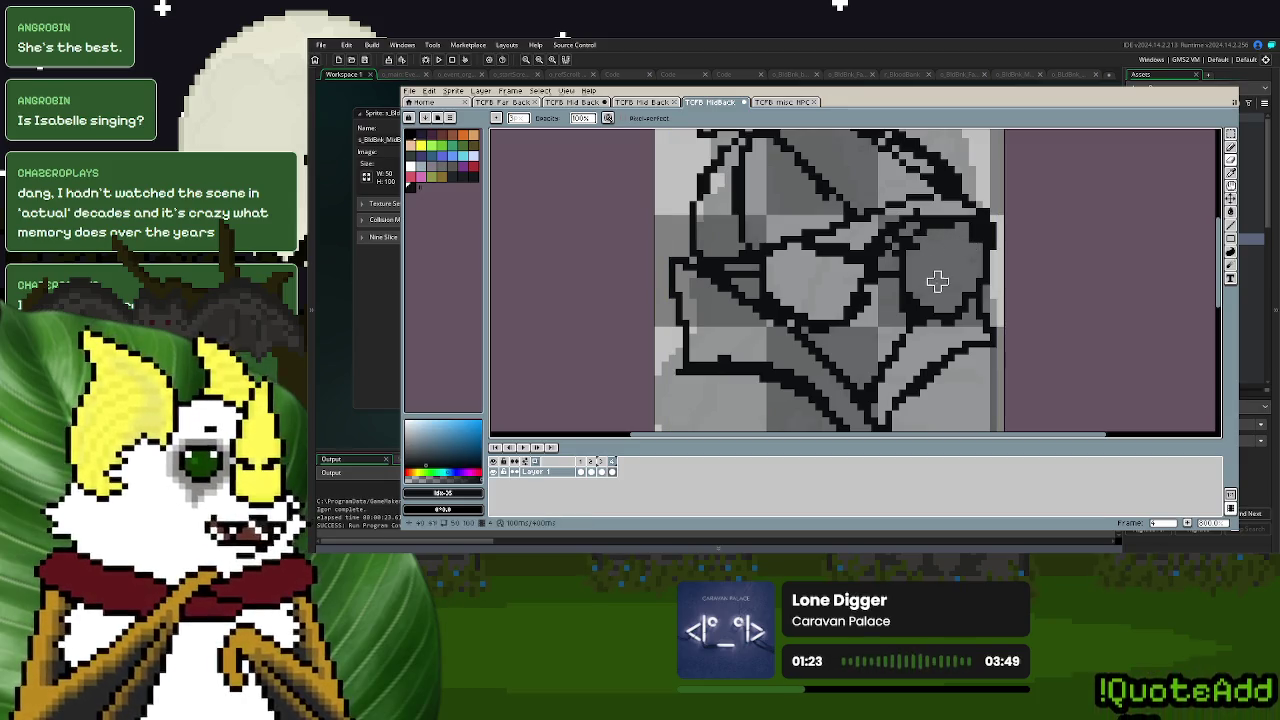
pyautogui.scroll(-3, 934, 220)
pyautogui.scroll(-2, 934, 220)
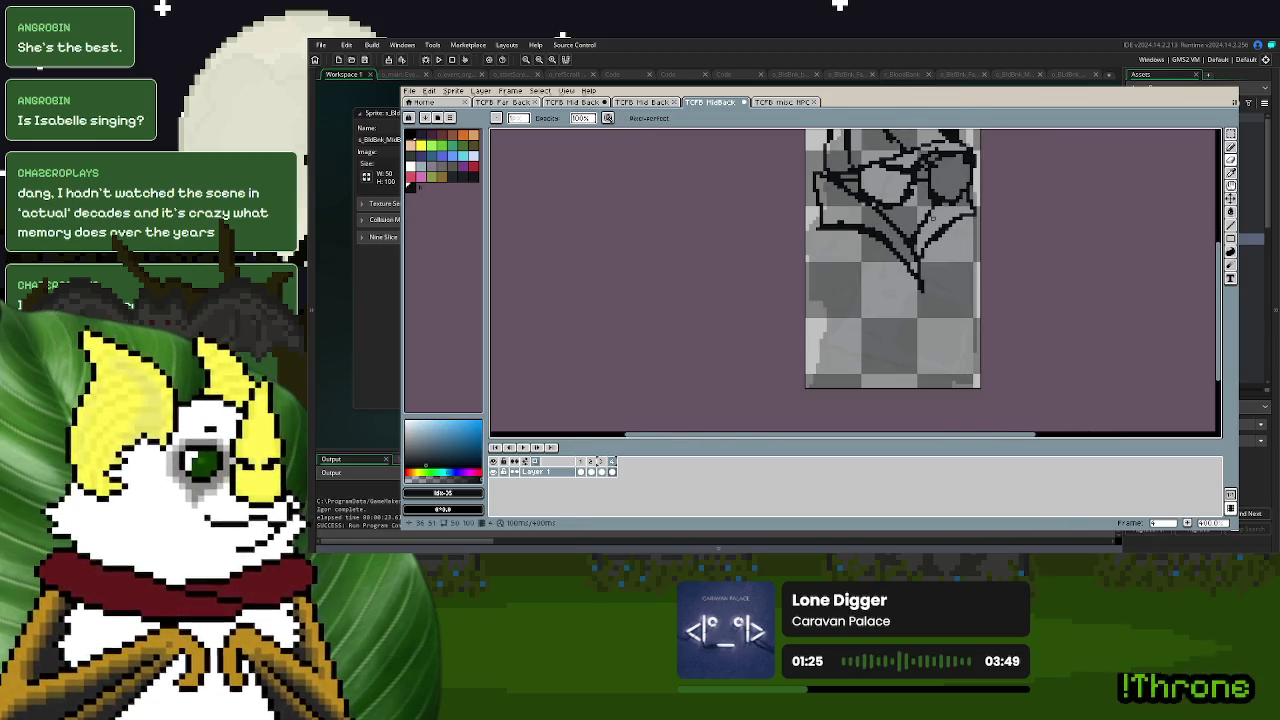
pyautogui.scroll(2, 934, 204)
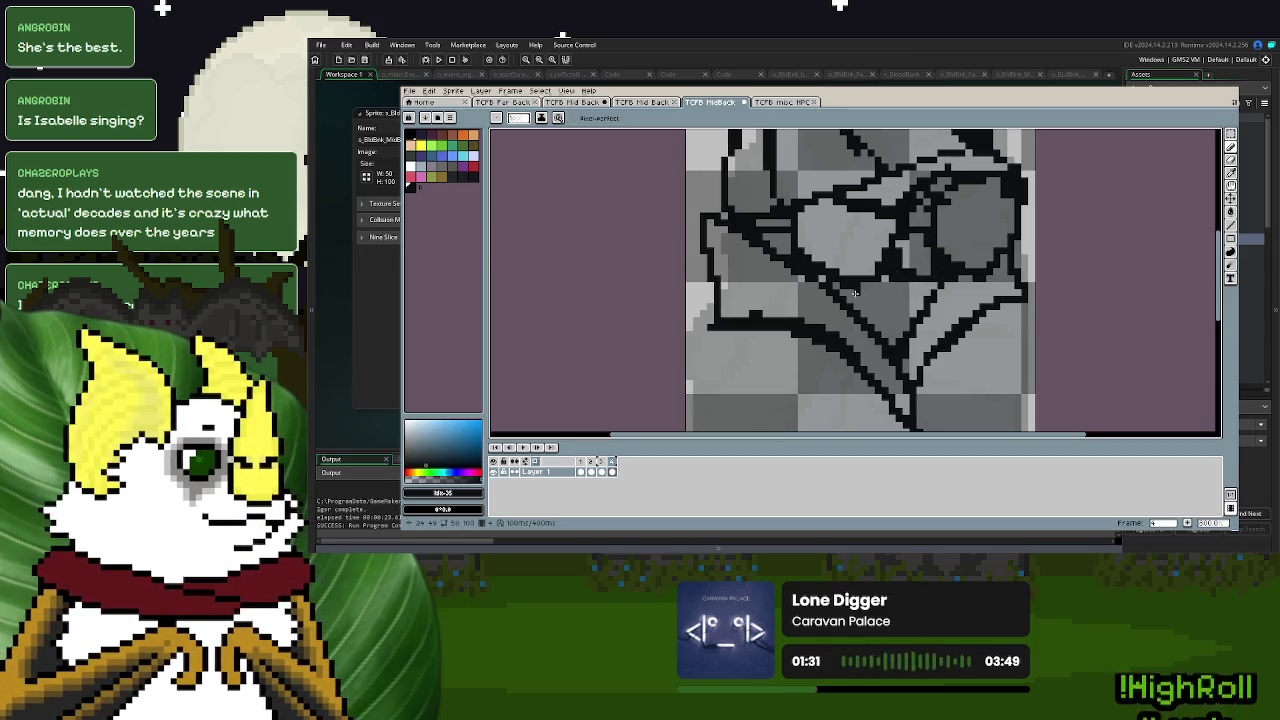
pyautogui.moveTo(855, 292); pyautogui.dragTo(940, 300)
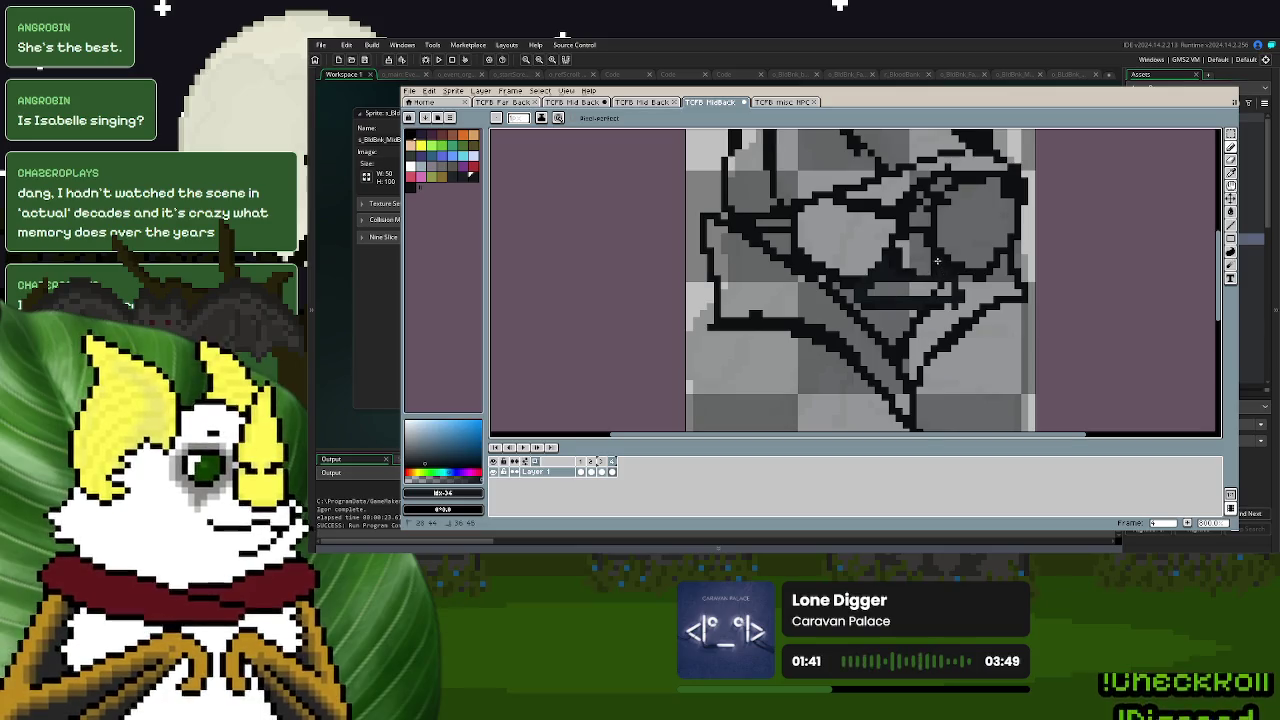
# - Pick a new dark colour and magic-wand select all black linework, connected or not
pyautogui.click(462, 177)
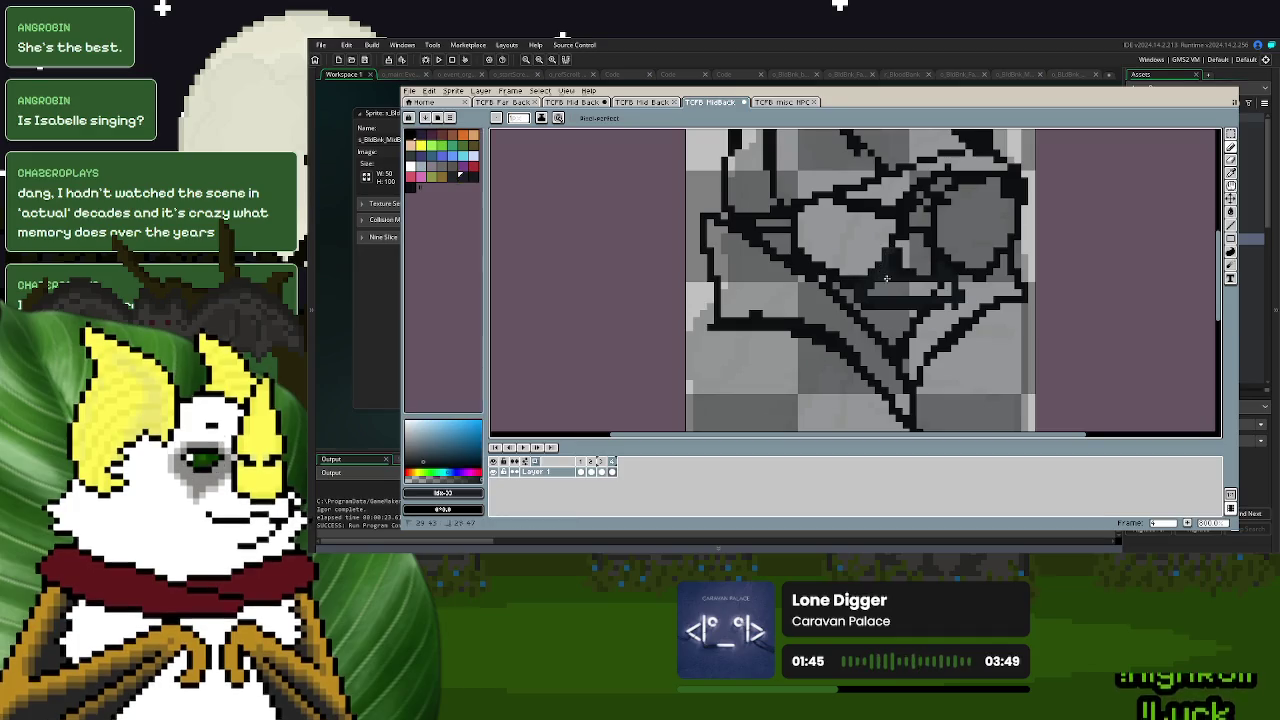
pyautogui.hotkey('ctrl', 'z')
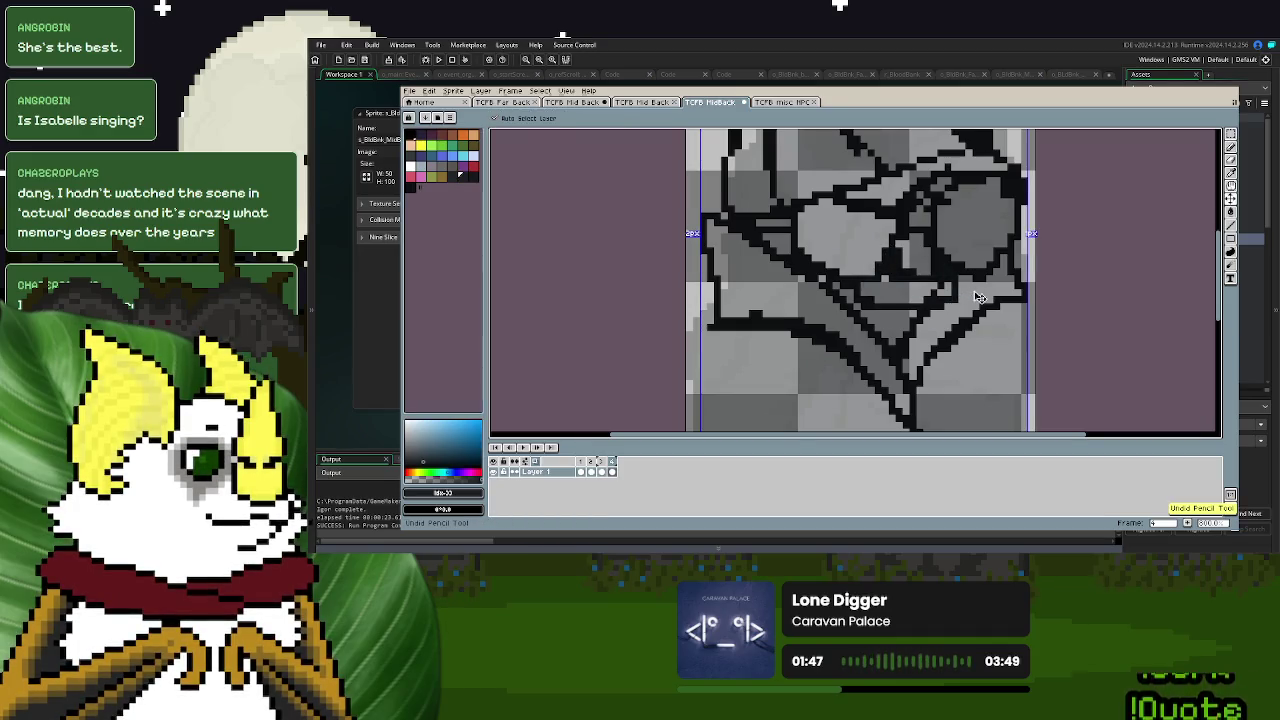
pyautogui.press('e')
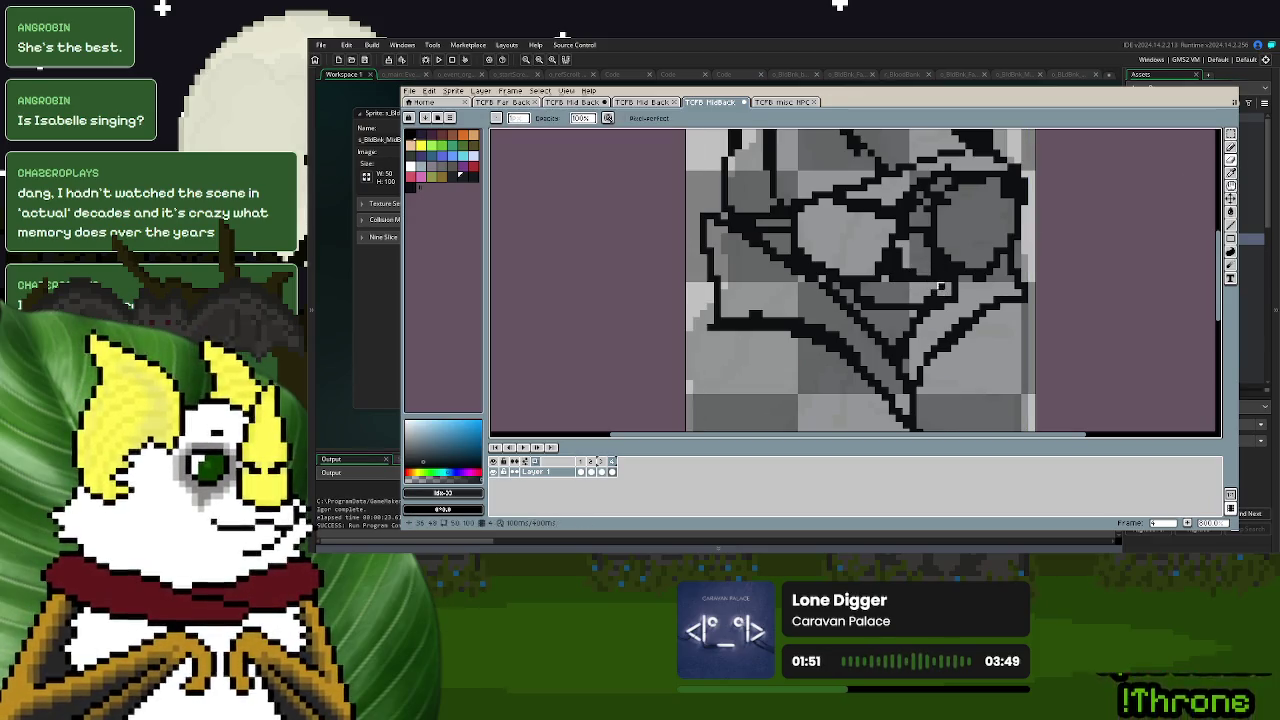
pyautogui.press('w')
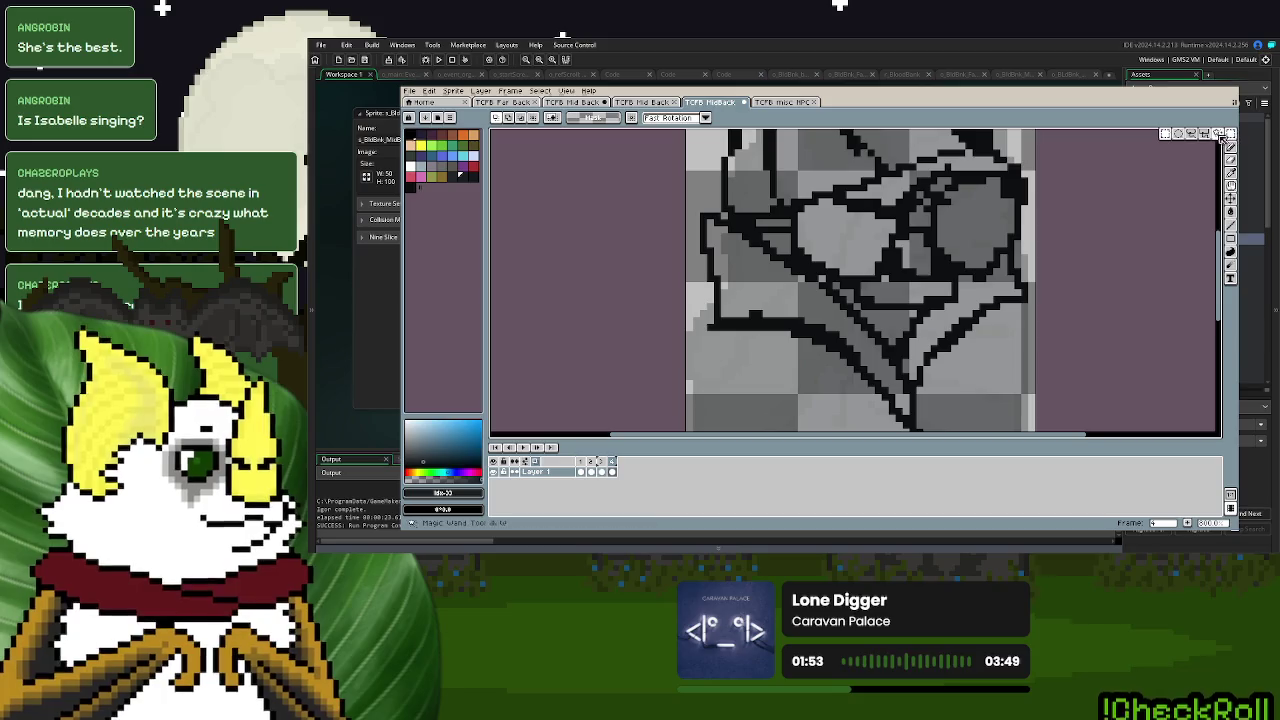
pyautogui.click(919, 196)
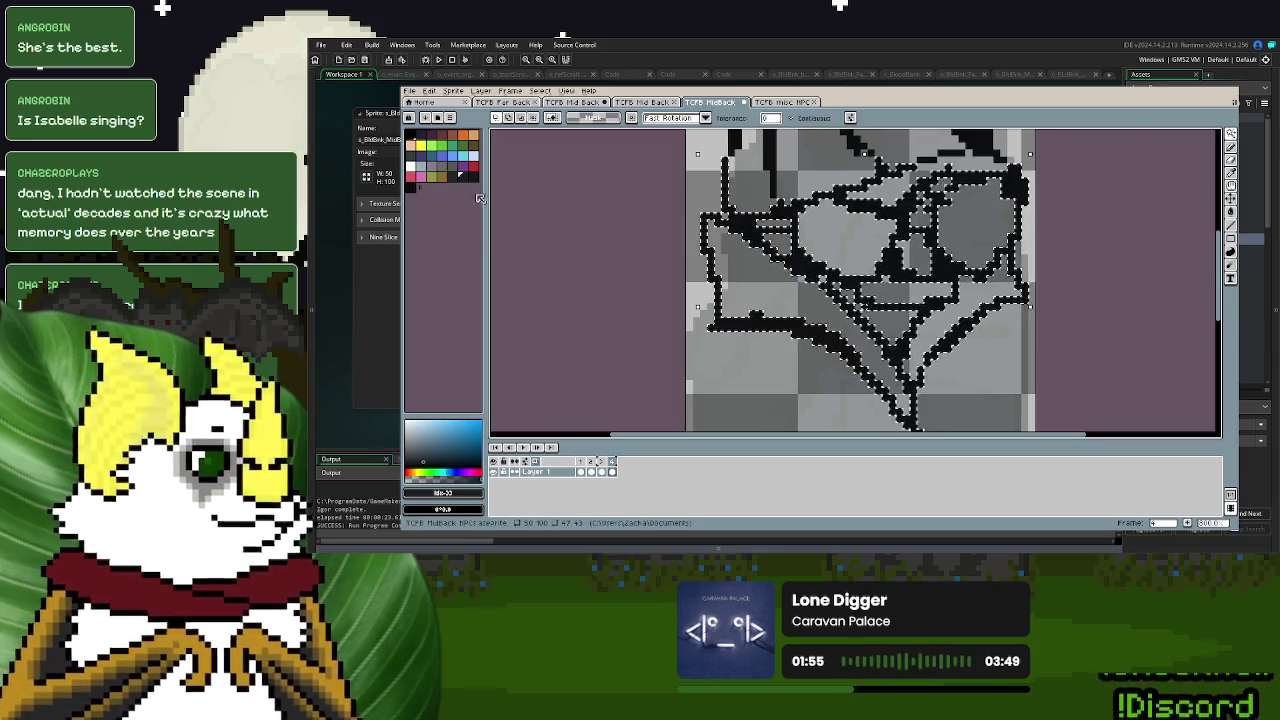
pyautogui.click(792, 118)
pyautogui.click(864, 237)
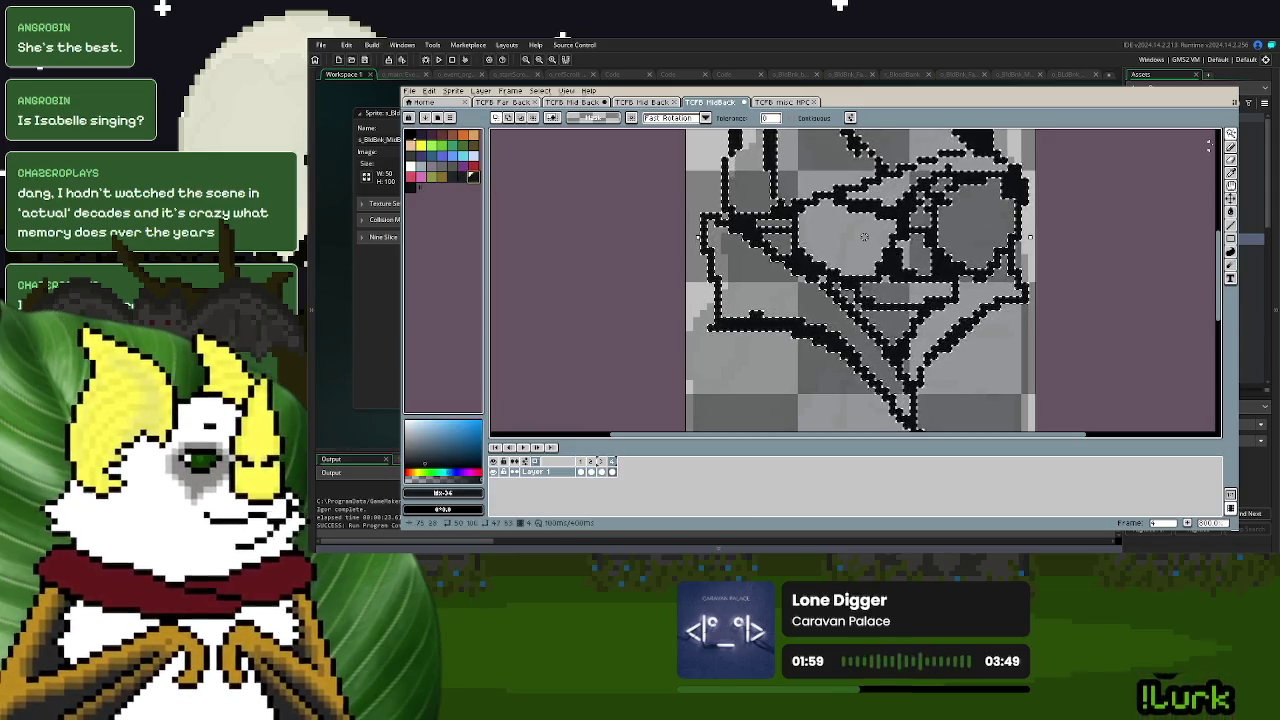
pyautogui.click(1229, 148)
# - Deselect, enable pixel-perfect drawing, and add a short dark stroke and pixel by the glasses
pyautogui.scroll(-2, 998, 330)
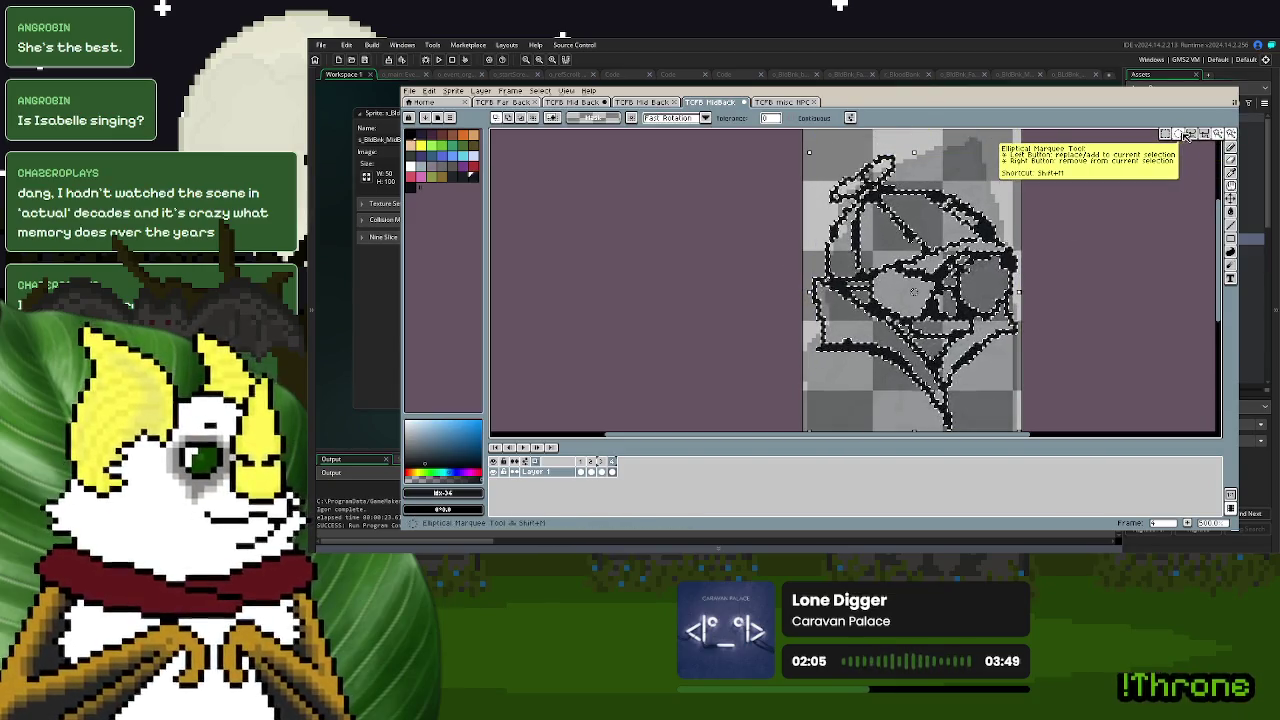
pyautogui.click(1230, 134)
pyautogui.scroll(2, 1106, 253)
pyautogui.press('i')
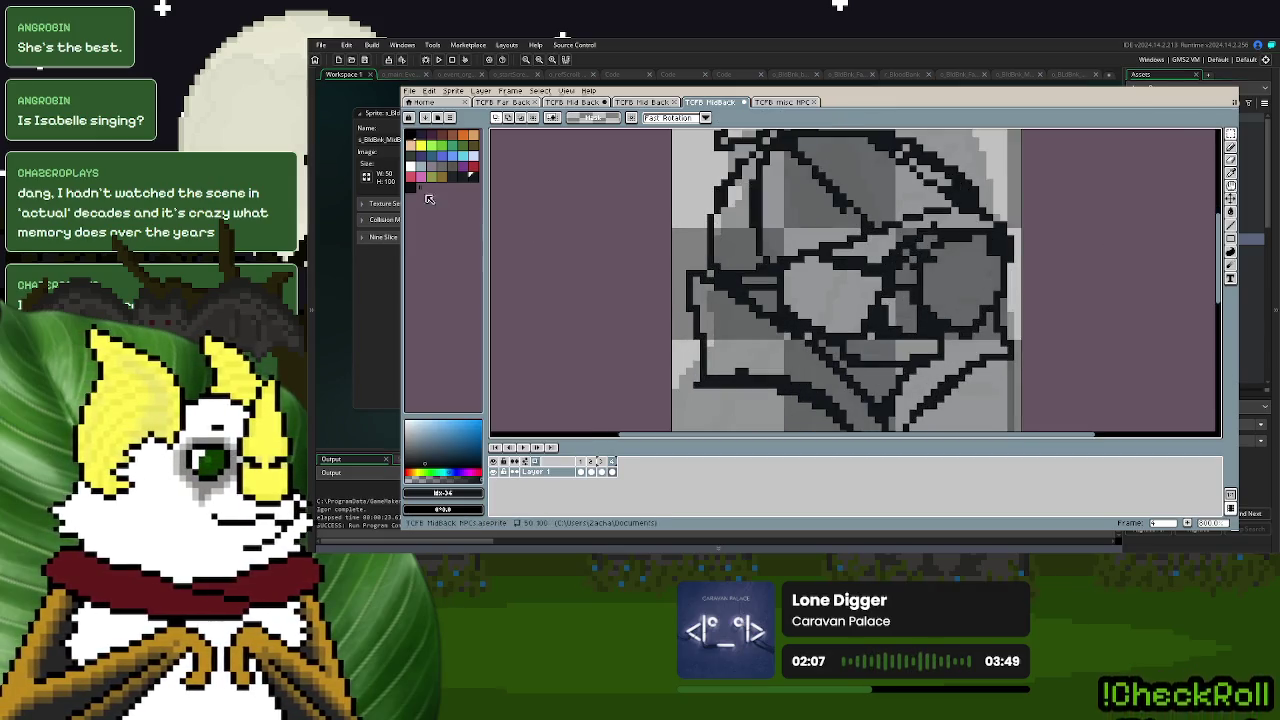
pyautogui.click(1231, 151)
pyautogui.scroll(2, 863, 207)
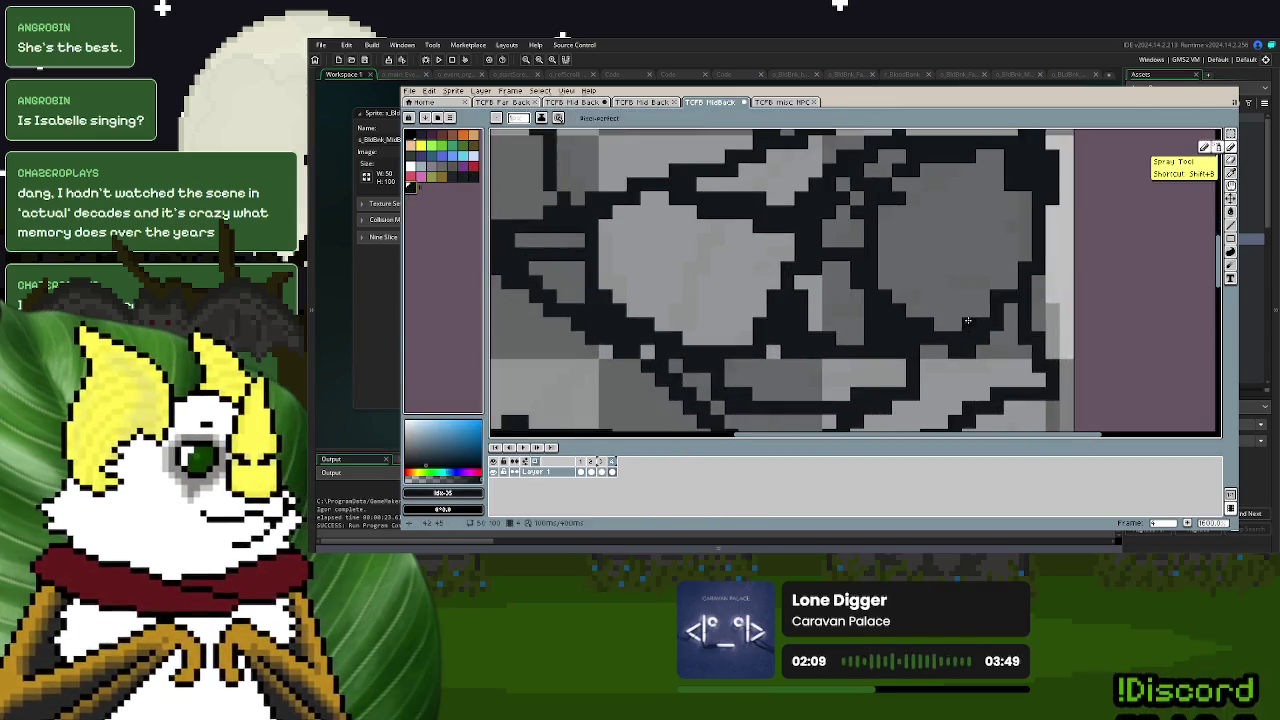
pyautogui.scroll(2, 863, 207)
pyautogui.moveTo(852, 228); pyautogui.dragTo(834, 244)
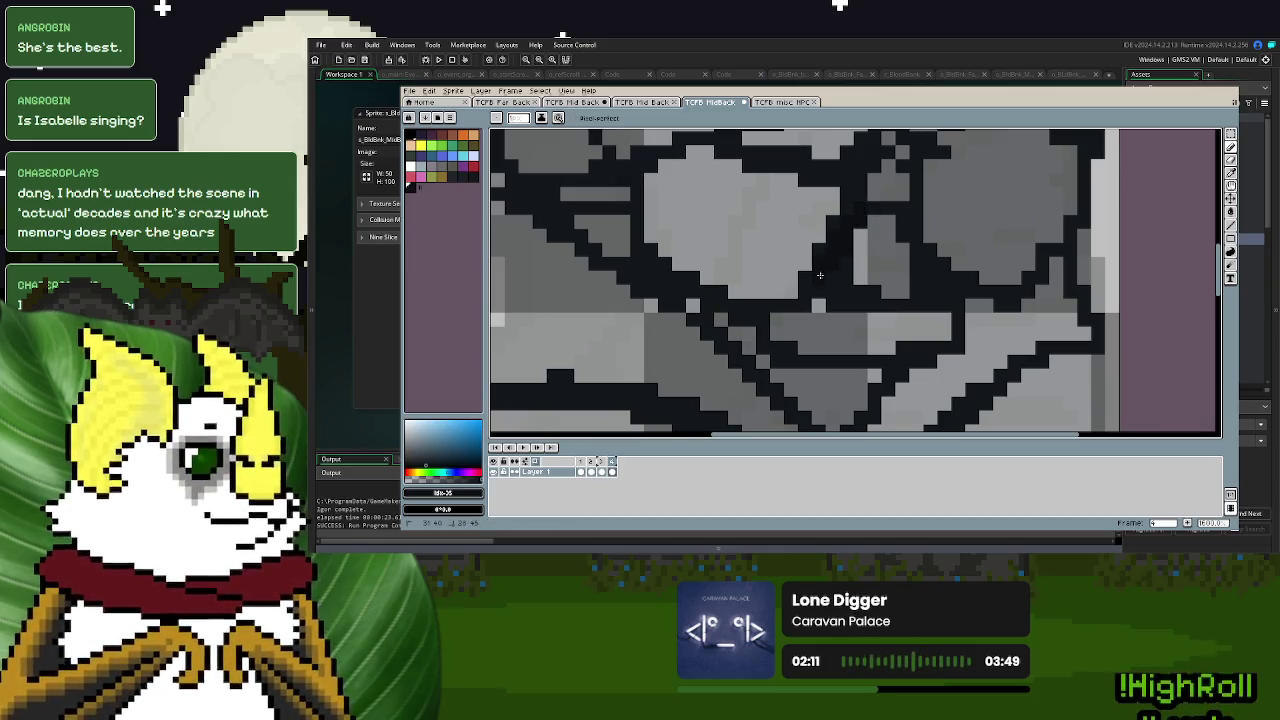
pyautogui.click(888, 218)
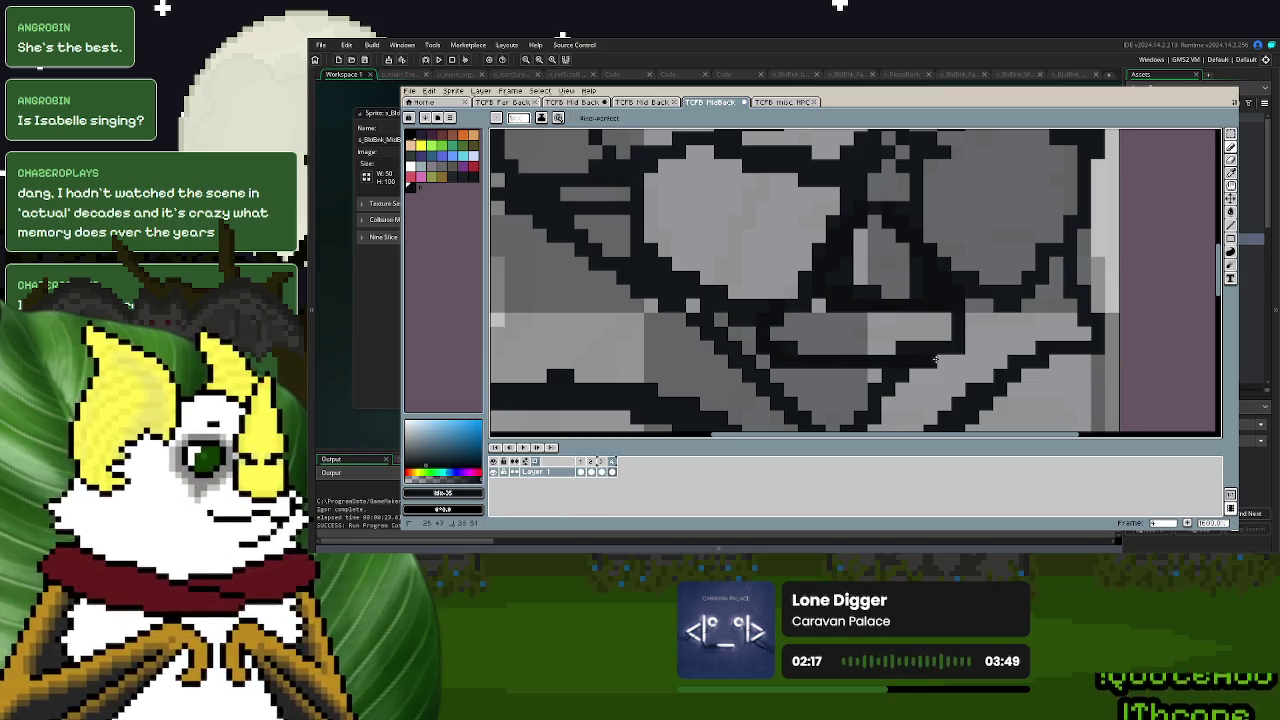
pyautogui.scroll(-5, 956, 302)
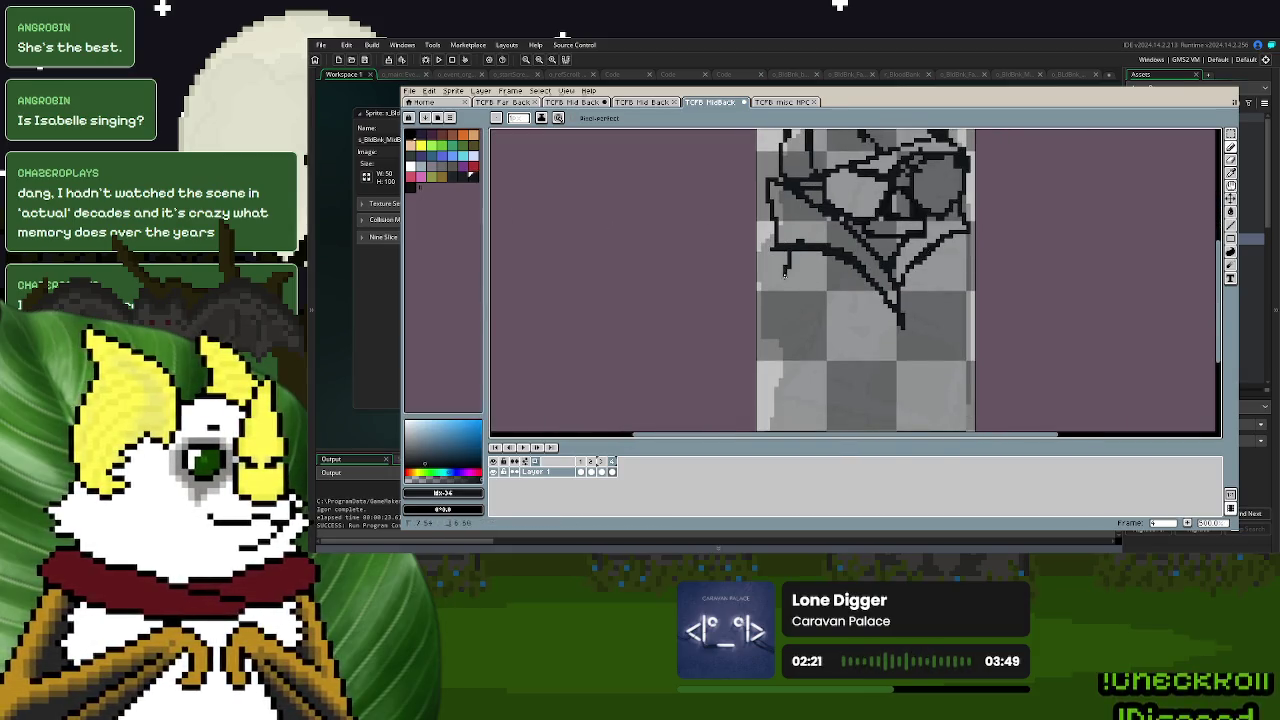
# - Outline the cloak's left and right edges and a vertical fold line down the body in black
pyautogui.moveTo(786, 258); pyautogui.dragTo(773, 290)
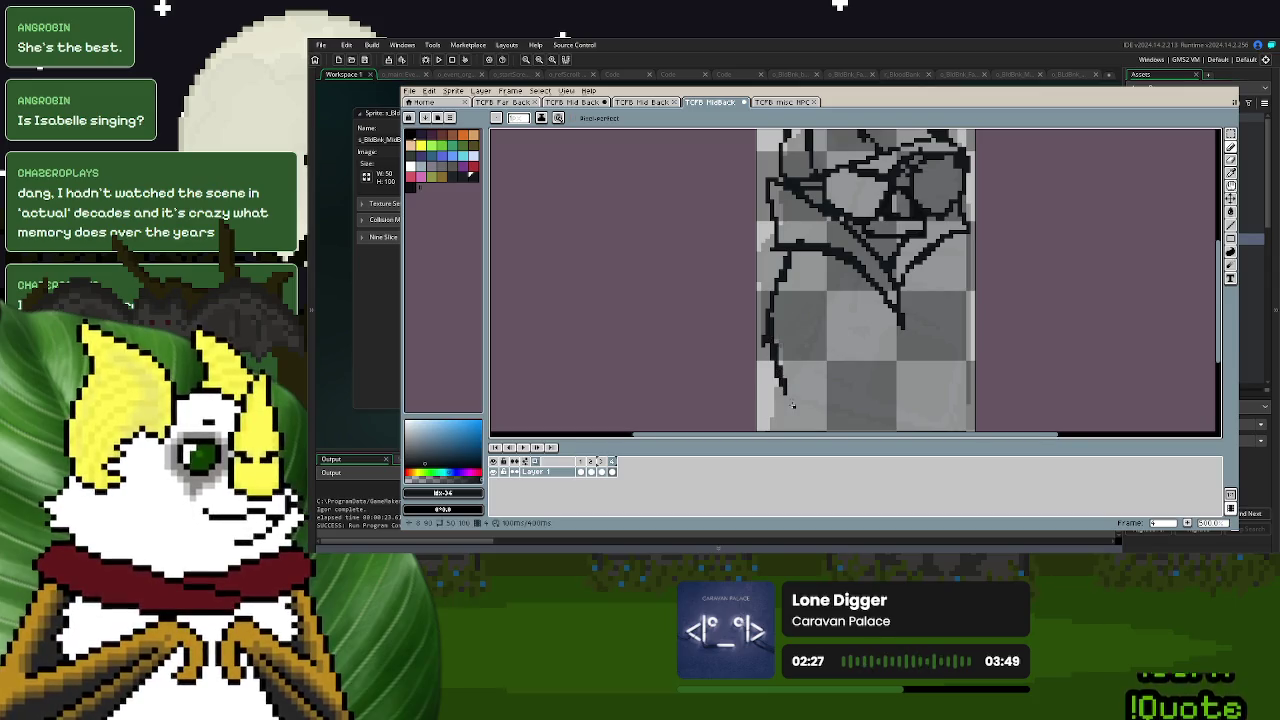
pyautogui.moveTo(888, 338); pyautogui.dragTo(913, 320)
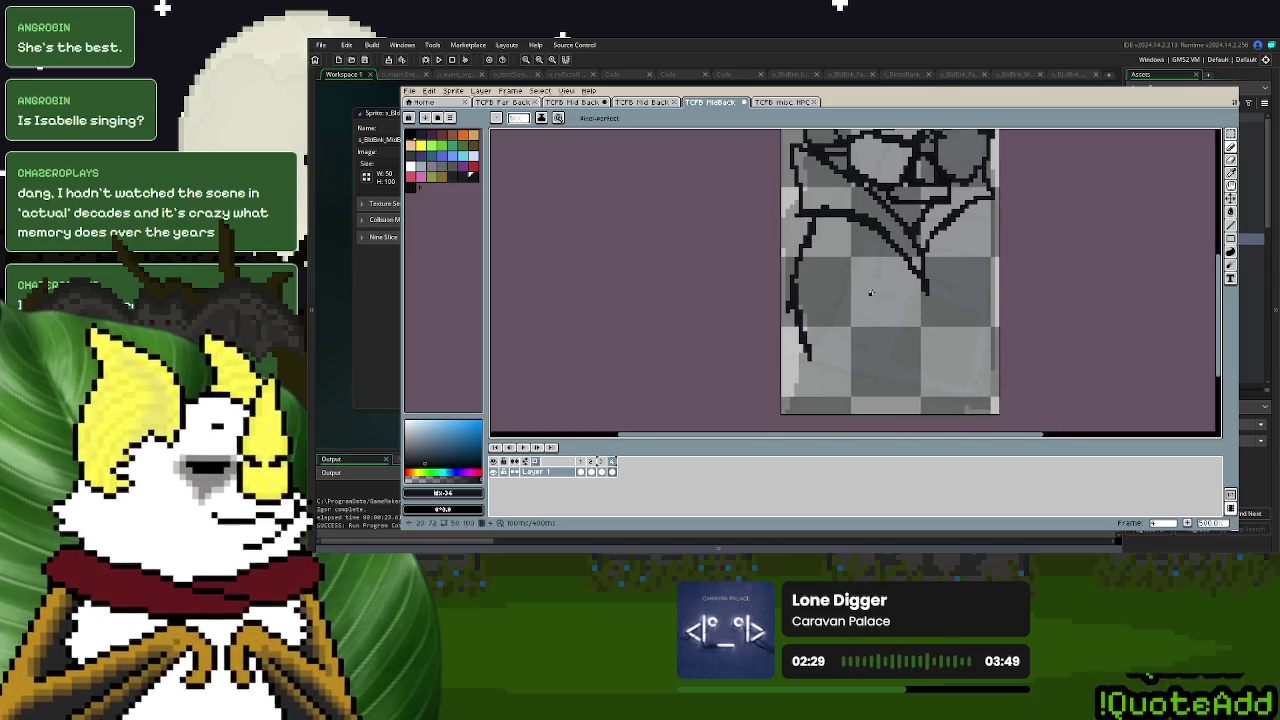
pyautogui.hotkey('ctrl', 'z')
pyautogui.moveTo(884, 286); pyautogui.dragTo(856, 408)
pyautogui.scroll(-1, 834, 422)
pyautogui.moveTo(794, 255); pyautogui.dragTo(788, 325)
pyautogui.moveTo(810, 234); pyautogui.dragTo(790, 404)
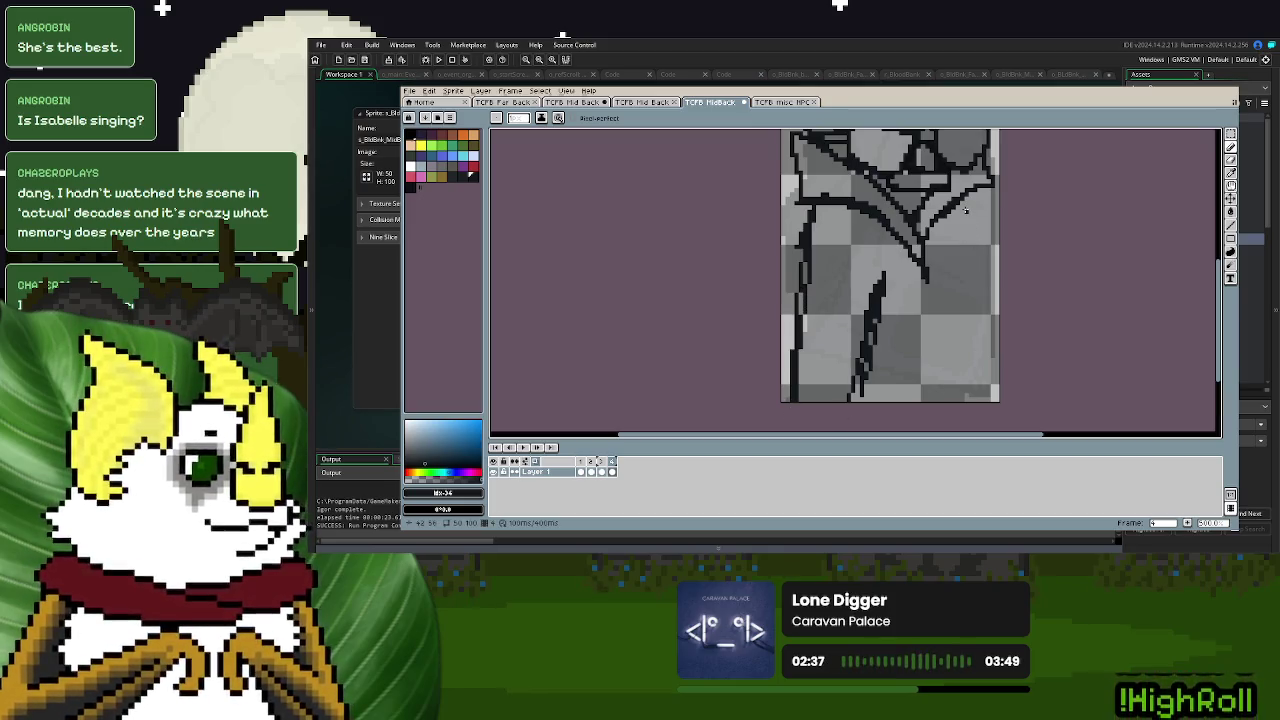
pyautogui.moveTo(965, 280); pyautogui.dragTo(959, 223)
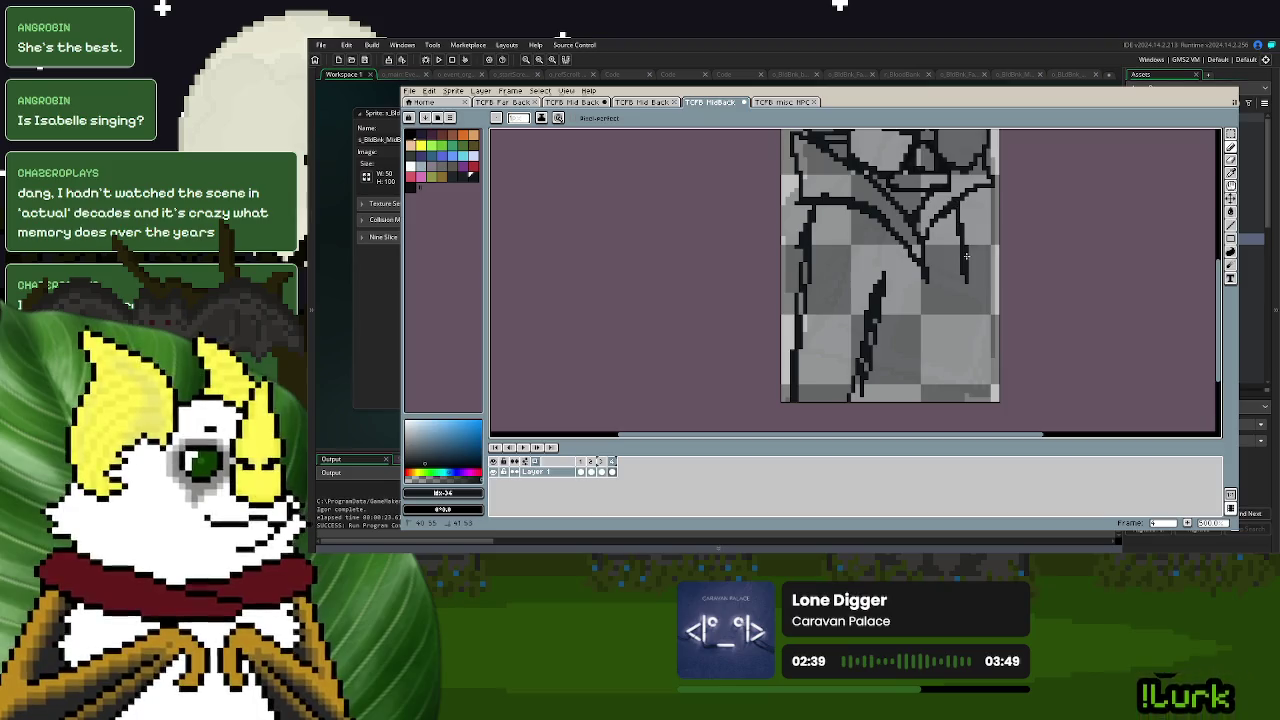
pyautogui.moveTo(926, 277); pyautogui.dragTo(932, 405)
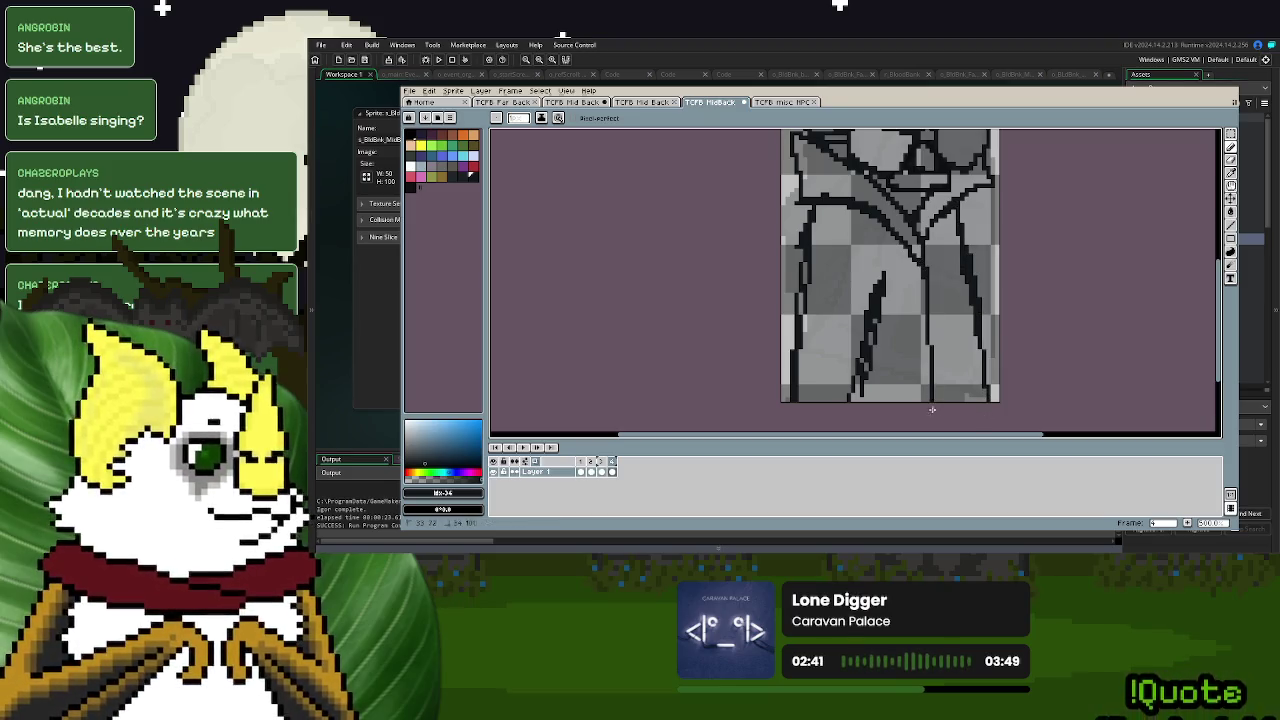
pyautogui.scroll(3, 905, 410)
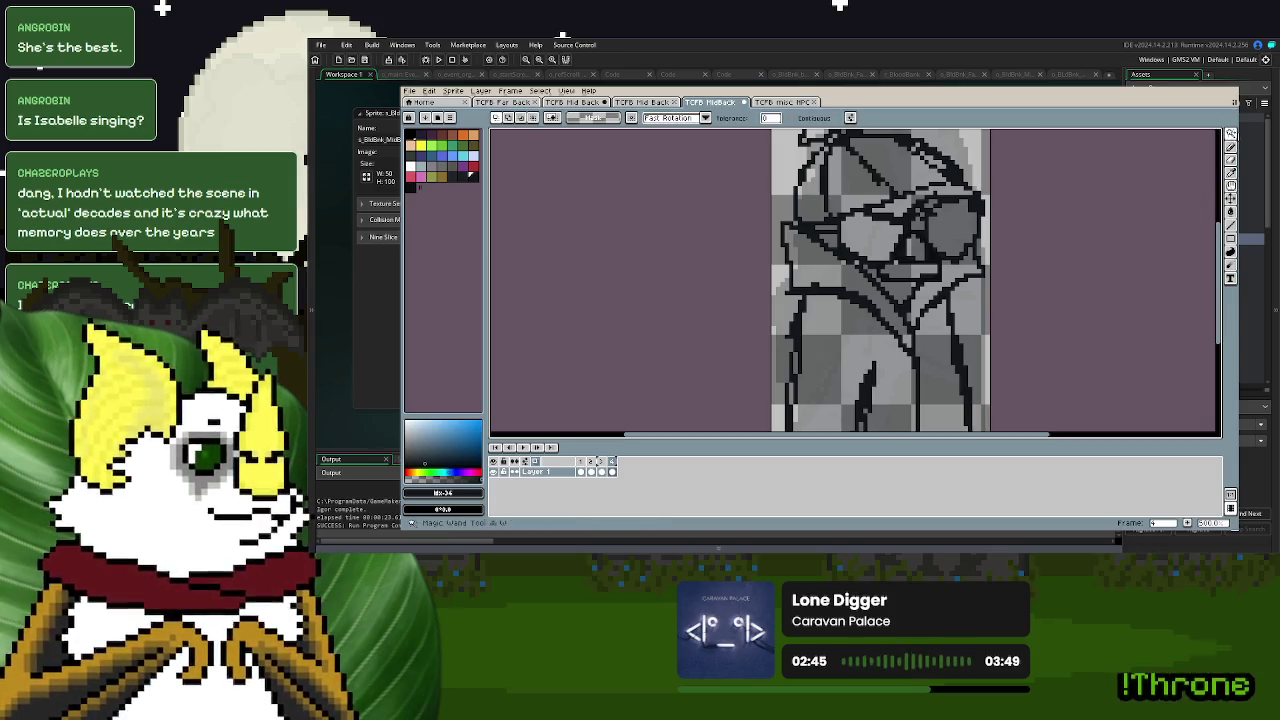
# - Darken the glasses' edge and bucket-fill the areas near the glasses and the mouth dark
pyautogui.scroll(2, 911, 214)
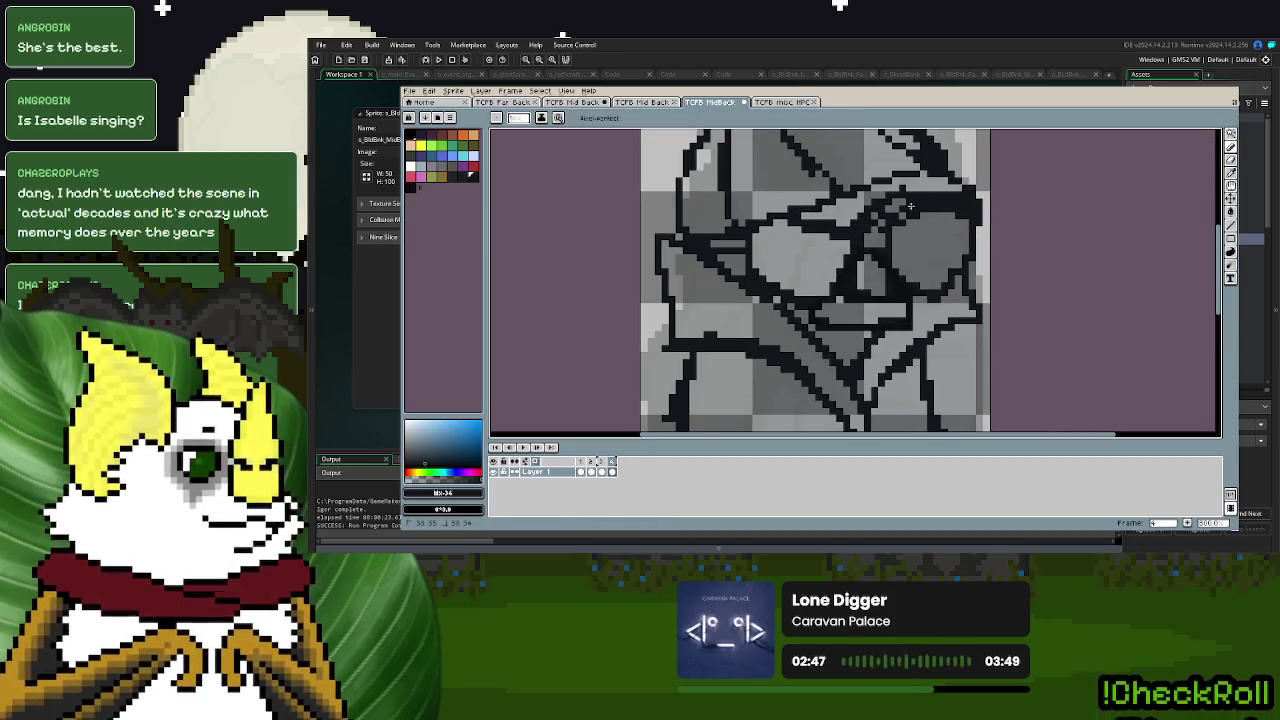
pyautogui.moveTo(963, 212); pyautogui.dragTo(883, 213)
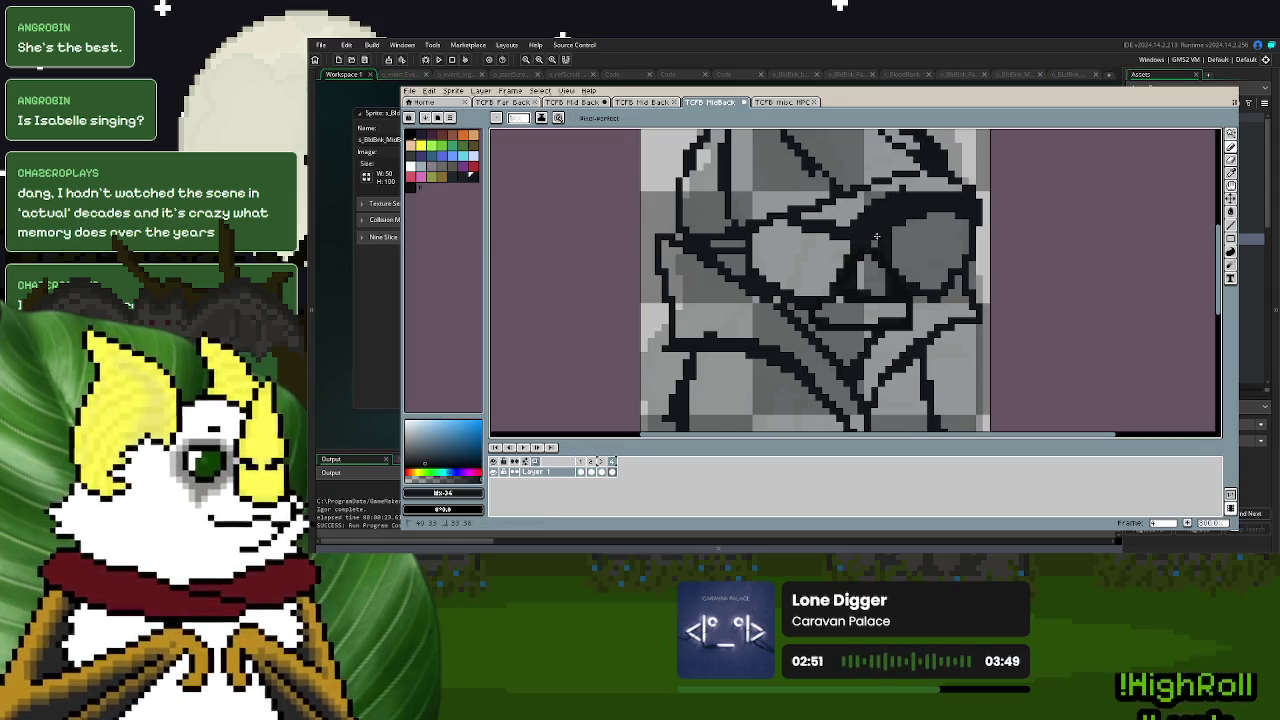
pyautogui.click(1230, 210)
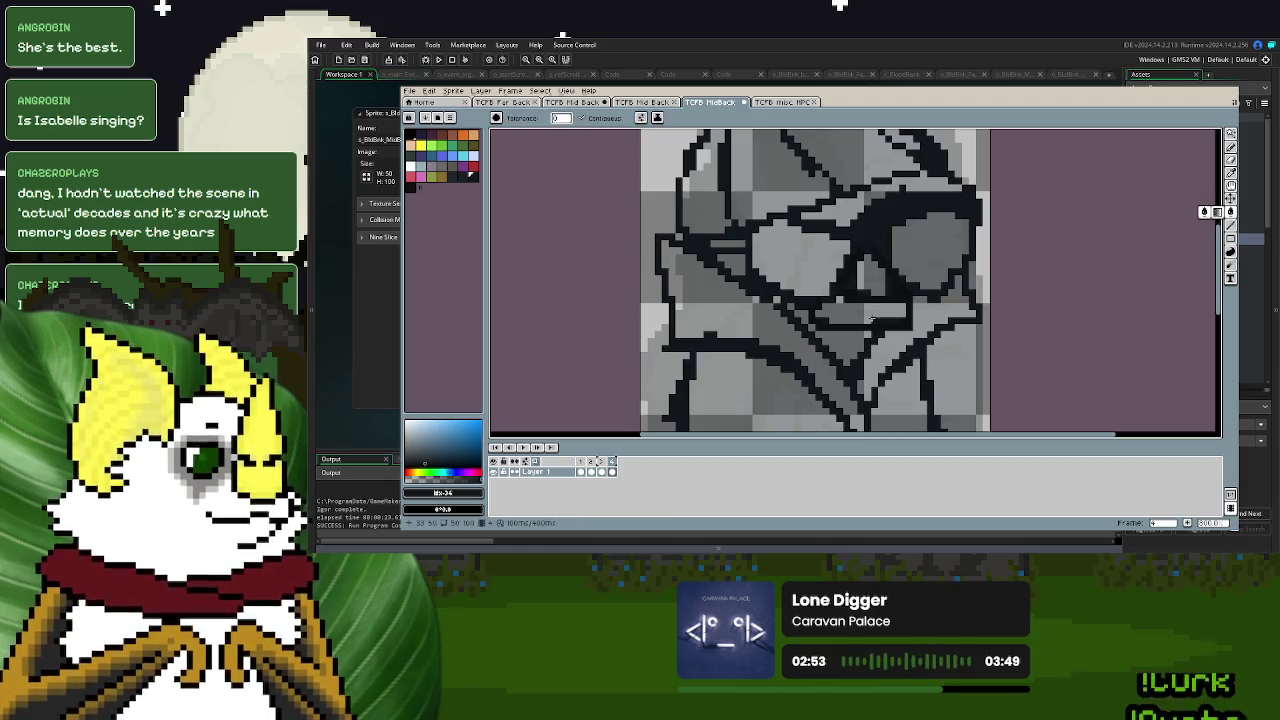
pyautogui.click(839, 336)
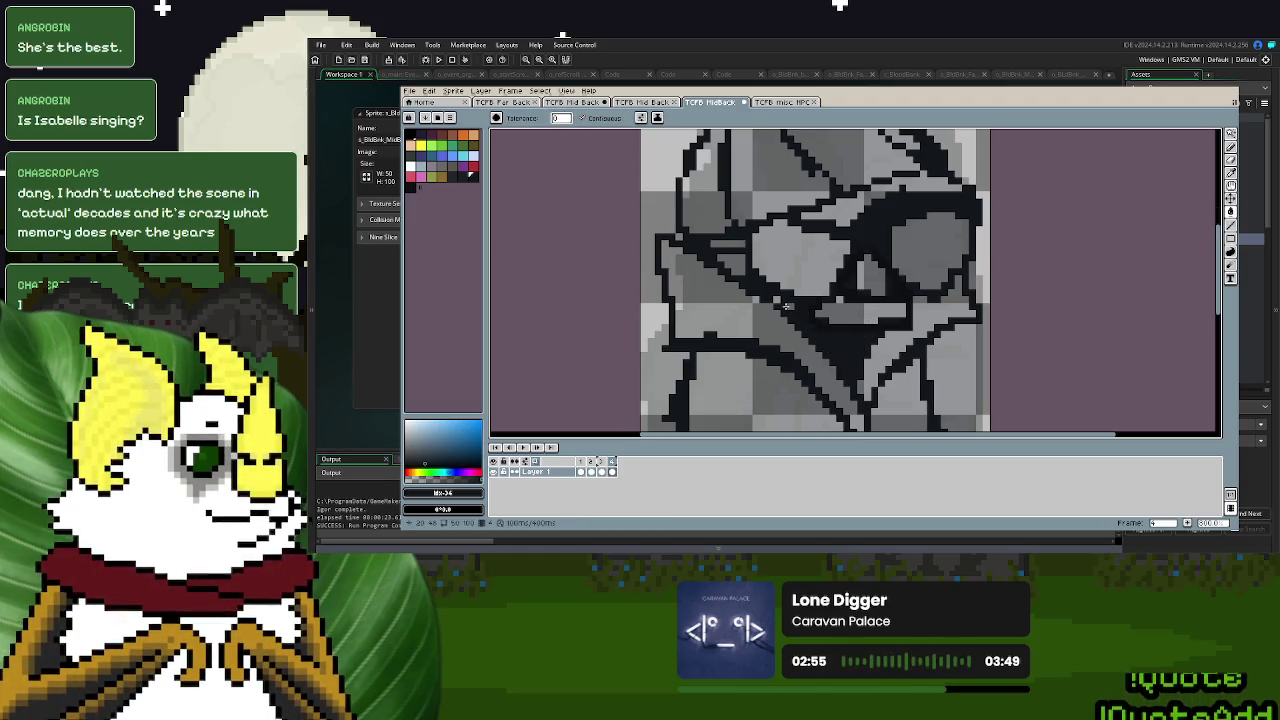
pyautogui.click(730, 246)
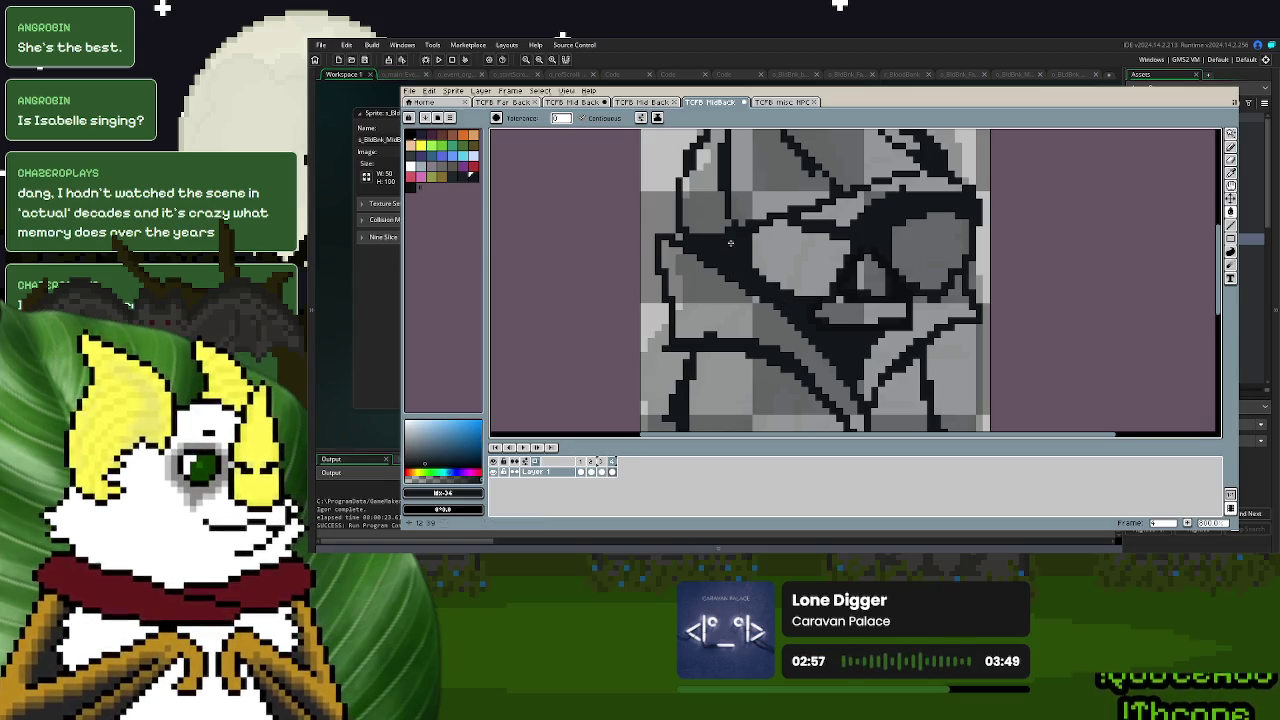
pyautogui.scroll(-2, 730, 246)
pyautogui.click(461, 176)
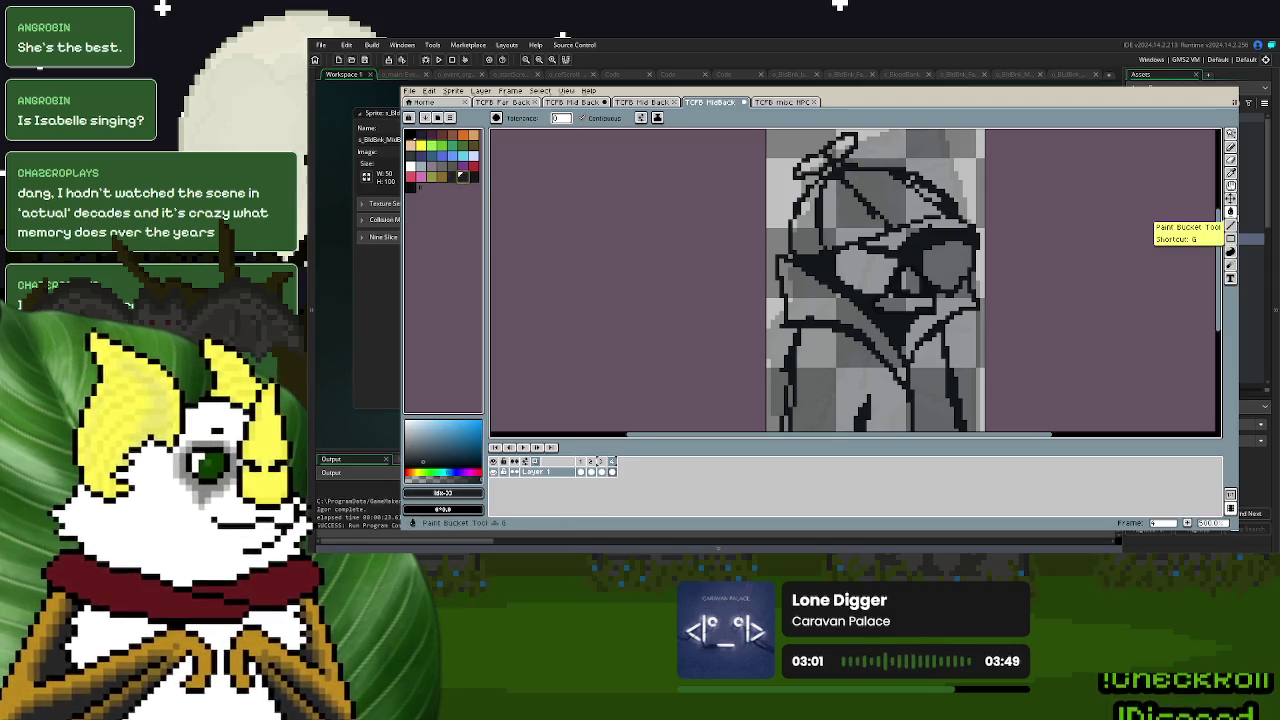
pyautogui.scroll(1, 930, 285)
pyautogui.scroll(3, 900, 285)
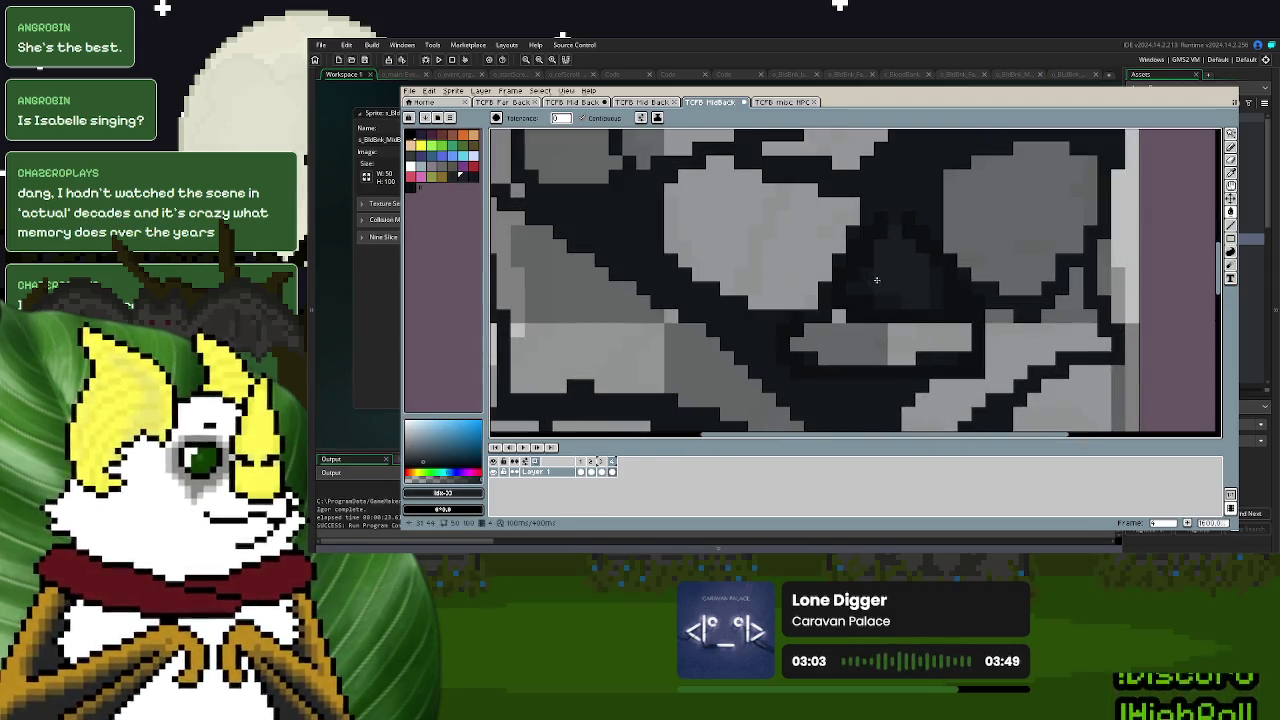
pyautogui.click(907, 344)
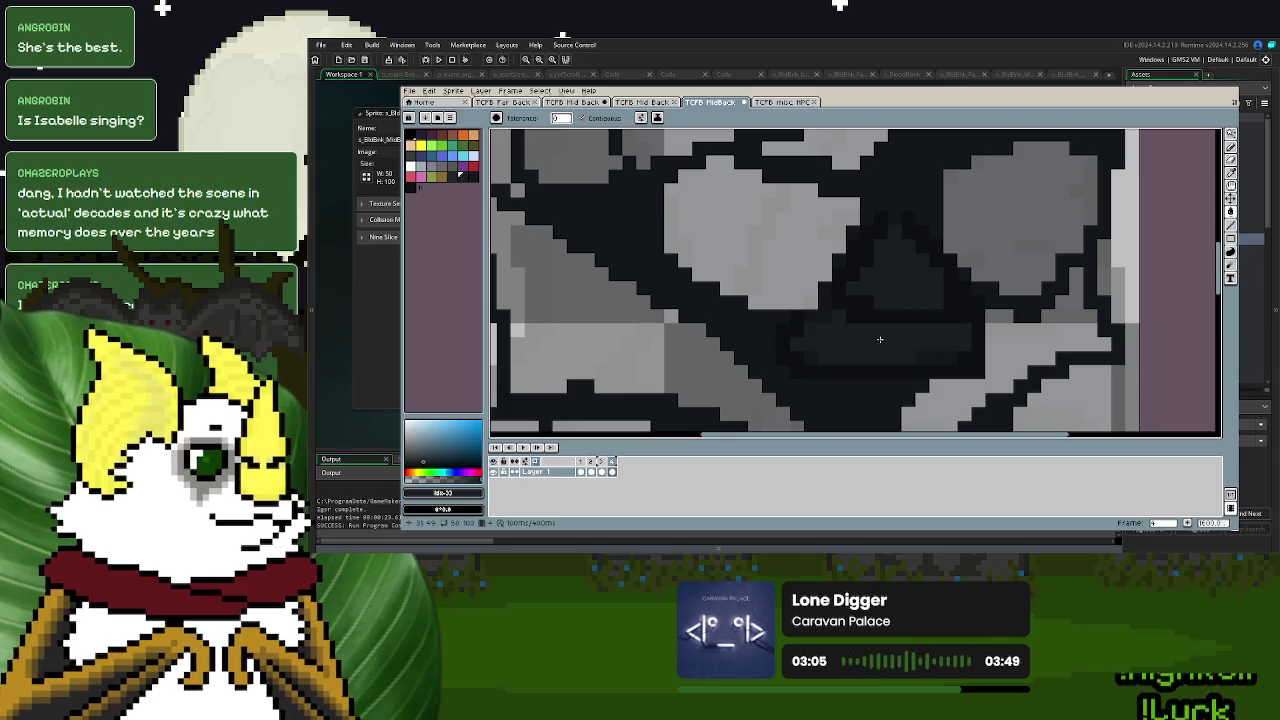
# - Bucket-fill both glasses lenses and the band above them dark
pyautogui.scroll(-3, 907, 344)
pyautogui.scroll(3, 906, 343)
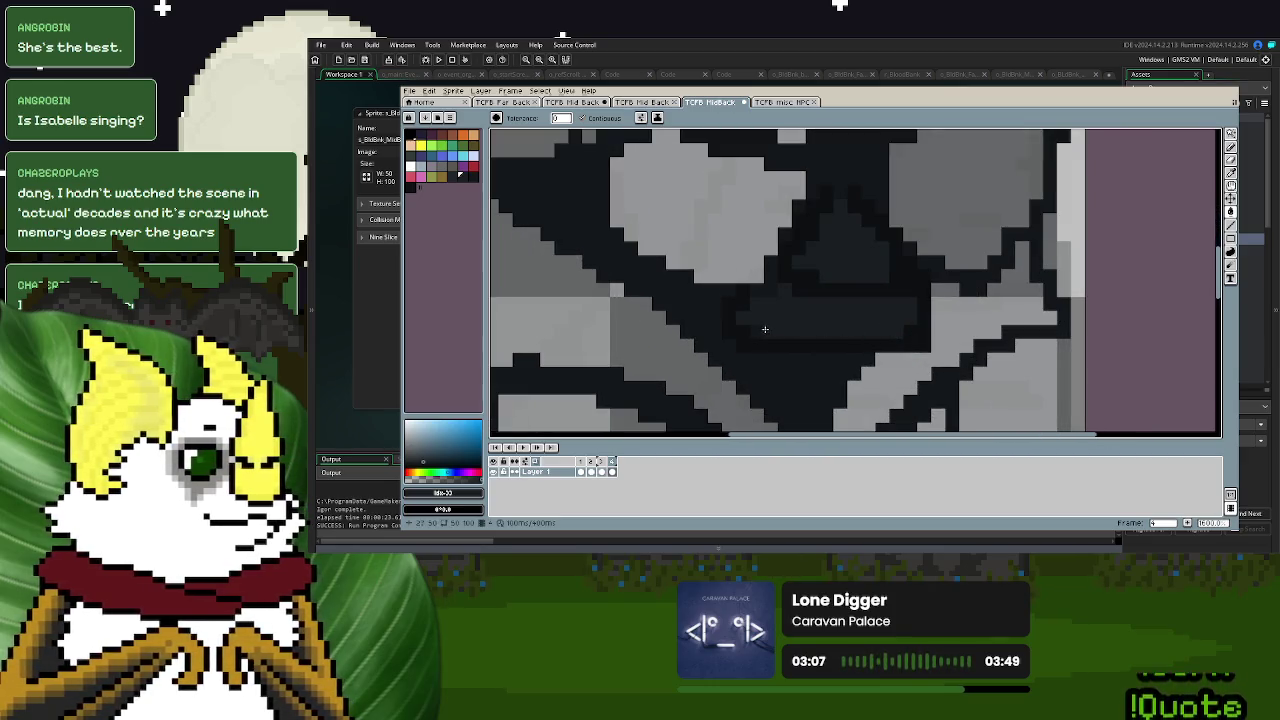
pyautogui.scroll(-2, 784, 305)
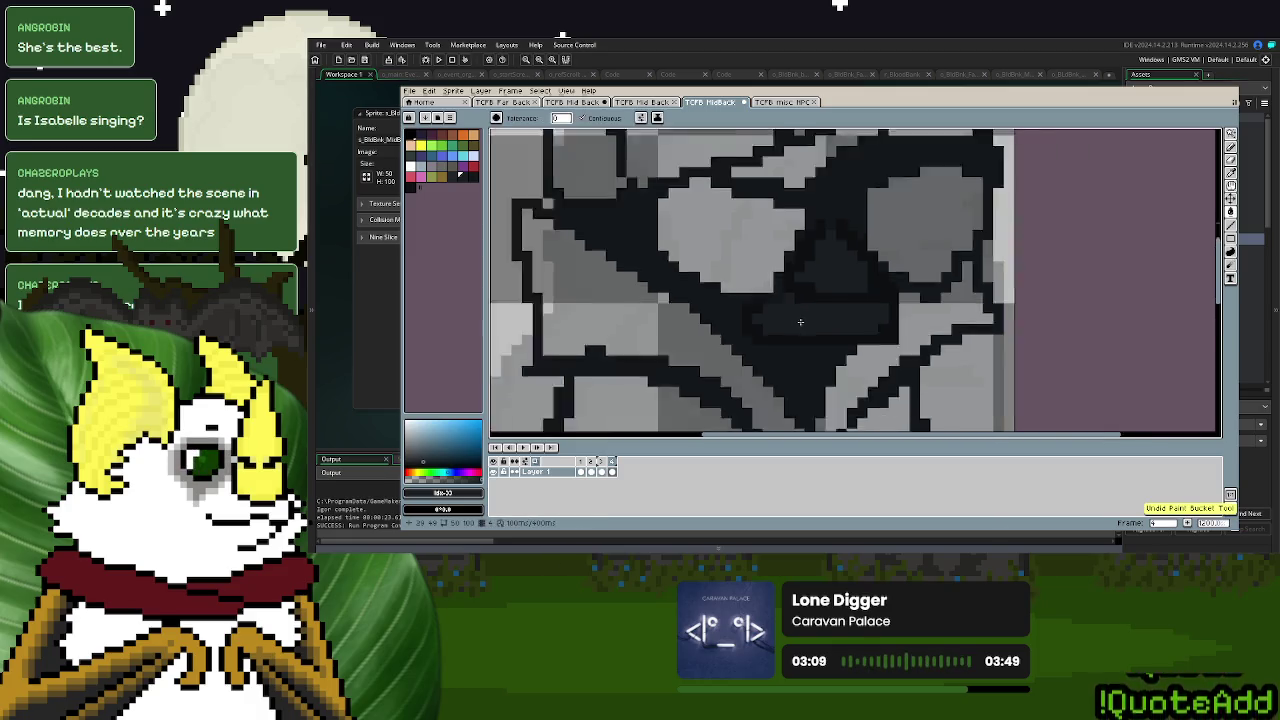
pyautogui.scroll(2, 800, 314)
pyautogui.scroll(-3, 742, 263)
pyautogui.moveTo(742, 263); pyautogui.dragTo(852, 285)
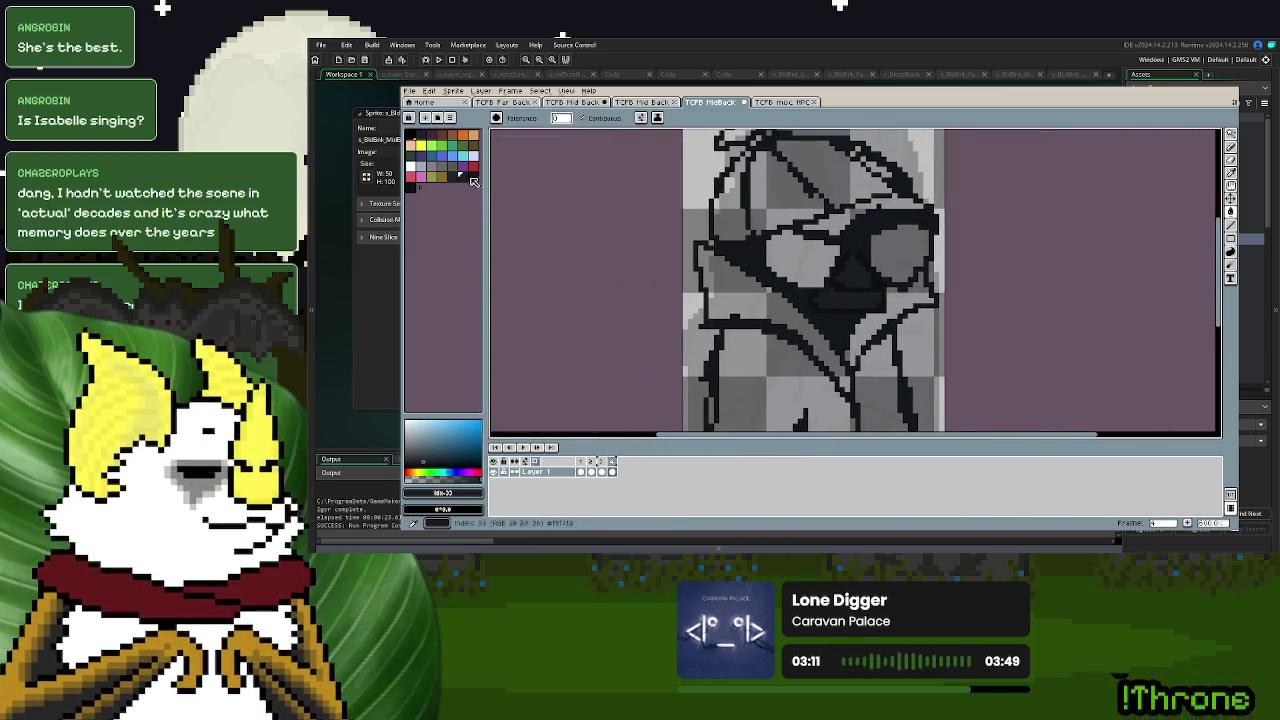
pyautogui.click(830, 235)
pyautogui.click(880, 208)
pyautogui.click(900, 248)
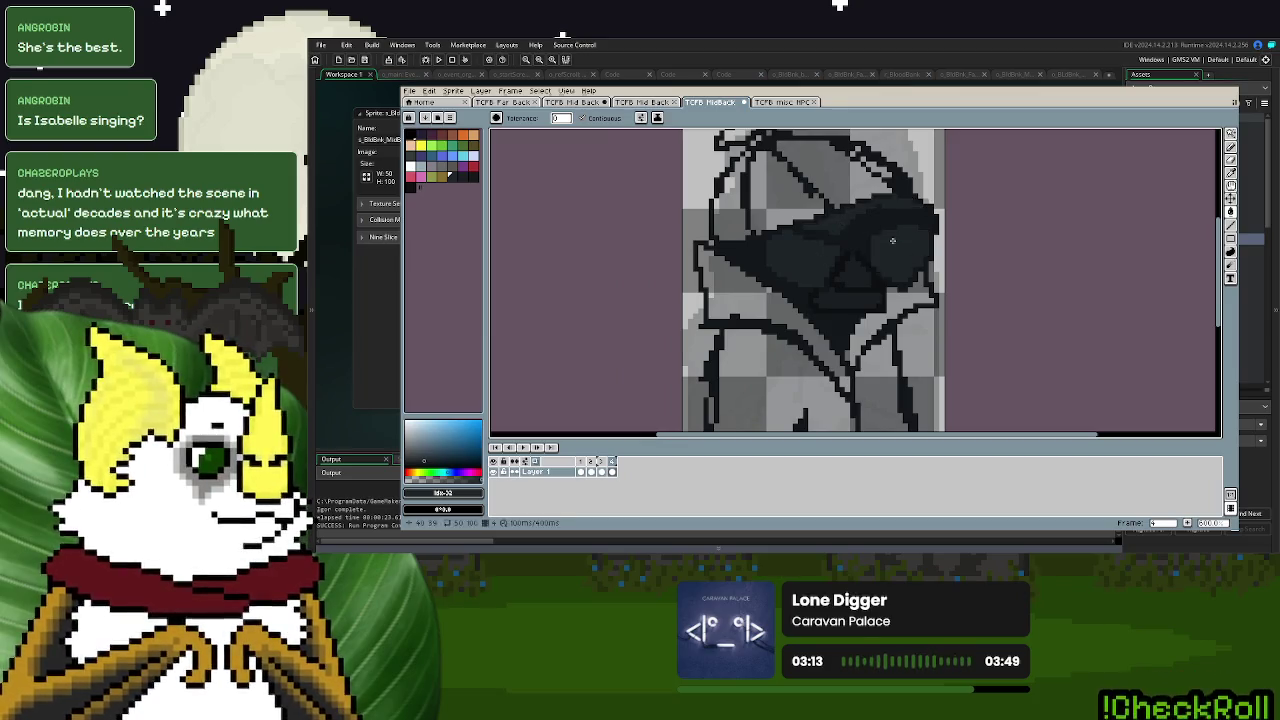
# - Fill the hood and the rest of the figure solid dark, then clear the selection
pyautogui.click(820, 170)
pyautogui.click(1232, 133)
pyautogui.moveTo(1218, 142); pyautogui.dragTo(1200, 157)
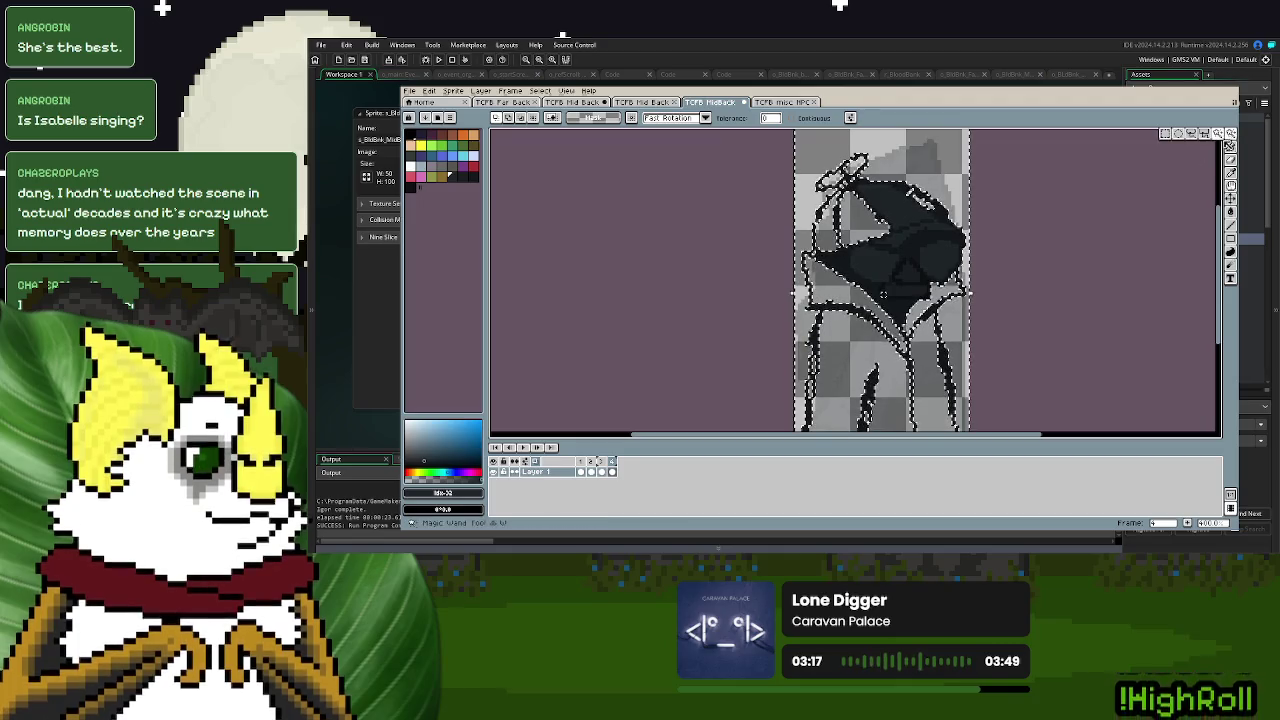
pyautogui.click(1231, 133)
pyautogui.hotkey('ctrl', 'z')
pyautogui.hotkey('ctrl', 'z')
pyautogui.hotkey('ctrl', 'z')
pyautogui.hotkey('ctrl', 'z')
pyautogui.hotkey('ctrl', 'z')
pyautogui.hotkey('ctrl', 'z')
pyautogui.hotkey('ctrl', 'z')
pyautogui.hotkey('ctrl', 'z')
pyautogui.hotkey('ctrl', 'z')
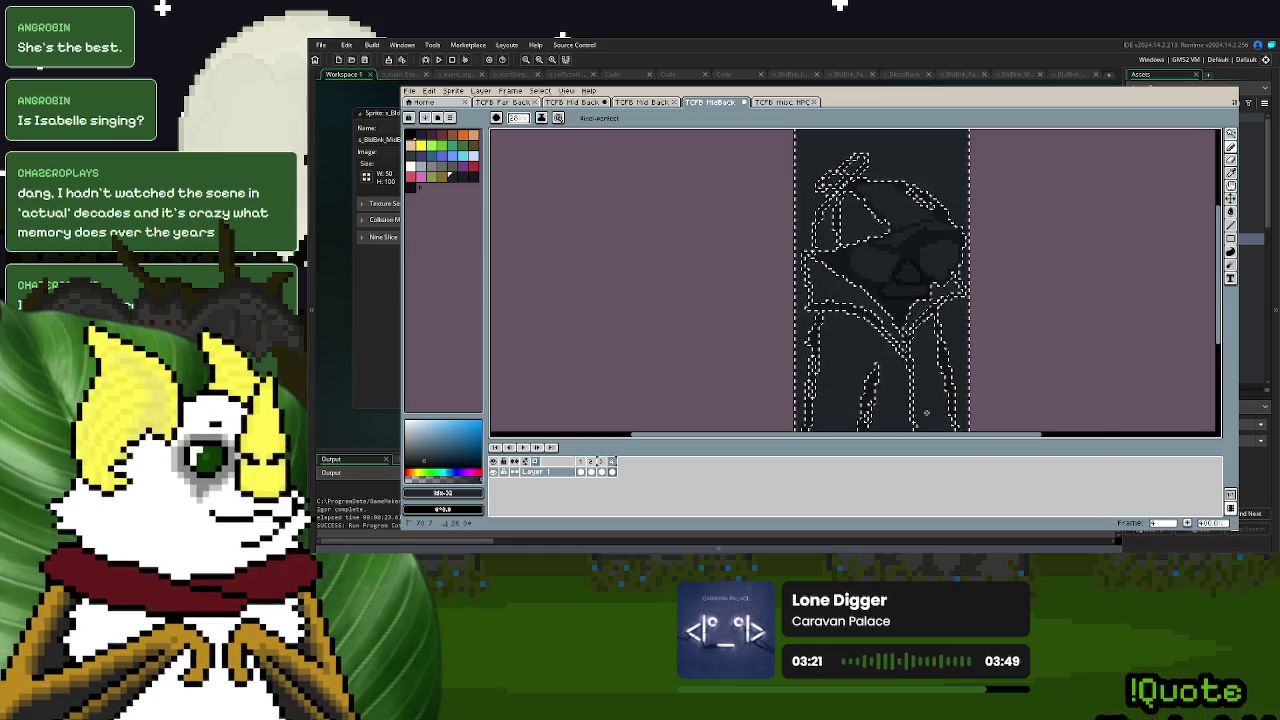
pyautogui.hotkey('ctrl', 'z')
pyautogui.hotkey('ctrl', 'z')
pyautogui.hotkey('ctrl', 'z')
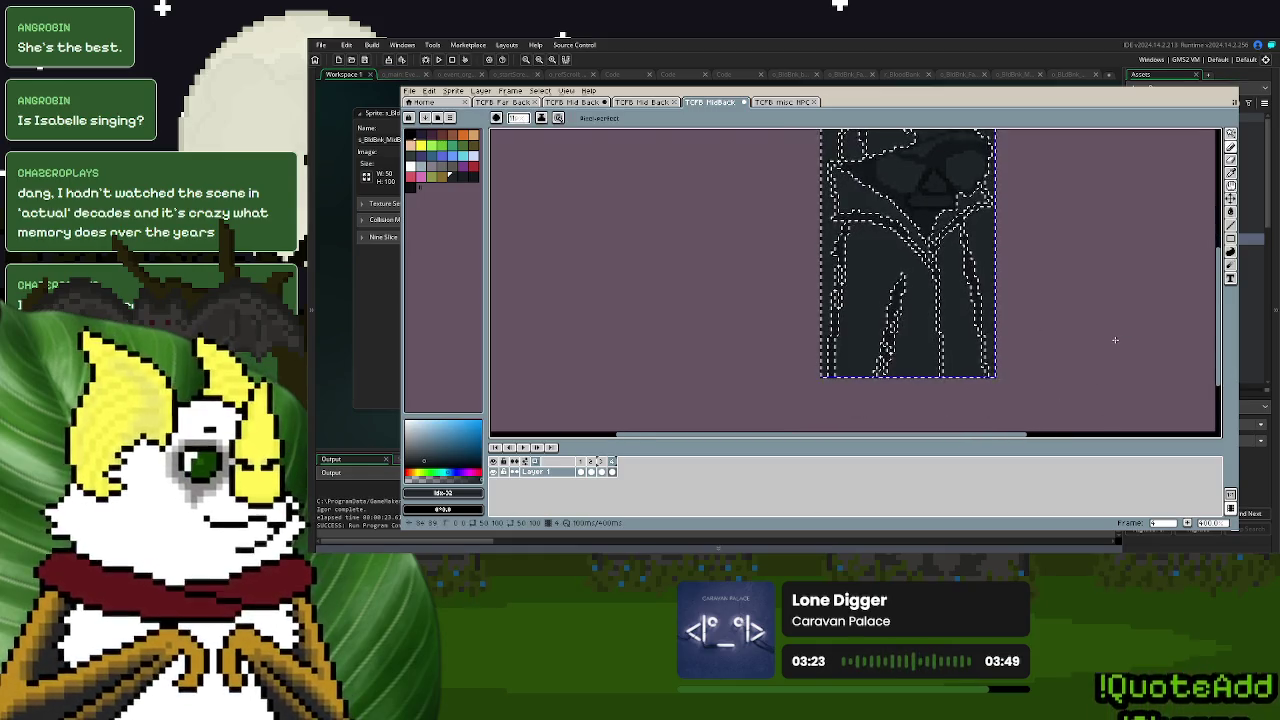
pyautogui.click(1232, 134)
pyautogui.hotkey('ctrl', 'z')
pyautogui.hotkey('ctrl', 'z')
pyautogui.hotkey('ctrl', 'z')
pyautogui.hotkey('ctrl', 'z')
pyautogui.hotkey('ctrl', 'z')
pyautogui.hotkey('ctrl', 'z')
pyautogui.hotkey('ctrl', 'z')
pyautogui.hotkey('ctrl', 'z')
pyautogui.hotkey('ctrl', 'z')
pyautogui.hotkey('ctrl', 'z')
pyautogui.hotkey('ctrl', 'z')
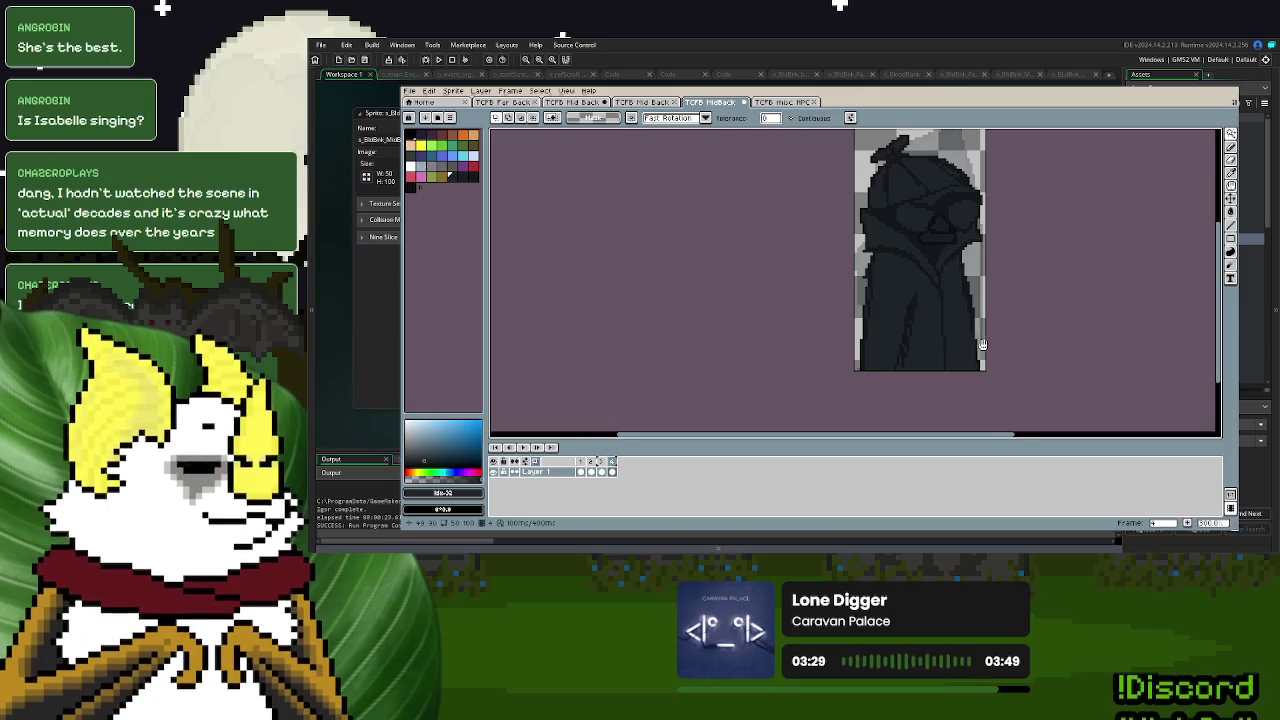
pyautogui.hotkey('ctrl', 'z')
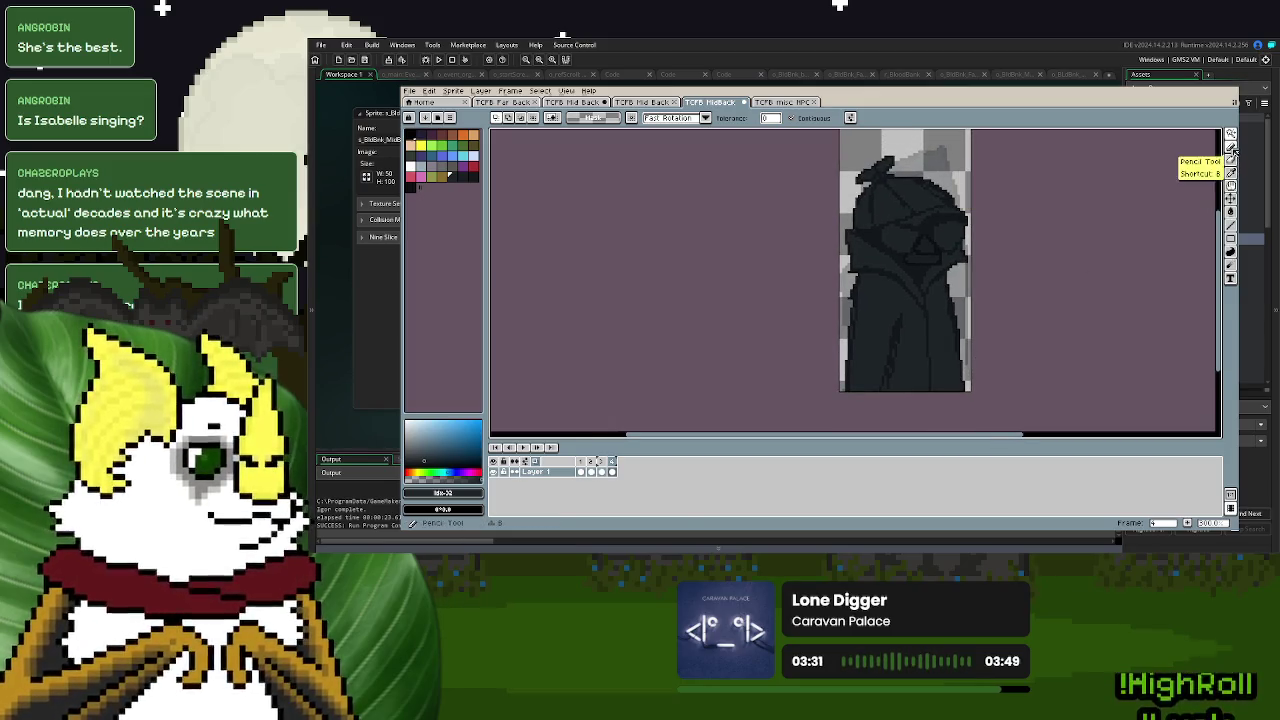
# - Switch to the pencil and pick a slightly lighter dark shade
pyautogui.click(1231, 147)
pyautogui.click(472, 178)
pyautogui.scroll(3, 865, 235)
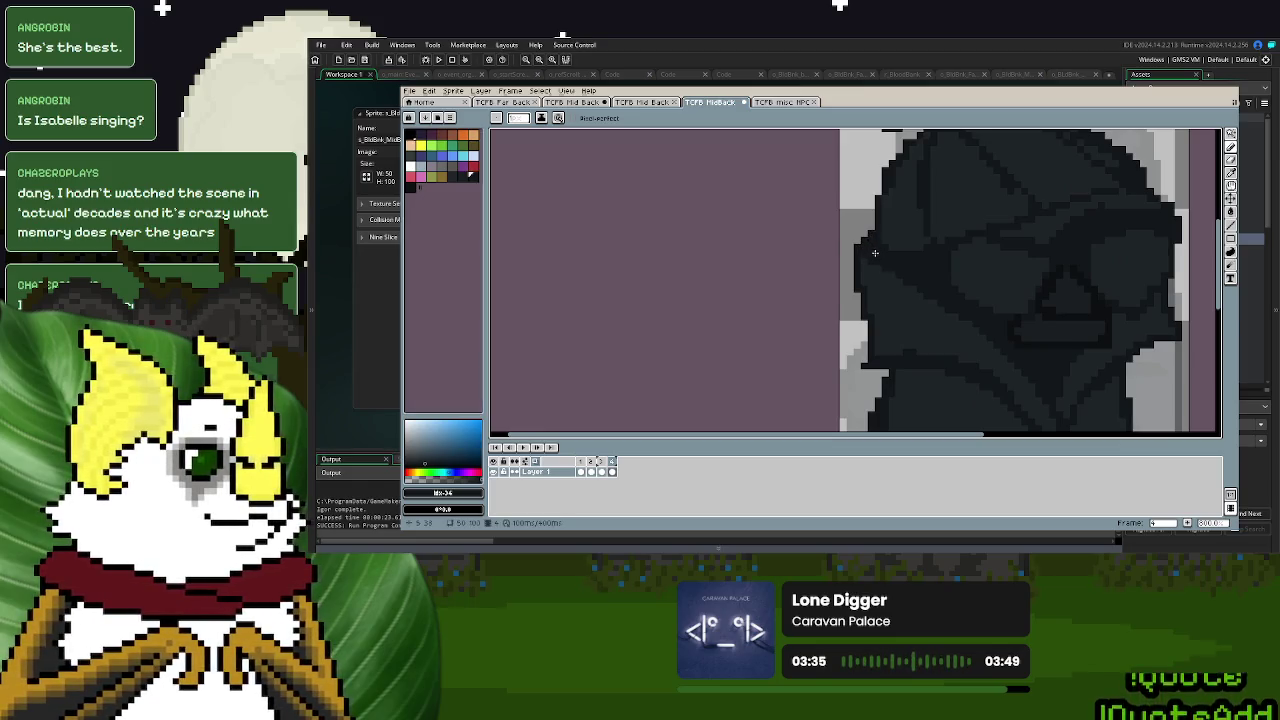
pyautogui.scroll(-3, 875, 253)
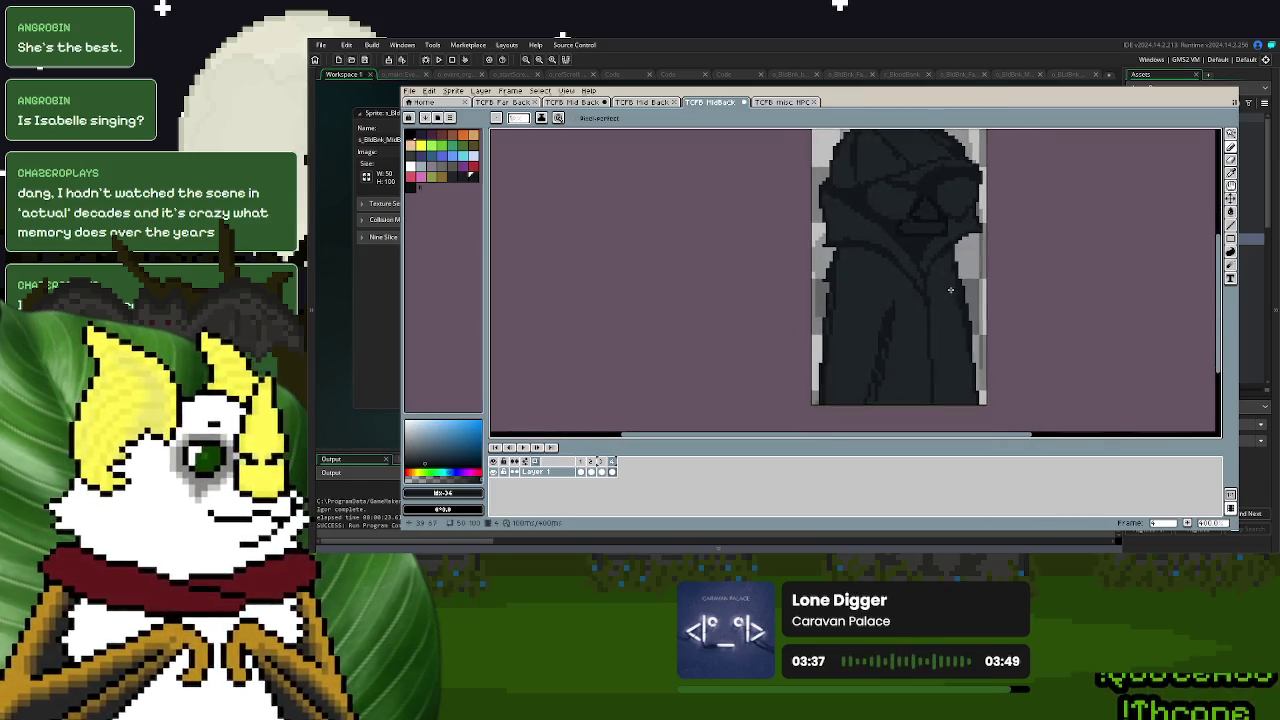
pyautogui.scroll(2, 955, 268)
pyautogui.scroll(-3, 1161, 203)
pyautogui.scroll(1, 880, 280)
pyautogui.scroll(2, 880, 280)
# - Select the dark figure area by colour and pick another dark shade for the pencil
pyautogui.click(1231, 141)
pyautogui.click(880, 205)
pyautogui.click(452, 177)
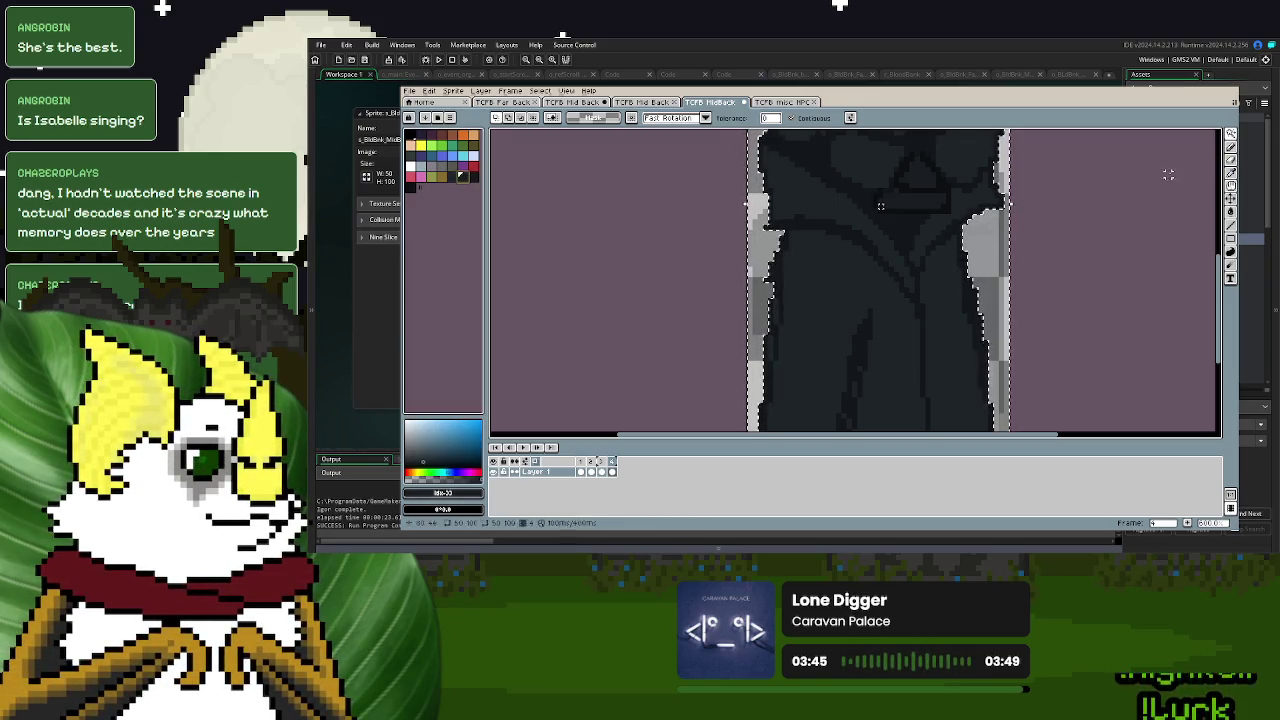
pyautogui.click(1231, 146)
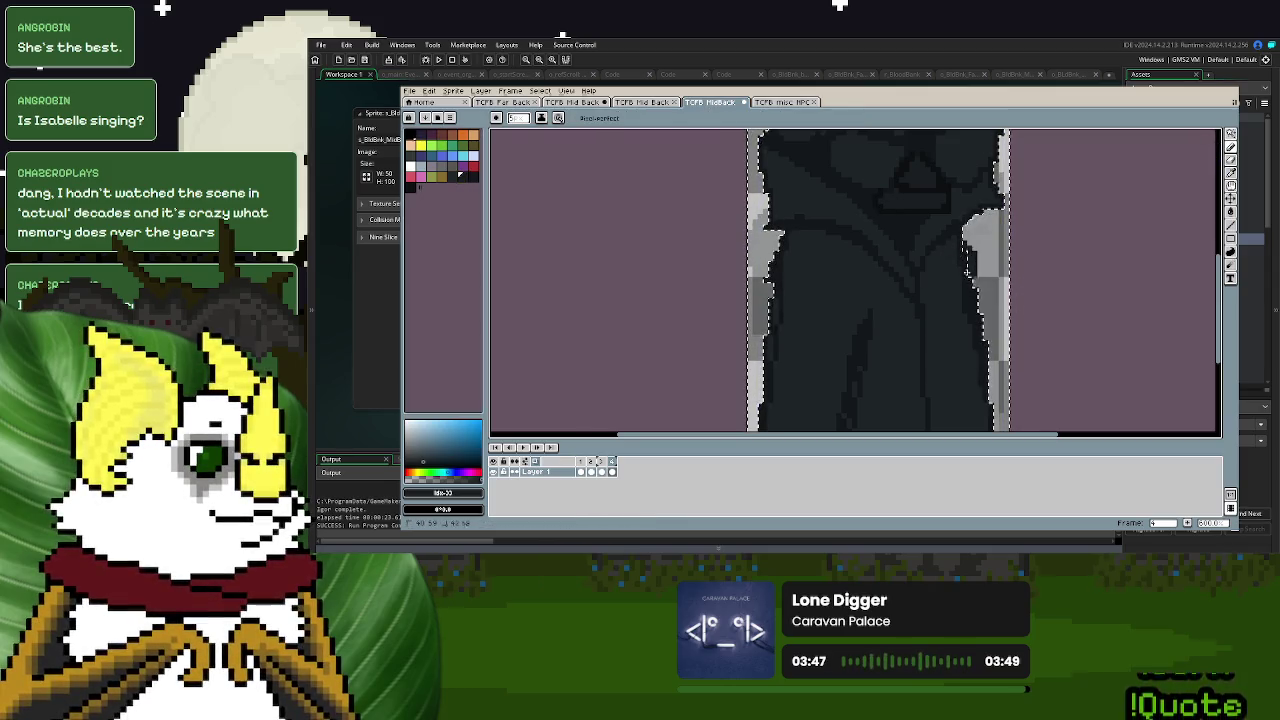
pyautogui.press('m')
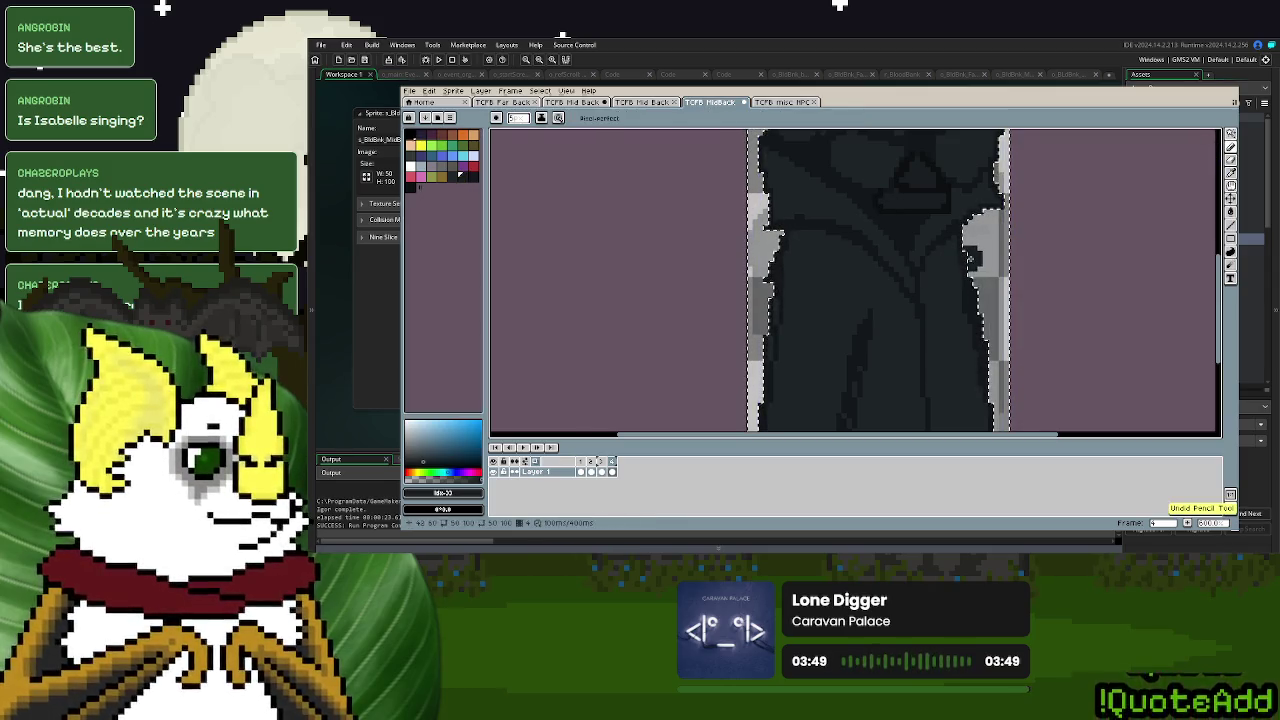
pyautogui.press('p')
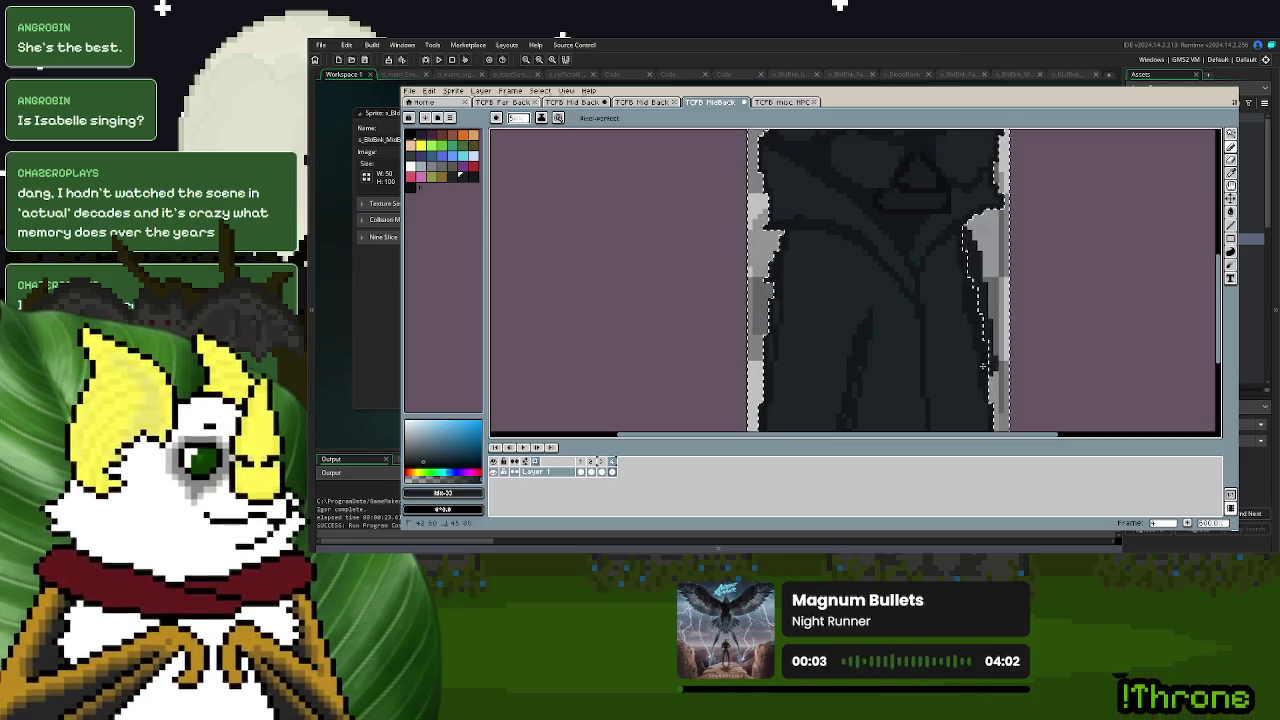
# - Deselect the cloaked figure, return to the pencil, and zoom into the glasses
pyautogui.click(1231, 134)
pyautogui.click(1183, 133)
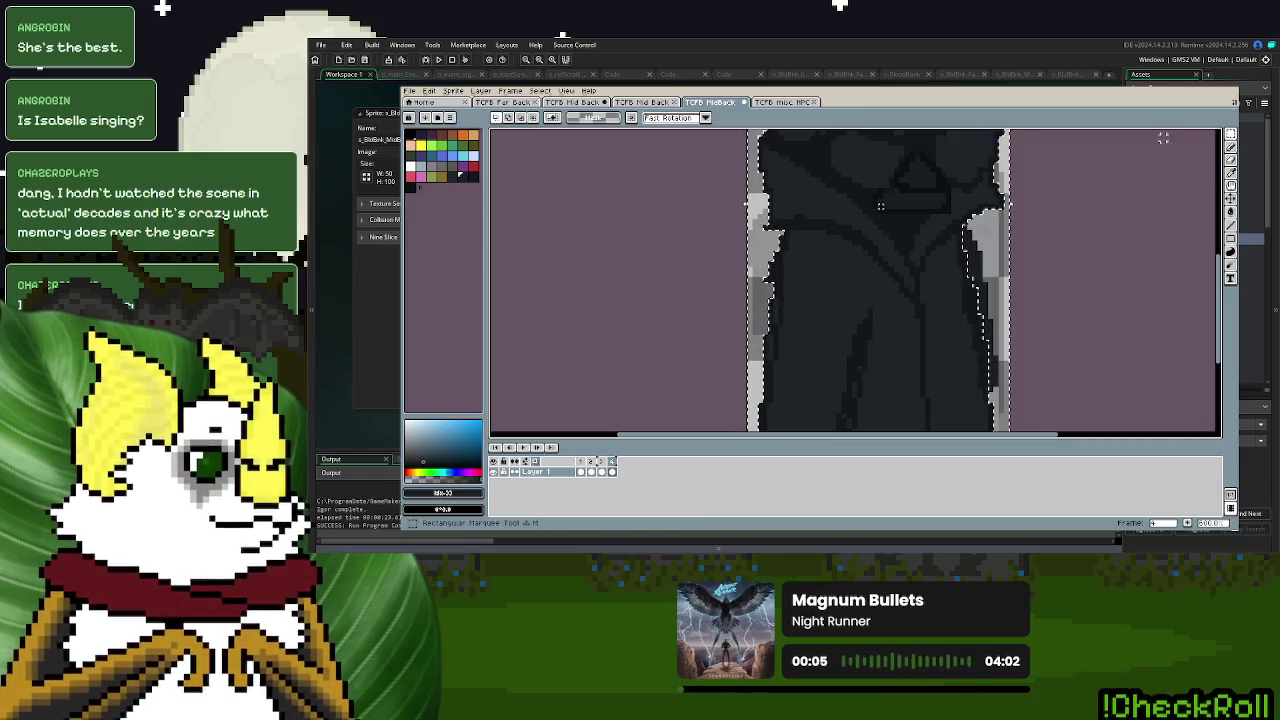
pyautogui.scroll(-2, 1038, 376)
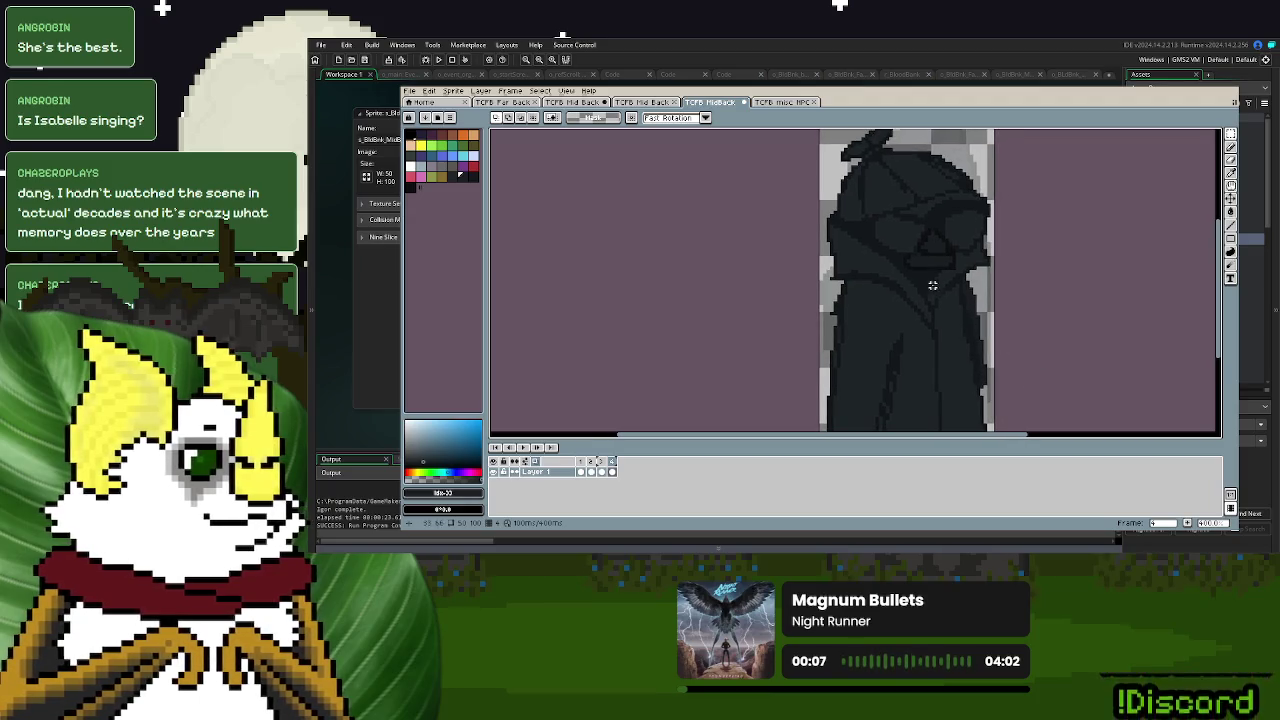
pyautogui.scroll(2, 932, 285)
pyautogui.press('d')
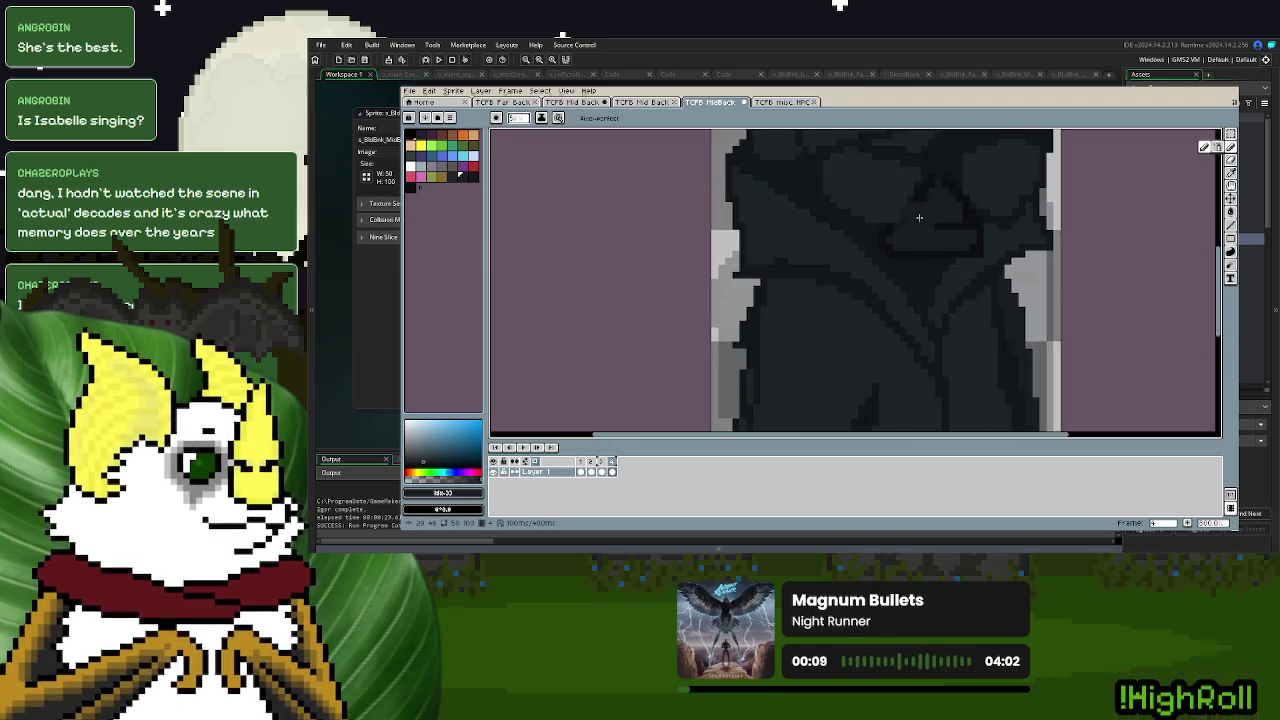
pyautogui.scroll(1, 919, 217)
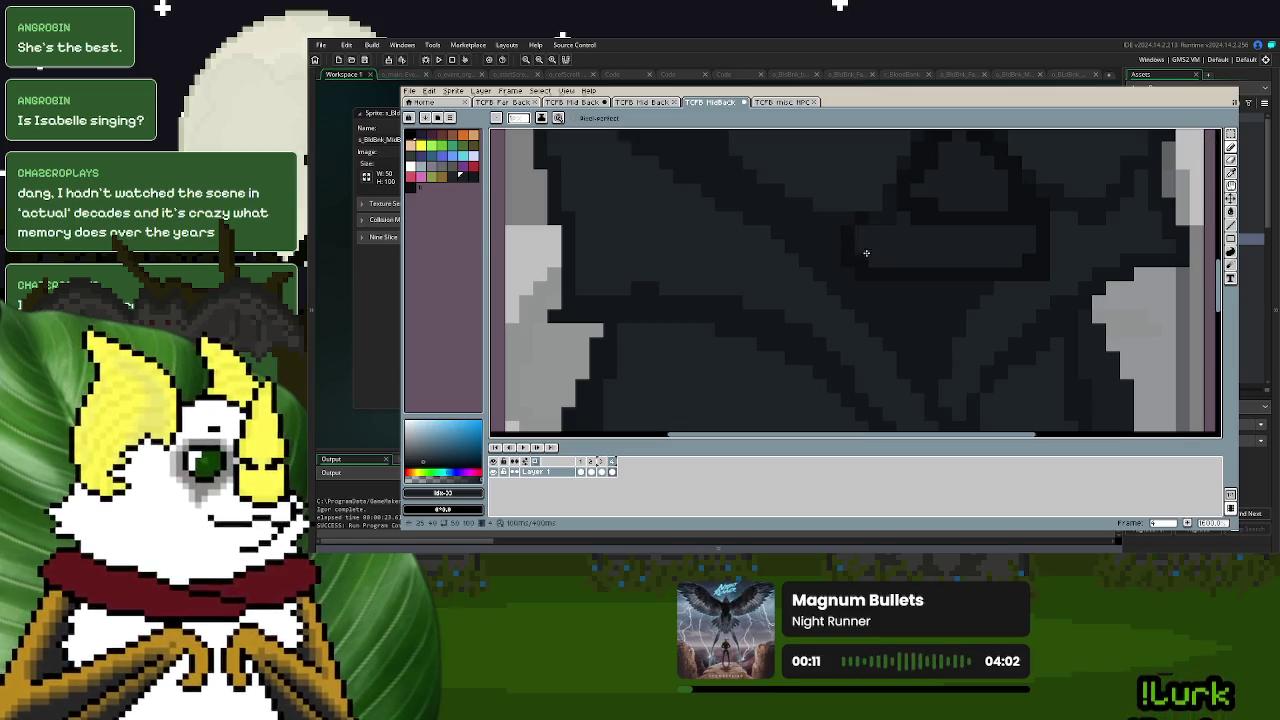
pyautogui.scroll(1, 924, 260)
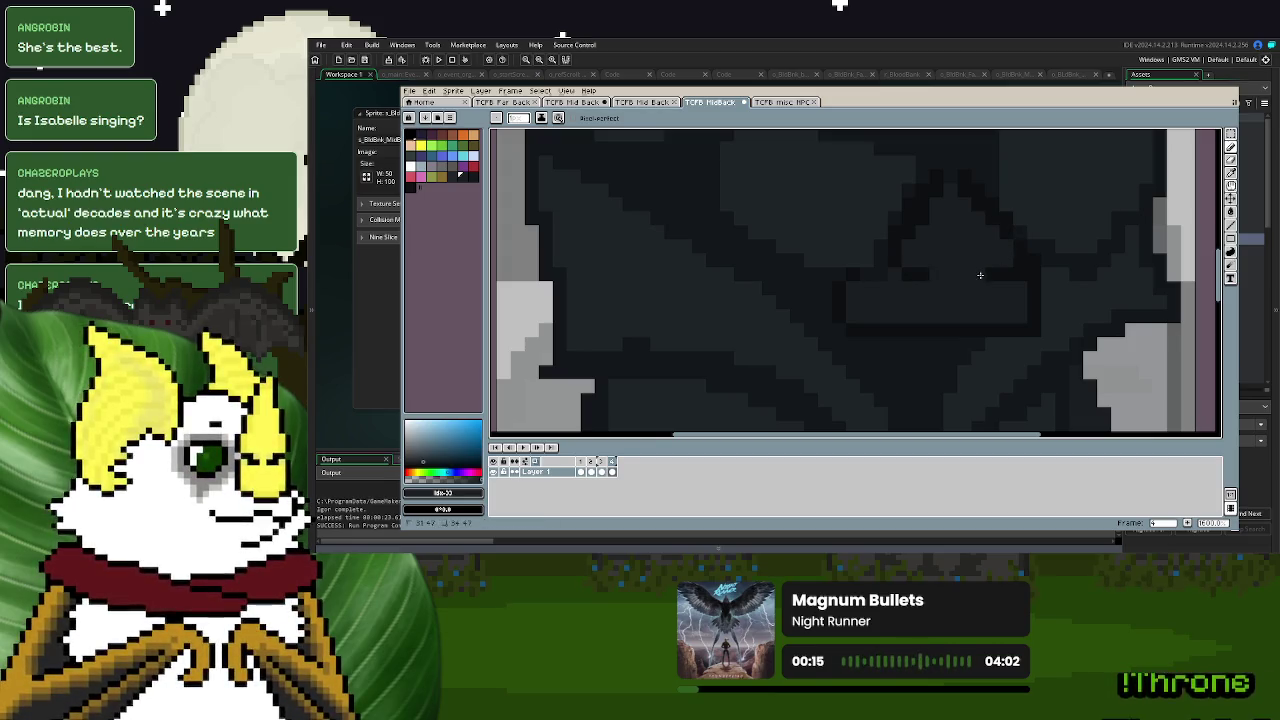
# - Try palette shades 34 and 35, settling back on shade 33
pyautogui.click(472, 177)
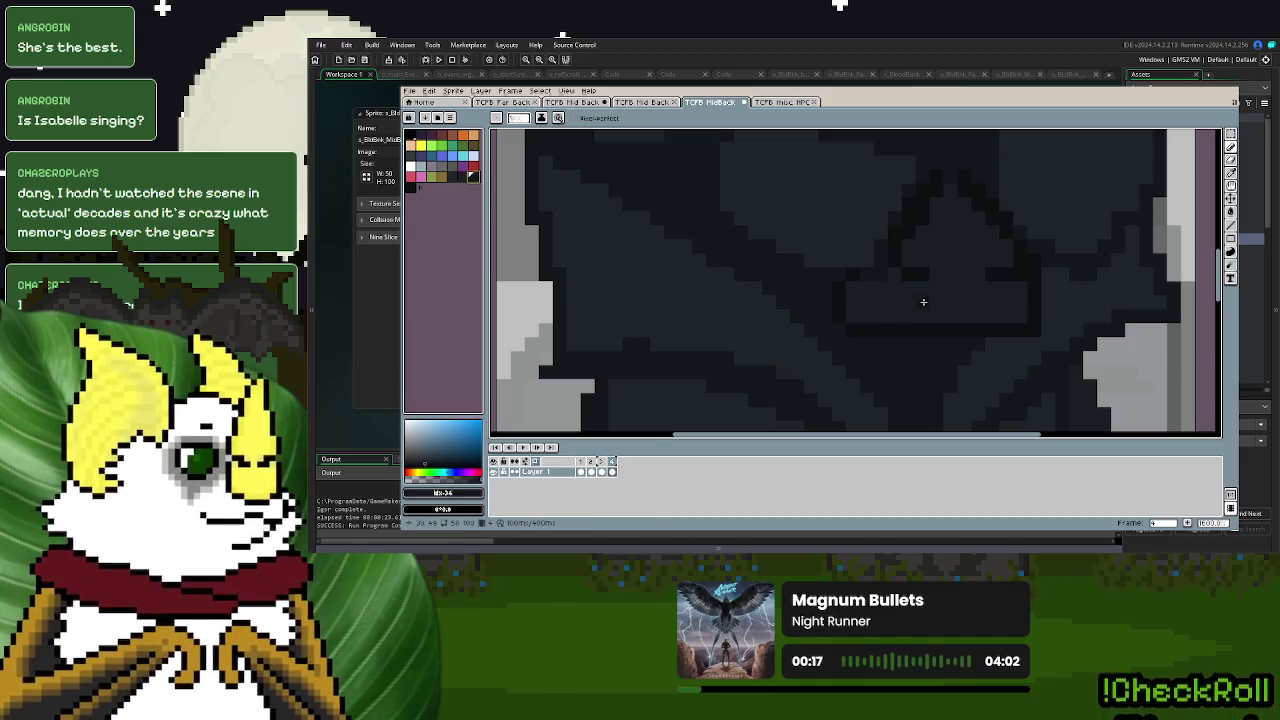
pyautogui.click(410, 188)
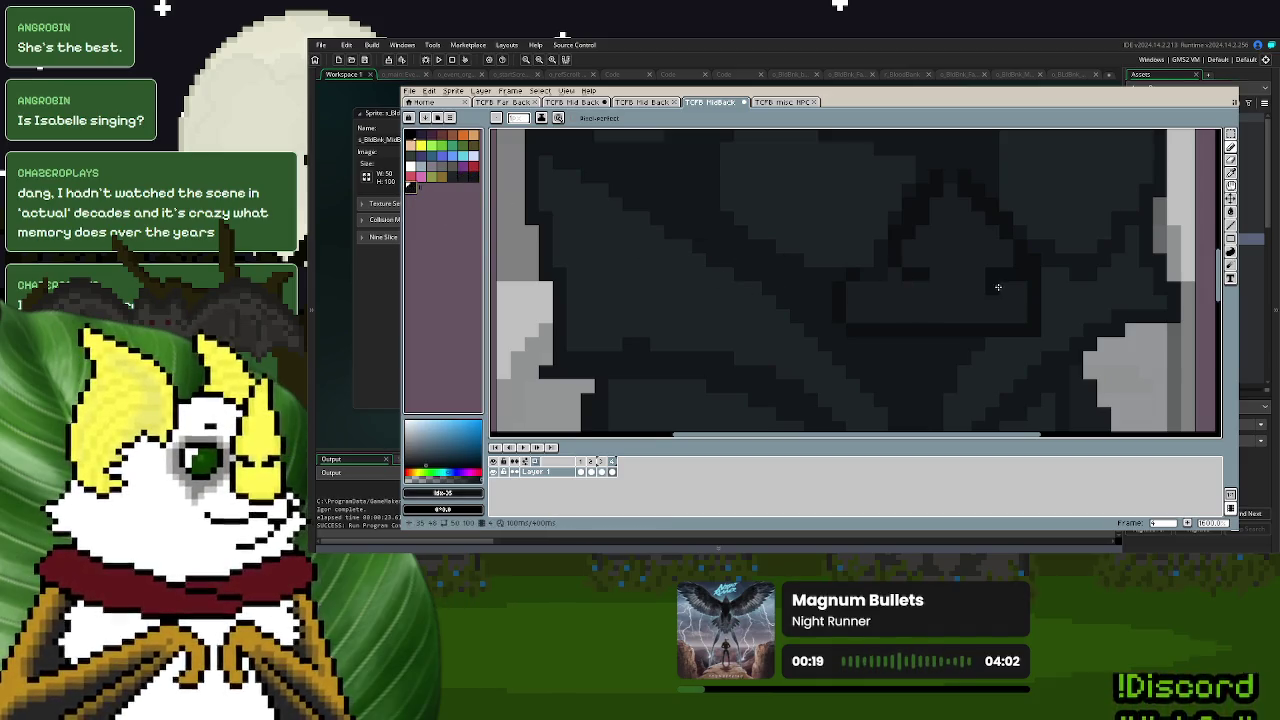
pyautogui.scroll(-4, 947, 315)
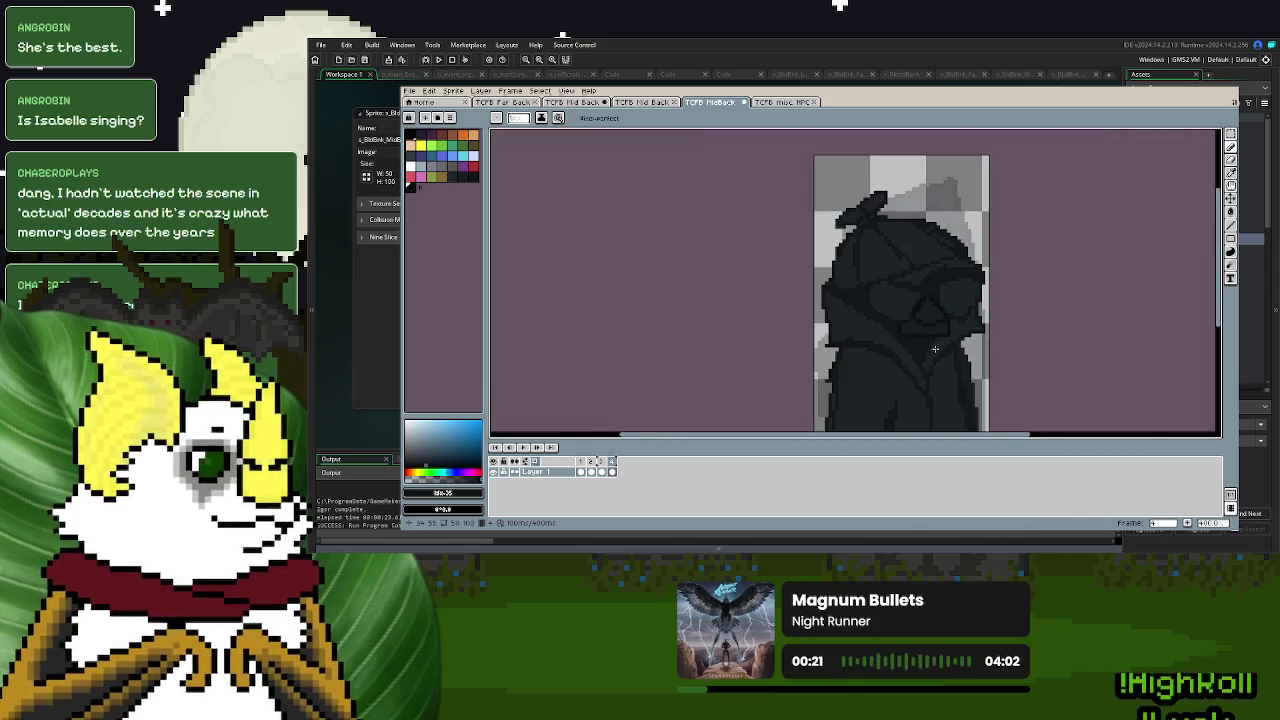
pyautogui.scroll(4, 923, 339)
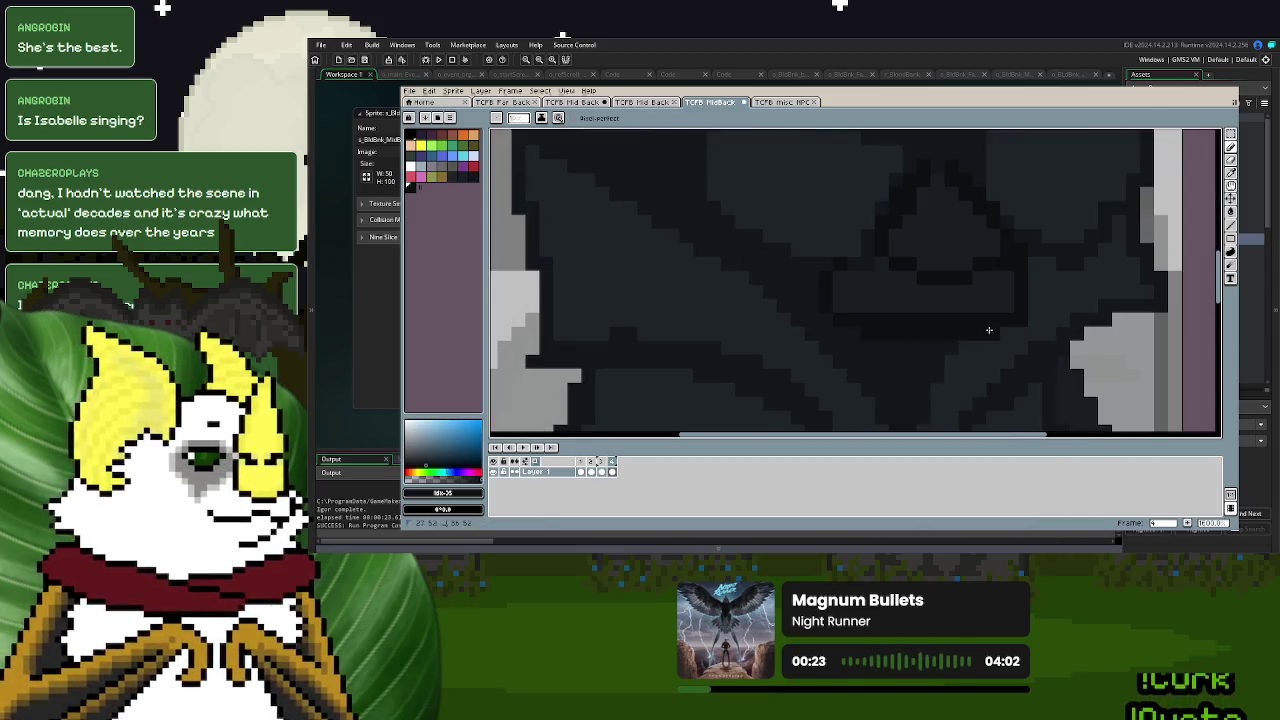
pyautogui.click(462, 182)
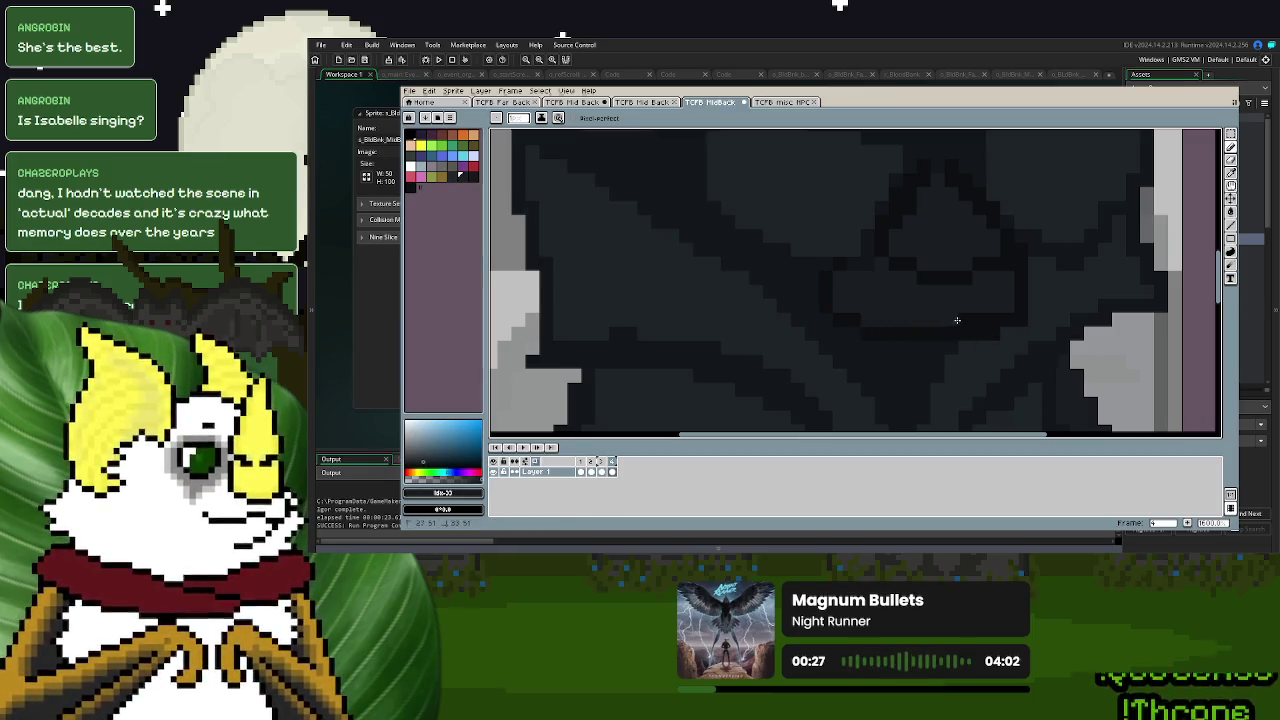
pyautogui.scroll(-5, 957, 320)
pyautogui.scroll(1, 931, 352)
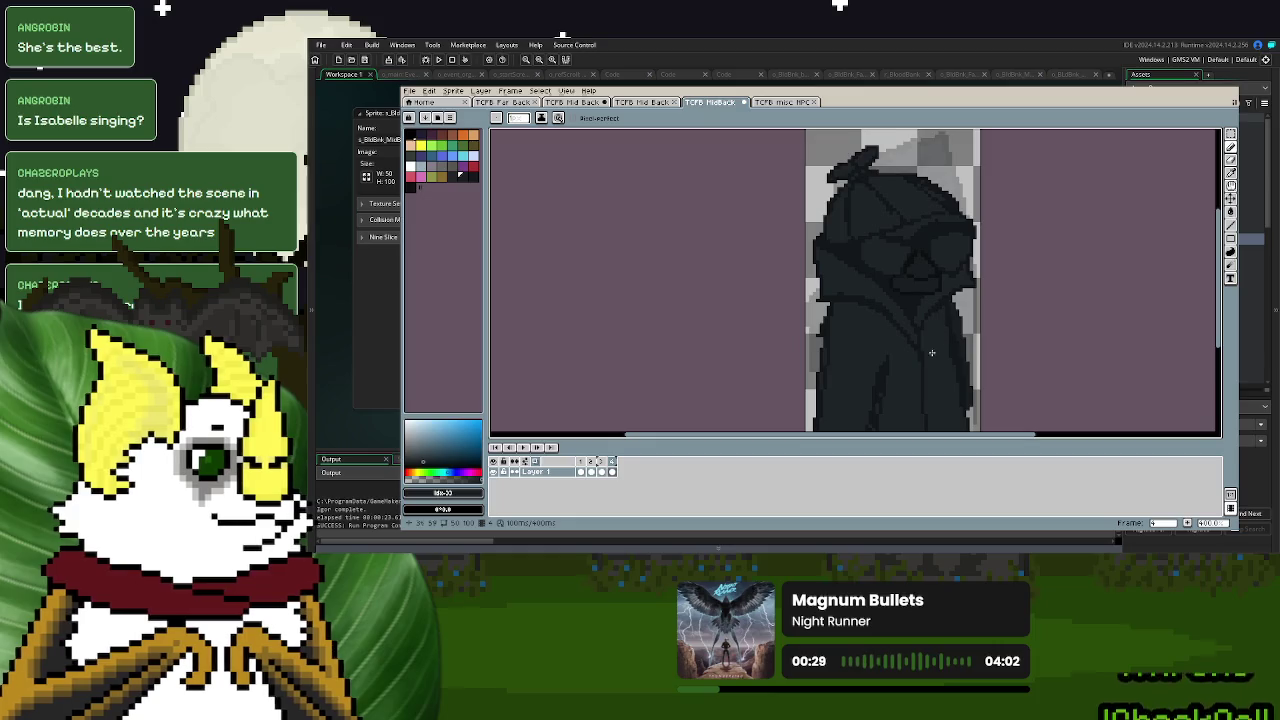
pyautogui.press('Left')
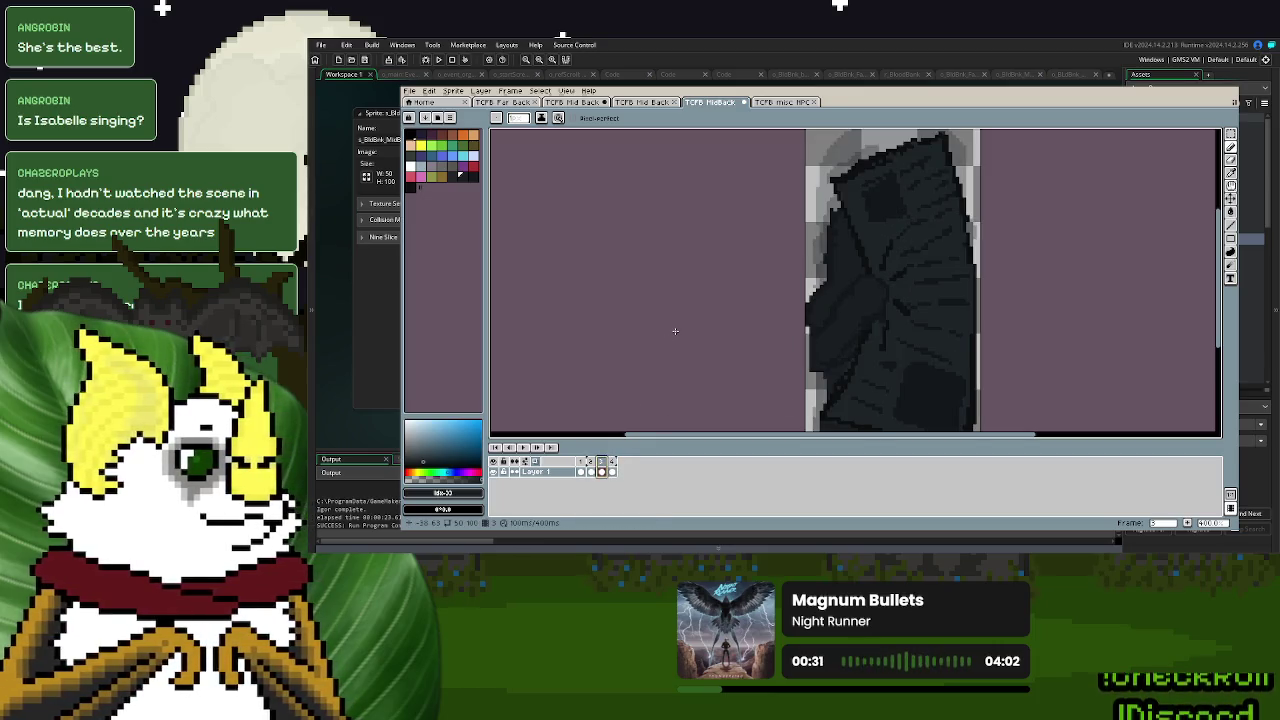
pyautogui.press('Right')
pyautogui.press('Right')
pyautogui.press('Right')
pyautogui.press('Right')
pyautogui.press('Right')
pyautogui.press('Right')
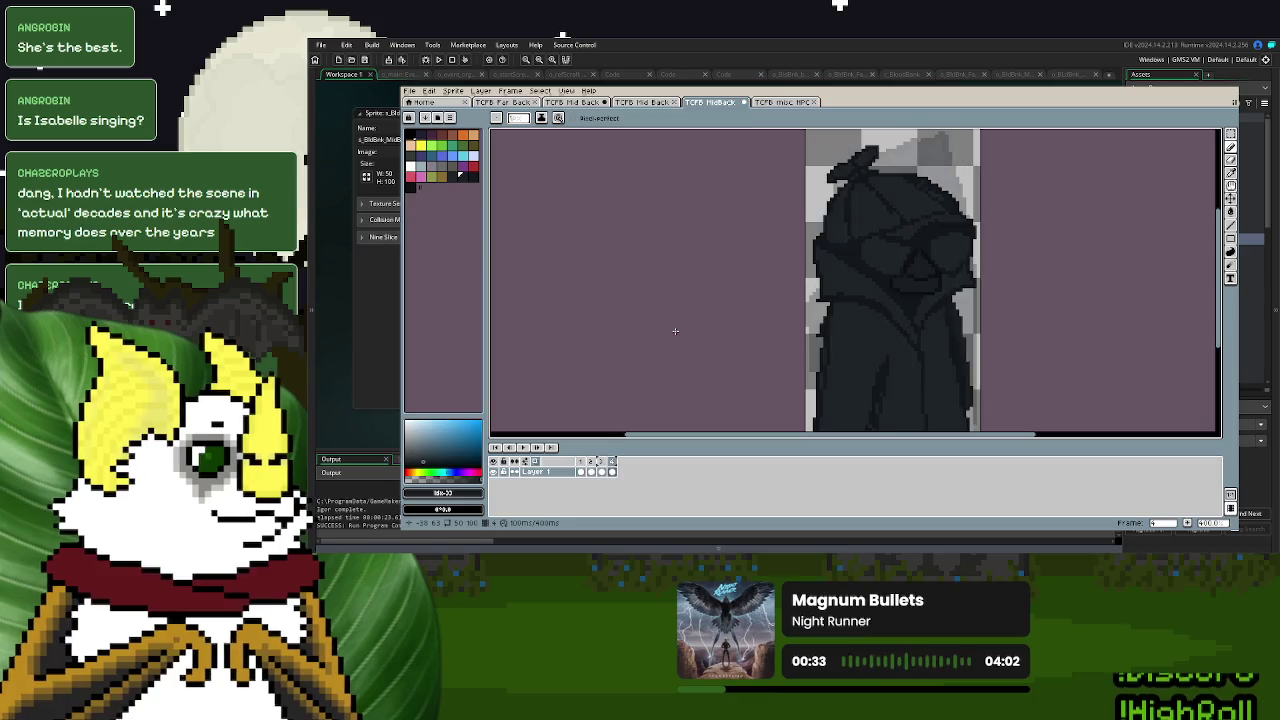
pyautogui.press('Right')
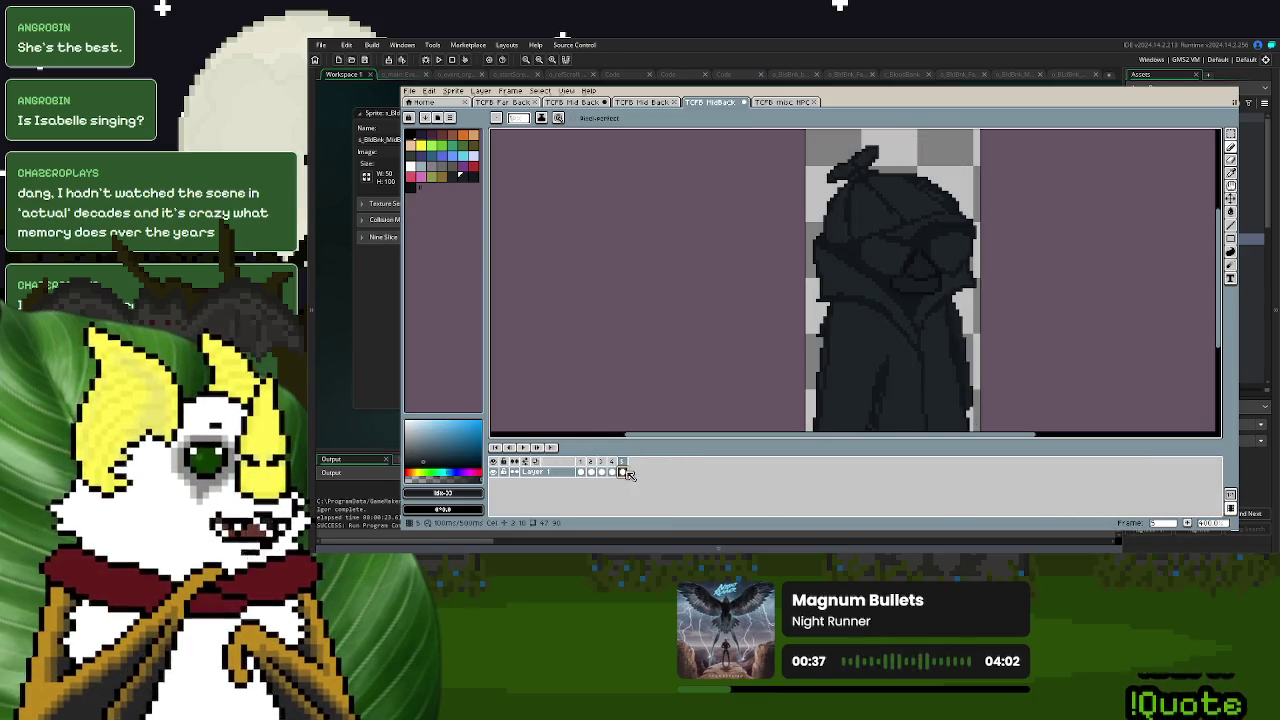
pyautogui.click(622, 472)
pyautogui.scroll(-1, 860, 345)
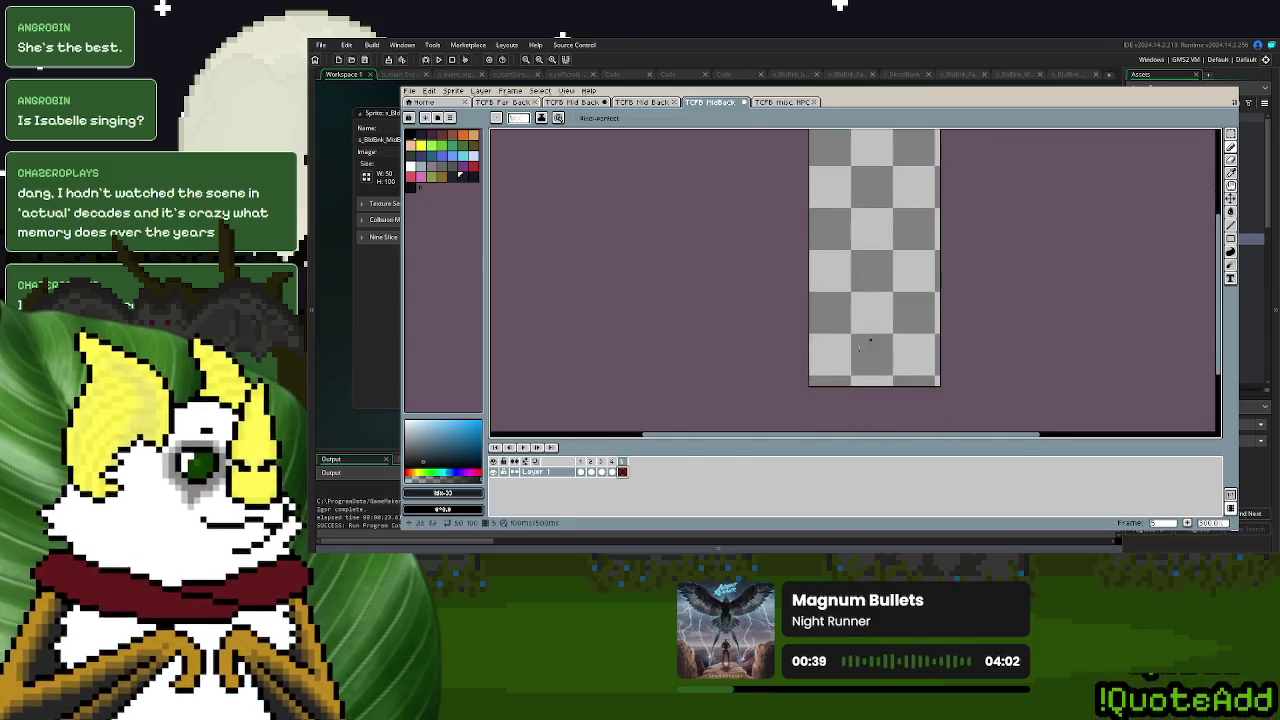
pyautogui.click(612, 471)
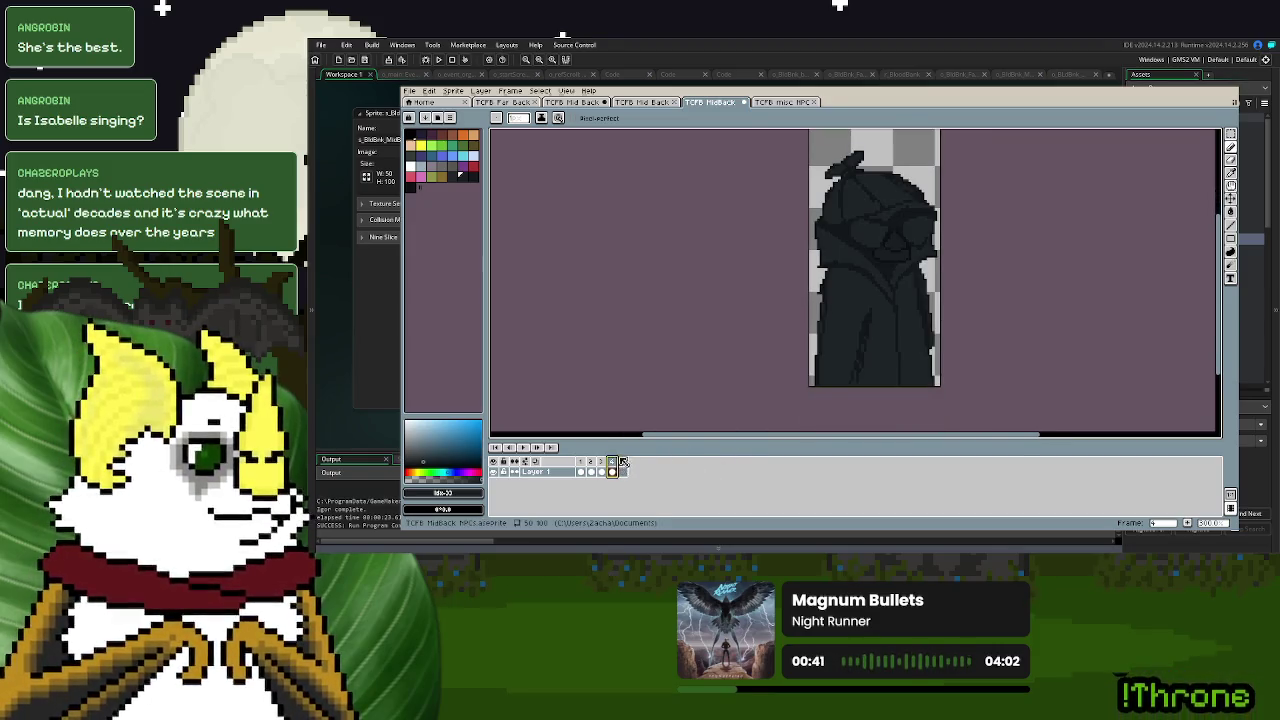
pyautogui.scroll(1, 862, 240)
pyautogui.scroll(2, 862, 240)
pyautogui.click(1231, 172)
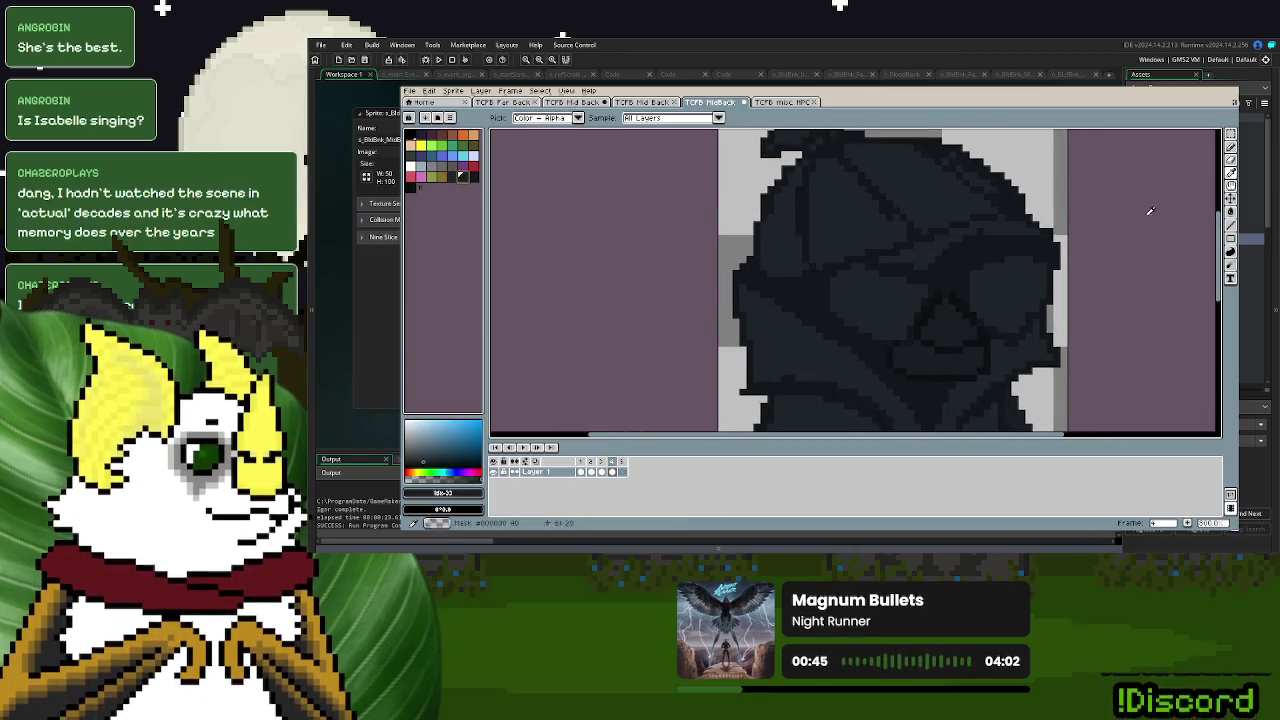
pyautogui.click(1232, 185)
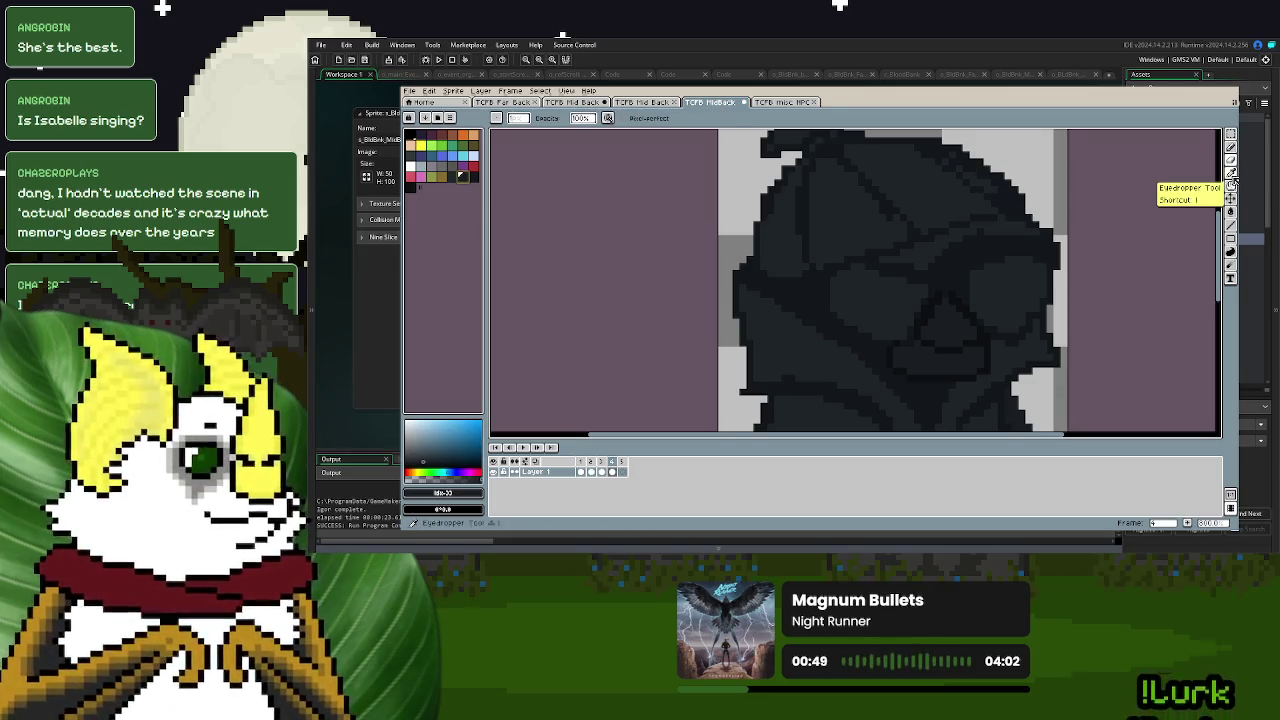
pyautogui.click(1231, 211)
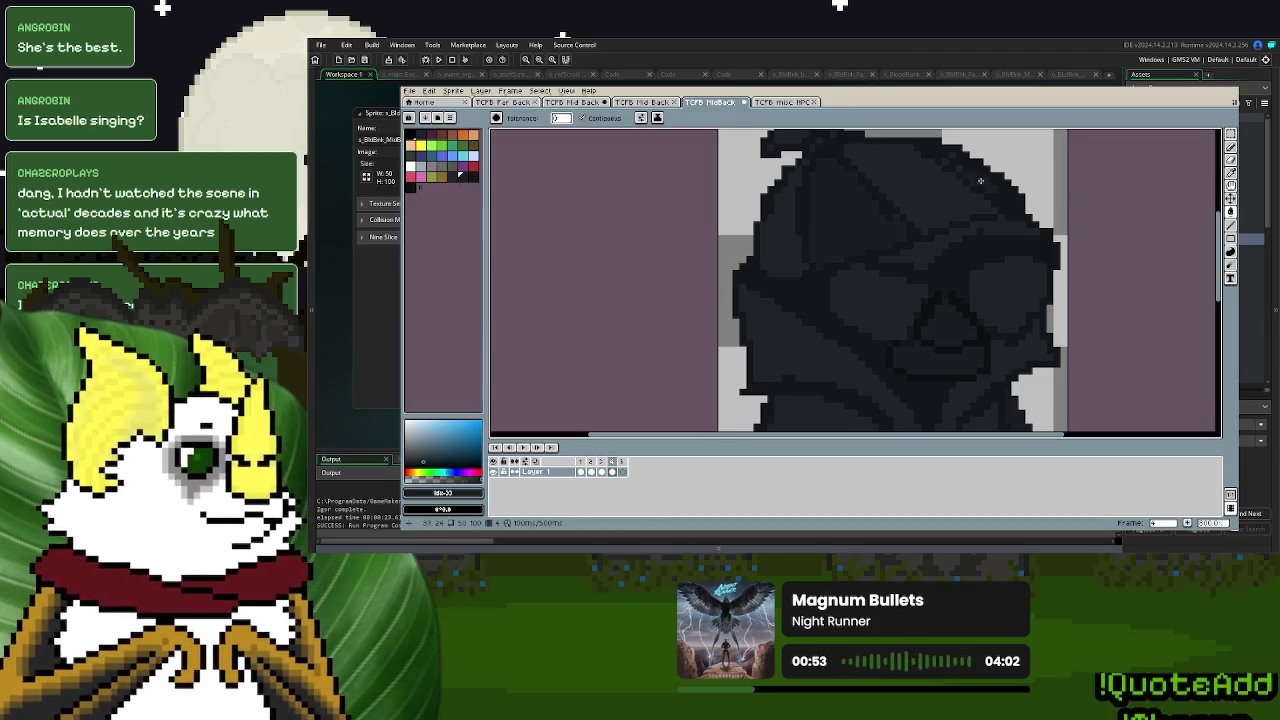
pyautogui.moveTo(939, 171); pyautogui.dragTo(927, 241)
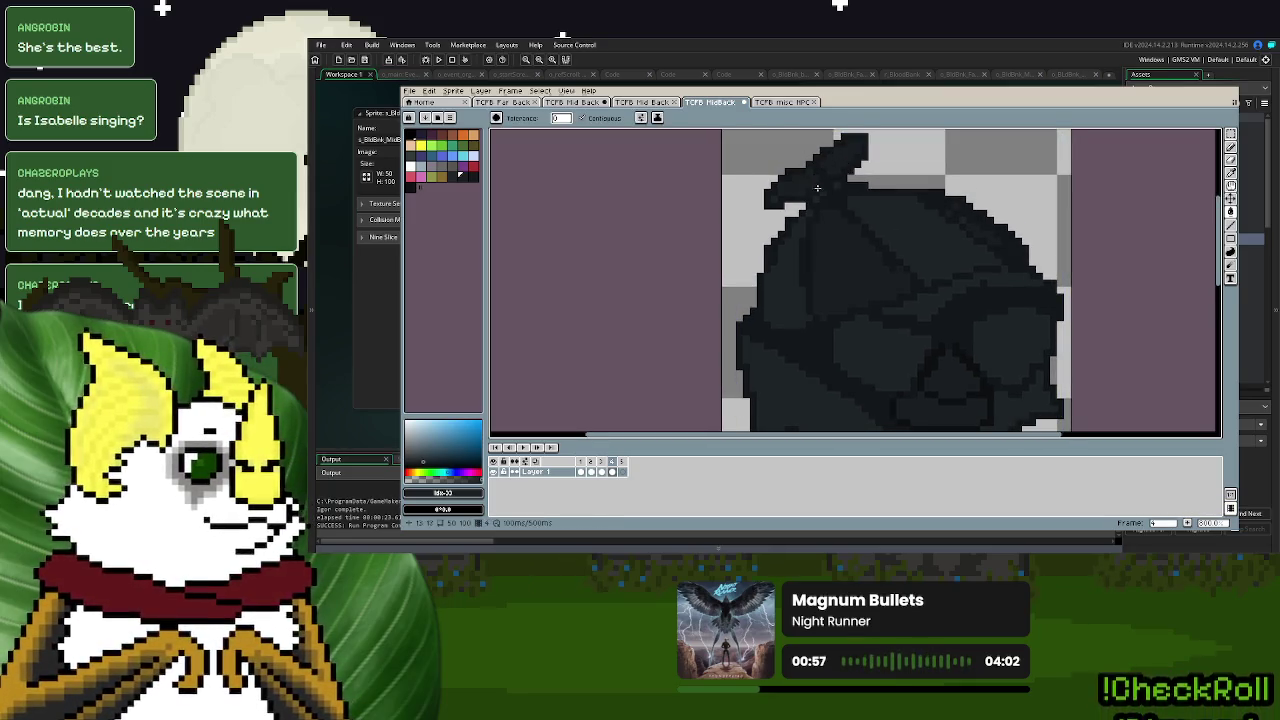
pyautogui.scroll(-3, 900, 250)
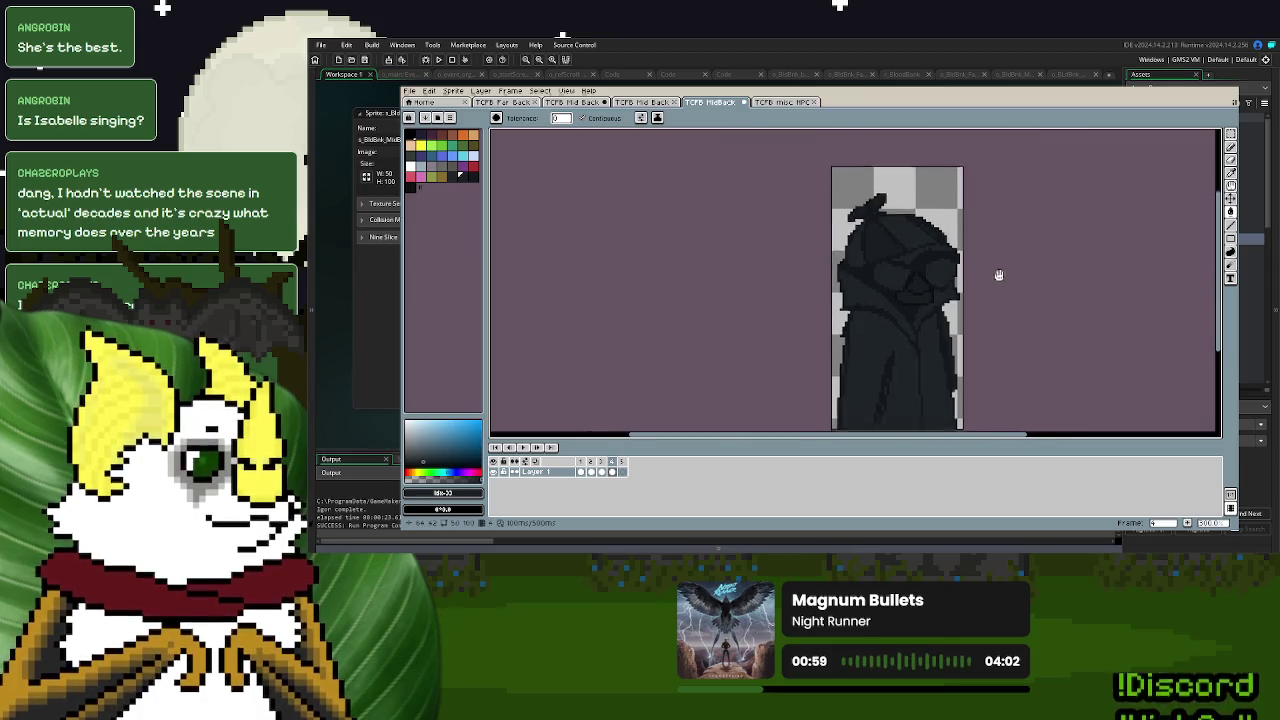
# - Go to the last frame and take the pencil with black
pyautogui.press('Left')
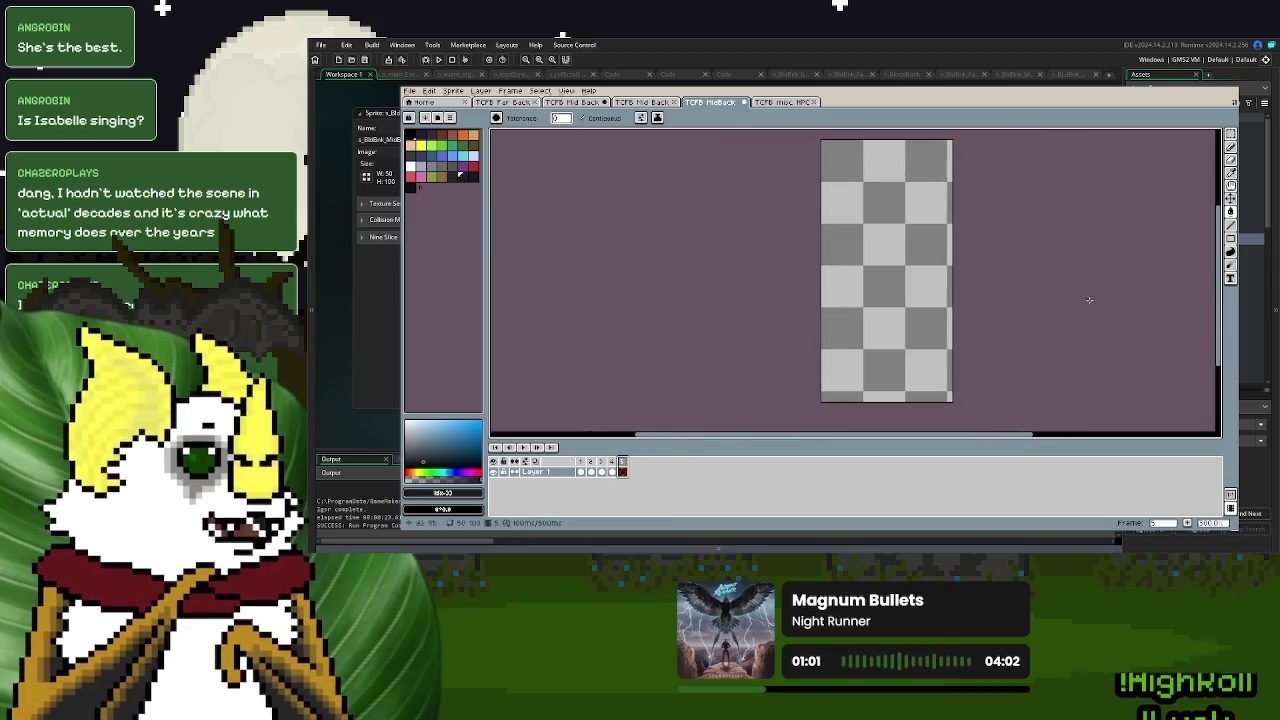
pyautogui.press('d')
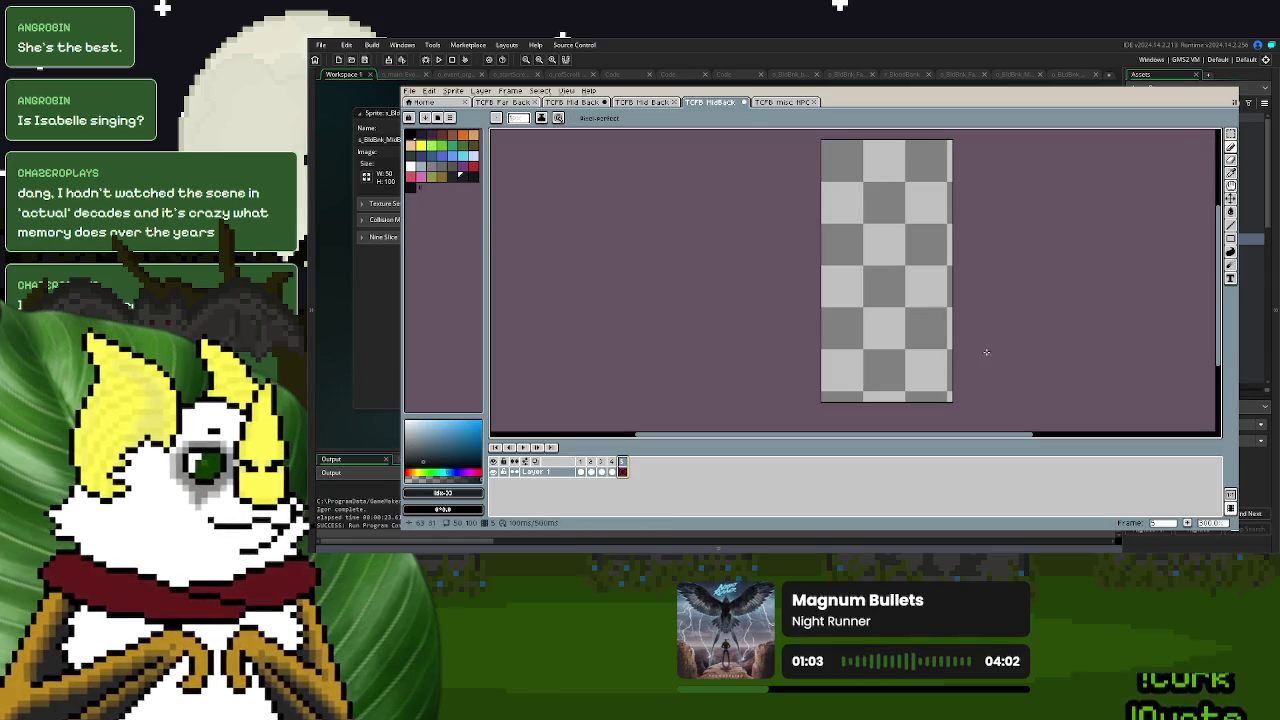
pyautogui.click(410, 186)
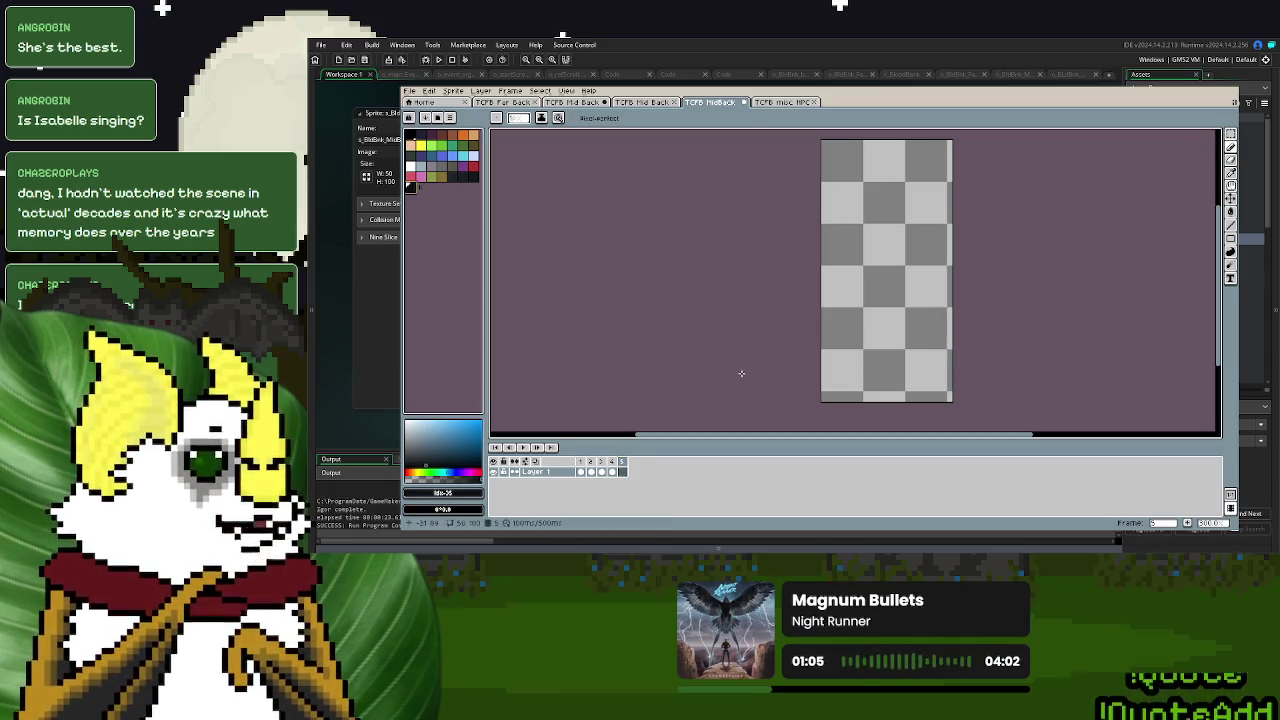
# - Flip back through the drawn cloaked-figure frames, ending on empty frame 5
pyautogui.press('Left')
pyautogui.press('Left')
pyautogui.press('Left')
pyautogui.press('Left')
pyautogui.press('Left')
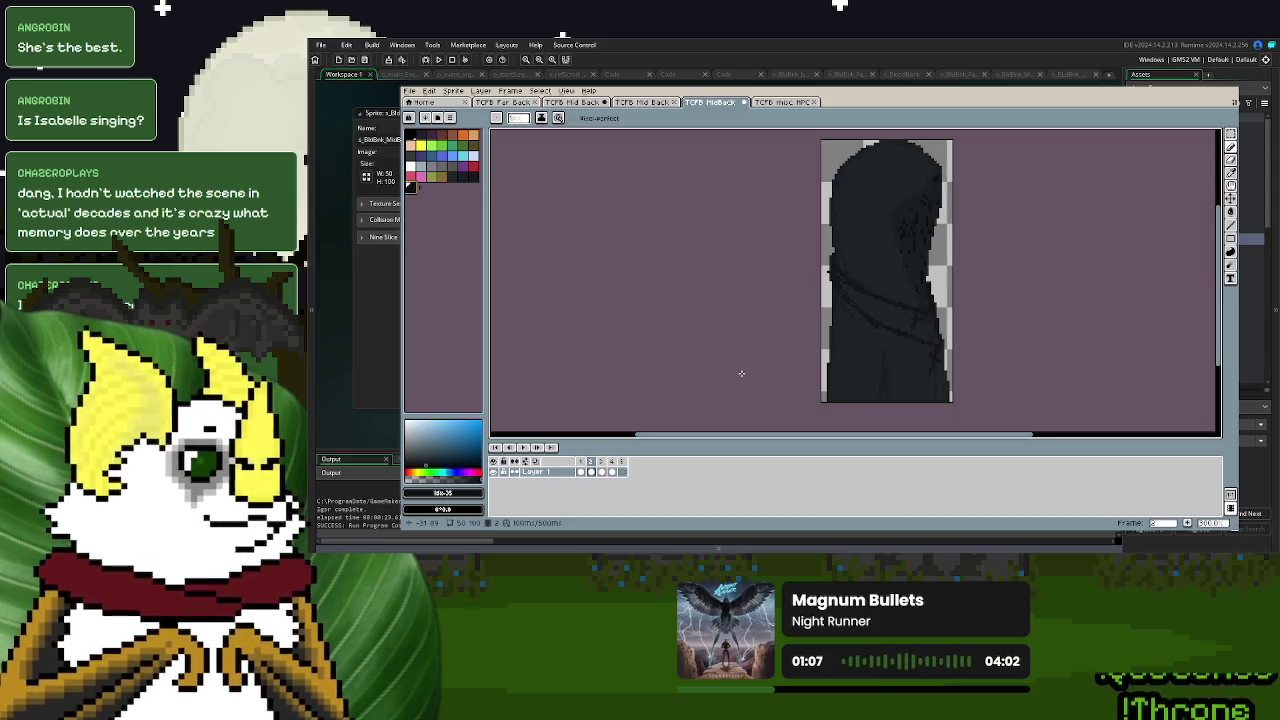
pyautogui.press('Left')
pyautogui.press('Right')
pyautogui.press('Left')
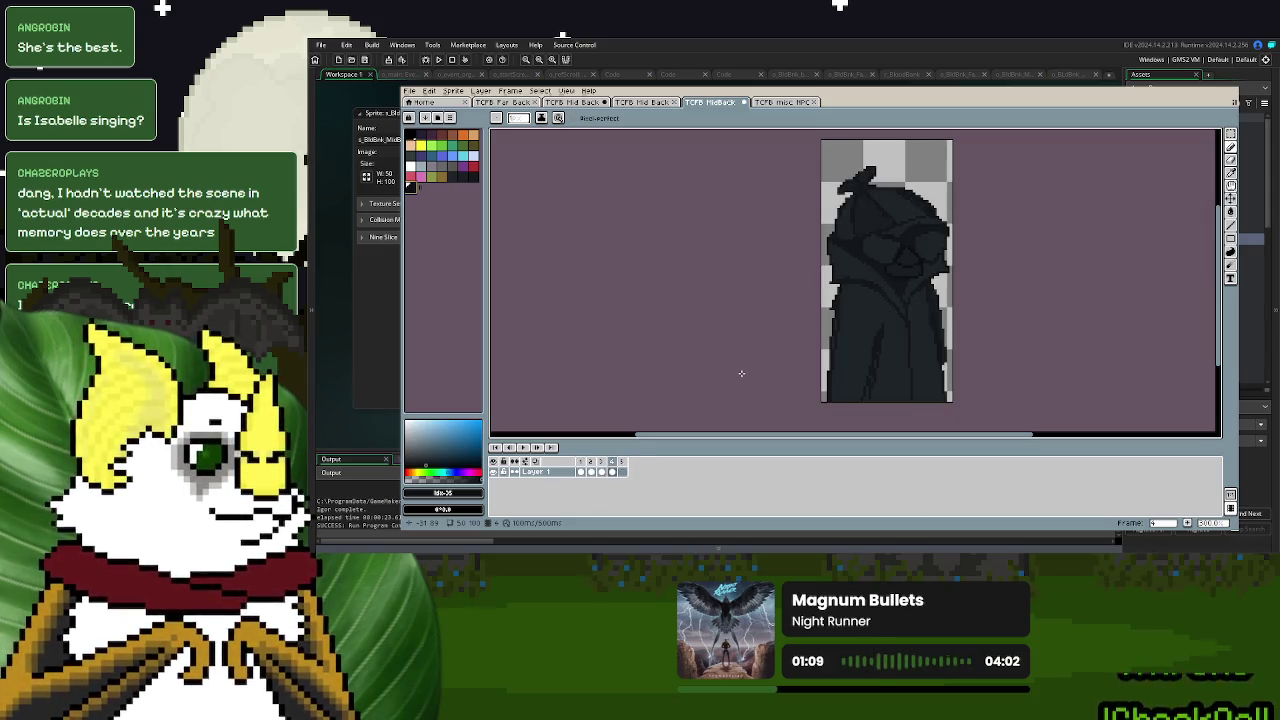
pyautogui.press('Right')
pyautogui.press('Left')
pyautogui.press('Left')
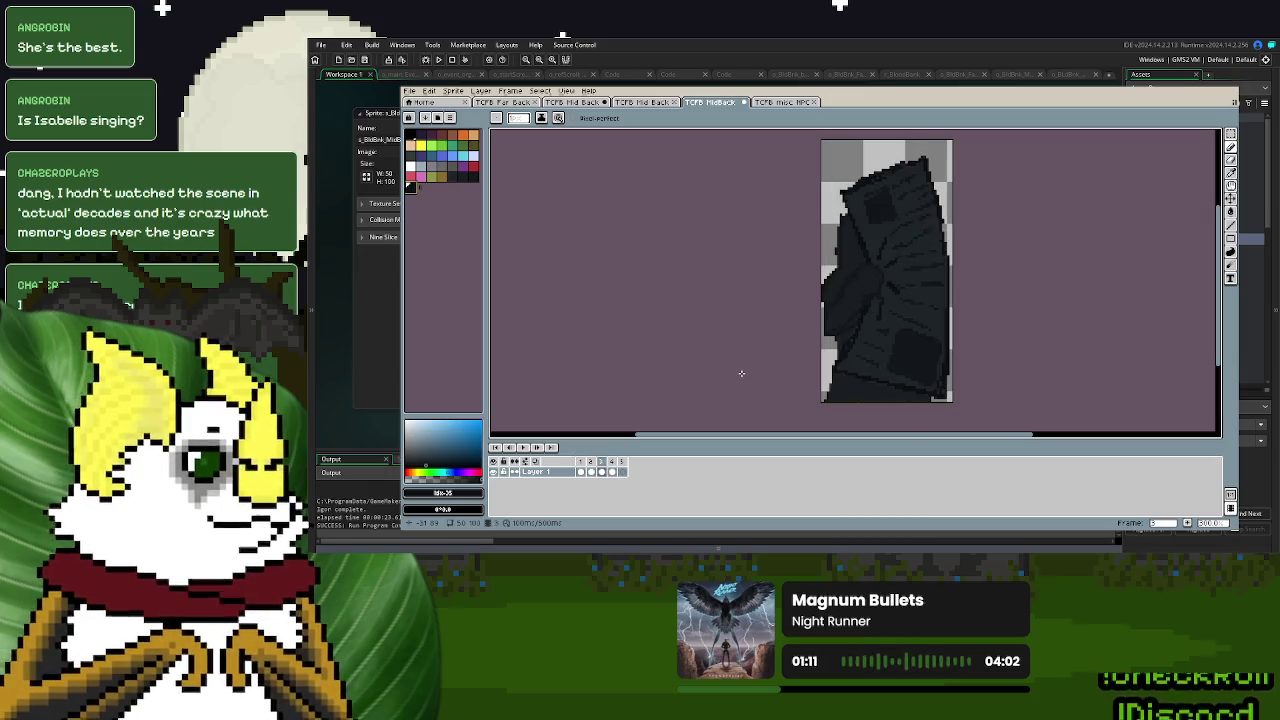
pyautogui.press('Left')
pyautogui.press('Left')
pyautogui.press('Left')
pyautogui.press('Right')
pyautogui.press('Left')
pyautogui.press('Left')
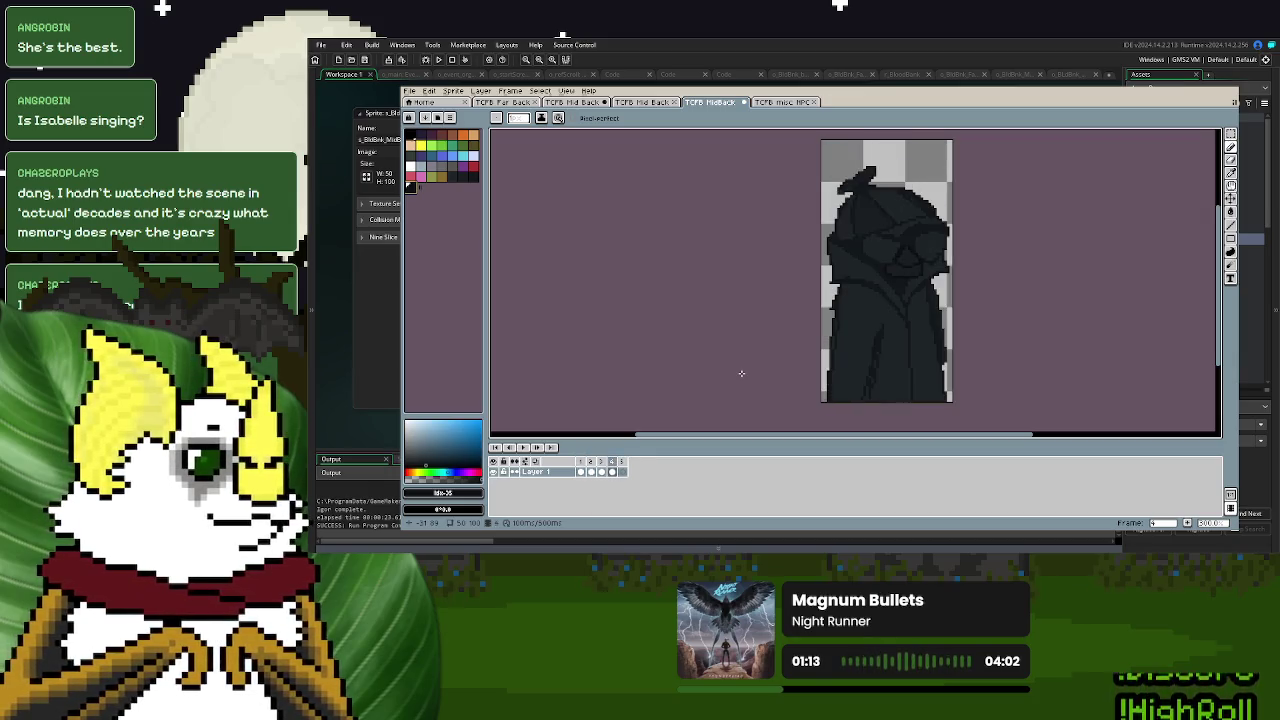
pyautogui.press('Right')
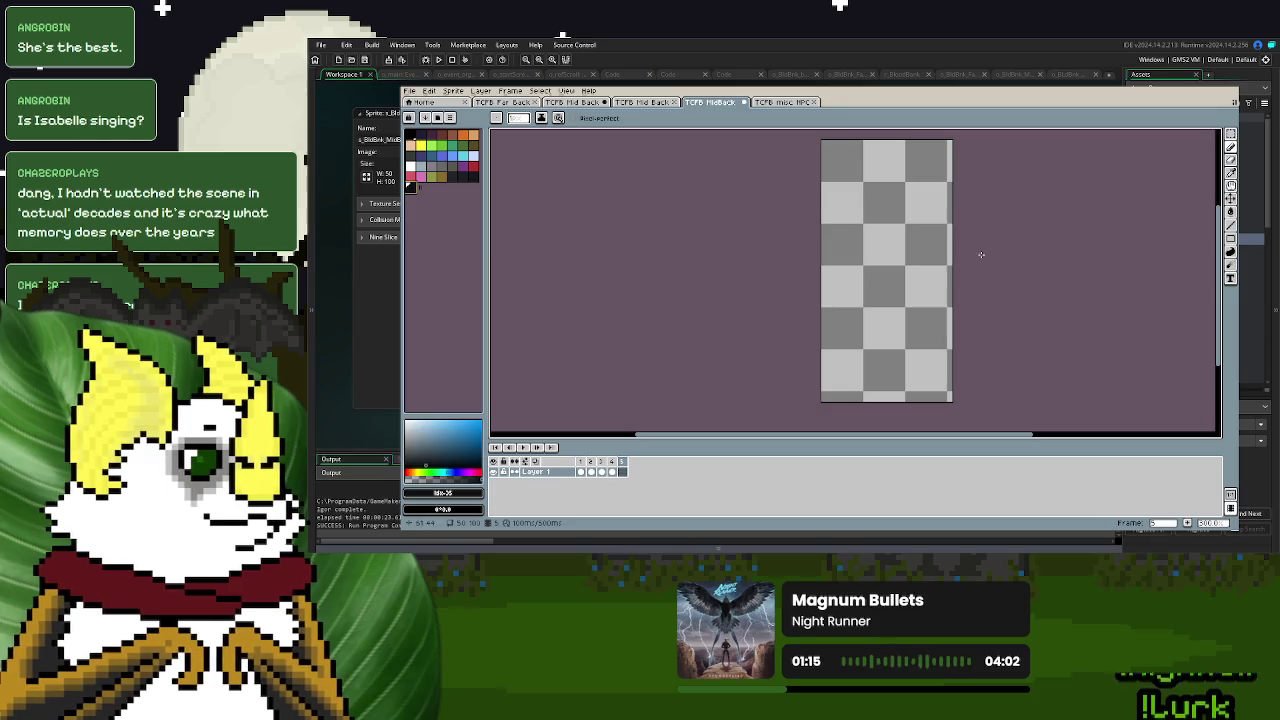
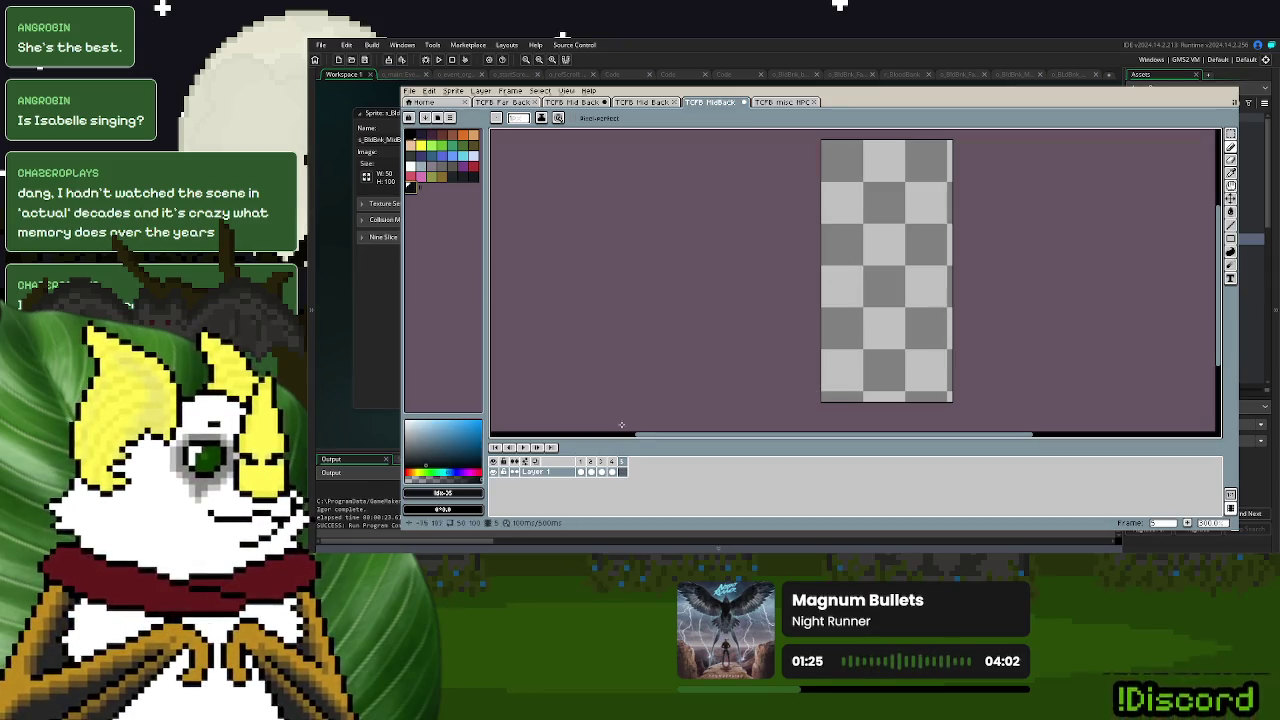
# - Browse frames 1, 2 and 5 of the sprite
pyautogui.click(583, 471)
pyautogui.click(592, 471)
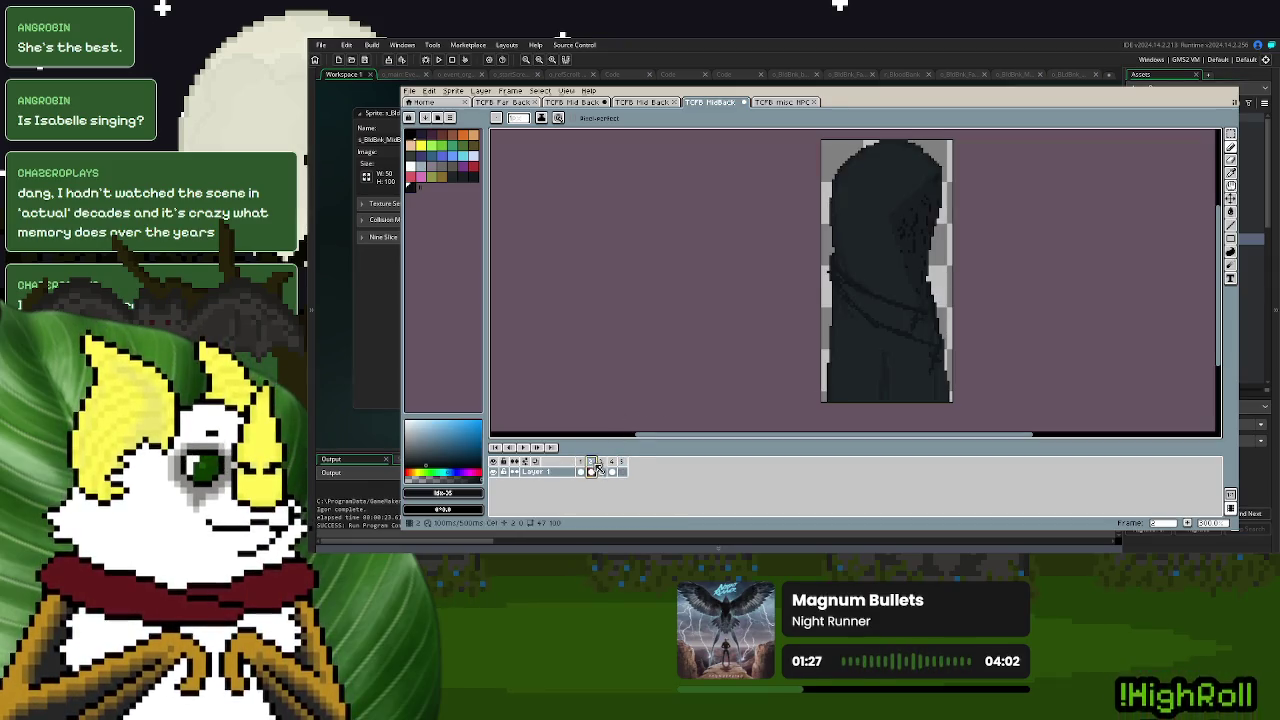
pyautogui.click(622, 471)
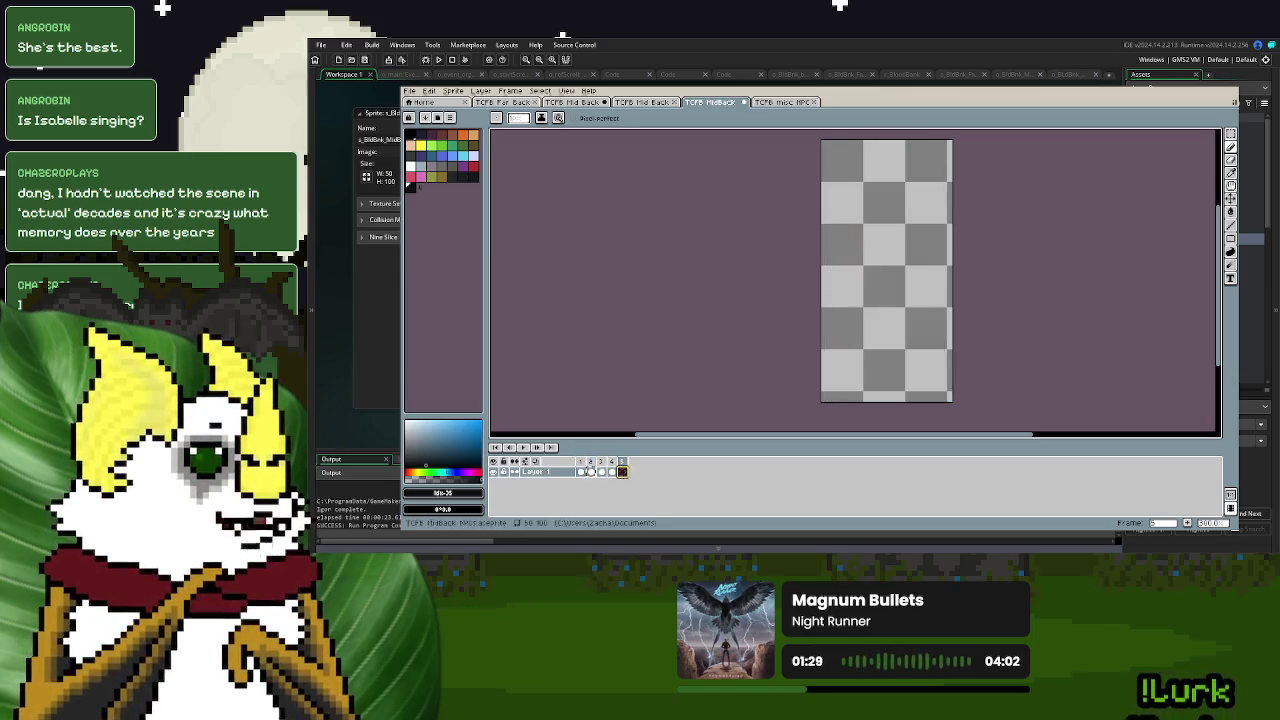
pyautogui.hotkey('ctrl', 'v')
# - Try a Magic Wand selection of the transparent strip, invert it, then deselect
pyautogui.click(1231, 146)
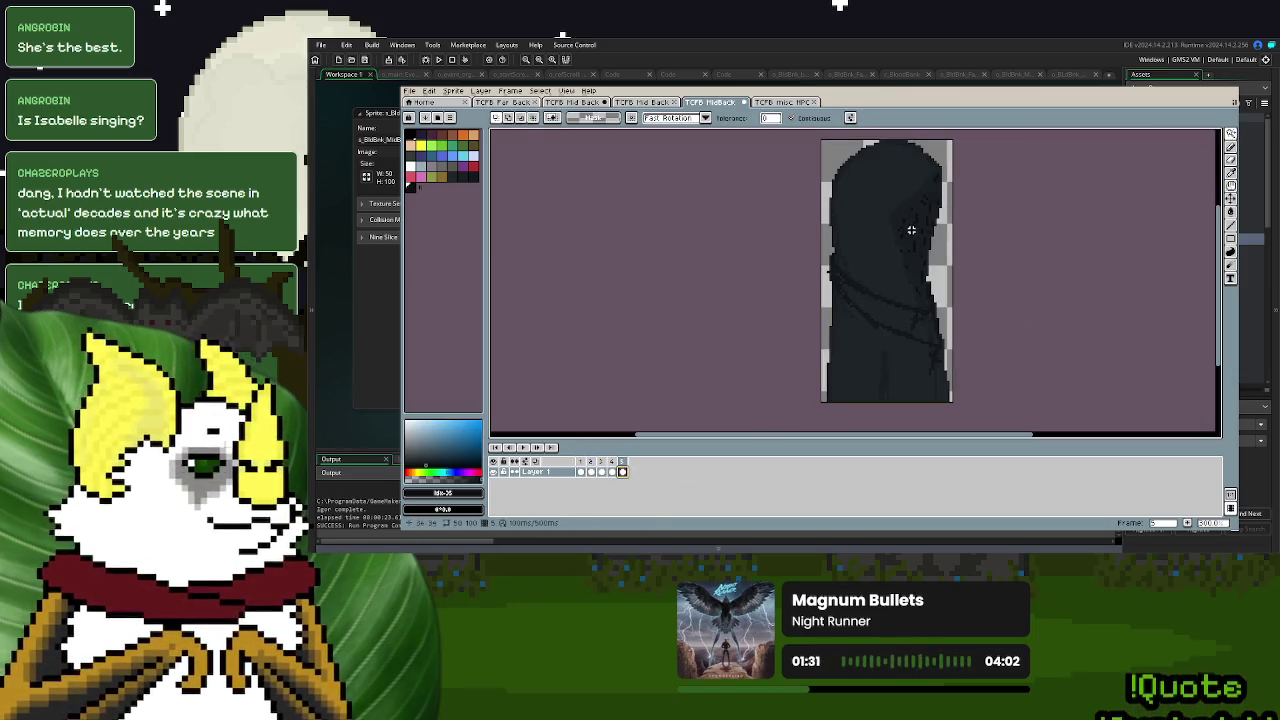
pyautogui.click(946, 170)
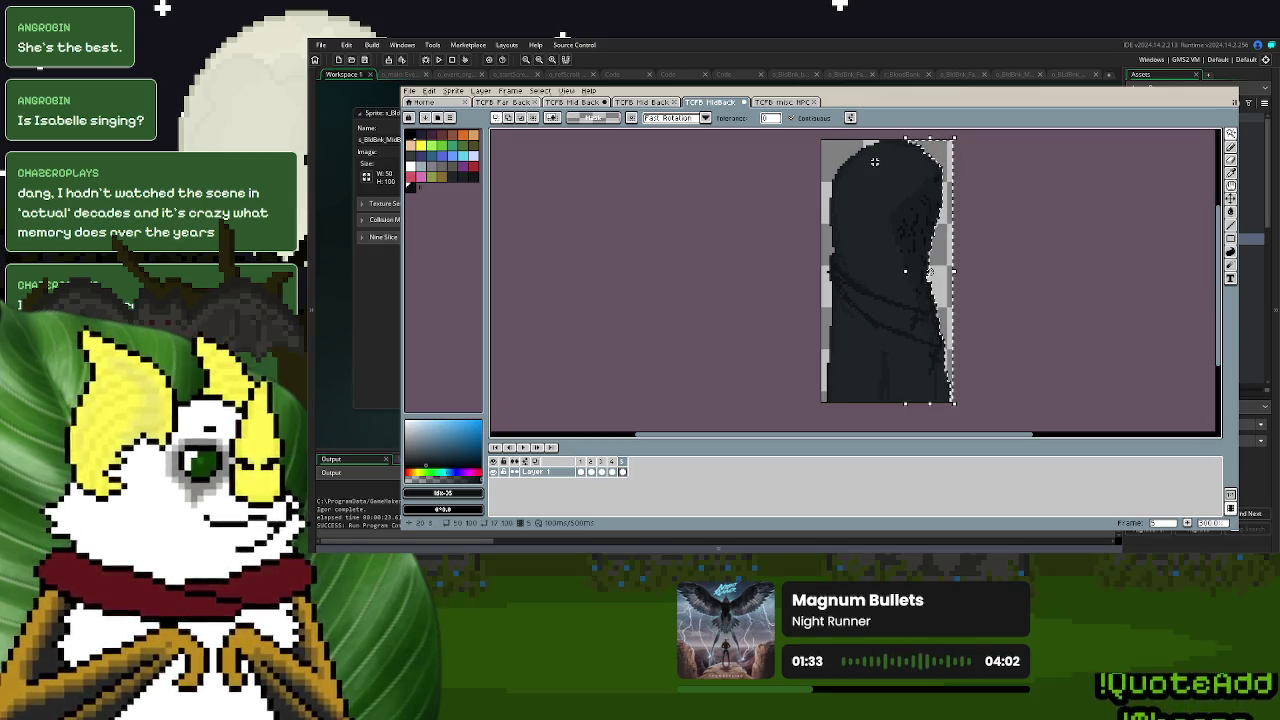
pyautogui.hotkey('ctrl', 'i')
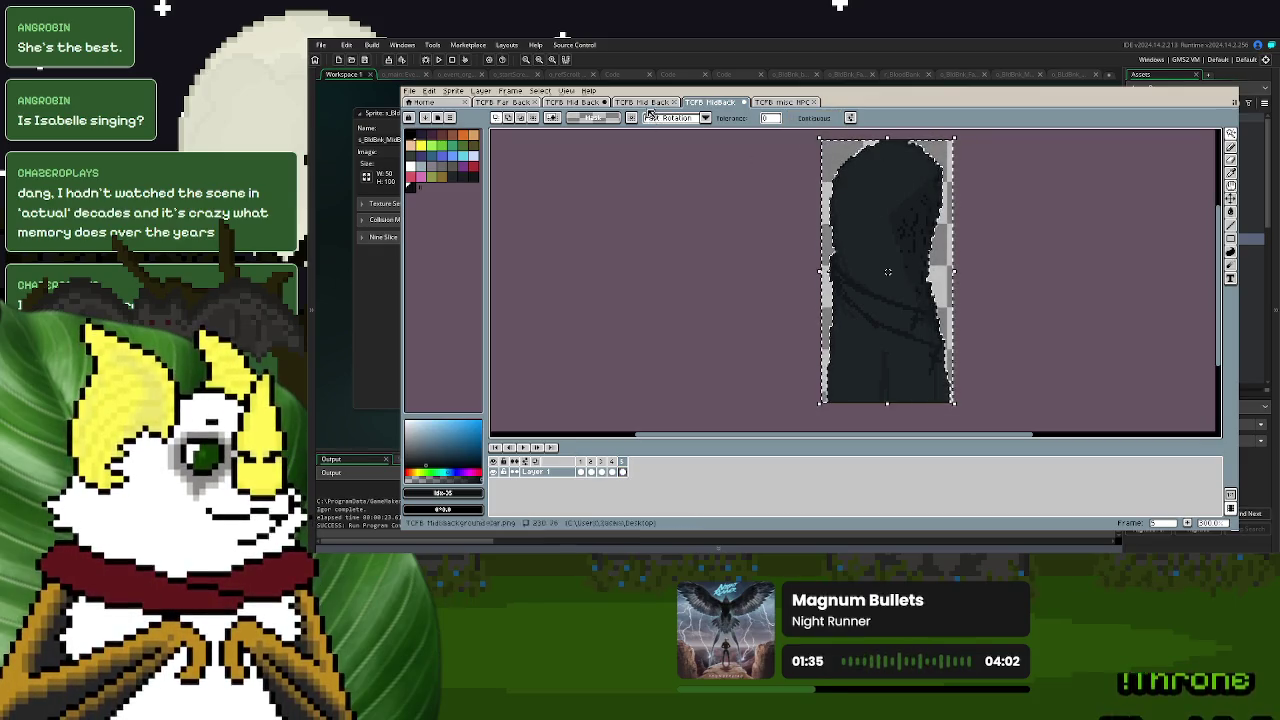
pyautogui.click(567, 91)
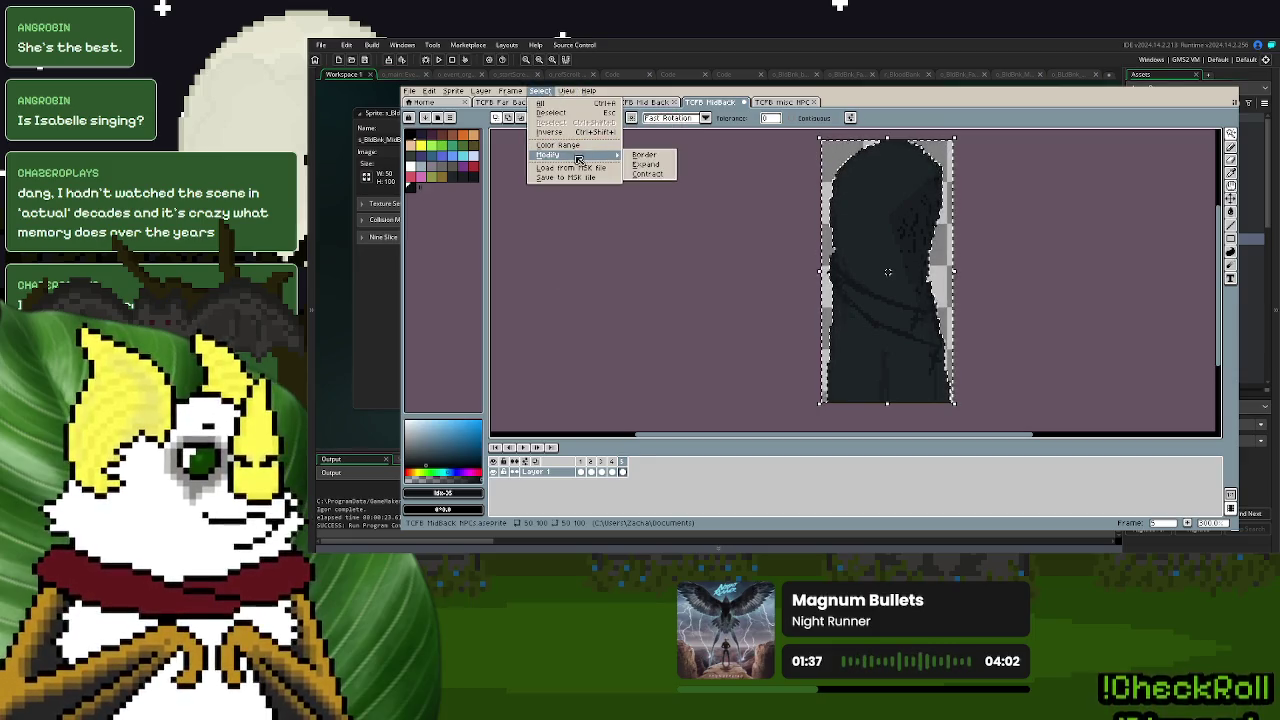
pyautogui.click(640, 443)
pyautogui.hotkey('ctrl', 'd')
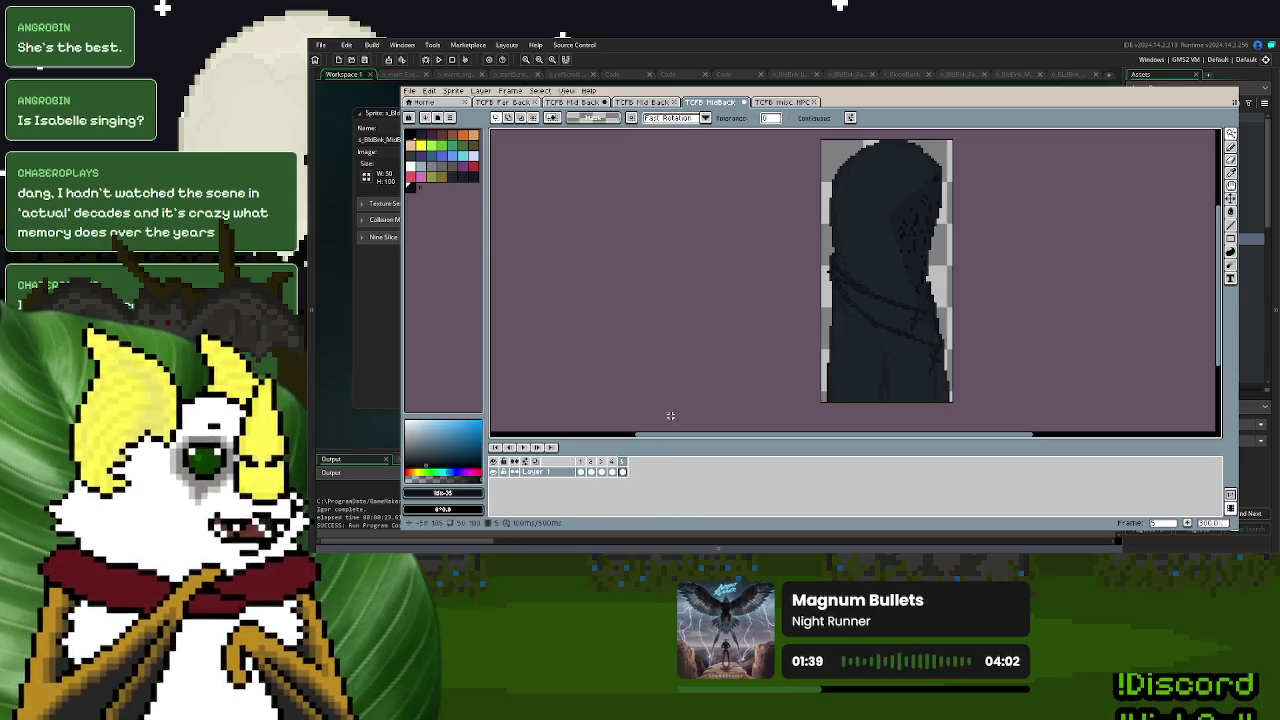
# - Add a new Layer 2 above Layer 1 from the layer context menu
pyautogui.rightClick(549, 471)
pyautogui.press('Escape')
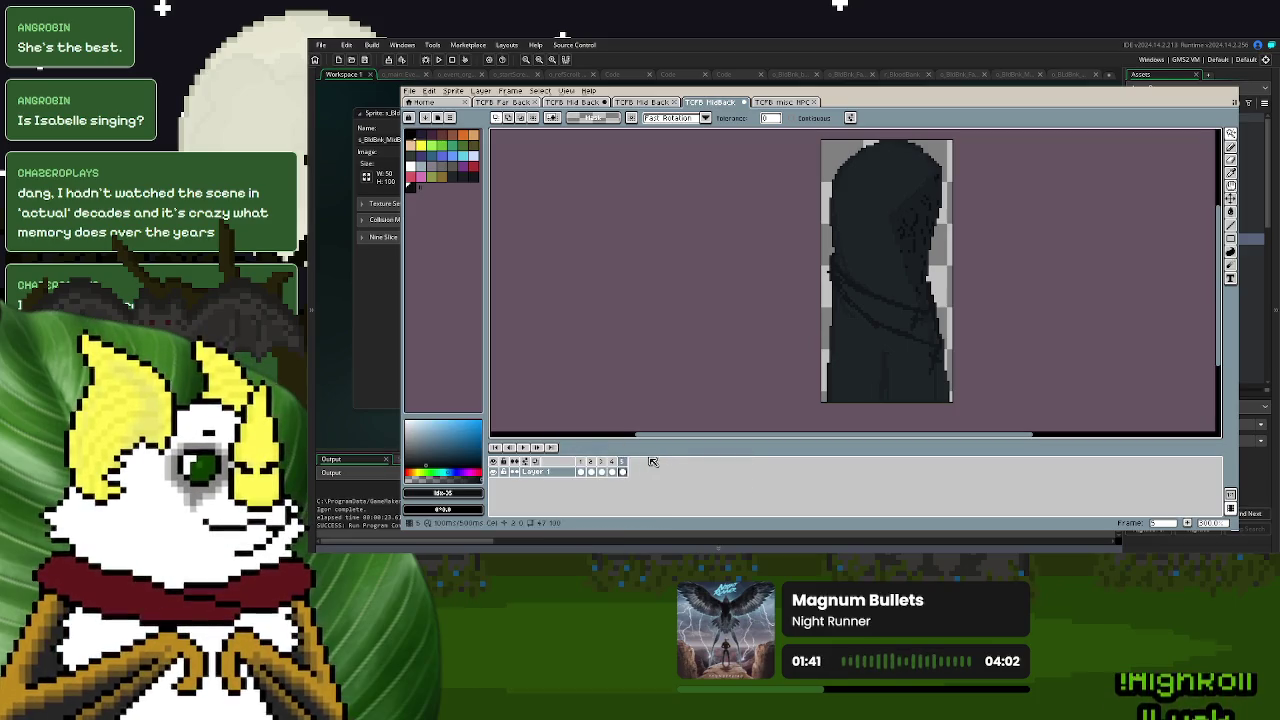
pyautogui.rightClick(553, 471)
pyautogui.click(655, 461)
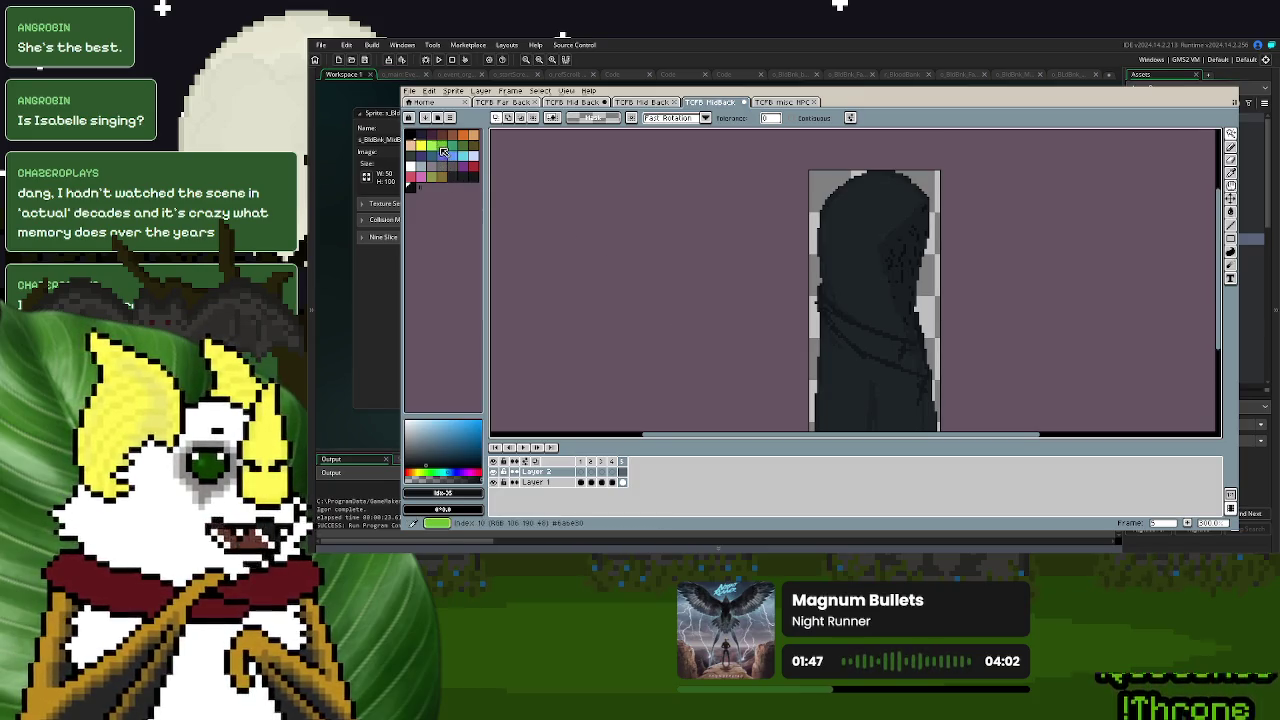
# - Pick green and the Pencil, then outline the hood's top and sides on Layer 2
pyautogui.click(441, 146)
pyautogui.press('d')
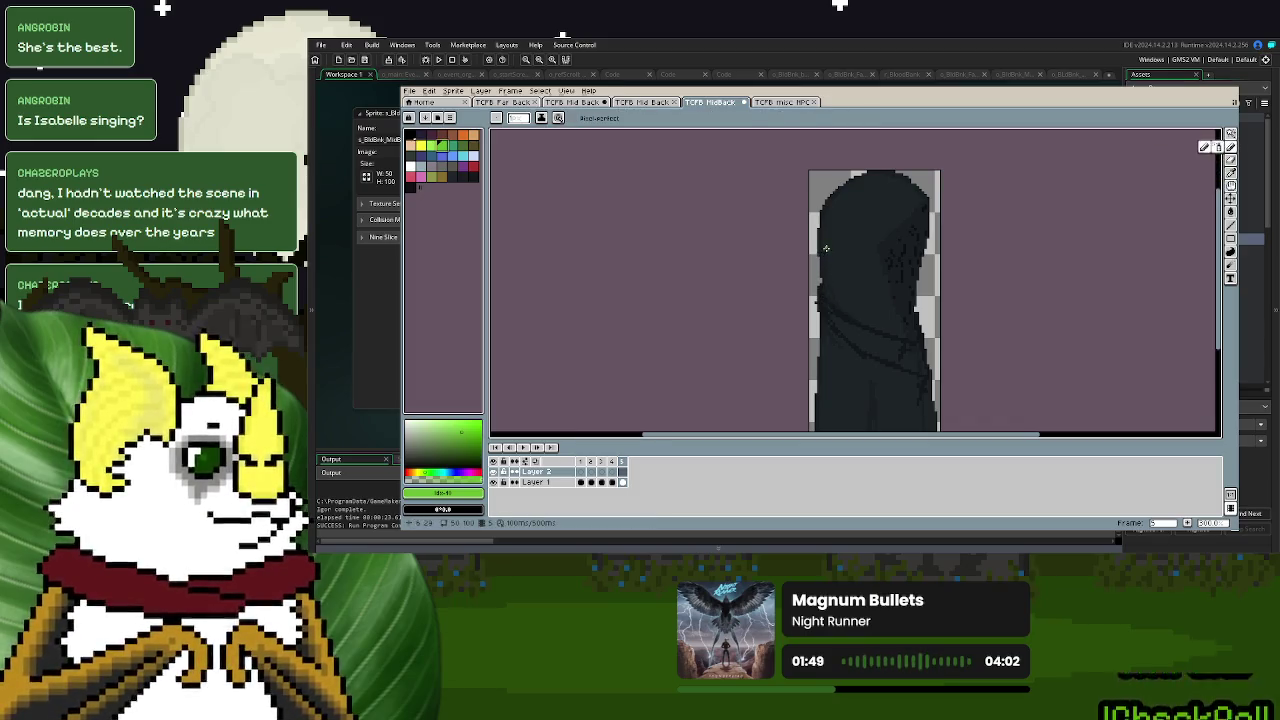
pyautogui.moveTo(823, 292); pyautogui.dragTo(826, 230)
pyautogui.hotkey('ctrl', 'z')
pyautogui.moveTo(920, 190); pyautogui.dragTo(912, 262)
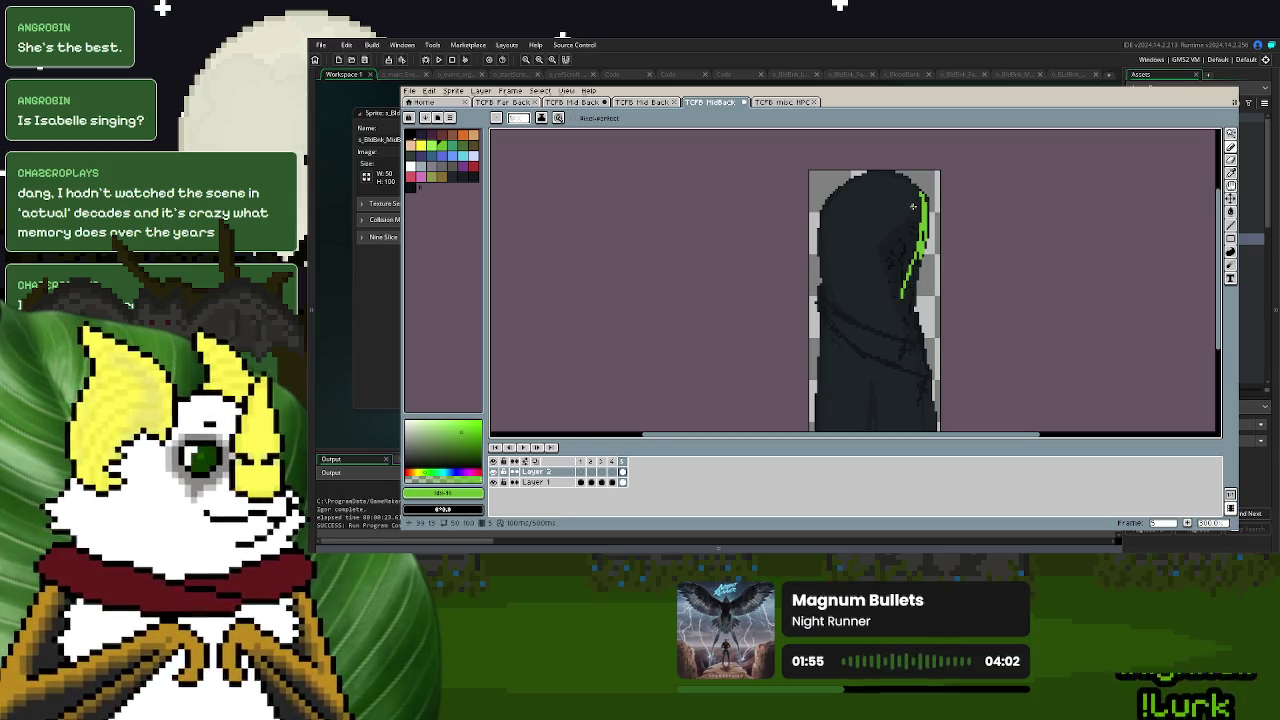
pyautogui.moveTo(921, 193)
pyautogui.mouseDown()
pyautogui.moveTo(825, 232)
pyautogui.moveTo(829, 294)
pyautogui.mouseUp()
pyautogui.moveTo(916, 258); pyautogui.dragTo(906, 296)
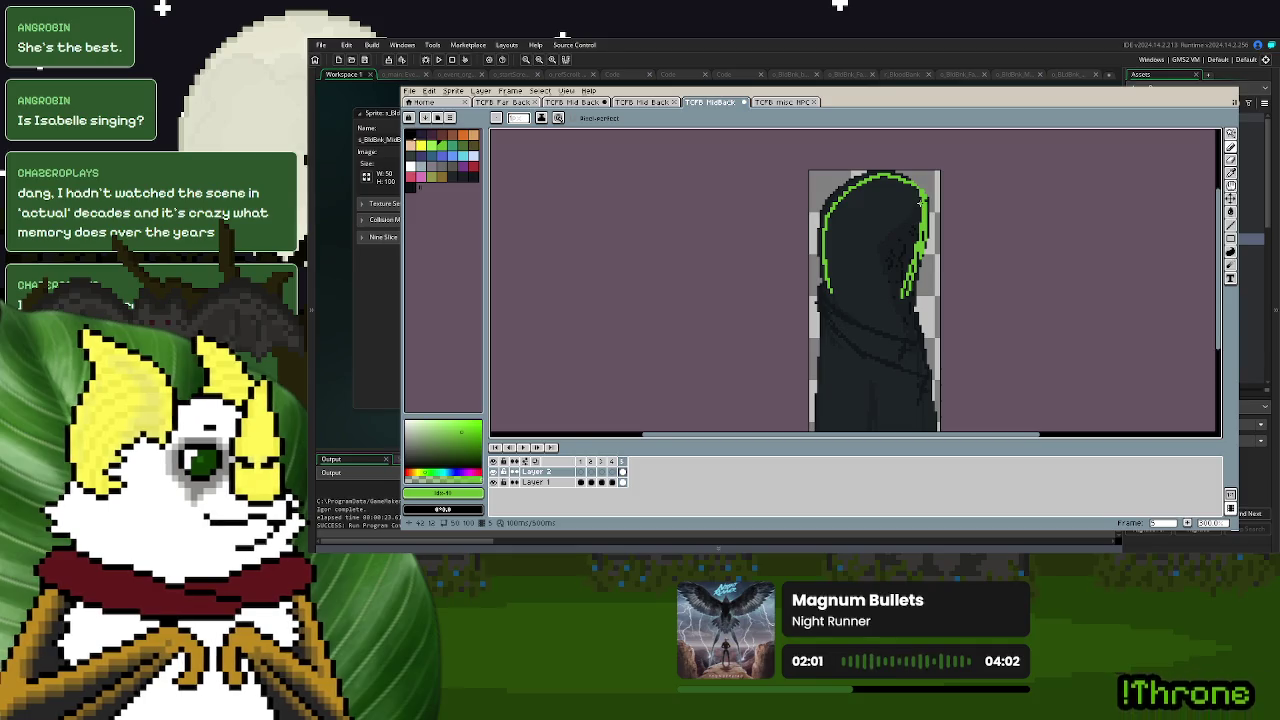
pyautogui.moveTo(921, 204); pyautogui.dragTo(905, 277)
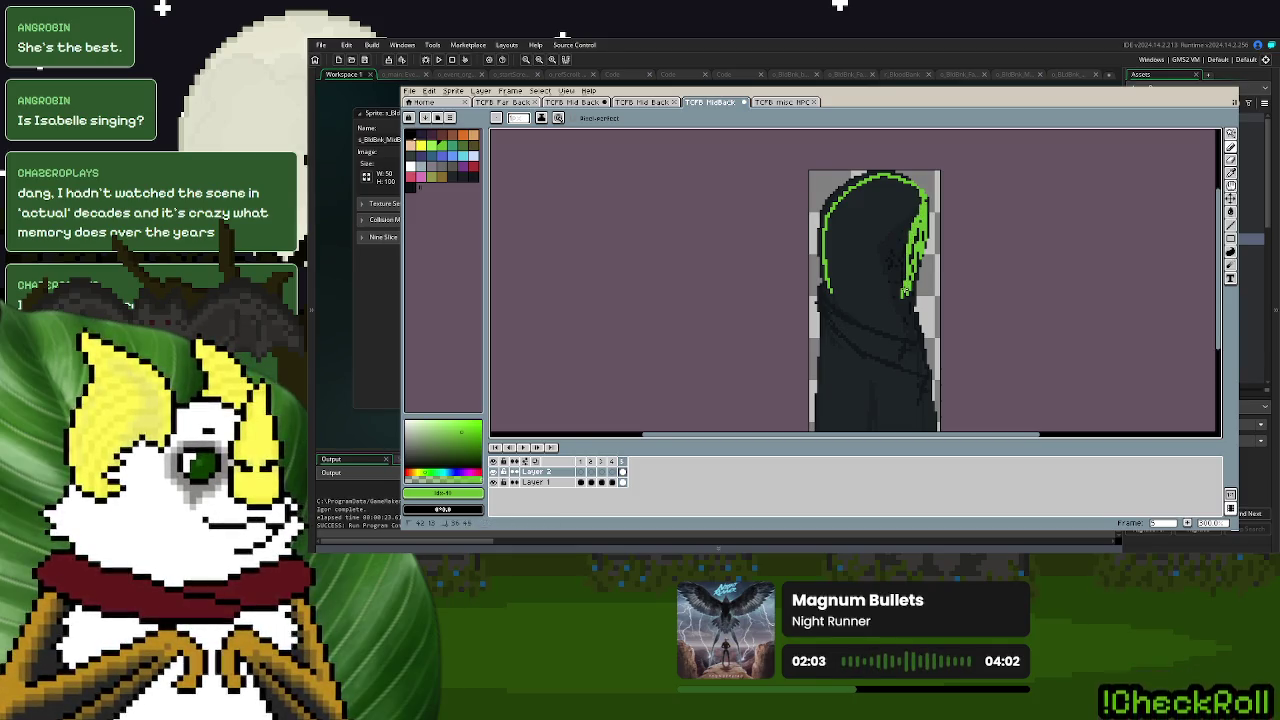
# - Sketch crossing green fold lines down the cloak to the sprite's bottom
pyautogui.scroll(-1, 845, 224)
pyautogui.moveTo(829, 291); pyautogui.dragTo(876, 256)
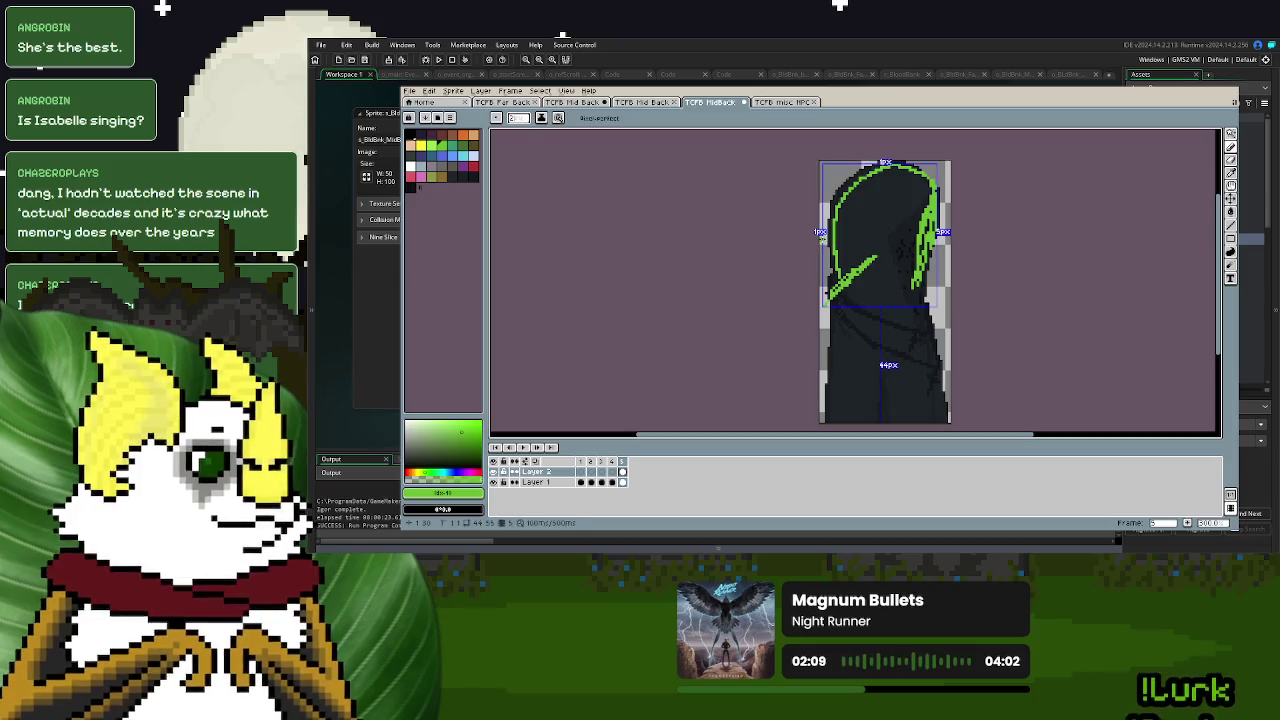
pyautogui.moveTo(832, 252); pyautogui.dragTo(855, 325)
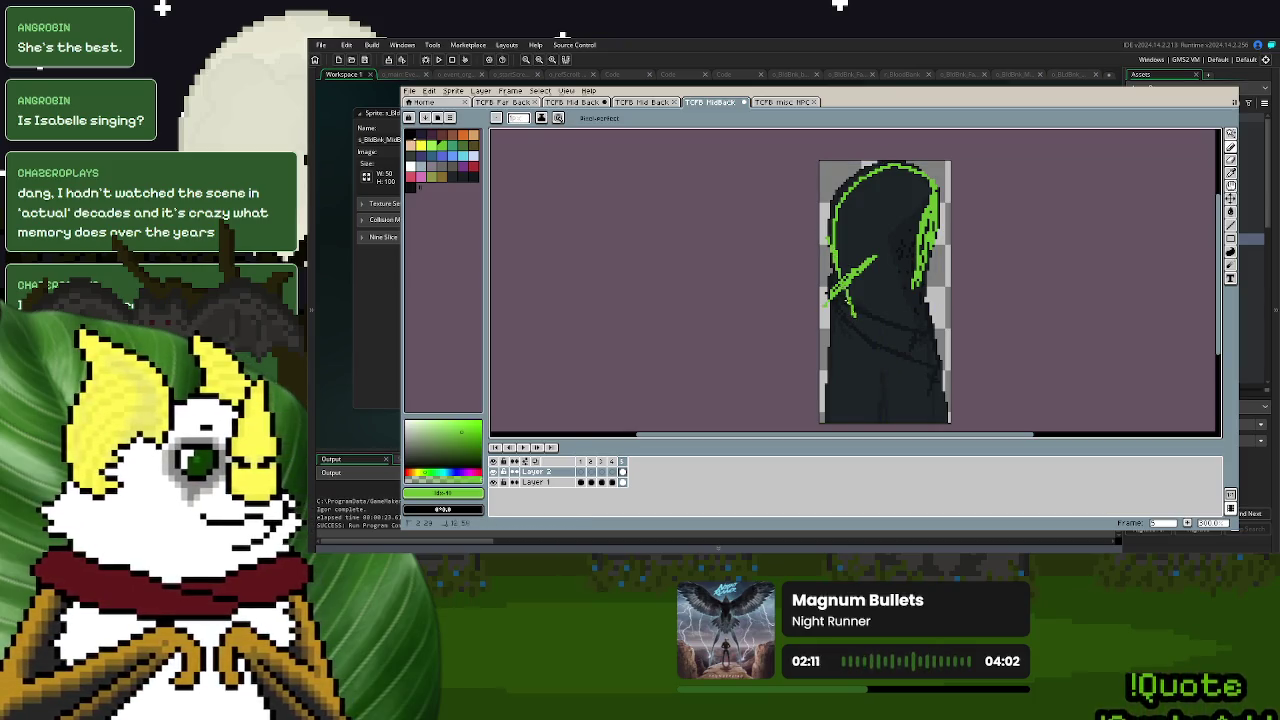
pyautogui.scroll(-2, 855, 325)
pyautogui.moveTo(827, 210)
pyautogui.mouseDown()
pyautogui.moveTo(864, 326)
pyautogui.moveTo(847, 211)
pyautogui.mouseUp()
pyautogui.hotkey('ctrl', 'z')
pyautogui.hotkey('ctrl', 'z')
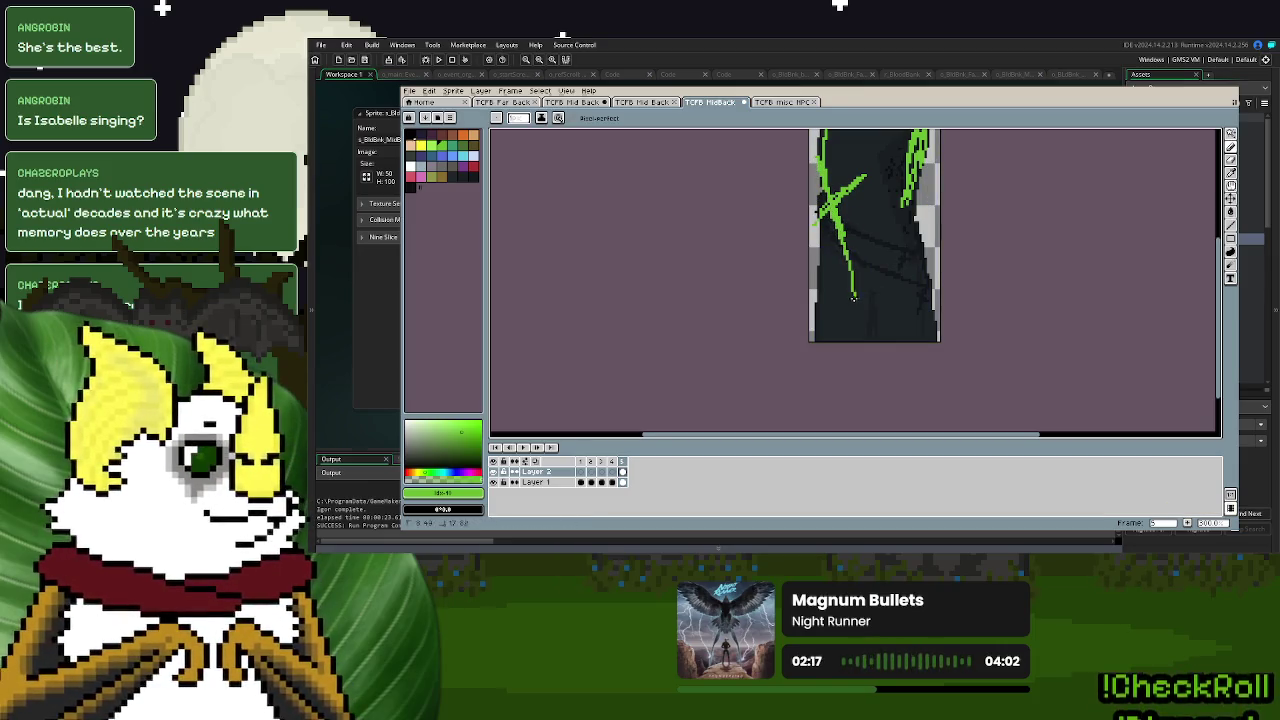
pyautogui.moveTo(840, 244); pyautogui.dragTo(868, 340)
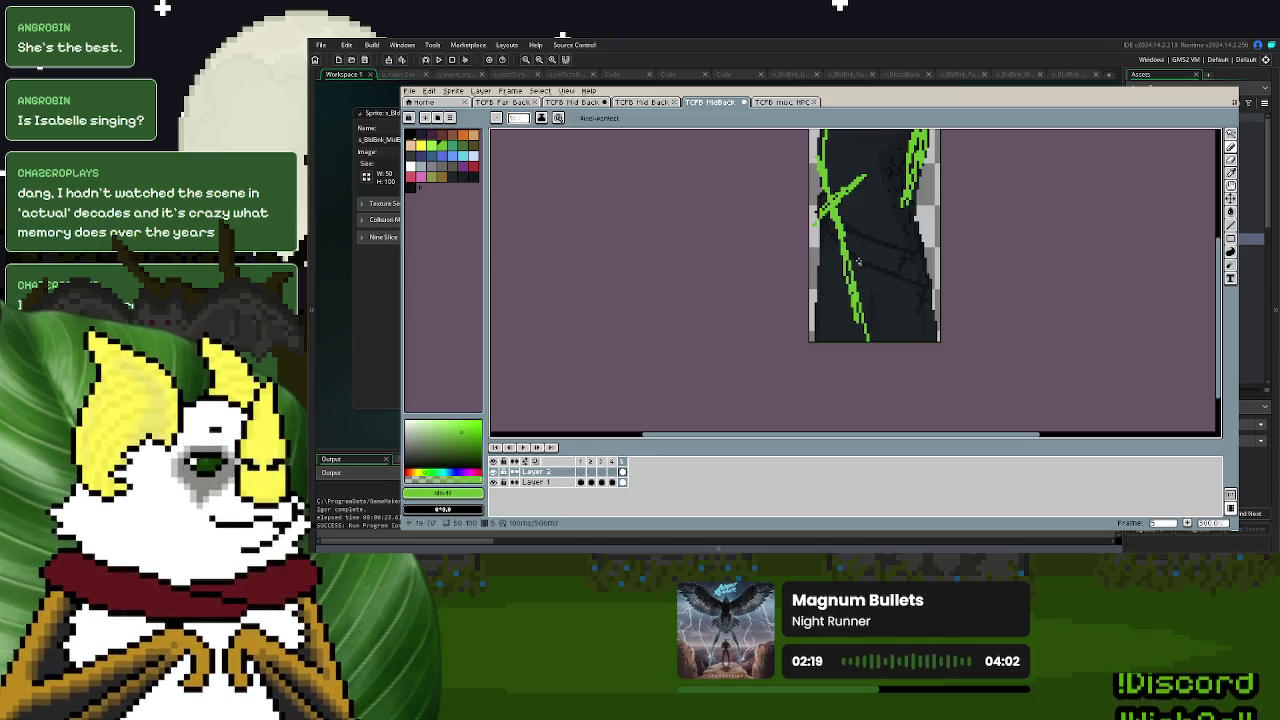
pyautogui.moveTo(842, 196); pyautogui.dragTo(893, 340)
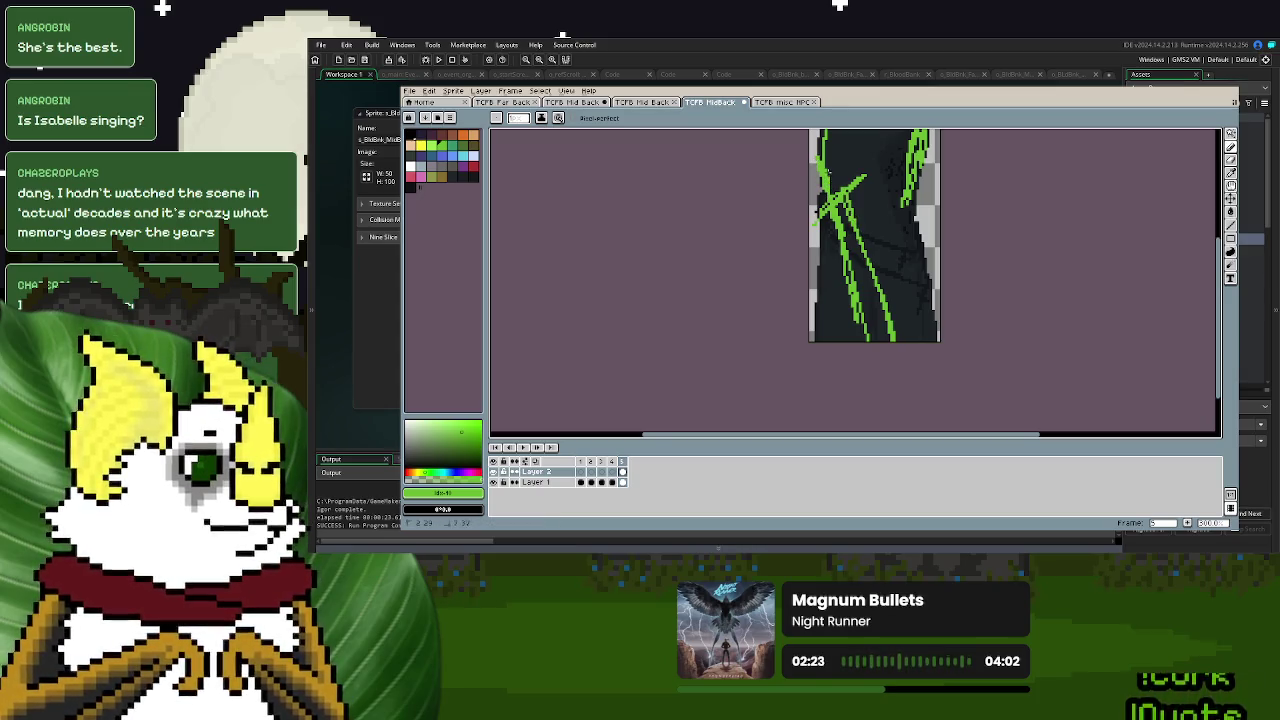
# - Sketch the cloak's lower edges and a right fold line, erase stray pixels, then hide Layer 2
pyautogui.scroll(2, 901, 285)
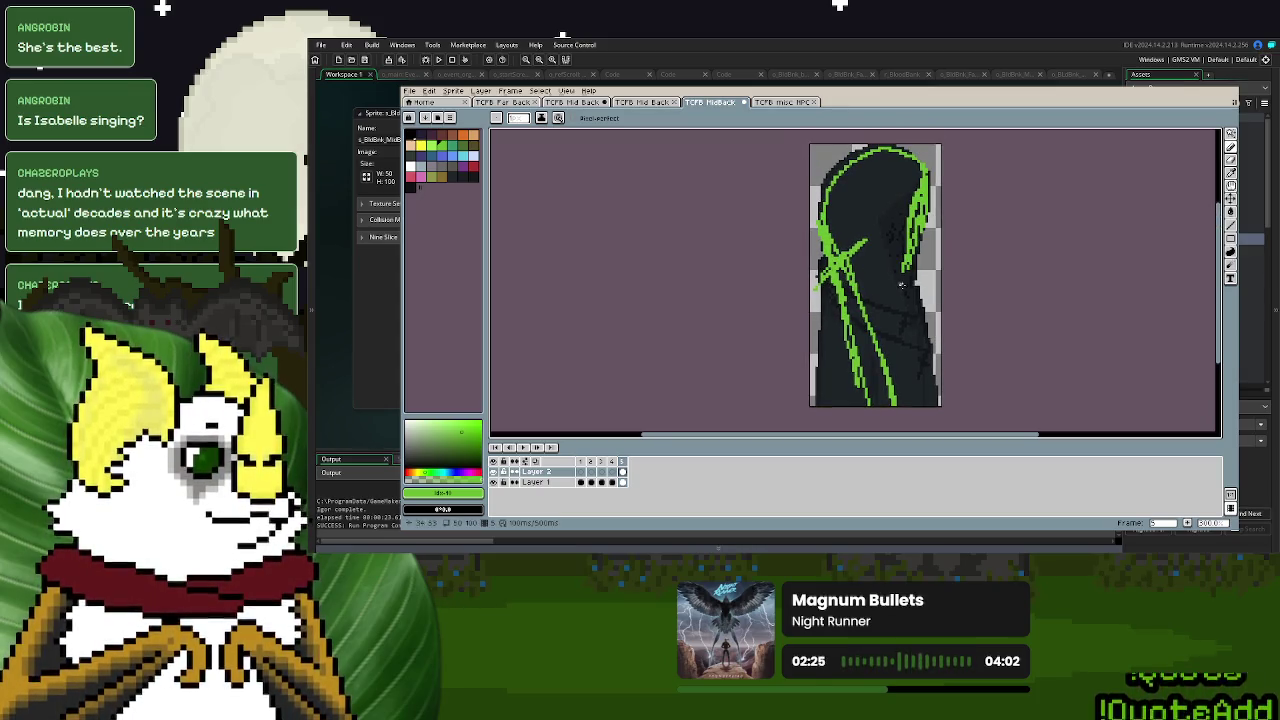
pyautogui.moveTo(890, 314)
pyautogui.mouseDown()
pyautogui.moveTo(905, 307)
pyautogui.moveTo(886, 265)
pyautogui.moveTo(870, 278)
pyautogui.moveTo(925, 350)
pyautogui.moveTo(876, 248)
pyautogui.moveTo(920, 278)
pyautogui.moveTo(920, 326)
pyautogui.moveTo(888, 266)
pyautogui.moveTo(840, 322)
pyautogui.moveTo(836, 376)
pyautogui.mouseUp()
pyautogui.hotkey('ctrl', 'z')
pyautogui.moveTo(832, 318); pyautogui.dragTo(828, 400)
pyautogui.moveTo(910, 324); pyautogui.dragTo(910, 378)
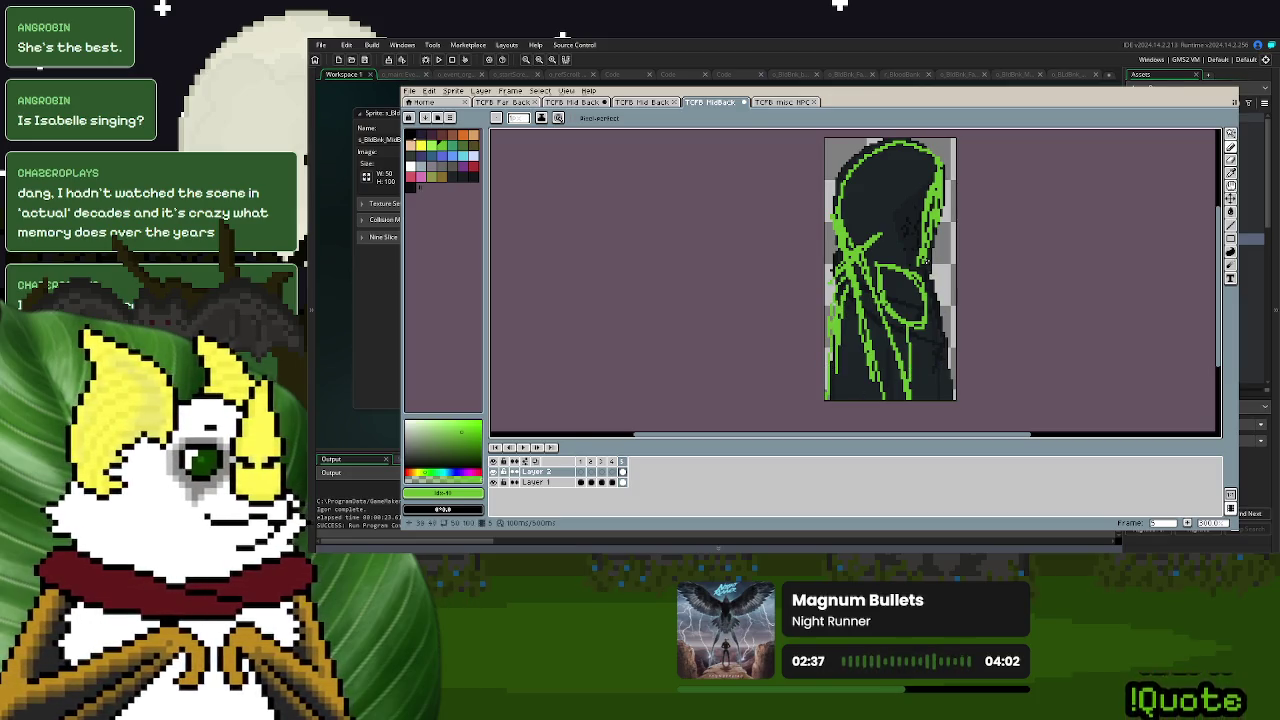
pyautogui.moveTo(933, 305); pyautogui.dragTo(931, 275)
pyautogui.moveTo(940, 382); pyautogui.dragTo(944, 400)
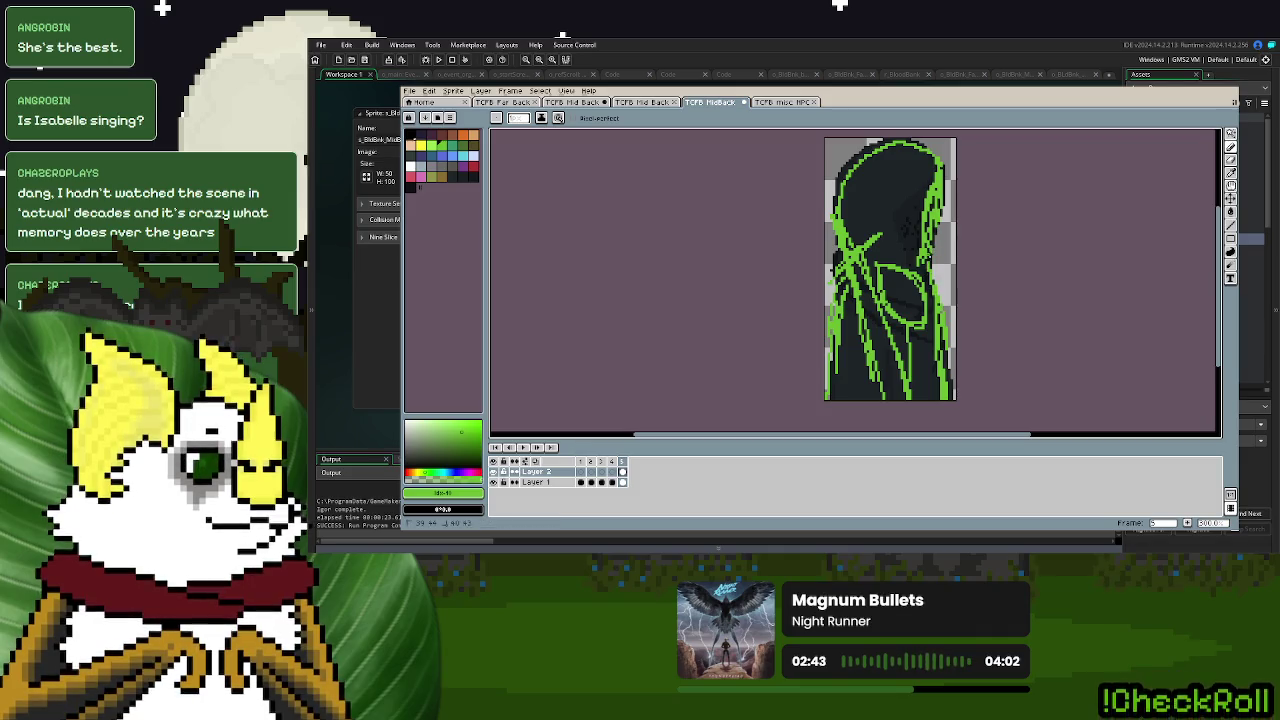
pyautogui.moveTo(908, 215)
pyautogui.mouseDown()
pyautogui.moveTo(922, 220)
pyautogui.moveTo(913, 243)
pyautogui.moveTo(920, 225)
pyautogui.mouseUp()
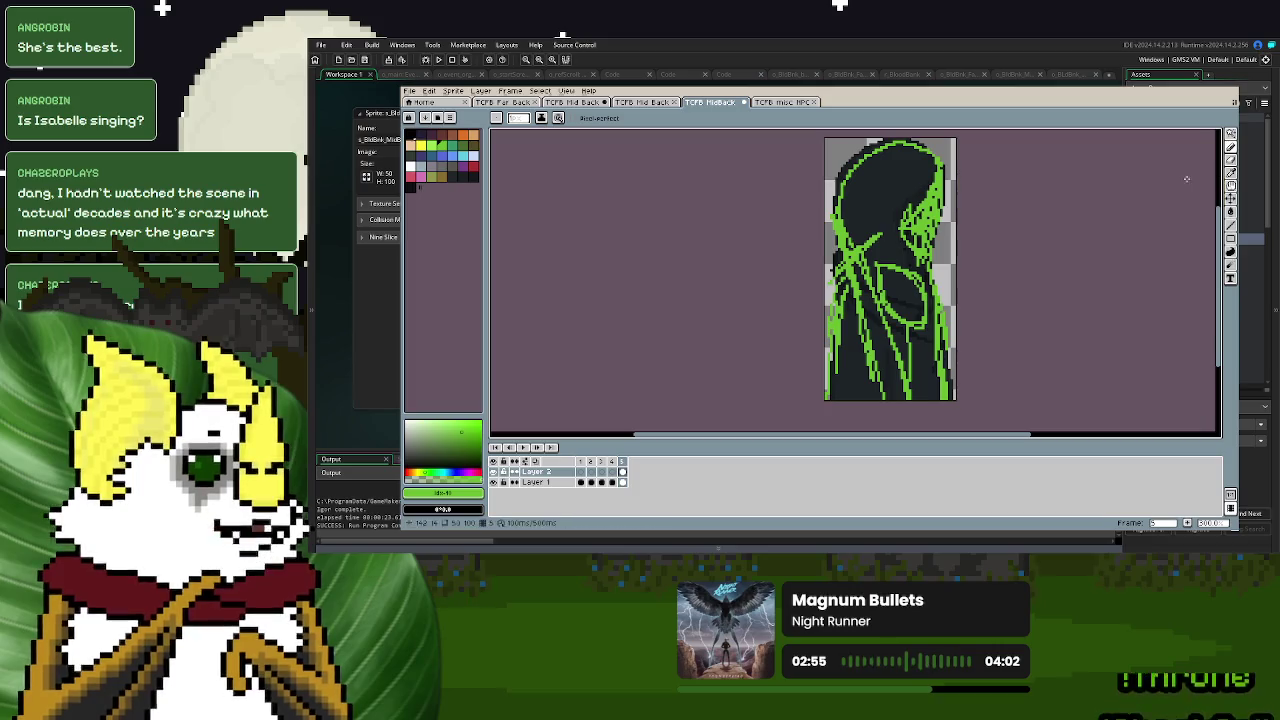
pyautogui.click(622, 472)
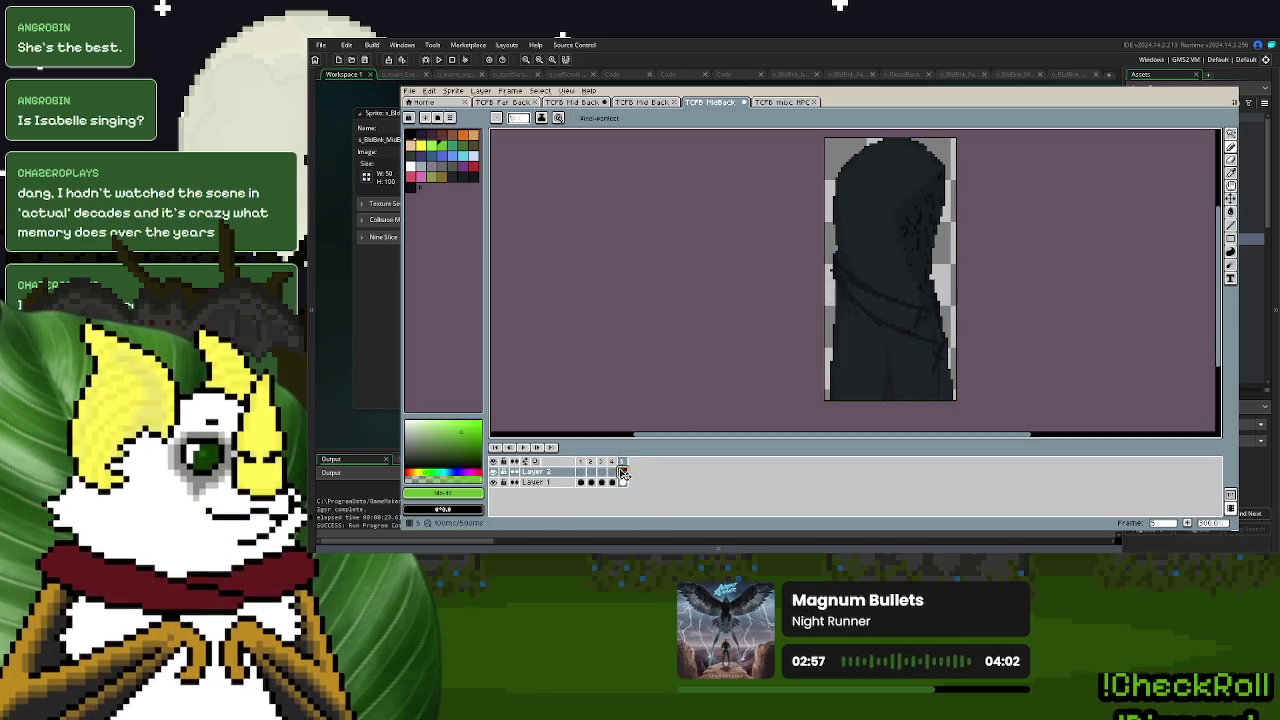
pyautogui.press('Delete')
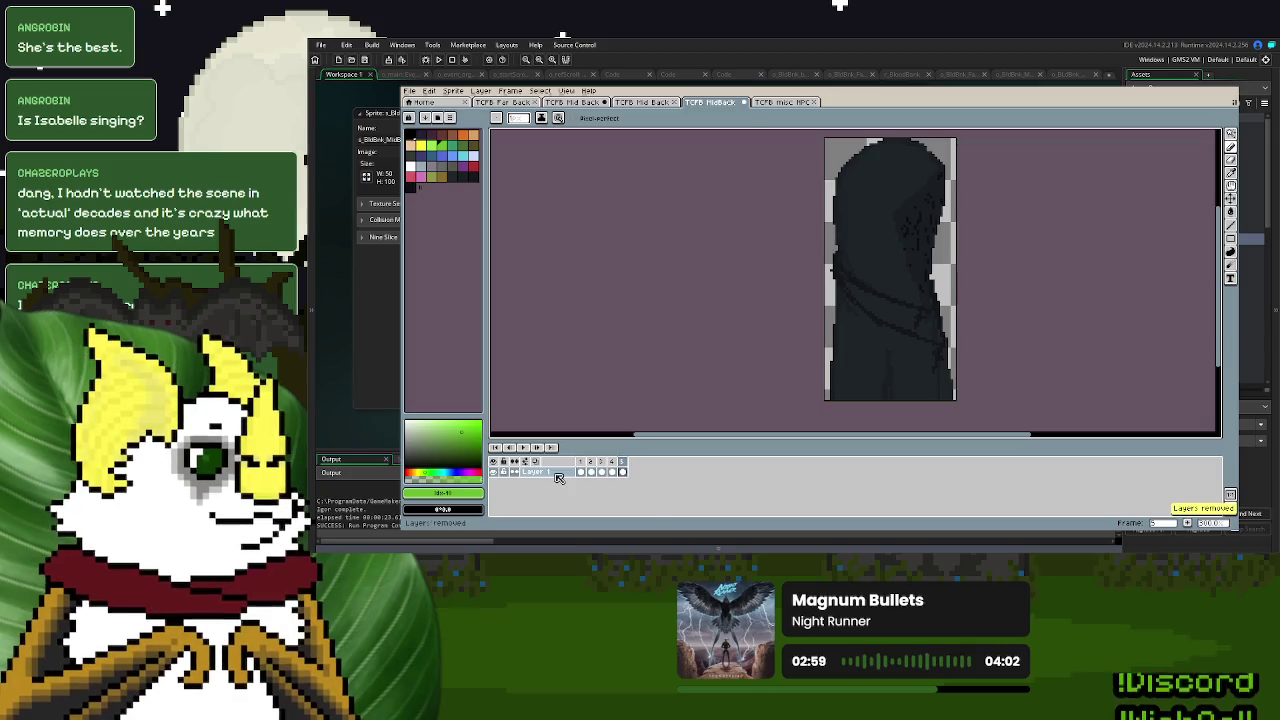
pyautogui.click(622, 472)
pyautogui.press('Delete')
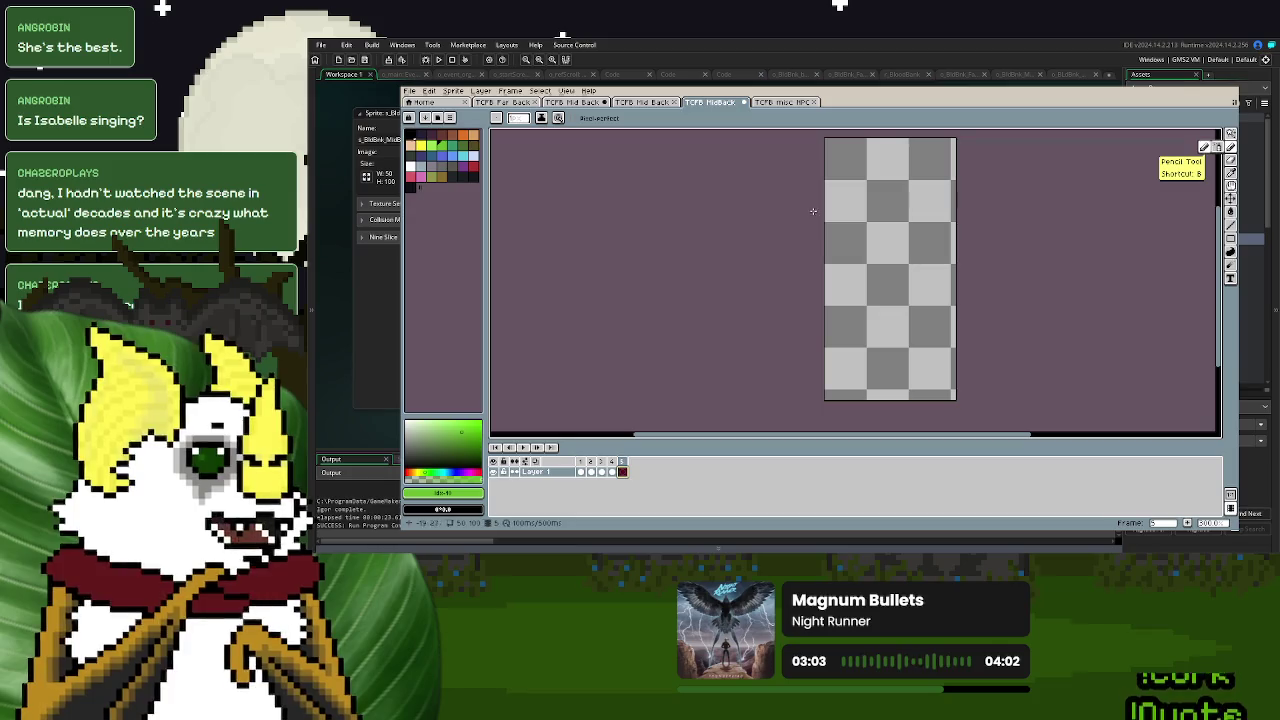
pyautogui.moveTo(945, 183); pyautogui.dragTo(930, 200)
pyautogui.scroll(1, 897, 234)
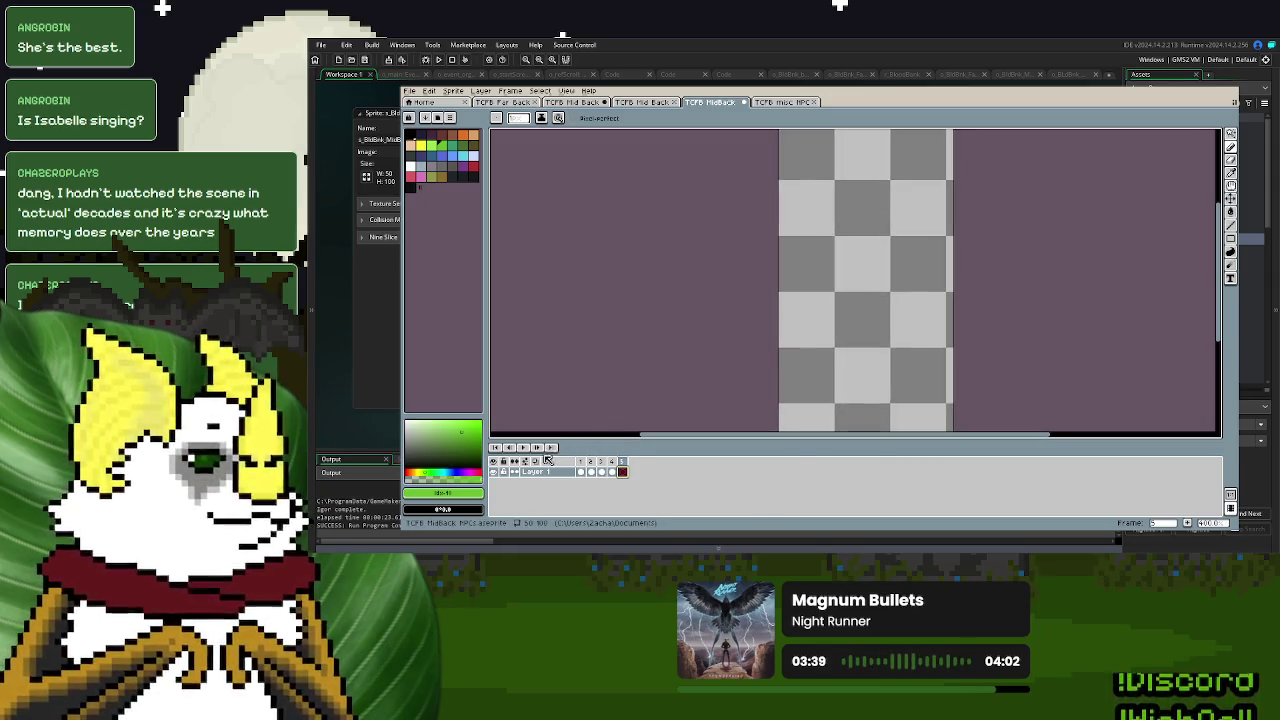
# - Look at the hooded figure on frame 2, then go to empty frame 5
pyautogui.click(536, 461)
pyautogui.click(592, 472)
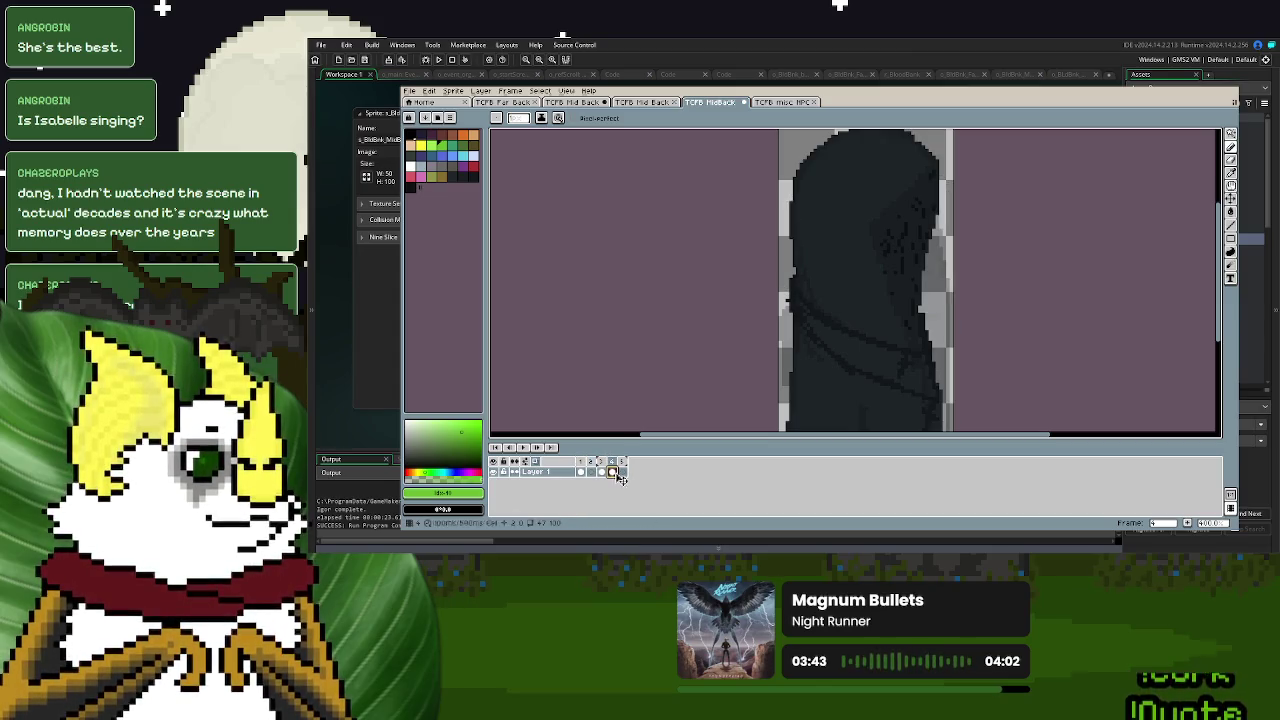
pyautogui.click(621, 471)
# - Sketch the helmet's left and right curves in green
pyautogui.moveTo(840, 247); pyautogui.dragTo(813, 274)
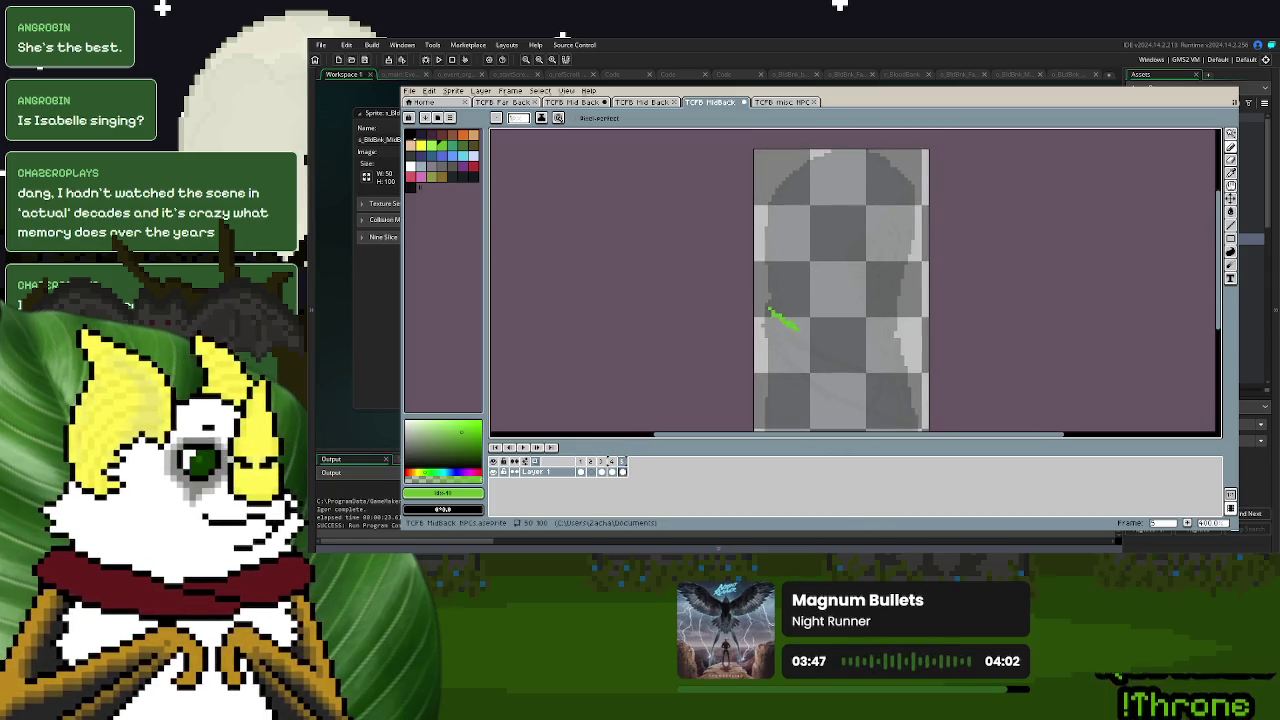
pyautogui.hotkey('ctrl', 'z')
pyautogui.moveTo(770, 272); pyautogui.dragTo(845, 343)
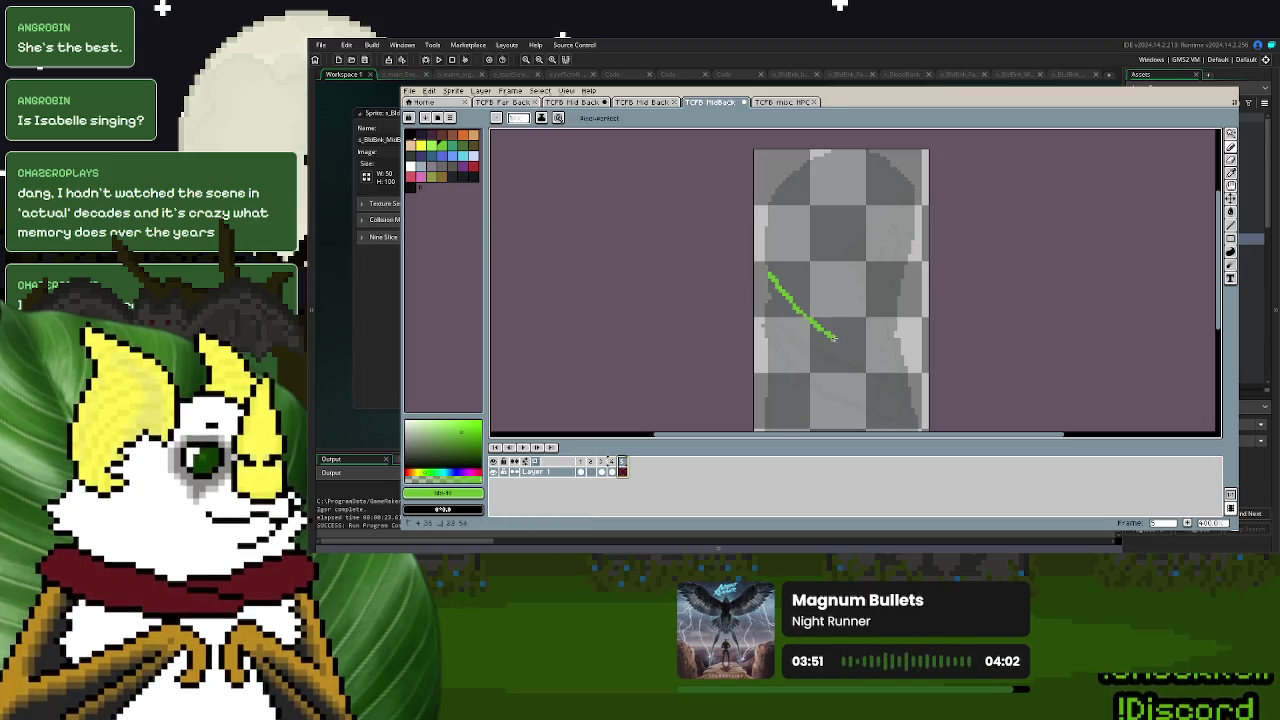
pyautogui.moveTo(911, 246); pyautogui.dragTo(849, 351)
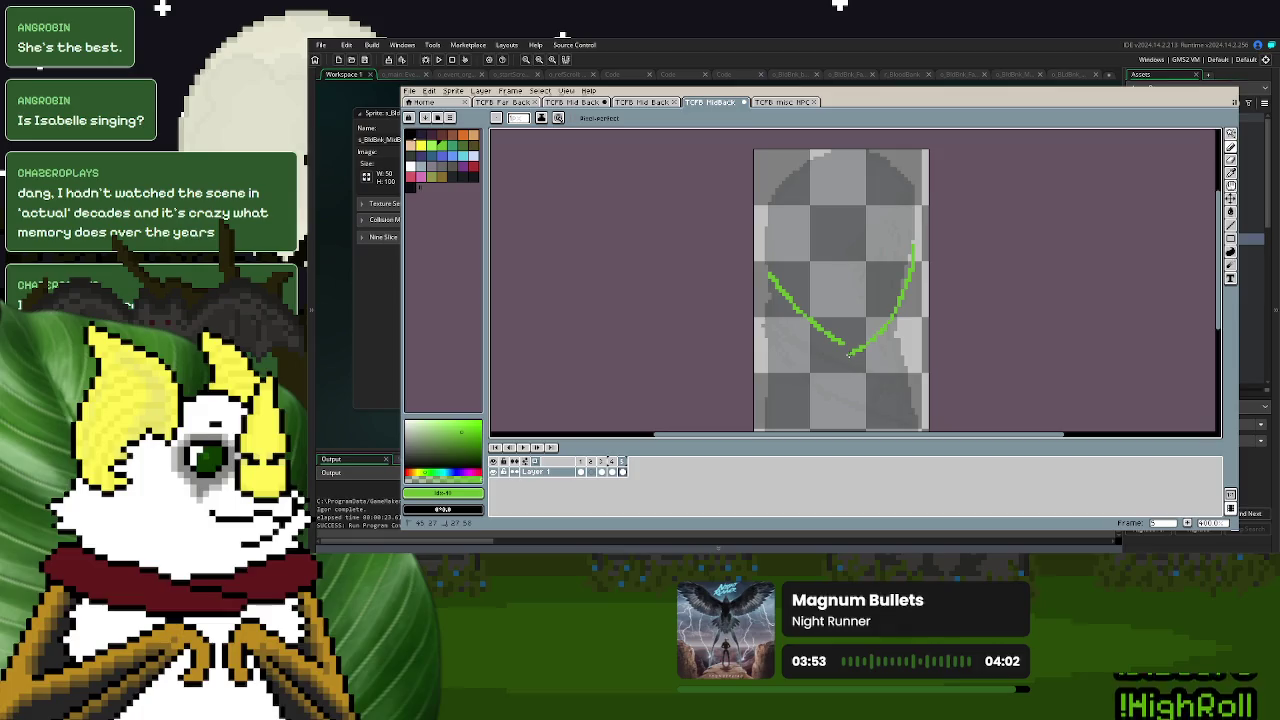
pyautogui.moveTo(910, 243); pyautogui.dragTo(768, 264)
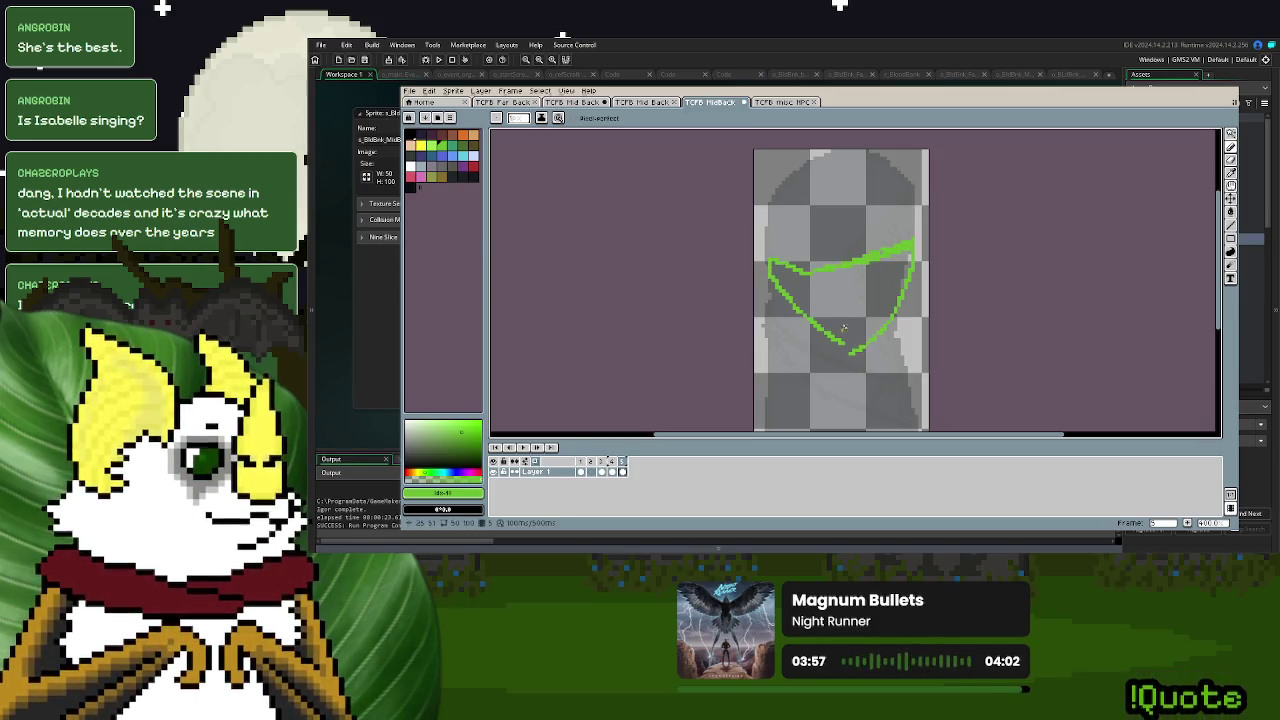
pyautogui.moveTo(889, 281)
pyautogui.mouseDown()
pyautogui.moveTo(869, 318)
pyautogui.moveTo(828, 290)
pyautogui.moveTo(838, 302)
pyautogui.mouseUp()
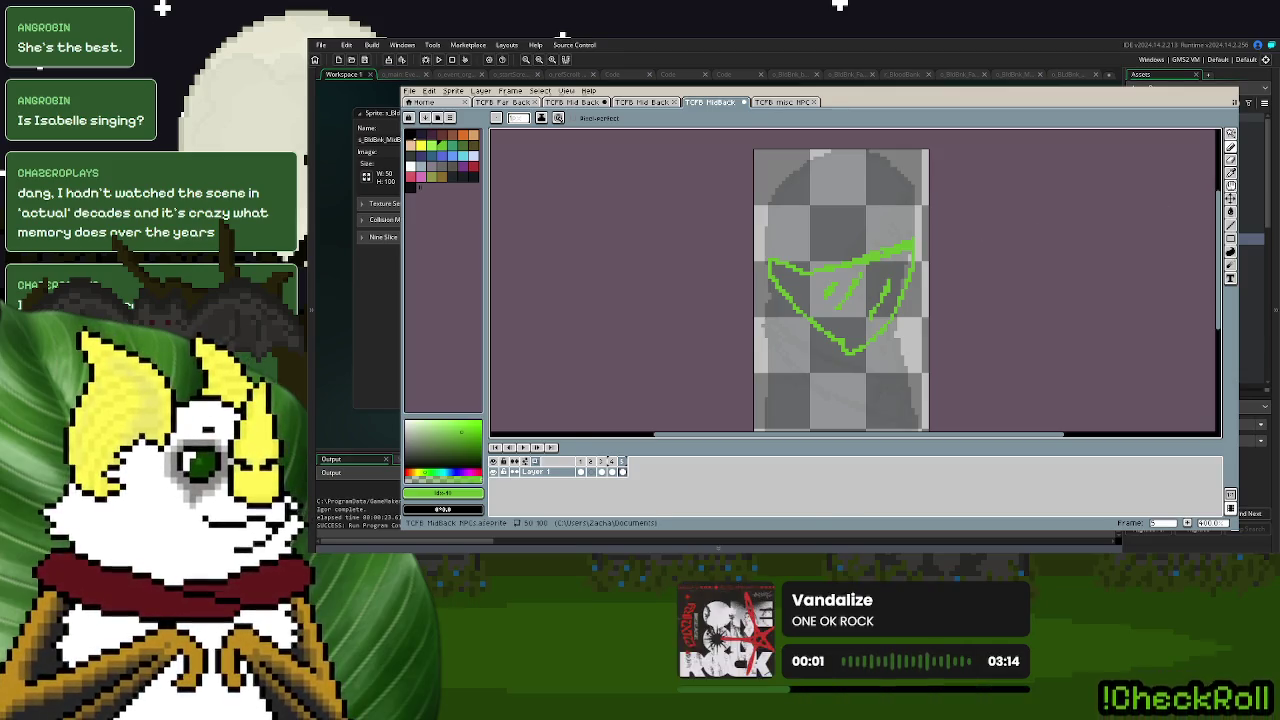
# - Erase the rough triangle and redraw the helmet's lower lines and top outline
pyautogui.click(1231, 160)
pyautogui.moveTo(815, 245)
pyautogui.mouseDown()
pyautogui.moveTo(740, 300)
pyautogui.moveTo(891, 300)
pyautogui.moveTo(811, 349)
pyautogui.mouseUp()
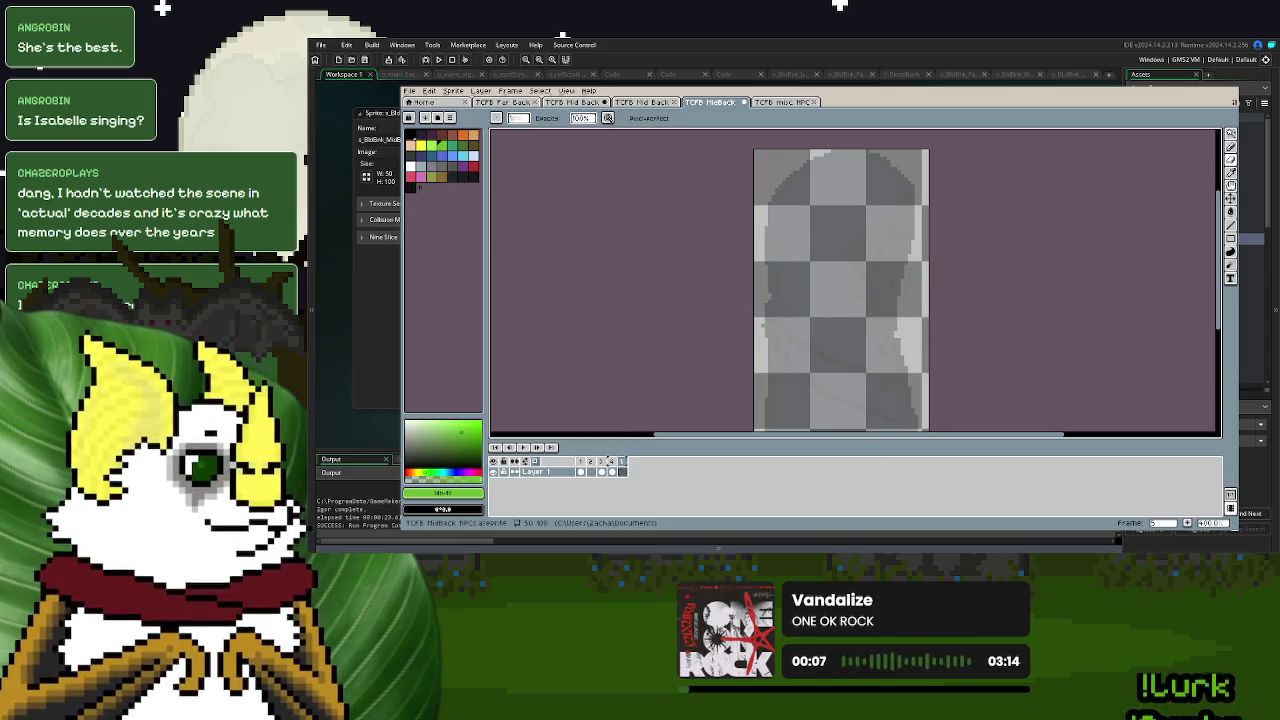
pyautogui.click(1231, 147)
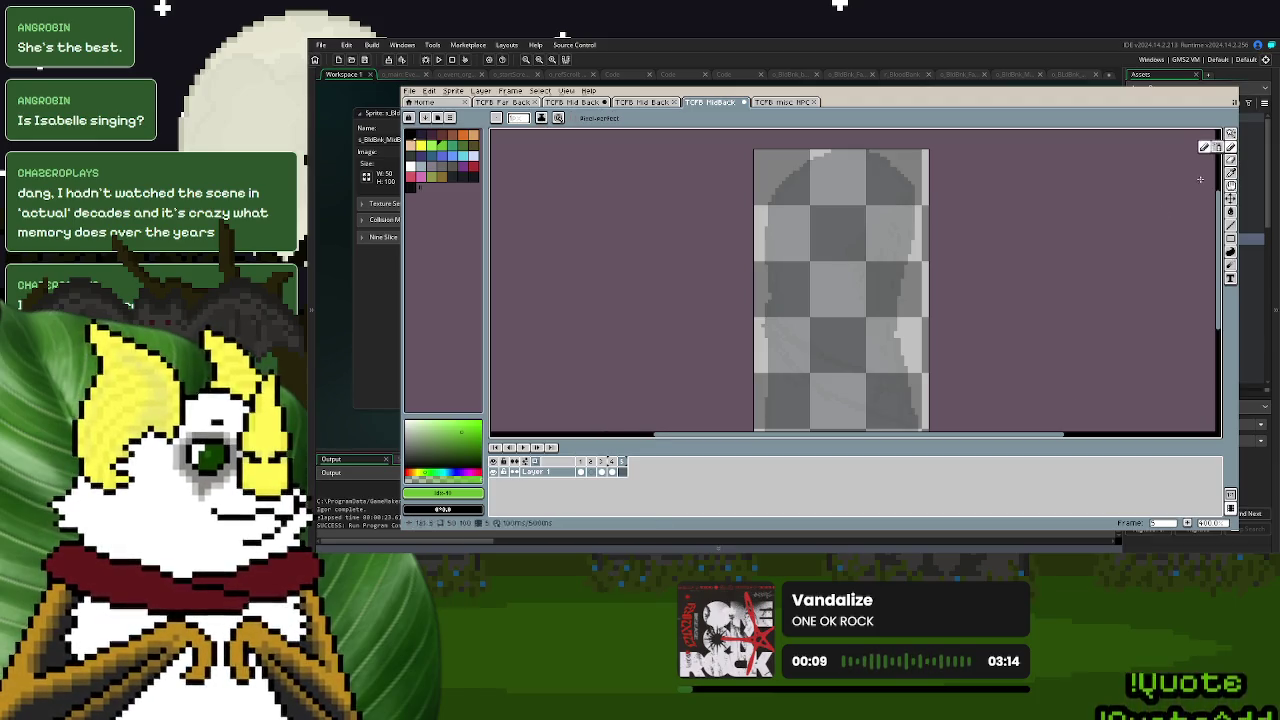
pyautogui.moveTo(916, 264)
pyautogui.mouseDown()
pyautogui.moveTo(870, 320)
pyautogui.moveTo(769, 276)
pyautogui.mouseUp()
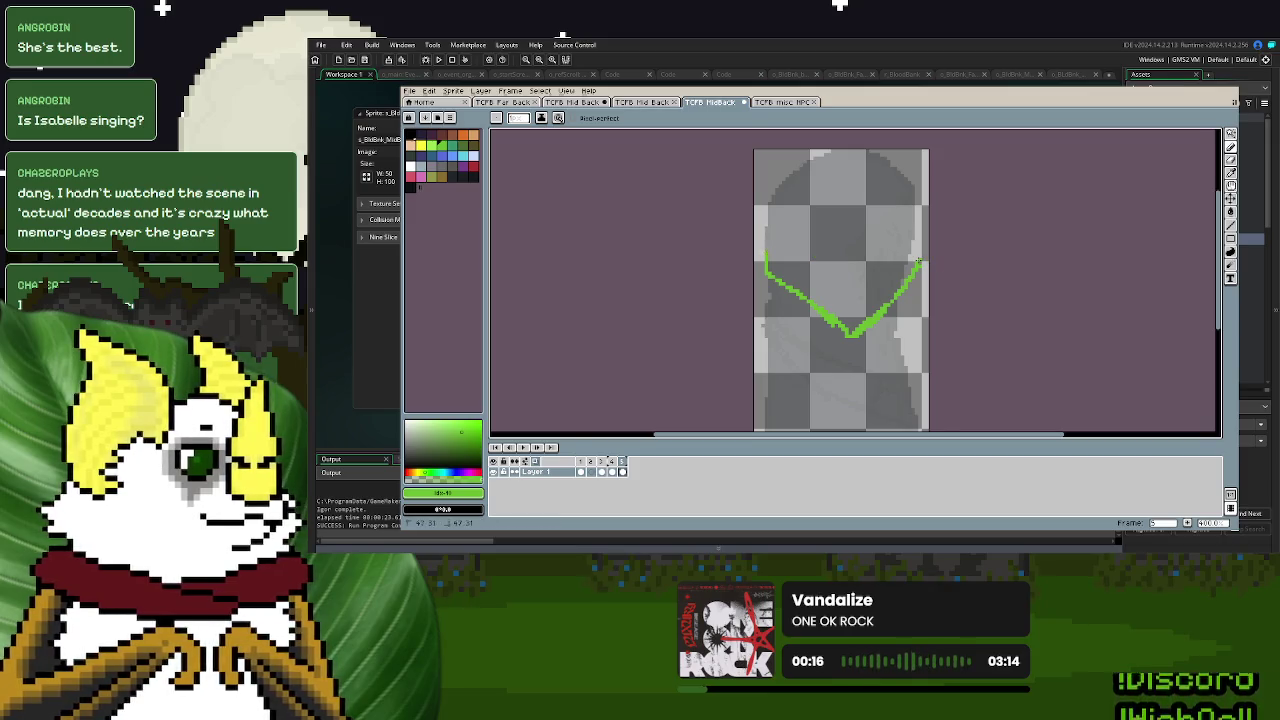
pyautogui.moveTo(885, 216)
pyautogui.mouseDown()
pyautogui.moveTo(856, 248)
pyautogui.moveTo(765, 258)
pyautogui.mouseUp()
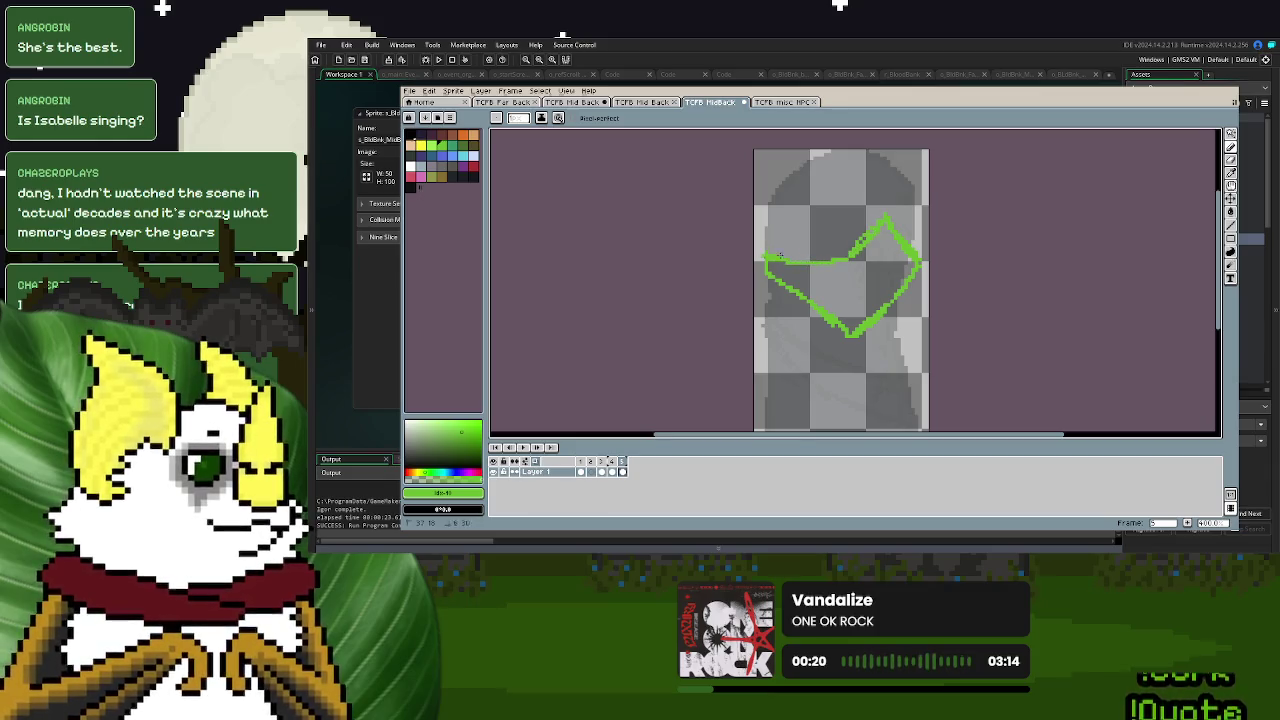
pyautogui.moveTo(882, 214)
pyautogui.mouseDown()
pyautogui.moveTo(856, 172)
pyautogui.moveTo(766, 222)
pyautogui.moveTo(815, 155)
pyautogui.mouseUp()
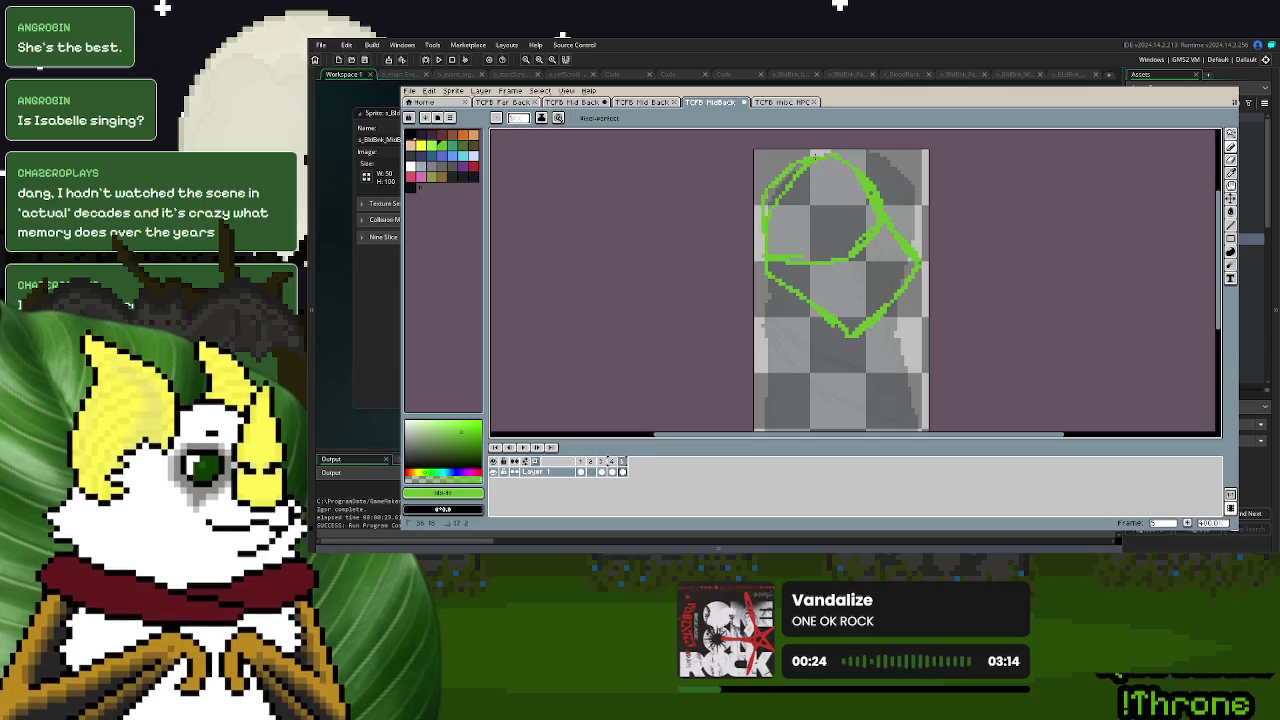
# - Add hatch marks, a visor line and the chin outline to the helmet sketch
pyautogui.click(1231, 159)
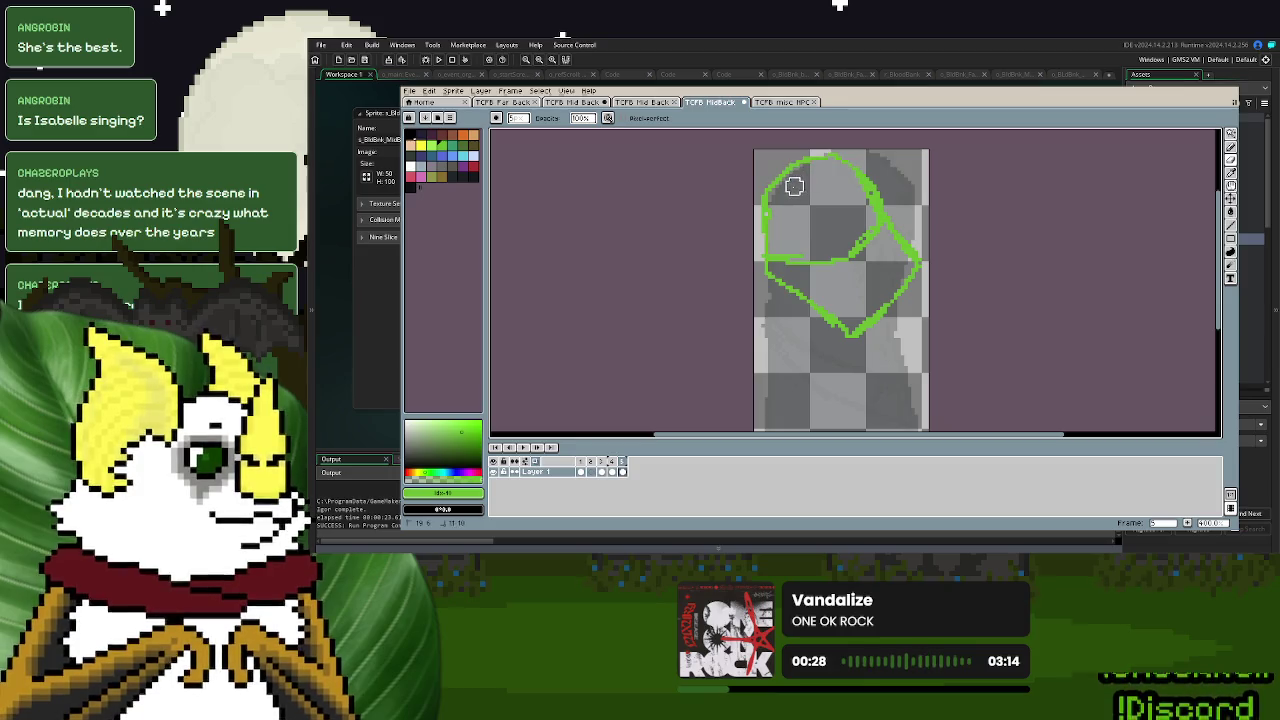
pyautogui.click(1231, 147)
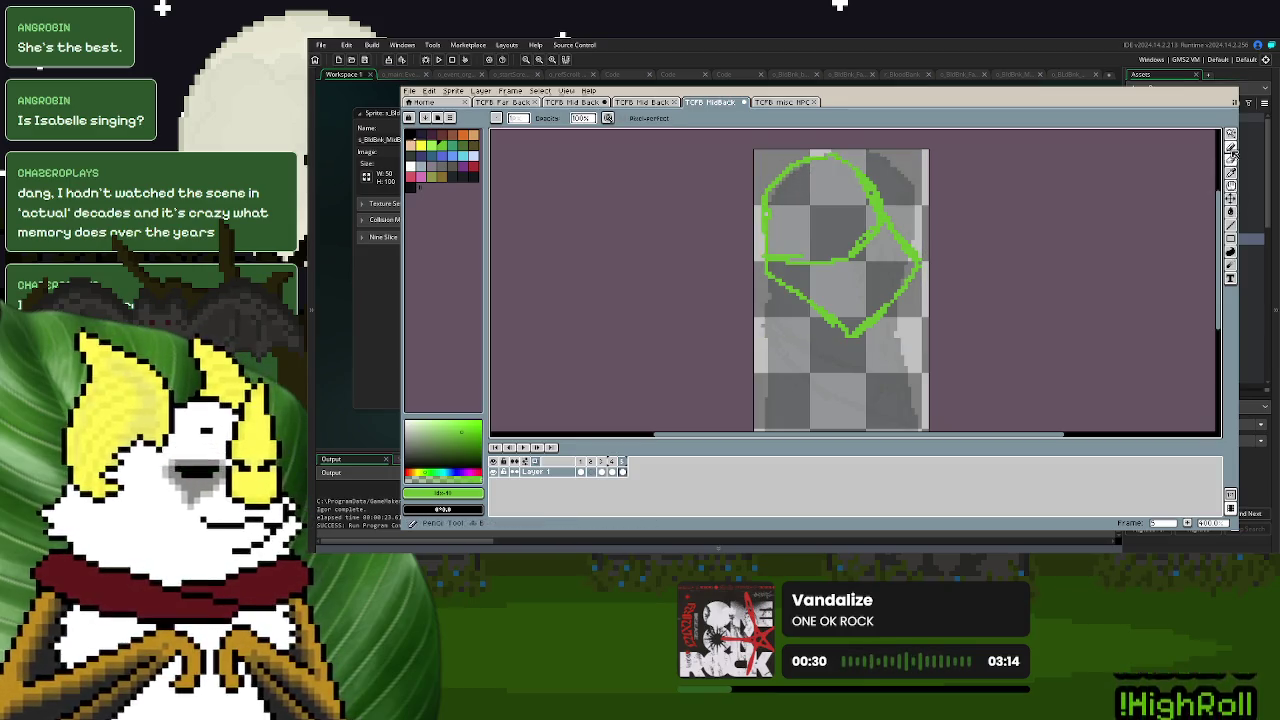
pyautogui.moveTo(868, 278)
pyautogui.mouseDown()
pyautogui.moveTo(852, 300)
pyautogui.moveTo(868, 290)
pyautogui.moveTo(836, 292)
pyautogui.mouseUp()
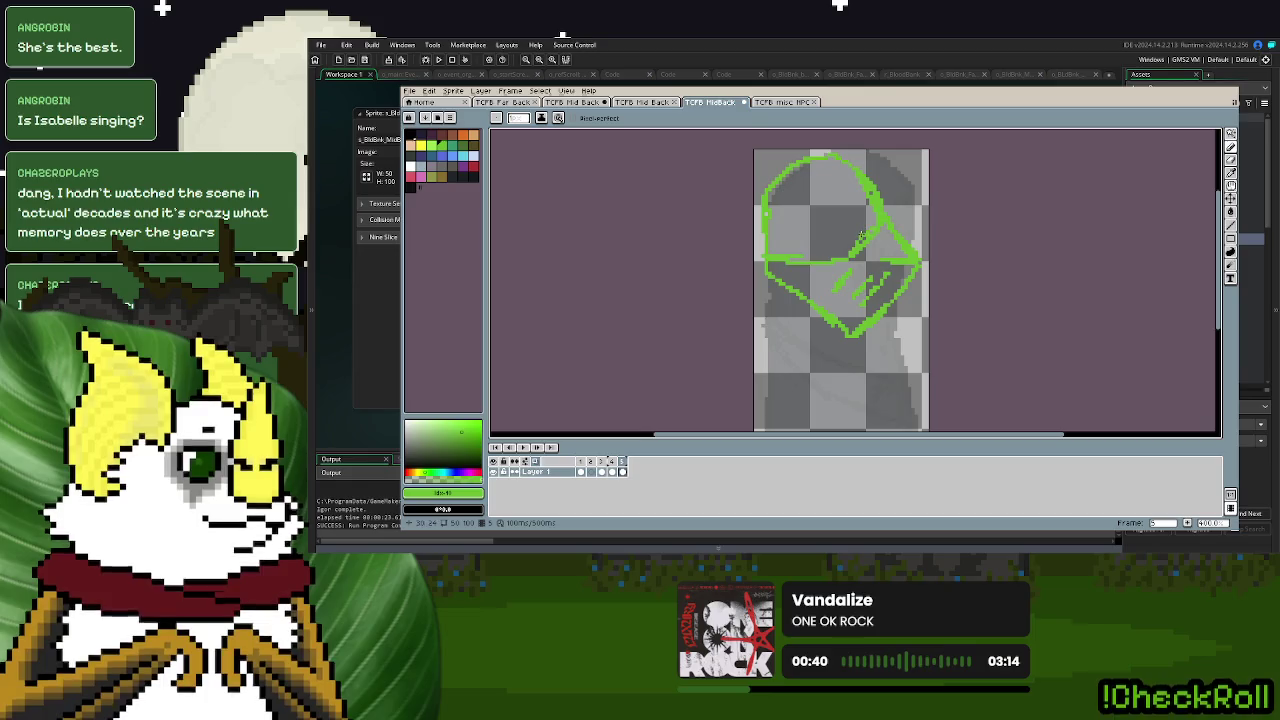
pyautogui.moveTo(864, 234)
pyautogui.mouseDown()
pyautogui.moveTo(783, 240)
pyautogui.moveTo(808, 249)
pyautogui.mouseUp()
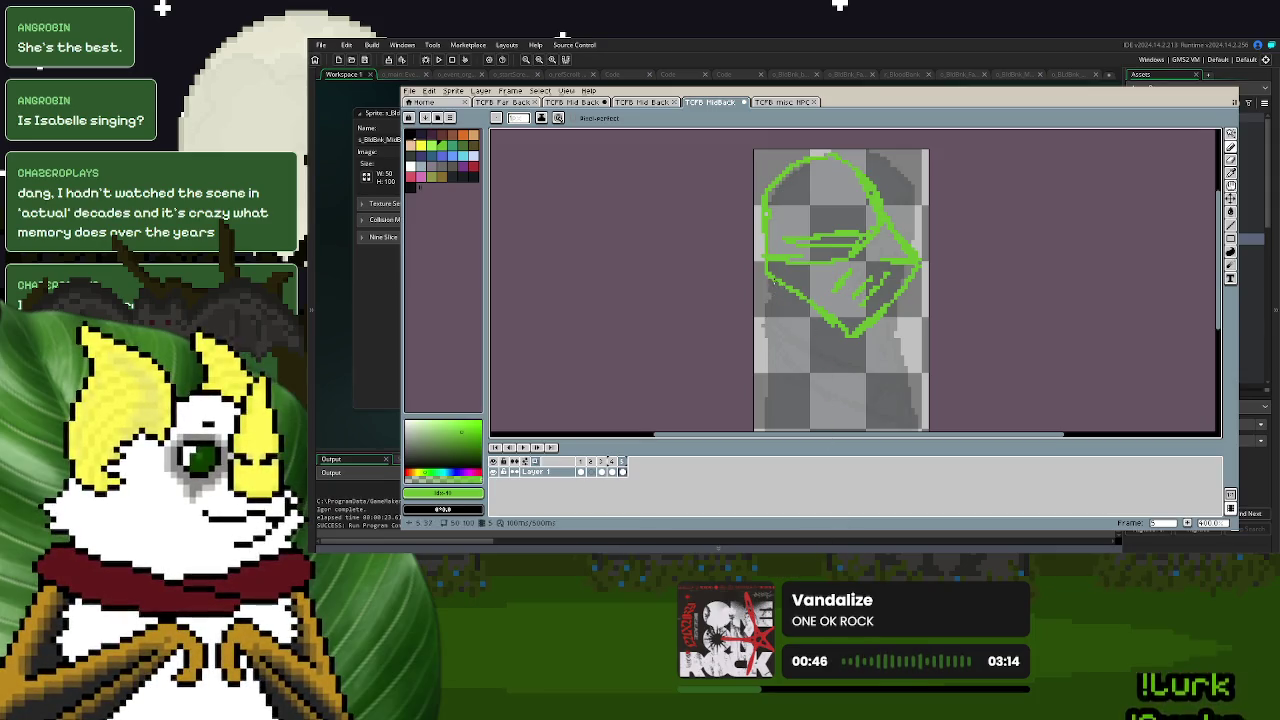
pyautogui.moveTo(815, 369)
pyautogui.mouseDown()
pyautogui.moveTo(868, 378)
pyautogui.moveTo(902, 320)
pyautogui.mouseUp()
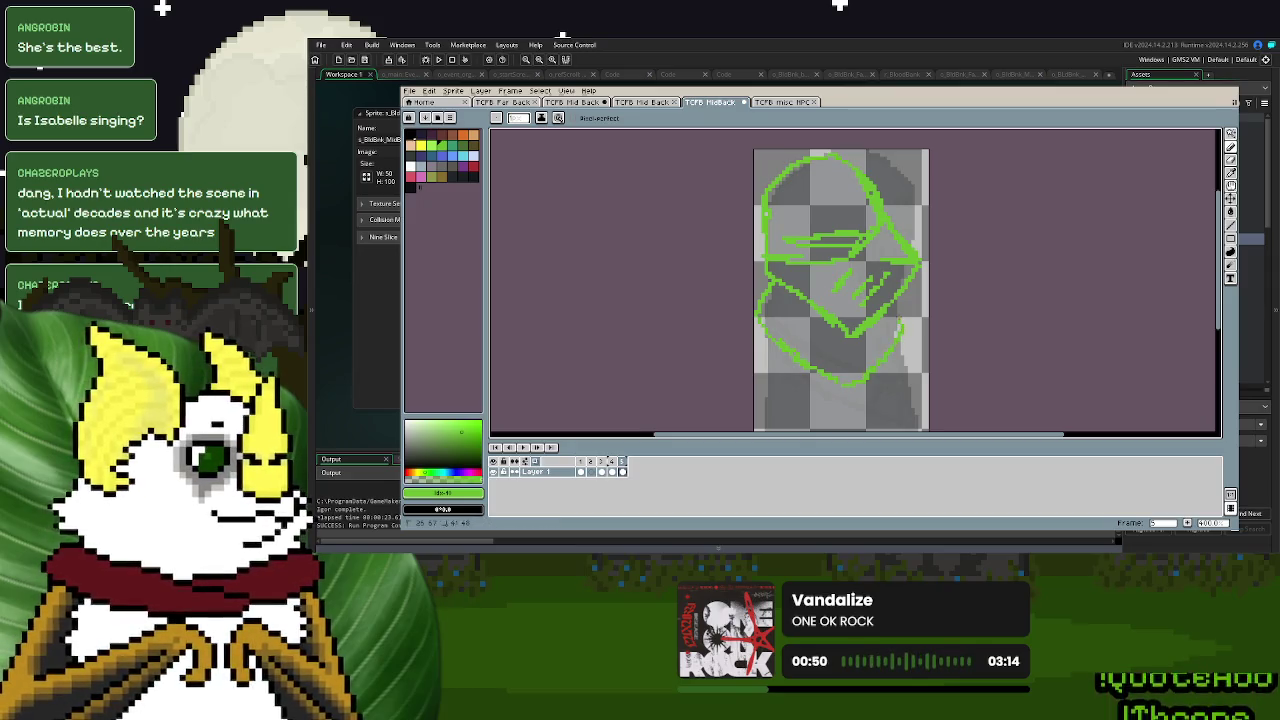
pyautogui.scroll(-2, 855, 280)
pyautogui.scroll(3, 855, 280)
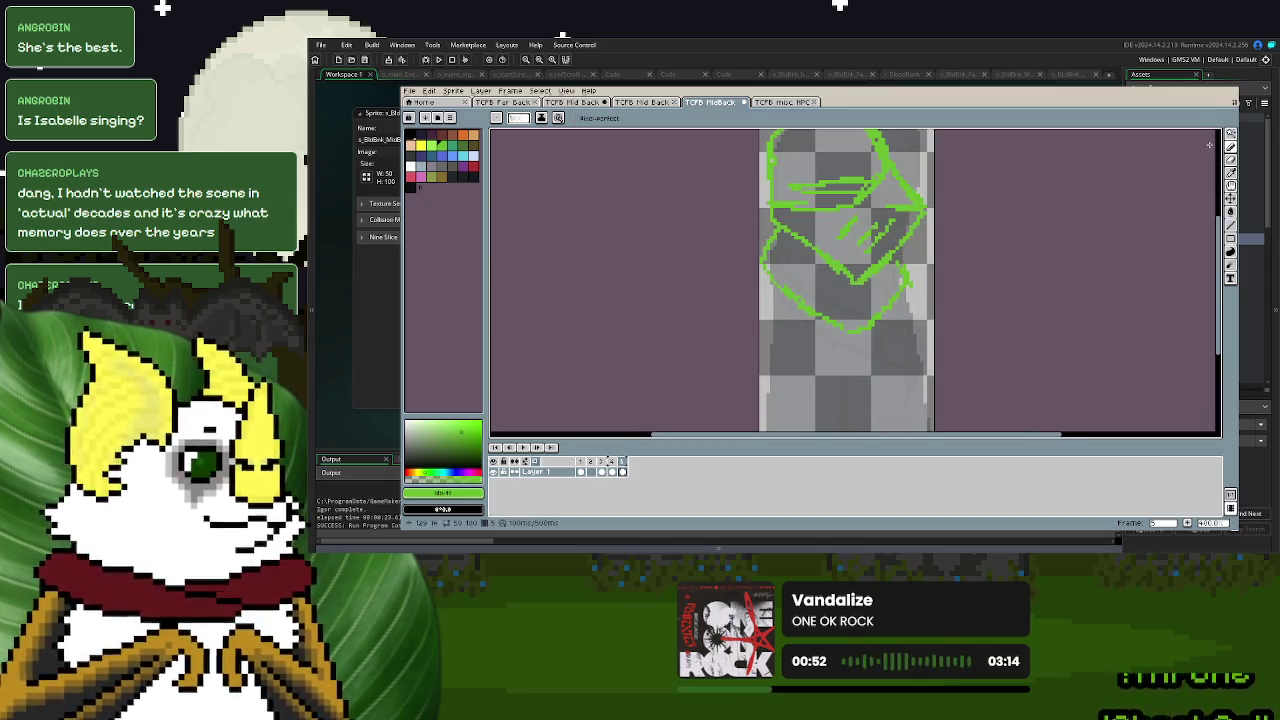
# - Select all, rotate the helmet sketch upright, scale it to 87%, and commit
pyautogui.click(1230, 134)
pyautogui.scroll(-1, 1029, 206)
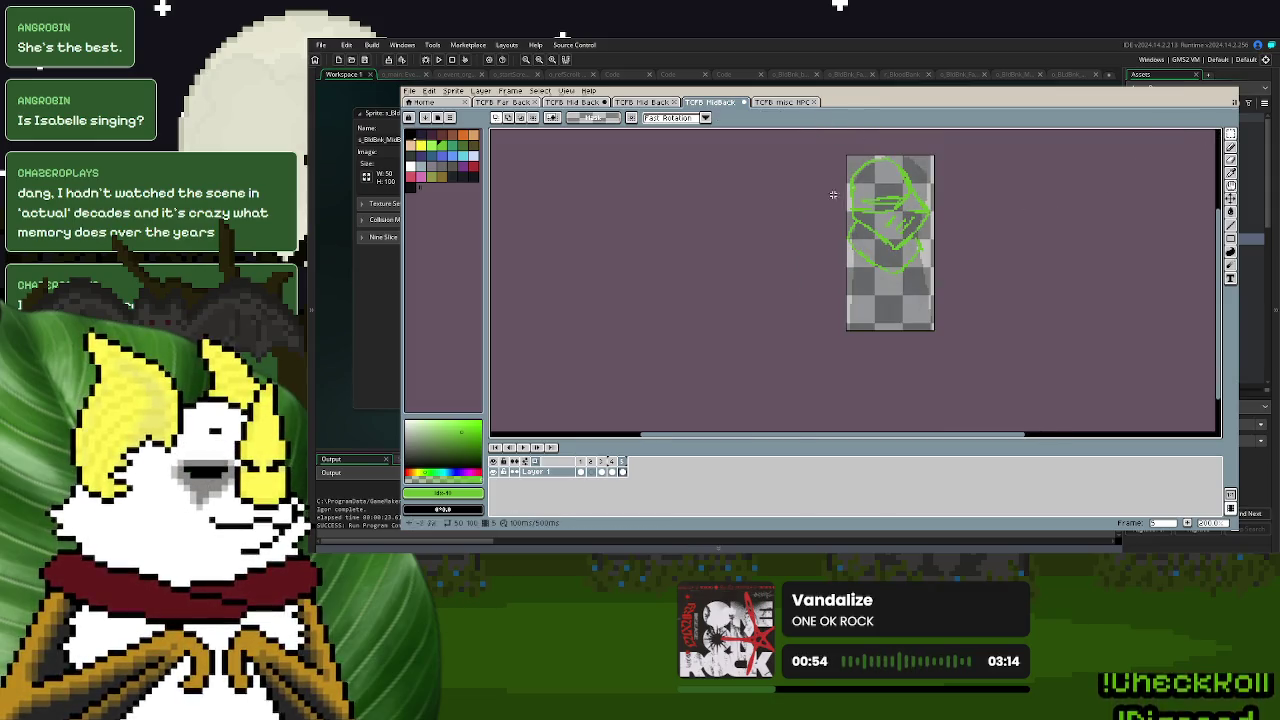
pyautogui.hotkey('ctrl', 'a')
pyautogui.scroll(1, 960, 300)
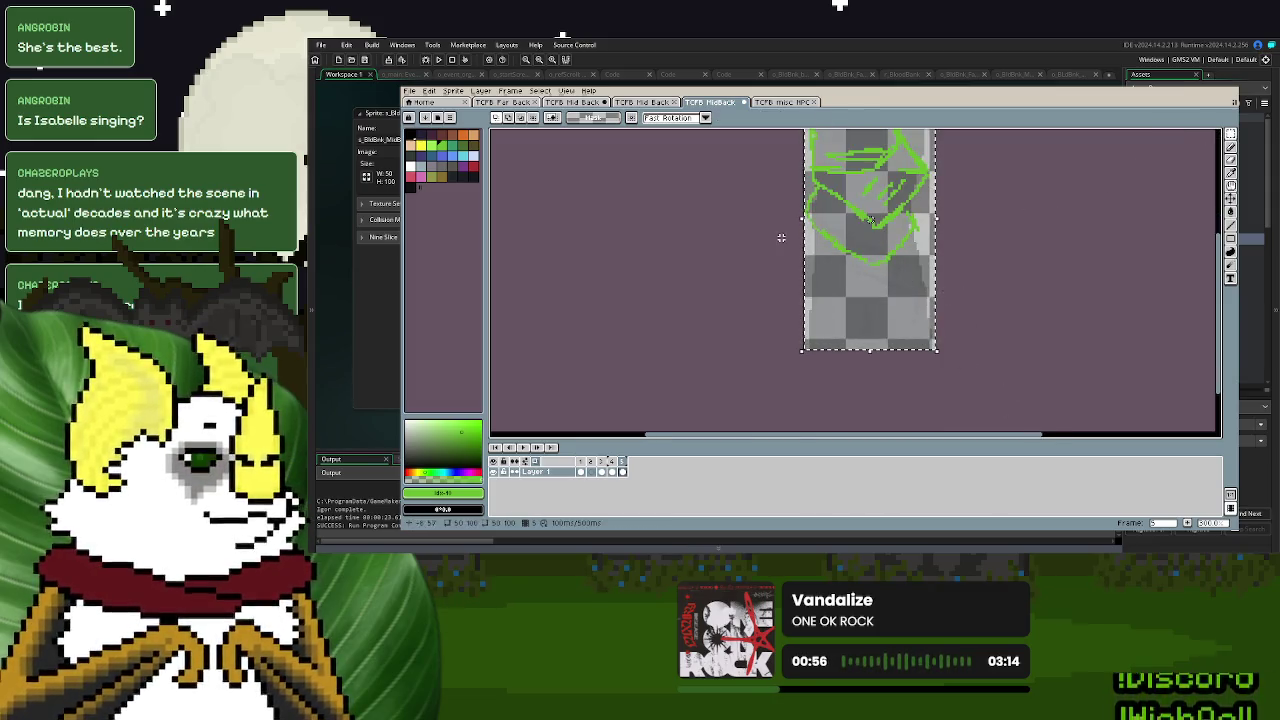
pyautogui.moveTo(810, 225); pyautogui.dragTo(922, 325)
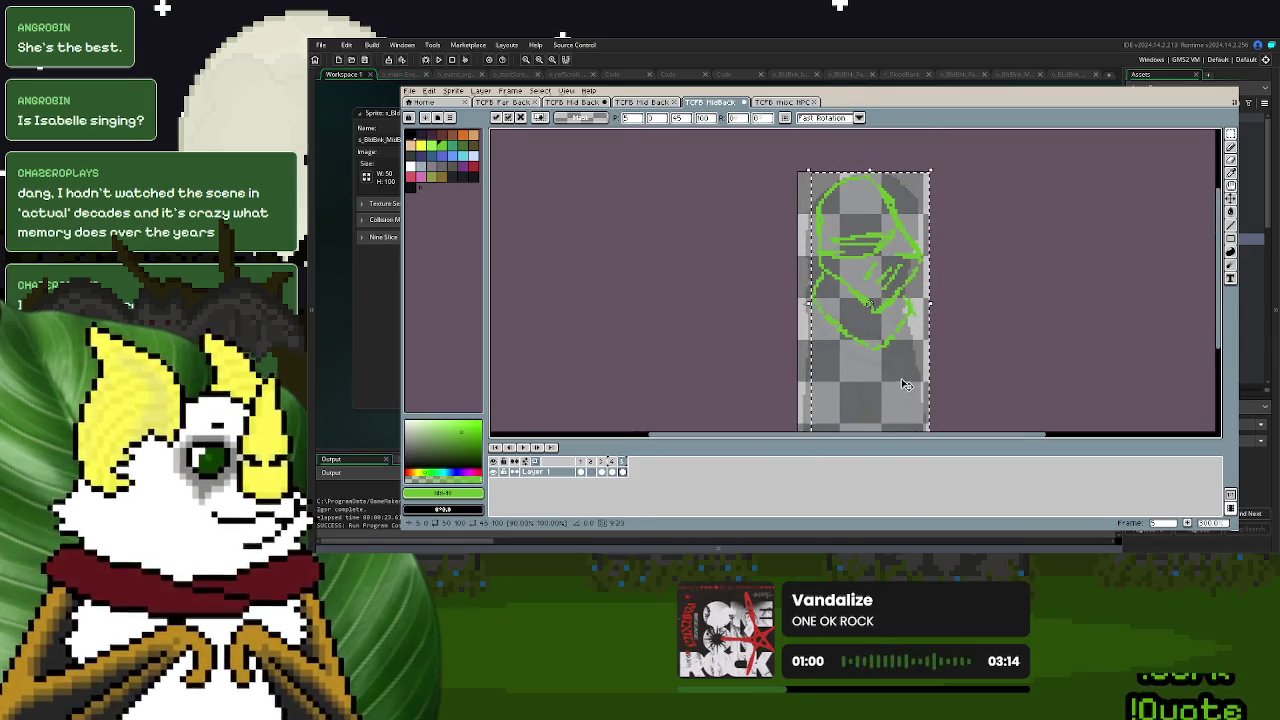
pyautogui.scroll(-1, 905, 375)
pyautogui.moveTo(871, 407); pyautogui.dragTo(874, 268)
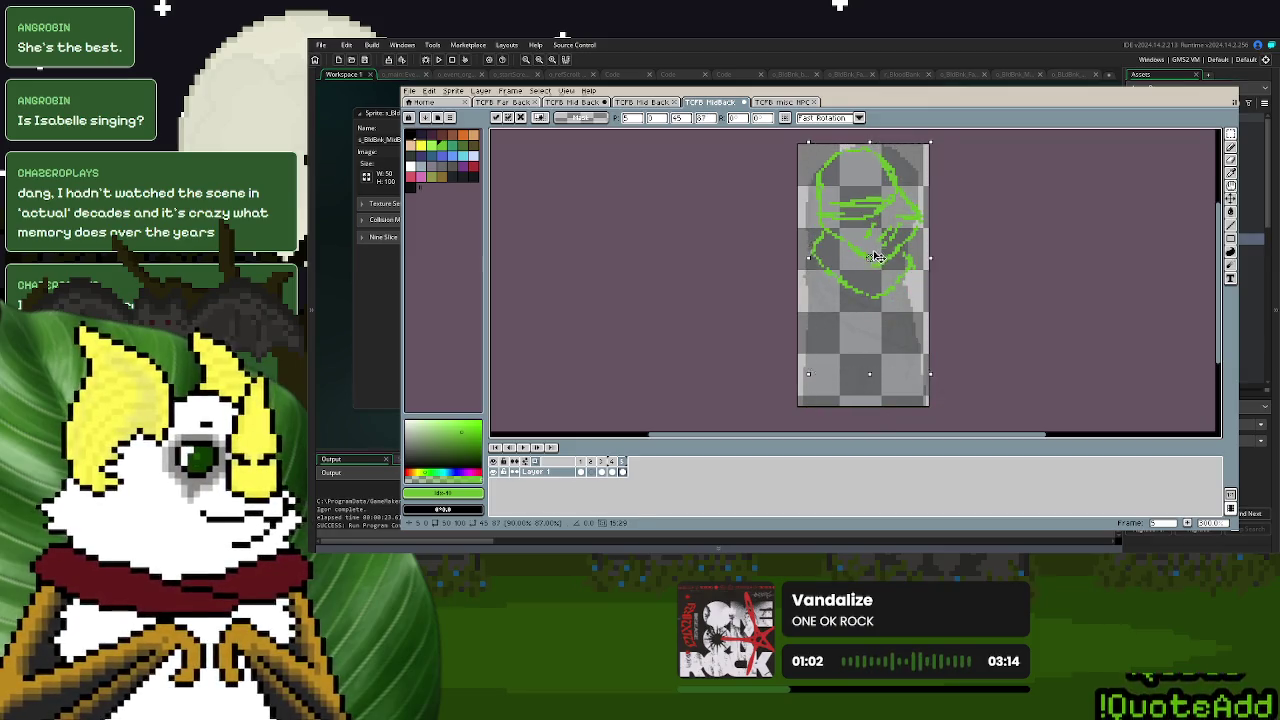
pyautogui.press('Return')
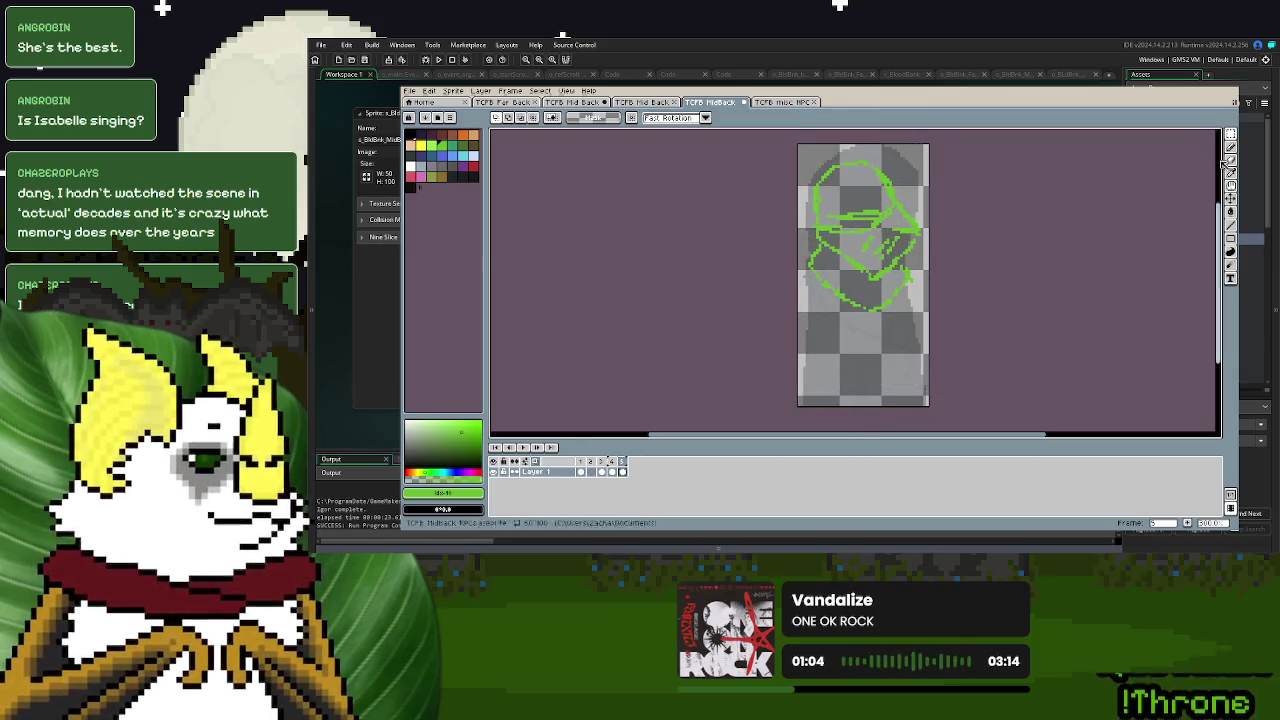
pyautogui.press('d')
pyautogui.scroll(1, 808, 276)
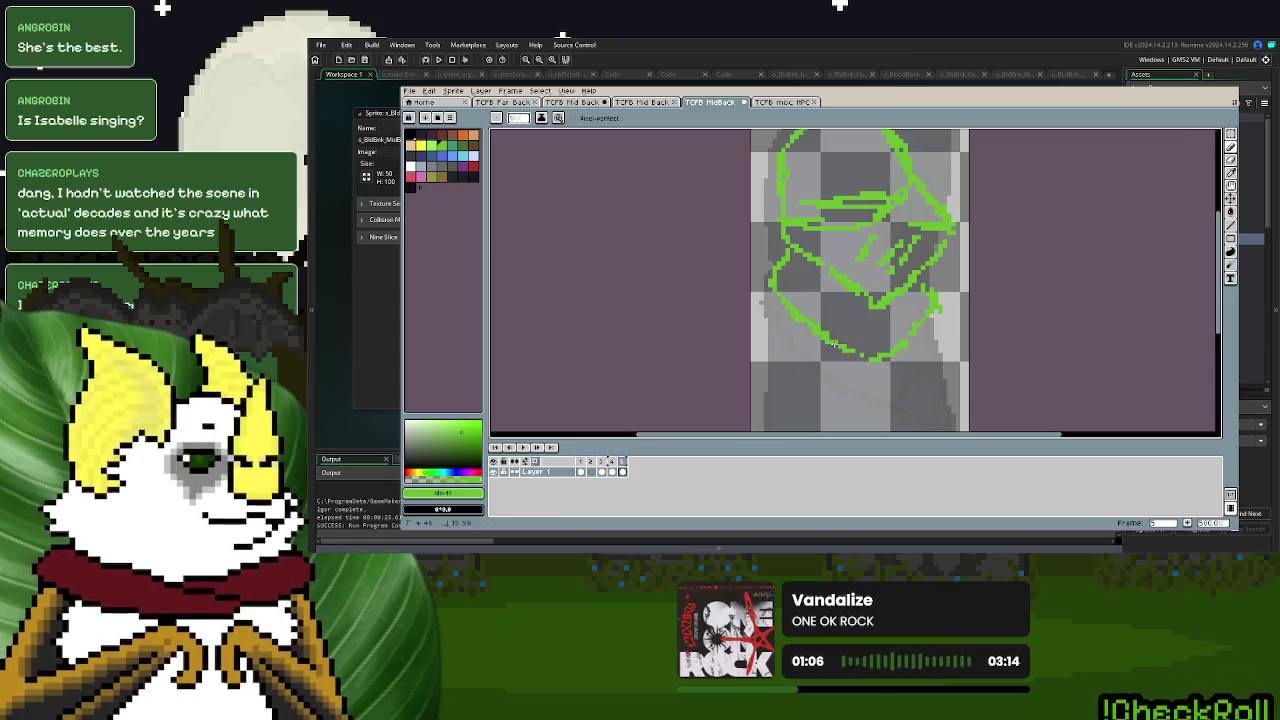
# - Sketch green lines down the lower body and legs to the bottom edge, then pick the inking colour
pyautogui.scroll(-2, 927, 292)
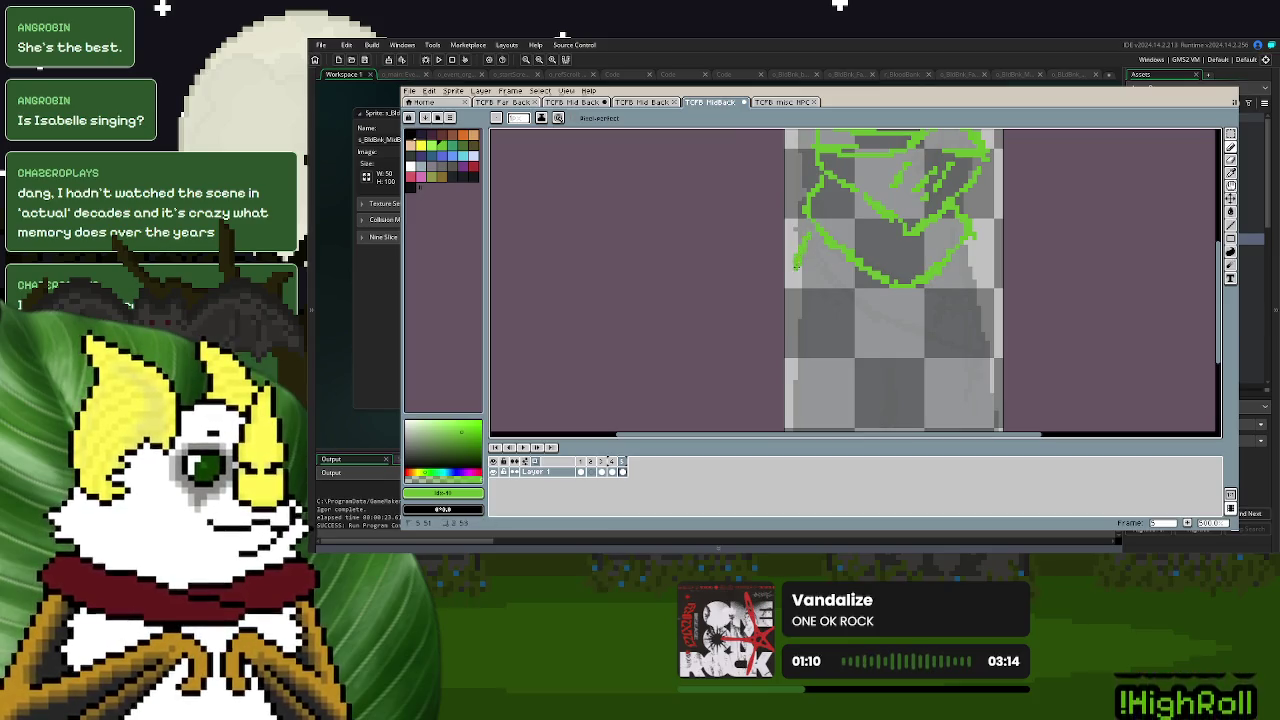
pyautogui.moveTo(796, 266)
pyautogui.mouseDown()
pyautogui.moveTo(828, 330)
pyautogui.moveTo(915, 283)
pyautogui.mouseUp()
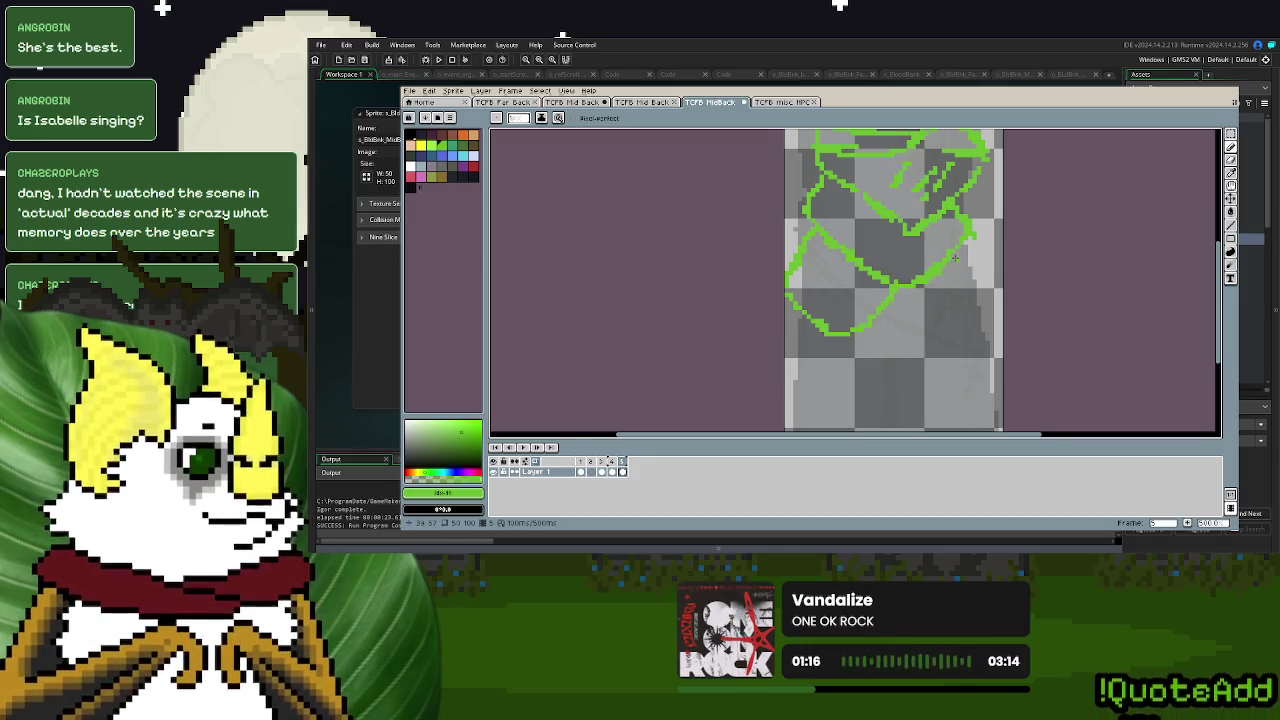
pyautogui.moveTo(955, 258)
pyautogui.mouseDown()
pyautogui.moveTo(977, 375)
pyautogui.moveTo(982, 309)
pyautogui.mouseUp()
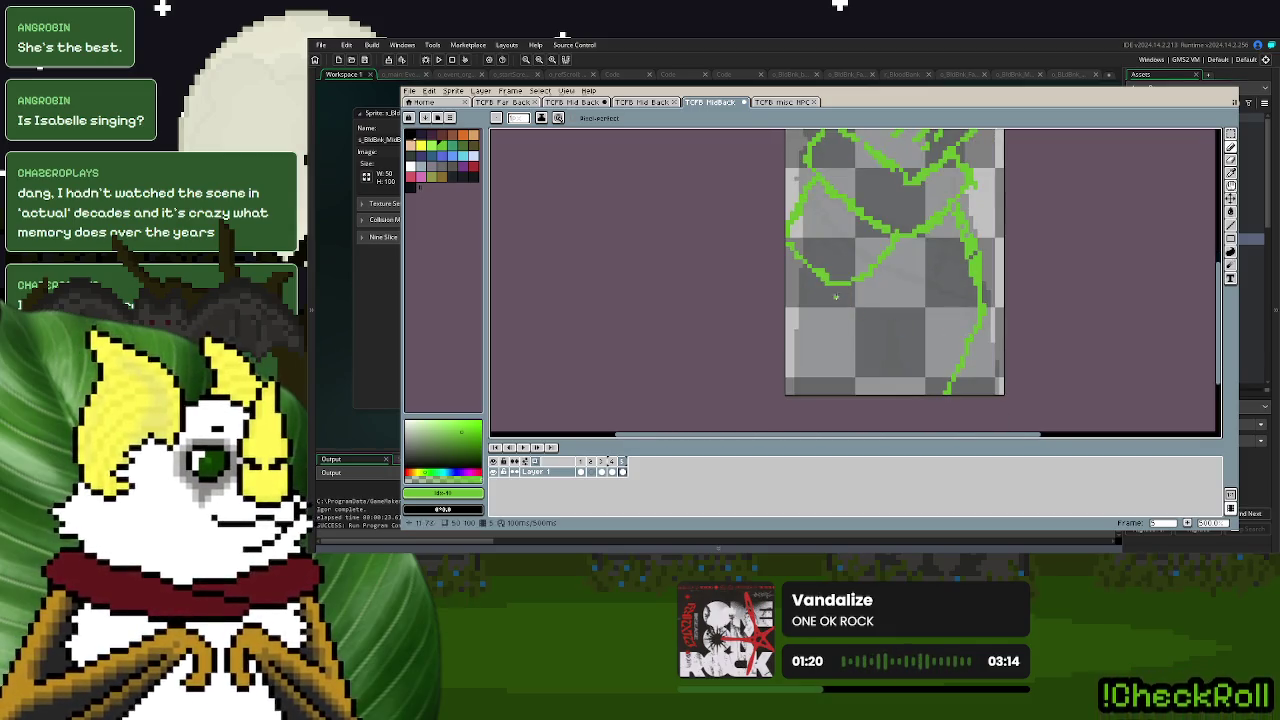
pyautogui.moveTo(859, 282); pyautogui.dragTo(849, 331)
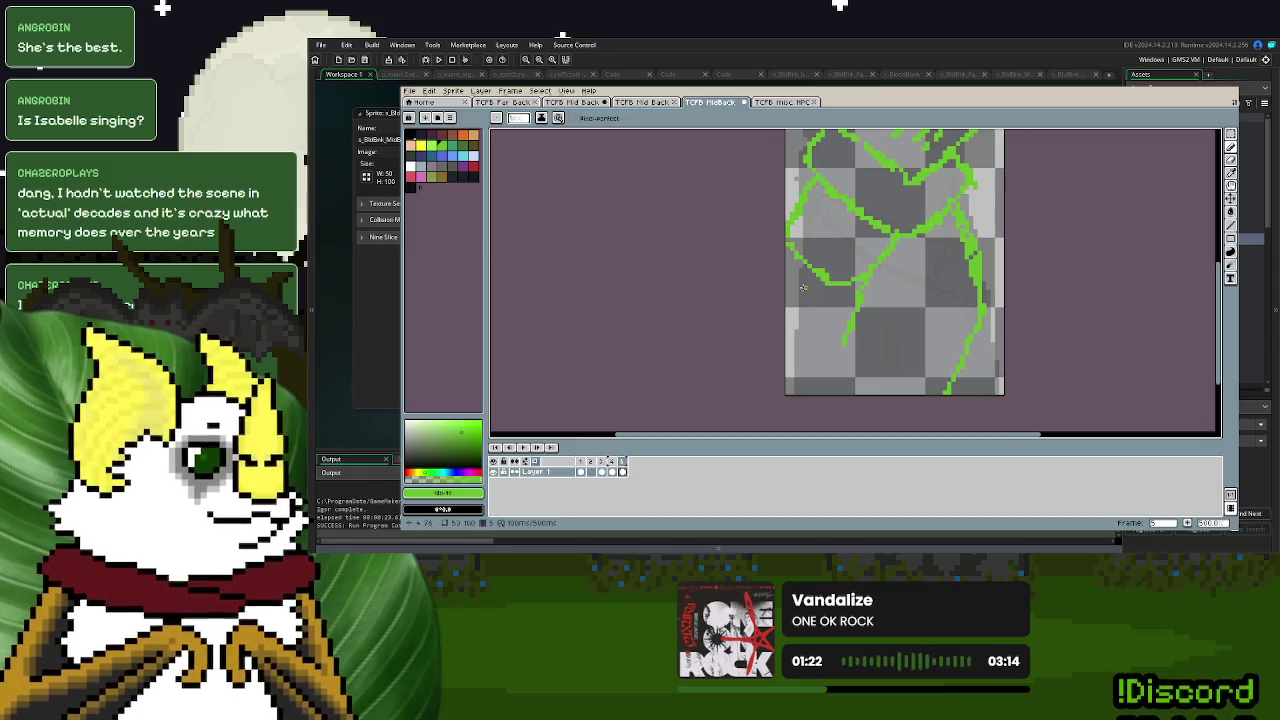
pyautogui.moveTo(788, 250); pyautogui.dragTo(793, 331)
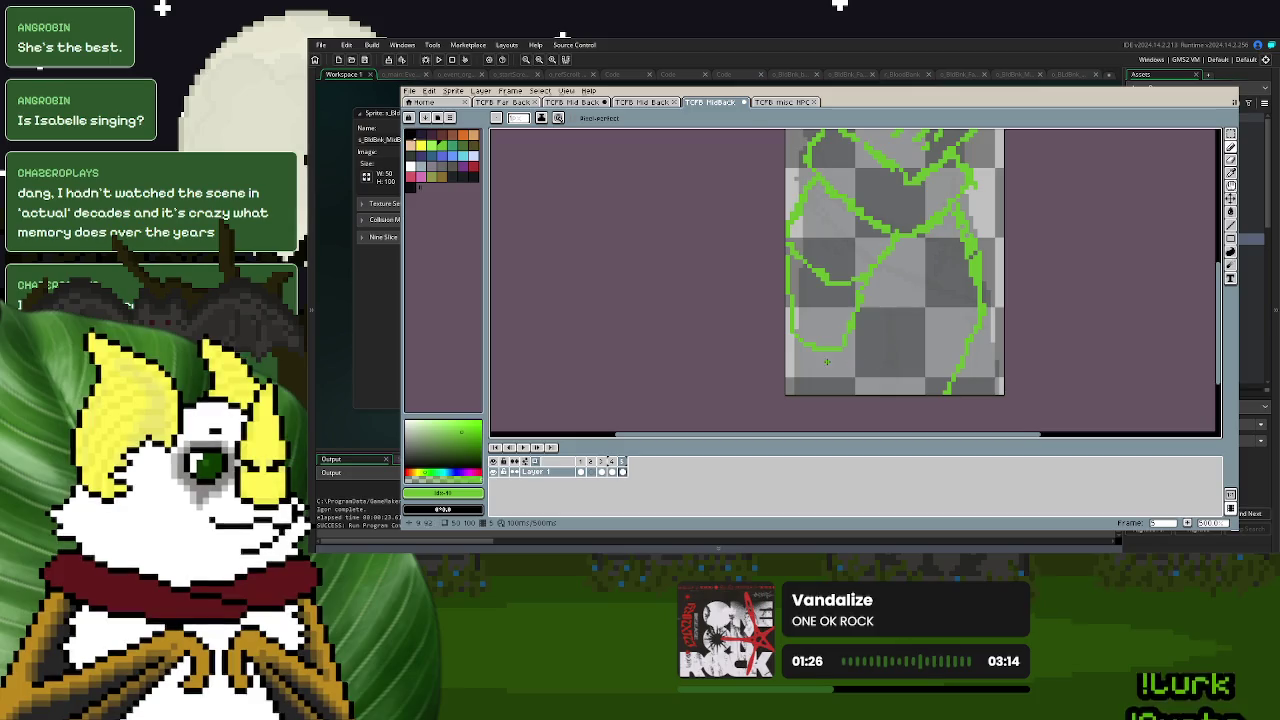
pyautogui.moveTo(796, 350); pyautogui.dragTo(796, 400)
pyautogui.moveTo(842, 362); pyautogui.dragTo(842, 400)
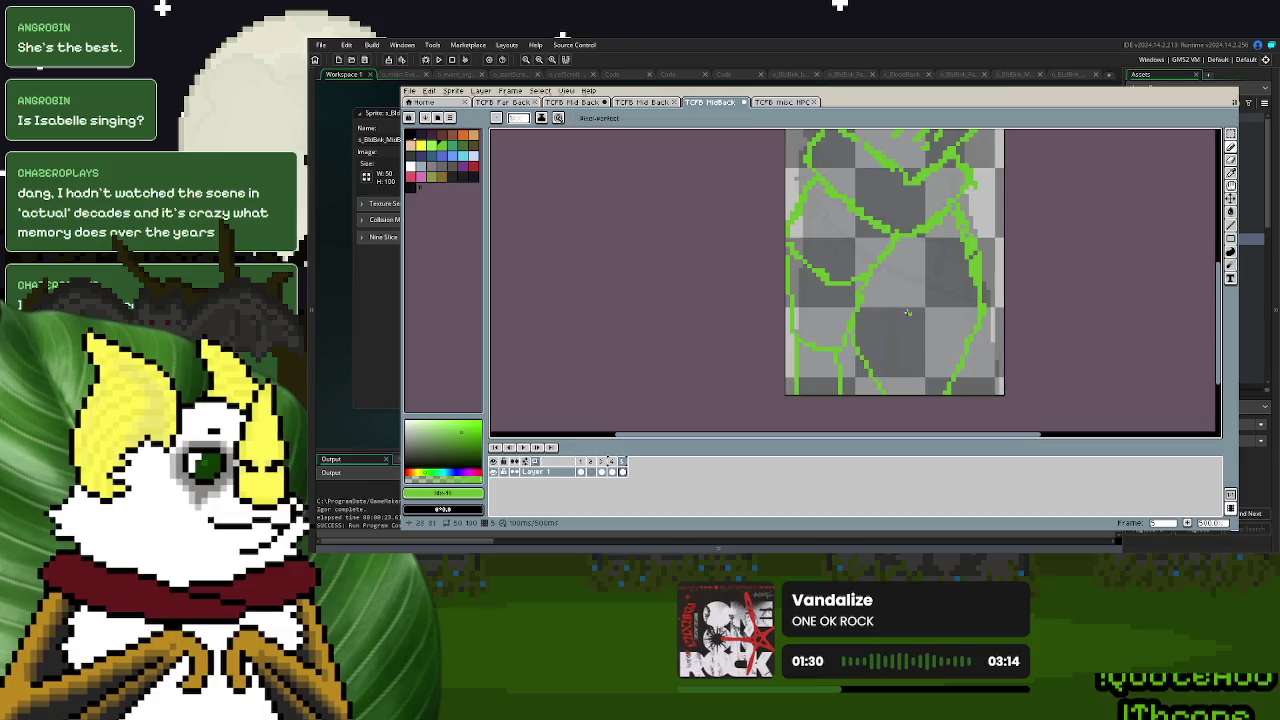
pyautogui.scroll(2, 886, 375)
pyautogui.scroll(1, 886, 375)
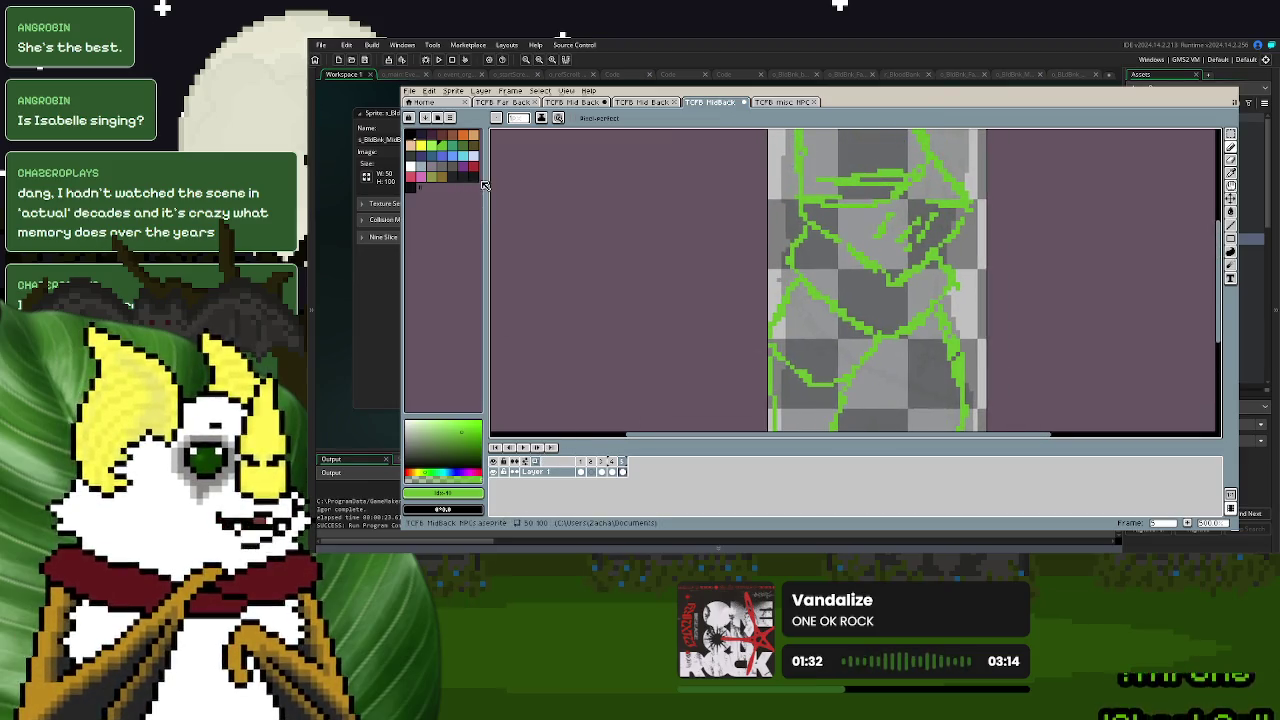
pyautogui.click(431, 190)
pyautogui.scroll(4, 886, 246)
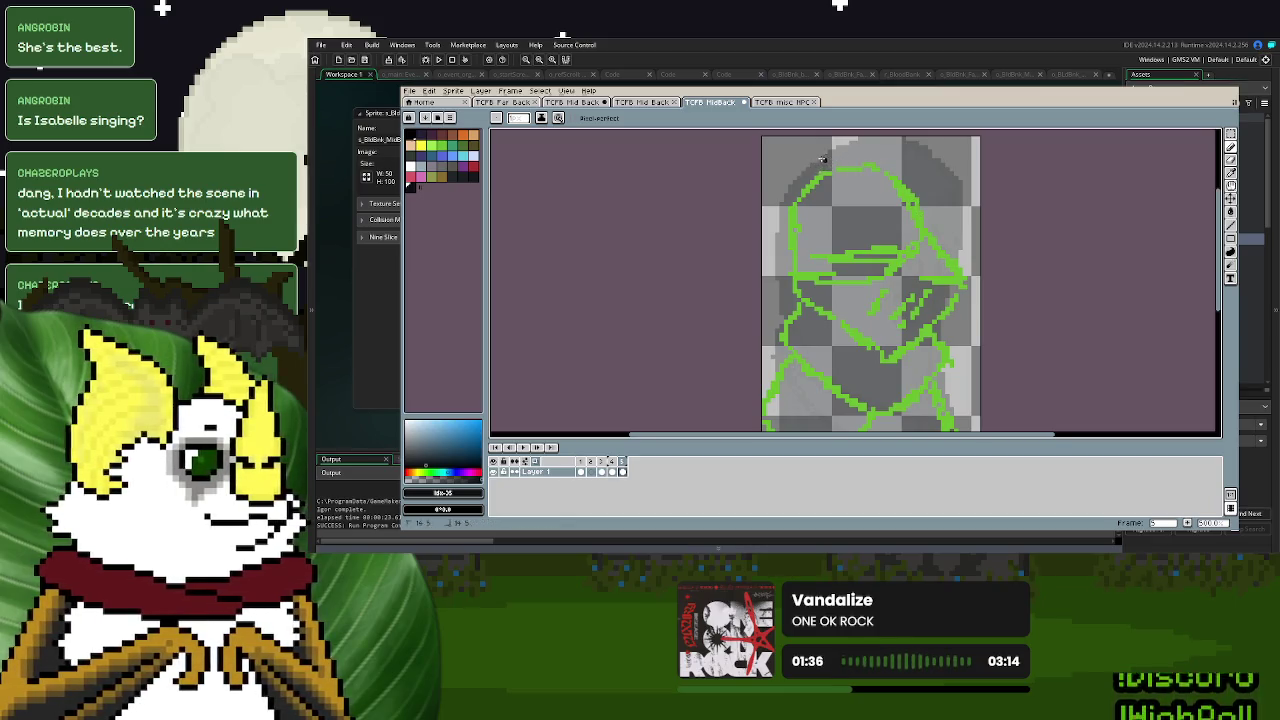
# - Ink the hood's top-left and the head's right side in black, redoing the right stroke
pyautogui.moveTo(820, 162)
pyautogui.mouseDown()
pyautogui.moveTo(792, 152)
pyautogui.moveTo(773, 208)
pyautogui.moveTo(815, 218)
pyautogui.moveTo(832, 178)
pyautogui.moveTo(880, 166)
pyautogui.moveTo(929, 215)
pyautogui.moveTo(912, 262)
pyautogui.mouseUp()
pyautogui.hotkey('ctrl', 'z')
pyautogui.hotkey('ctrl', 'z')
pyautogui.hotkey('ctrl', 'z')
pyautogui.hotkey('ctrl', 'z')
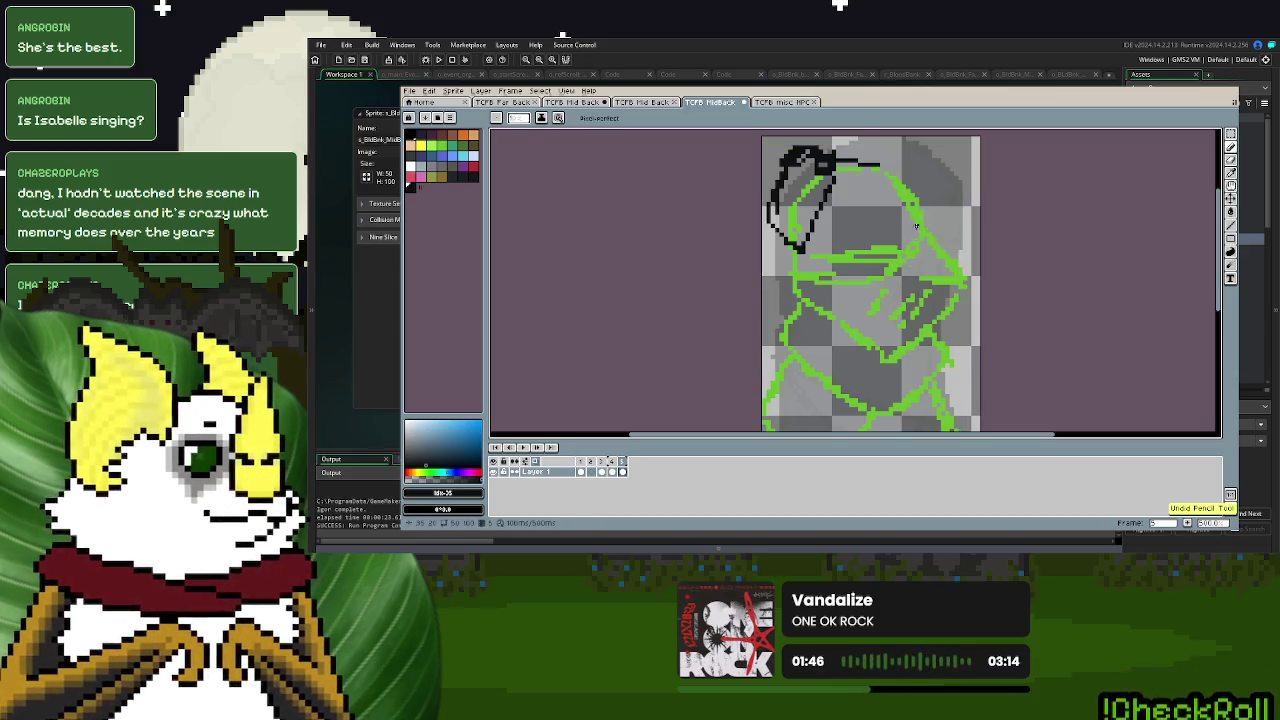
pyautogui.moveTo(920, 219); pyautogui.dragTo(955, 270)
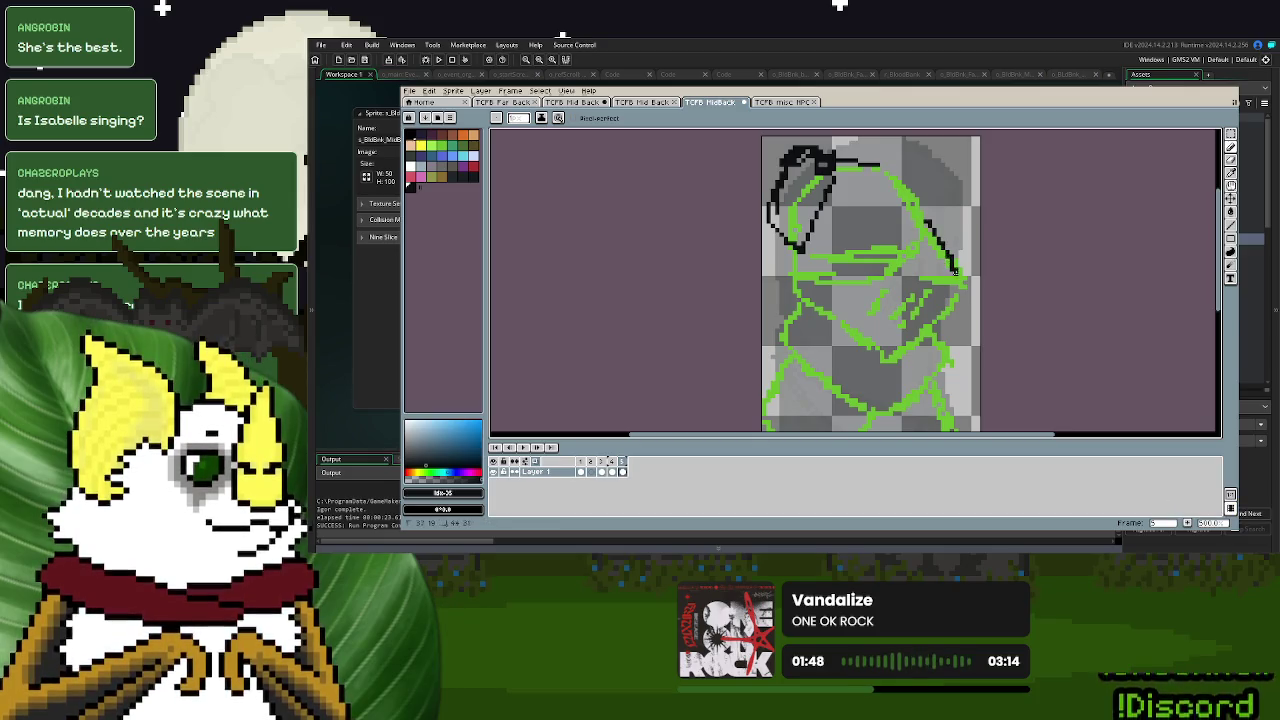
pyautogui.hotkey('ctrl', 'z')
pyautogui.moveTo(928, 228)
pyautogui.mouseDown()
pyautogui.moveTo(955, 258)
pyautogui.moveTo(940, 284)
pyautogui.mouseUp()
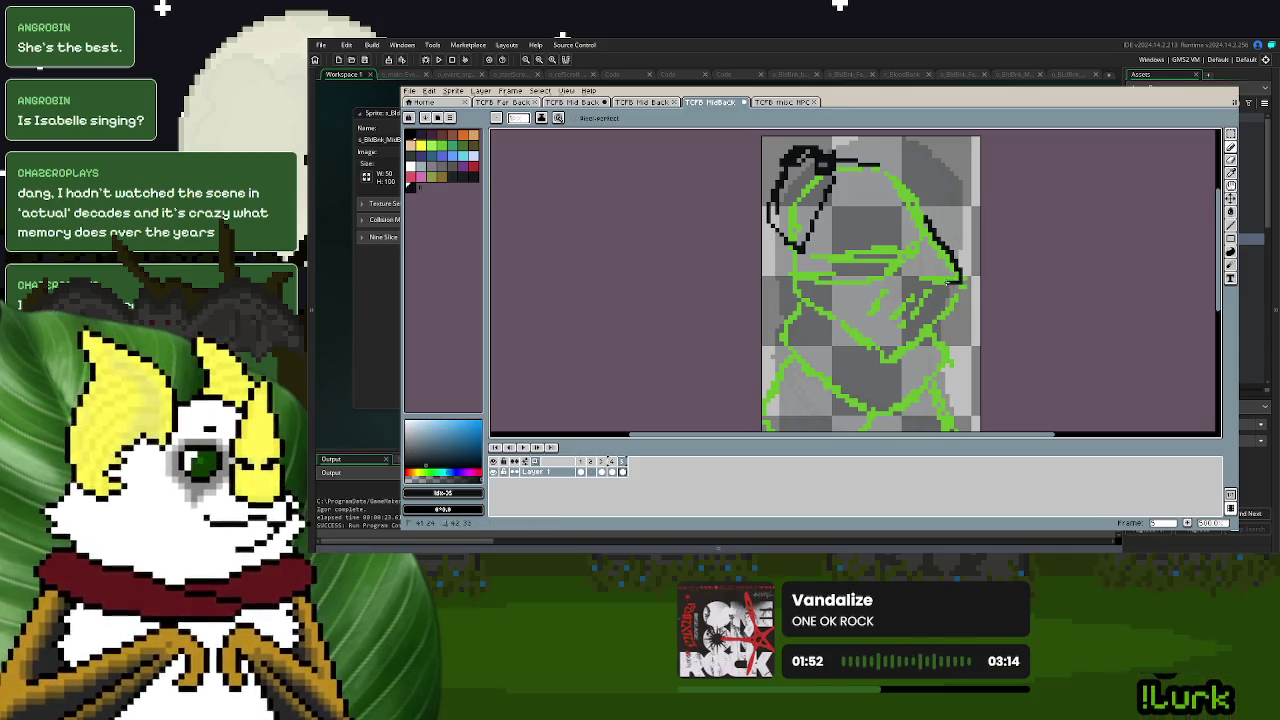
pyautogui.hotkey('ctrl', 'z')
pyautogui.moveTo(921, 212); pyautogui.dragTo(960, 265)
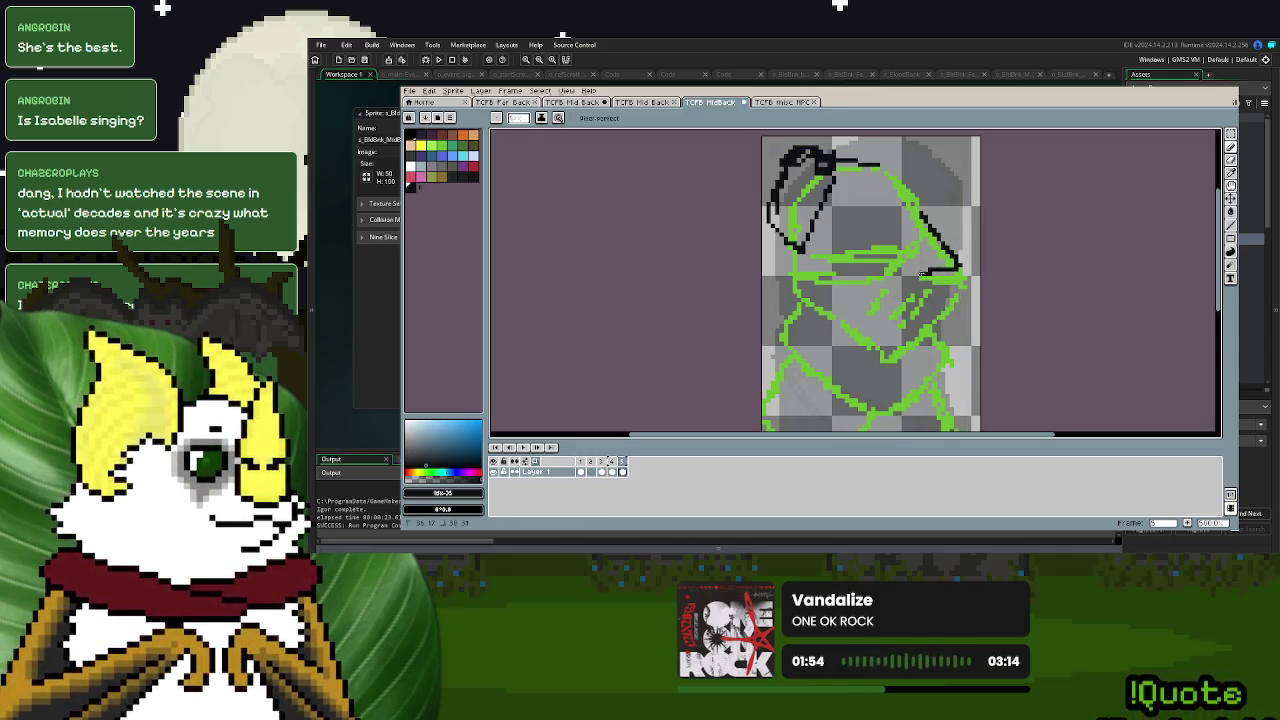
# - Ink the visor band, cheek guard hatching and helmet's top-right edge in black
pyautogui.moveTo(808, 284); pyautogui.dragTo(867, 284)
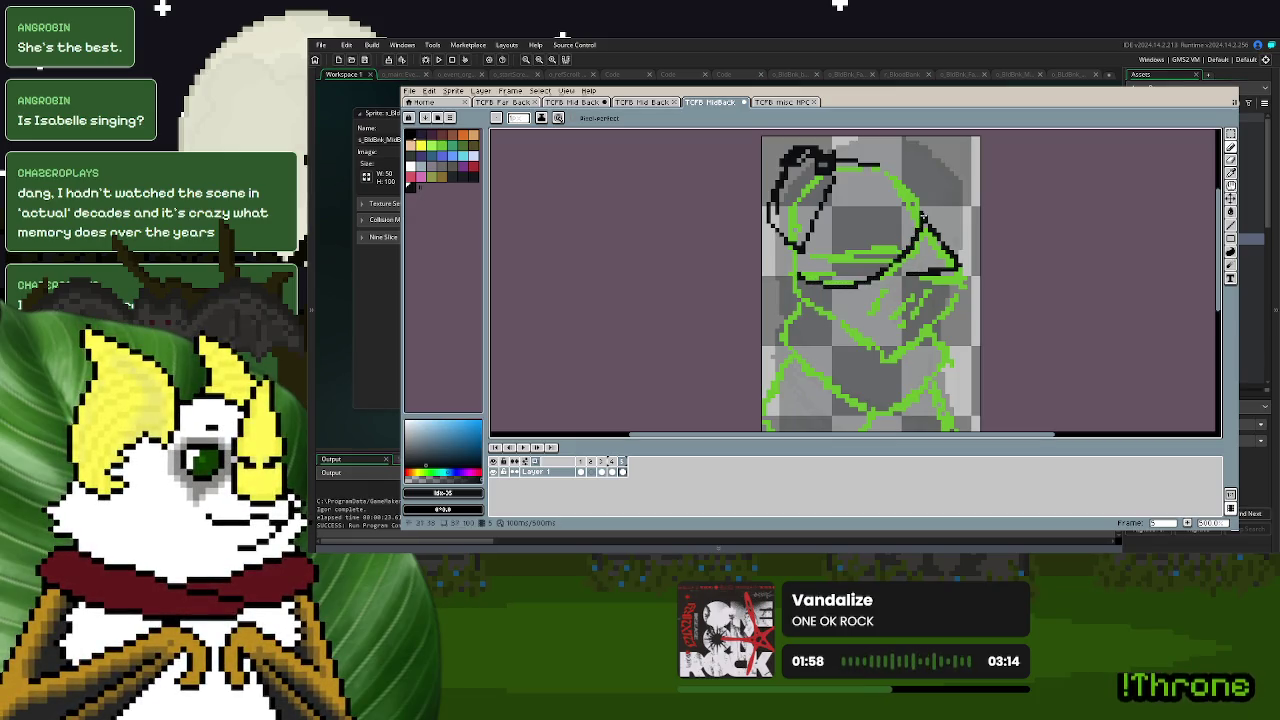
pyautogui.moveTo(958, 266)
pyautogui.mouseDown()
pyautogui.moveTo(934, 322)
pyautogui.moveTo(873, 364)
pyautogui.moveTo(799, 281)
pyautogui.mouseUp()
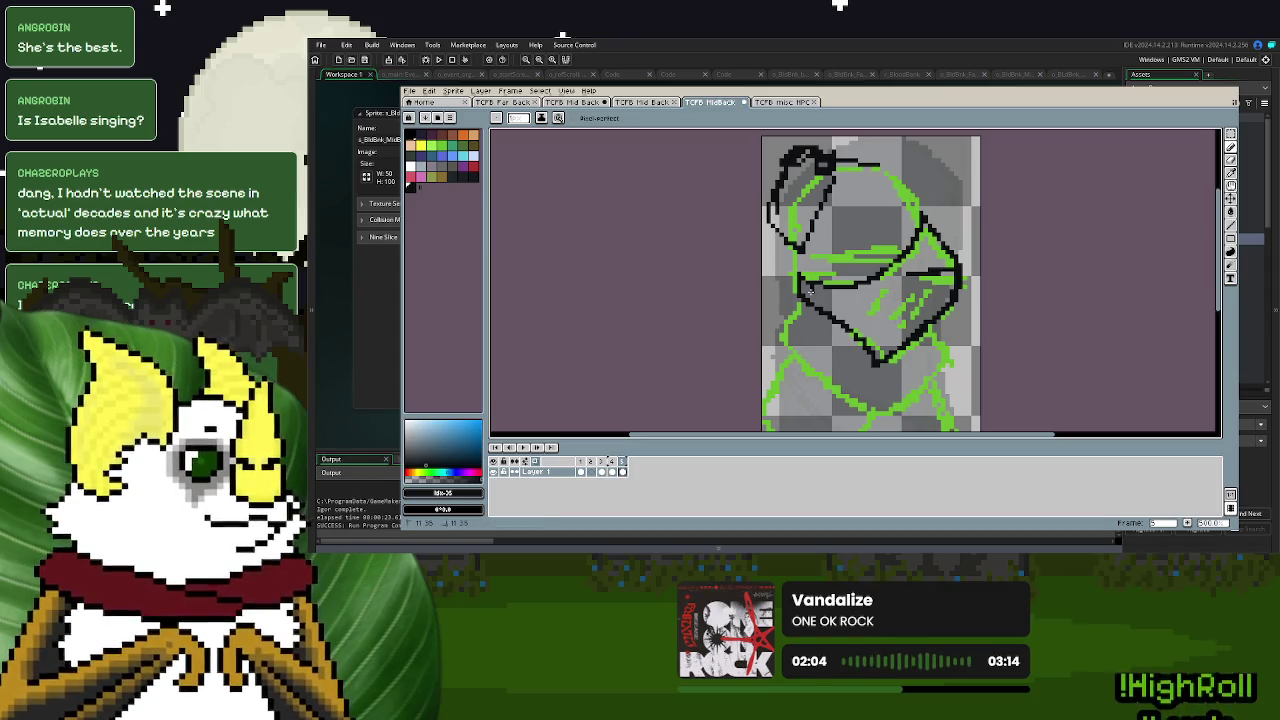
pyautogui.moveTo(898, 282); pyautogui.dragTo(862, 316)
pyautogui.moveTo(920, 284)
pyautogui.mouseDown()
pyautogui.moveTo(894, 318)
pyautogui.moveTo(922, 308)
pyautogui.moveTo(900, 328)
pyautogui.mouseUp()
pyautogui.moveTo(820, 258)
pyautogui.mouseDown()
pyautogui.moveTo(886, 268)
pyautogui.moveTo(823, 251)
pyautogui.mouseUp()
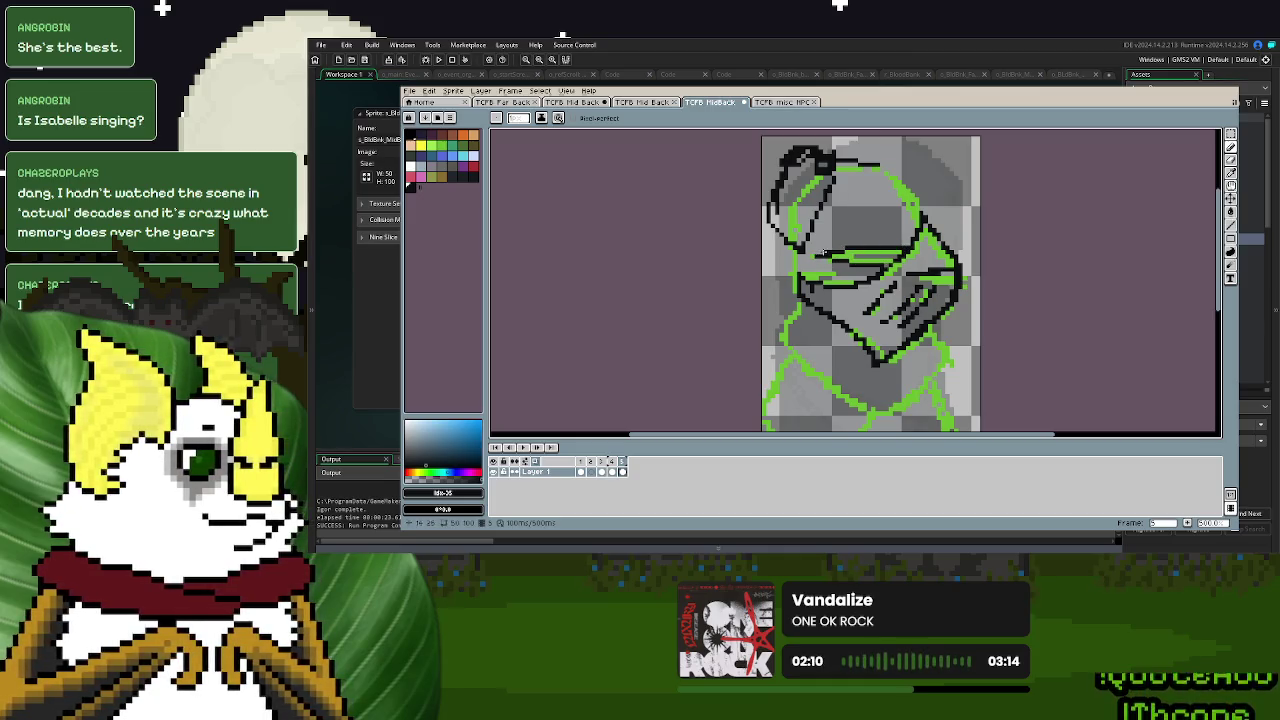
pyautogui.moveTo(867, 163); pyautogui.dragTo(918, 222)
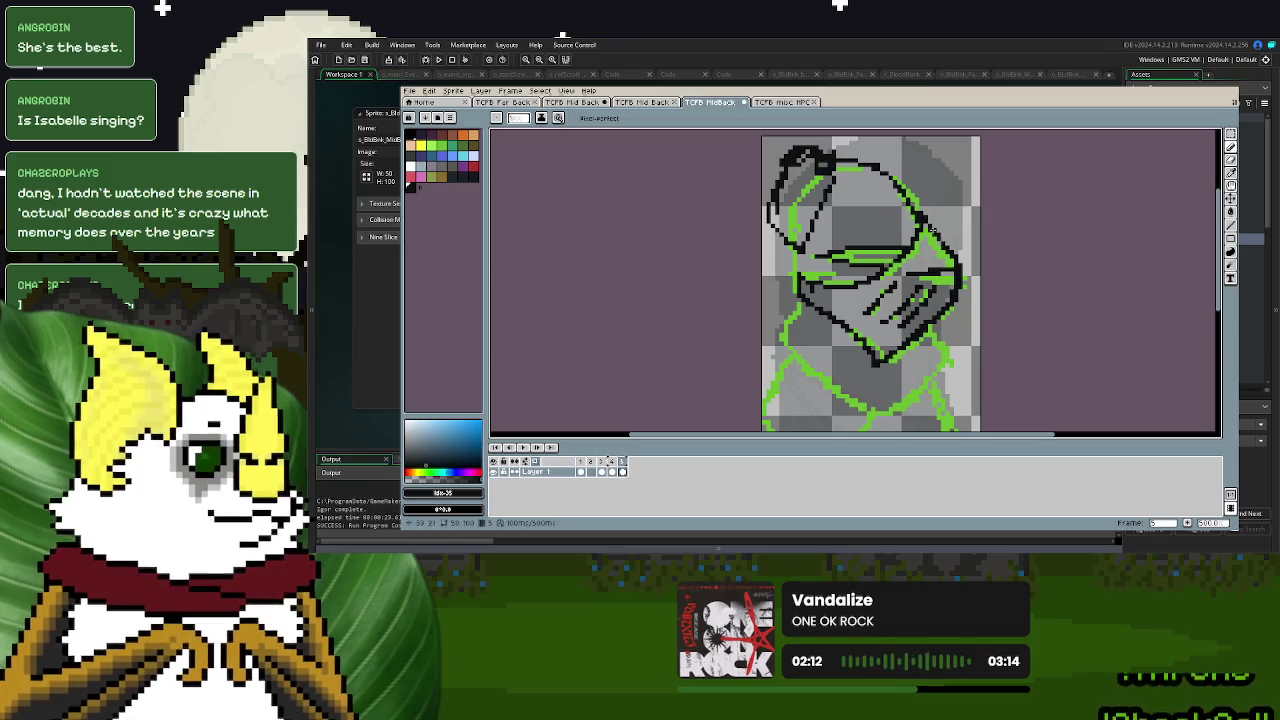
# - Try a Paint Bucket fill on the helmet, undo it, and return to the Pencil
pyautogui.click(1231, 212)
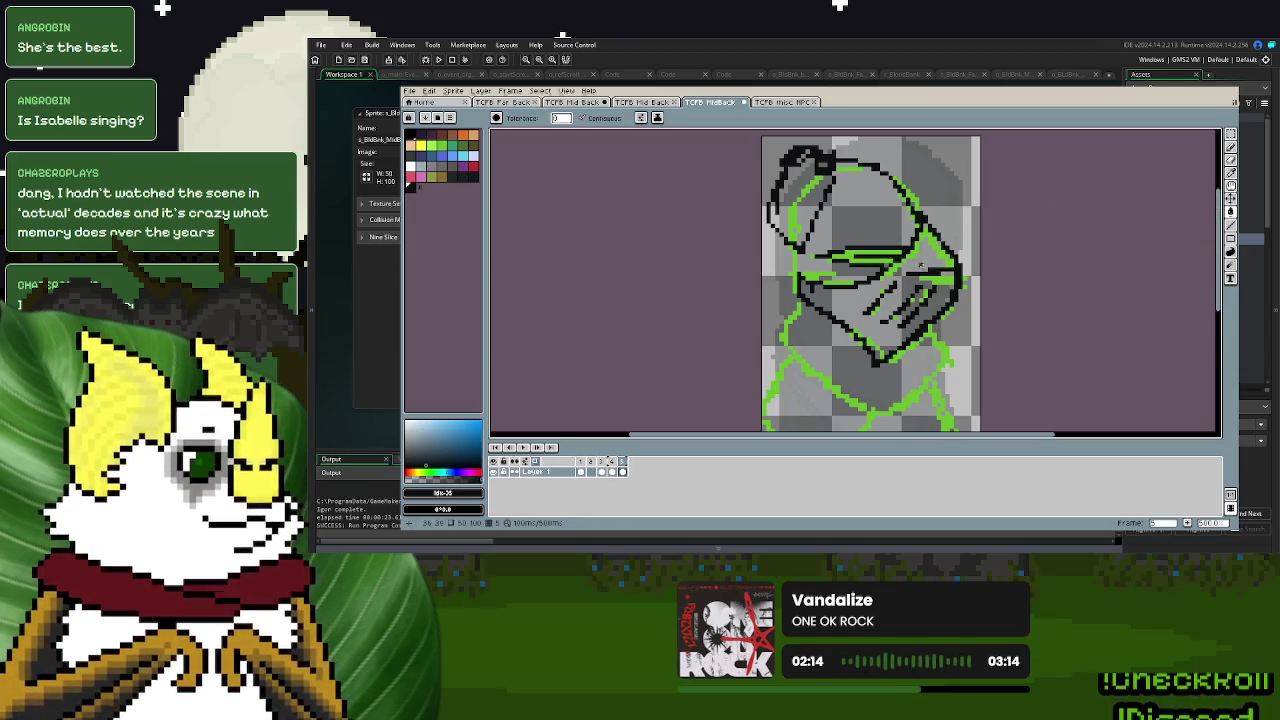
pyautogui.click(925, 265)
pyautogui.hotkey('ctrl', 'z')
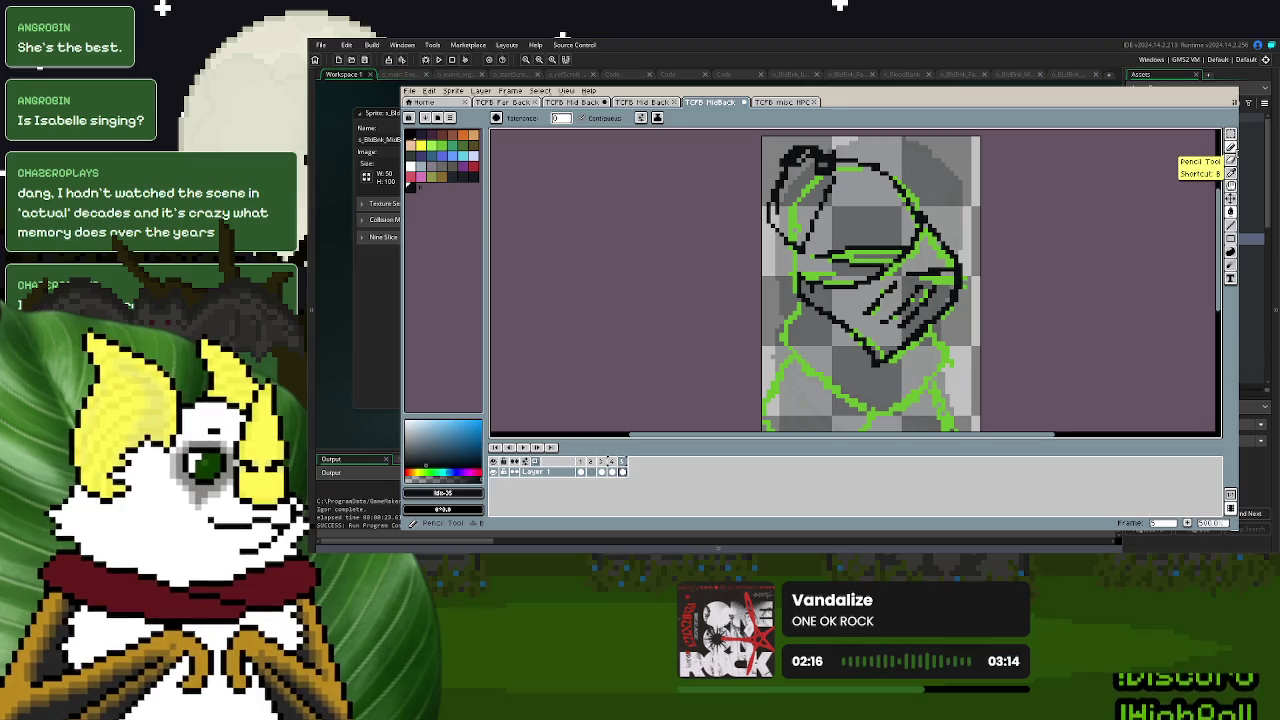
pyautogui.click(1231, 160)
pyautogui.hotkey('ctrl', 'z')
pyautogui.hotkey('ctrl', 'z')
pyautogui.hotkey('ctrl', 'z')
pyautogui.click(1231, 146)
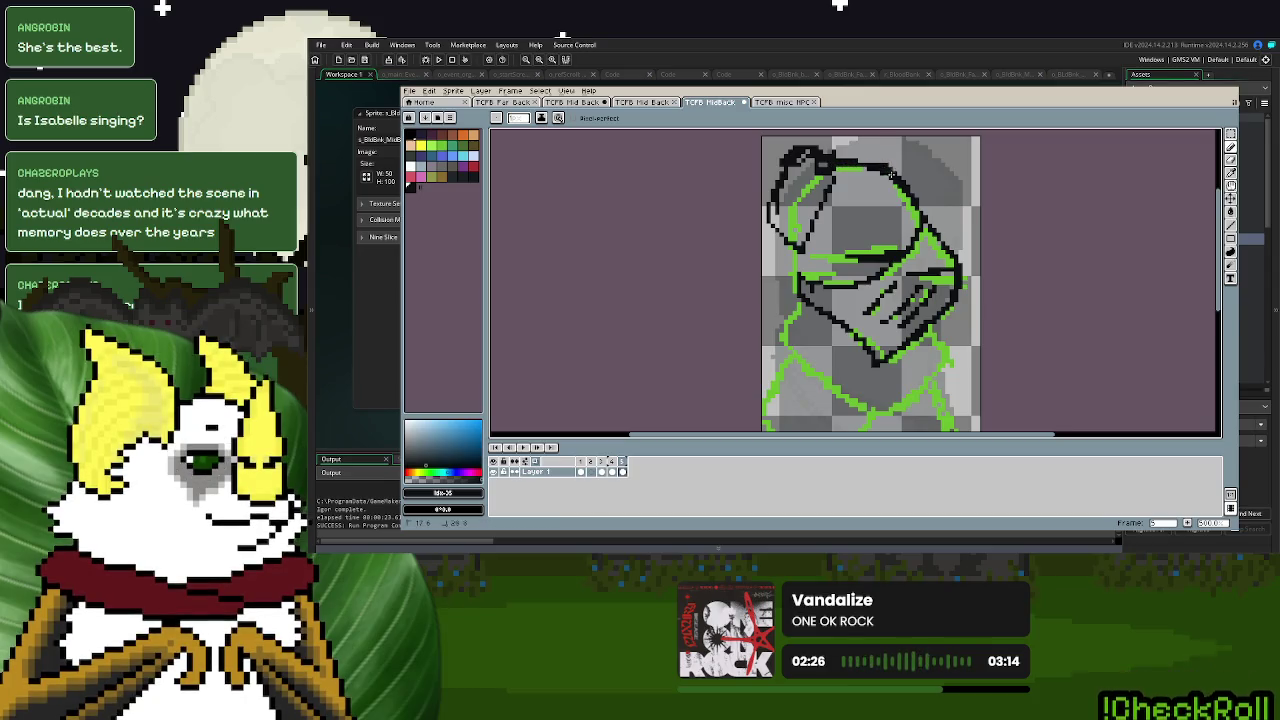
# - Ink the chest diagonal and the body's left, bottom and right outlines in black
pyautogui.moveTo(795, 277)
pyautogui.mouseDown()
pyautogui.moveTo(821, 257)
pyautogui.moveTo(820, 268)
pyautogui.mouseUp()
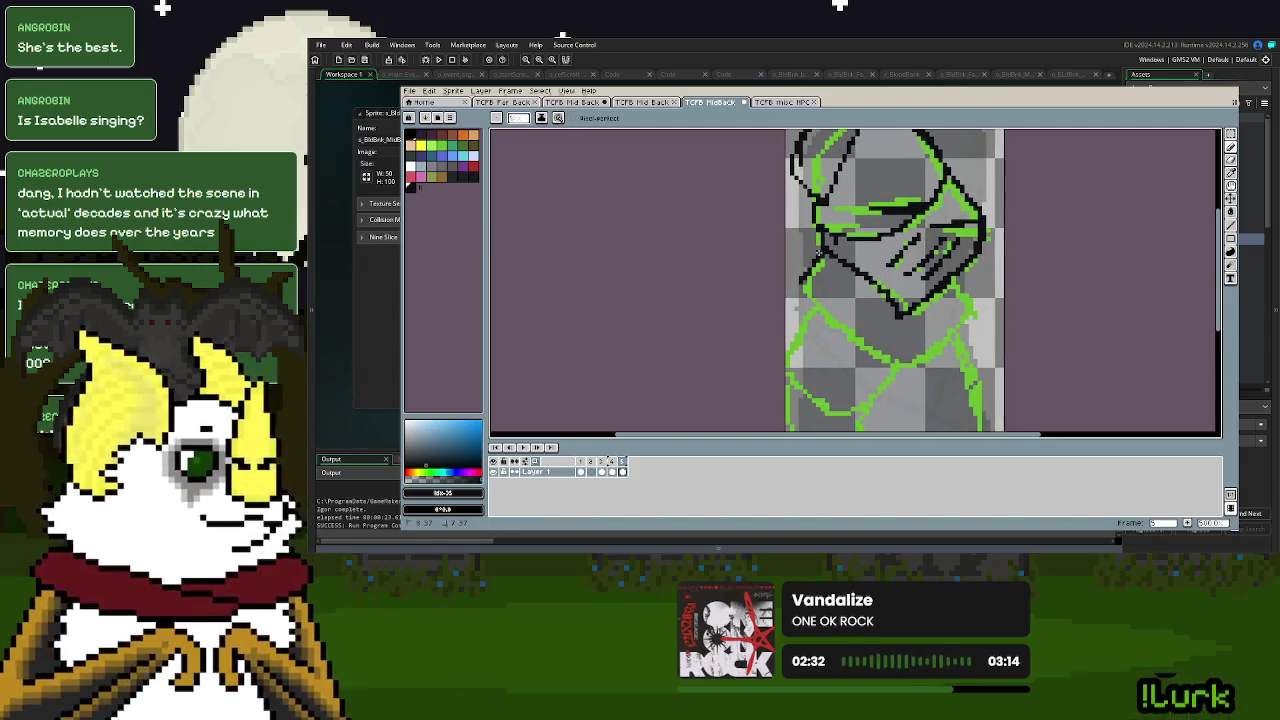
pyautogui.moveTo(797, 289)
pyautogui.mouseDown()
pyautogui.moveTo(885, 347)
pyautogui.moveTo(957, 313)
pyautogui.mouseUp()
pyautogui.moveTo(901, 354)
pyautogui.mouseDown()
pyautogui.moveTo(960, 323)
pyautogui.moveTo(955, 283)
pyautogui.mouseUp()
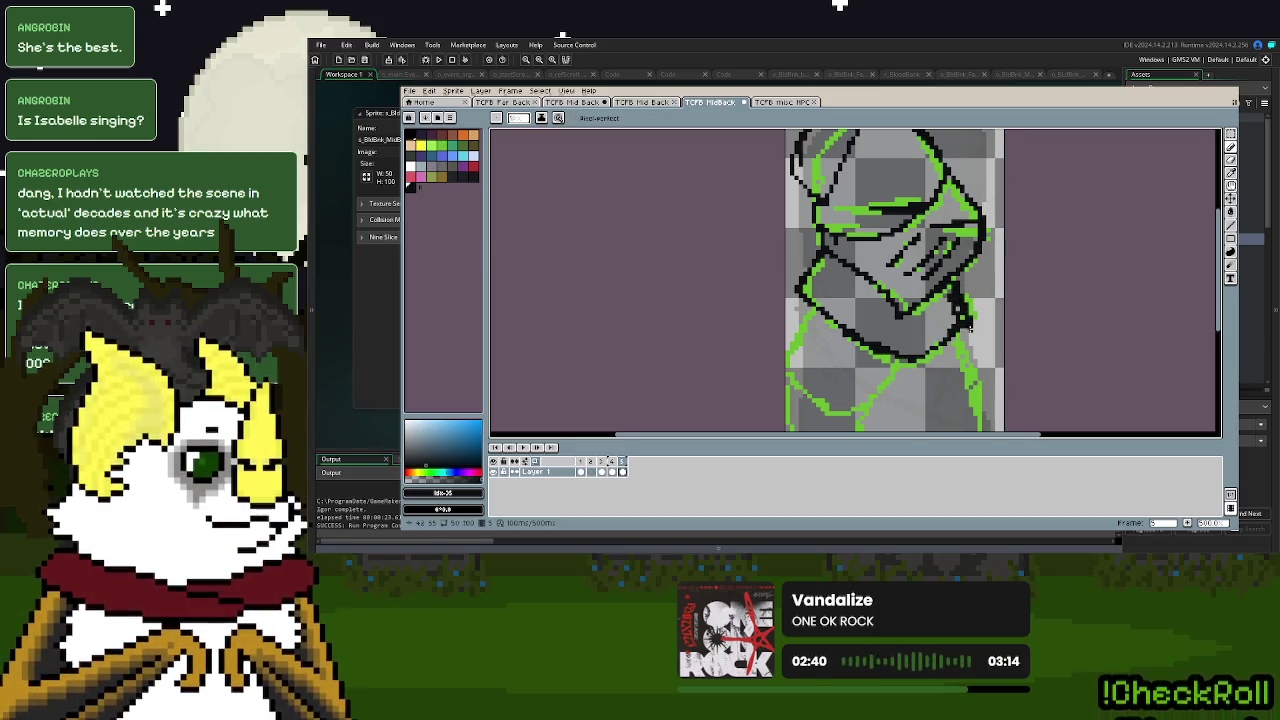
pyautogui.scroll(-2, 778, 308)
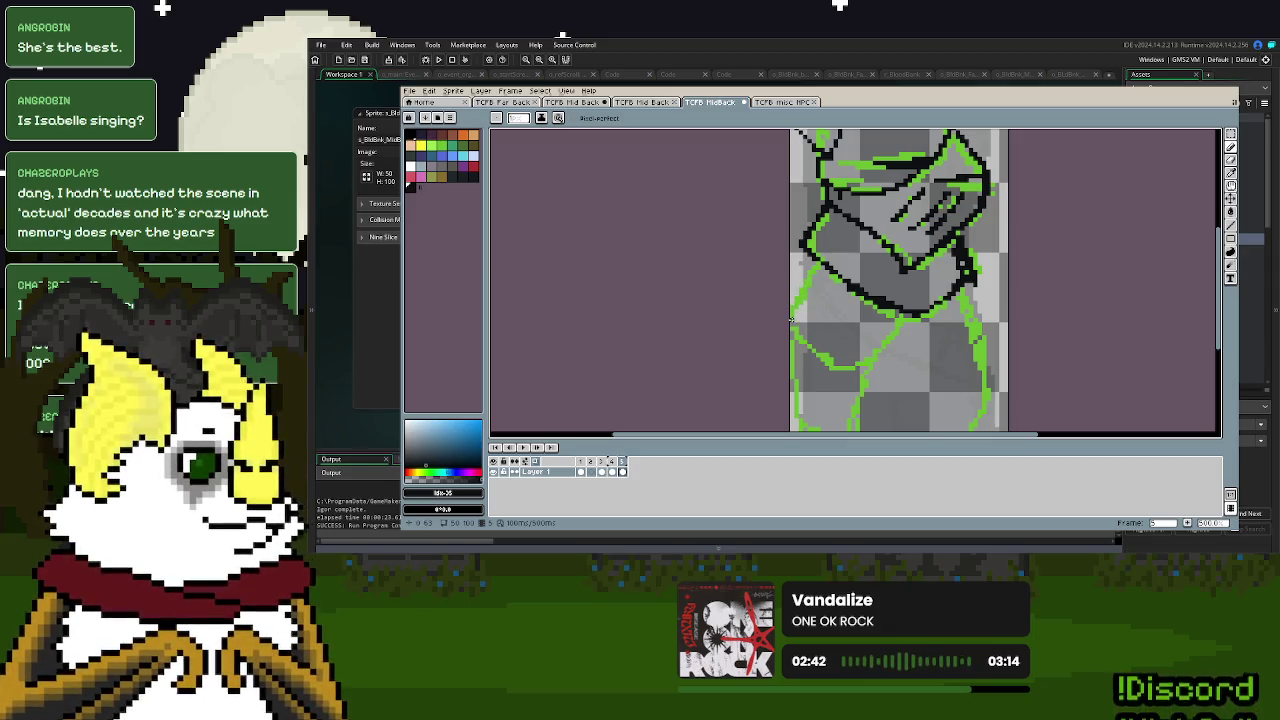
pyautogui.moveTo(791, 320); pyautogui.dragTo(797, 284)
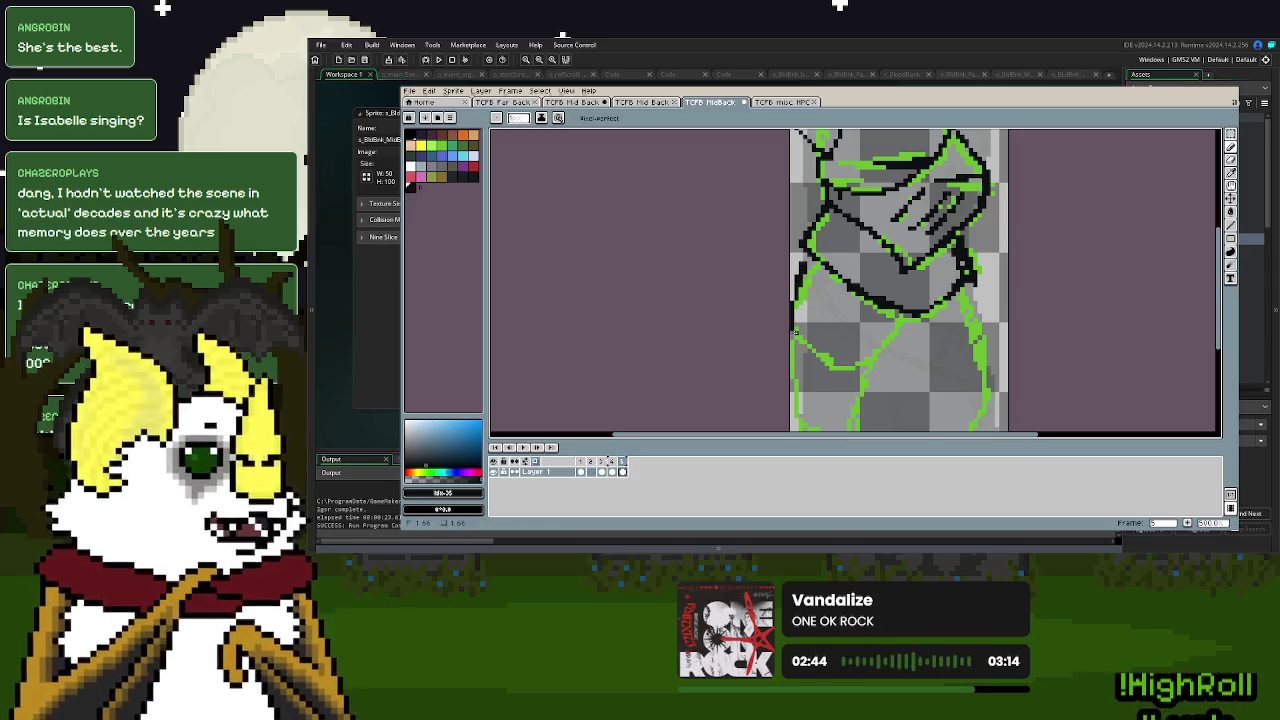
pyautogui.moveTo(855, 372)
pyautogui.mouseDown()
pyautogui.moveTo(892, 373)
pyautogui.moveTo(900, 314)
pyautogui.moveTo(952, 275)
pyautogui.moveTo(950, 228)
pyautogui.mouseUp()
pyautogui.moveTo(855, 302)
pyautogui.mouseDown()
pyautogui.moveTo(893, 380)
pyautogui.moveTo(981, 320)
pyautogui.moveTo(968, 214)
pyautogui.moveTo(950, 190)
pyautogui.moveTo(948, 234)
pyautogui.moveTo(958, 186)
pyautogui.mouseUp()
# - Switch to the Eraser and zoom out to view the whole sprite
pyautogui.click(1231, 160)
pyautogui.scroll(2, 960, 255)
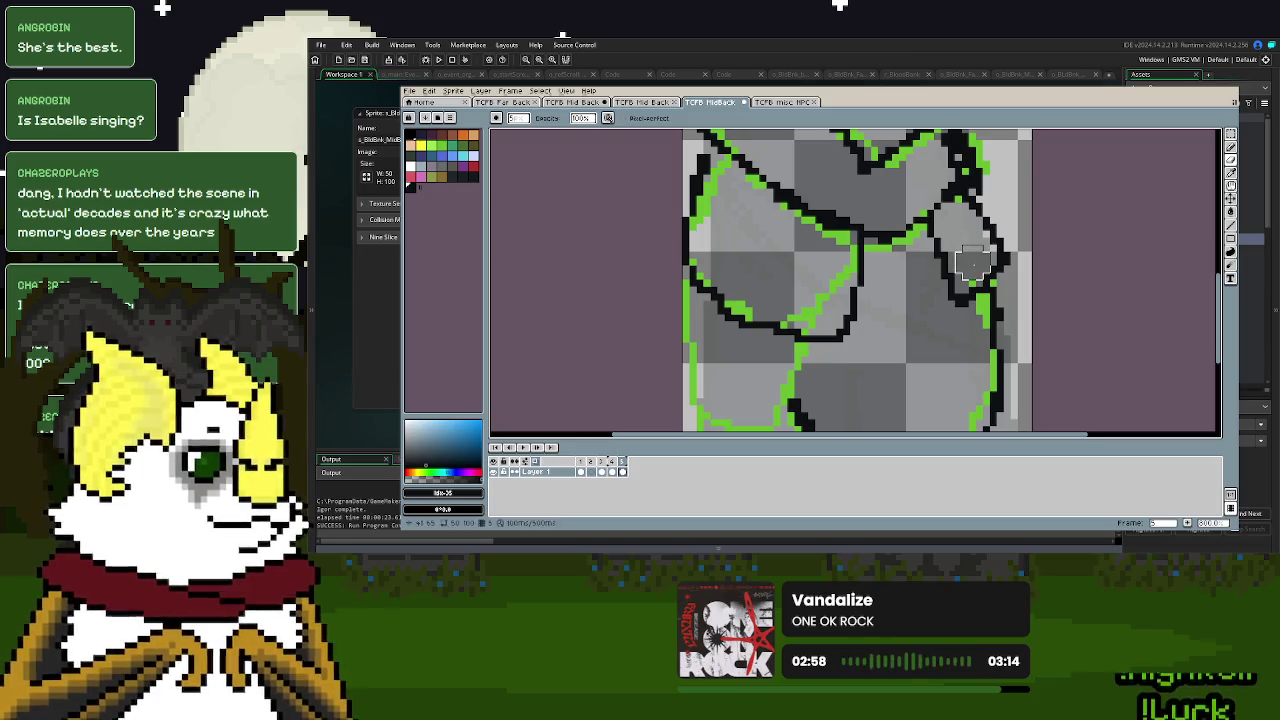
pyautogui.scroll(-2, 972, 263)
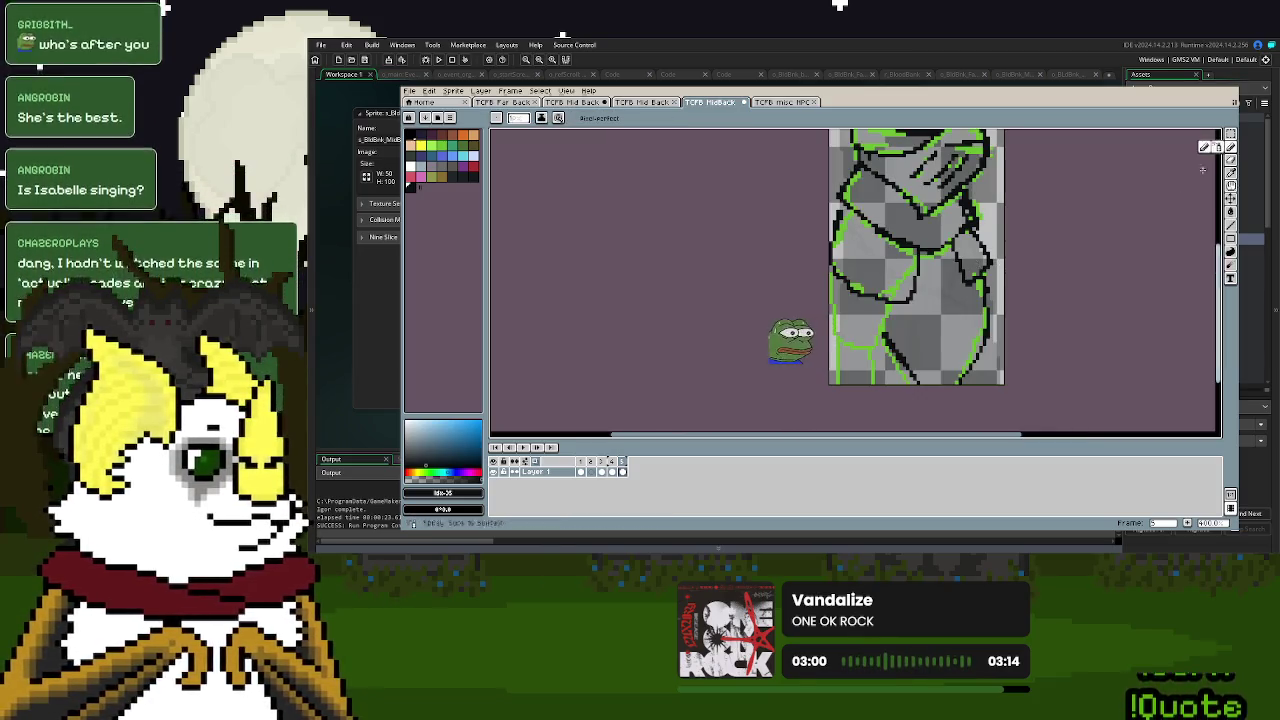
pyautogui.scroll(1, 900, 260)
pyautogui.scroll(1, 842, 240)
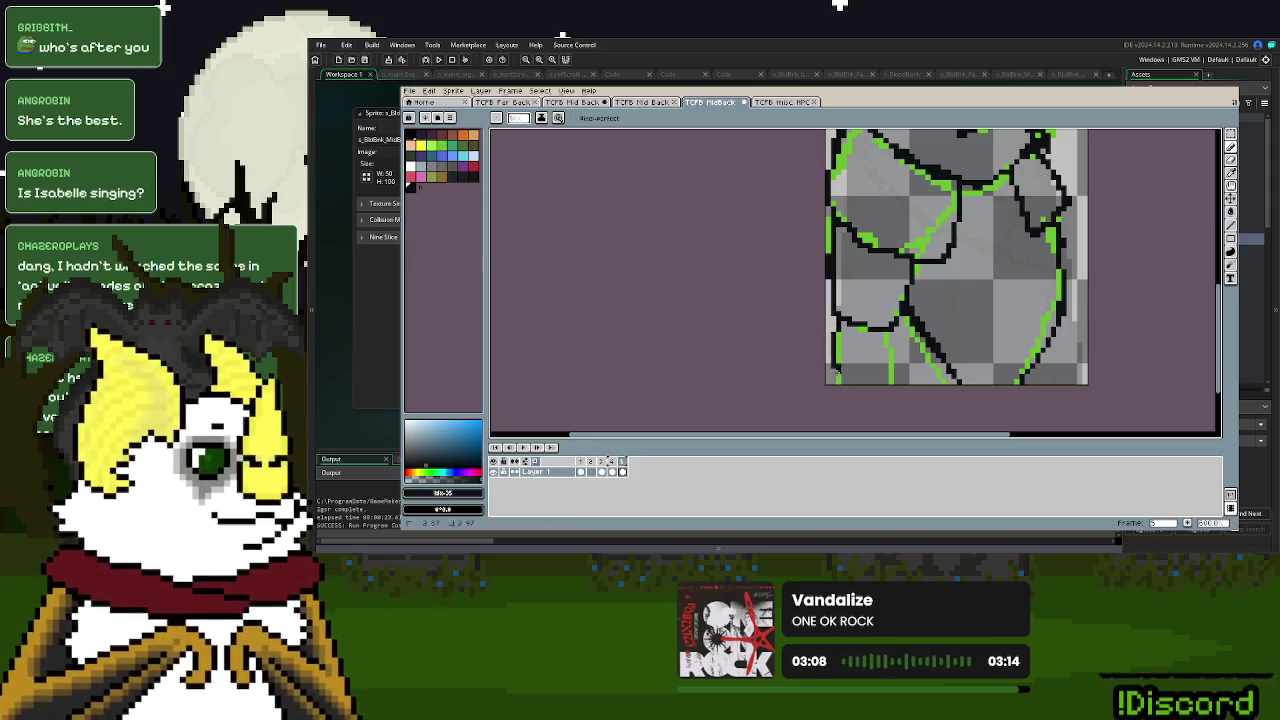
pyautogui.scroll(-1, 895, 382)
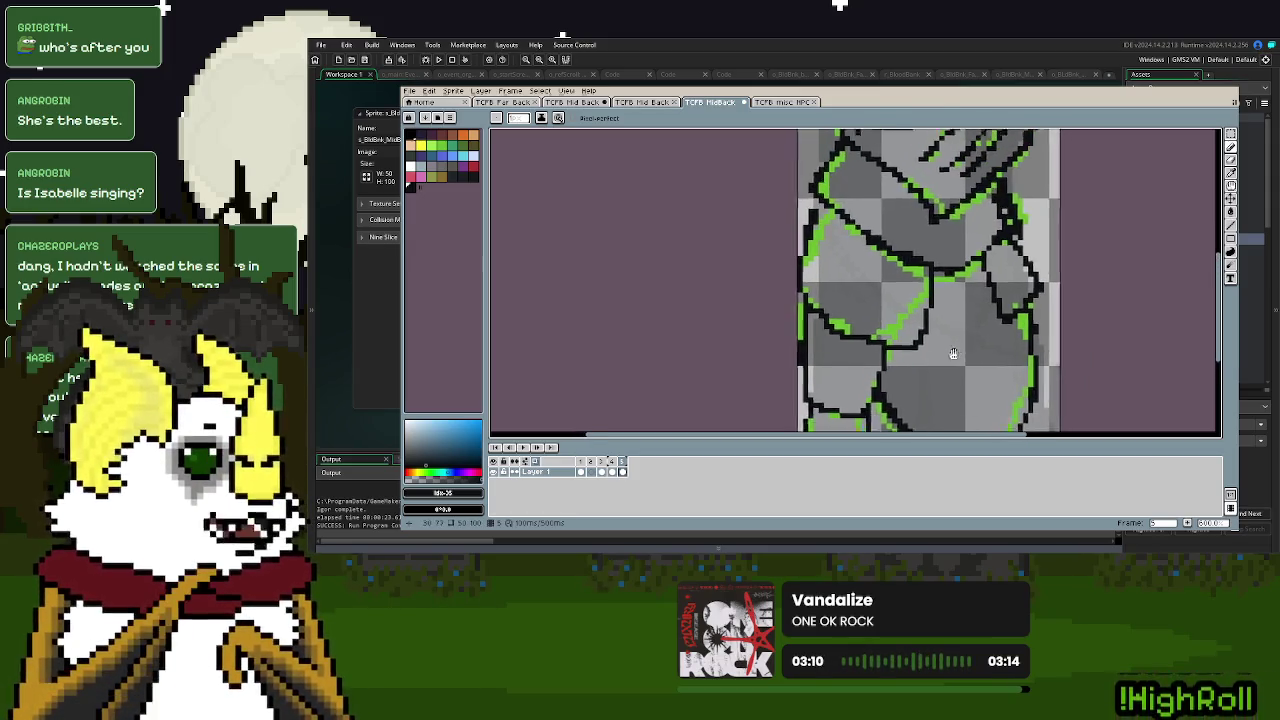
pyautogui.scroll(-1, 946, 376)
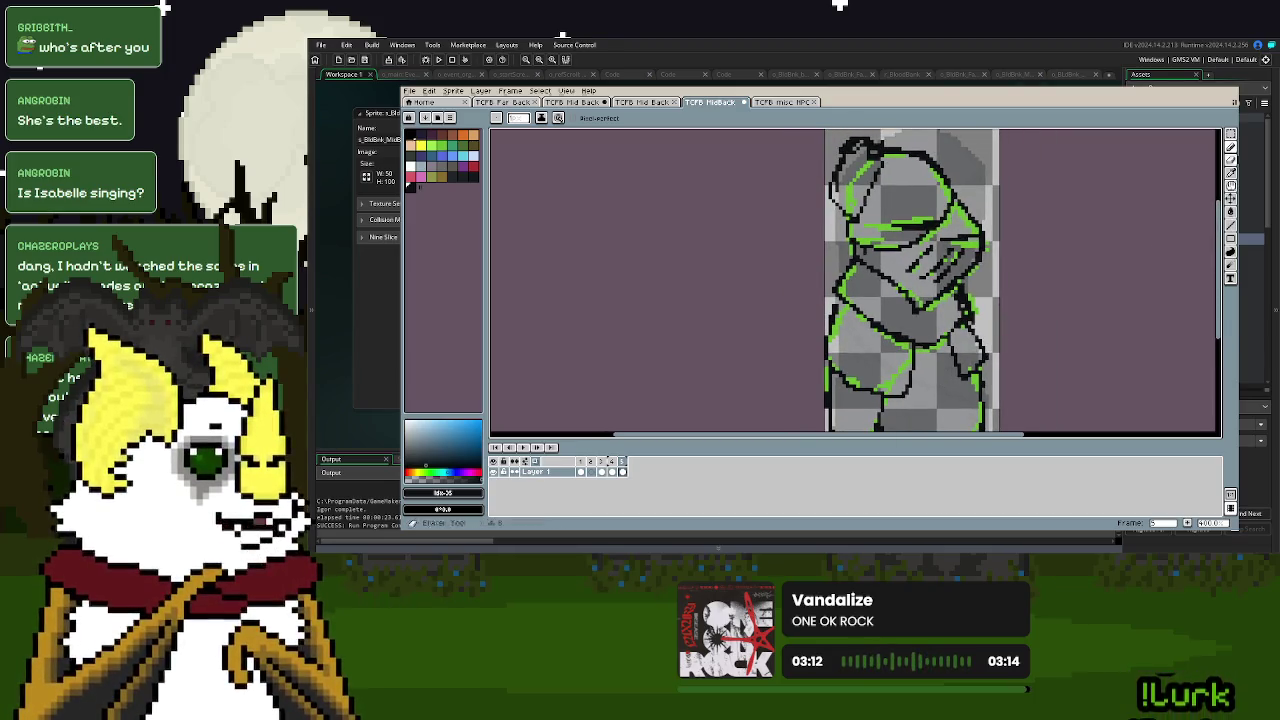
# - Remove the green sketch pixels with Magic Wand and test a dark helmet fill, then undo it
pyautogui.click(1229, 135)
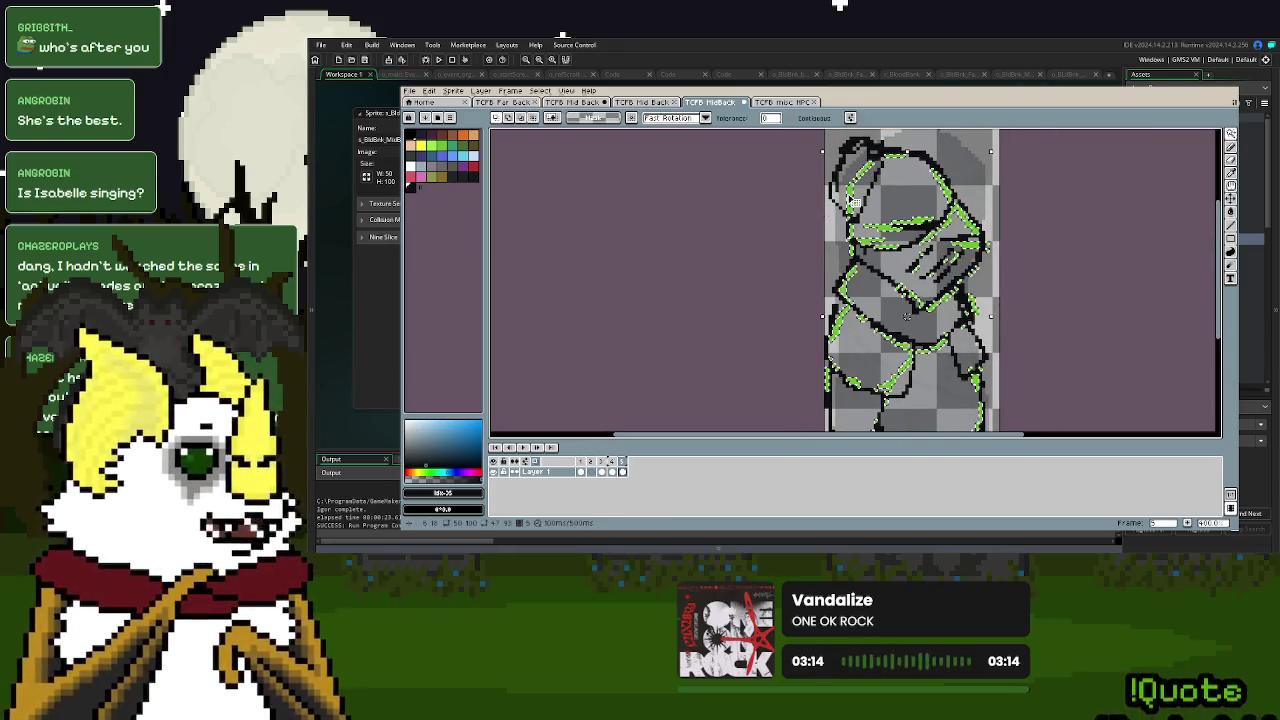
pyautogui.click(846, 195)
pyautogui.click(474, 179)
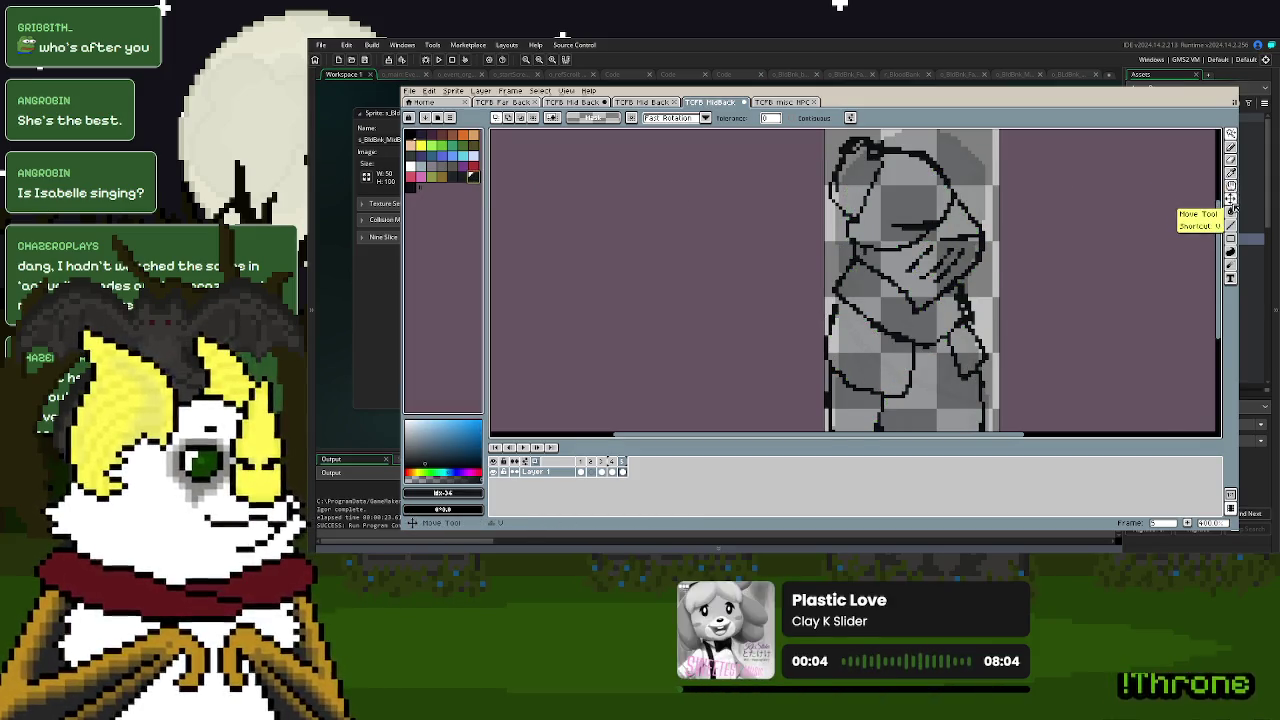
pyautogui.click(1231, 184)
pyautogui.click(910, 186)
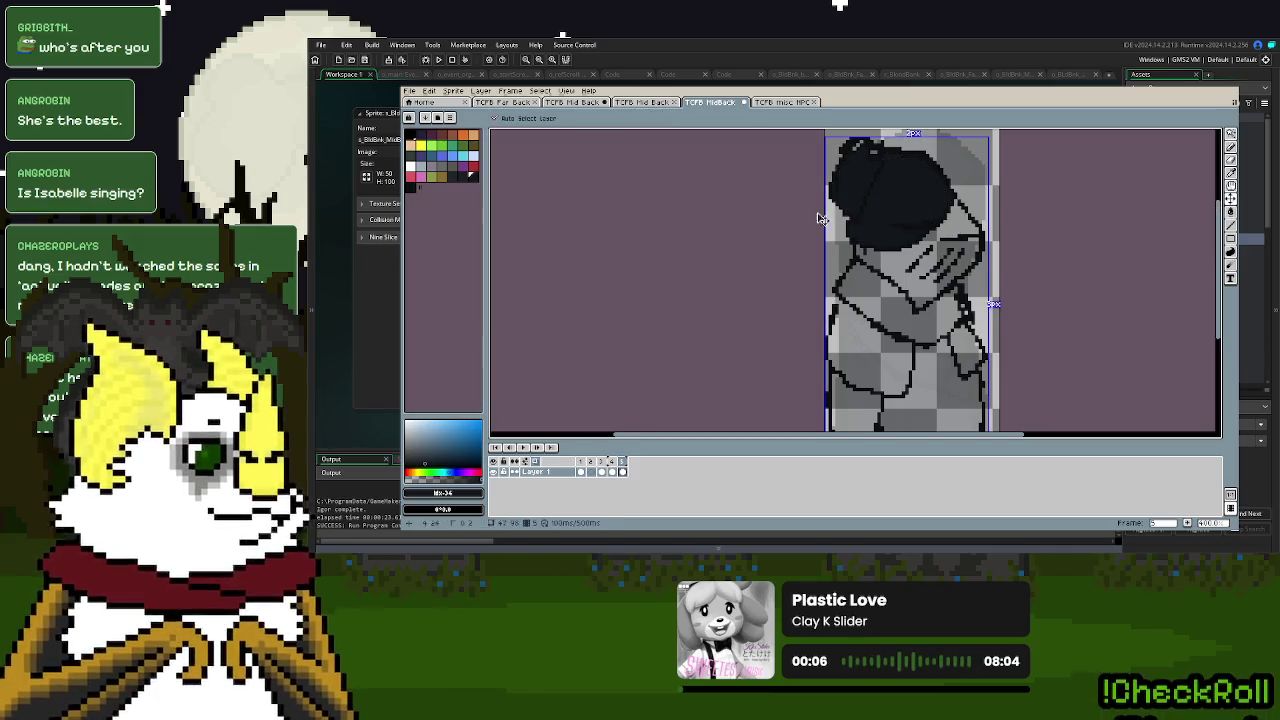
pyautogui.hotkey('ctrl', 'z')
# - Pick a slightly different dark colour, select all, and restore the palette panel
pyautogui.click(462, 176)
pyautogui.click(1231, 133)
pyautogui.hotkey('ctrl', 'a')
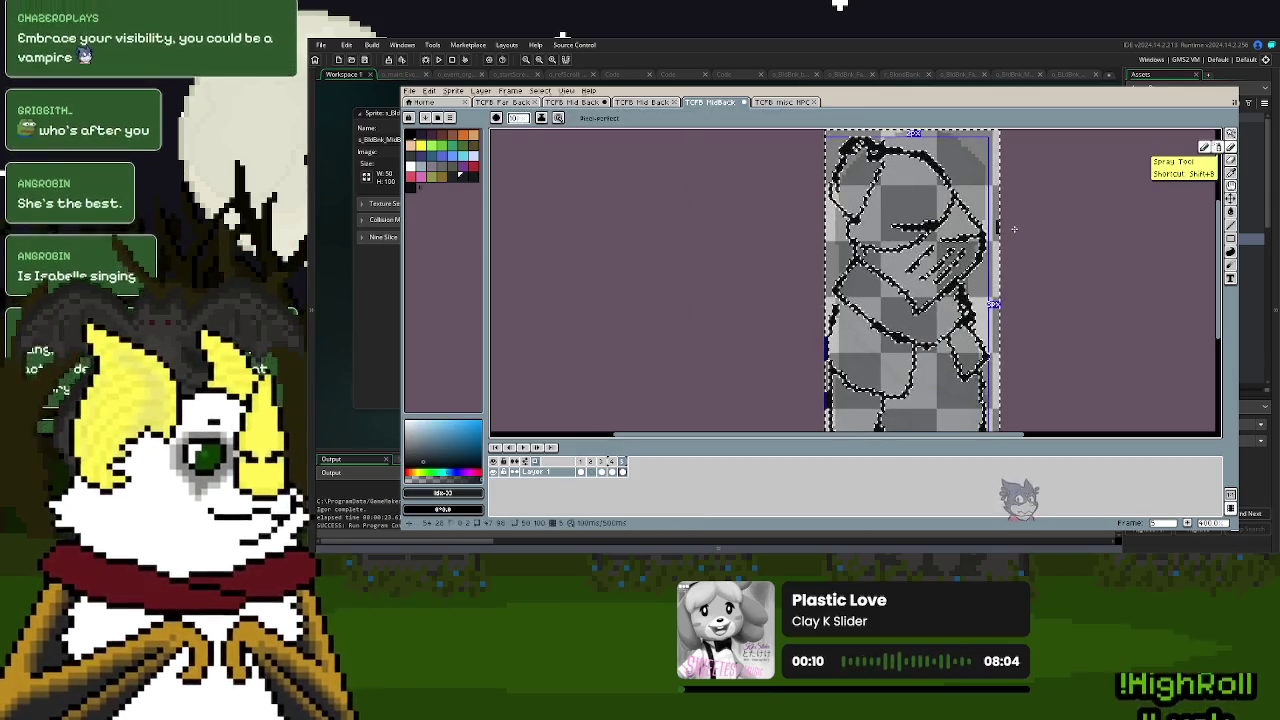
pyautogui.click(1231, 148)
pyautogui.press('Tab')
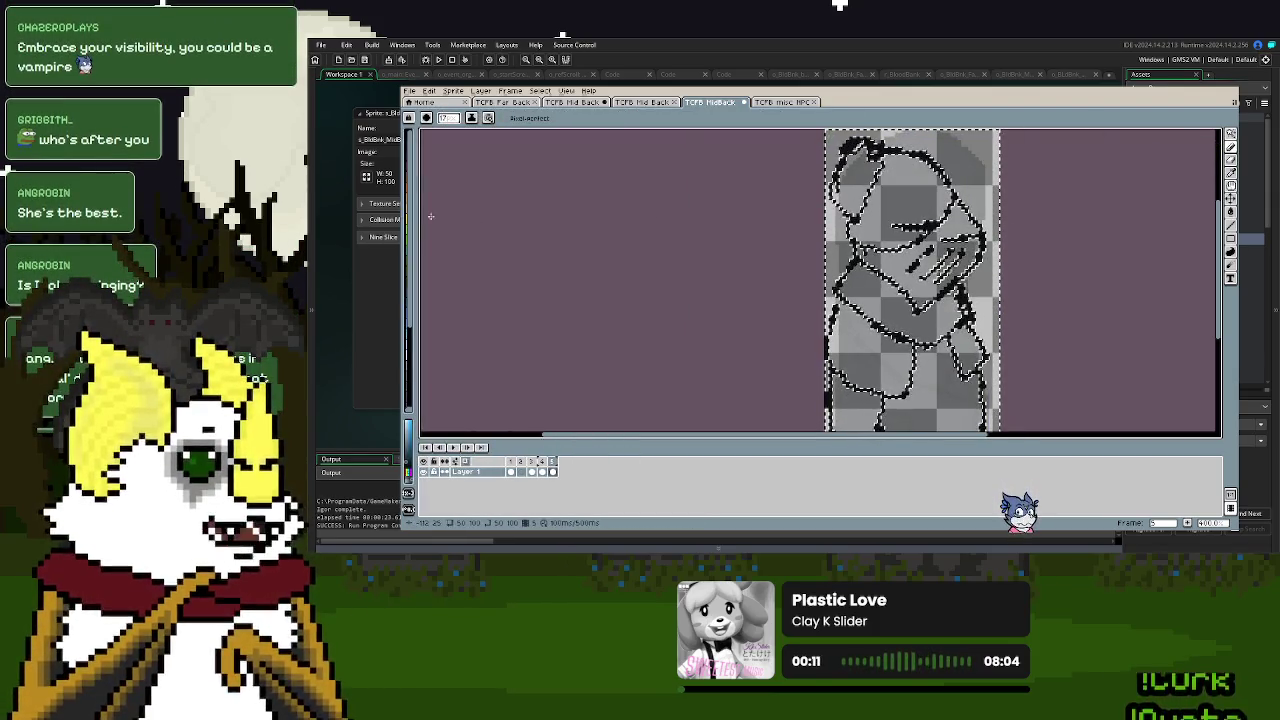
pyautogui.moveTo(413, 225); pyautogui.dragTo(486, 239)
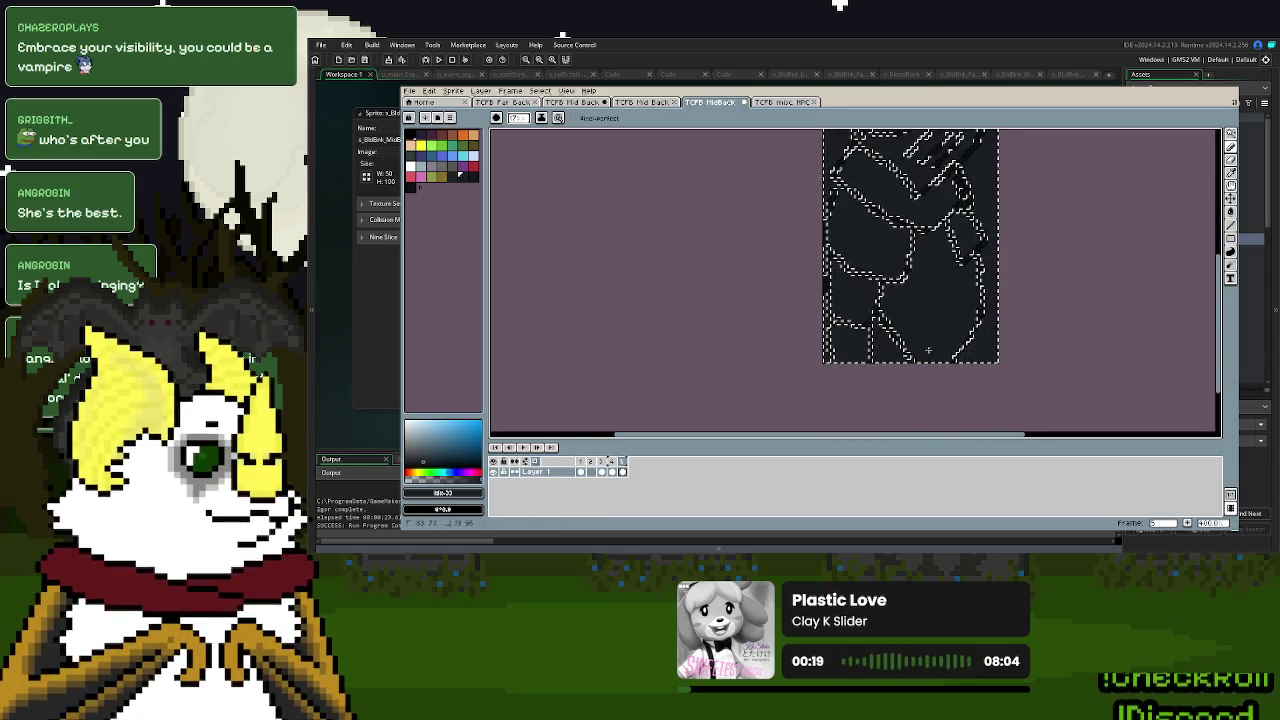
pyautogui.click(1230, 133)
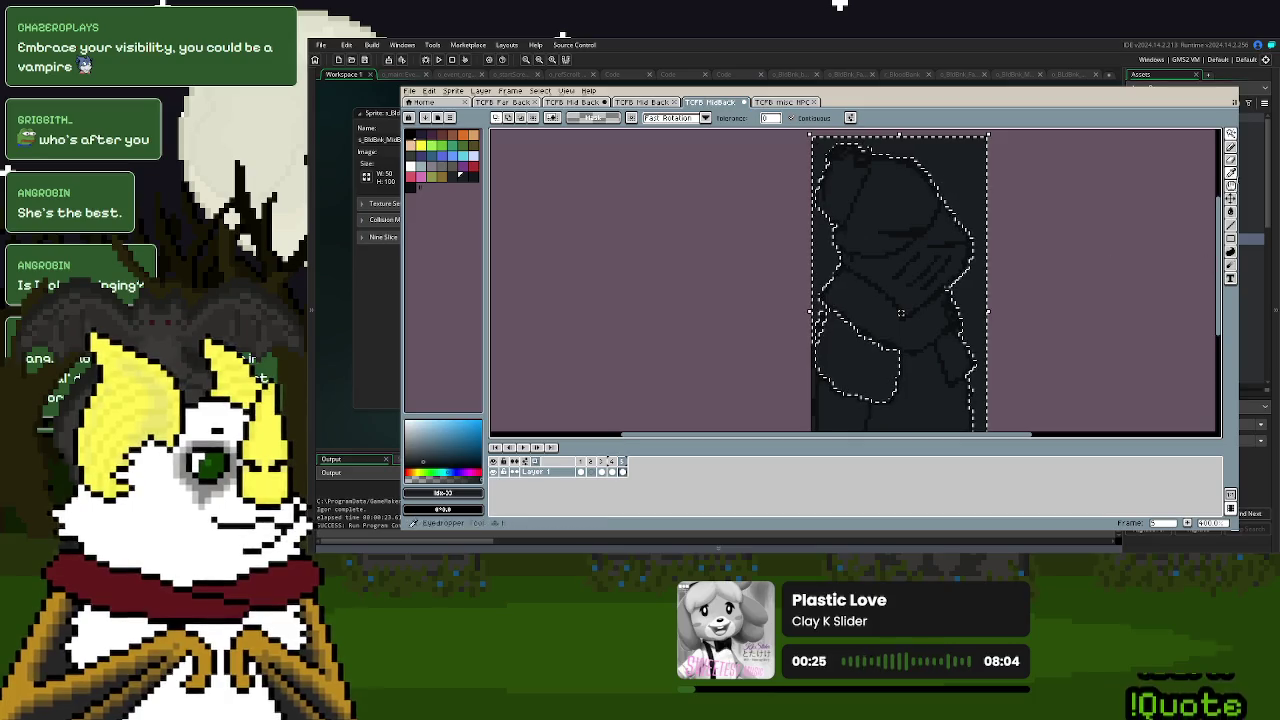
# - Erase the dark fill along the sprite's right edge, then start a Polygonal Lasso selection
pyautogui.click(1231, 160)
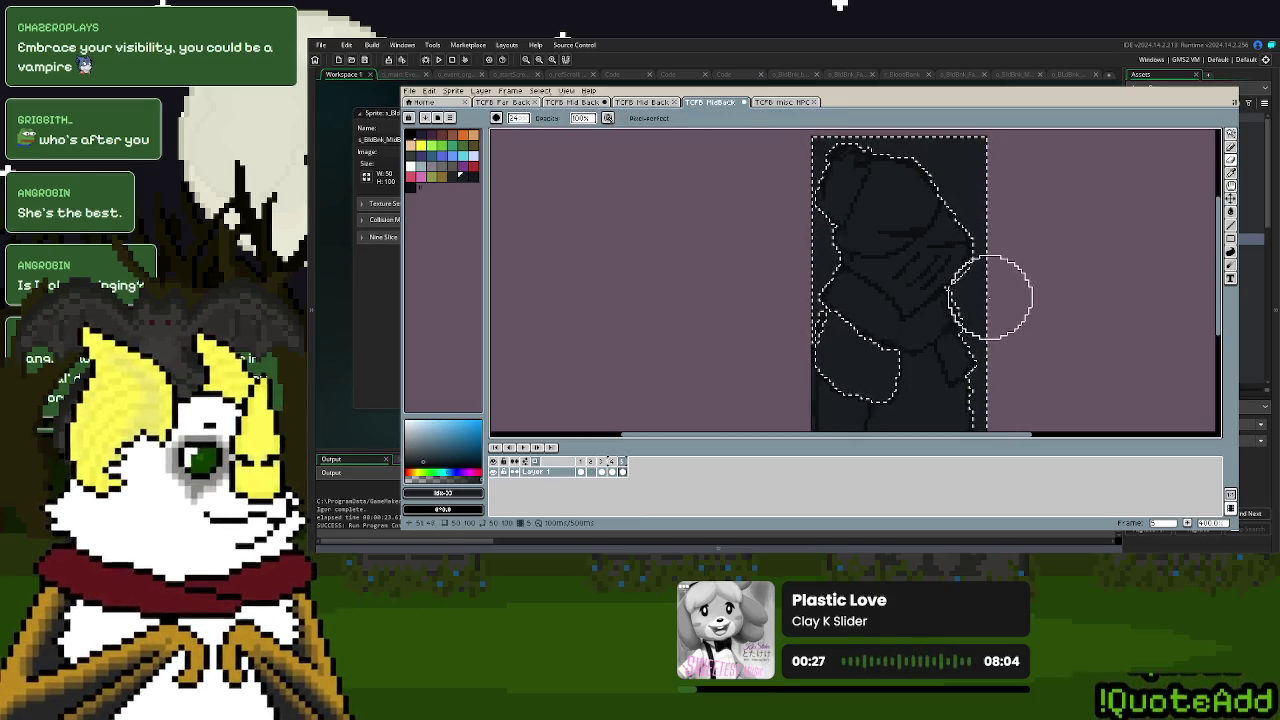
pyautogui.moveTo(990, 297); pyautogui.dragTo(973, 191)
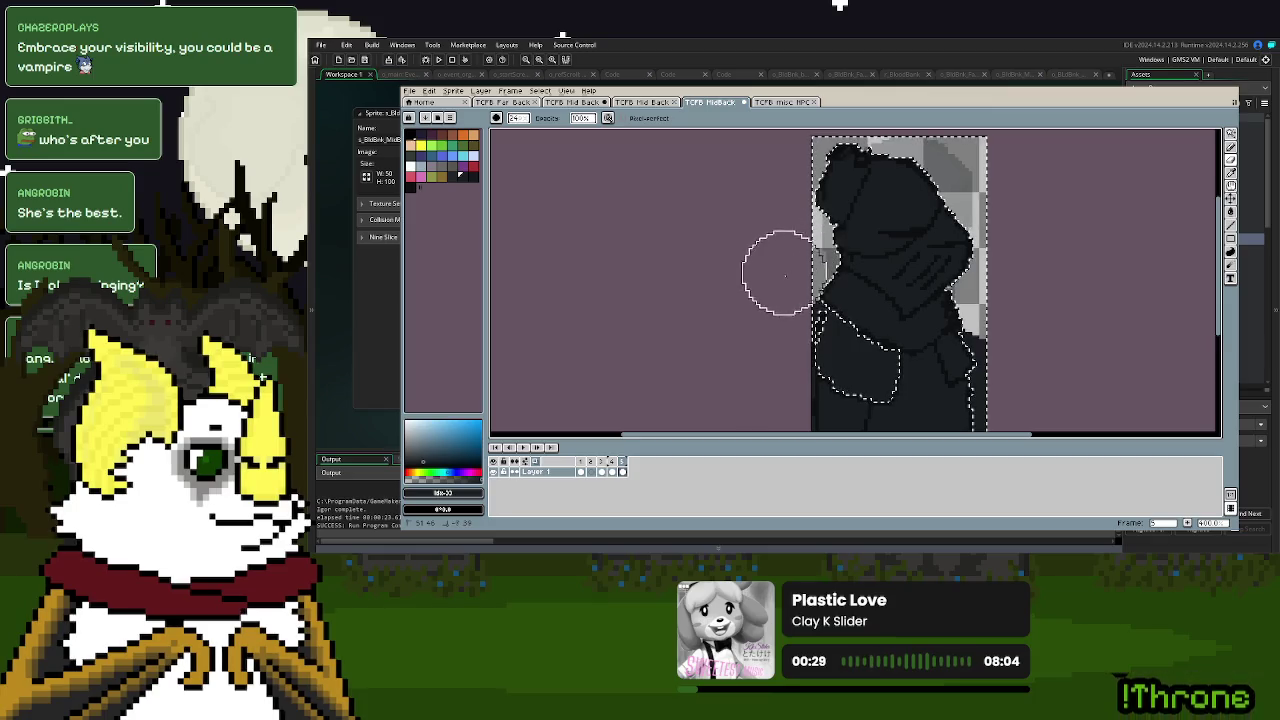
pyautogui.moveTo(763, 337); pyautogui.dragTo(714, 189)
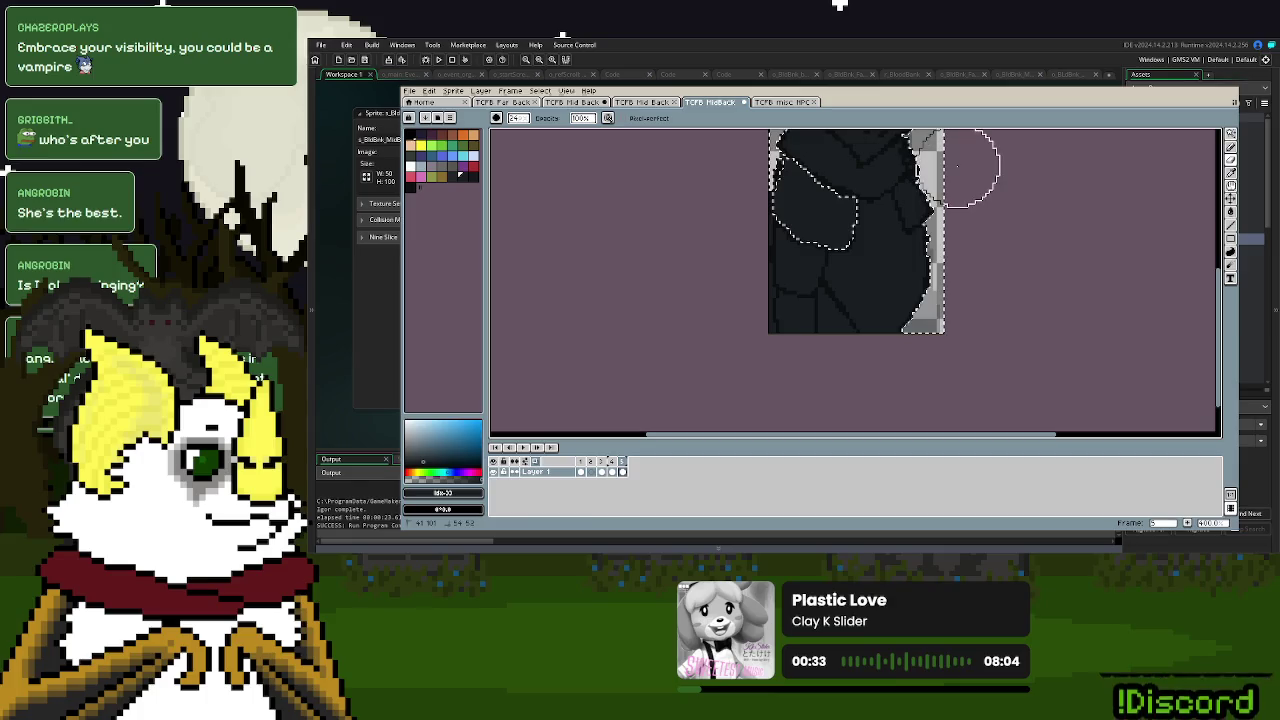
pyautogui.click(1230, 147)
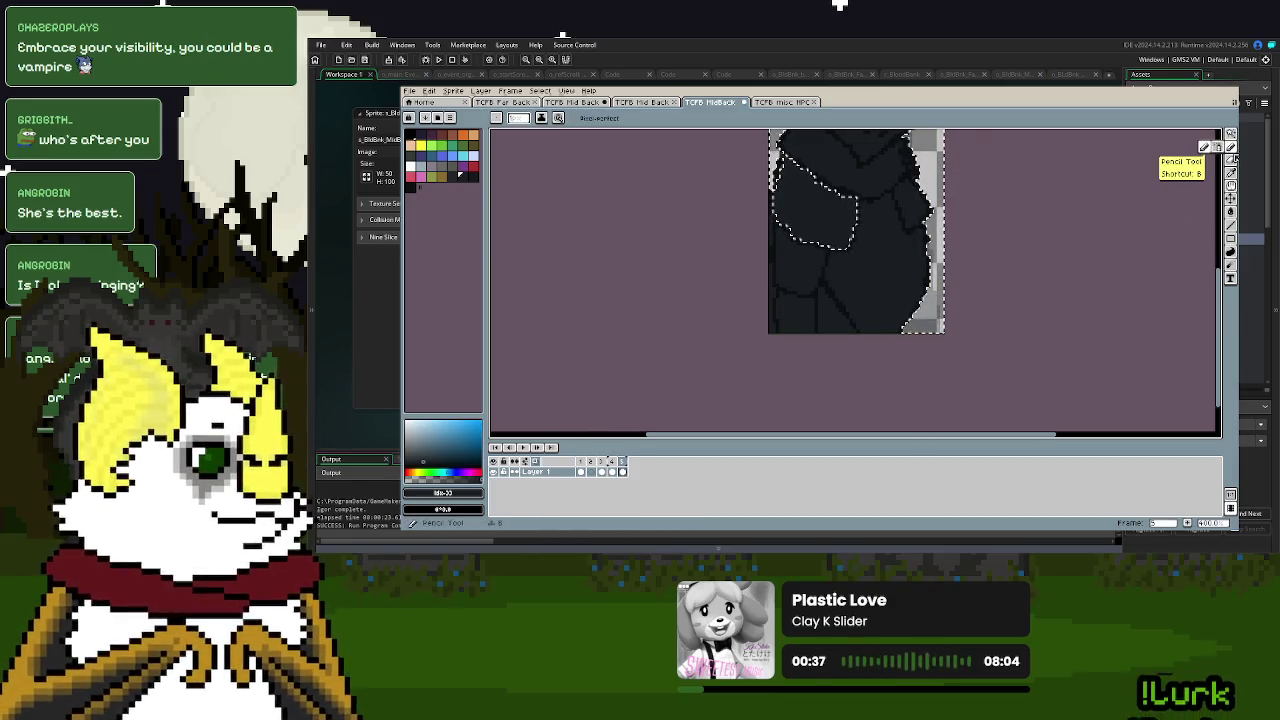
pyautogui.hotkey('shift', 'q')
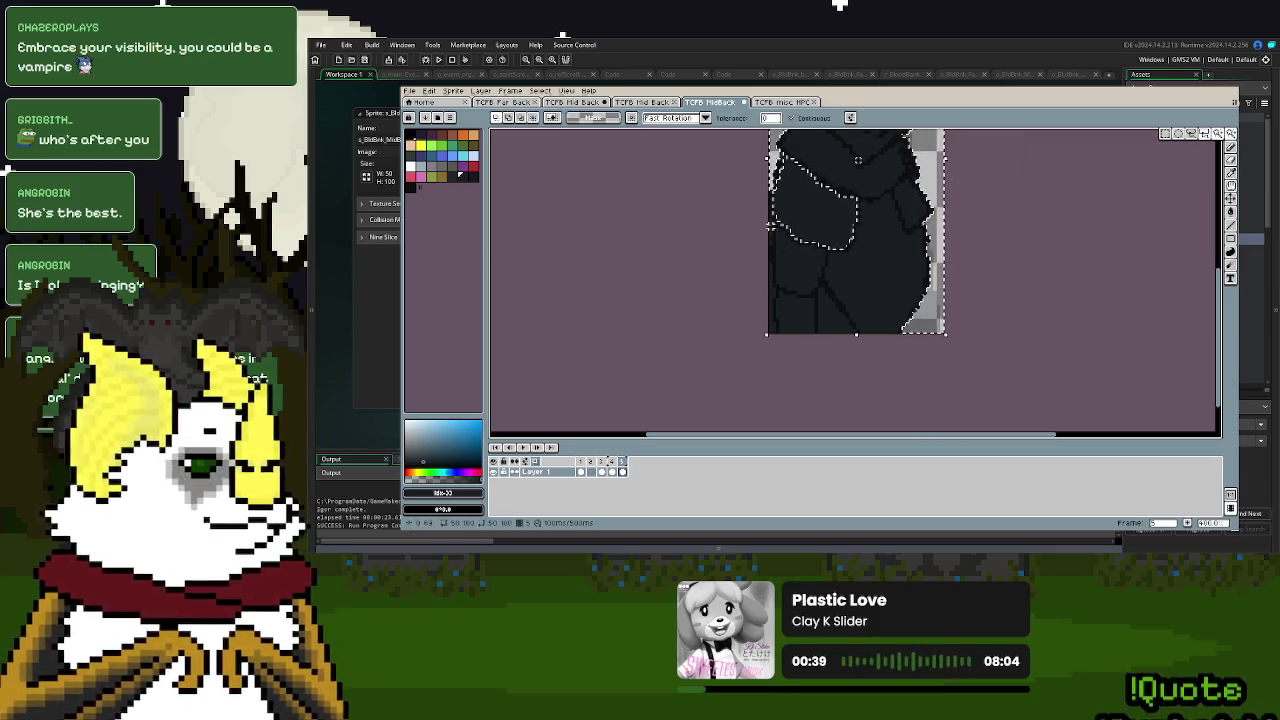
pyautogui.click(771, 226)
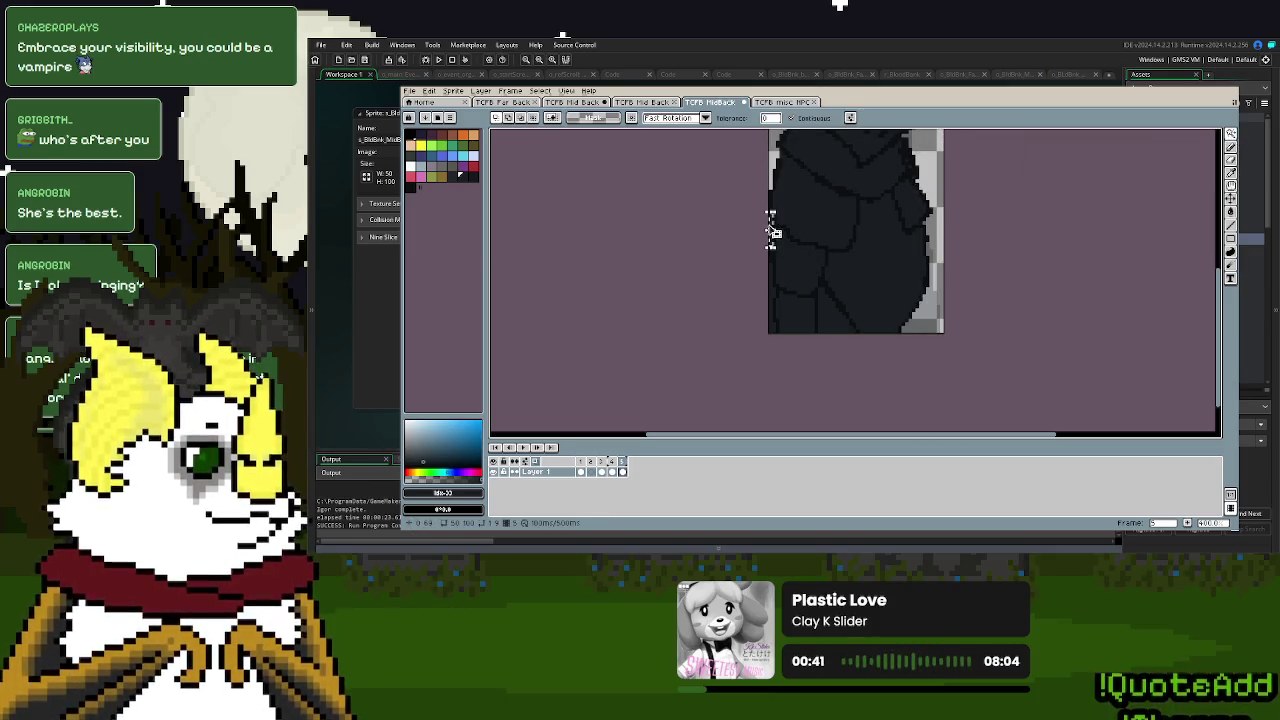
pyautogui.scroll(2, 771, 232)
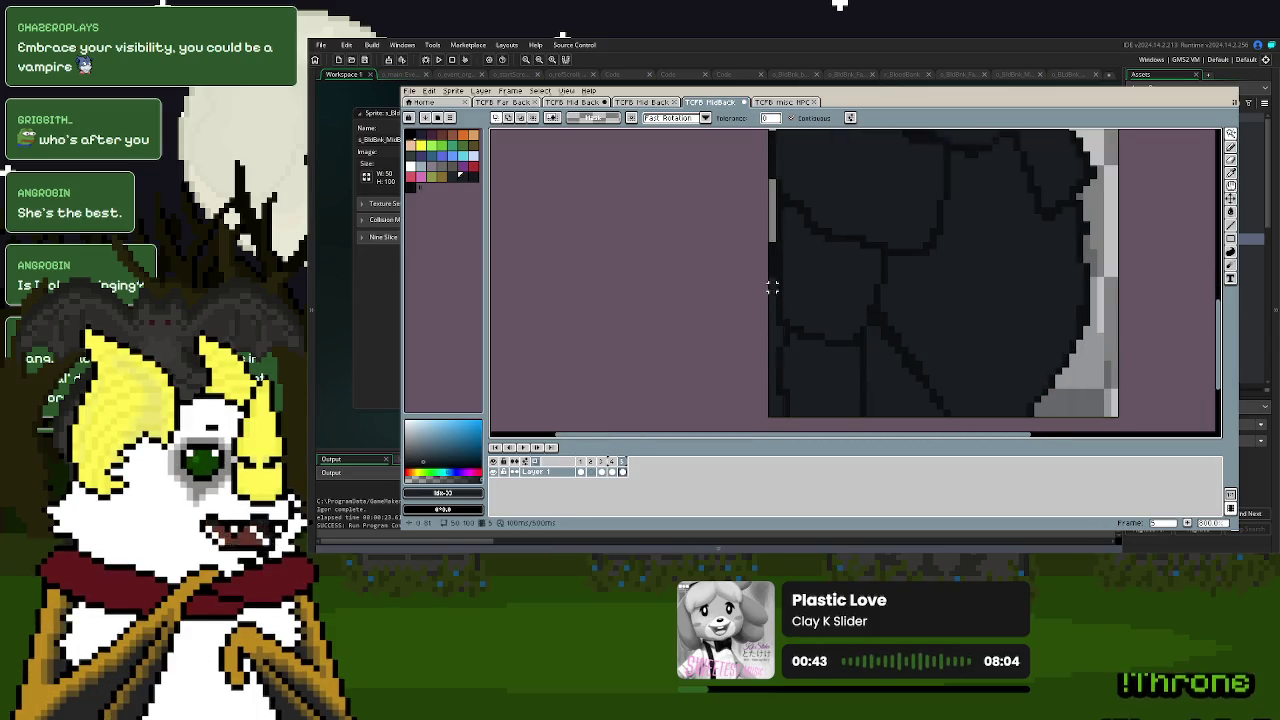
pyautogui.scroll(-3, 826, 306)
pyautogui.moveTo(877, 306); pyautogui.dragTo(887, 338)
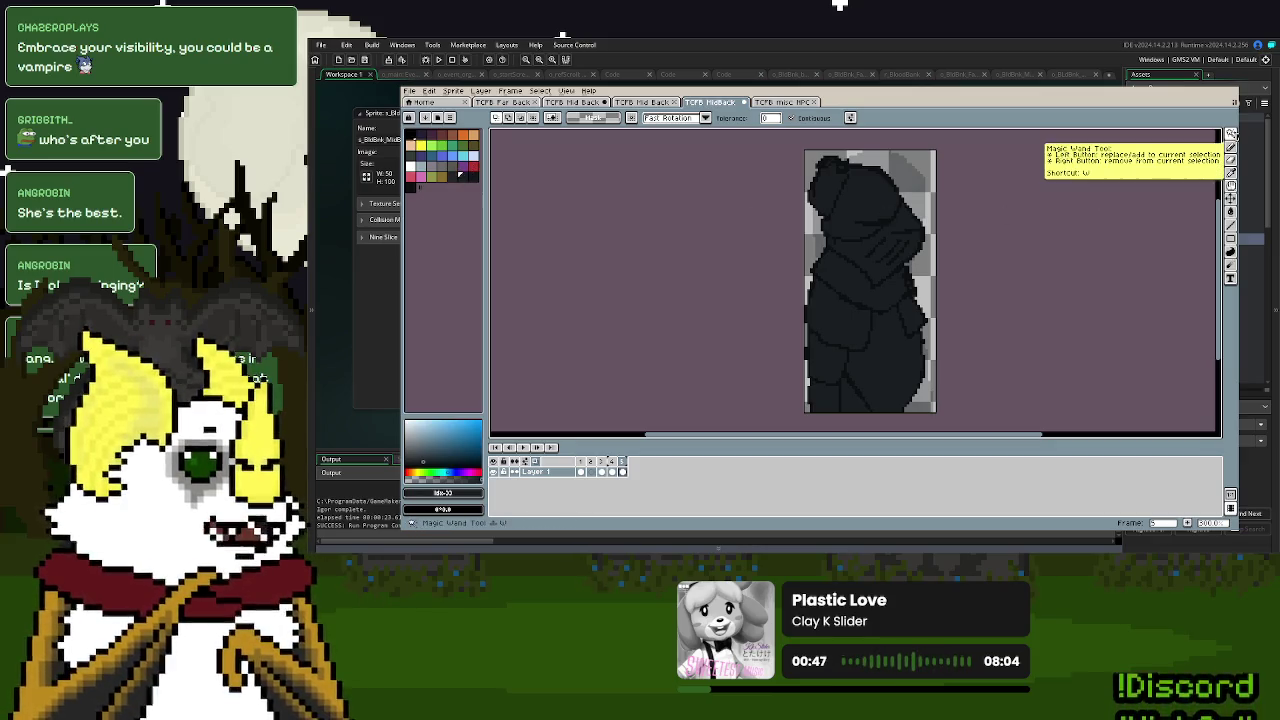
# - Magic Wand the dark figure's regions and shade them with slightly lighter dark swatches using the Pencil
pyautogui.click(873, 217)
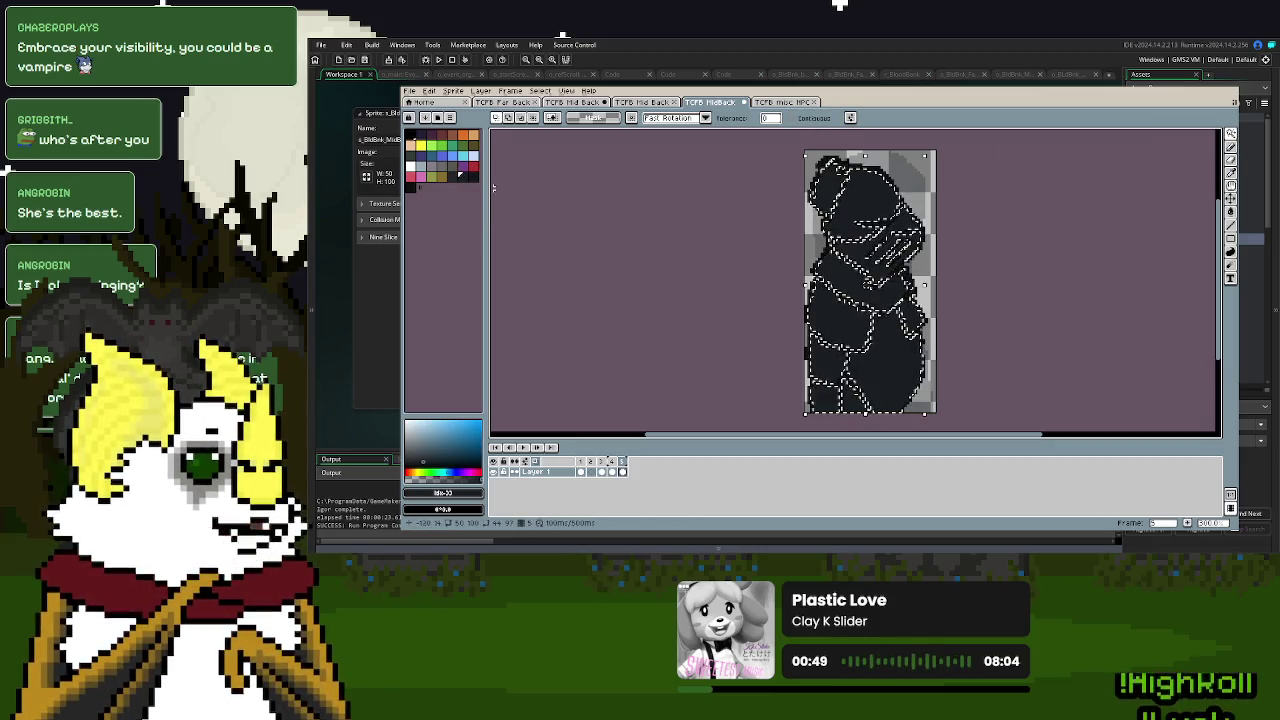
pyautogui.click(476, 180)
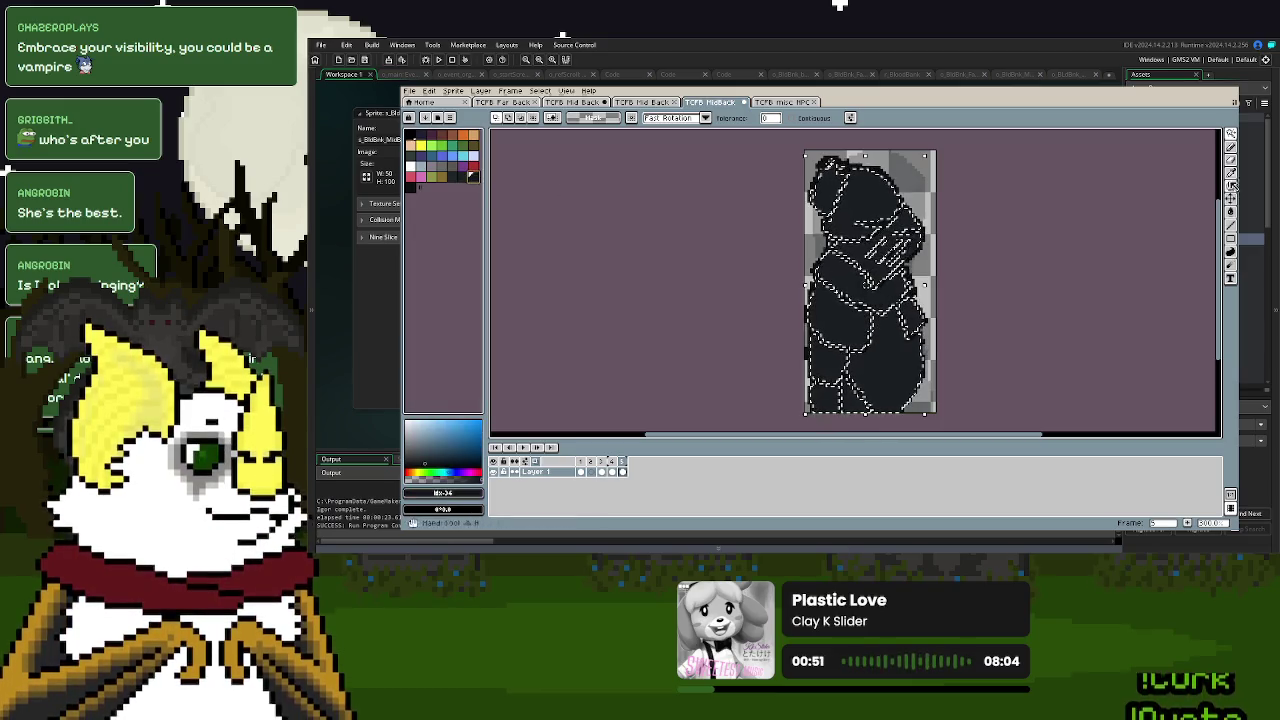
pyautogui.click(1231, 147)
pyautogui.scroll(1, 1210, 150)
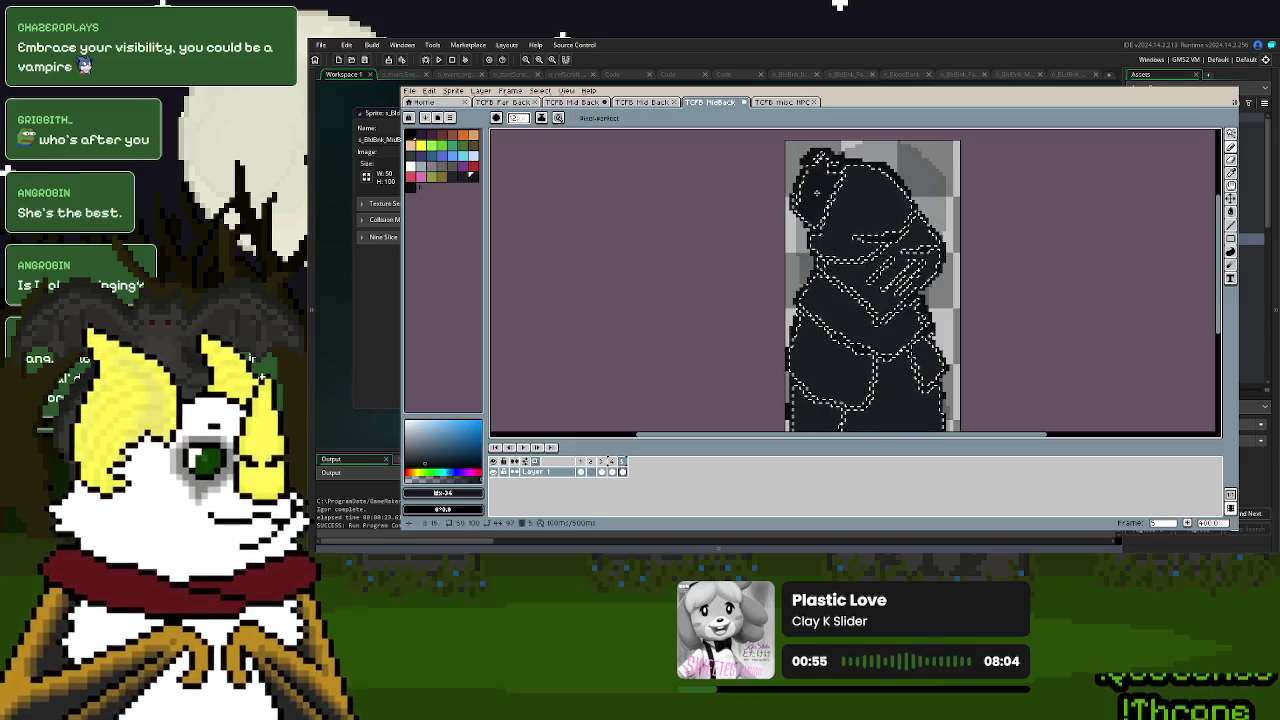
pyautogui.click(450, 179)
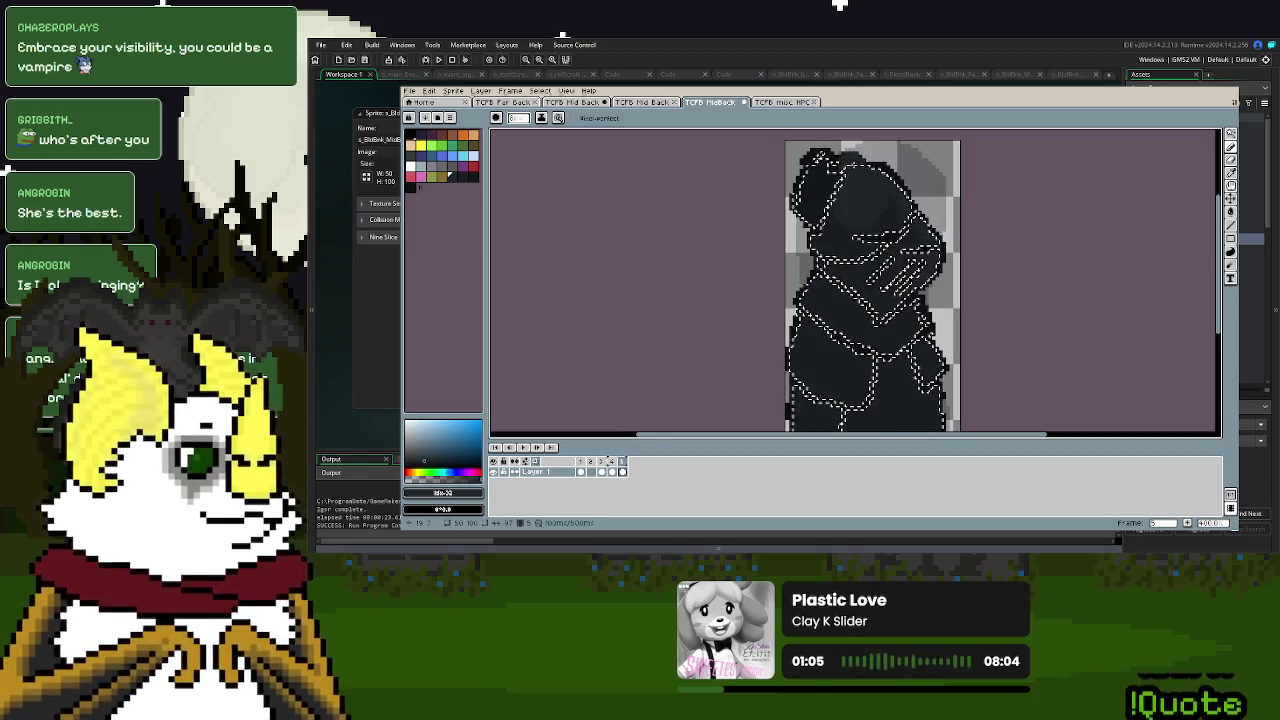
# - Move the view down over the figure and clear the selection around it
pyautogui.scroll(-2, 857, 320)
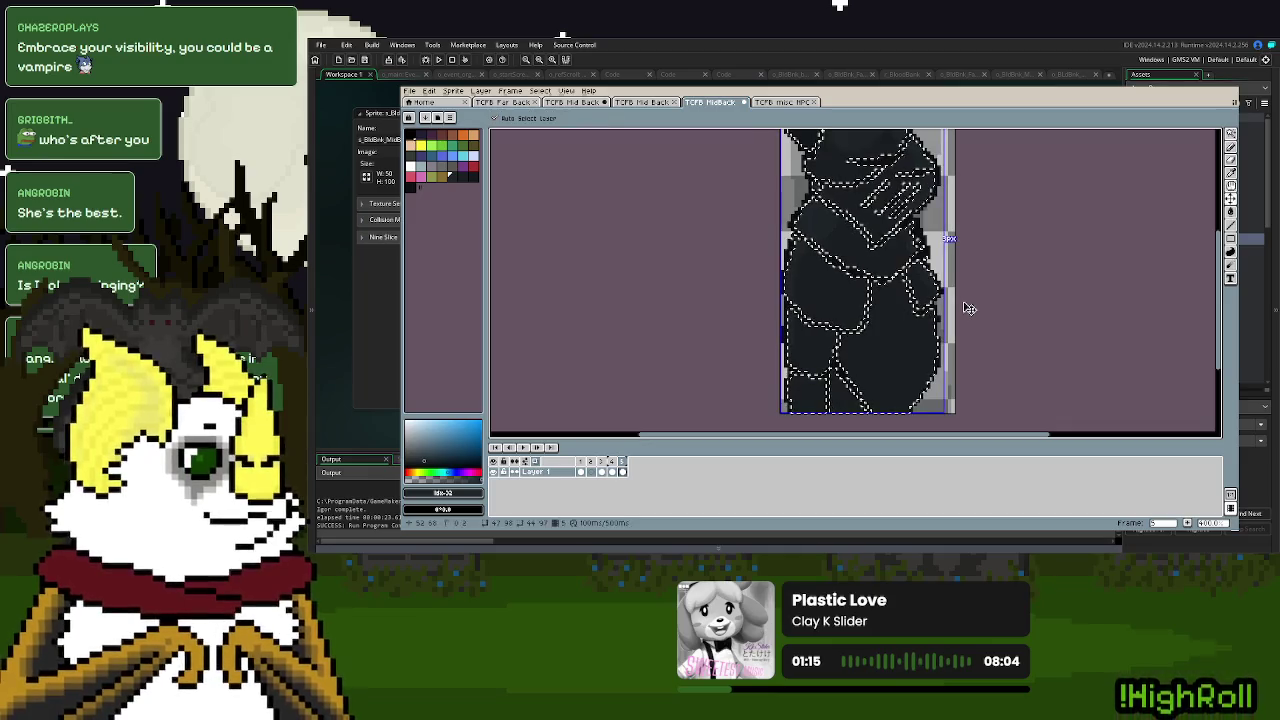
pyautogui.moveTo(962, 283); pyautogui.dragTo(958, 357)
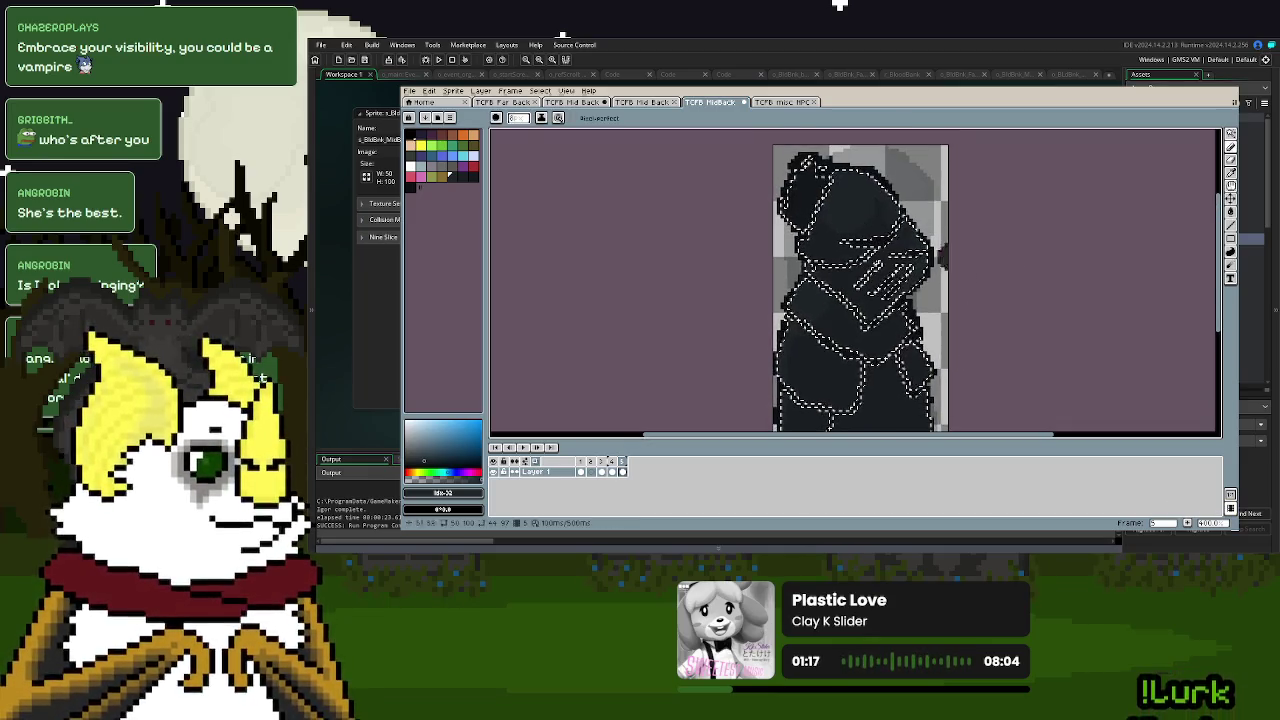
pyautogui.click(1231, 184)
pyautogui.click(1170, 135)
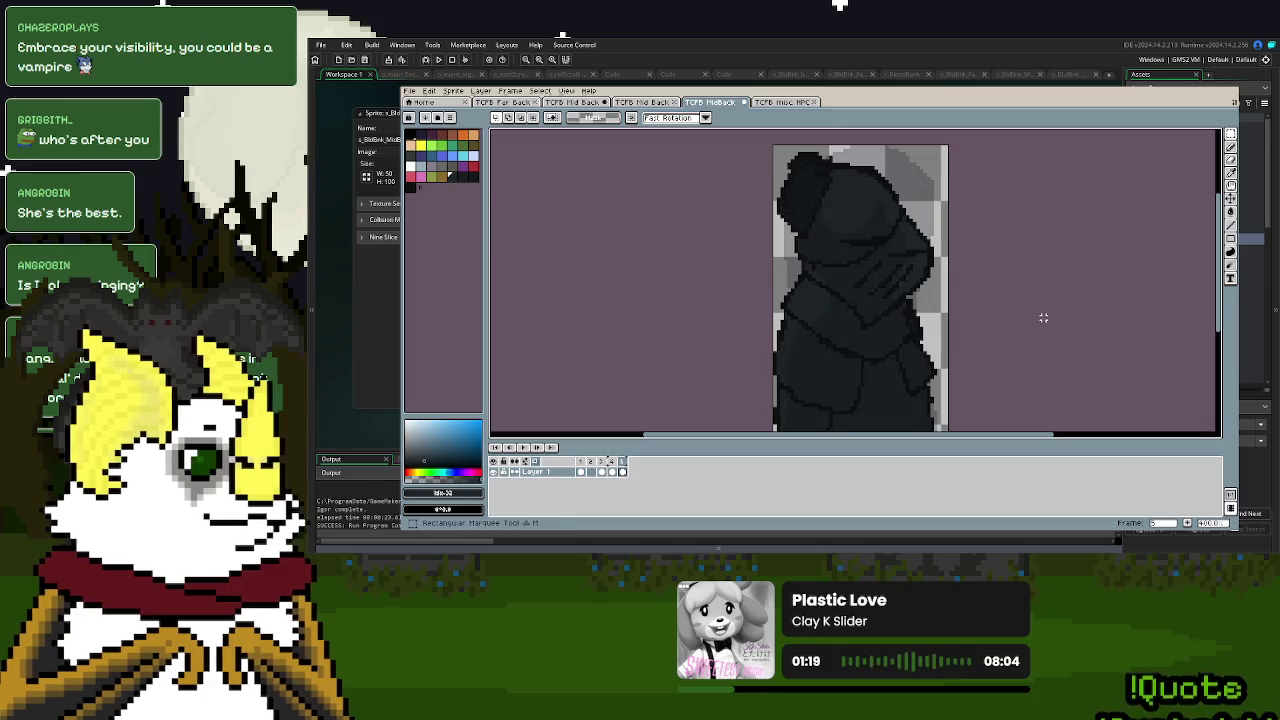